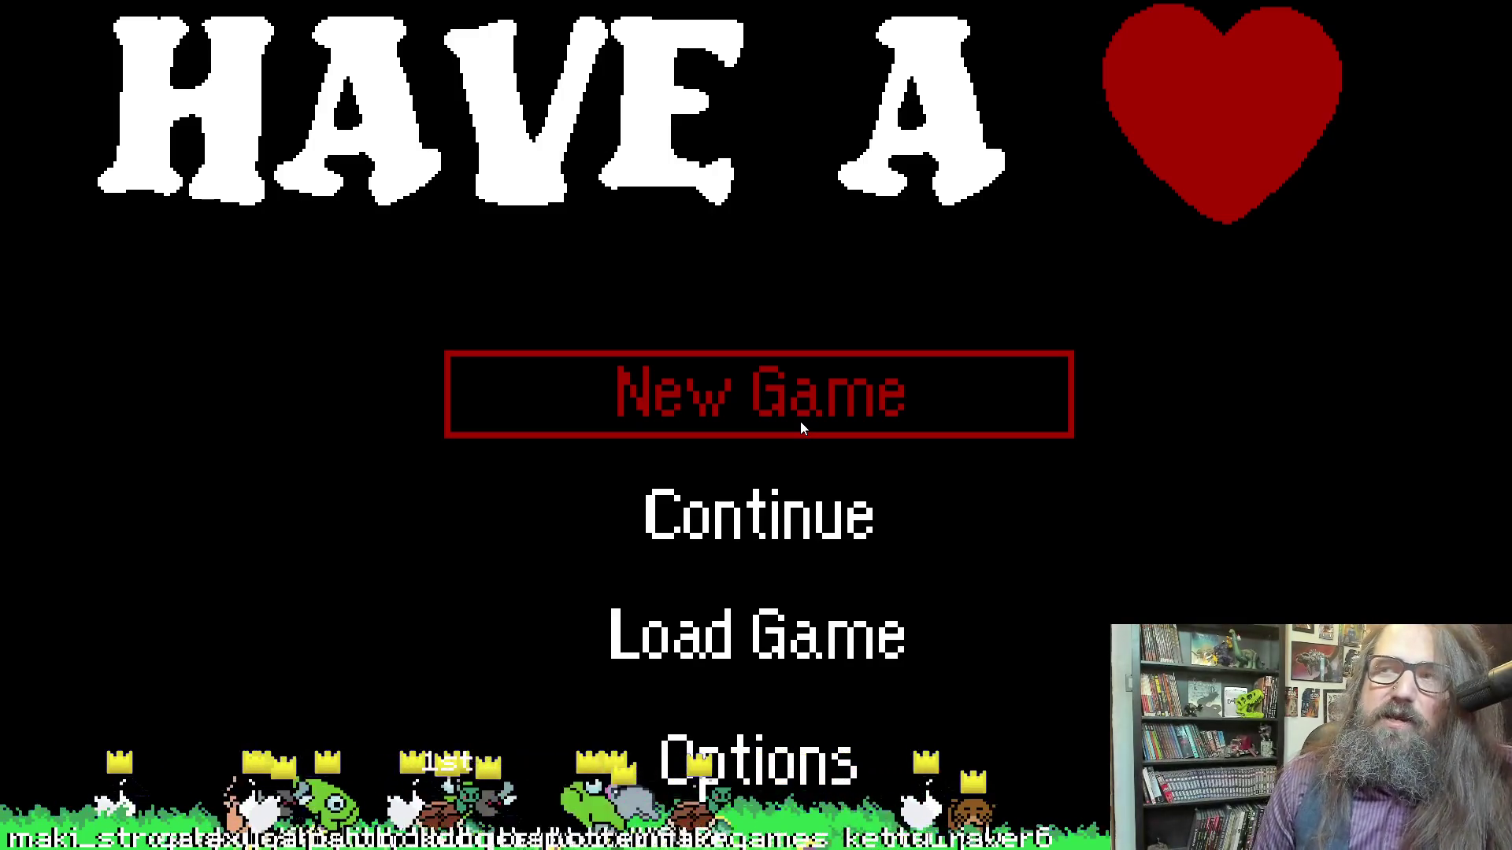
Cycle up and down through the title menu options, ending on Continue
key(Down)
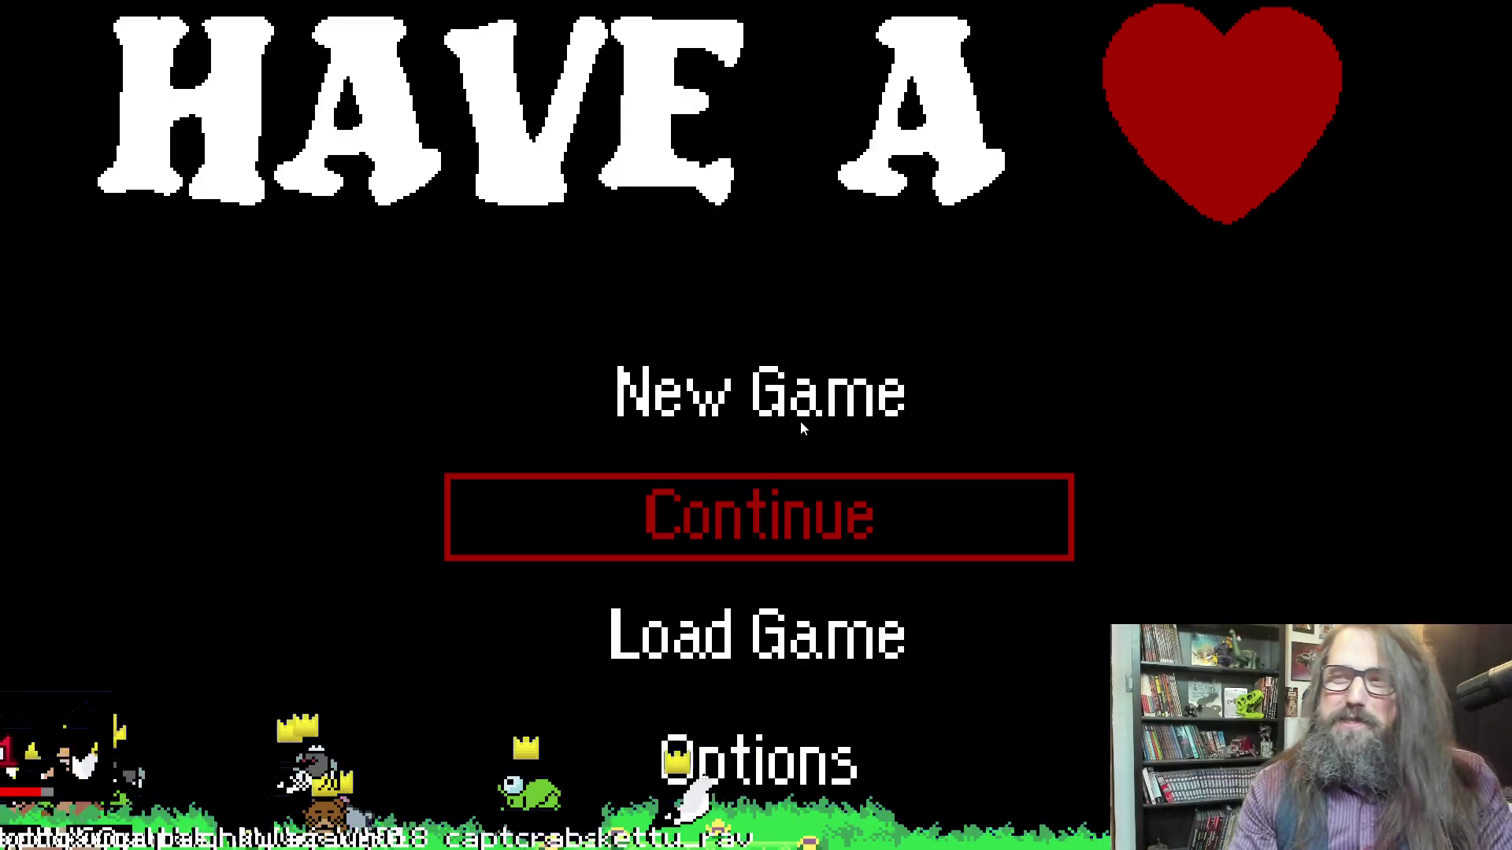
key(Down)
key(Up)
key(Up)
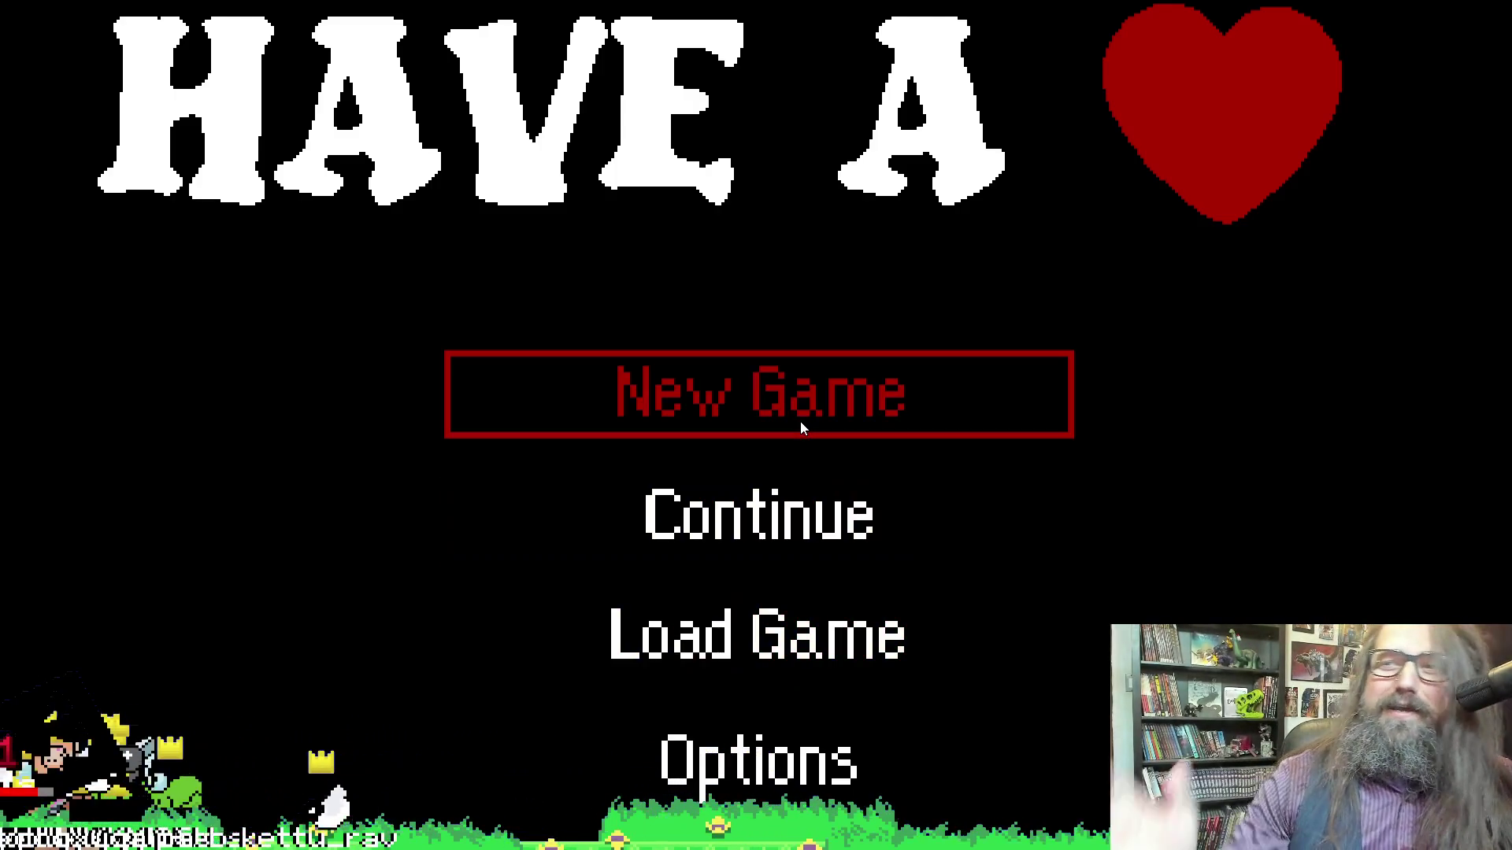
key(Down)
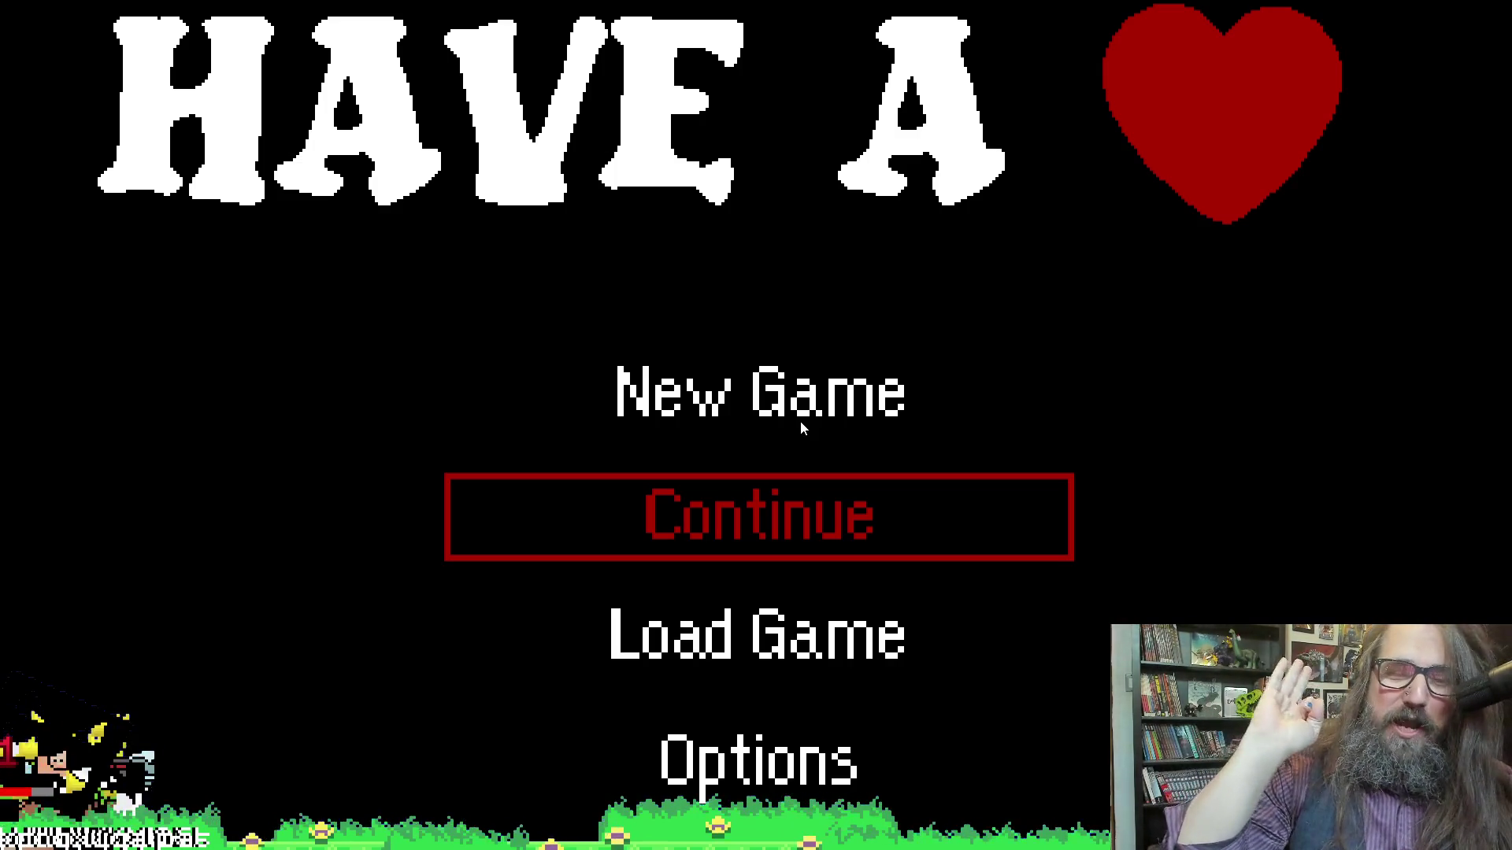
key(Up)
key(Down)
key(Up)
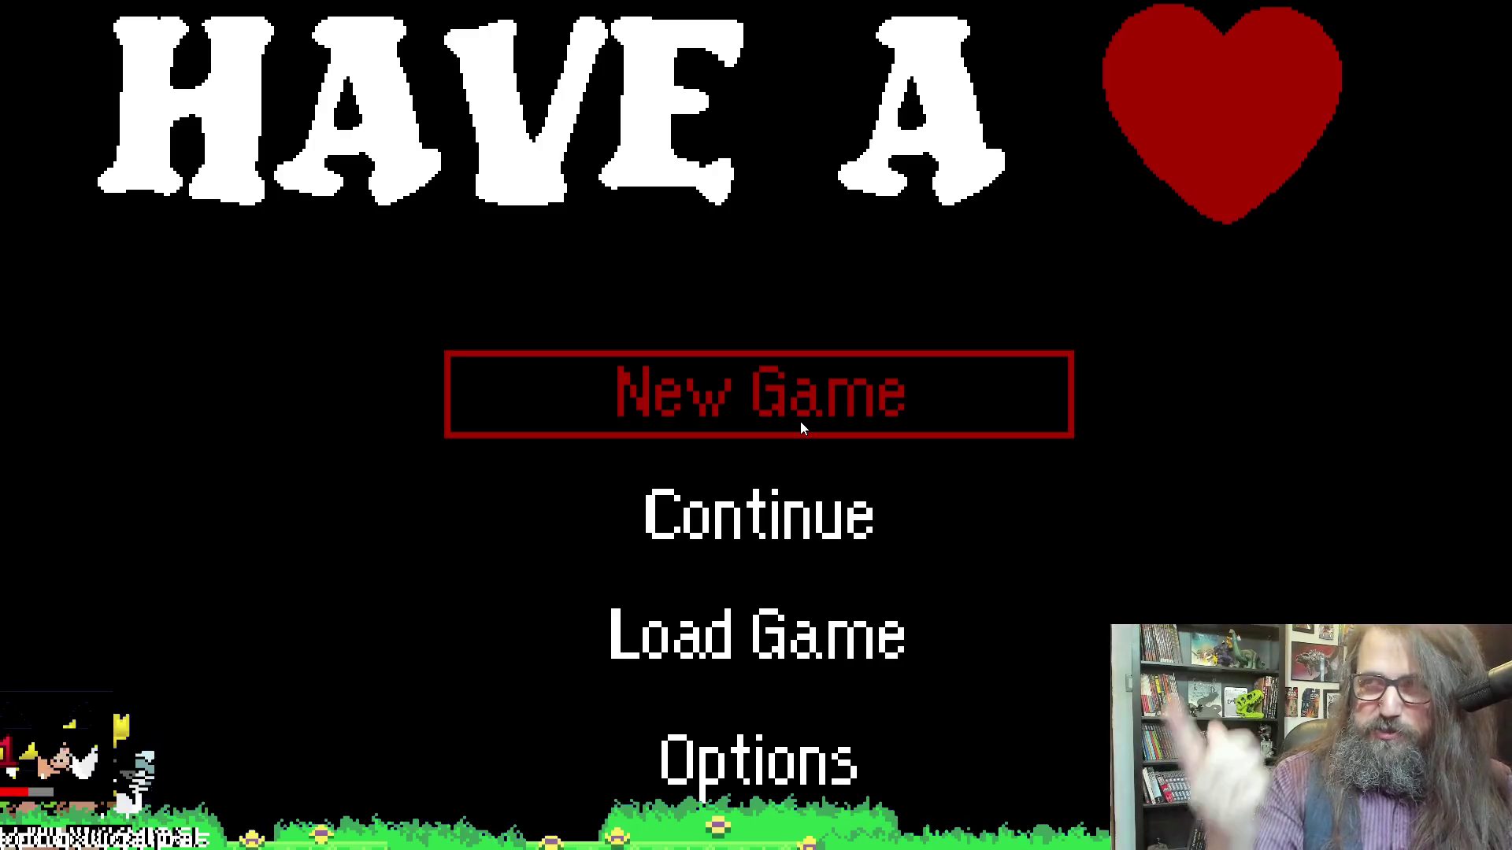
key(Down)
key(Up)
key(Down)
key(Up)
key(Up)
key(Down)
key(Down)
key(Up)
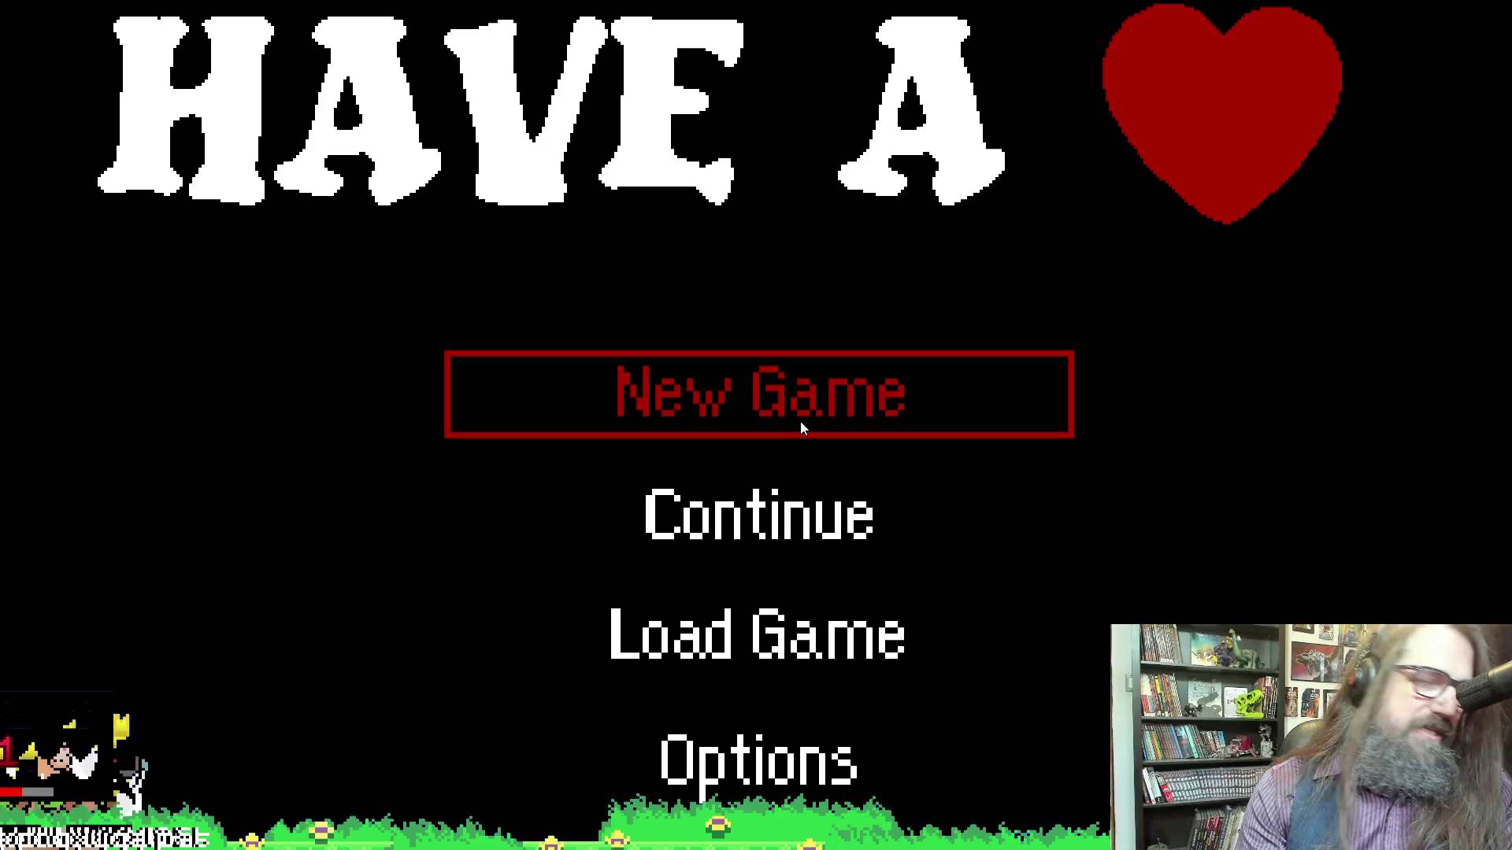
key(Down)
key(Up)
key(Down)
Open the Continue save-file screen, browse the file list, then back out to the title menu
key(Return)
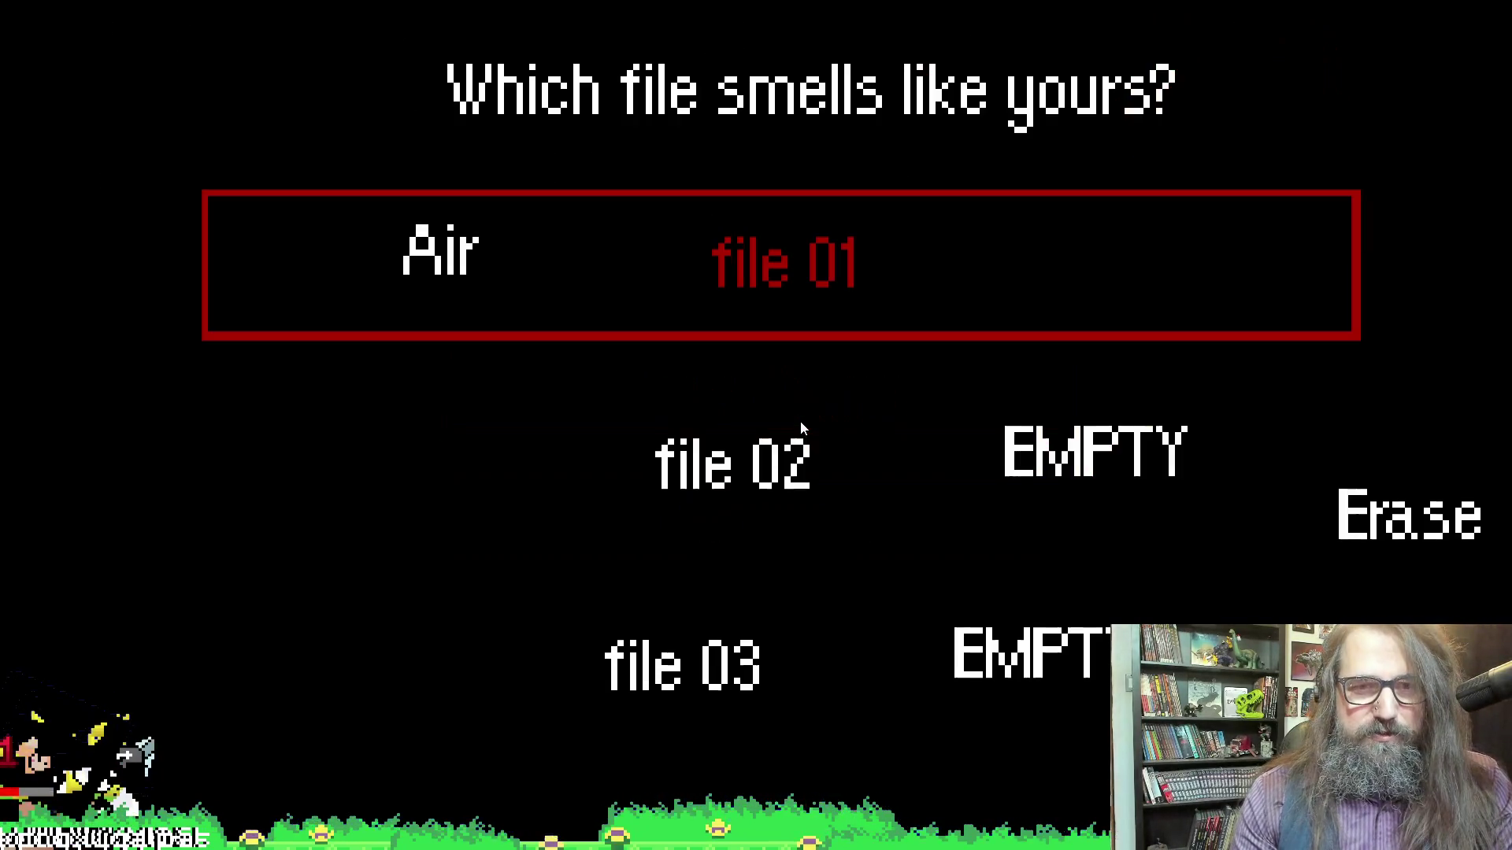
key(Down)
key(Right)
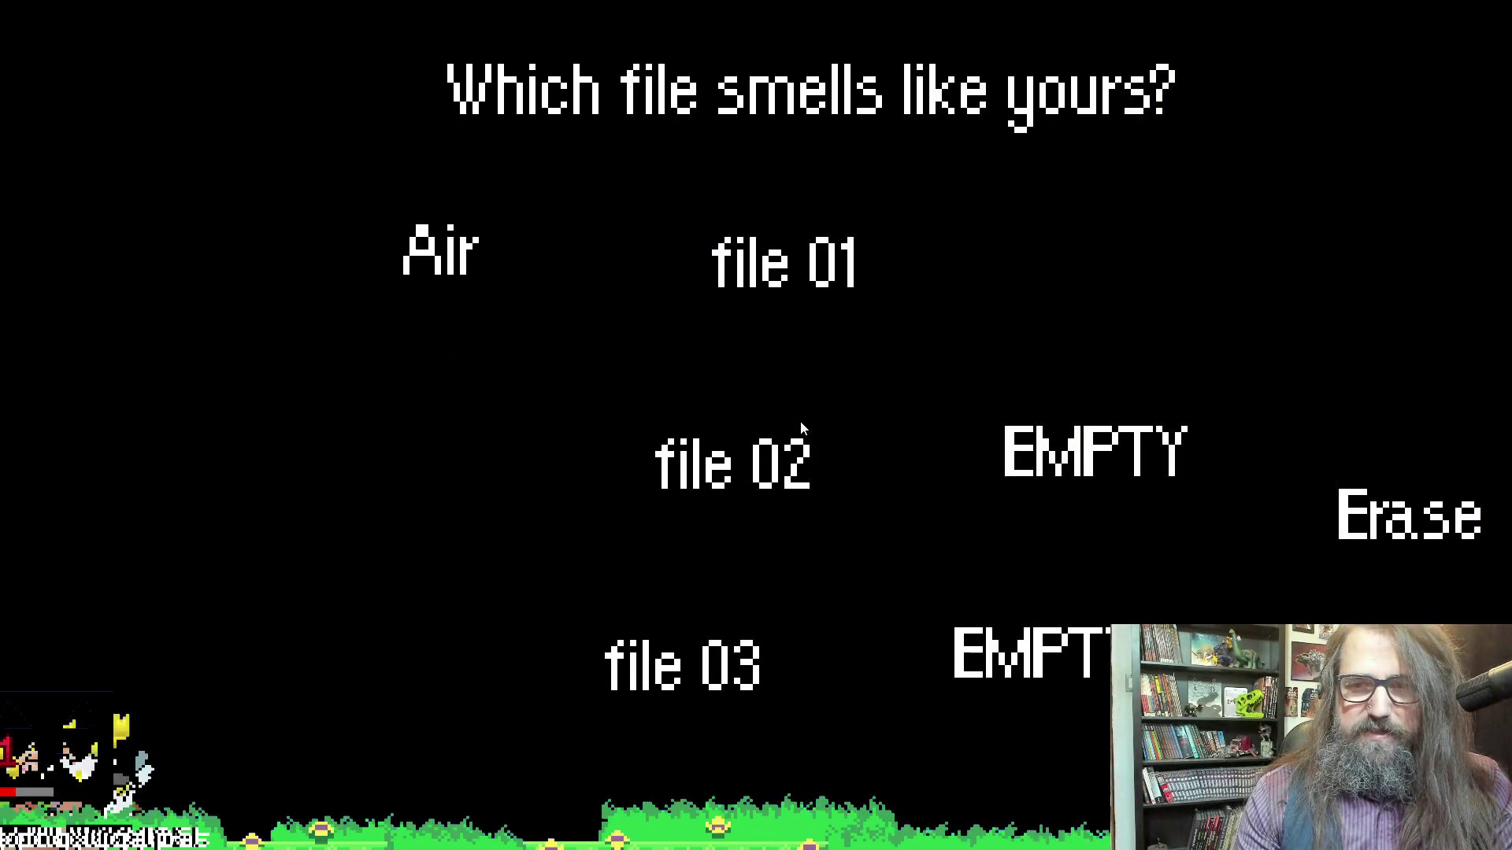
key(Escape)
Start a New Game, nudge the blue square right and left, then quit the game
key(Return)
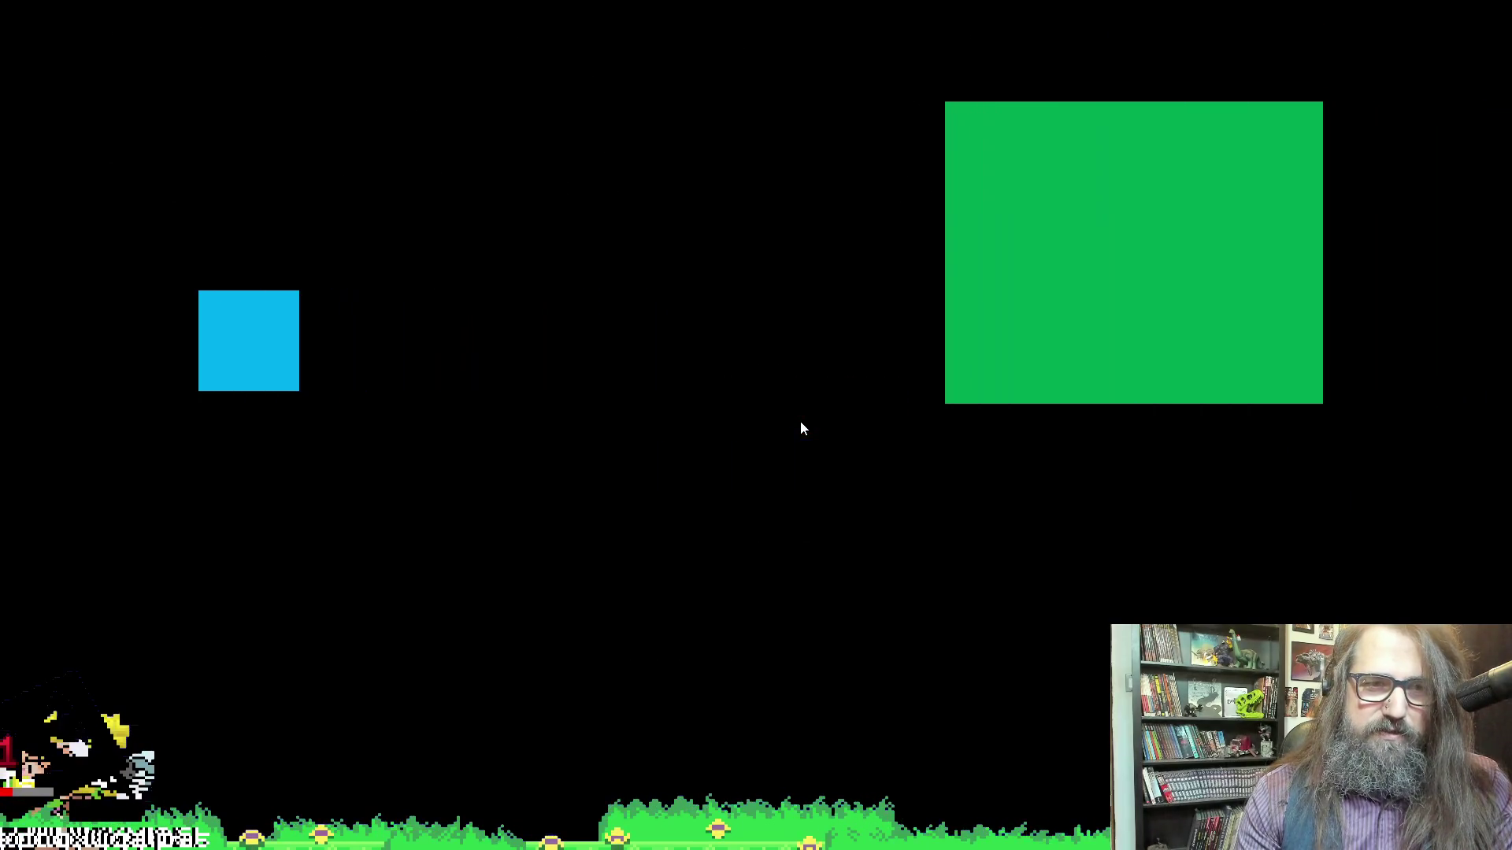
key(Right)
key(Left)
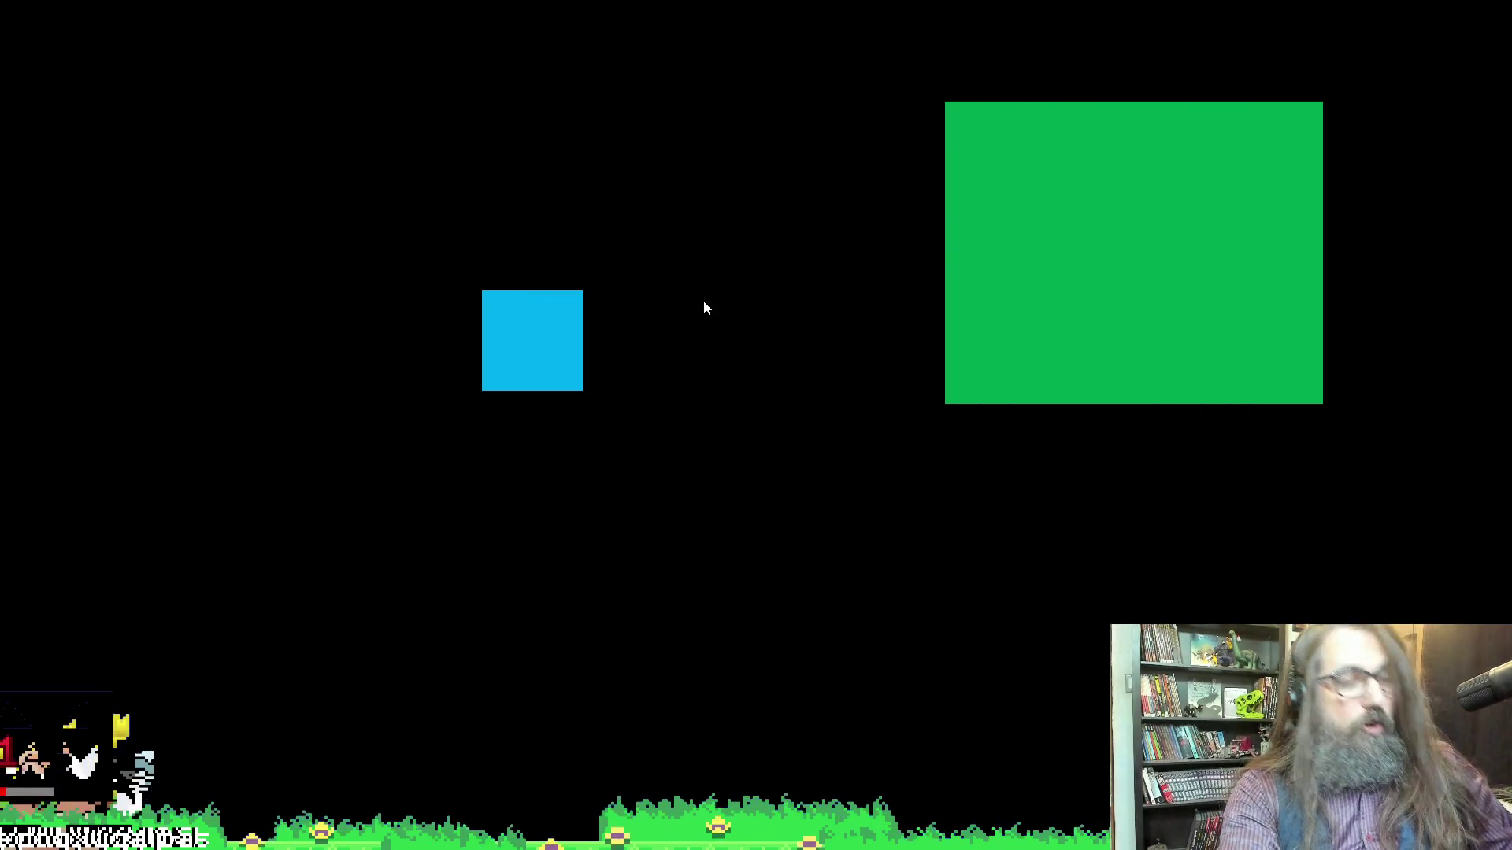
key(Escape)
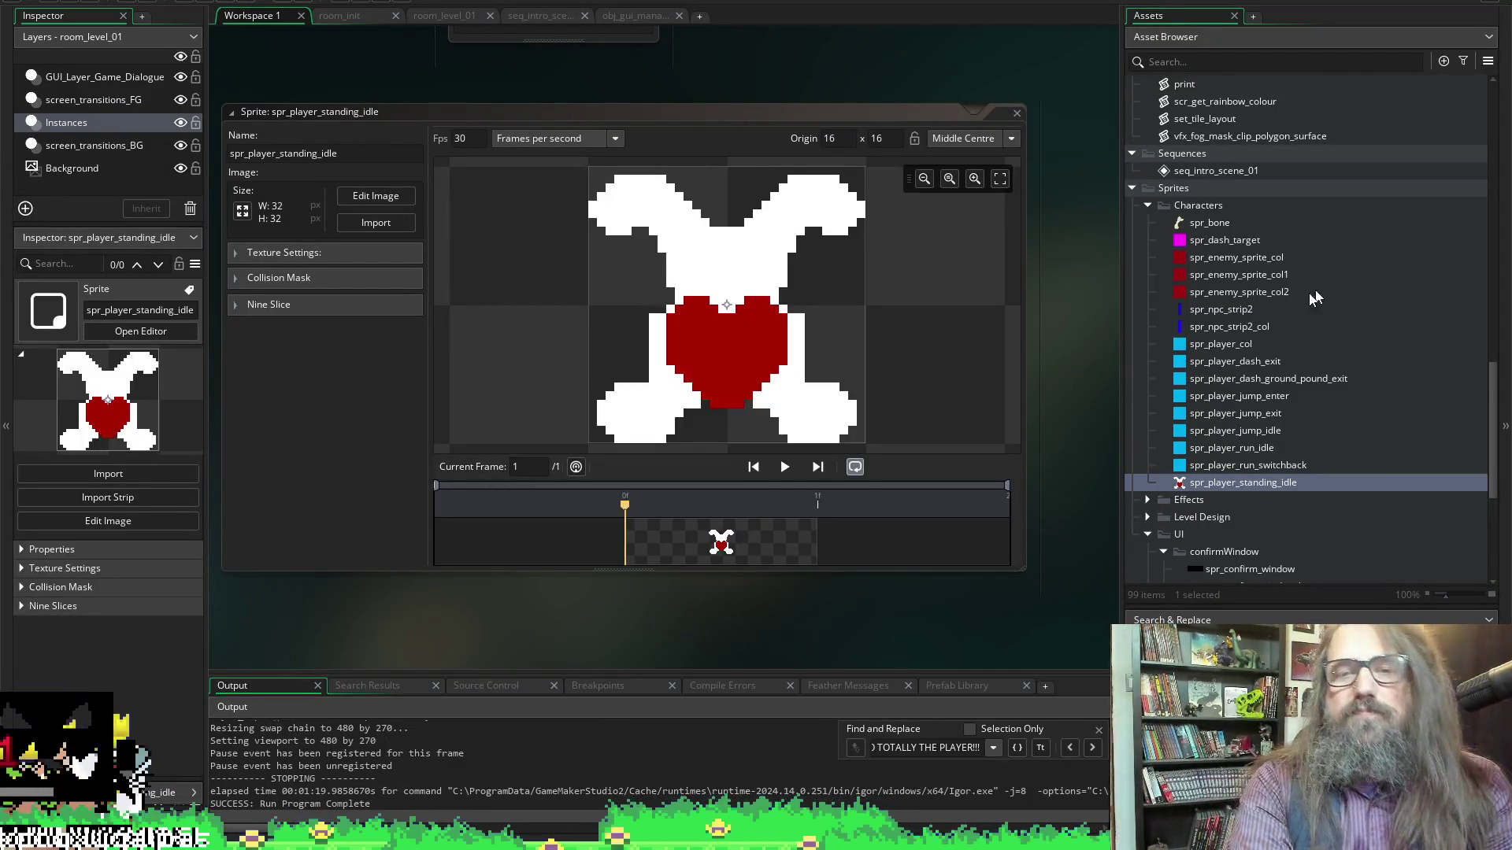
Close all open editor windows through the workspace's Windows > Close All menu
scroll(1327, 236, up, 5)
right_click(1033, 56)
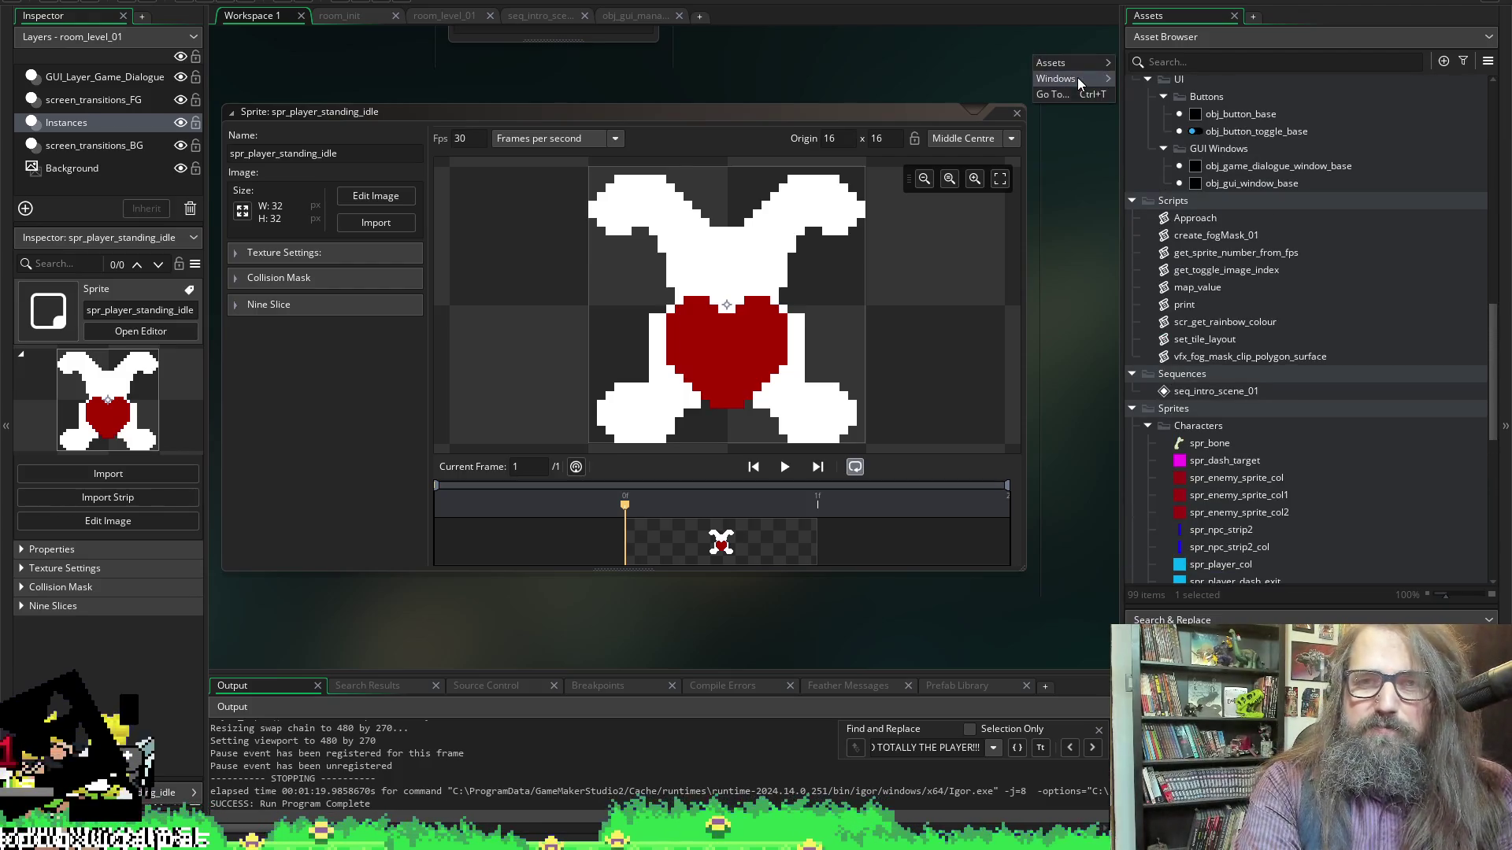
mouse_move(1079, 81)
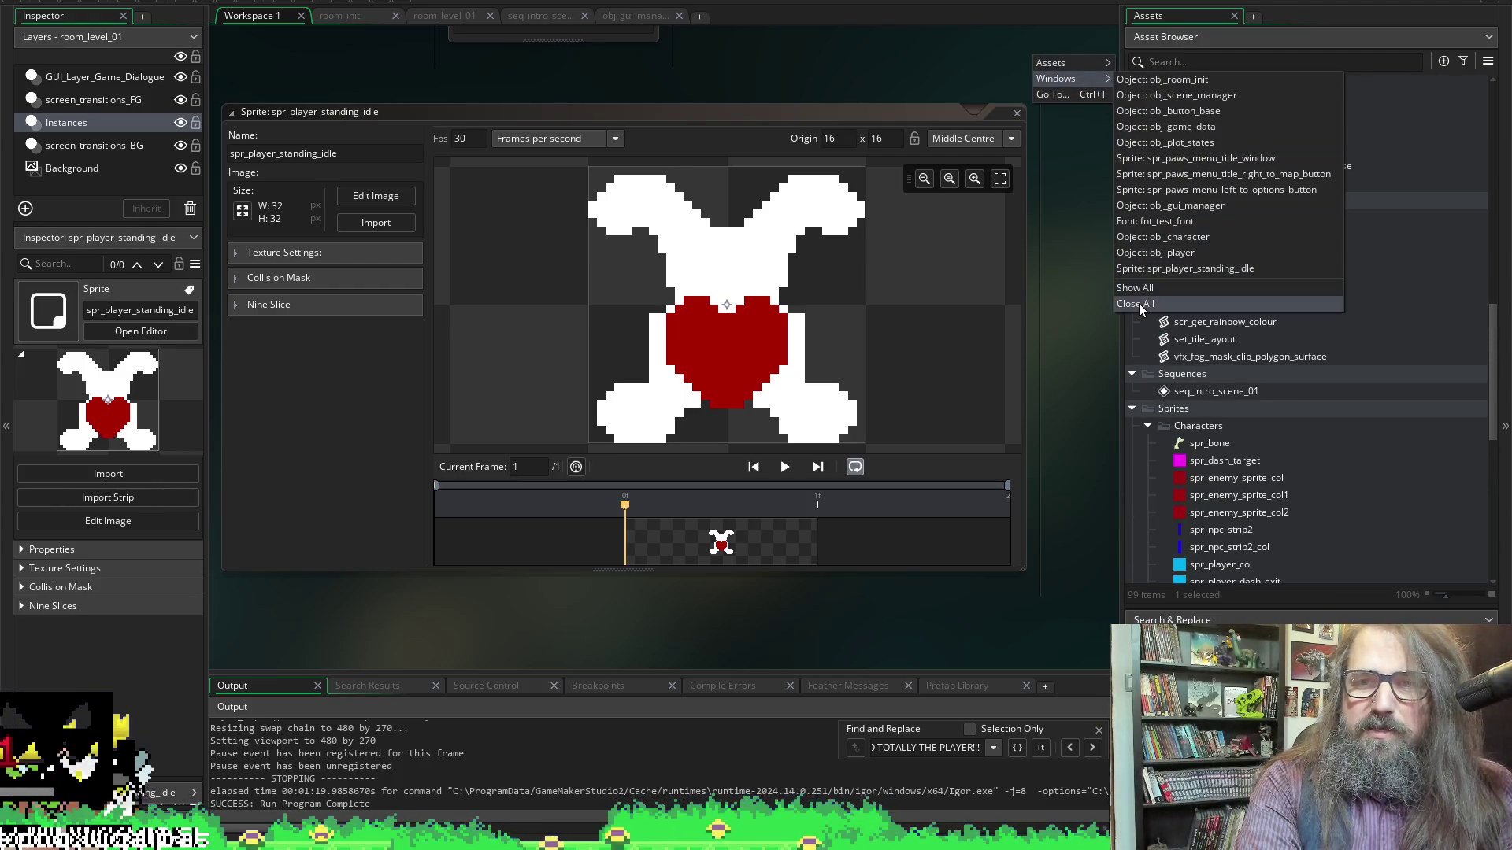
click(1134, 304)
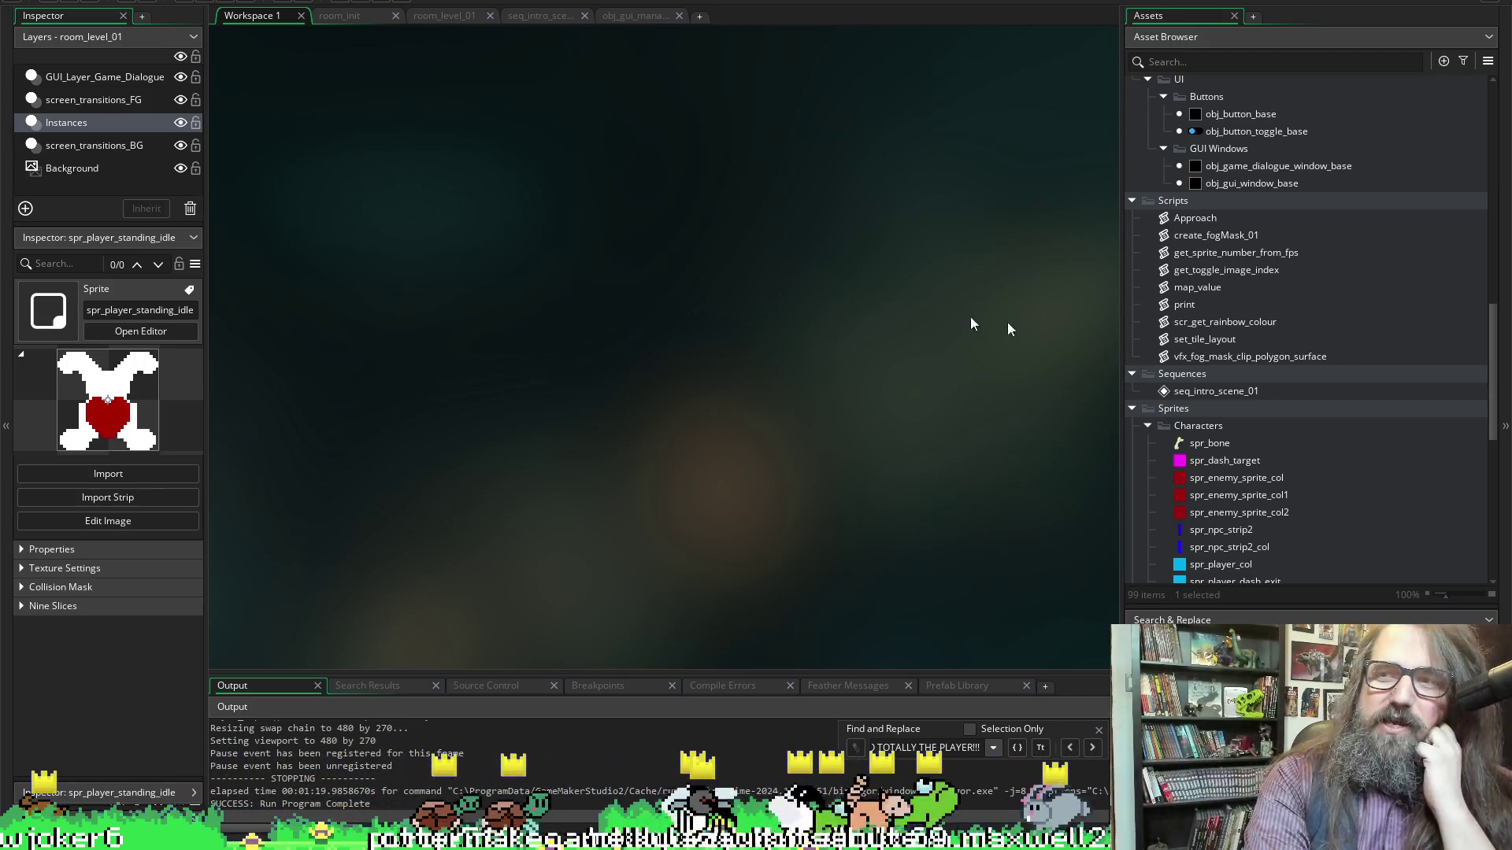
Scroll the Asset Browser up to Objects > Characters and open obj_player
scroll(1330, 431, up, 8)
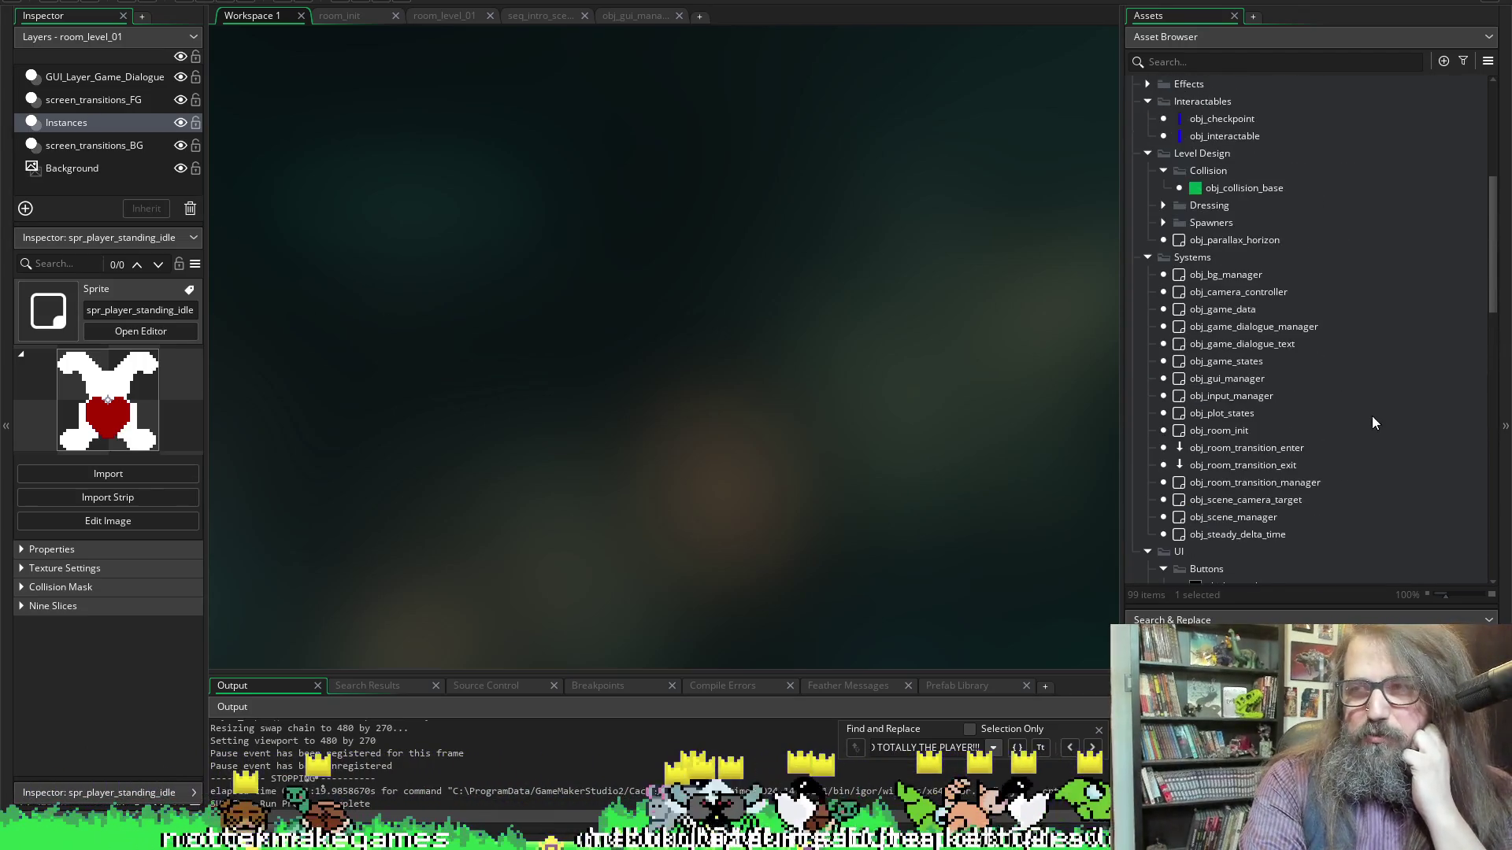
scroll(1372, 416, up, 2)
scroll(1279, 353, up, 6)
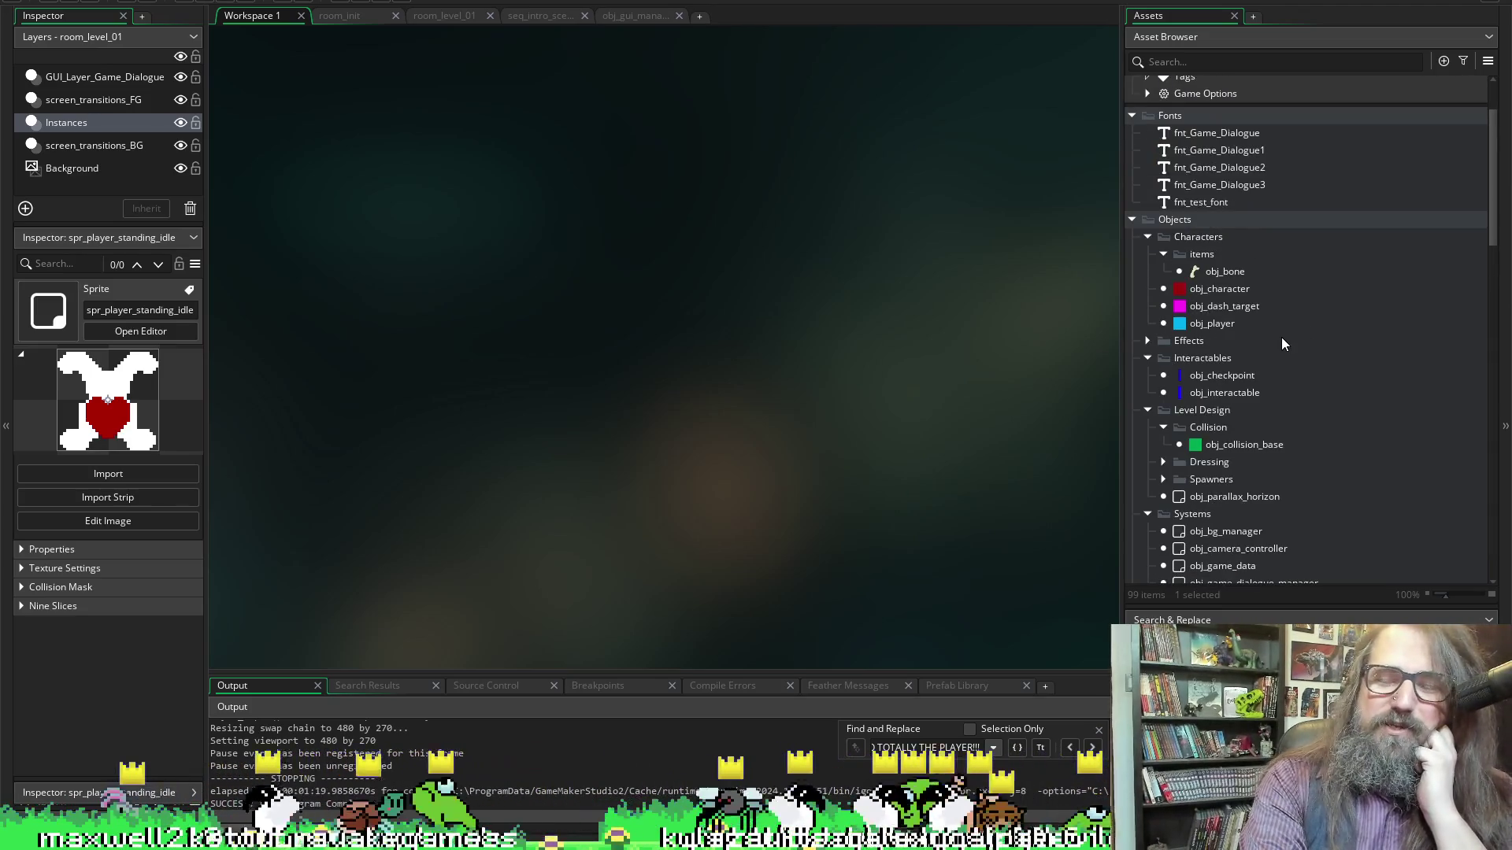
scroll(1282, 337, up, 3)
scroll(1282, 337, down, 6)
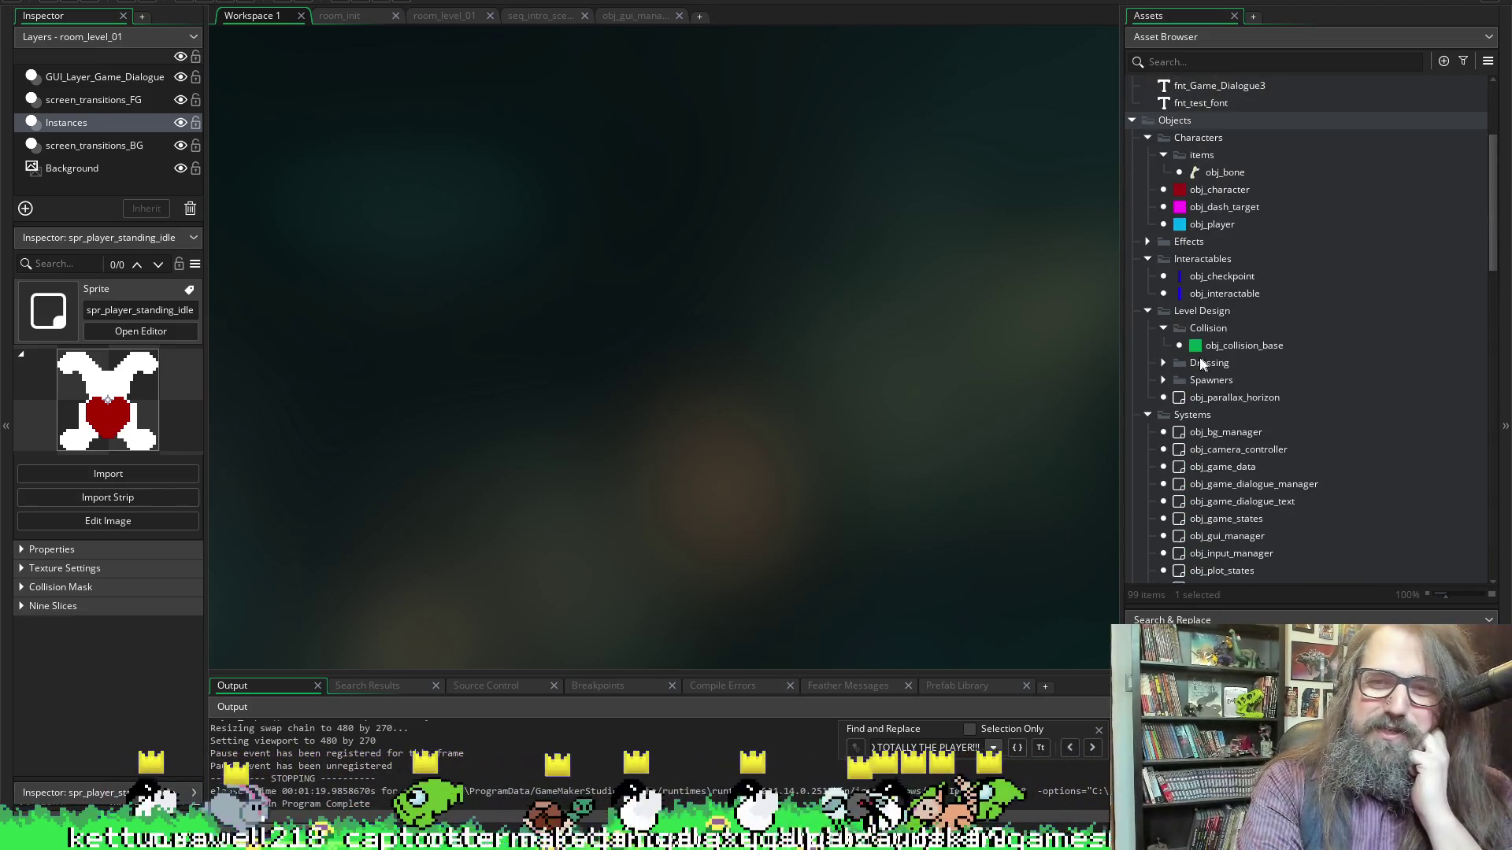
double_click(1219, 224)
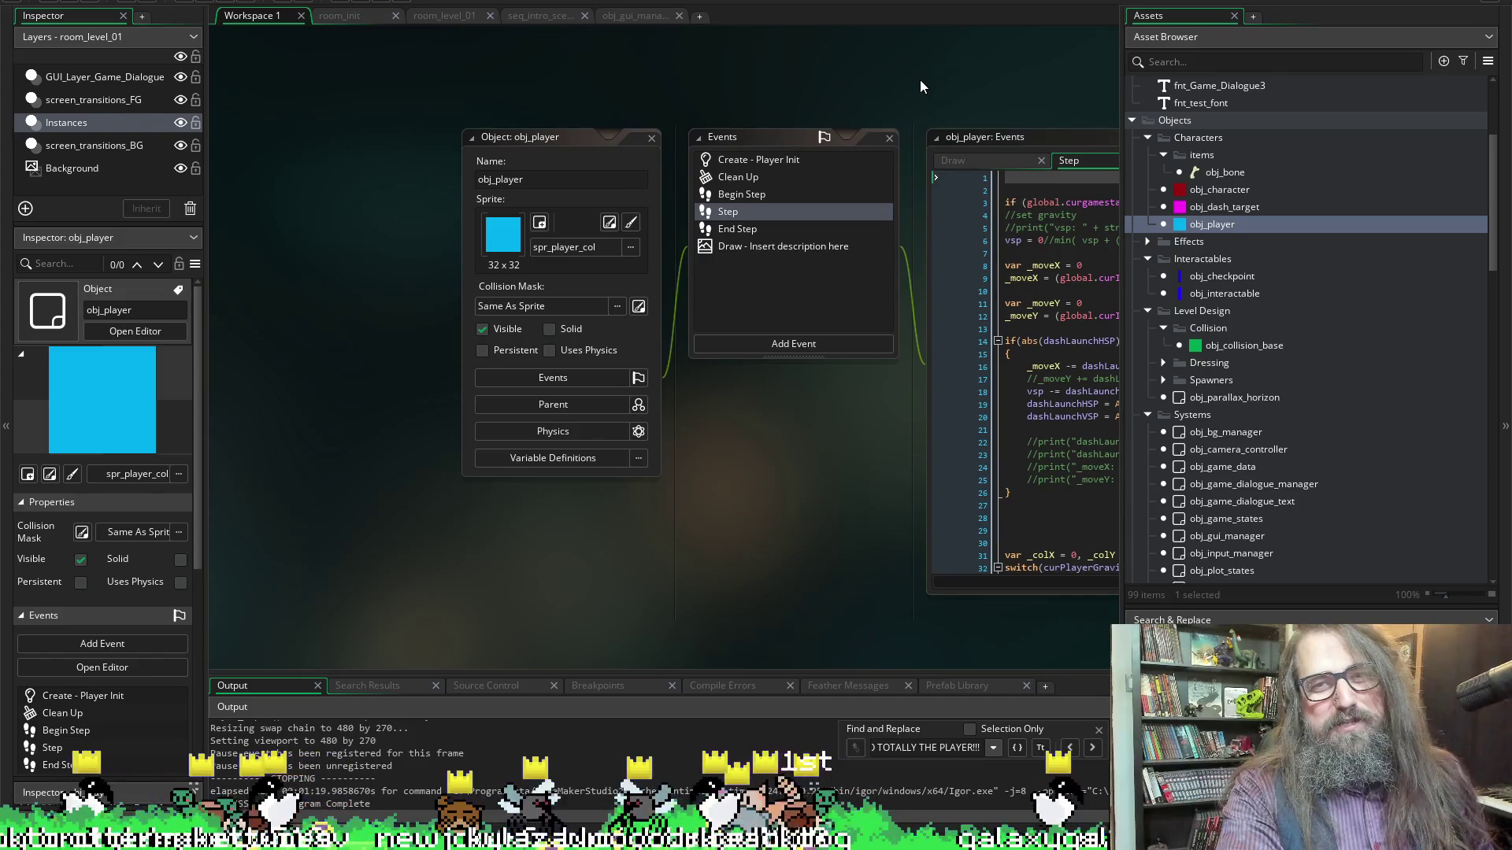
Scroll the obj_player event list and open the Create - Player Init code
scroll(923, 79, right, 3)
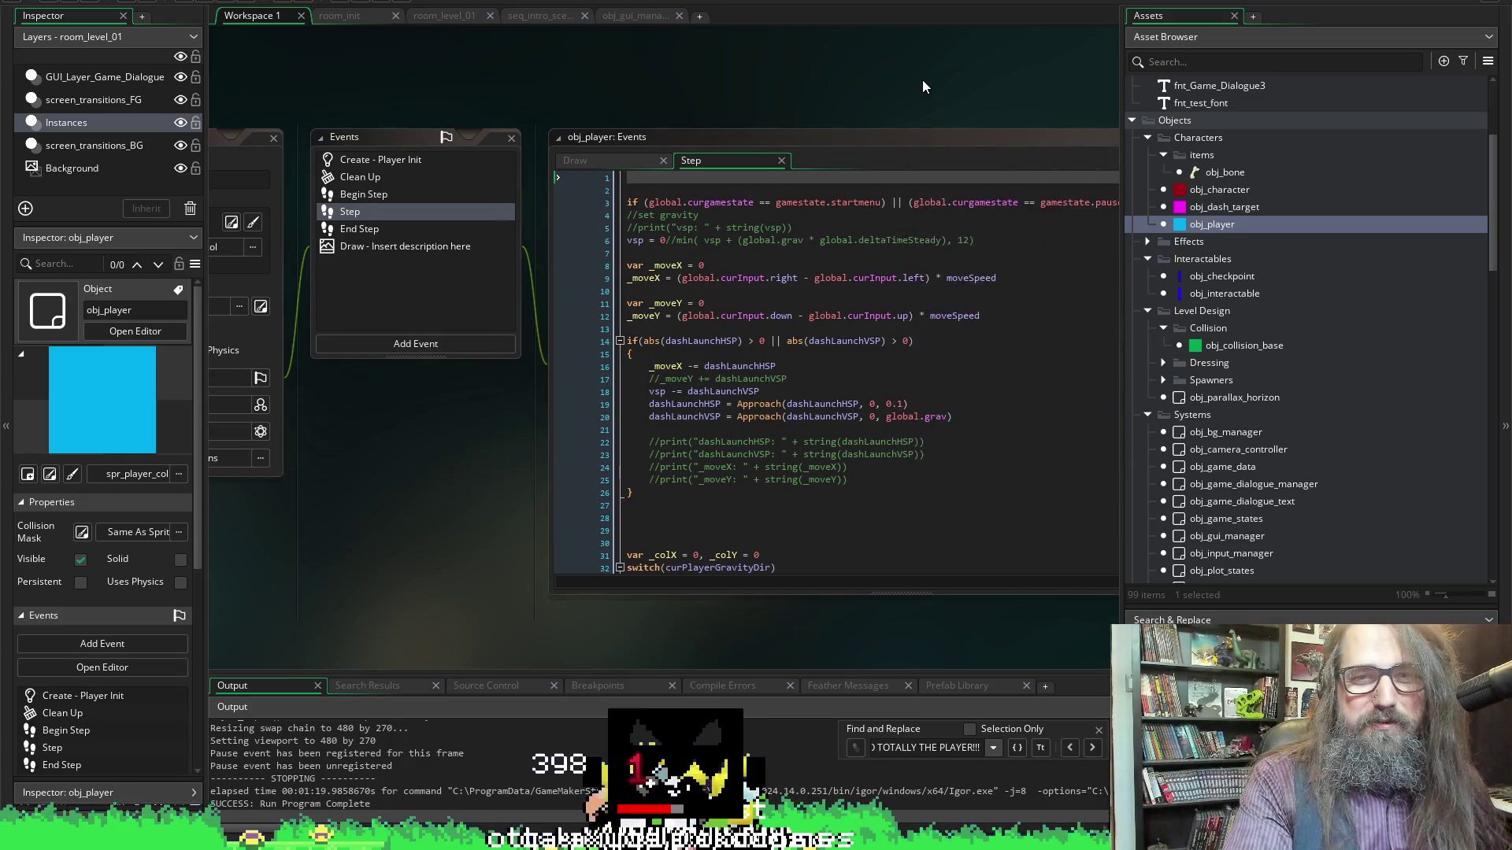
scroll(923, 79, right, 5)
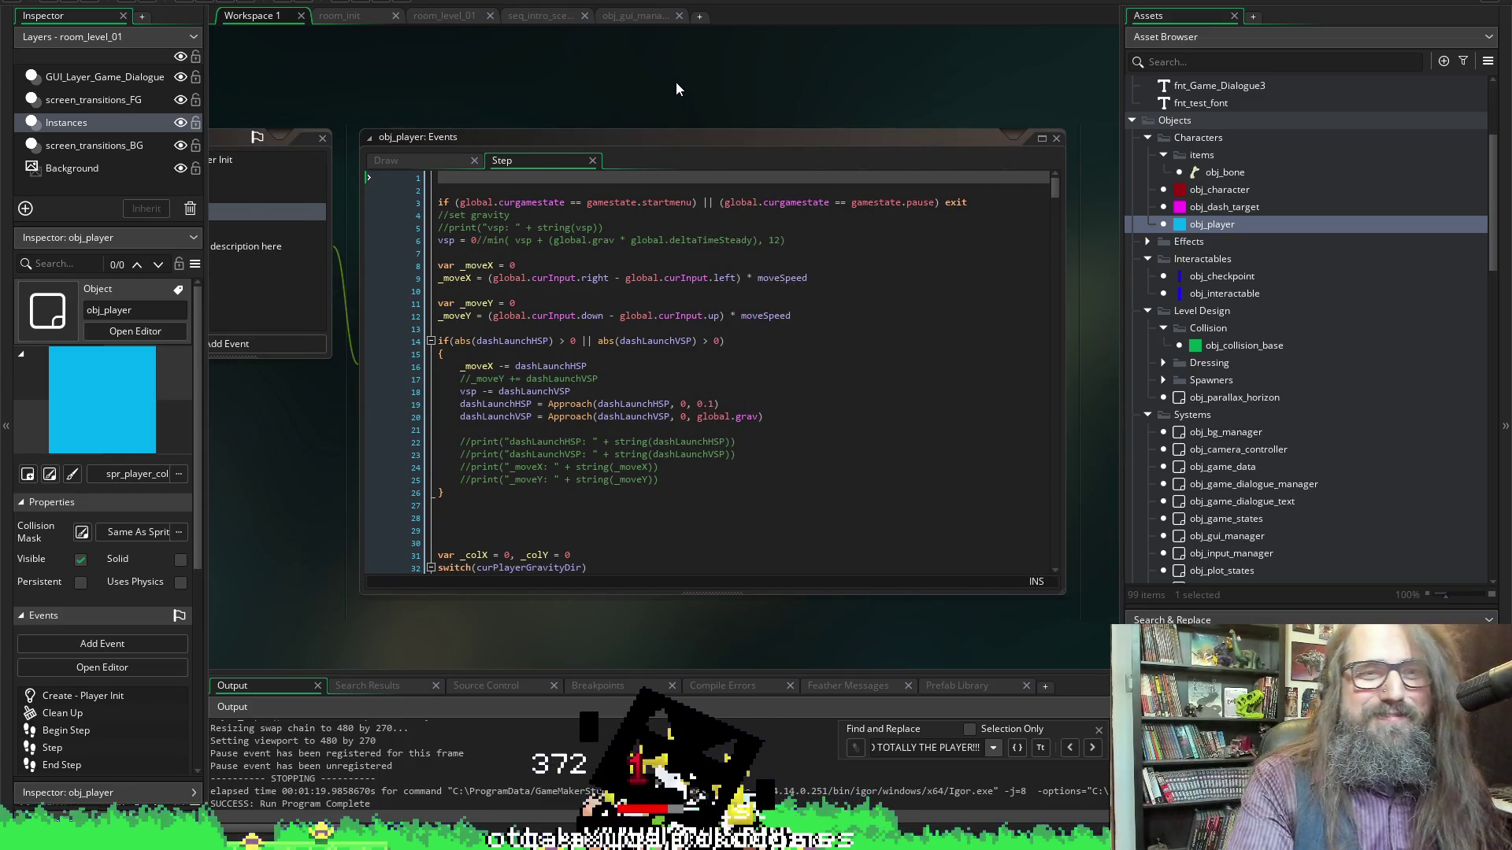
scroll(675, 87, left, 3)
double_click(457, 159)
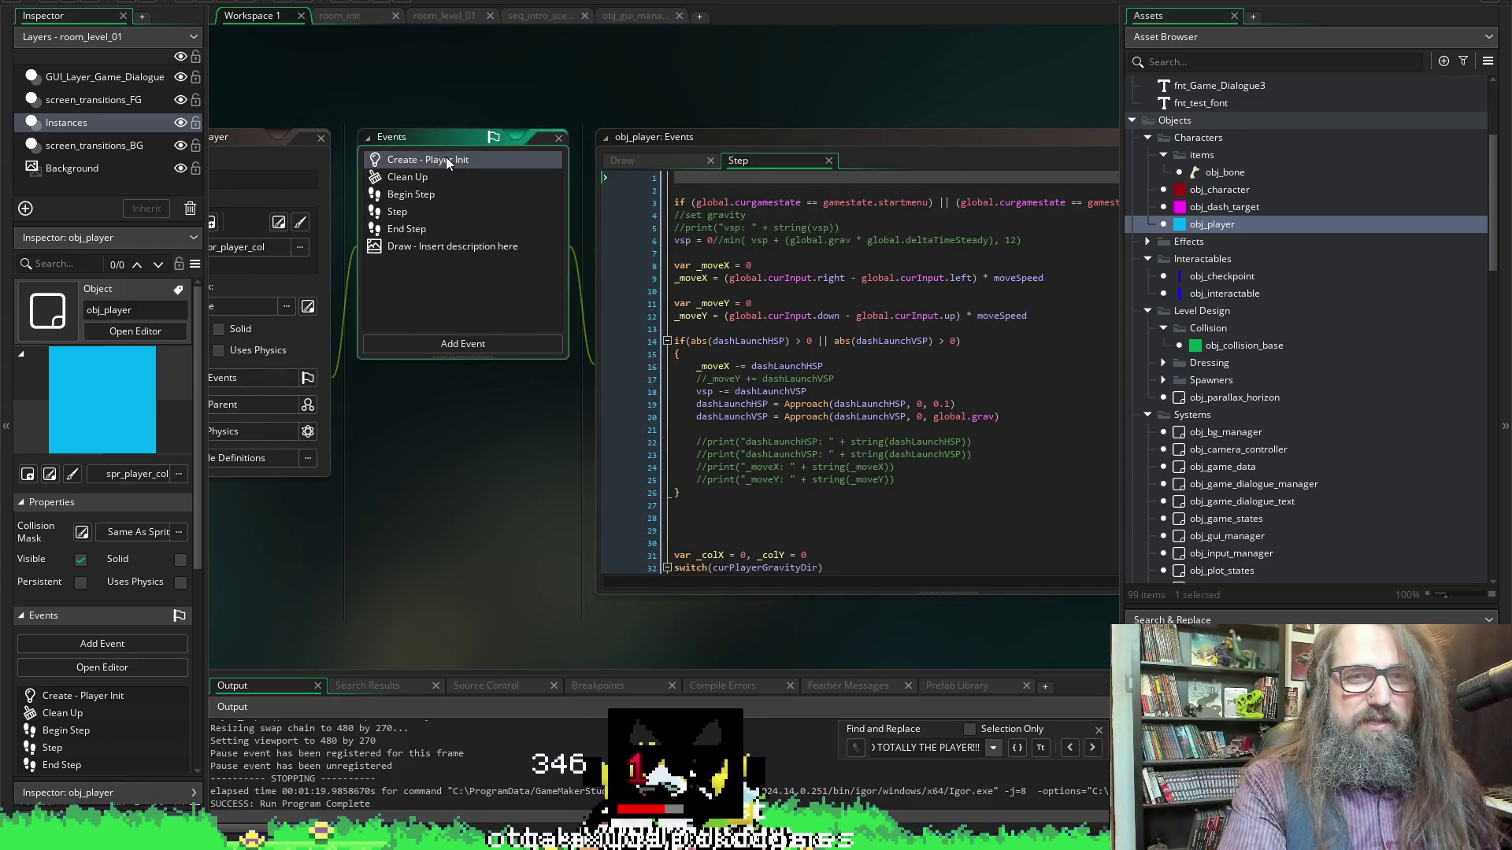
click(1011, 269)
Search the Create code for 'sprite_in' and scroll up through the code
key(ctrl+f)
text(spri)
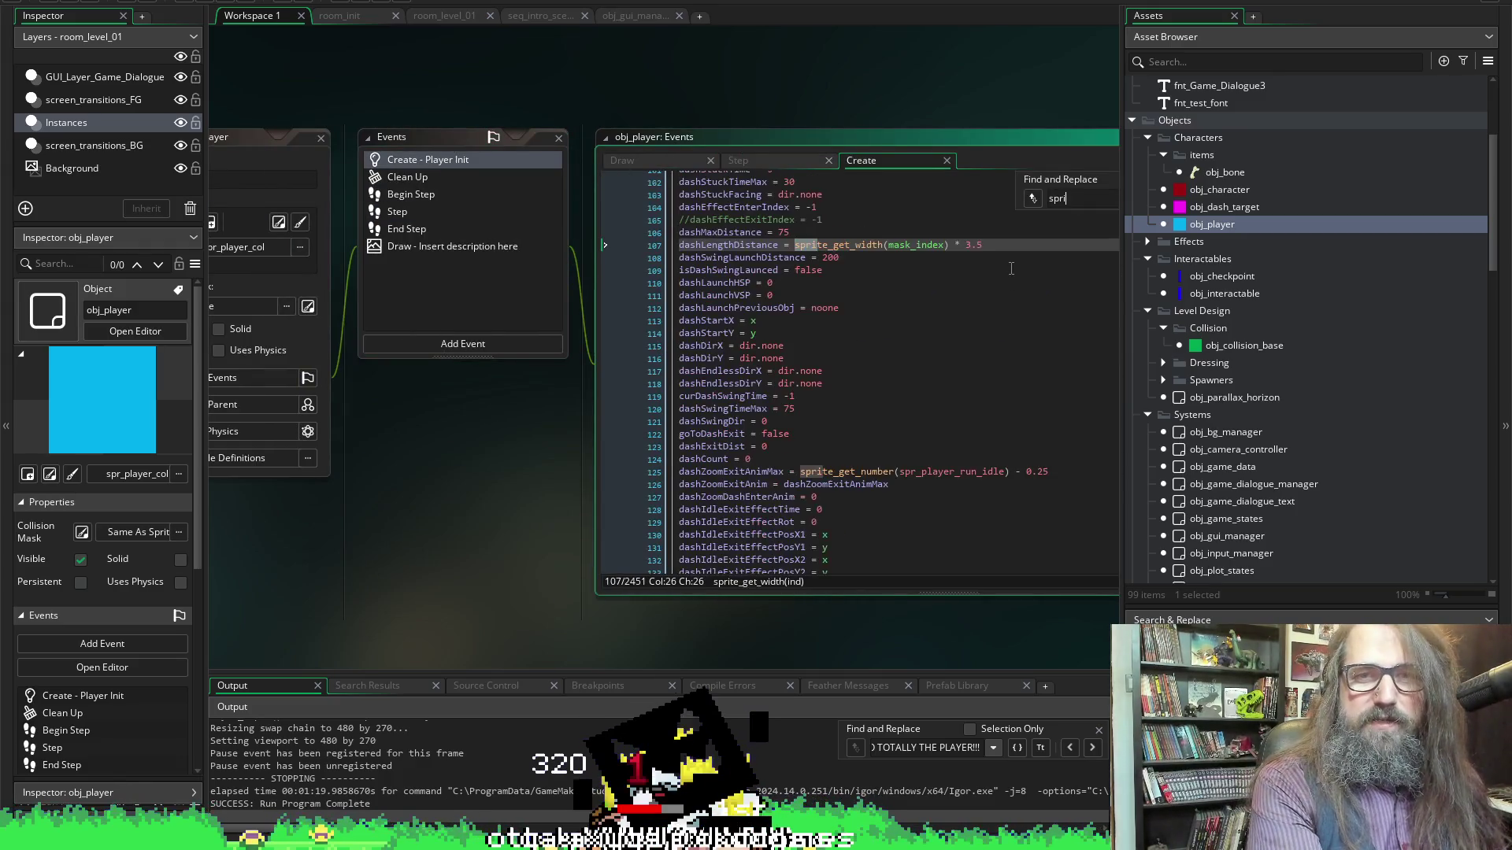
text(te_in)
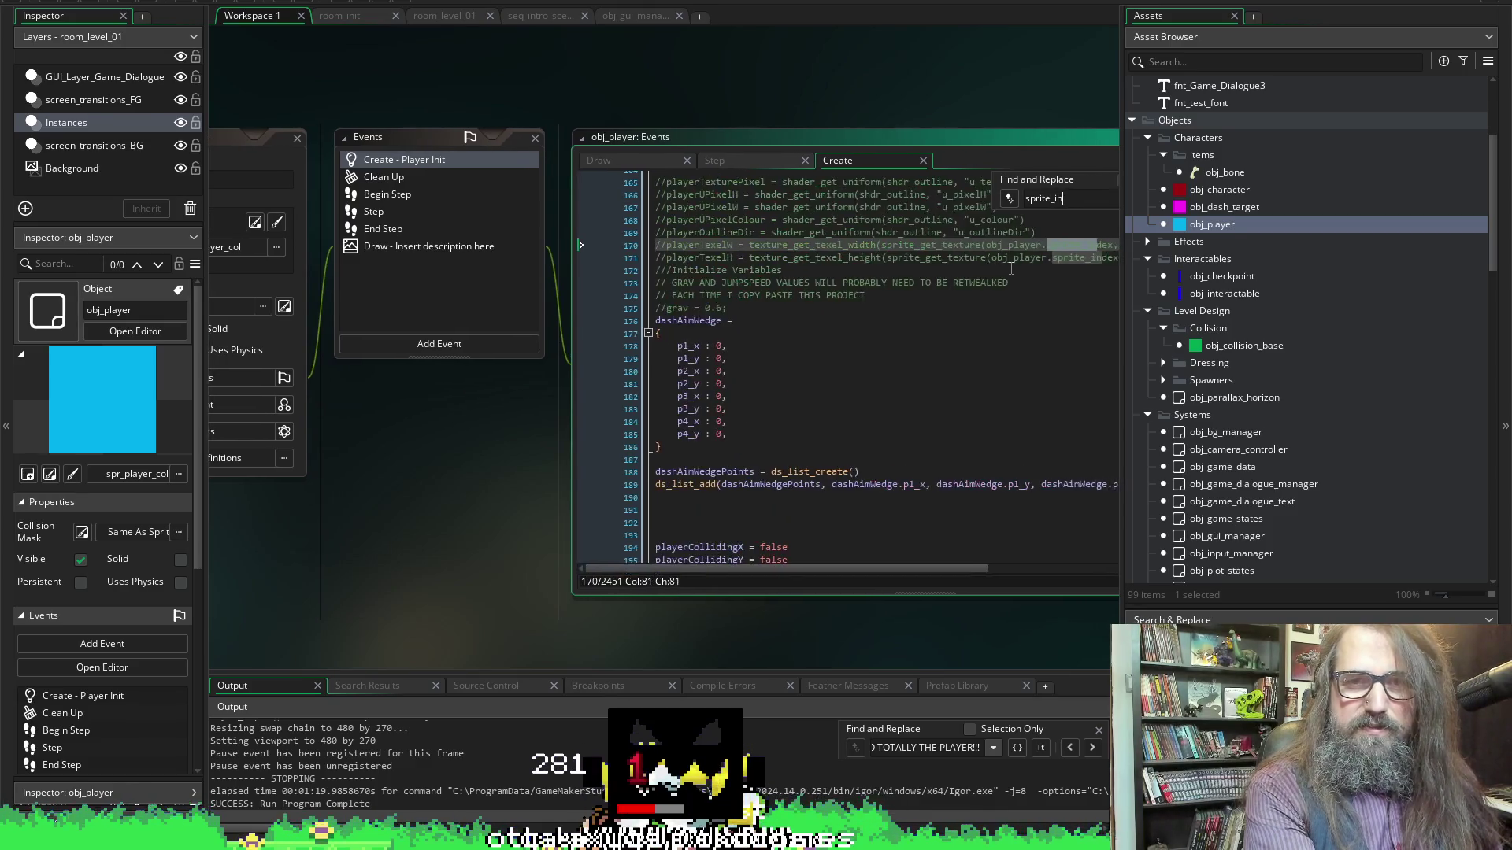
scroll(811, 494, up, 20)
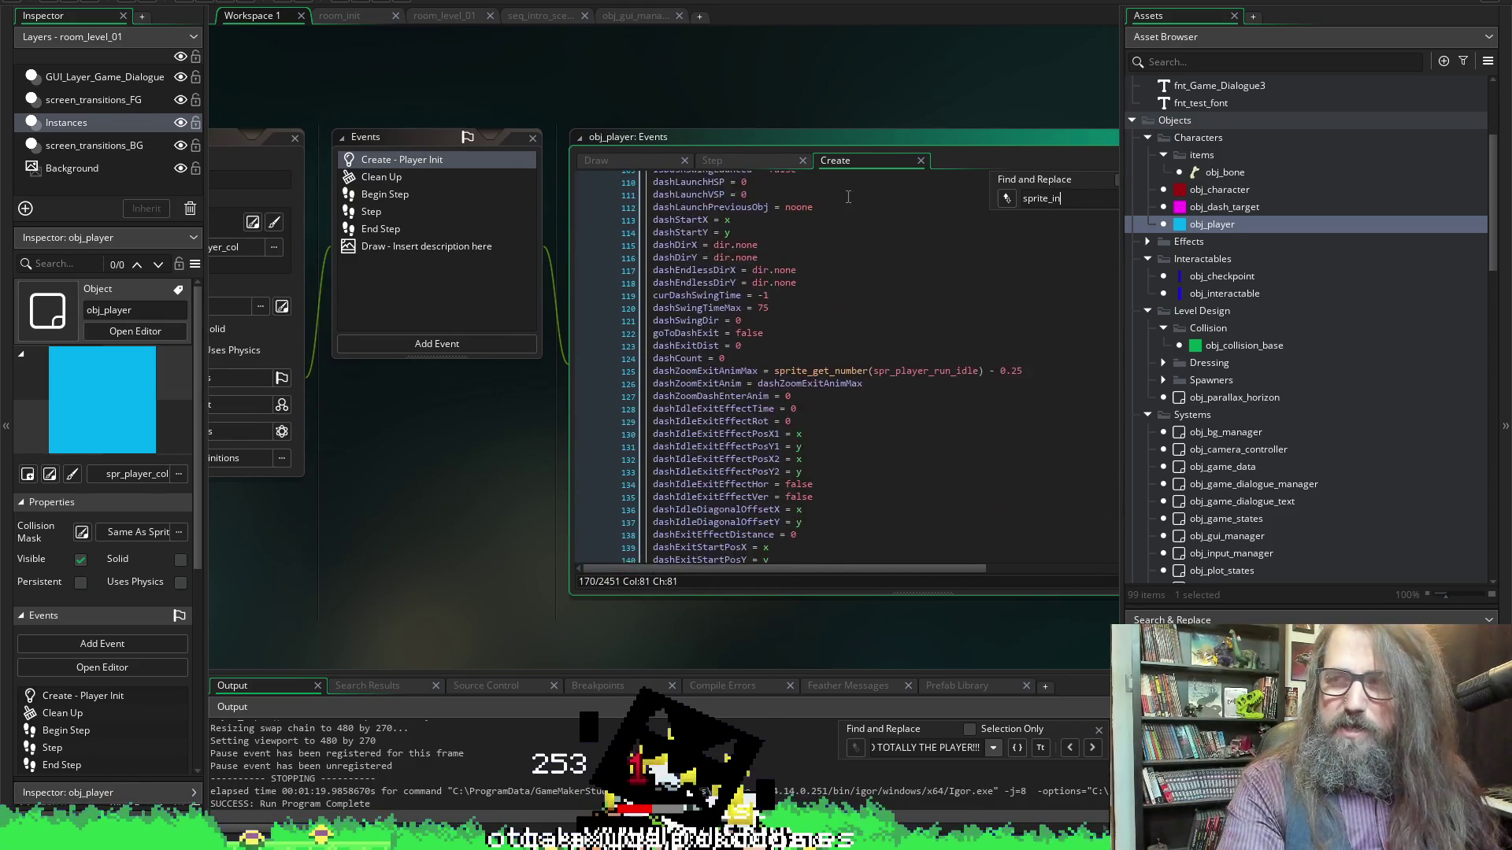
scroll(881, 377, up, 7)
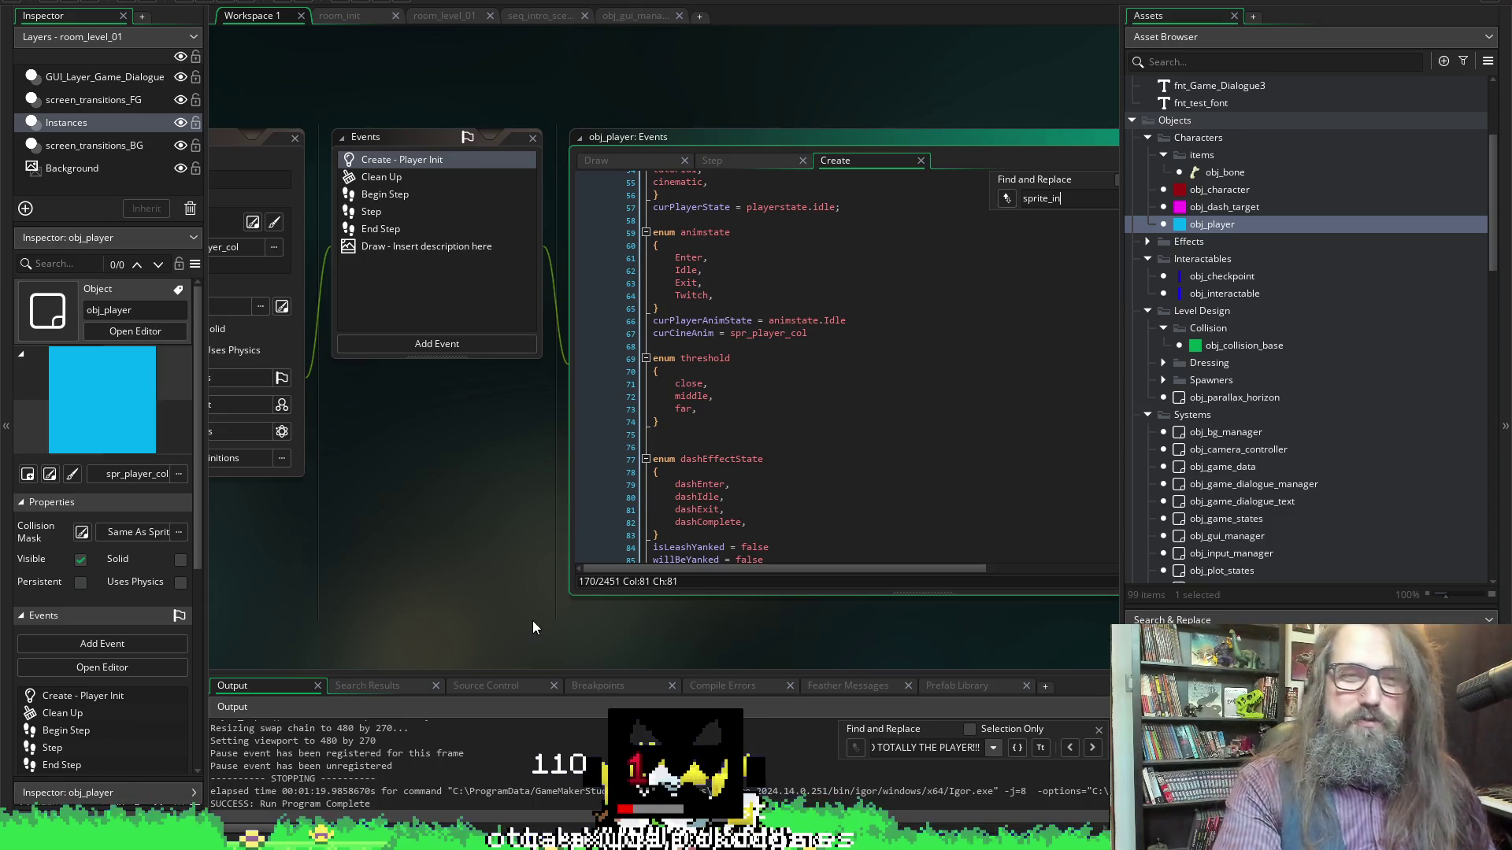
scroll(883, 250, up, 6)
scroll(883, 250, up, 12)
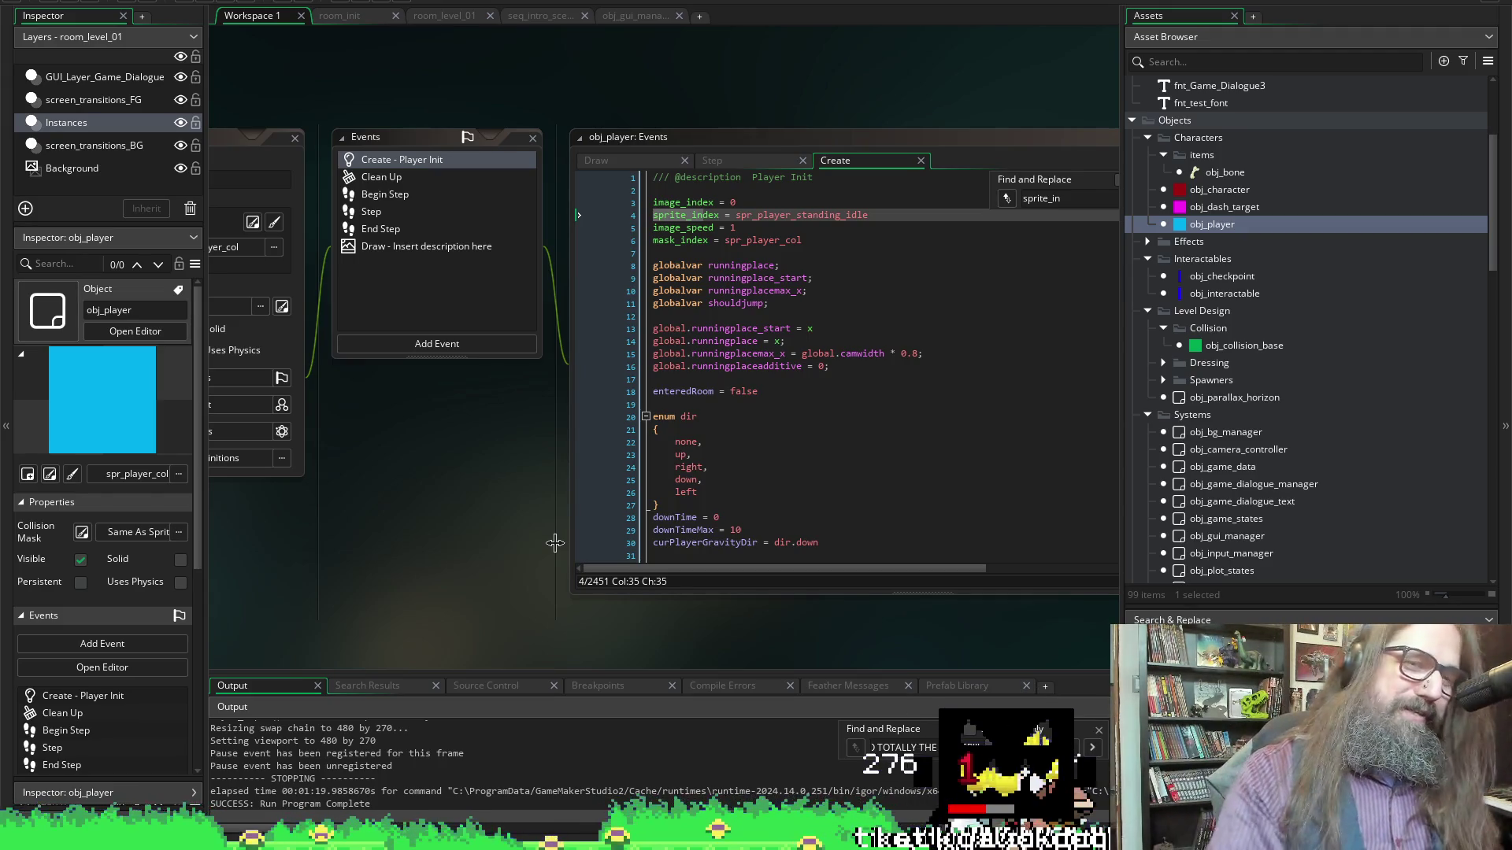
scroll(668, 635, right, 2)
scroll(667, 635, right, 4)
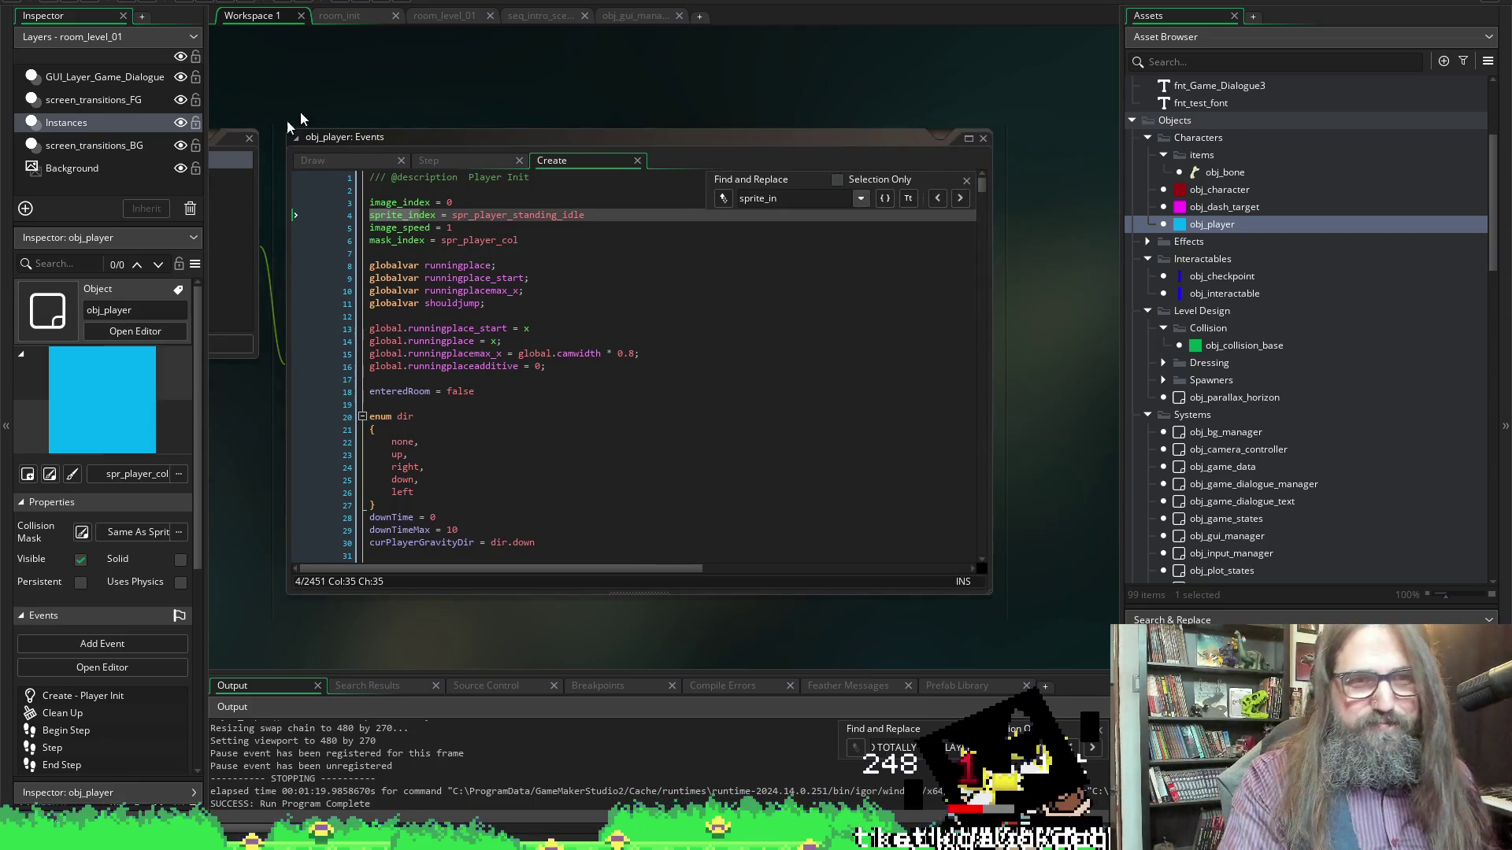
click(543, 216)
double_click(542, 216)
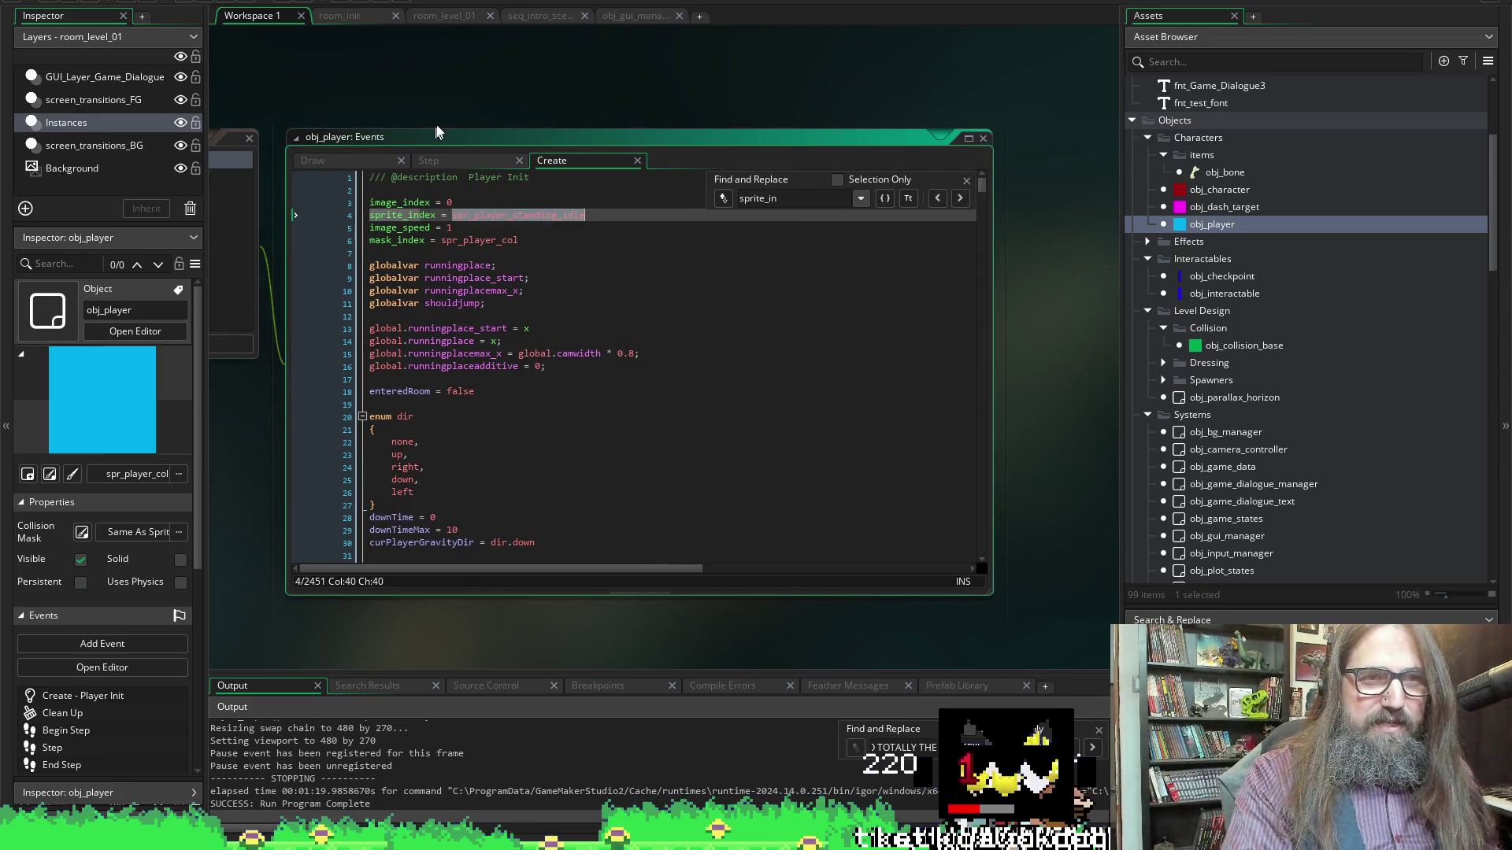
scroll(835, 393, down, 14)
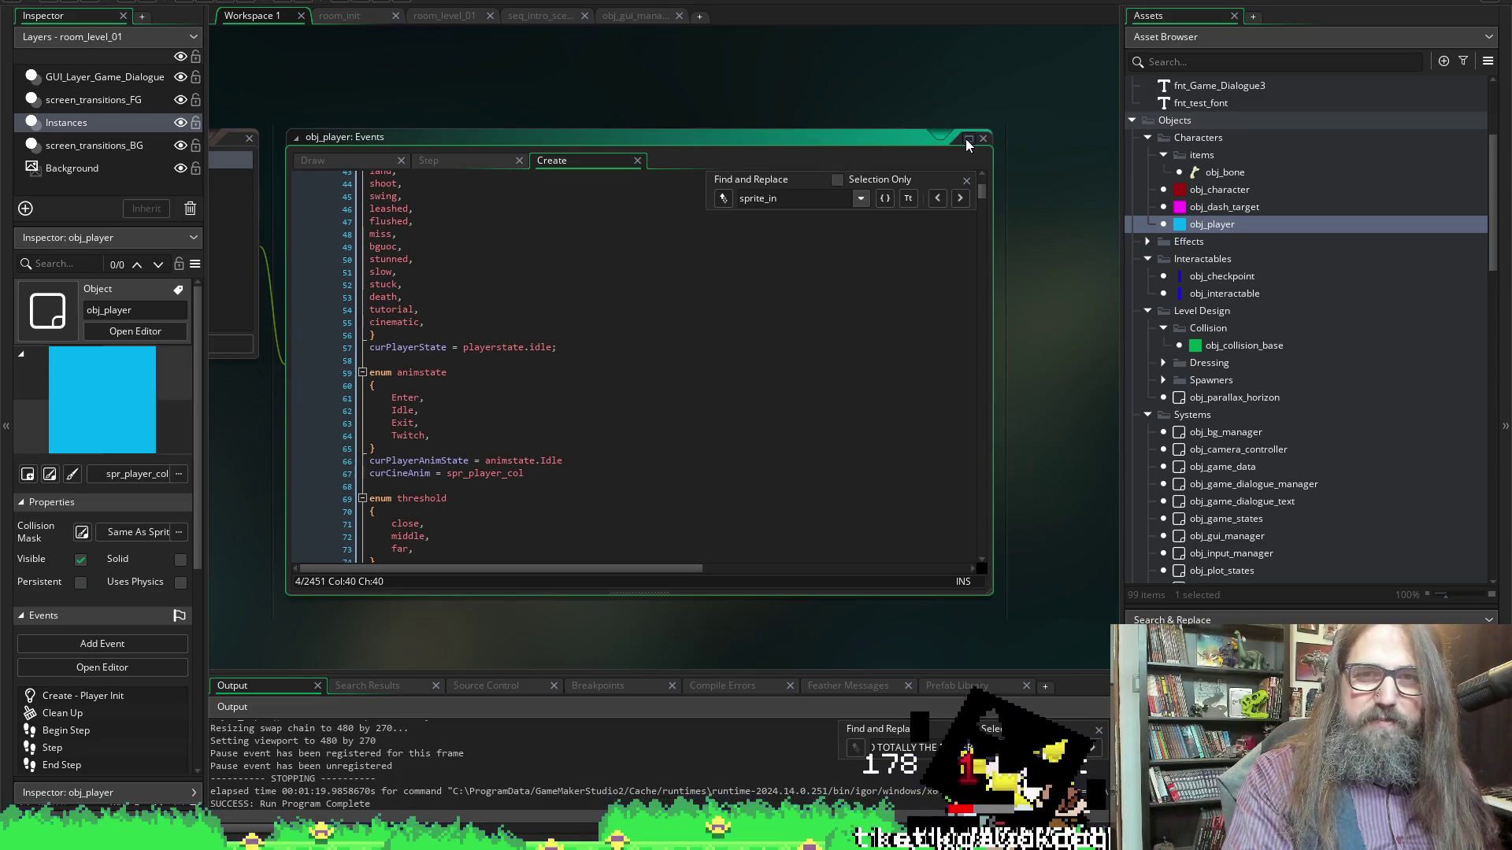
click(971, 140)
scroll(587, 466, down, 20)
scroll(588, 465, down, 7)
click(620, 329)
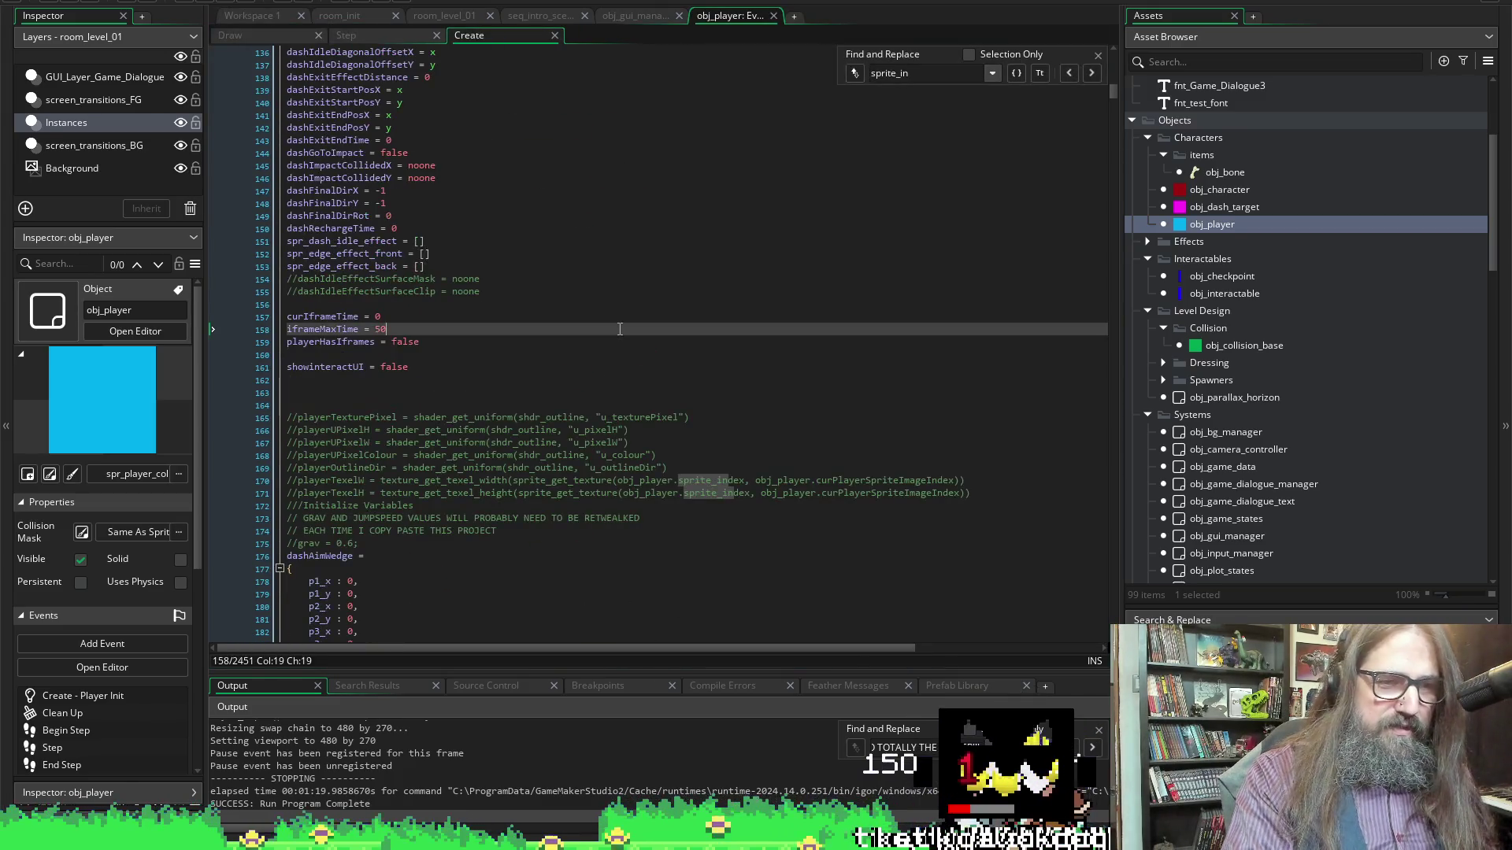
scroll(620, 329, down, 20)
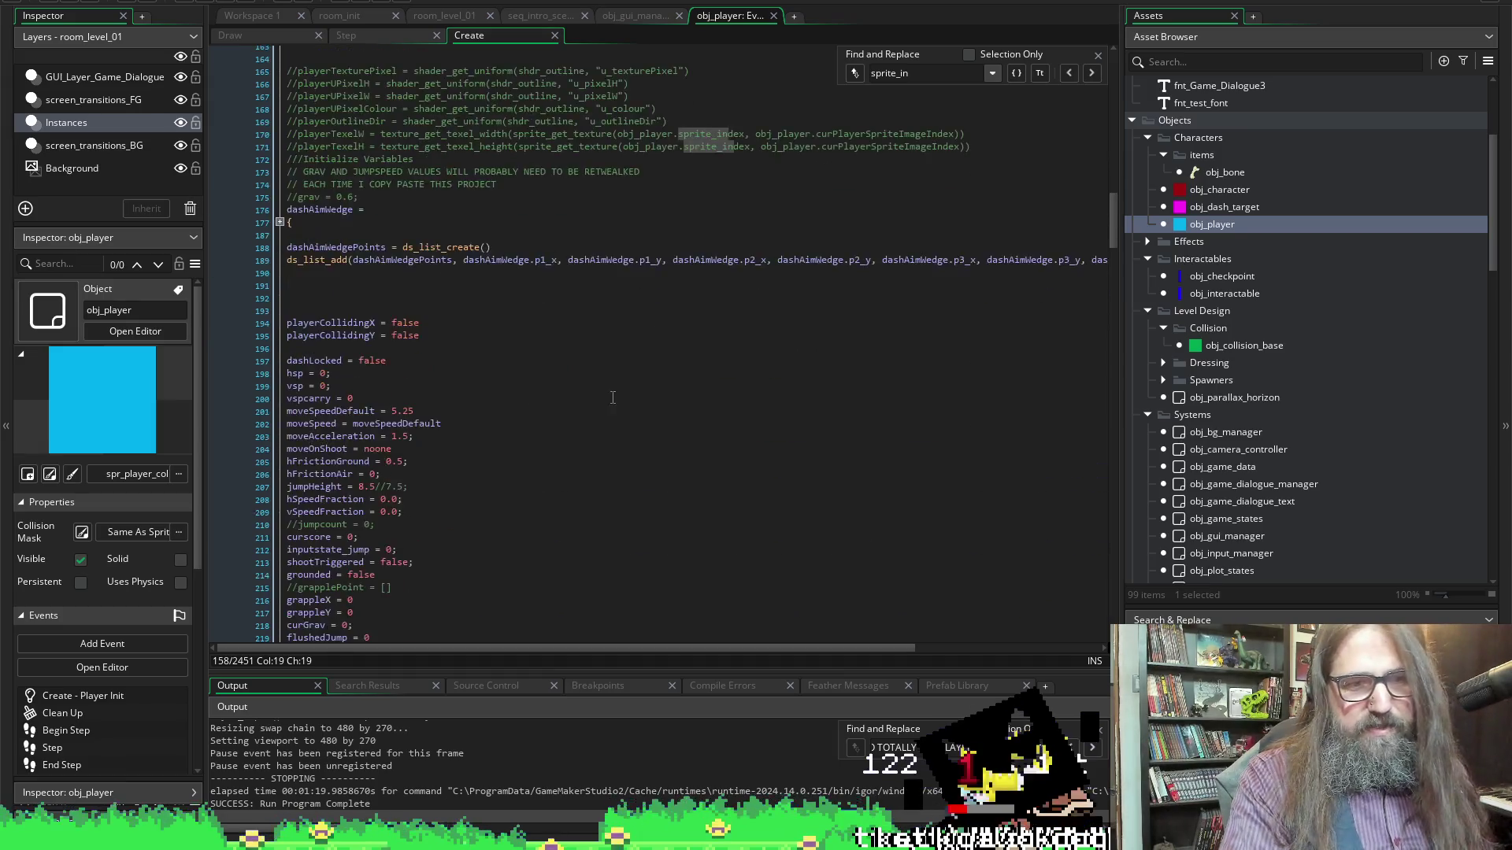
scroll(613, 443, down, 20)
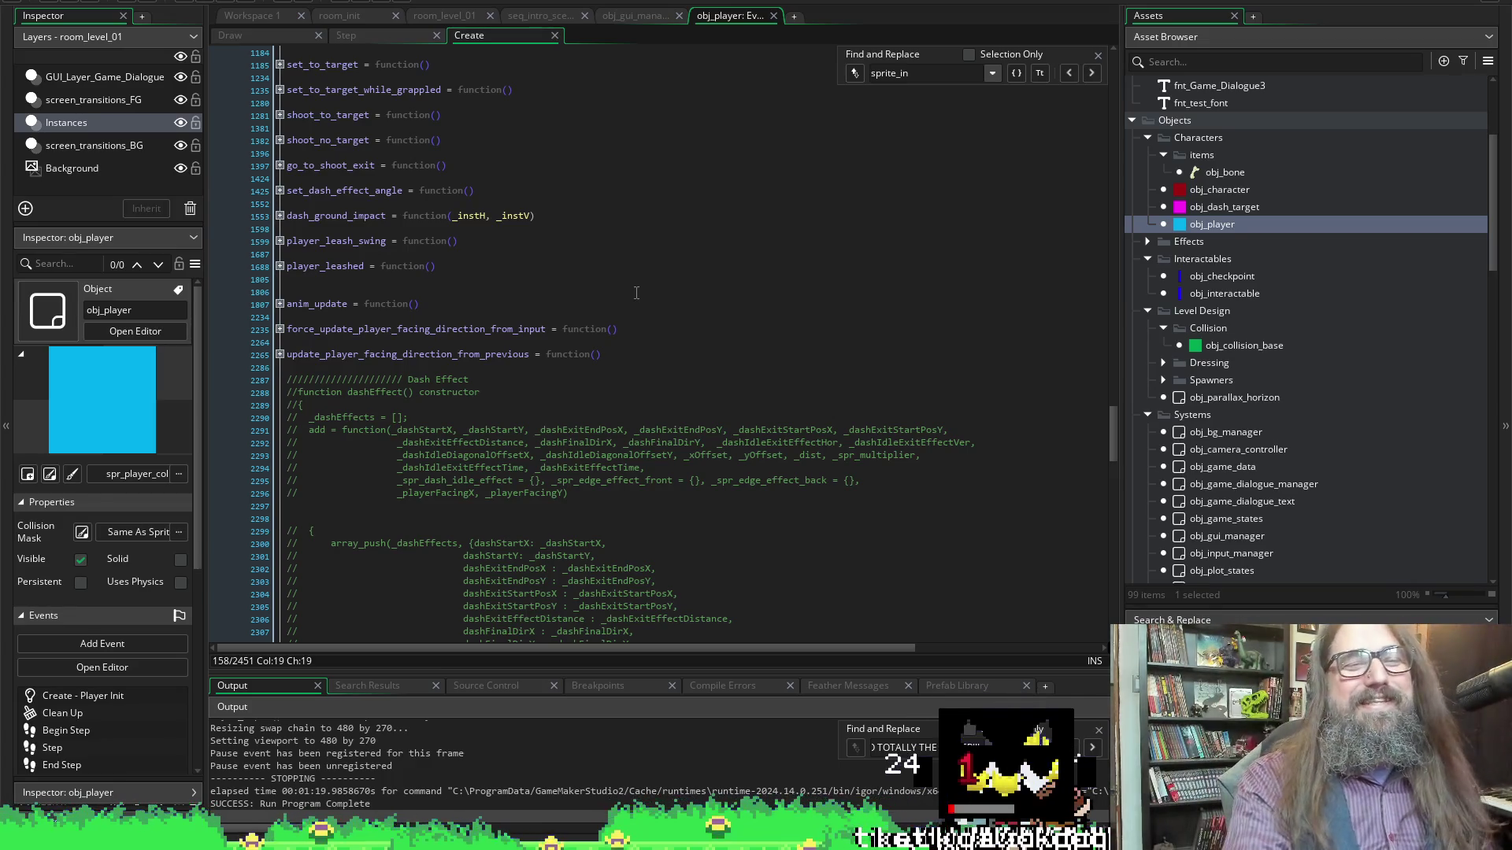
scroll(636, 292, down, 12)
scroll(649, 408, down, 3)
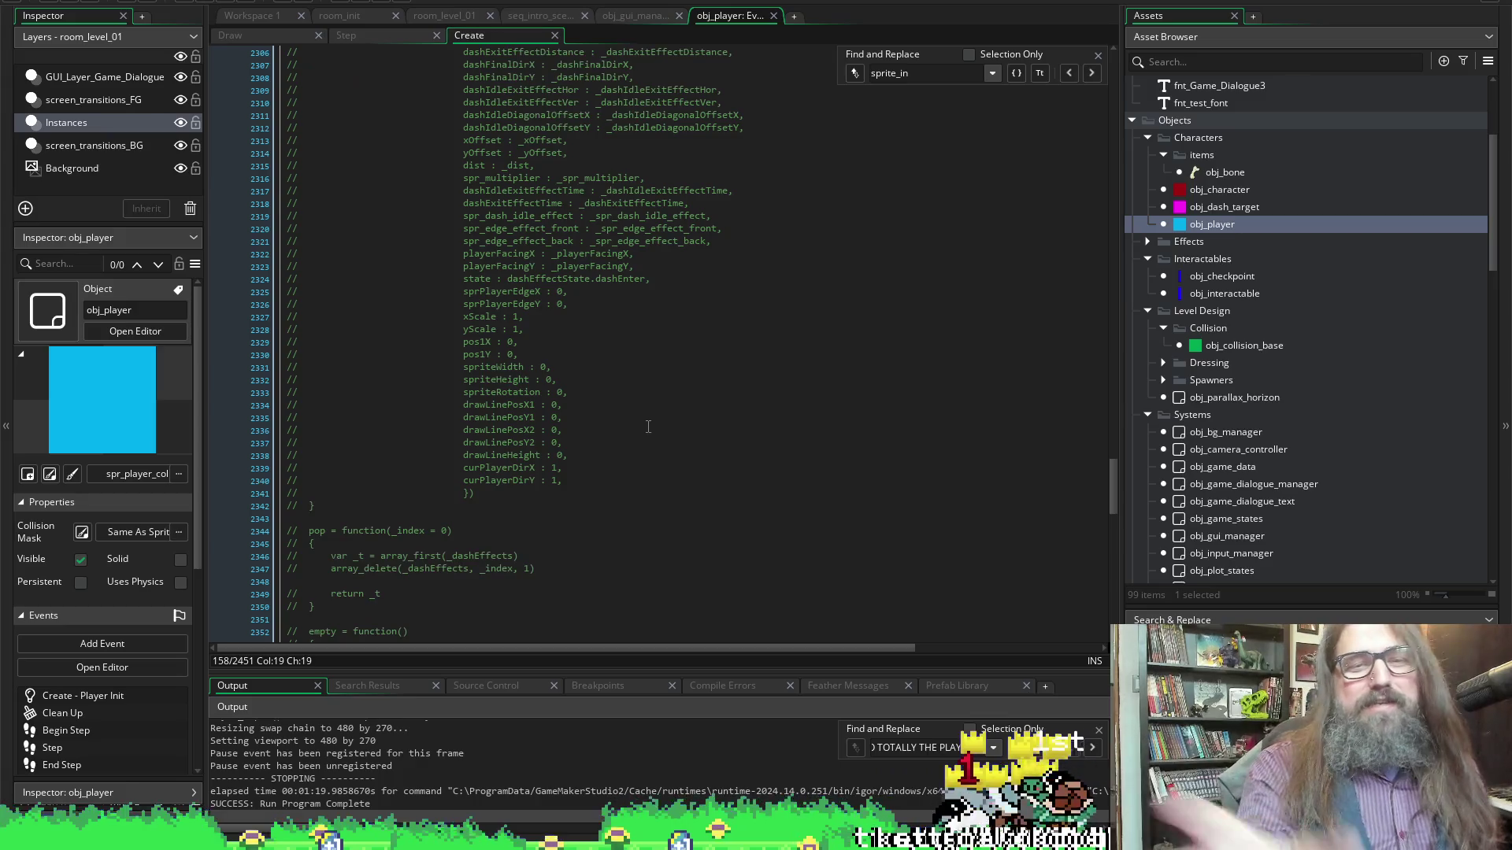
scroll(648, 426, down, 20)
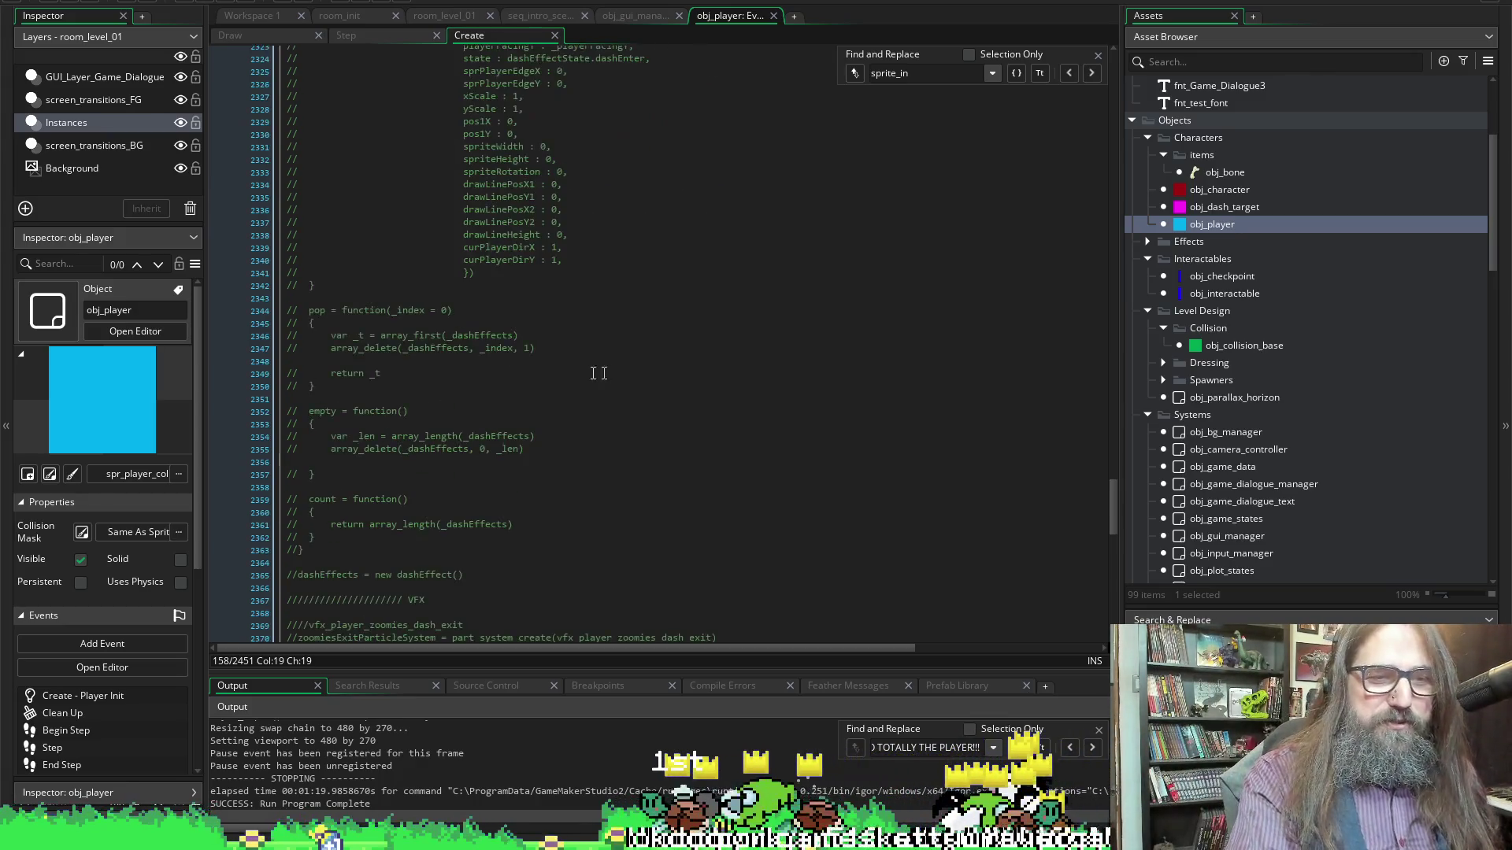
scroll(505, 555, up, 12)
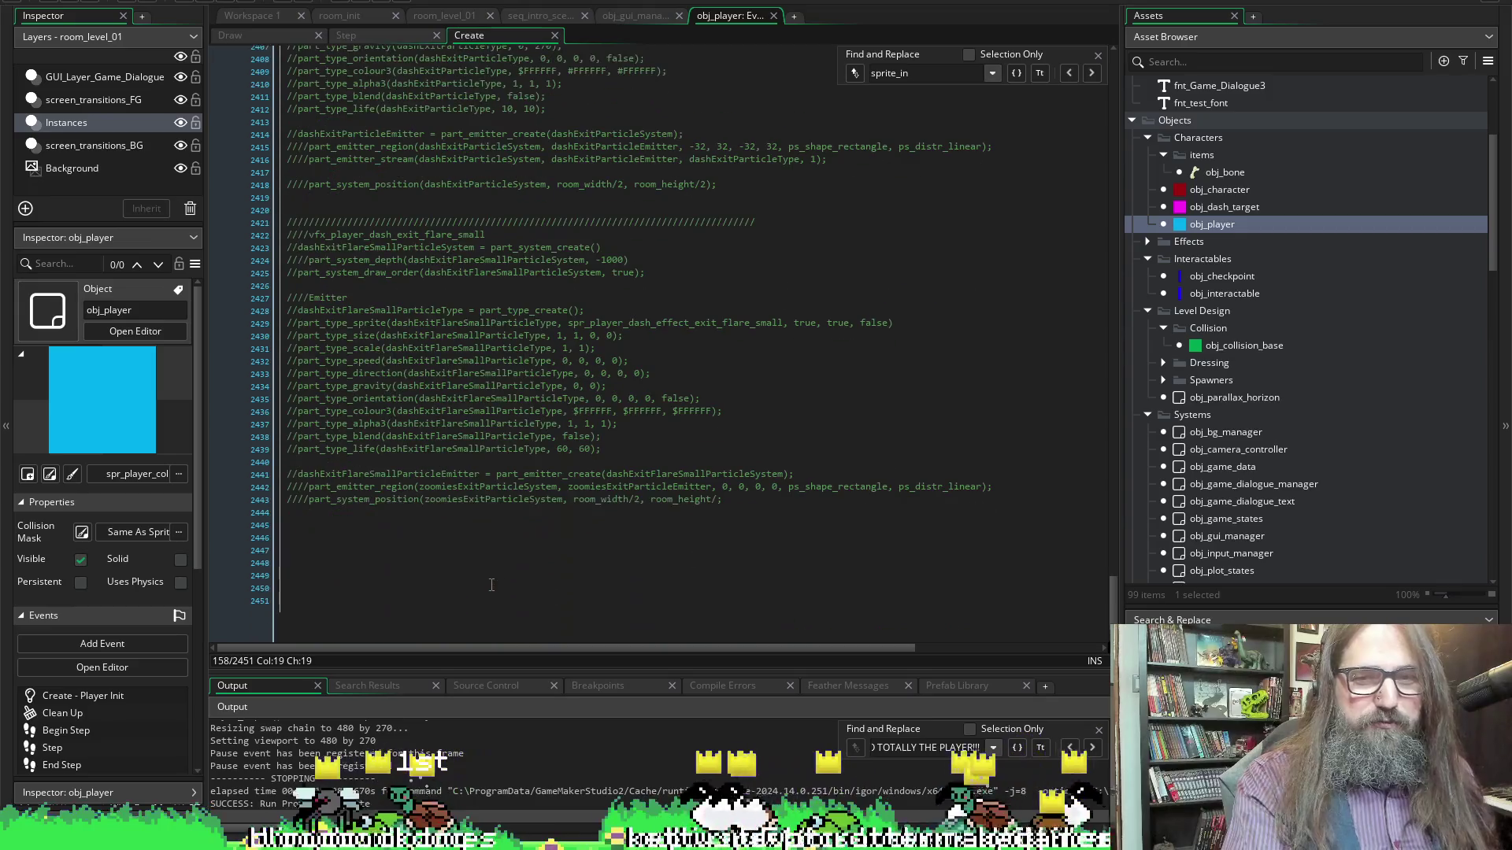
scroll(460, 493, up, 11)
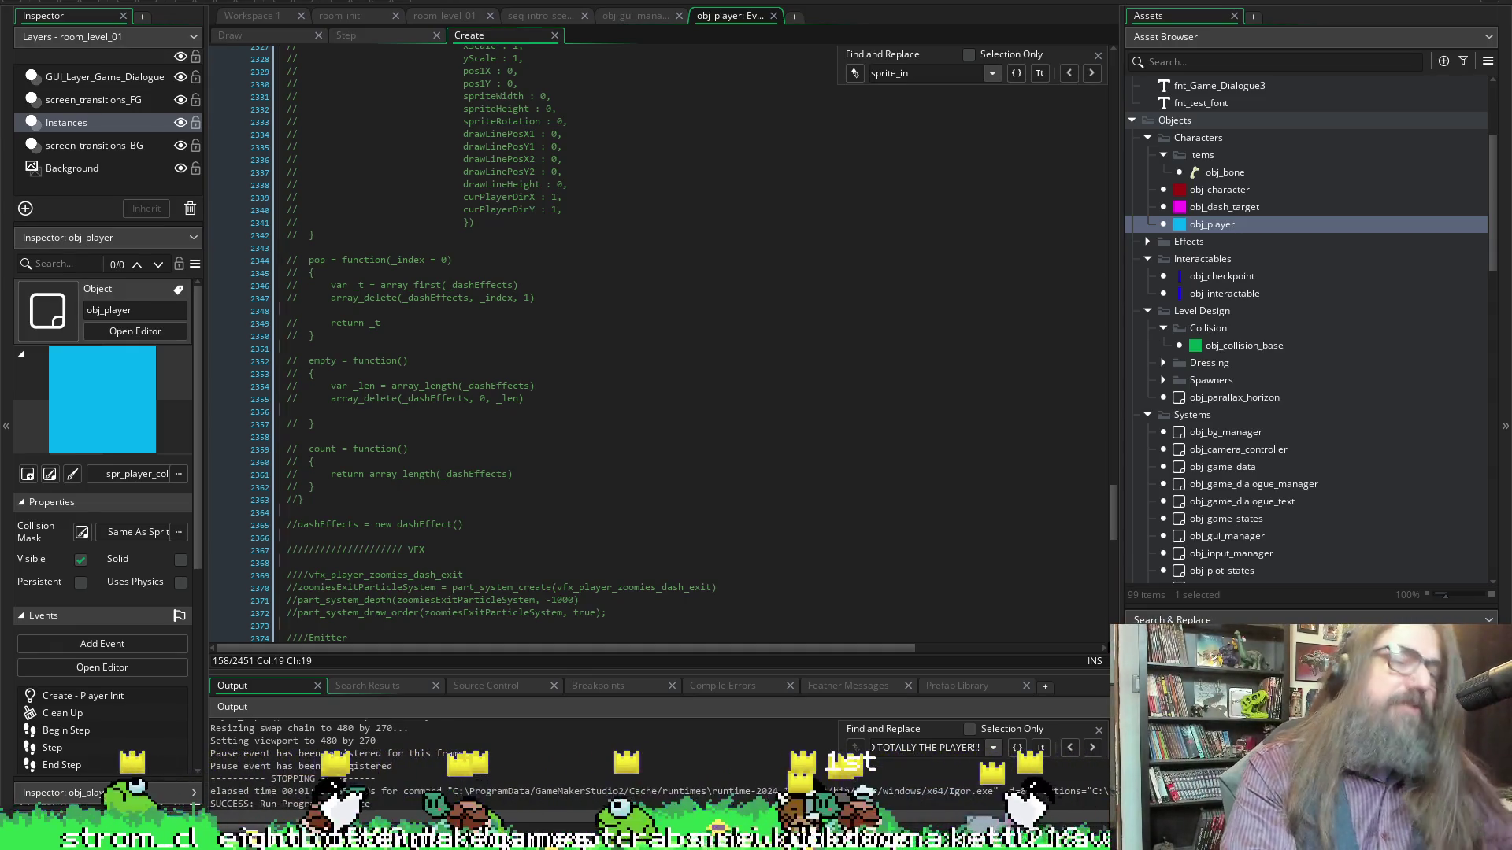
scroll(410, 295, up, 19)
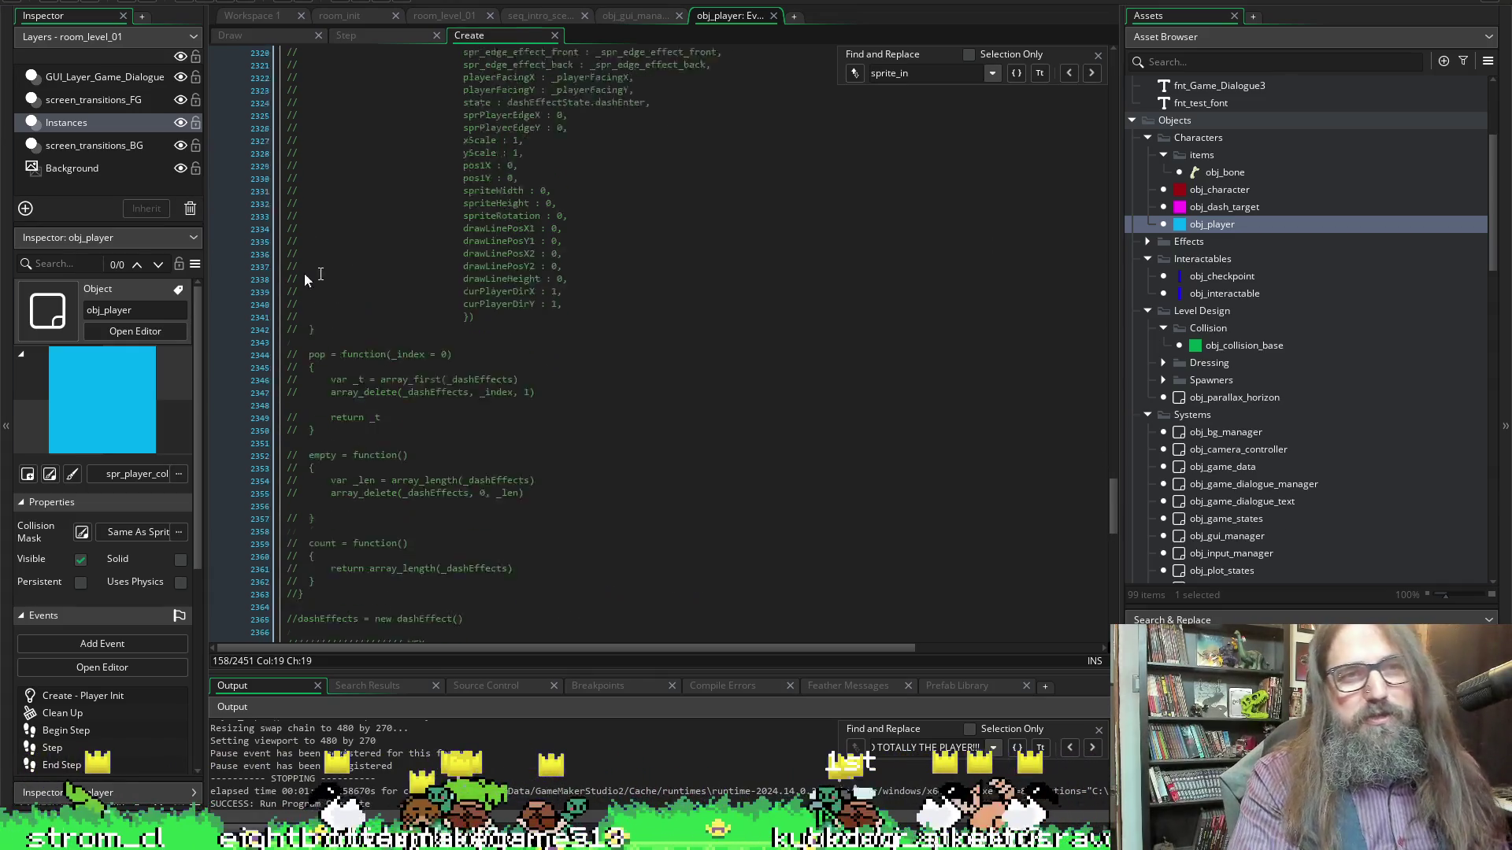
scroll(410, 295, up, 1)
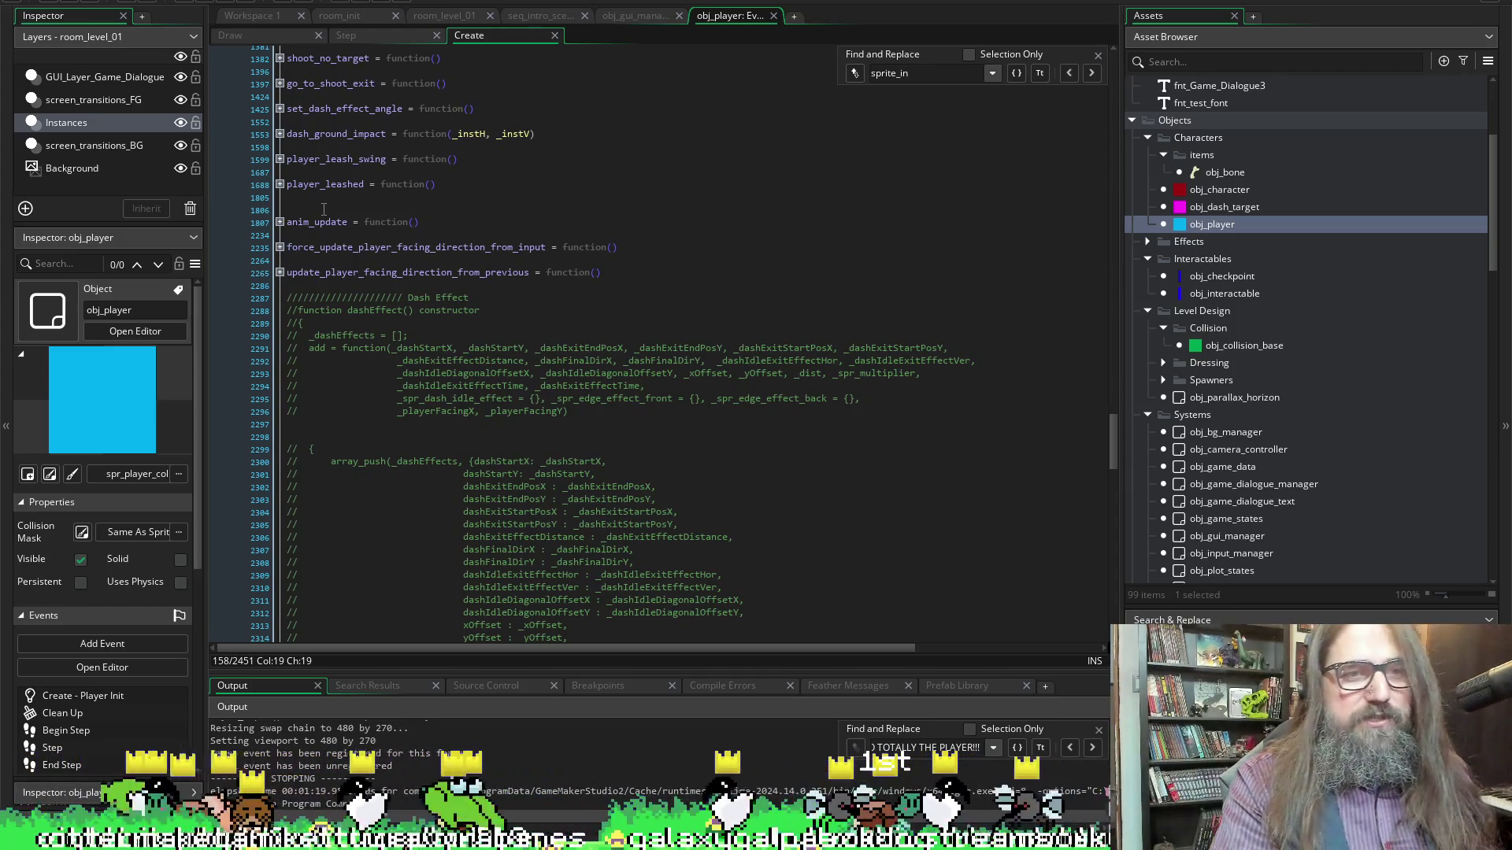
Unfold anim_update, its state switch and idle case, then comment out the sprite_index if/else chain
click(279, 223)
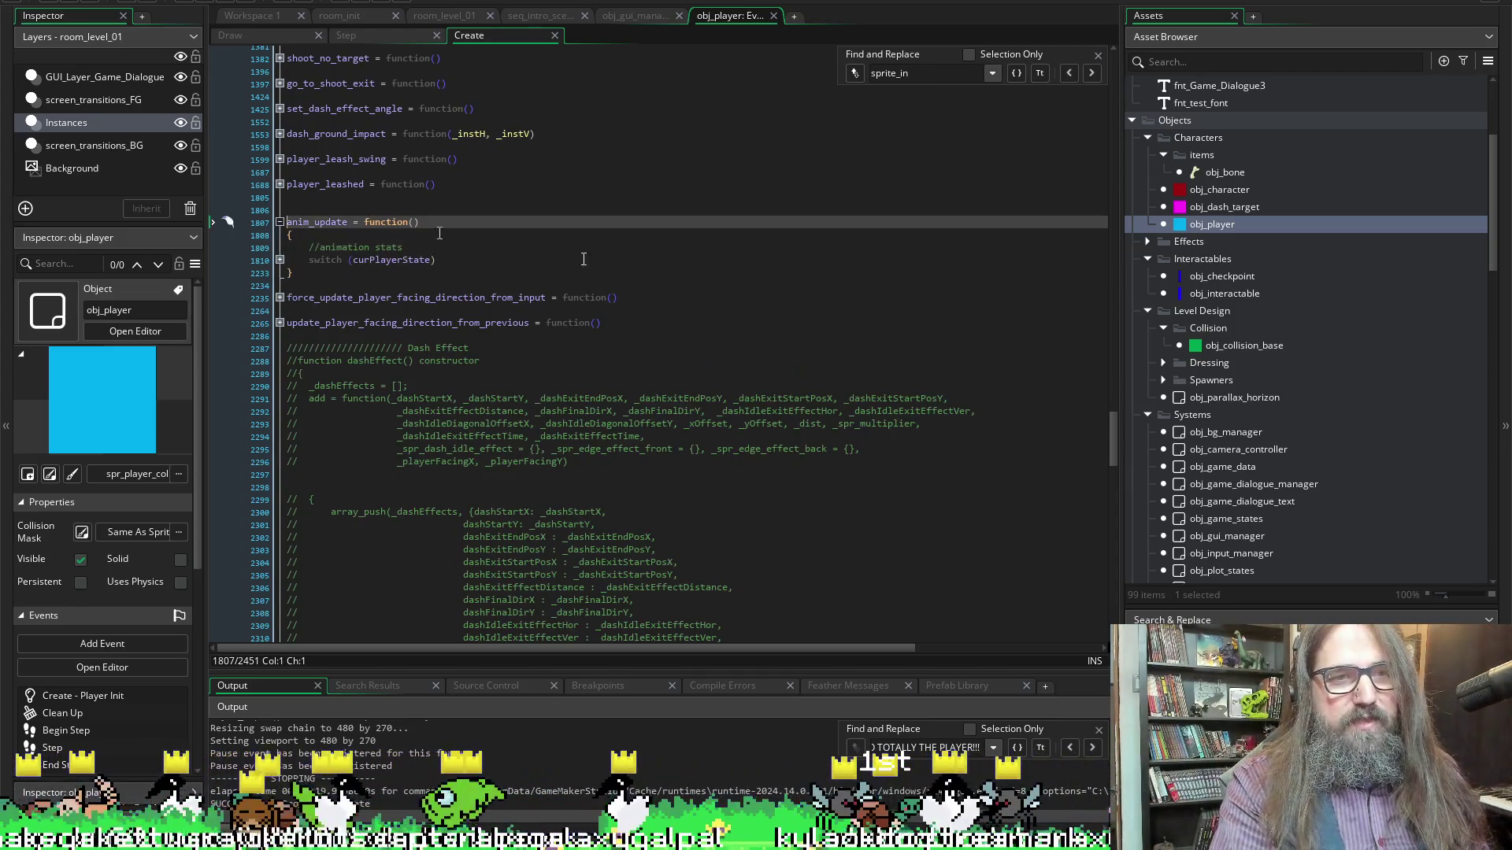
click(279, 260)
scroll(483, 300, down, 5)
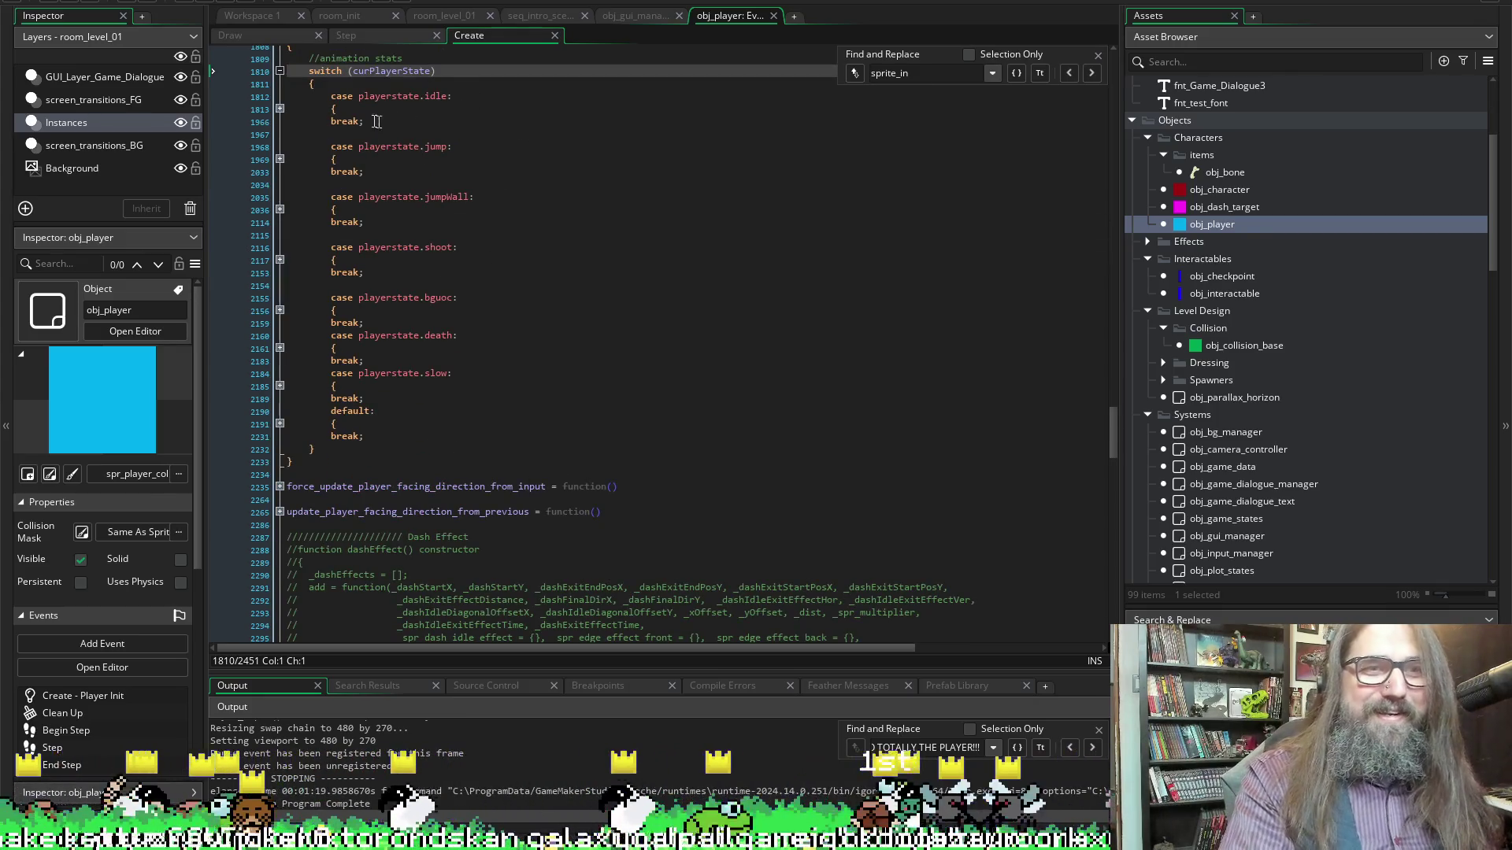
click(280, 109)
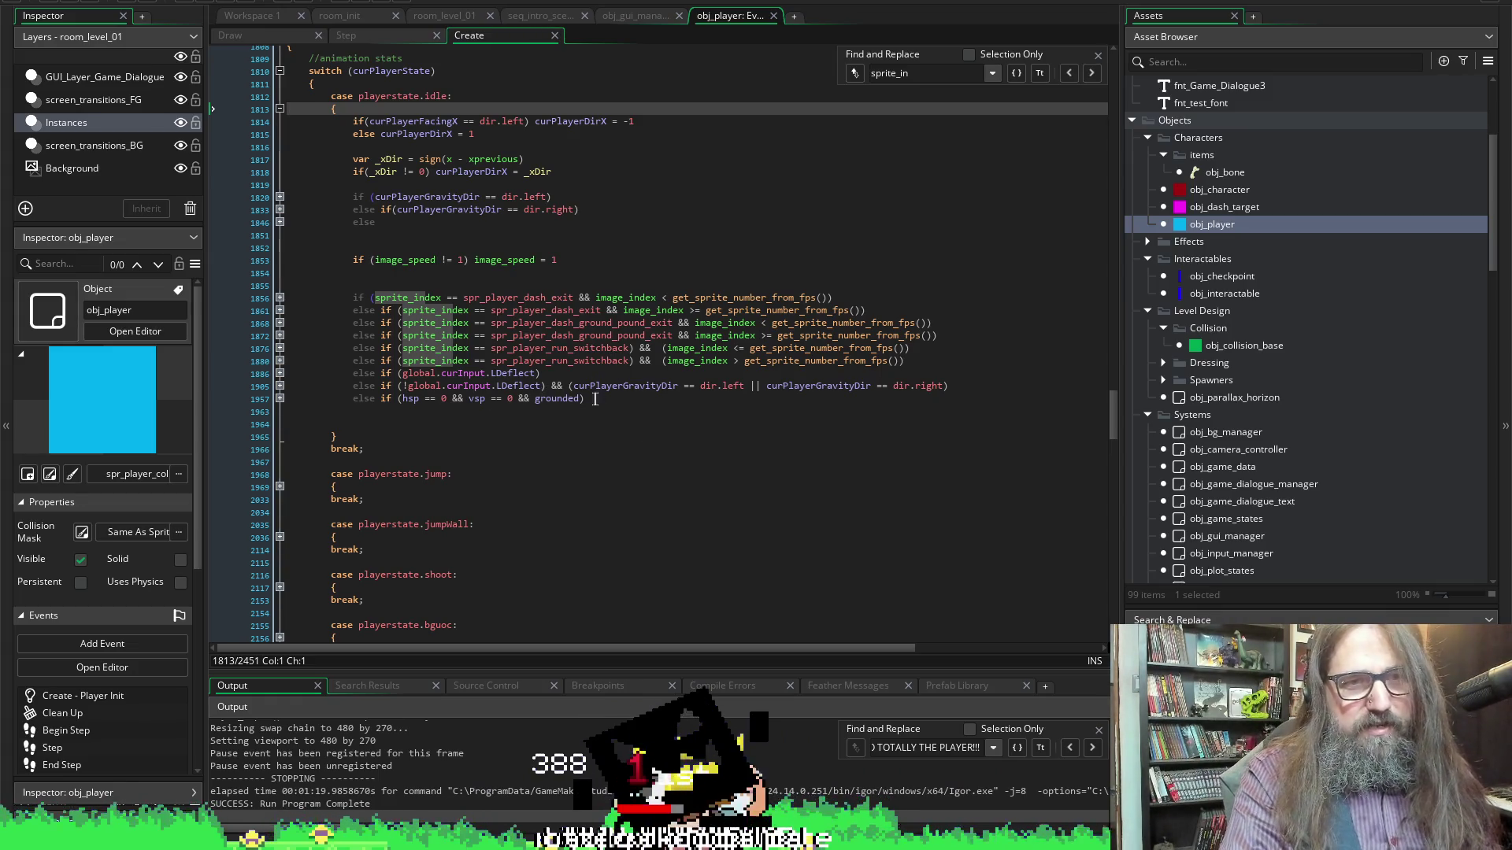
mouse_move(595, 398)
mouse_down()
mouse_move(347, 326)
mouse_move(345, 296)
mouse_up()
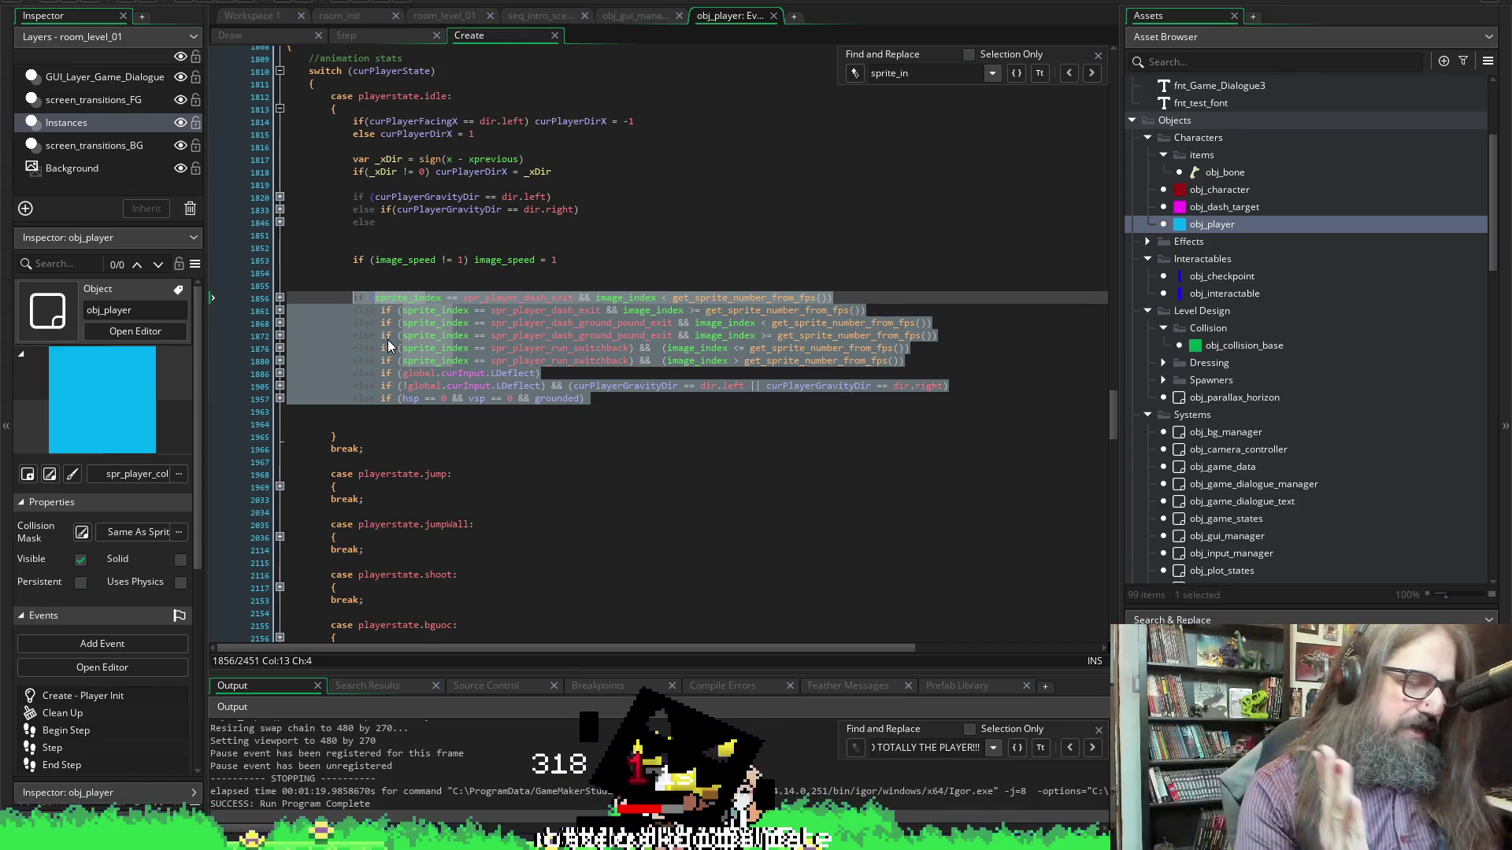
key(ctrl+k)
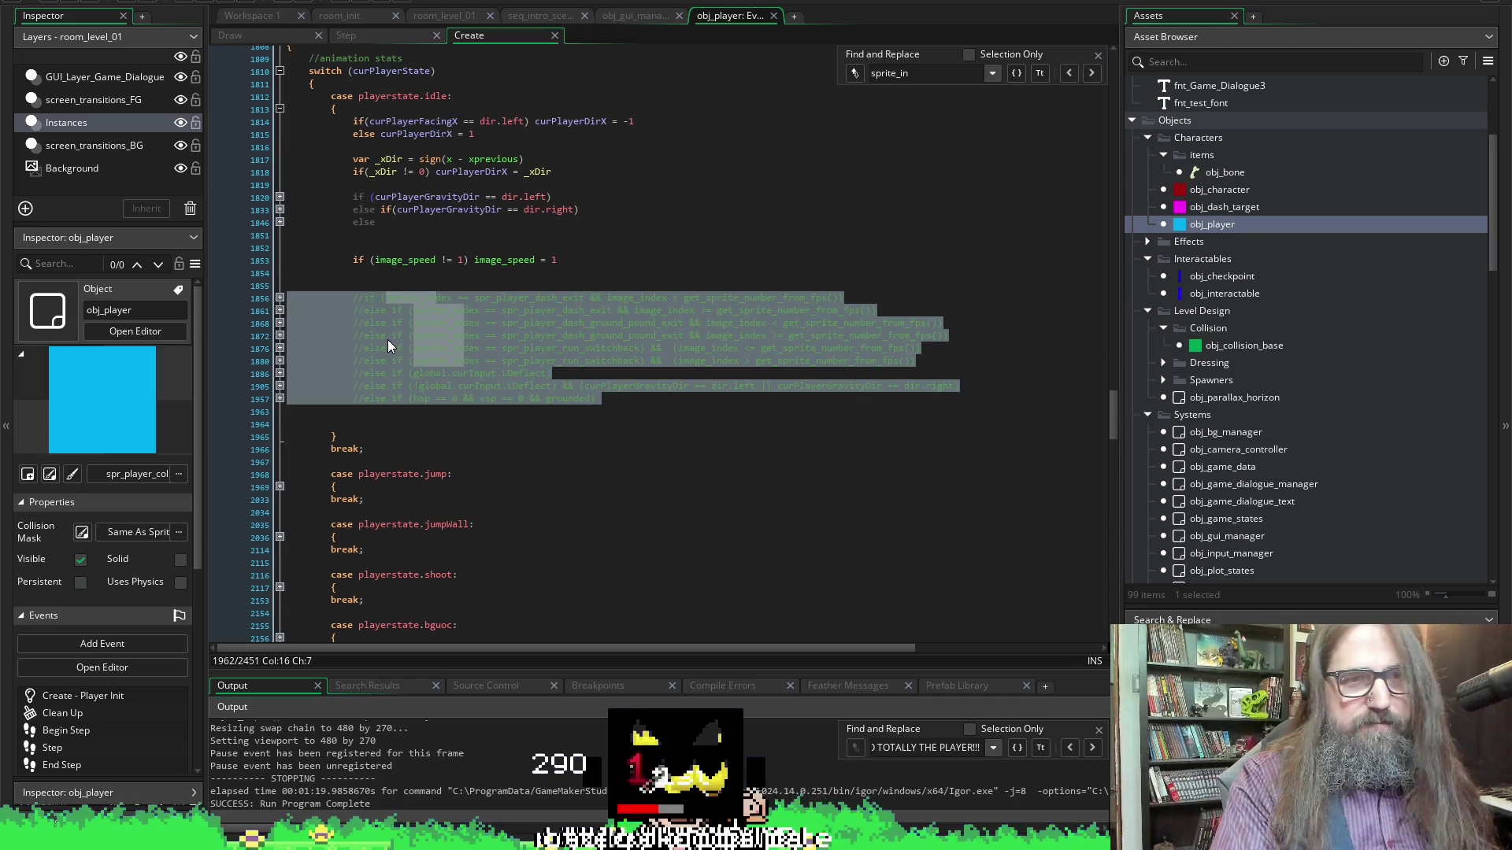
click(387, 338)
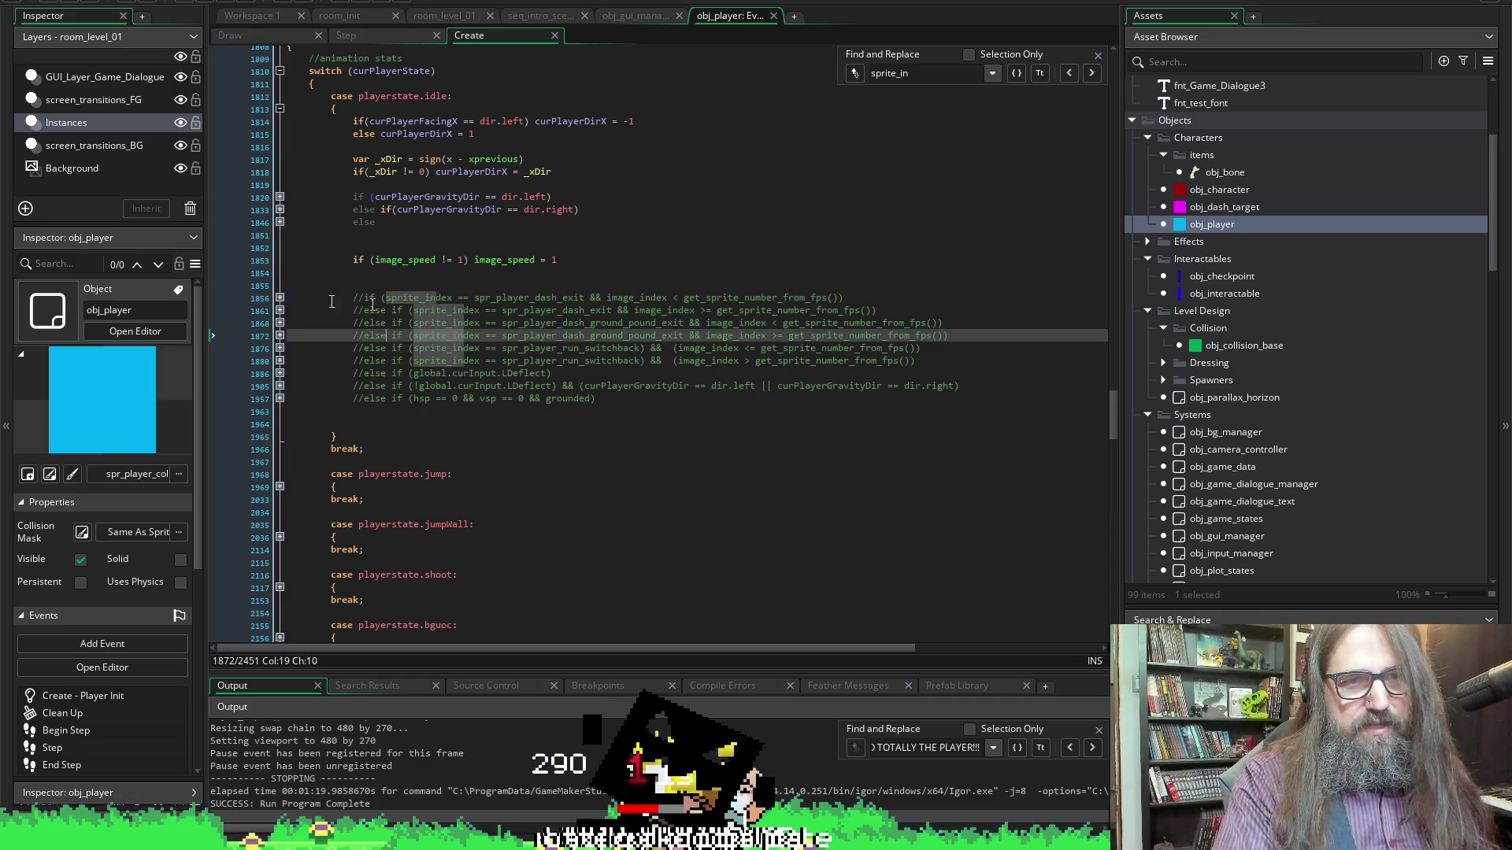
Expand the else branch and left/right gravity facing checks, then bring up the Draw event code
click(281, 222)
click(281, 221)
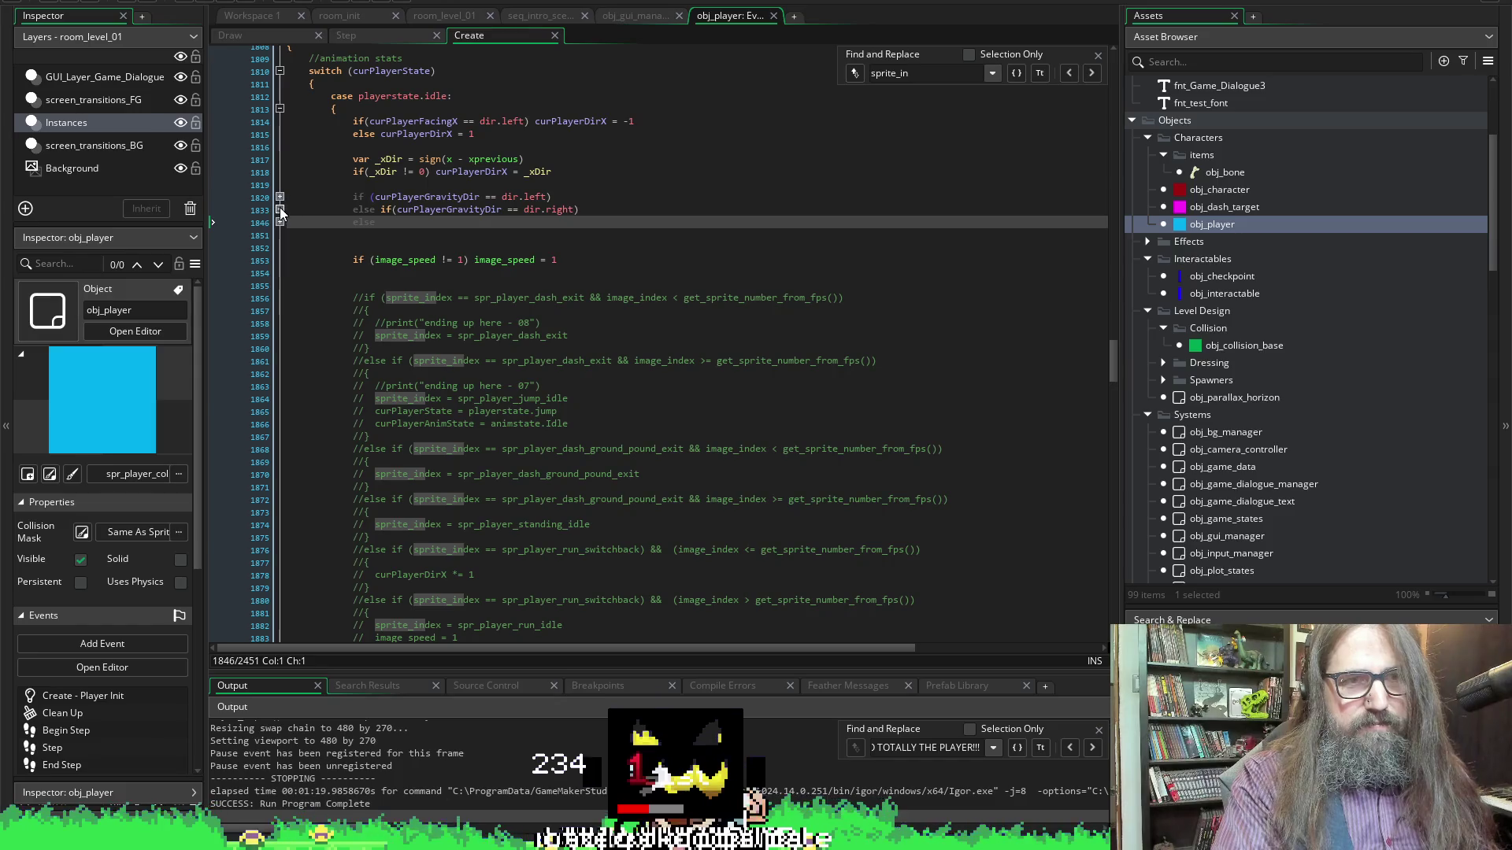
click(279, 210)
click(280, 197)
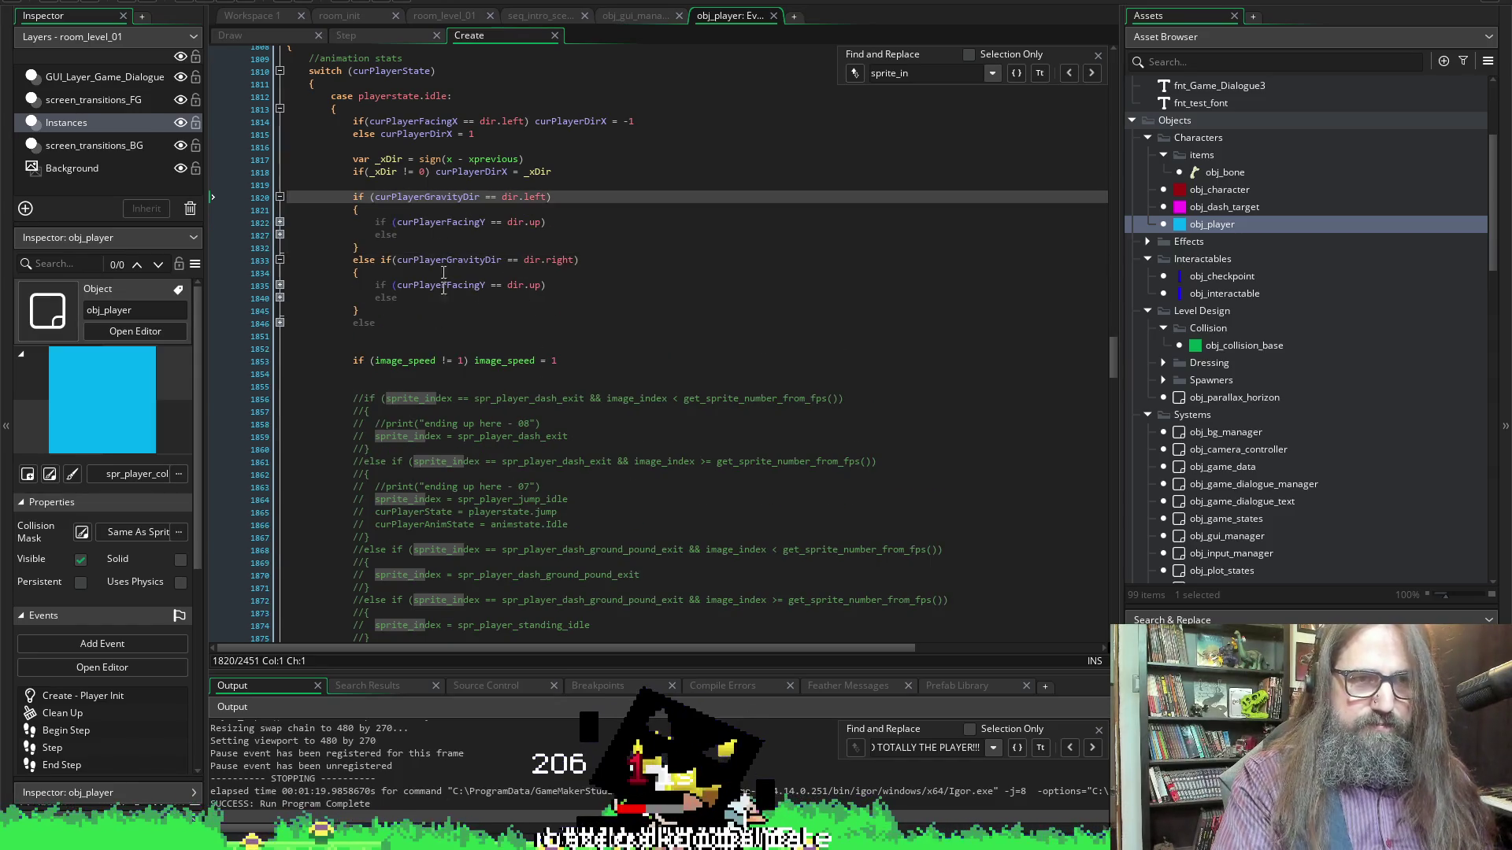
click(253, 37)
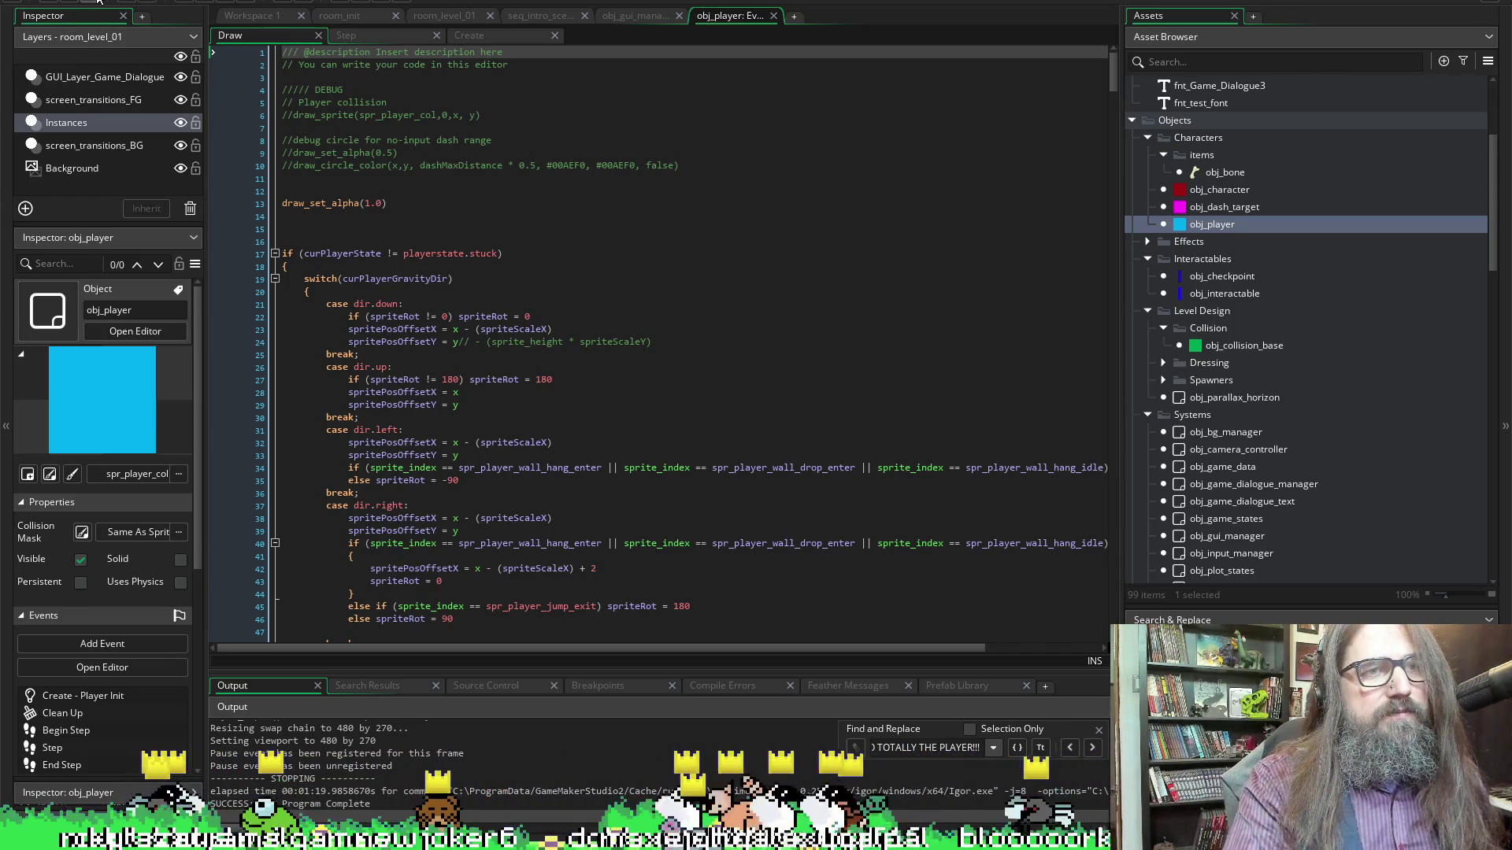
scroll(505, 337, down, 5)
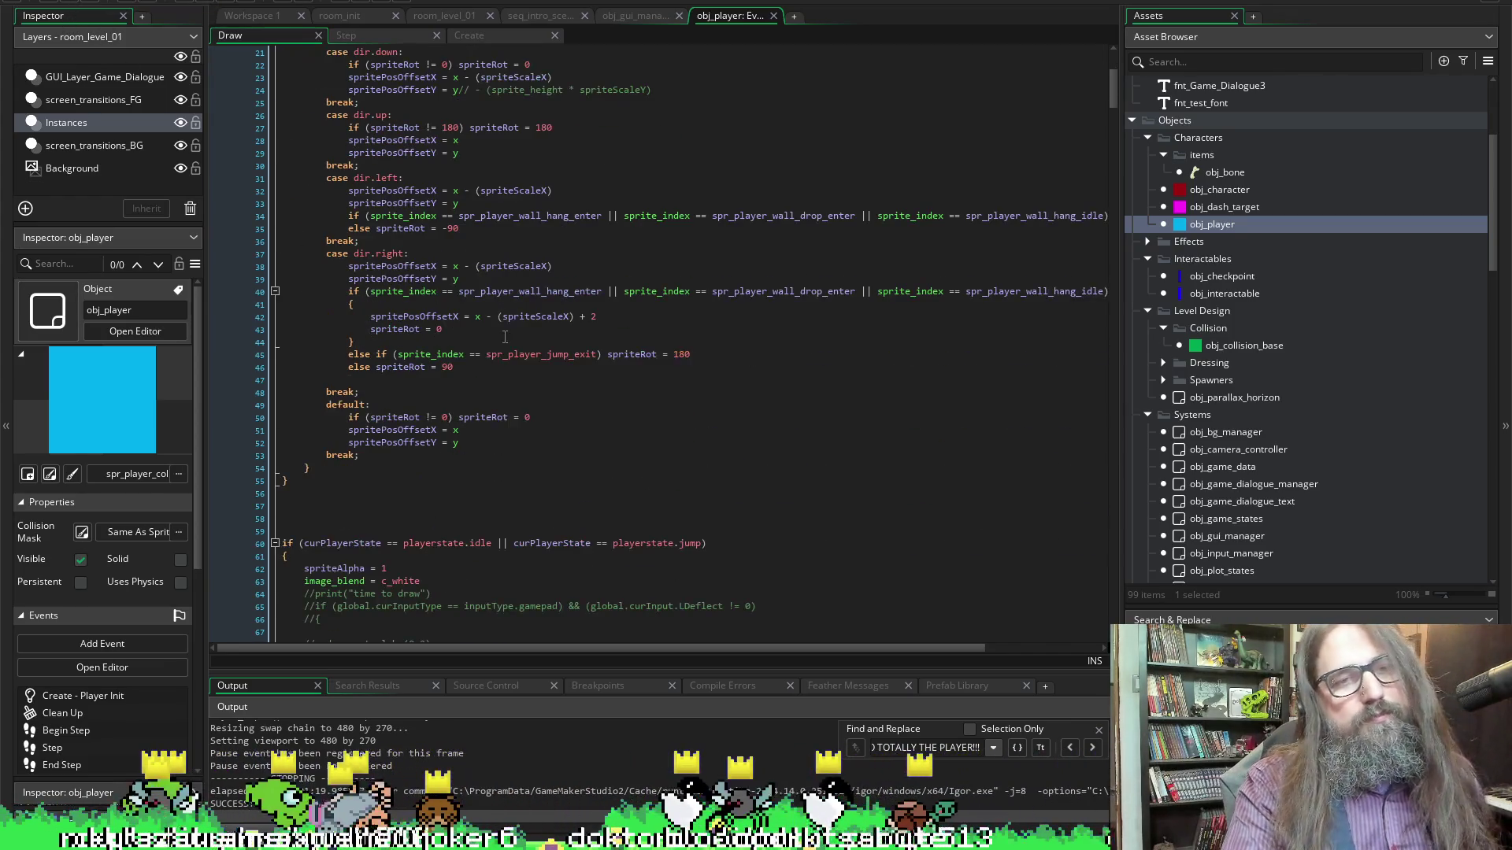
scroll(625, 419, up, 5)
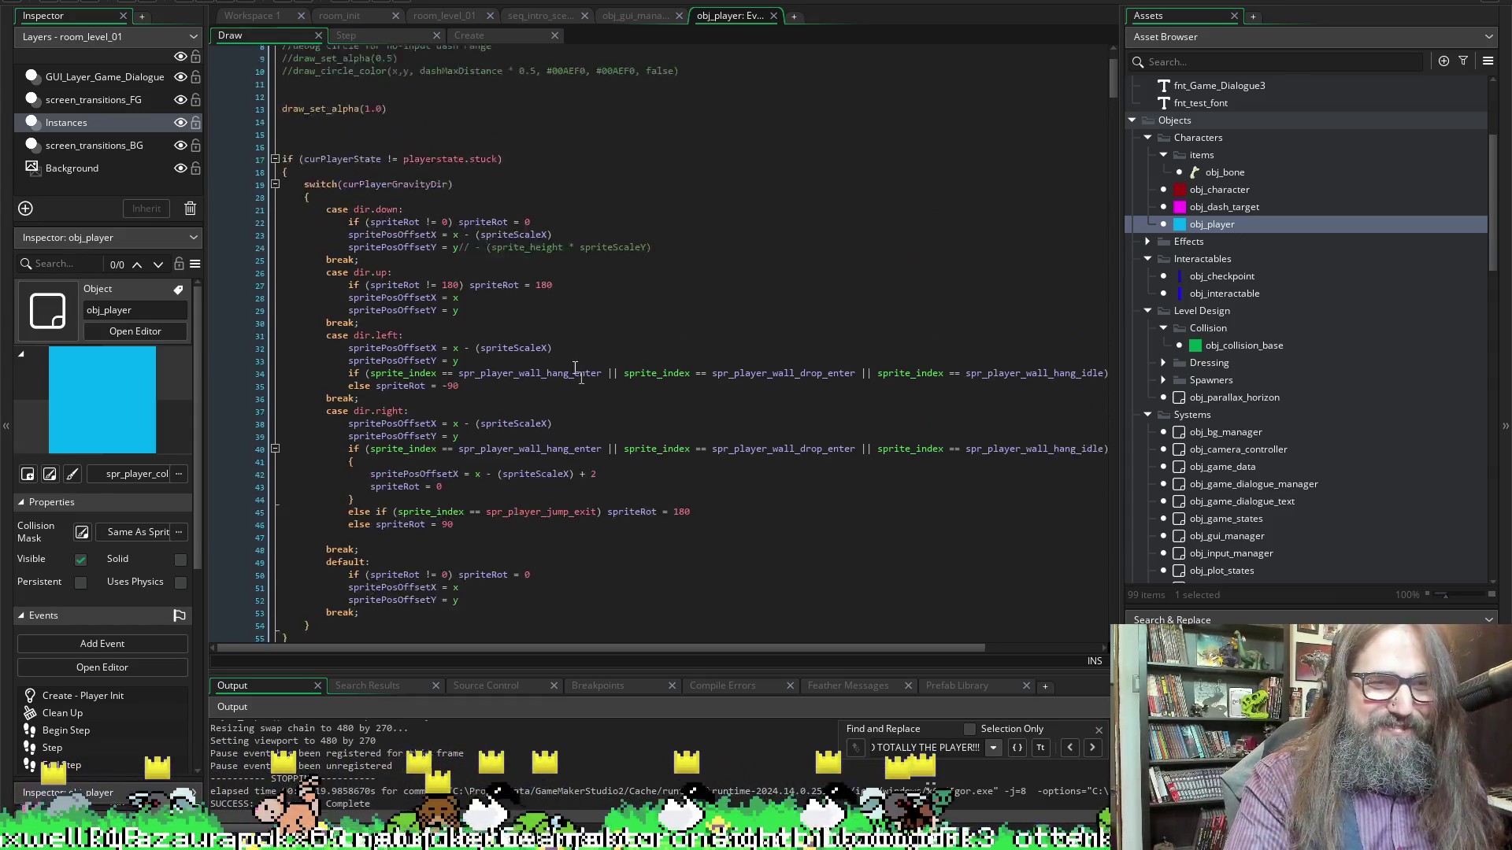
scroll(758, 373, right, 3)
scroll(525, 364, left, 3)
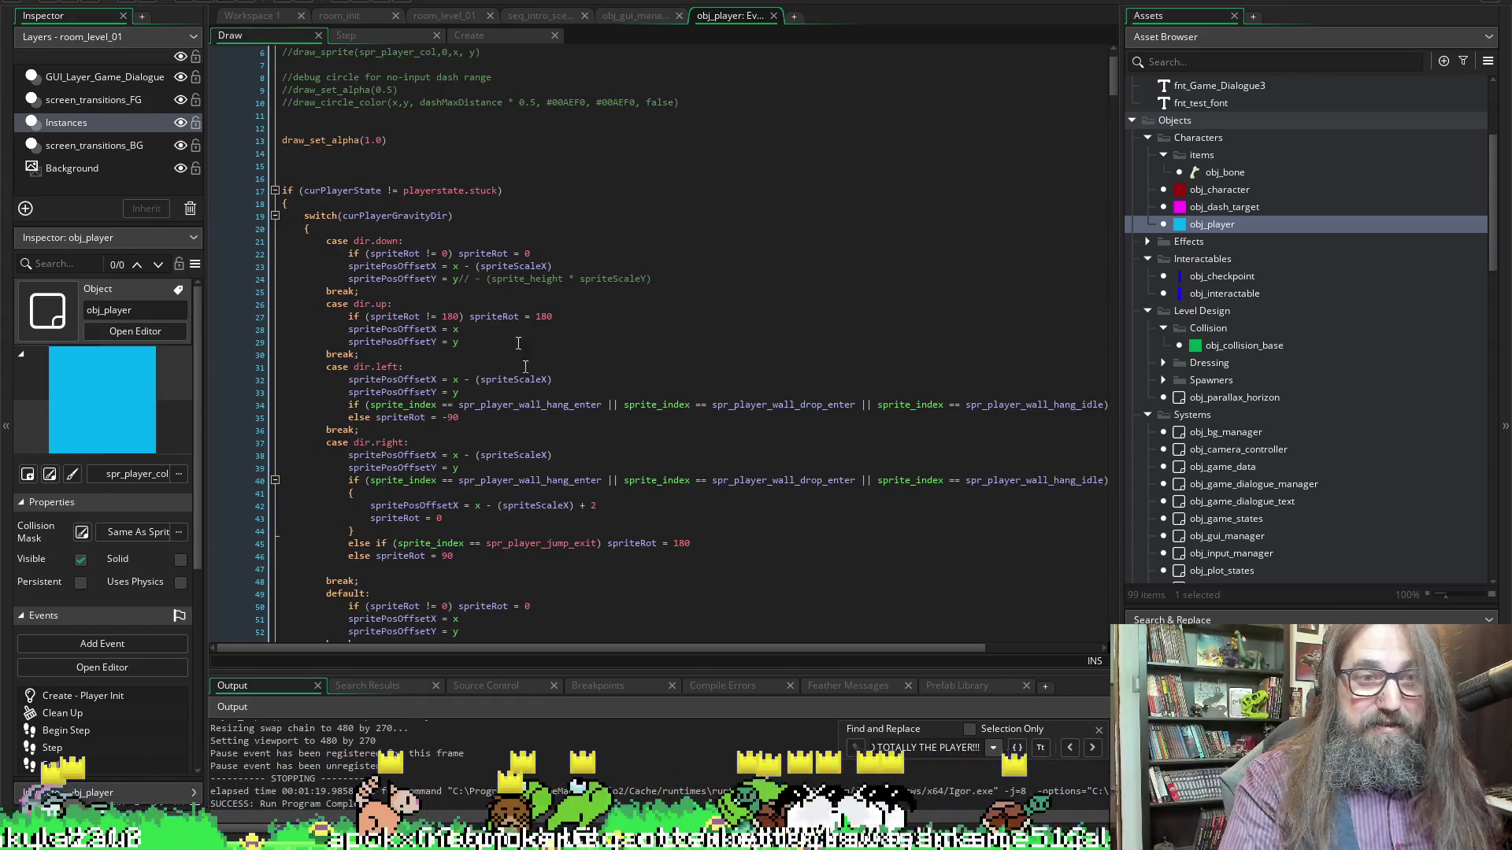
scroll(347, 245, down, 7)
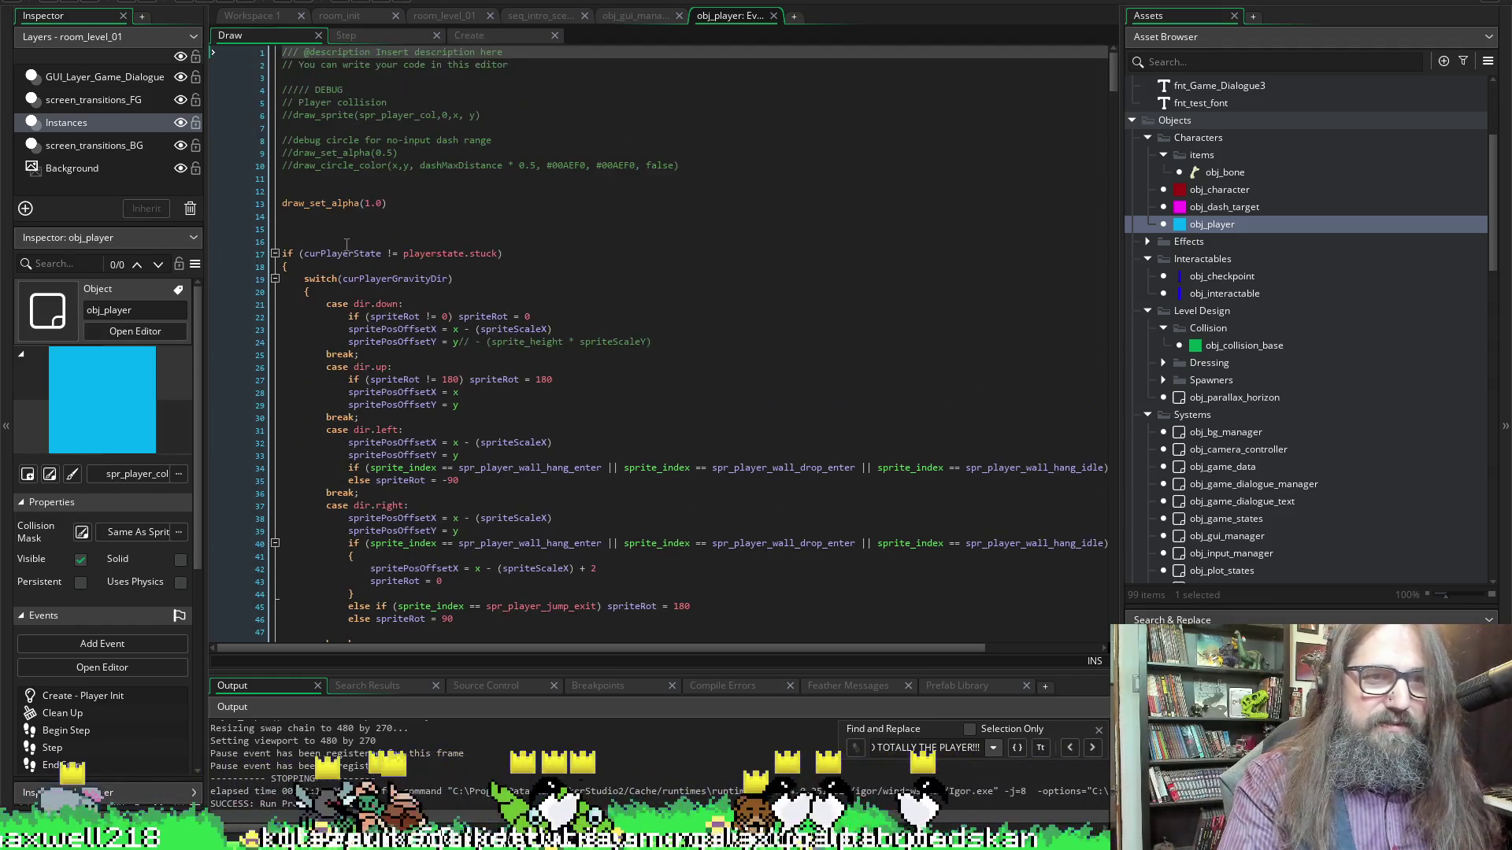
scroll(343, 356, down, 4)
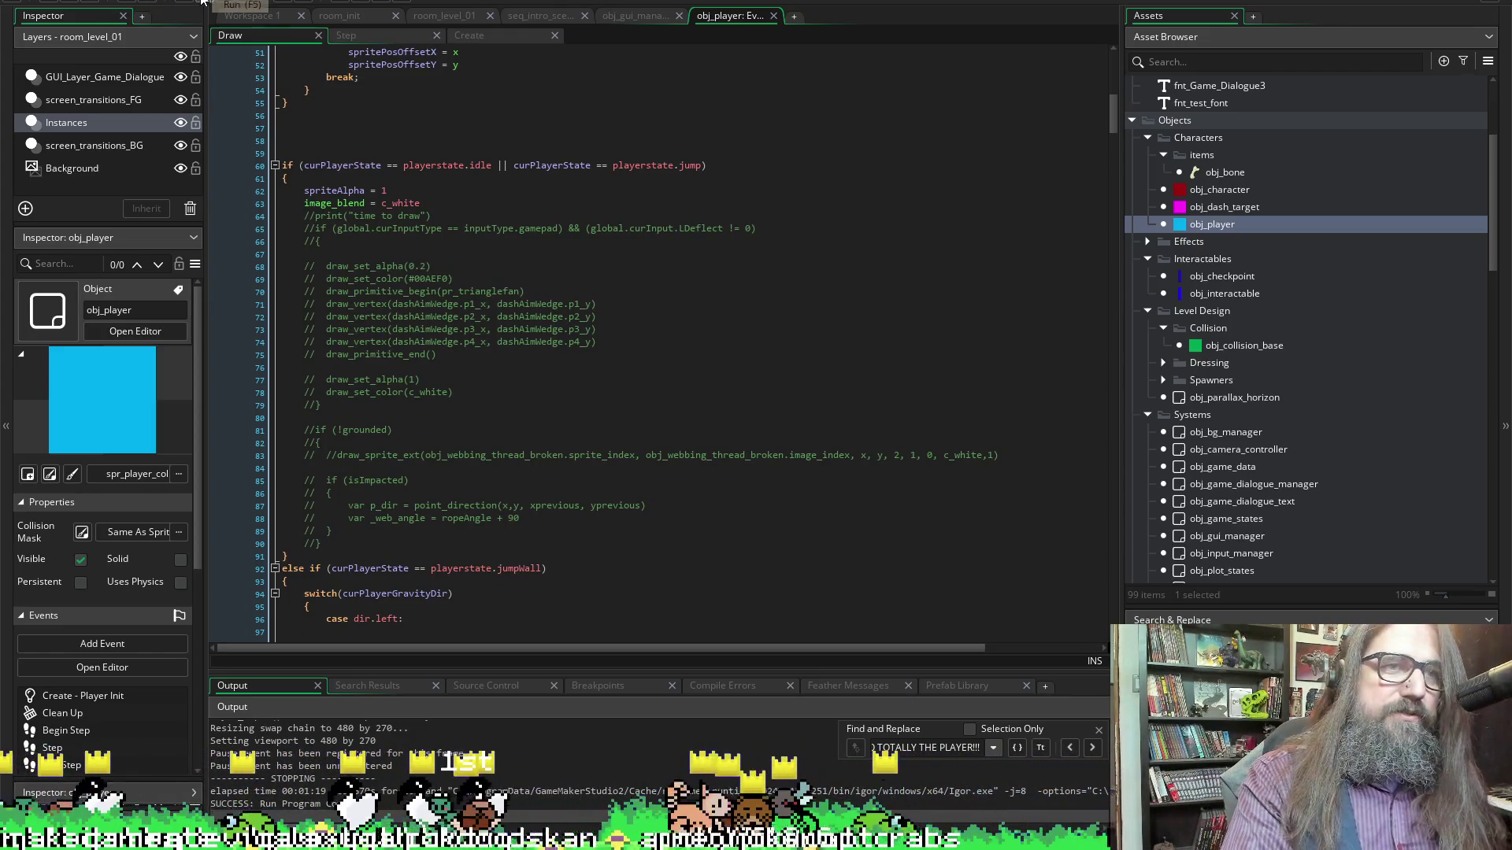
click(201, 1)
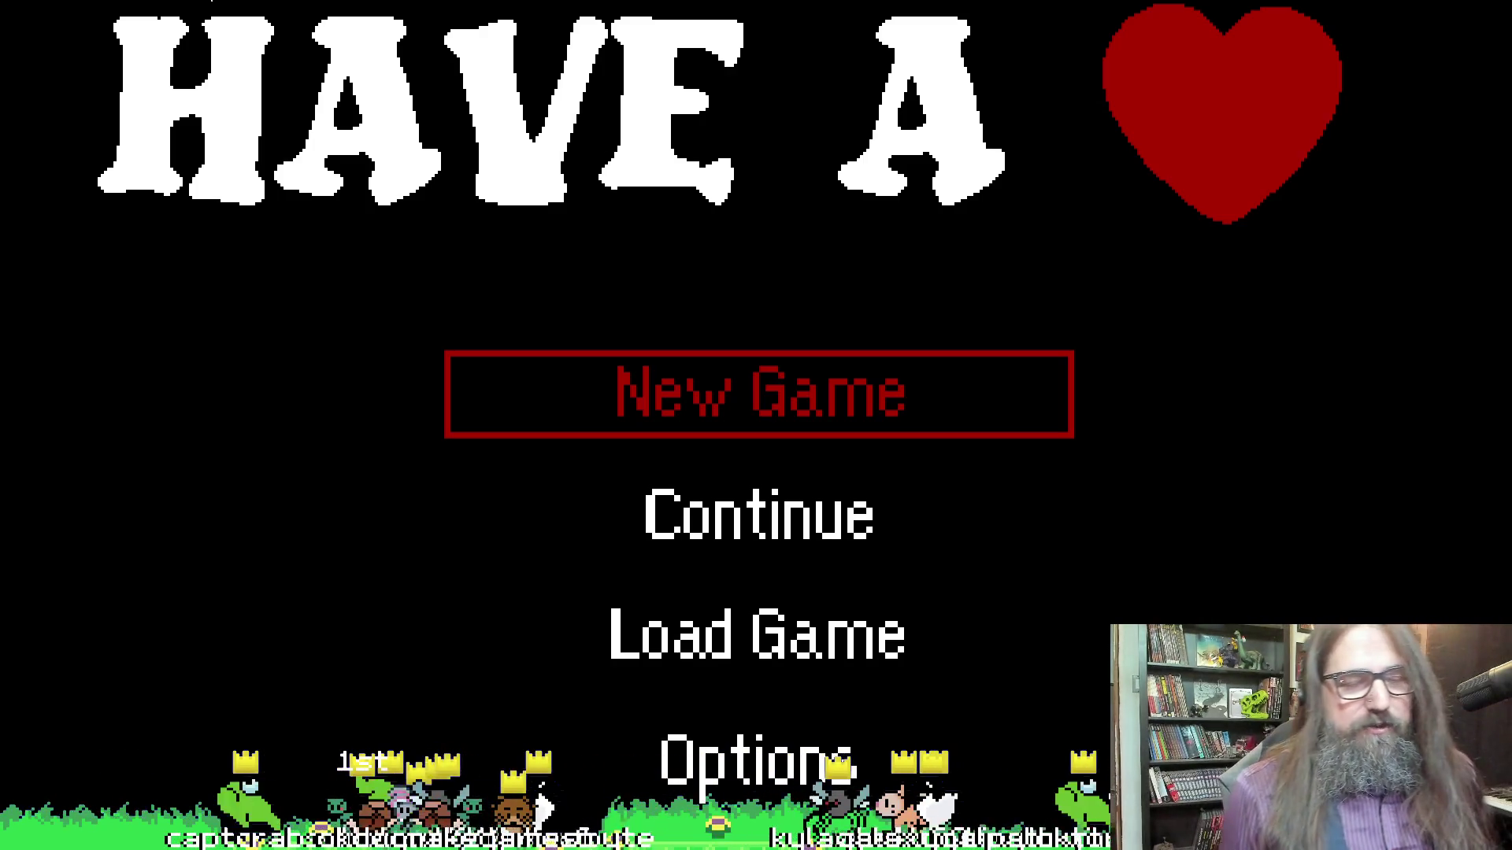
Step repeatedly up and down through the title menu entries, ending on Continue
key(Down)
key(Down)
key(Up)
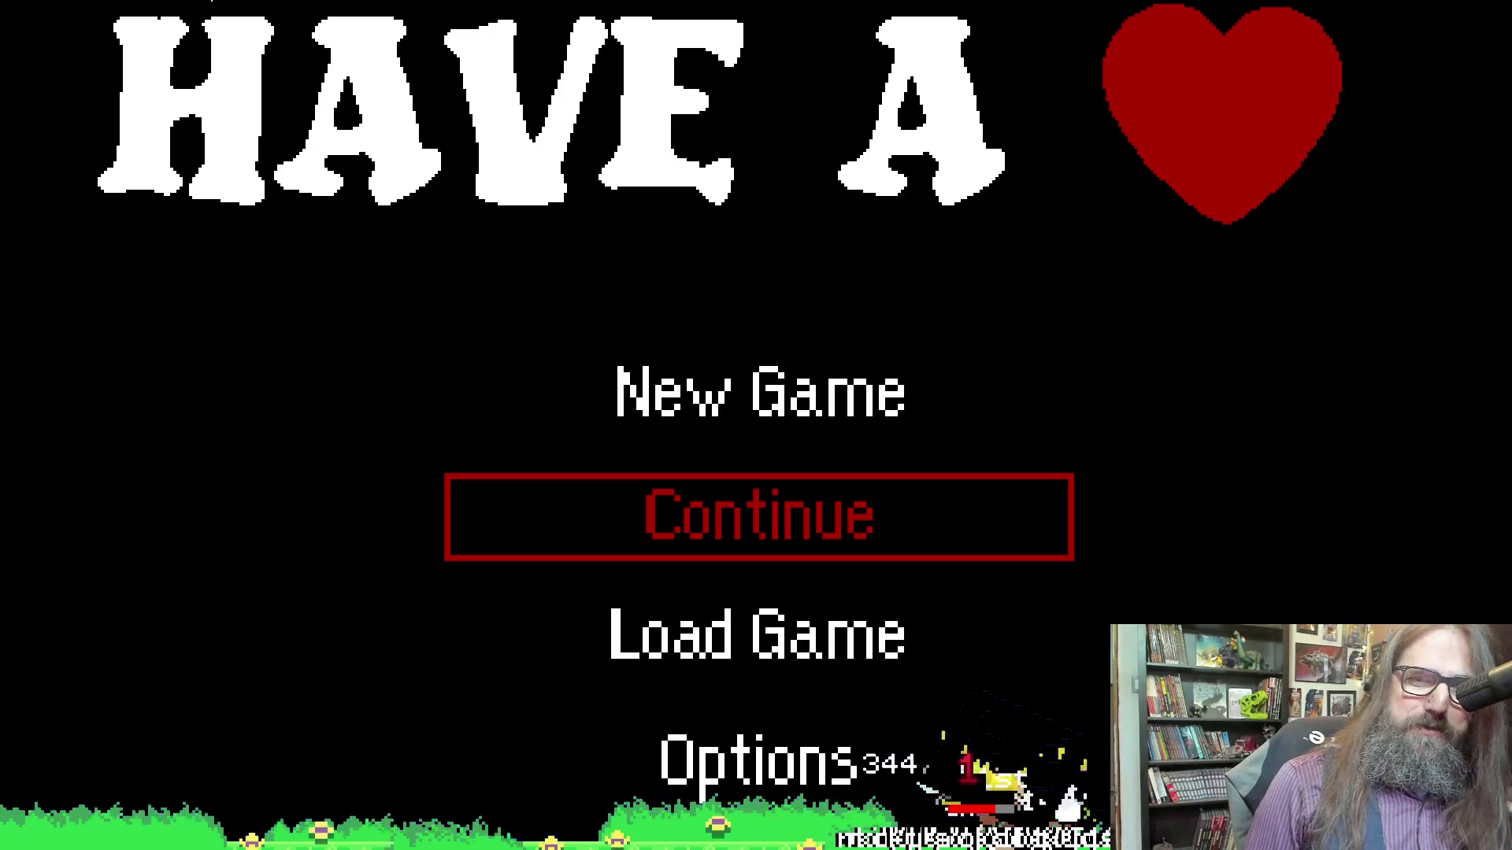
key(Down)
key(Up)
key(Up)
key(Down)
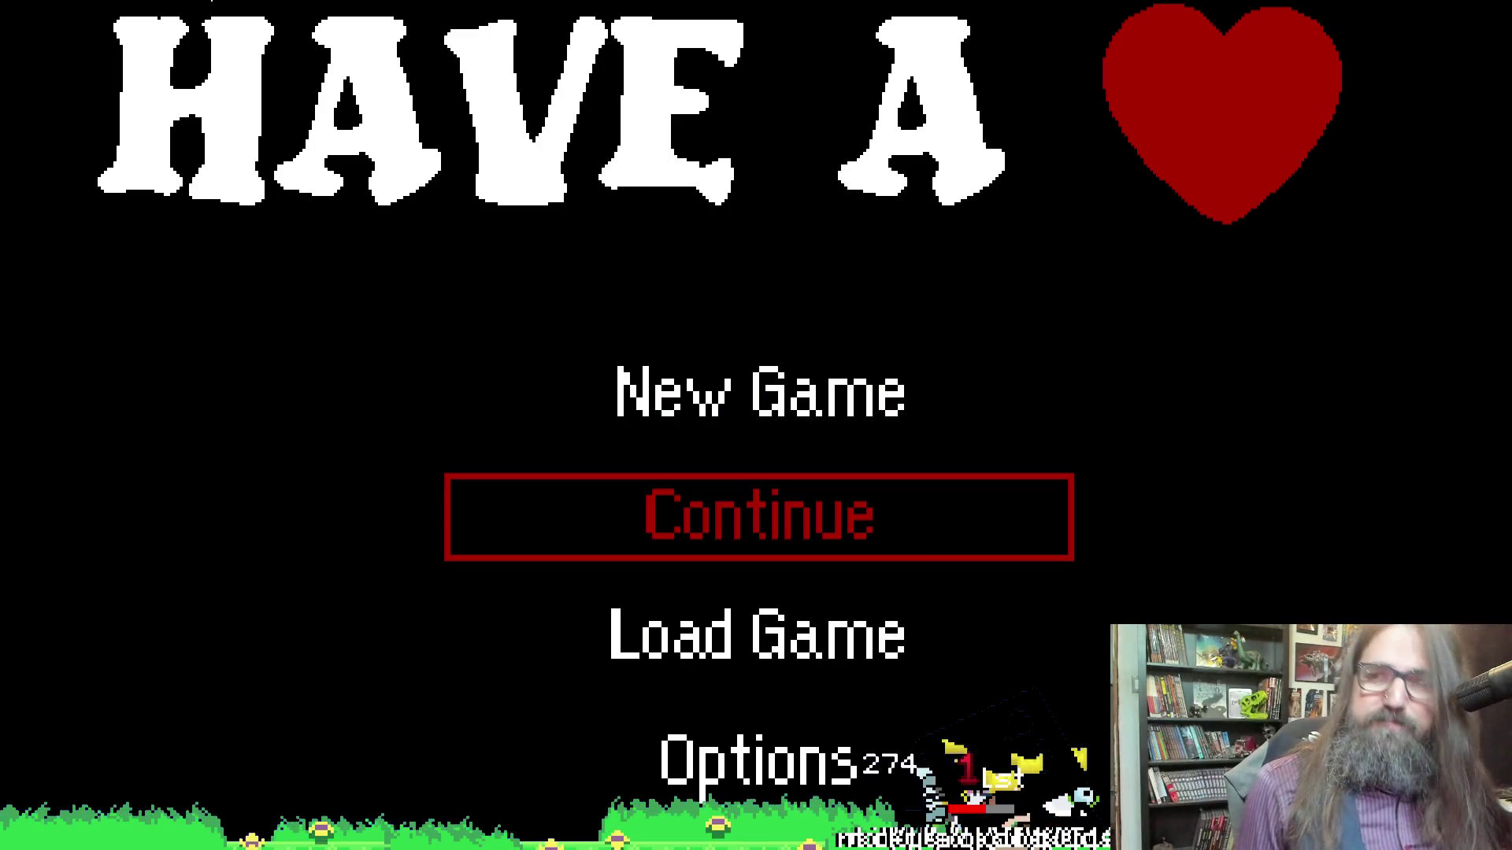
key(Down)
key(Up)
key(Up)
key(Down)
key(Up)
key(Down)
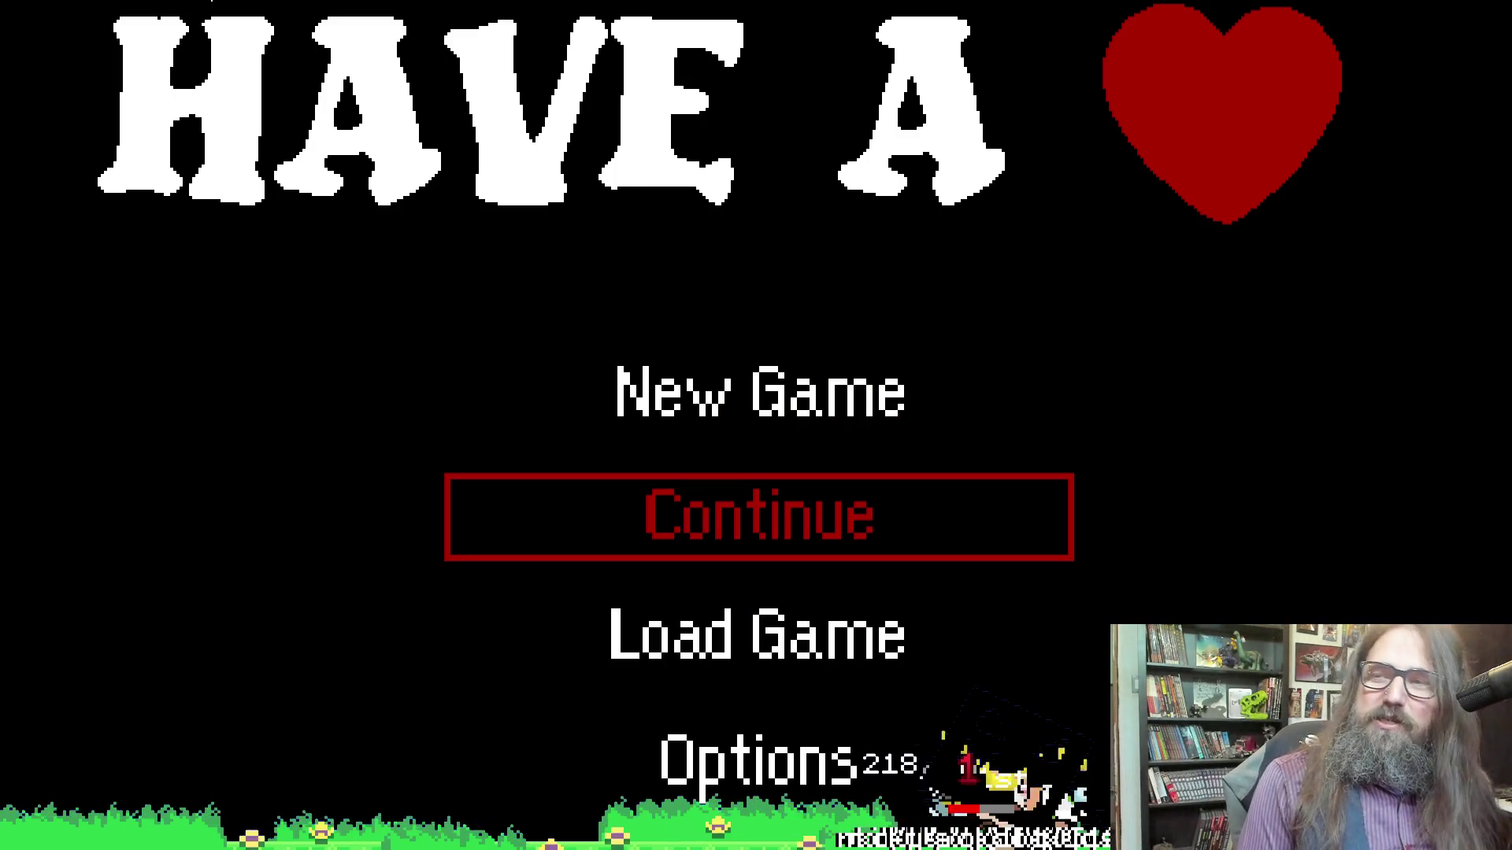
key(Down)
key(Up)
key(Up)
key(Down)
key(Down)
key(Down)
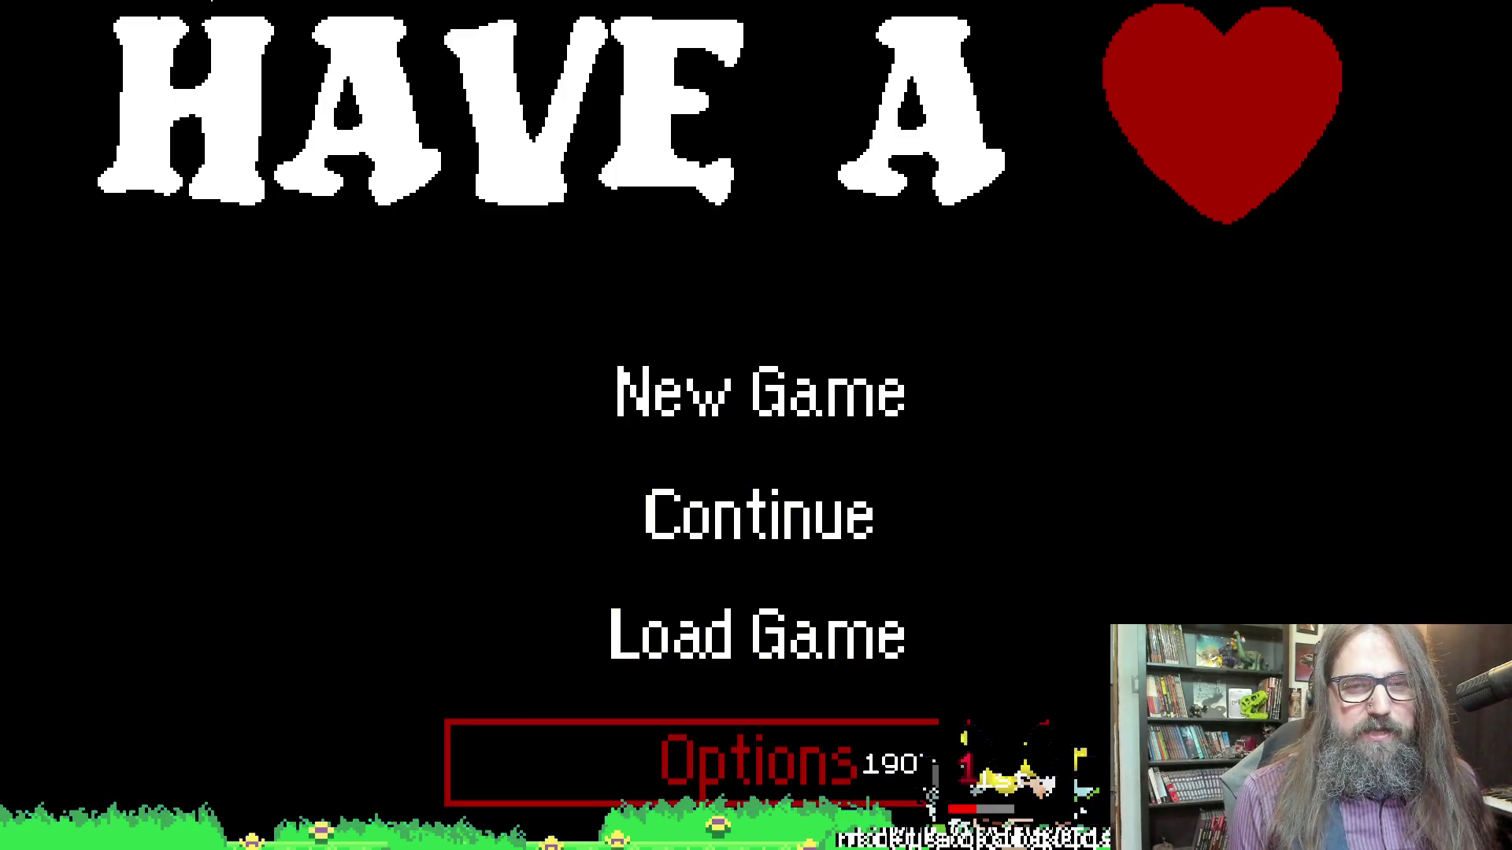
key(Up)
key(Up)
key(Up)
key(Down)
key(Down)
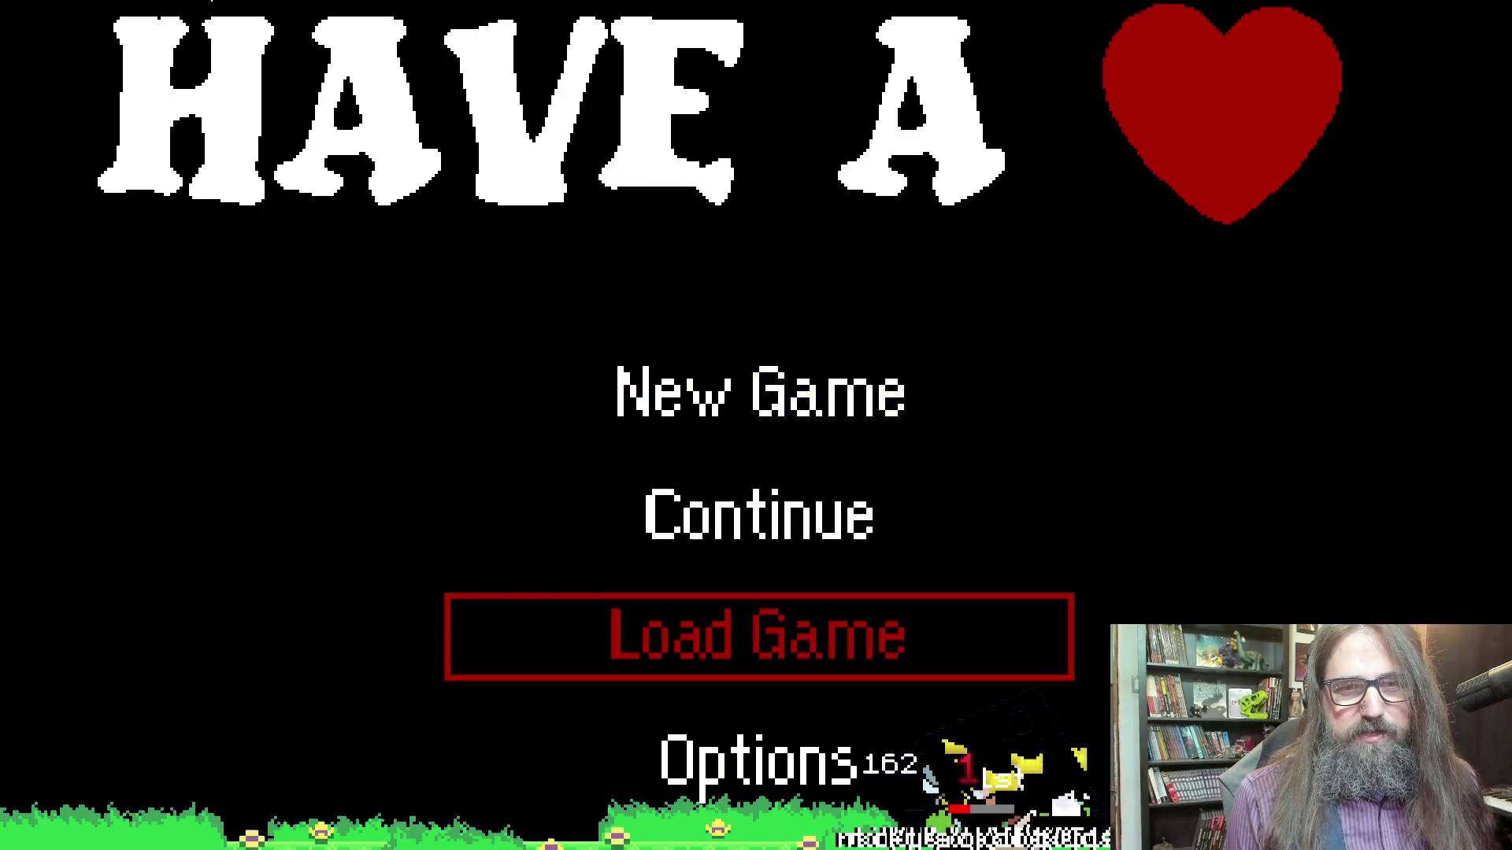
key(Up)
key(Up)
key(Down)
key(Up)
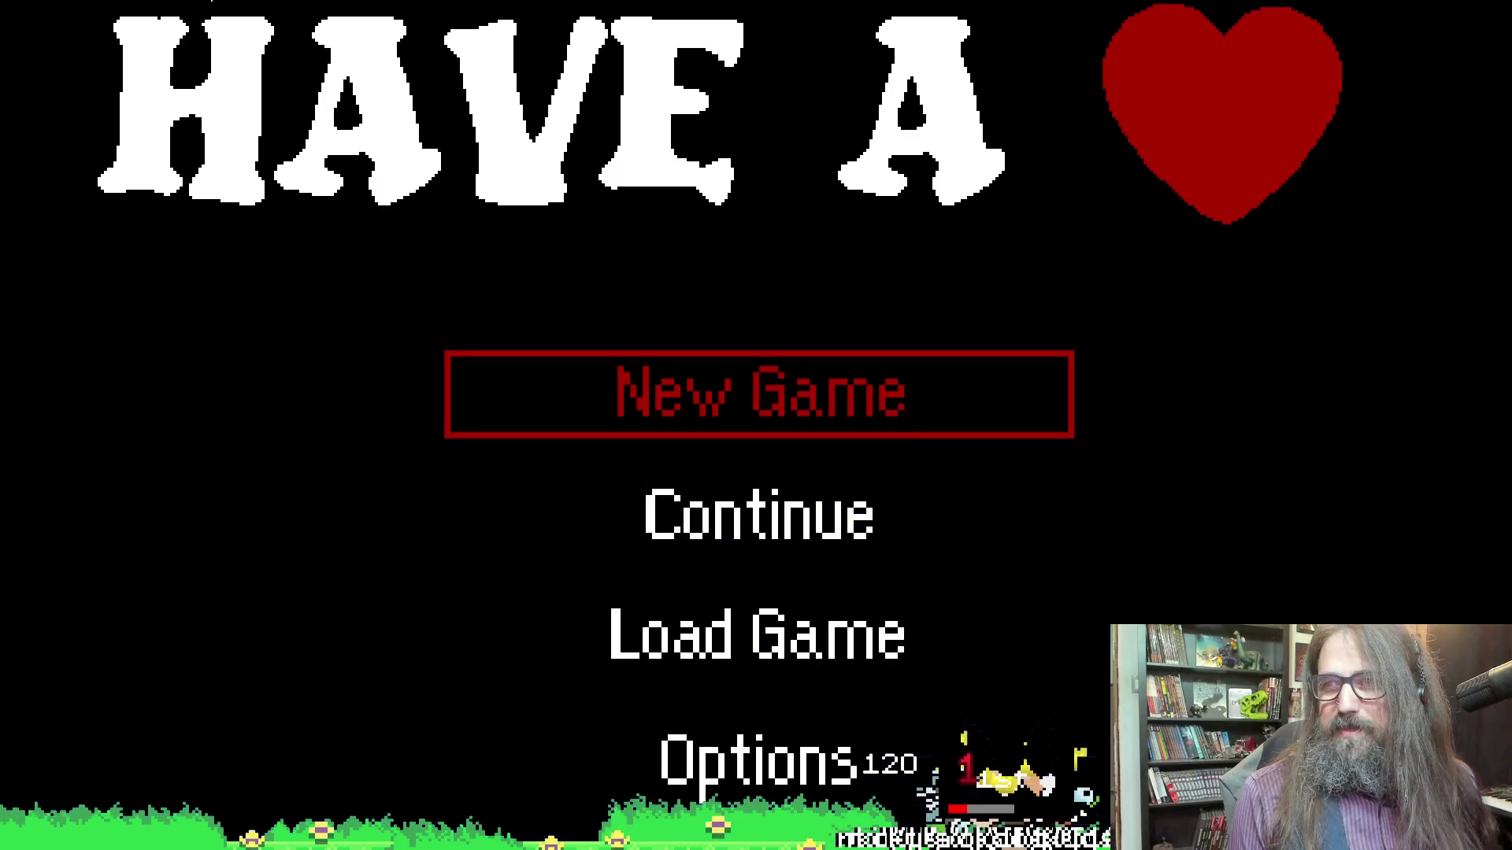
key(Down)
key(Down)
key(Up)
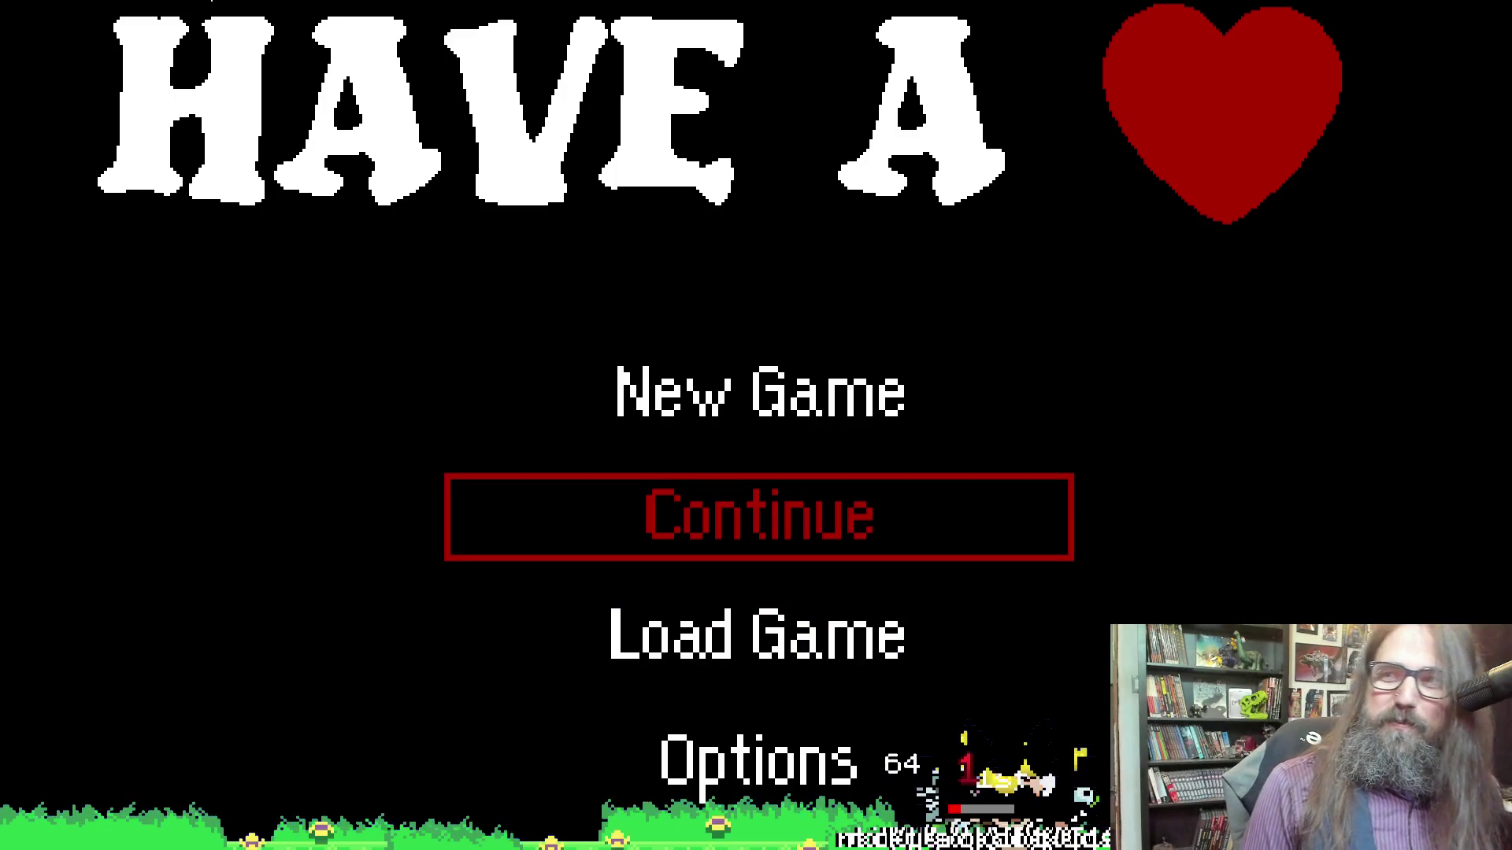
key(Down)
key(Up)
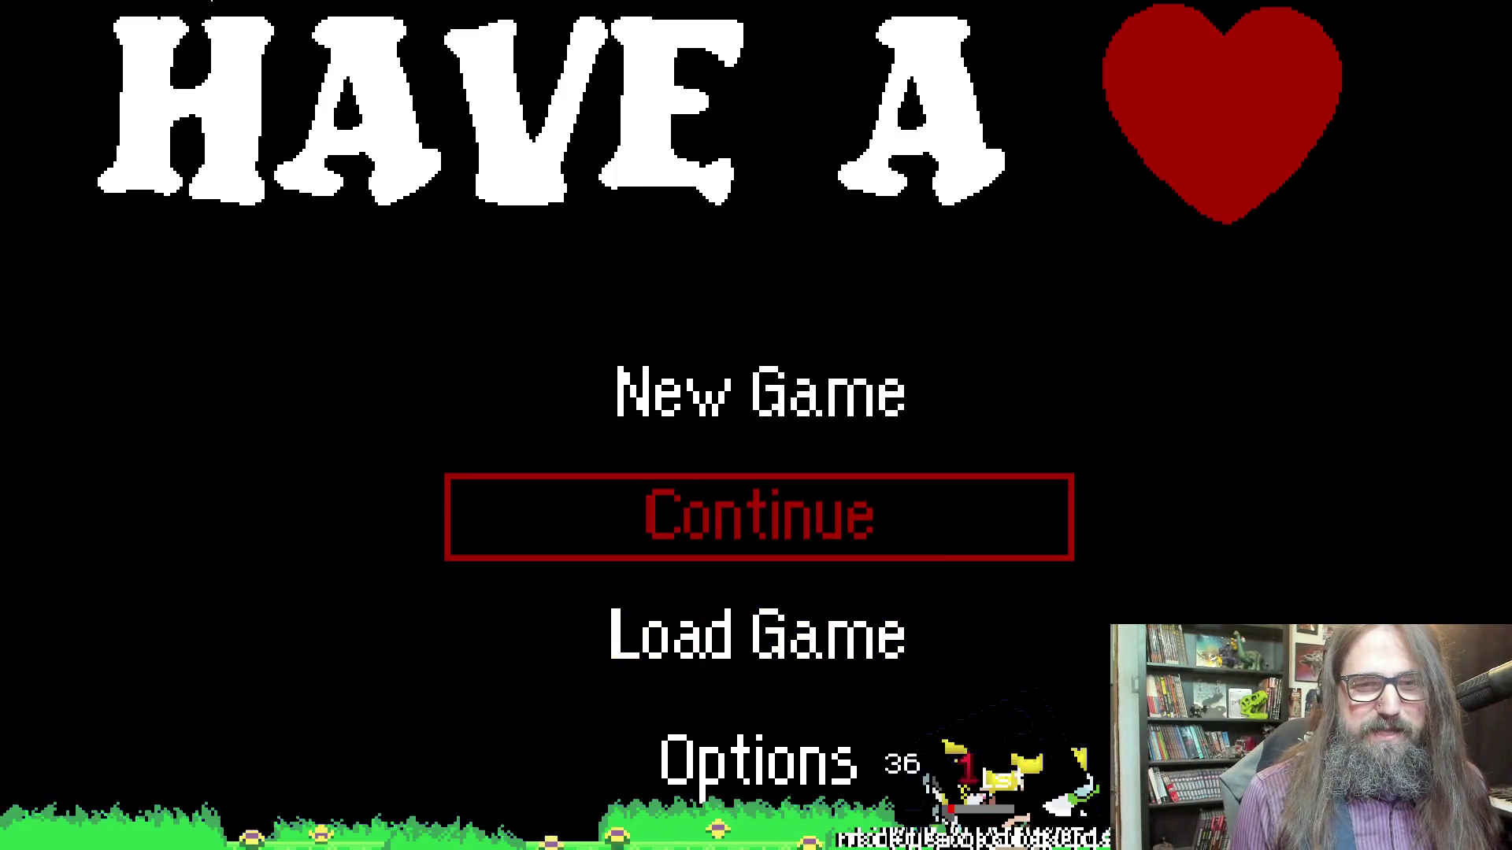
Open the save-file selection and load save file 01
key(Return)
key(Down)
key(Up)
key(Return)
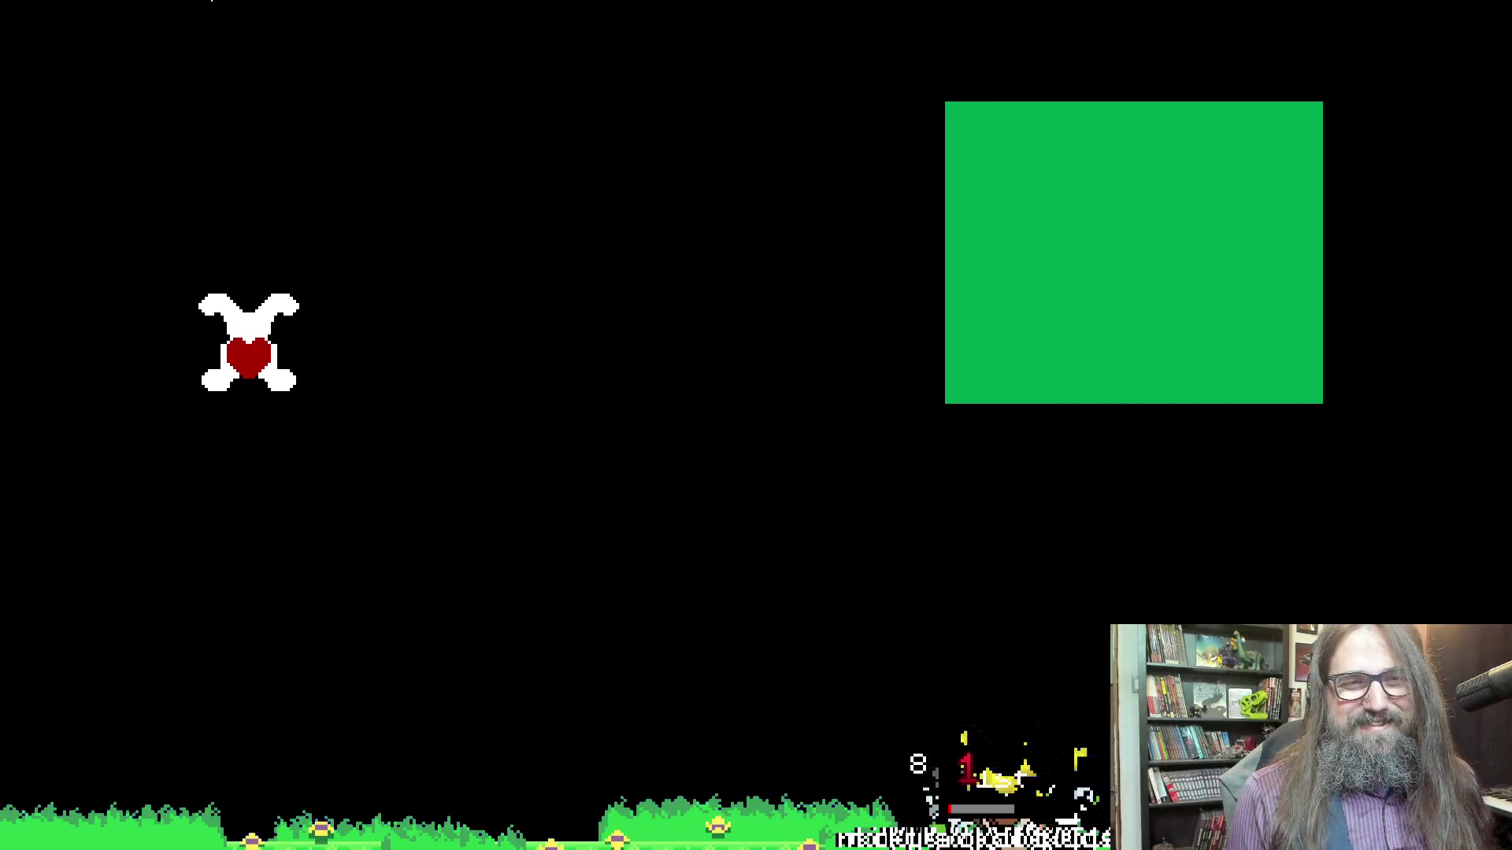
Walk and jump the heart-and-bones character left and right, then Alt+Tab out of the game
key(Right)
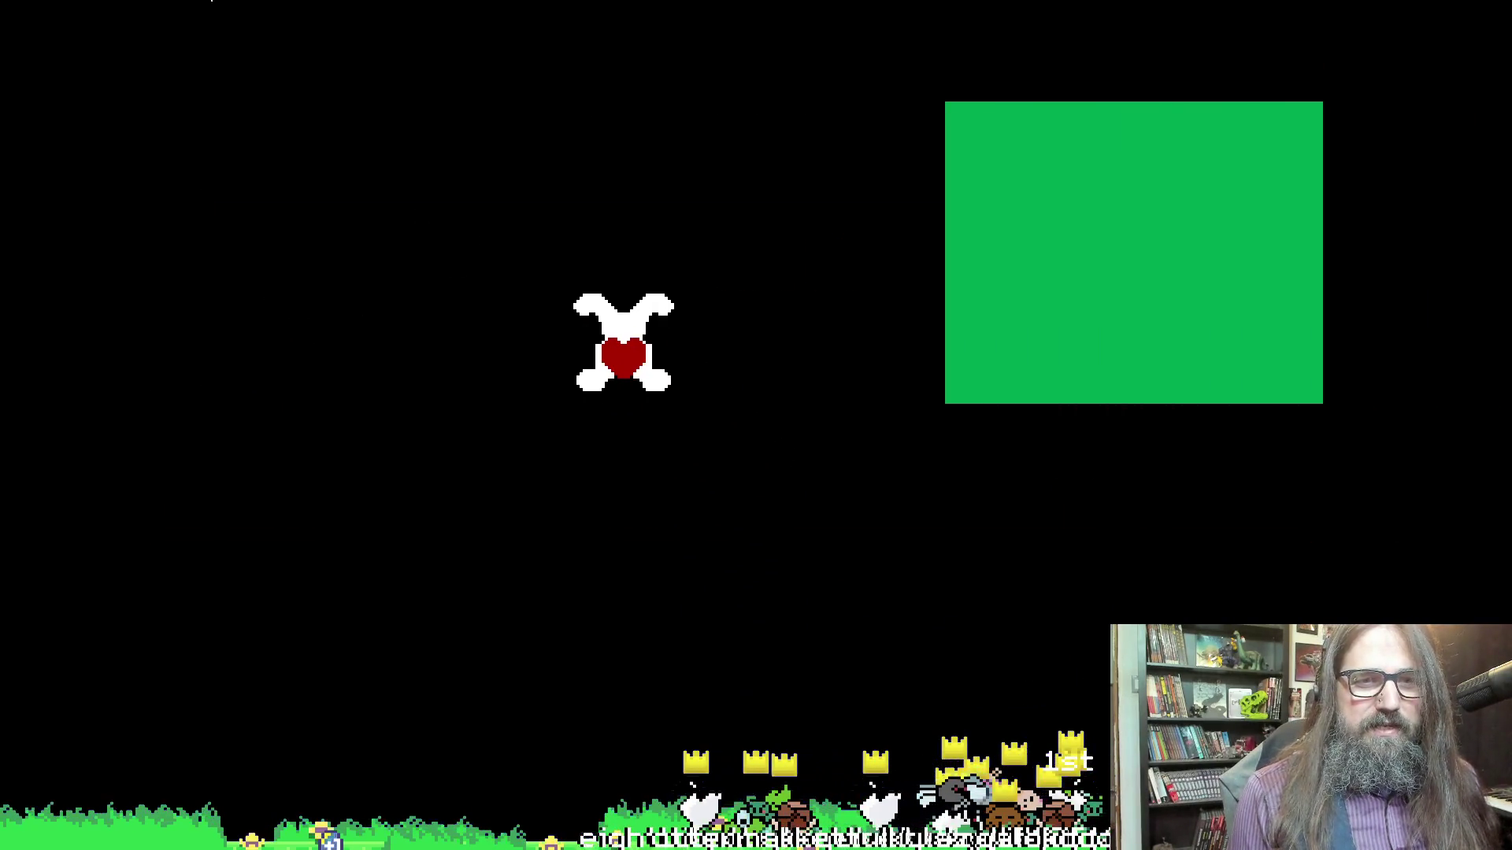
key(Left)
key(Right)
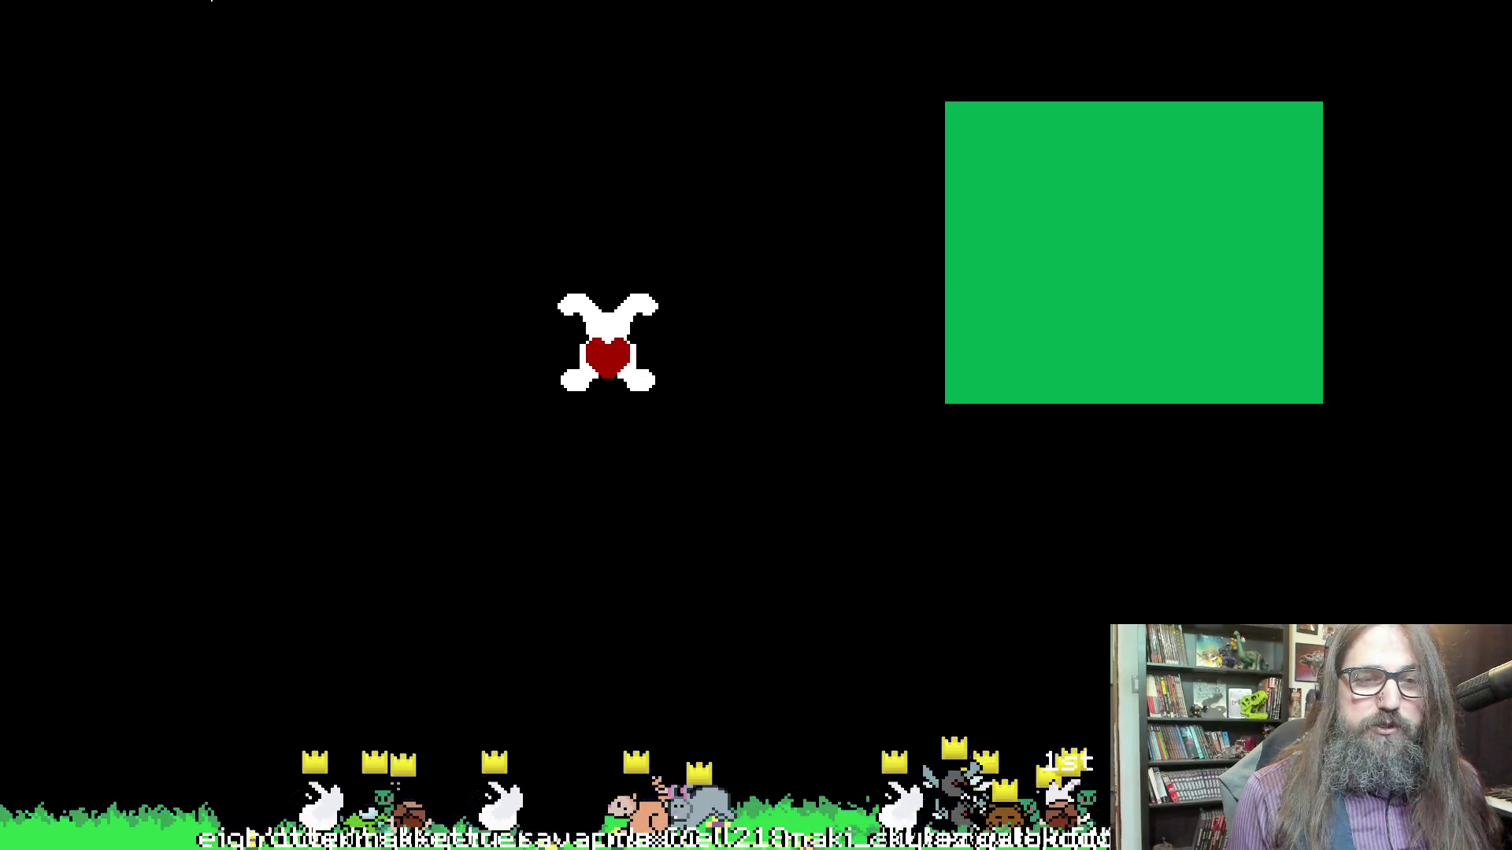
key(Left)
key(Right)
key(Left)
key(Right)
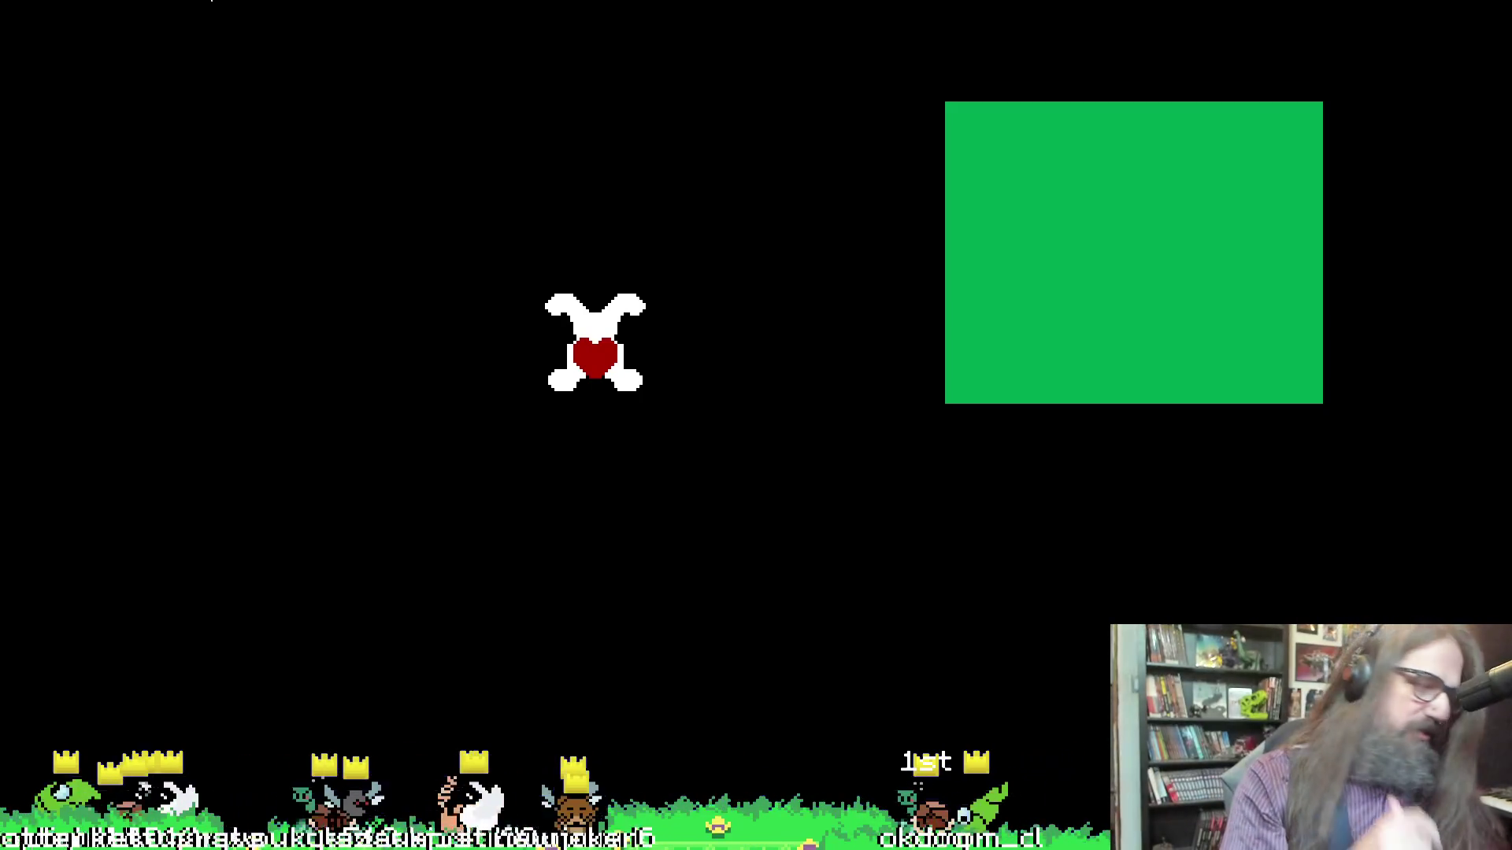
key(Right)
key(Right)
key(Left)
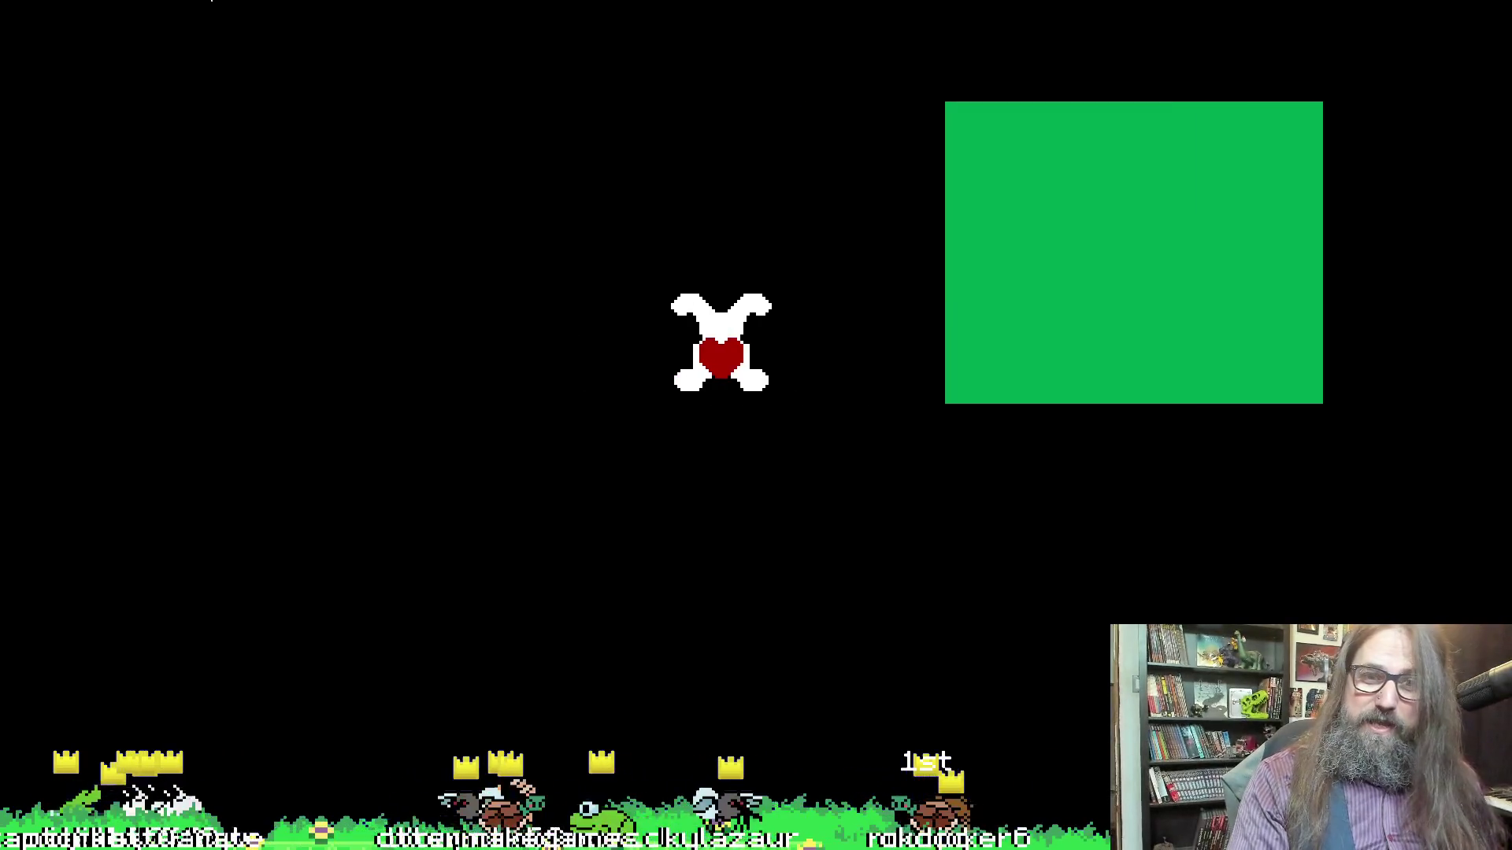
key(Left)
key(Right)
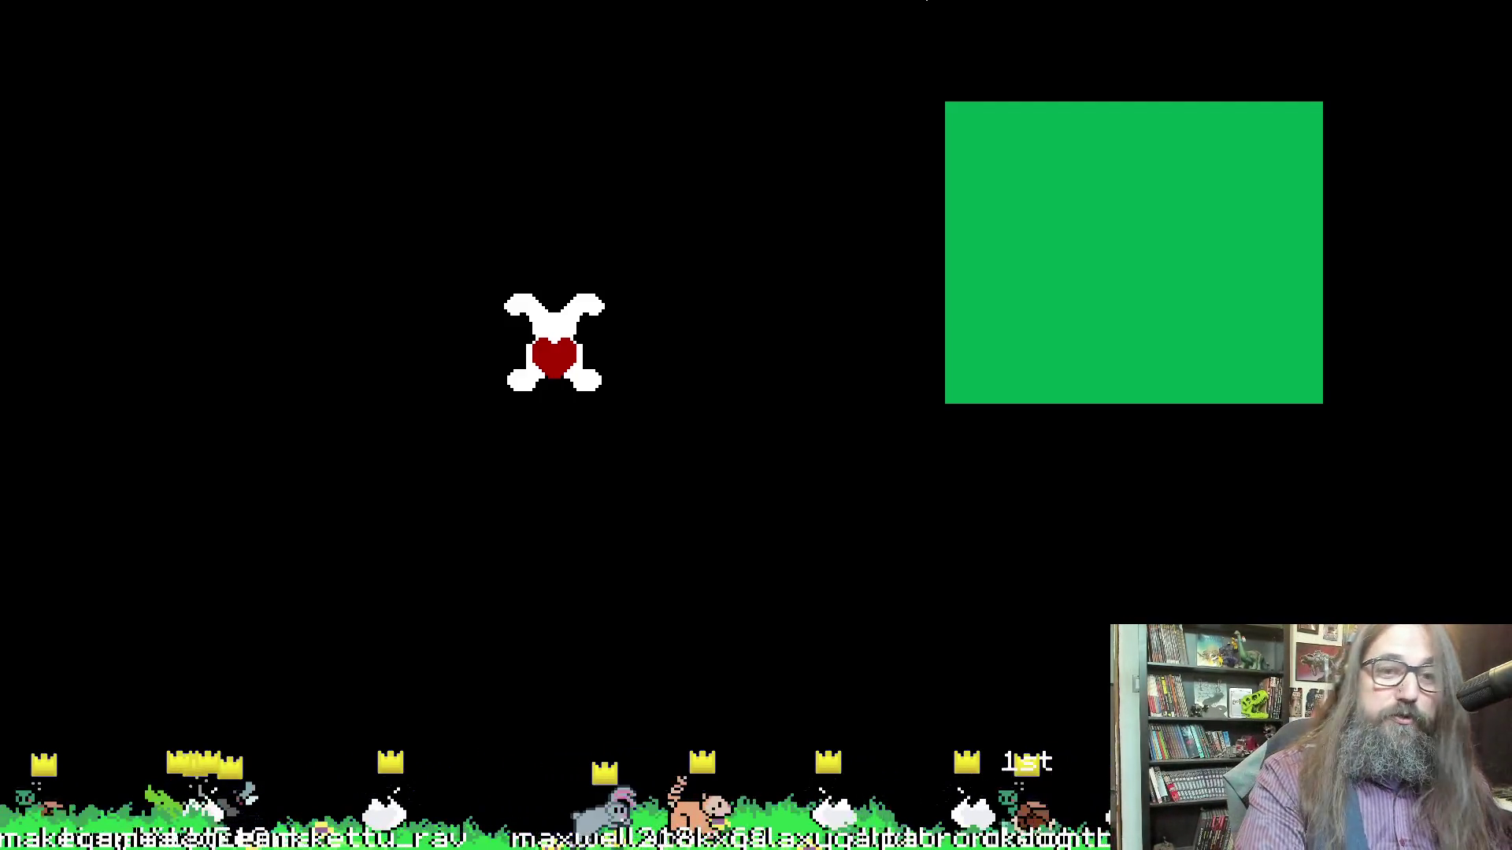
key(alt+Tab)
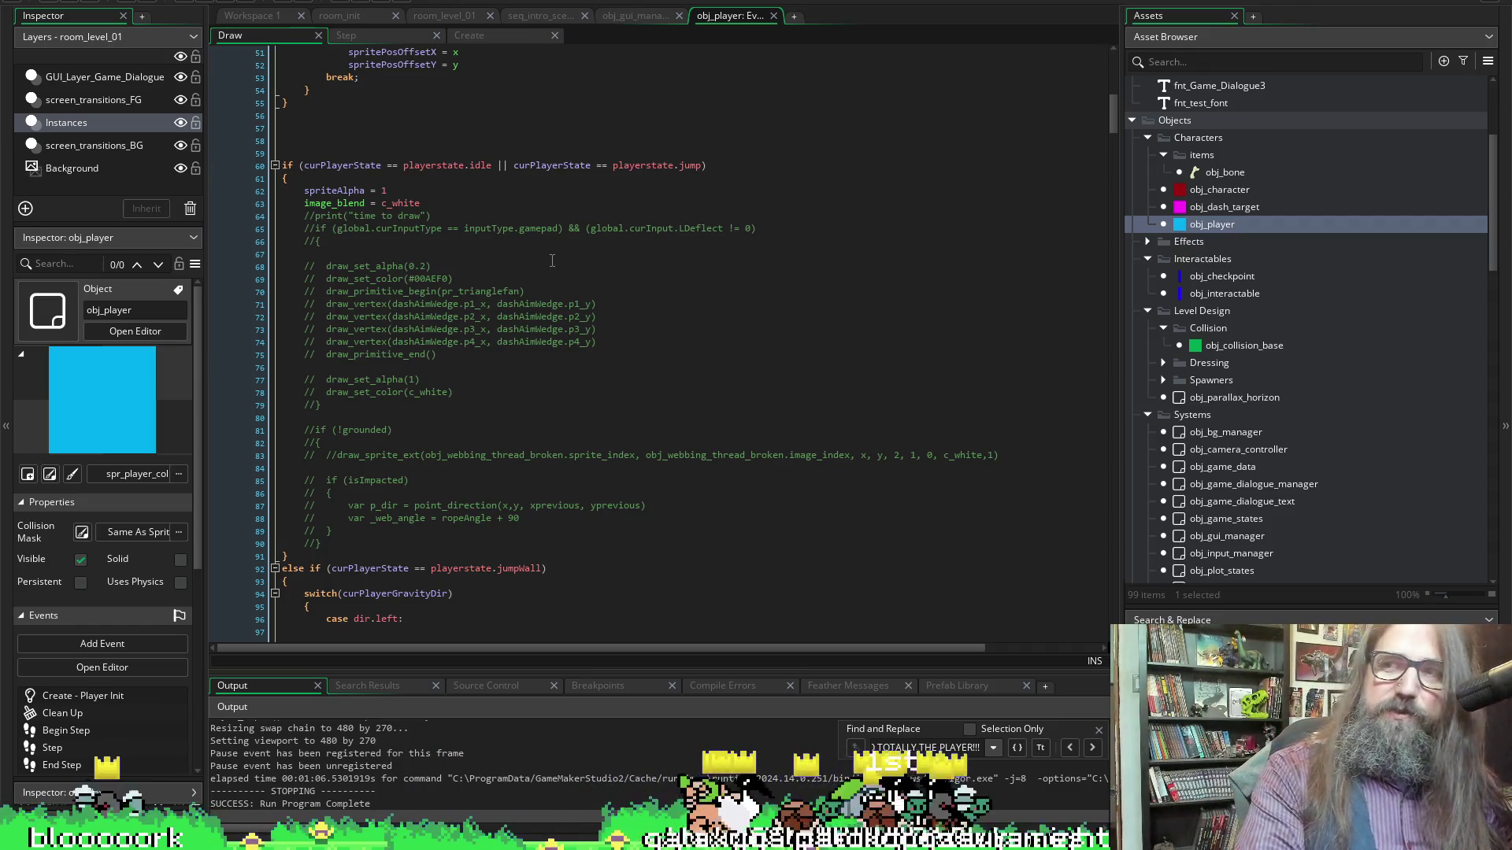
Scroll through obj_player's Draw code, then switch to its Step event code
scroll(552, 260, down, 13)
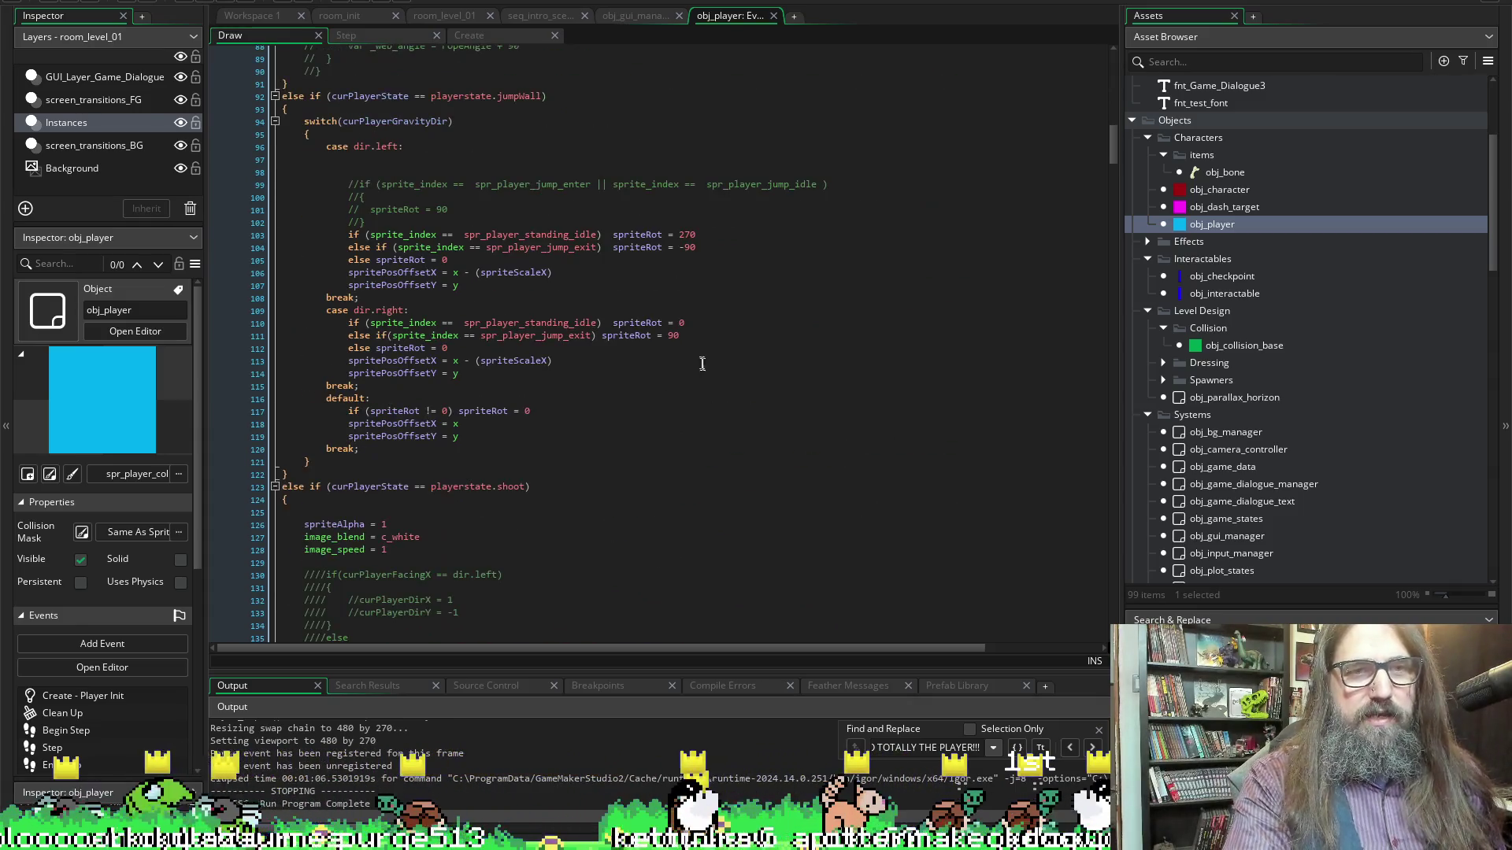
scroll(669, 343, up, 6)
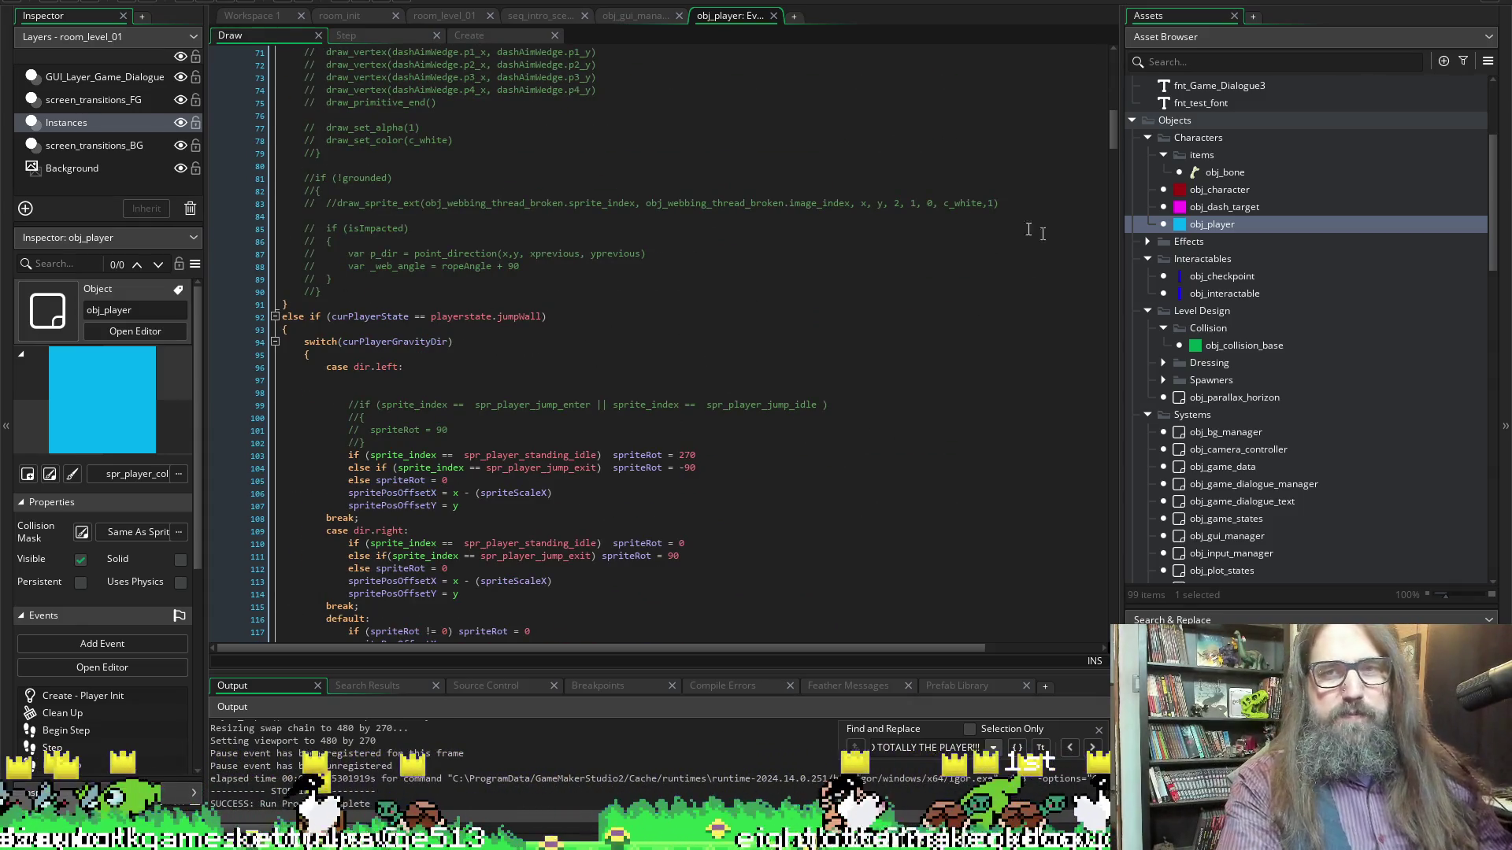
scroll(1042, 234, up, 4)
click(383, 37)
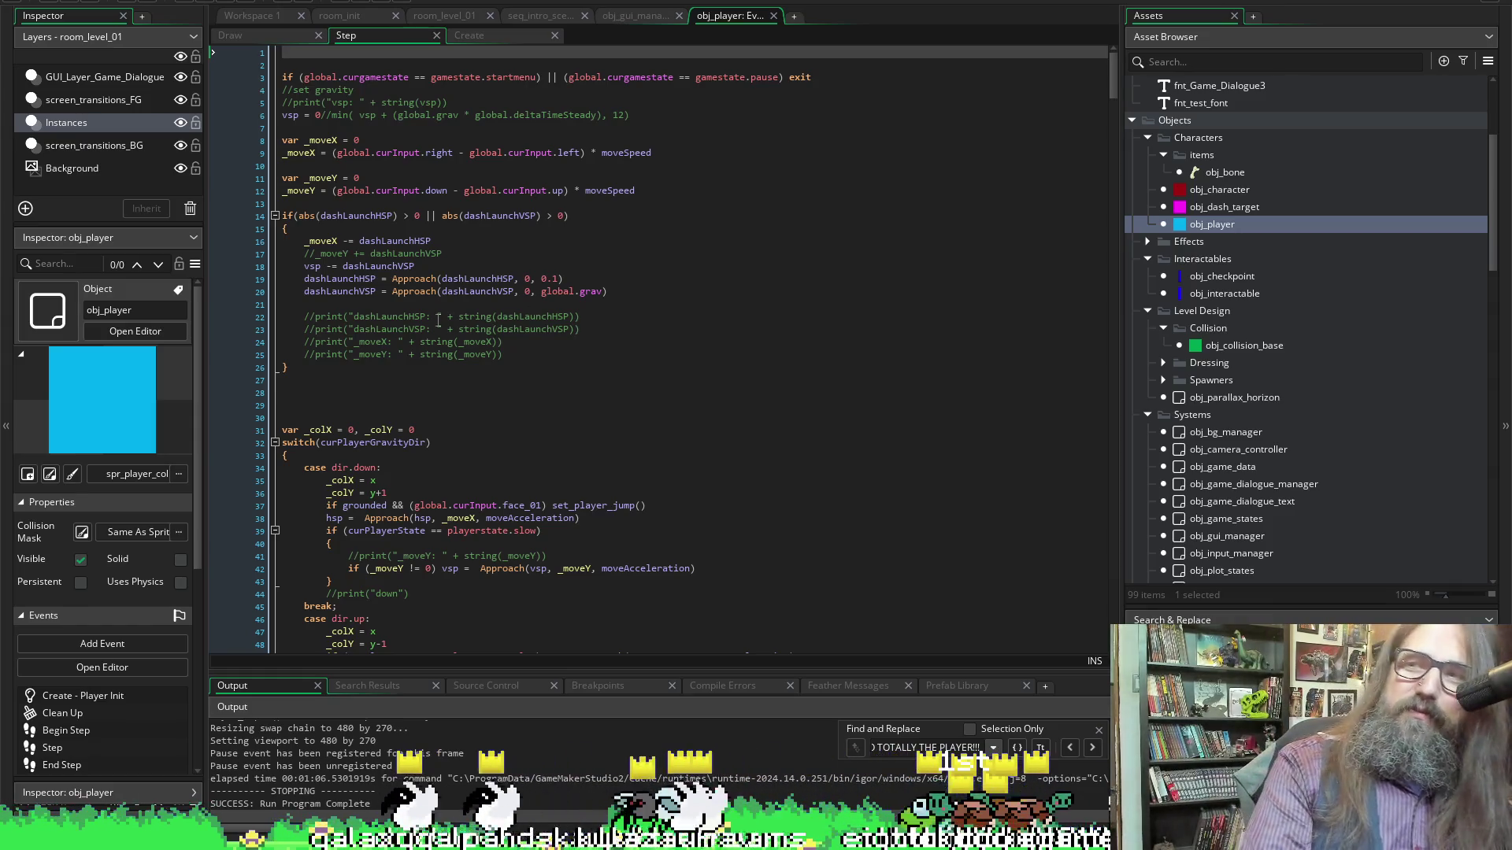
Comment out the dashLaunchHSP if-block on lines 14–26 with Ctrl+K
click(521, 228)
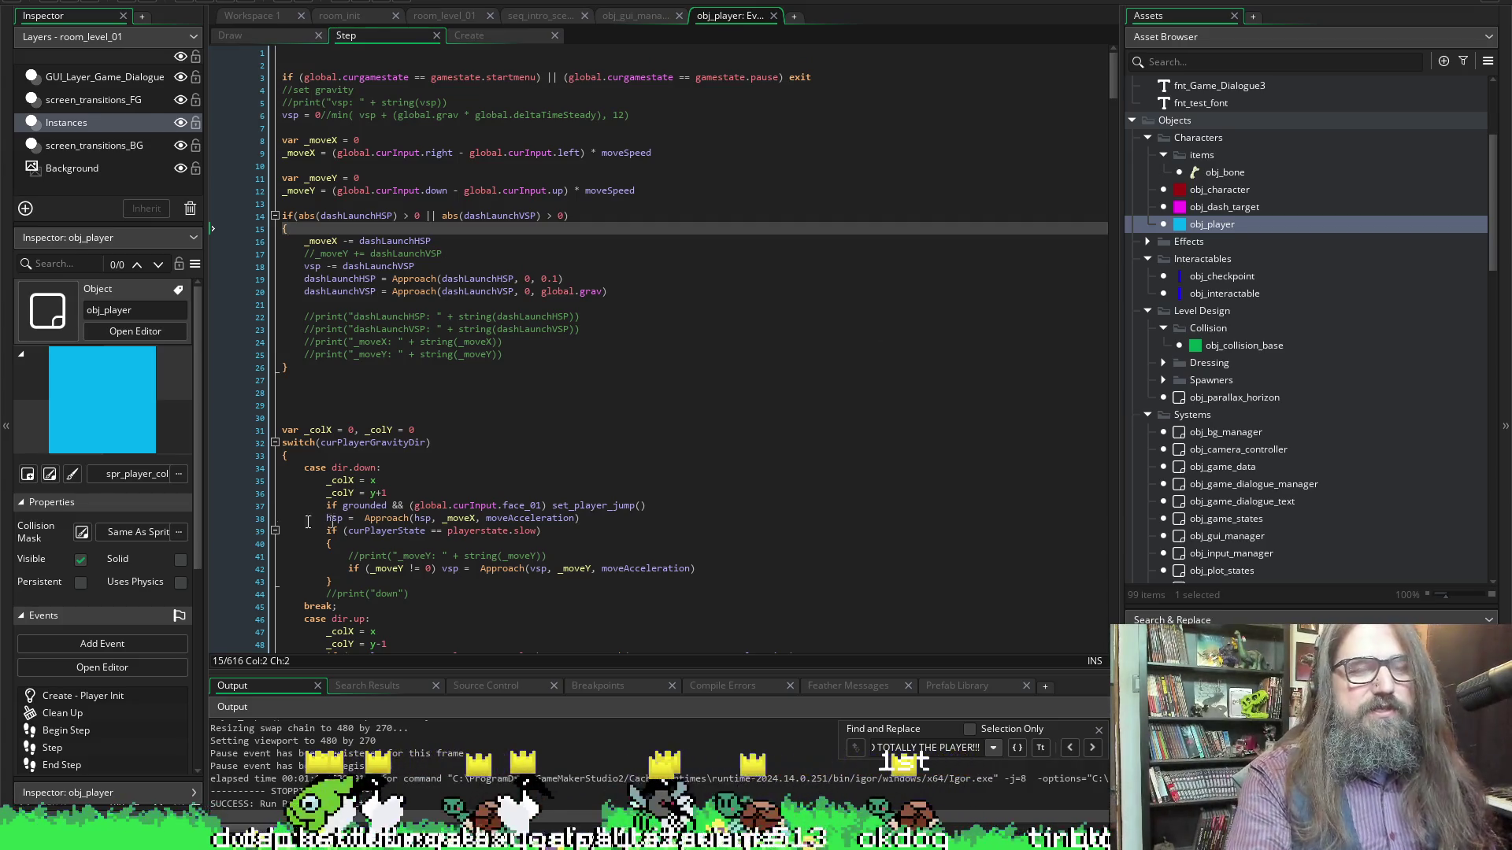
mouse_move(390, 393)
mouse_down()
mouse_move(370, 391)
mouse_move(272, 263)
mouse_move(275, 215)
mouse_up()
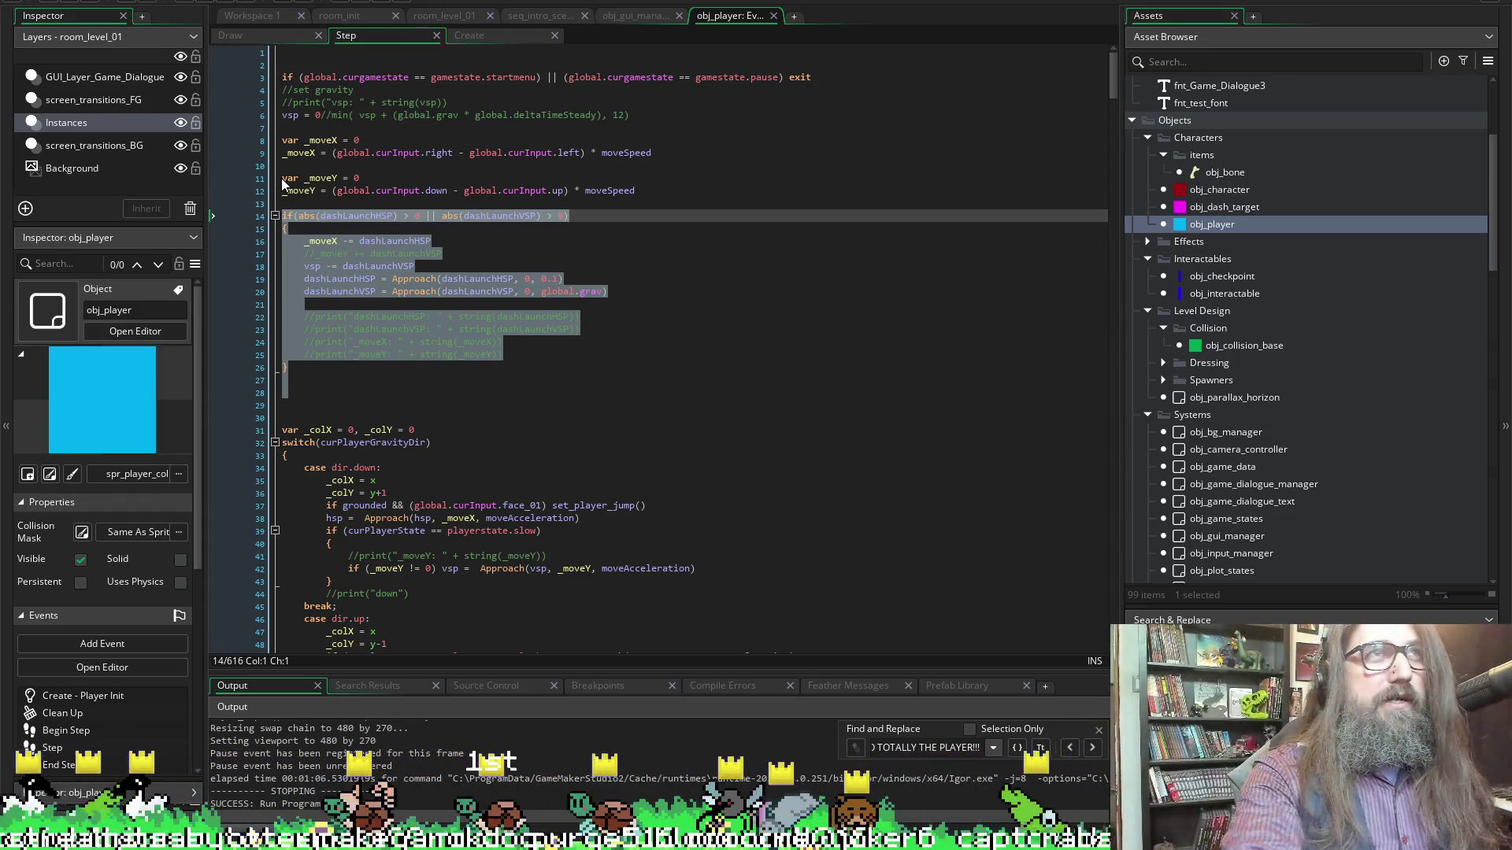
key(ctrl+k)
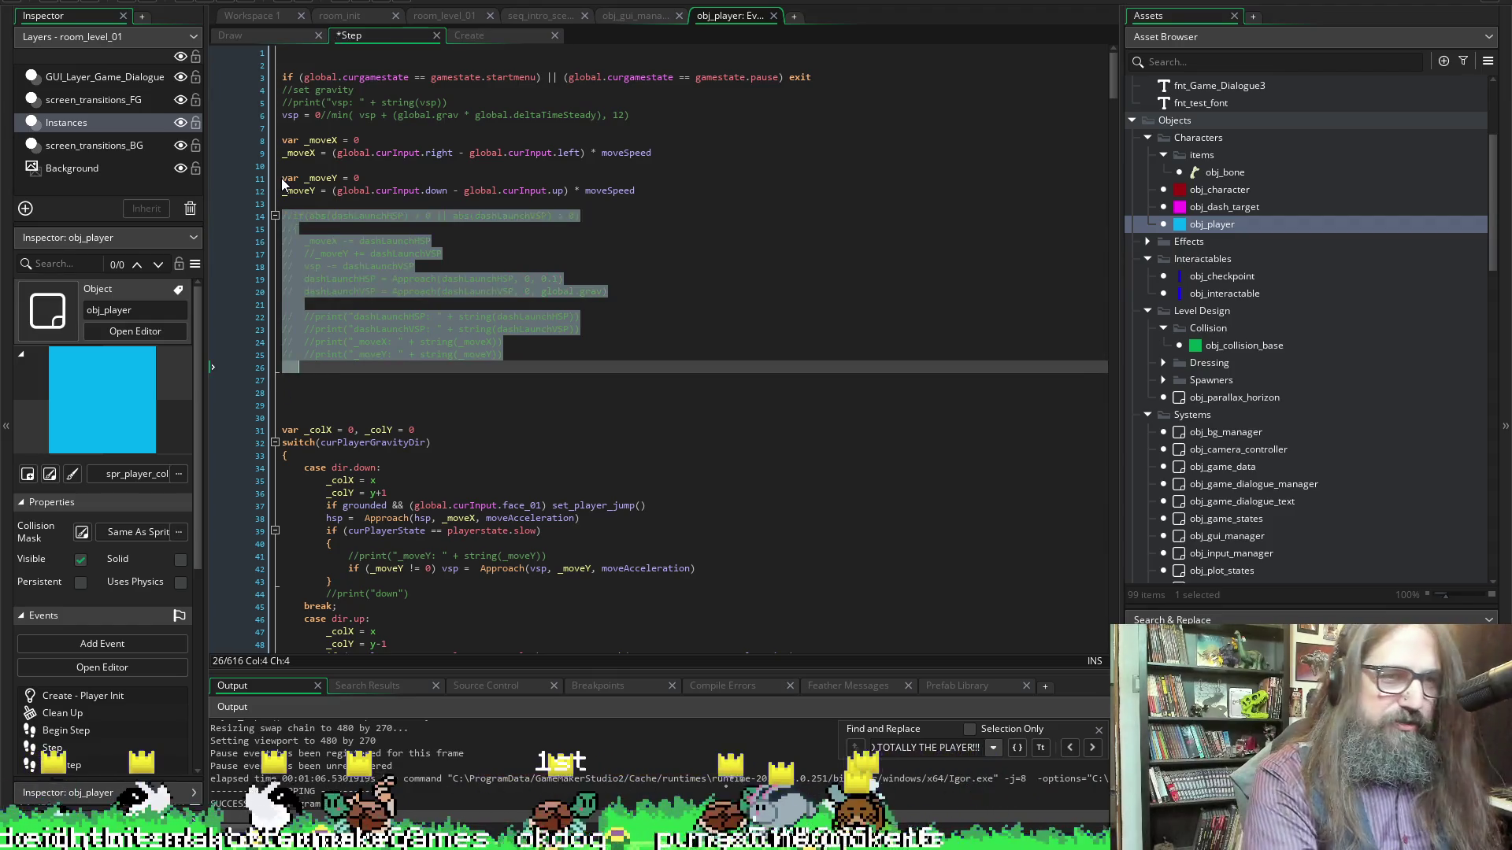
click(672, 178)
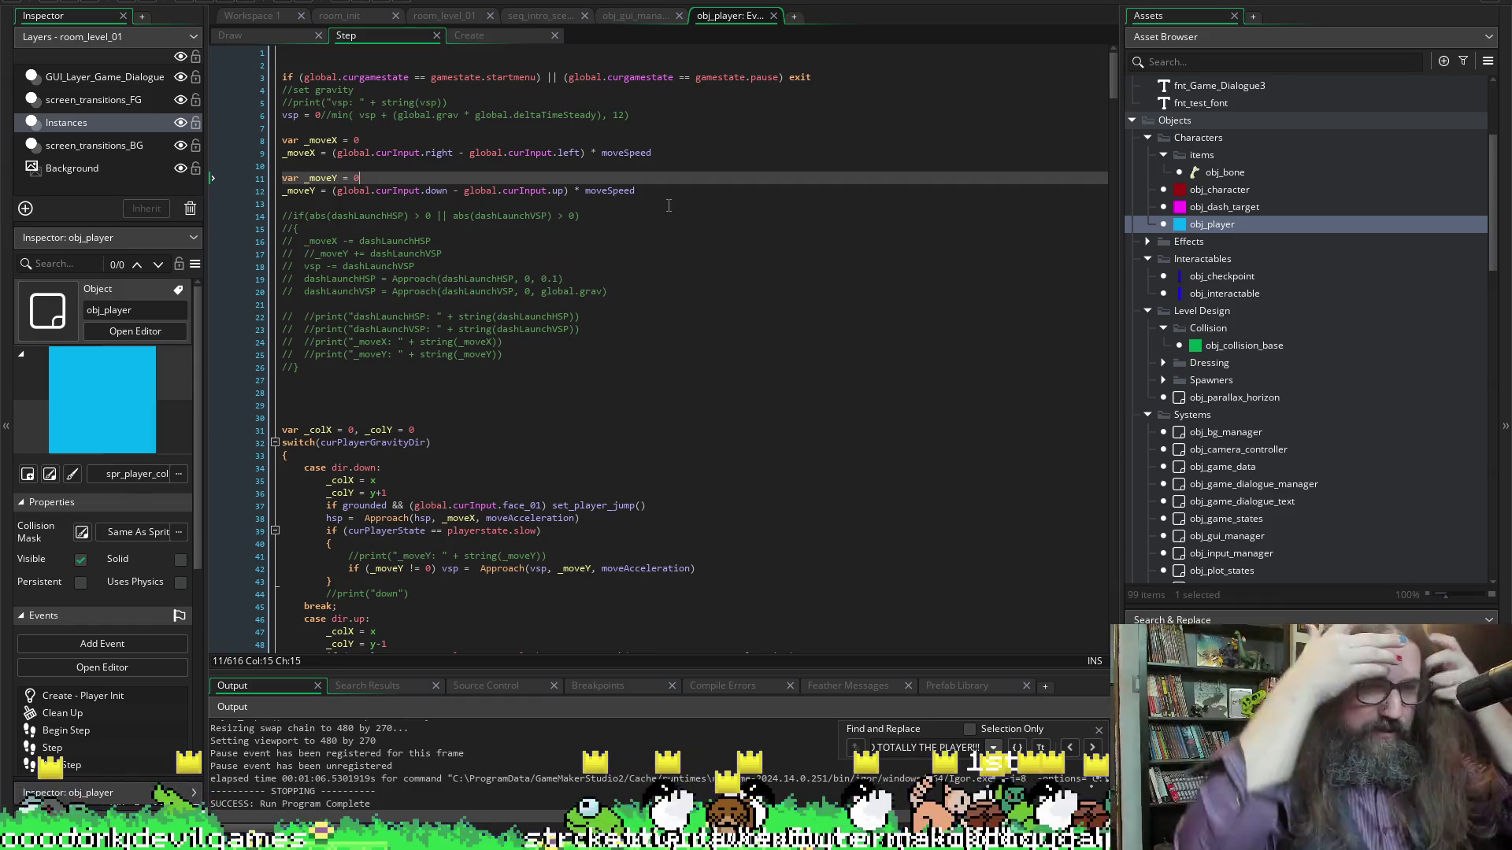
Scroll down the curPlayerGravityDir switch and place the caret at the end of its direction cases
scroll(535, 359, down, 7)
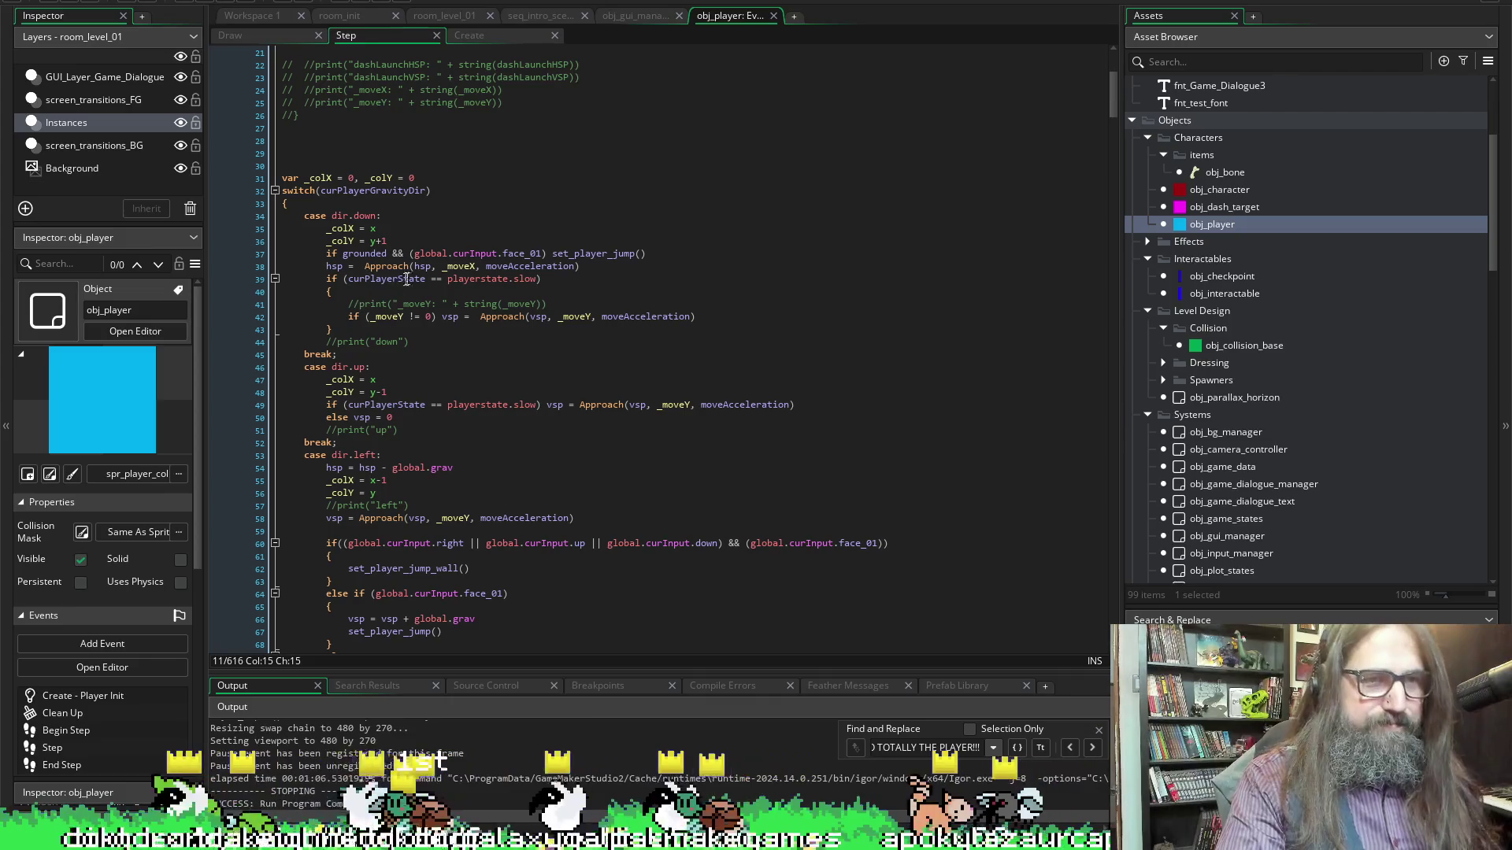
scroll(370, 236, down, 2)
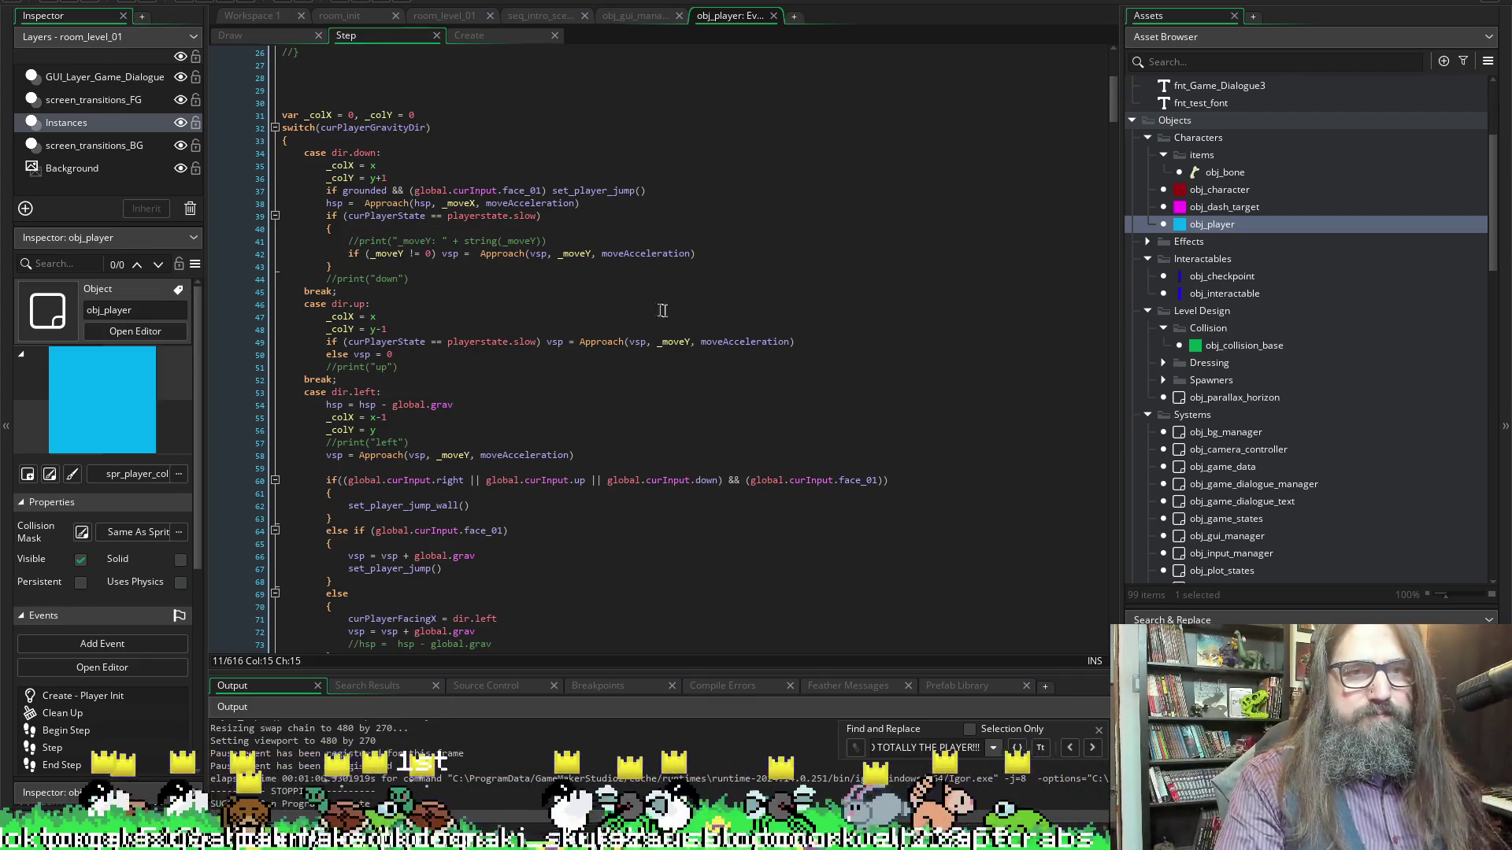
scroll(538, 337, down, 3)
scroll(330, 399, down, 5)
scroll(331, 399, down, 4)
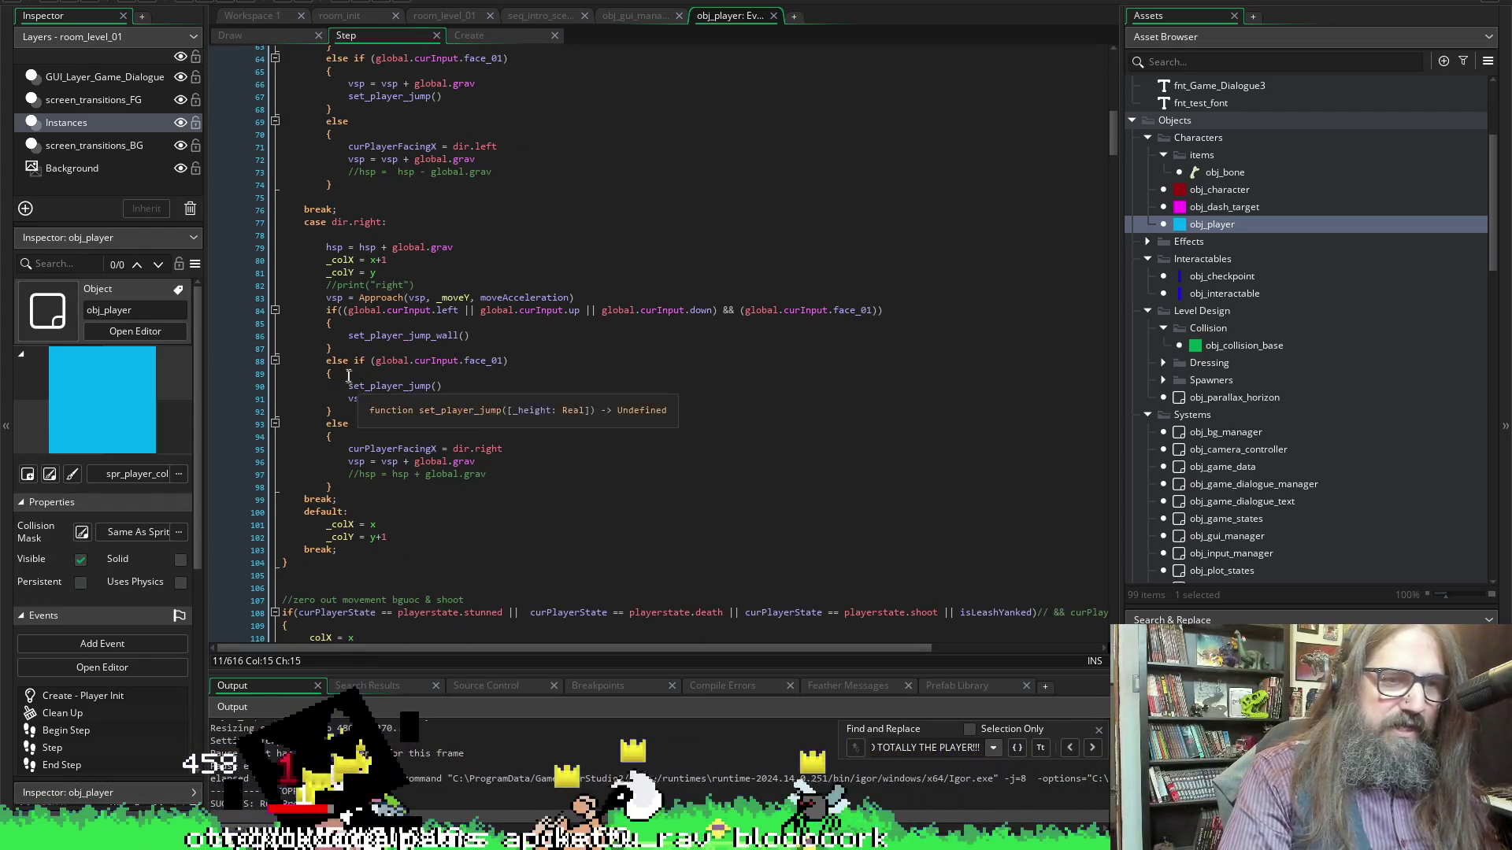
click(352, 499)
scroll(401, 374, up, 10)
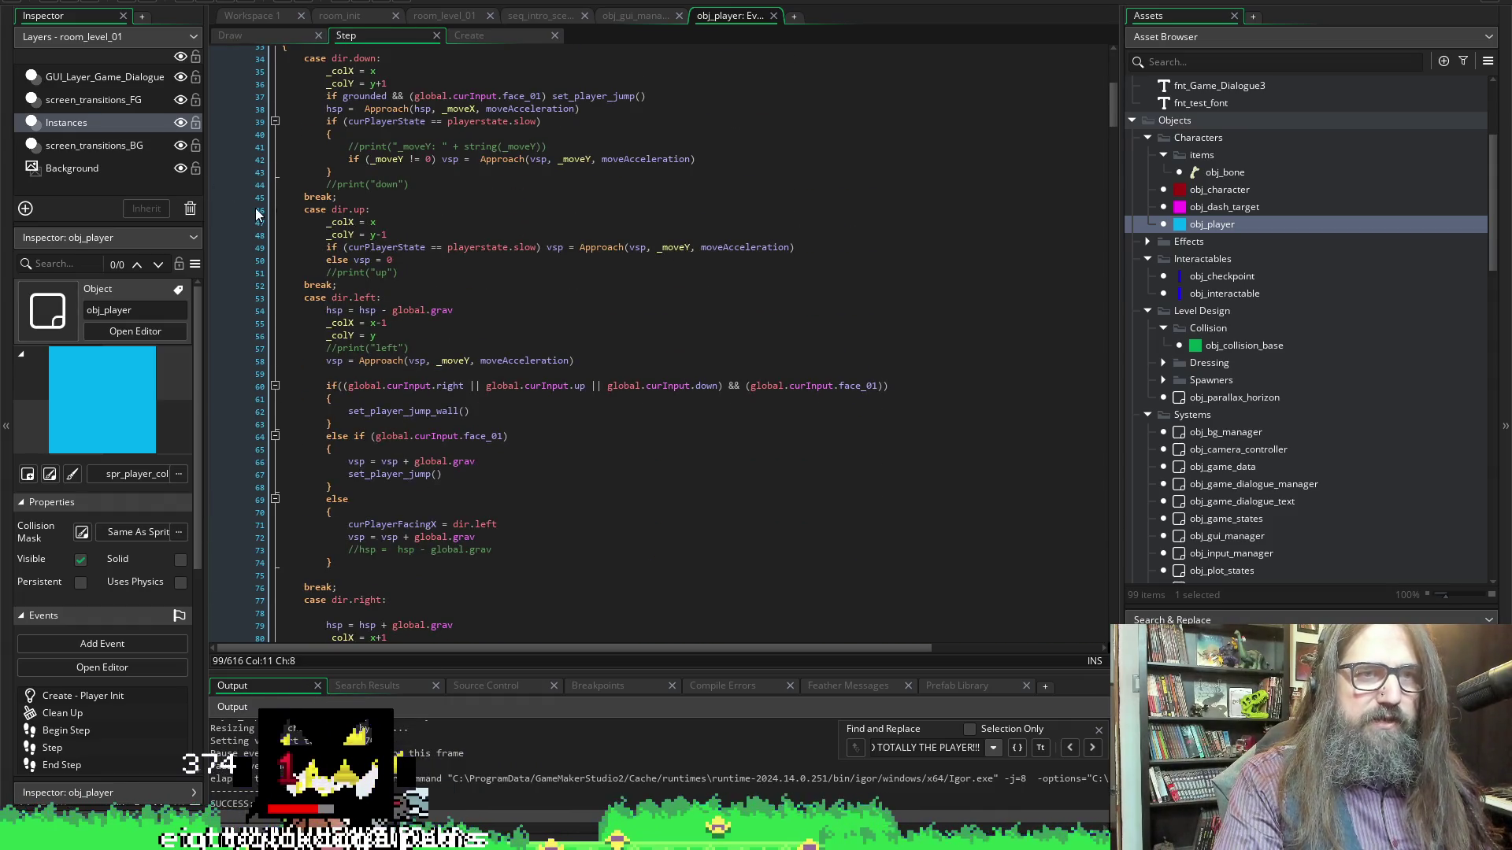
Comment out lines 46–98 (dir.up through dir.right cases) and scroll back to review
shift+click(281, 214)
key(ctrl+k)
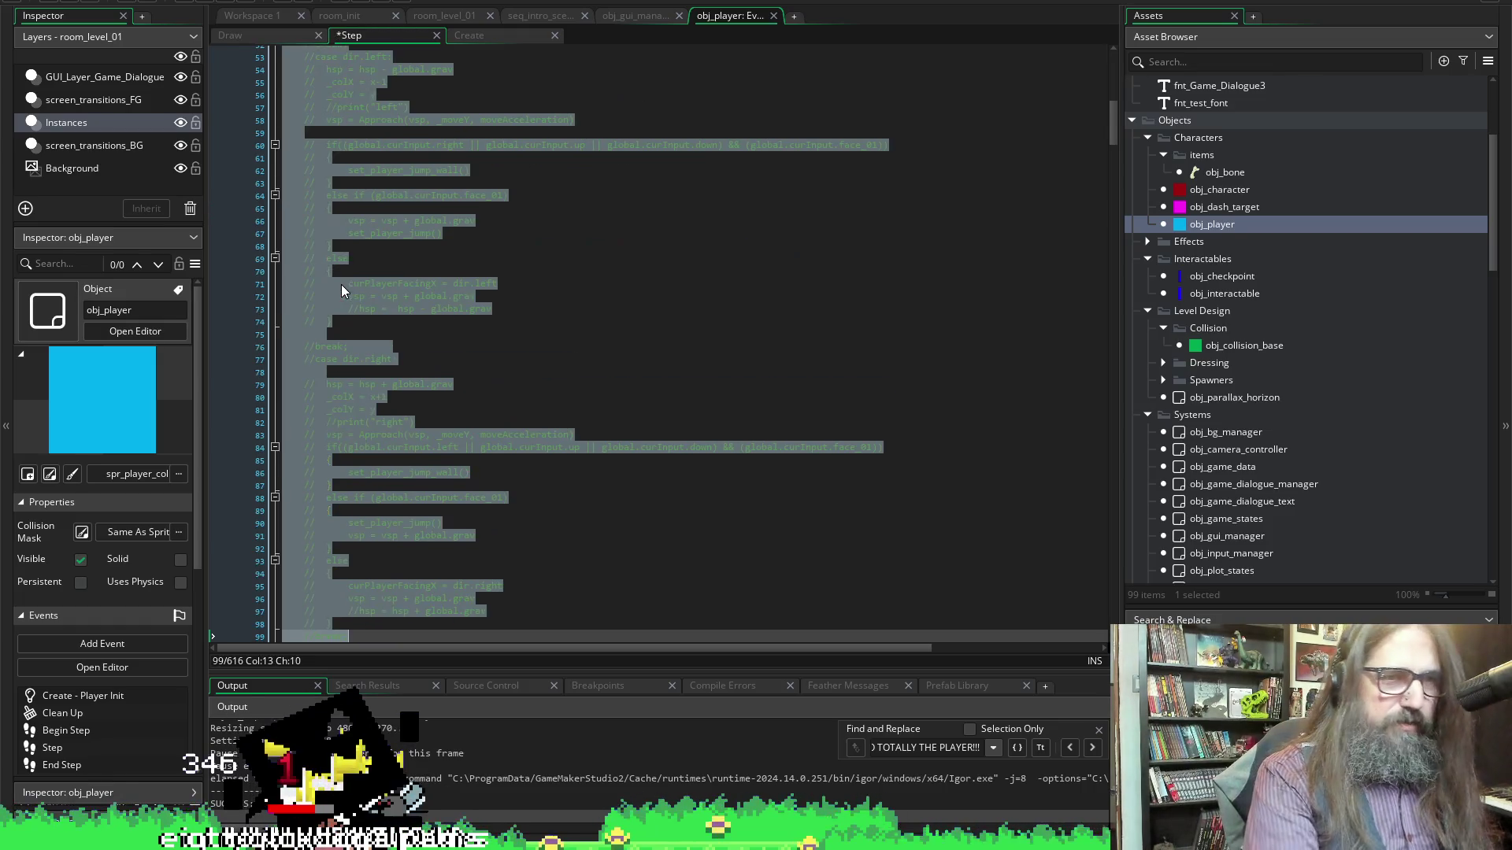
scroll(569, 345, down, 3)
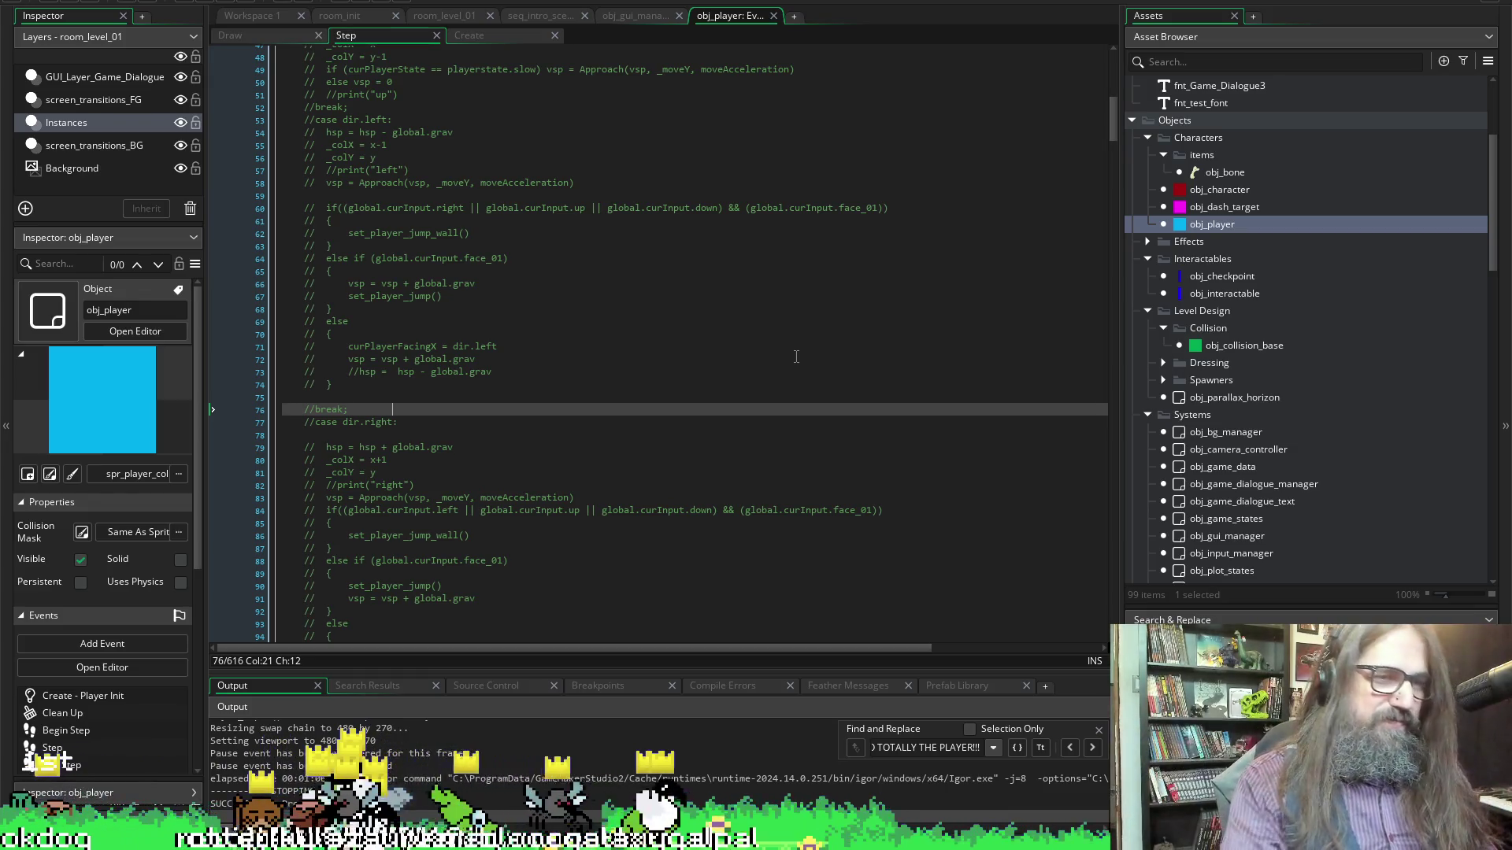
scroll(831, 279, up, 4)
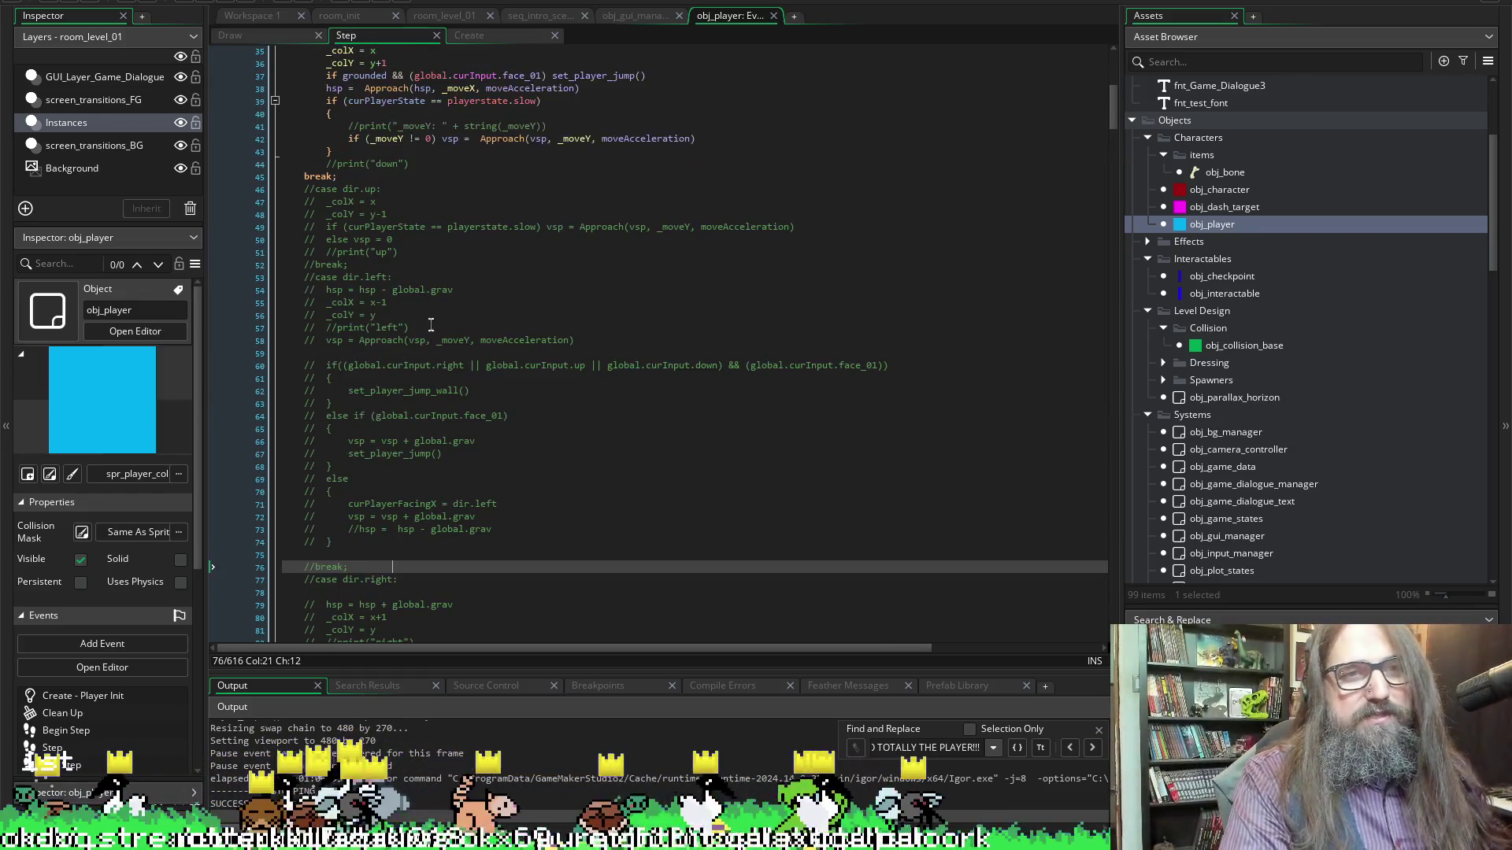
scroll(327, 203, up, 2)
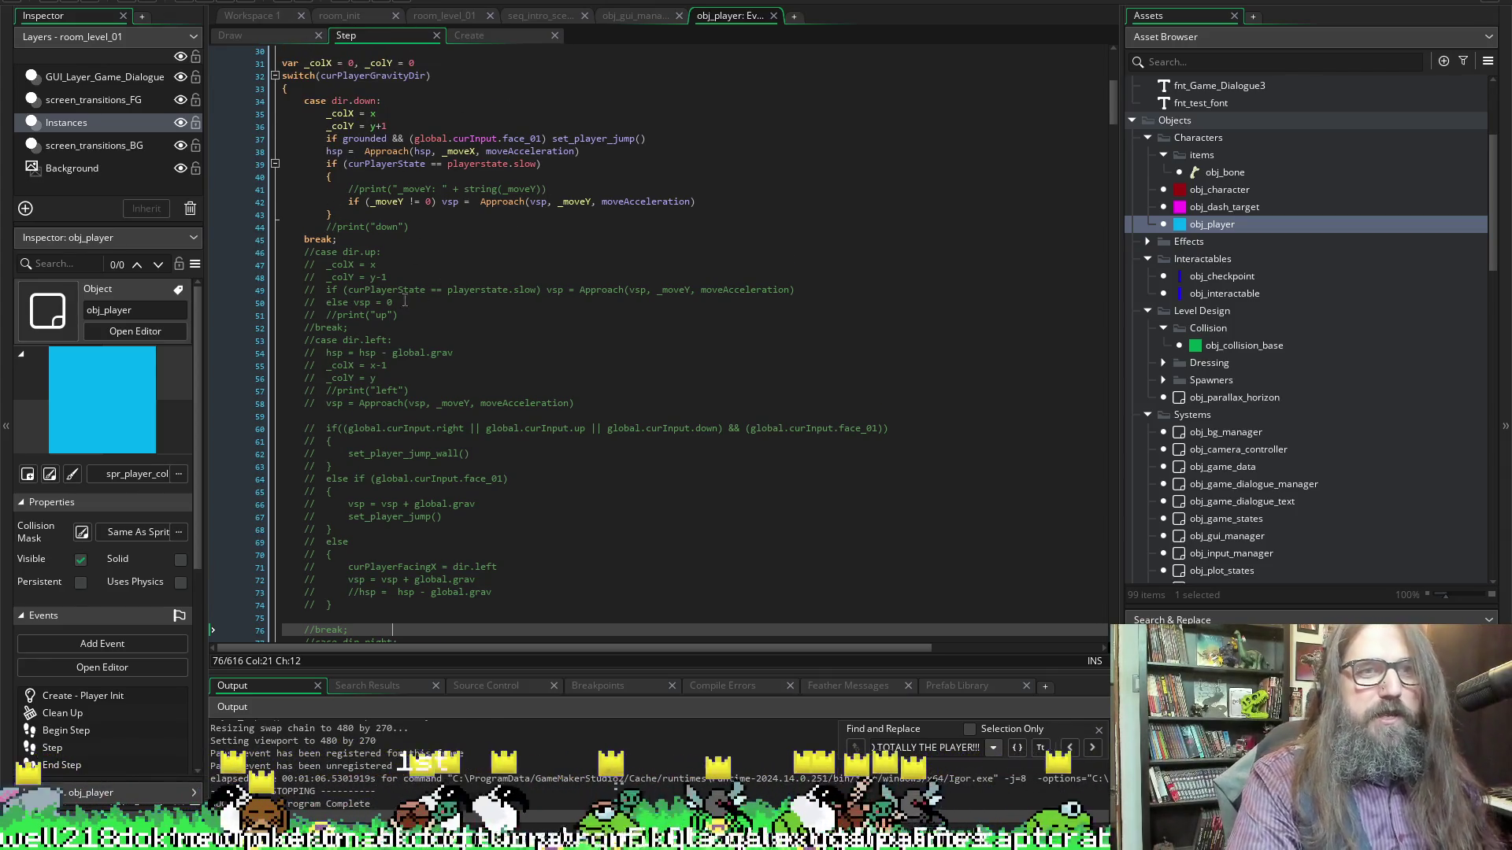
scroll(417, 118, up, 2)
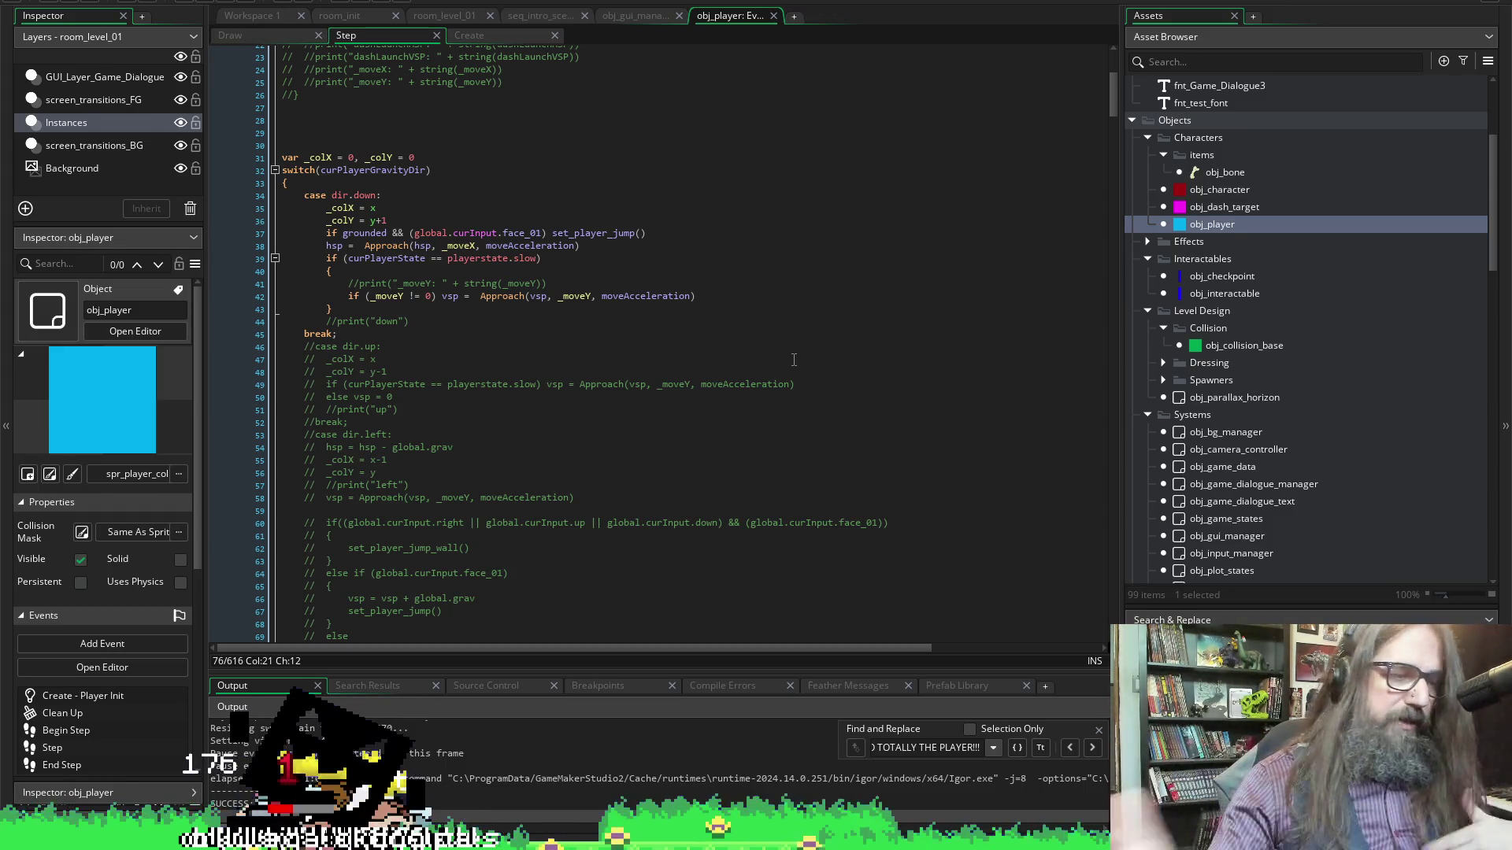
scroll(601, 348, up, 2)
scroll(447, 404, down, 2)
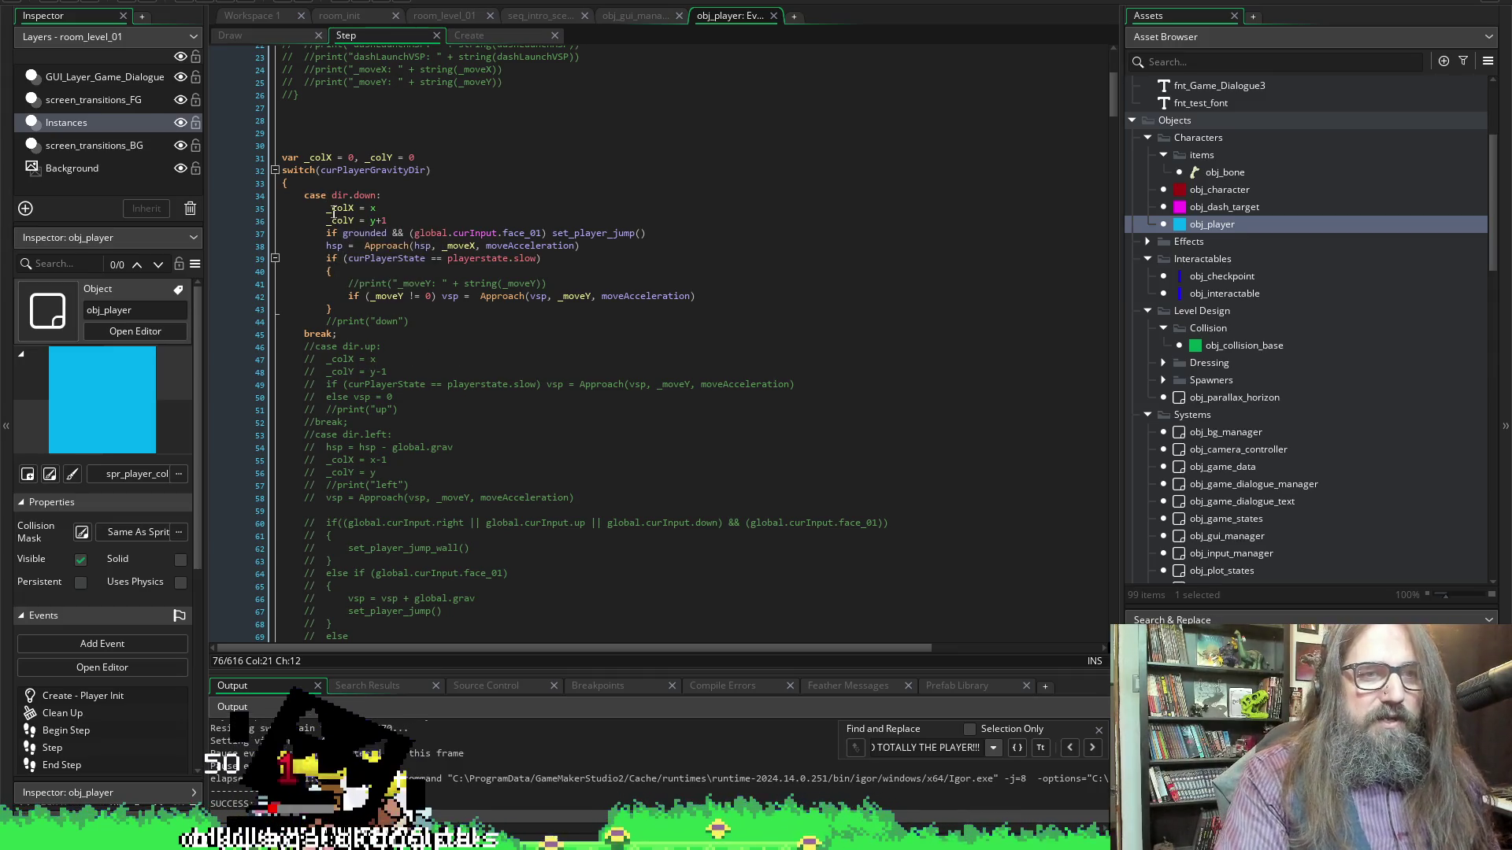
Prefix line 37's grounded jump call with //, save, and select the hsp Approach line
click(326, 233)
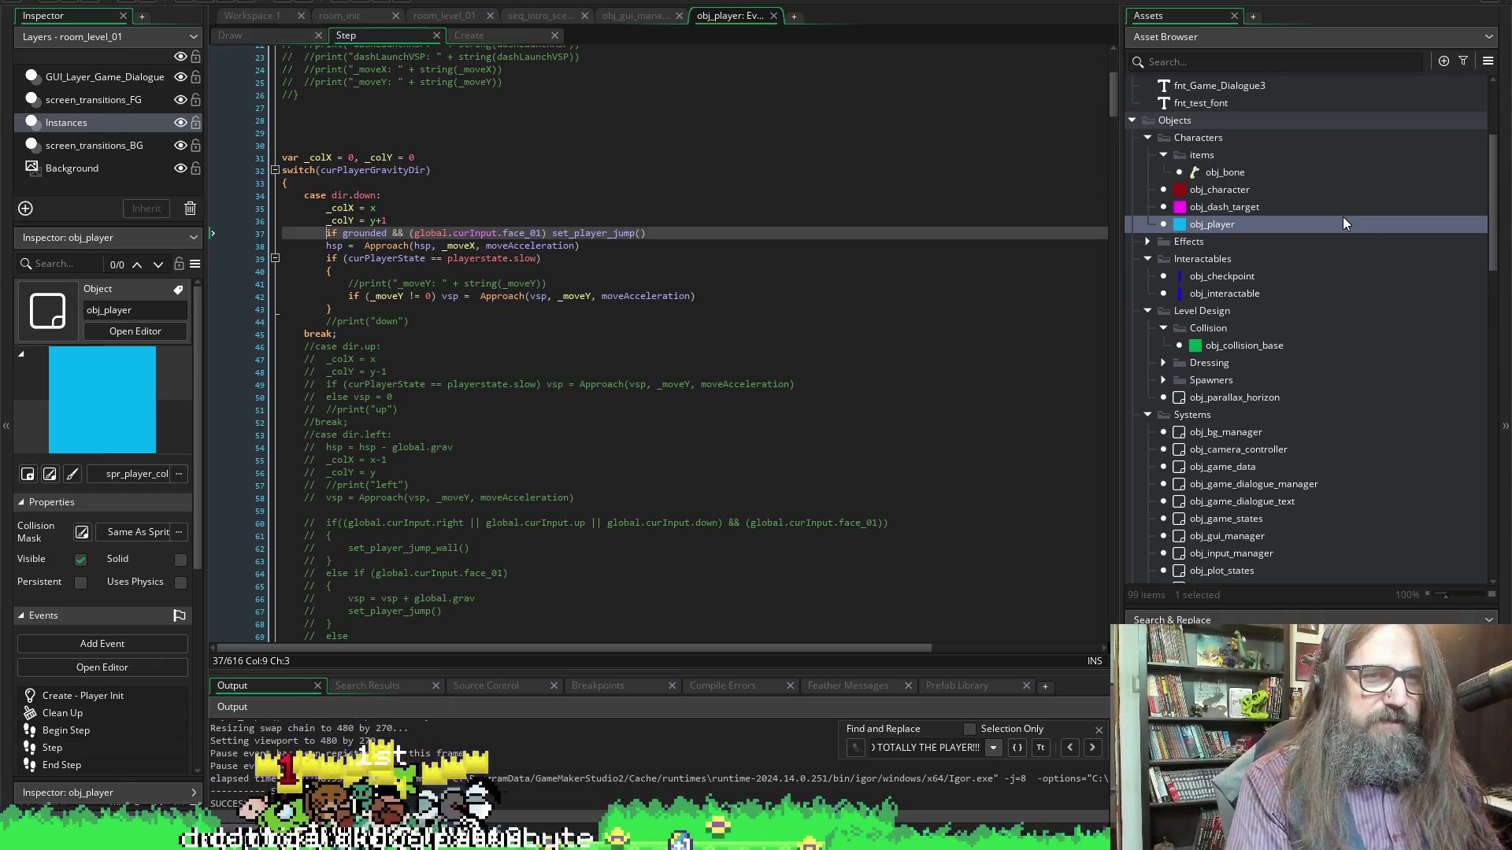
text(//)
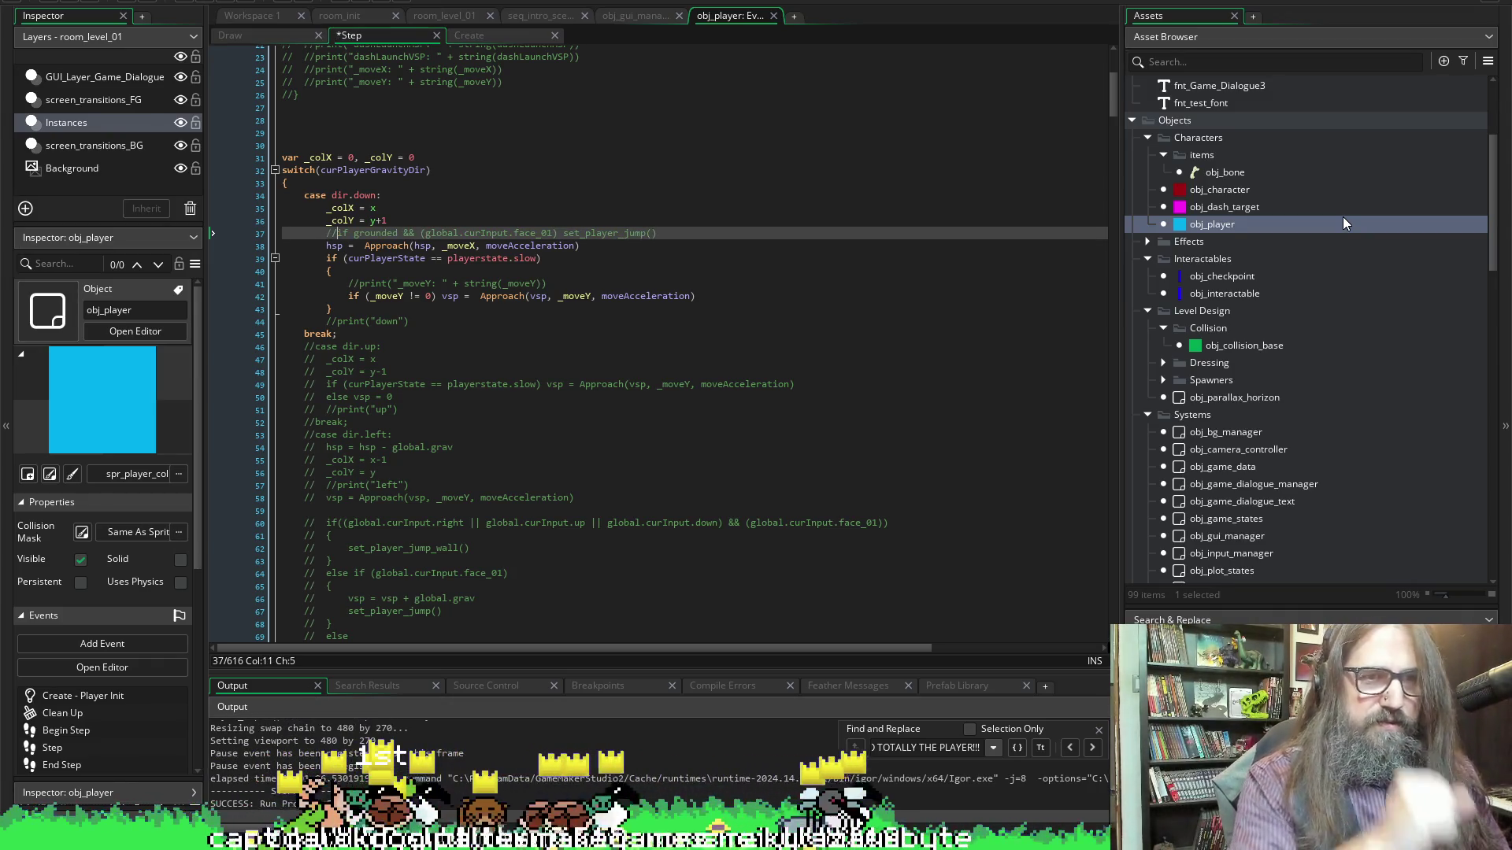
key(ctrl+s)
key(Down)
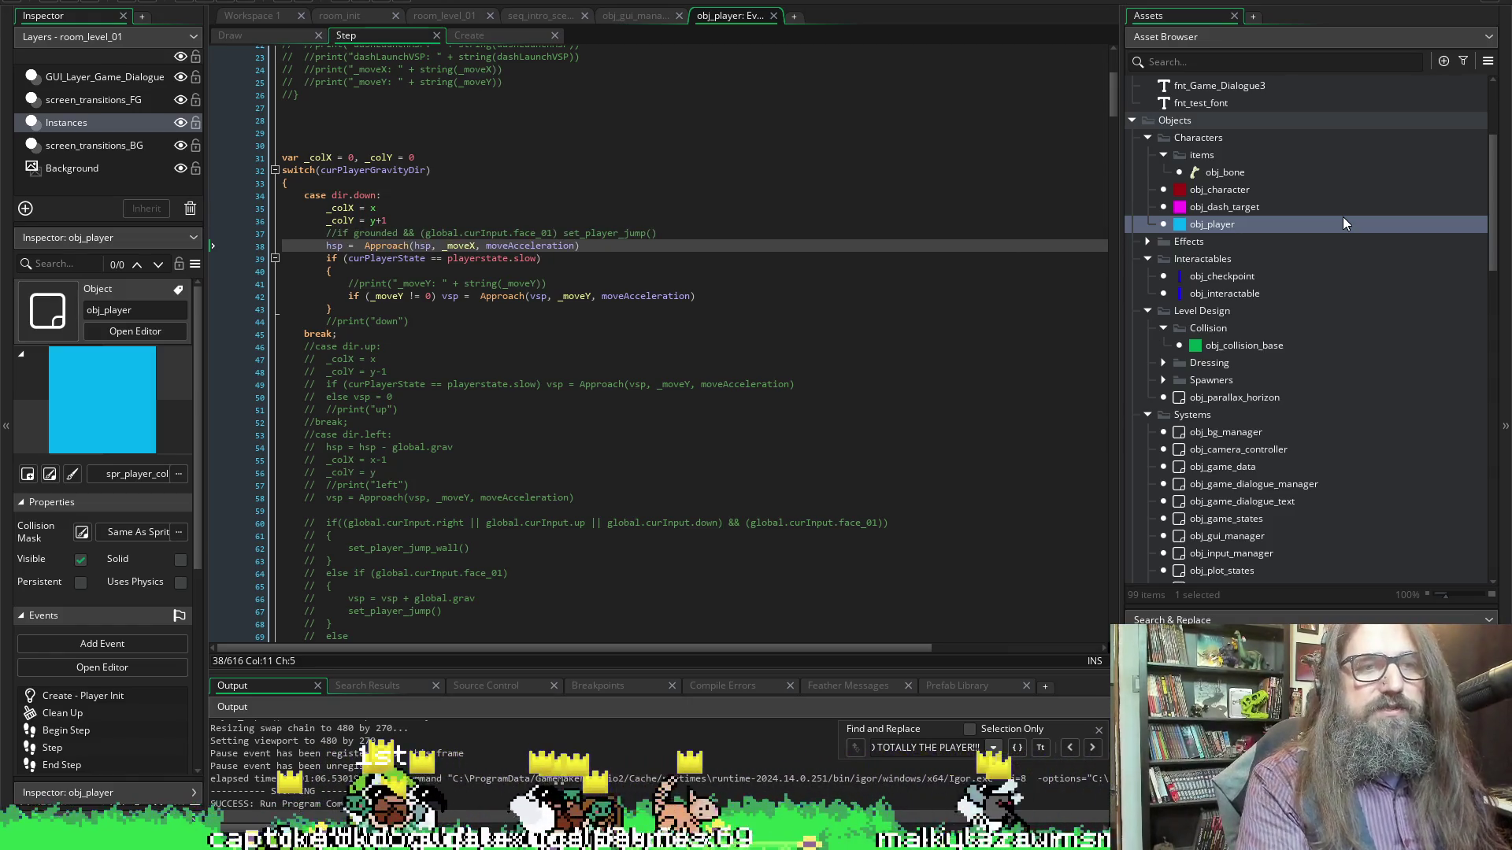
key(shift+End)
key(End)
key(ctrl+d)
scroll(863, 457, up, 7)
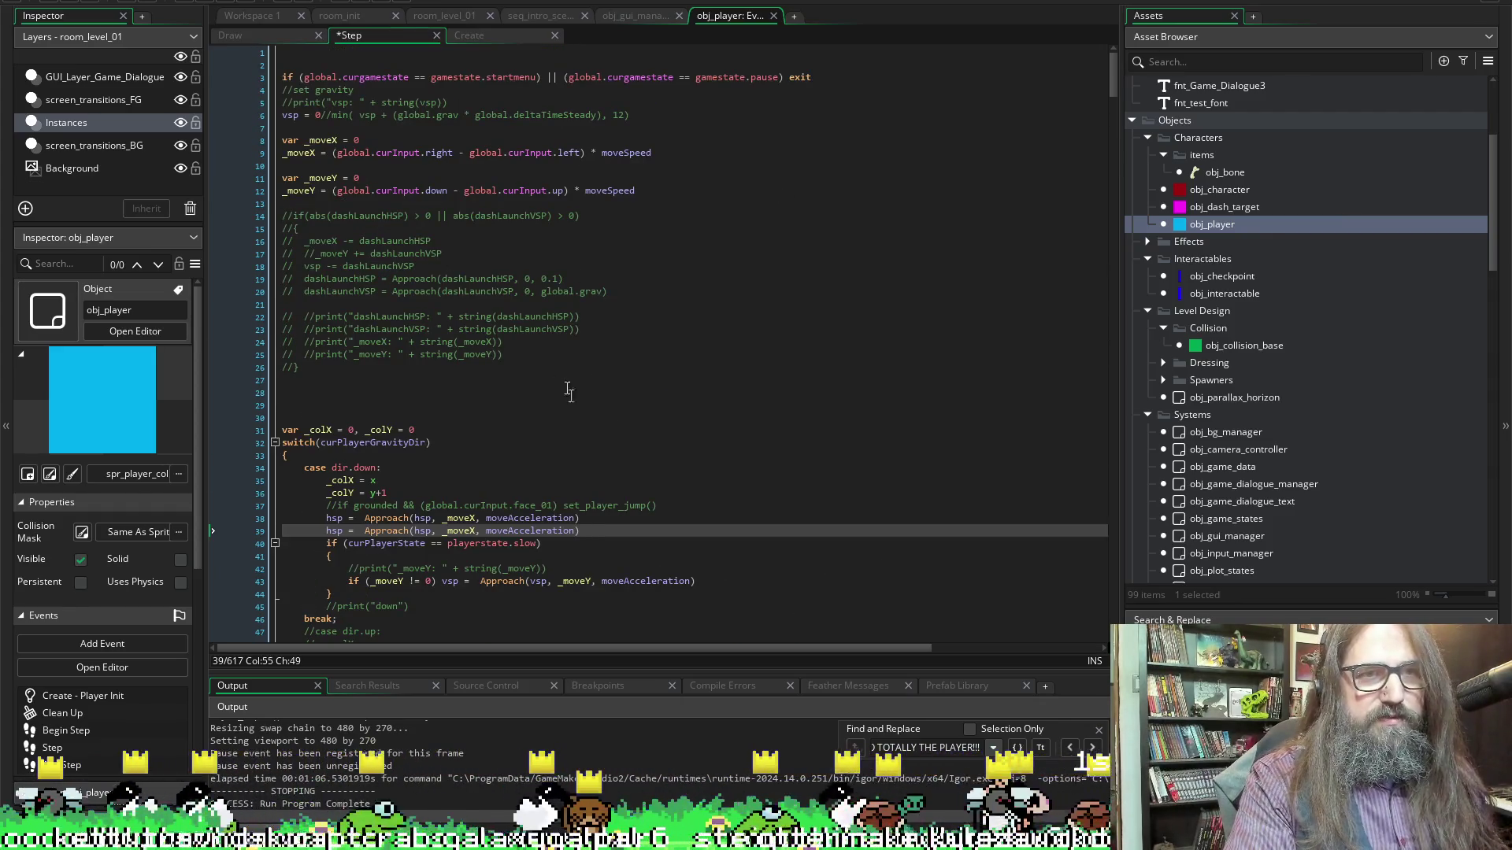
click(284, 116)
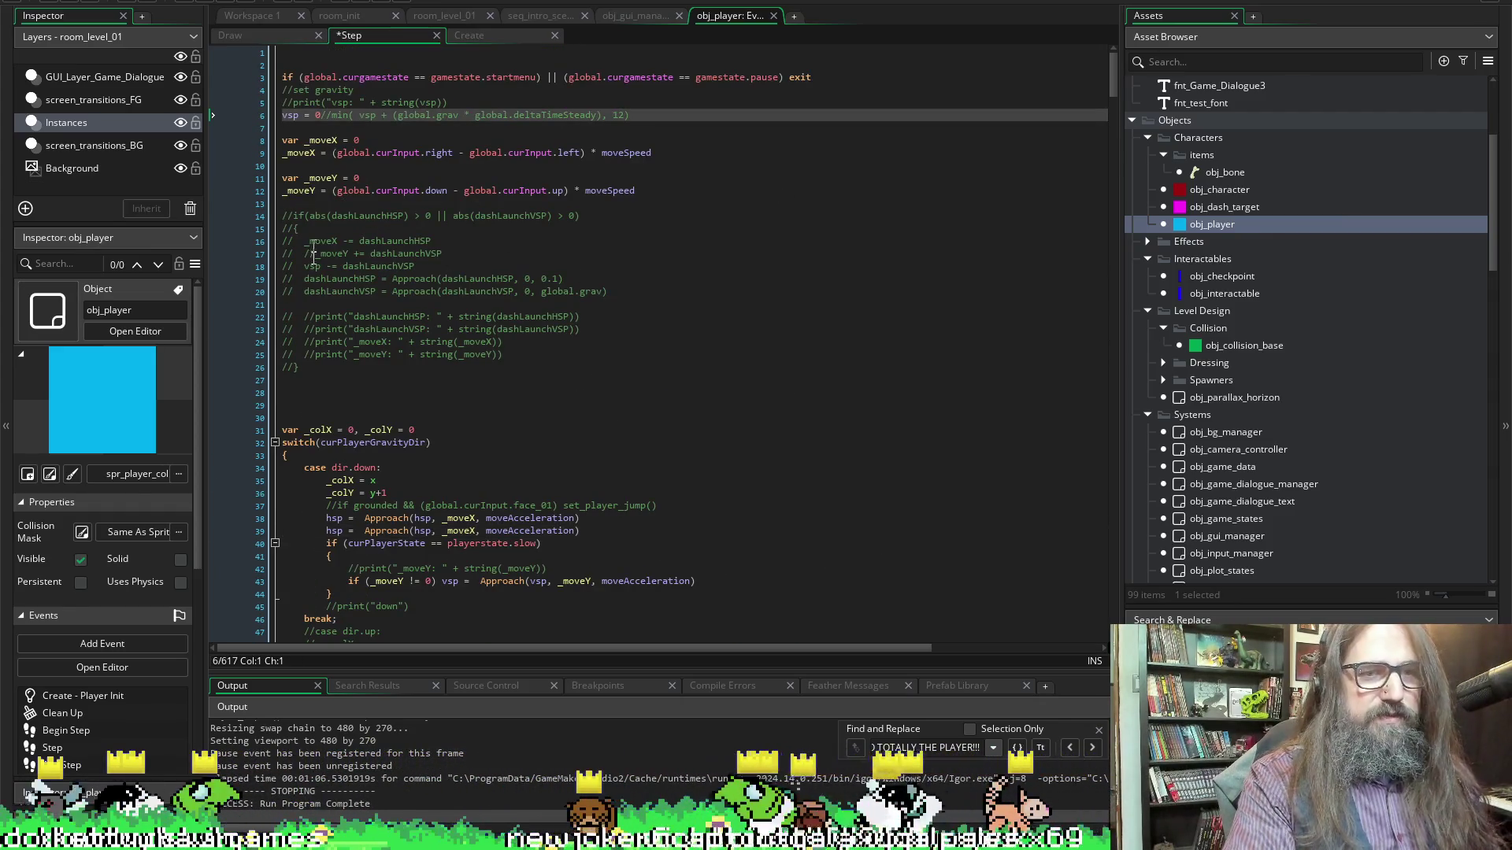
text(//)
key(ctrl+s)
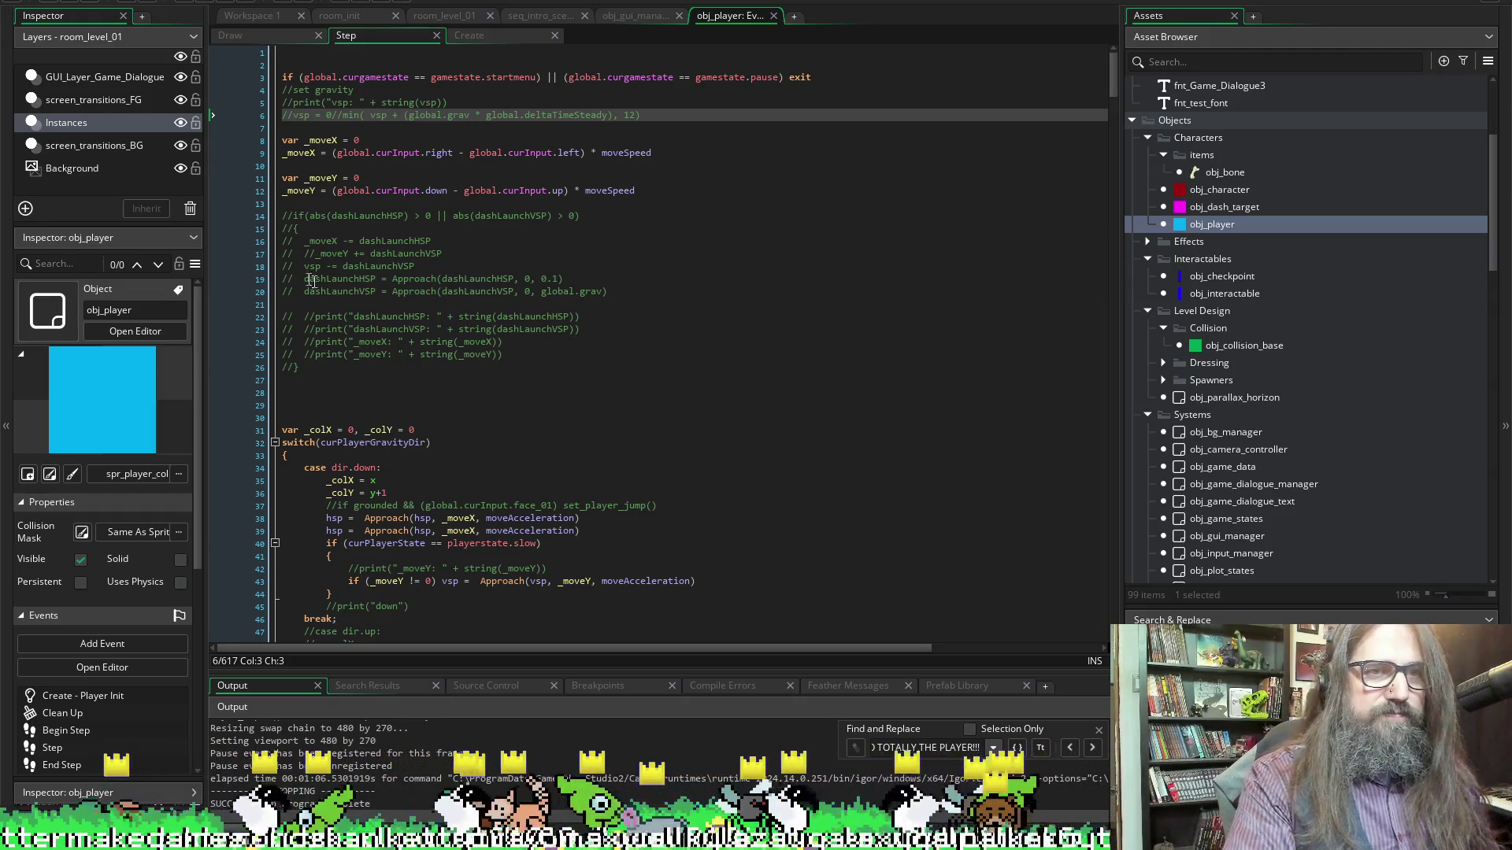
double_click(332, 530)
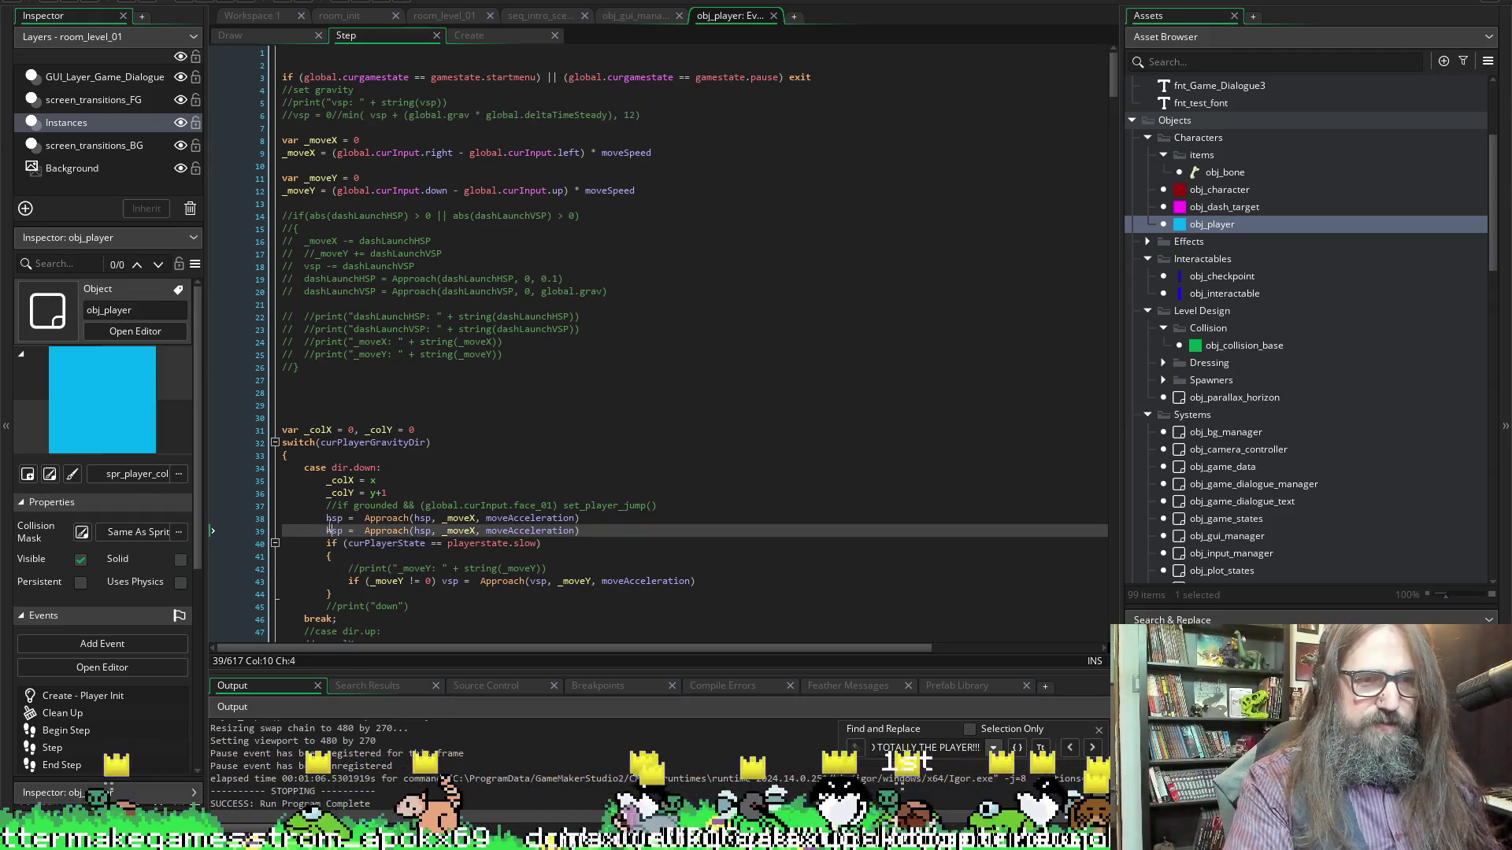
Replace both hsp references on line 39 with vsp
text(vsp)
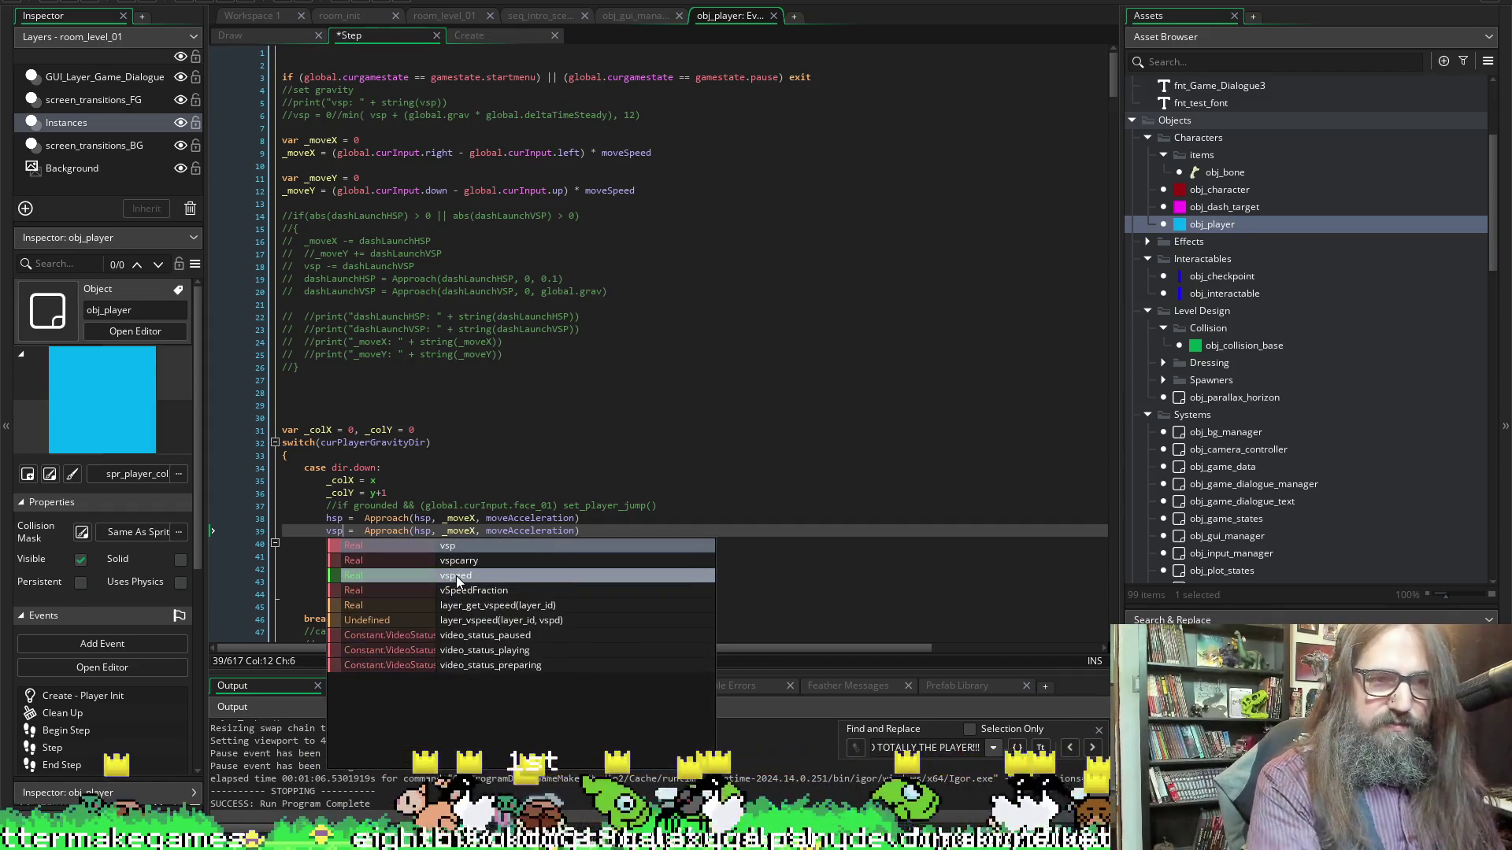
double_click(422, 531)
text(vas)
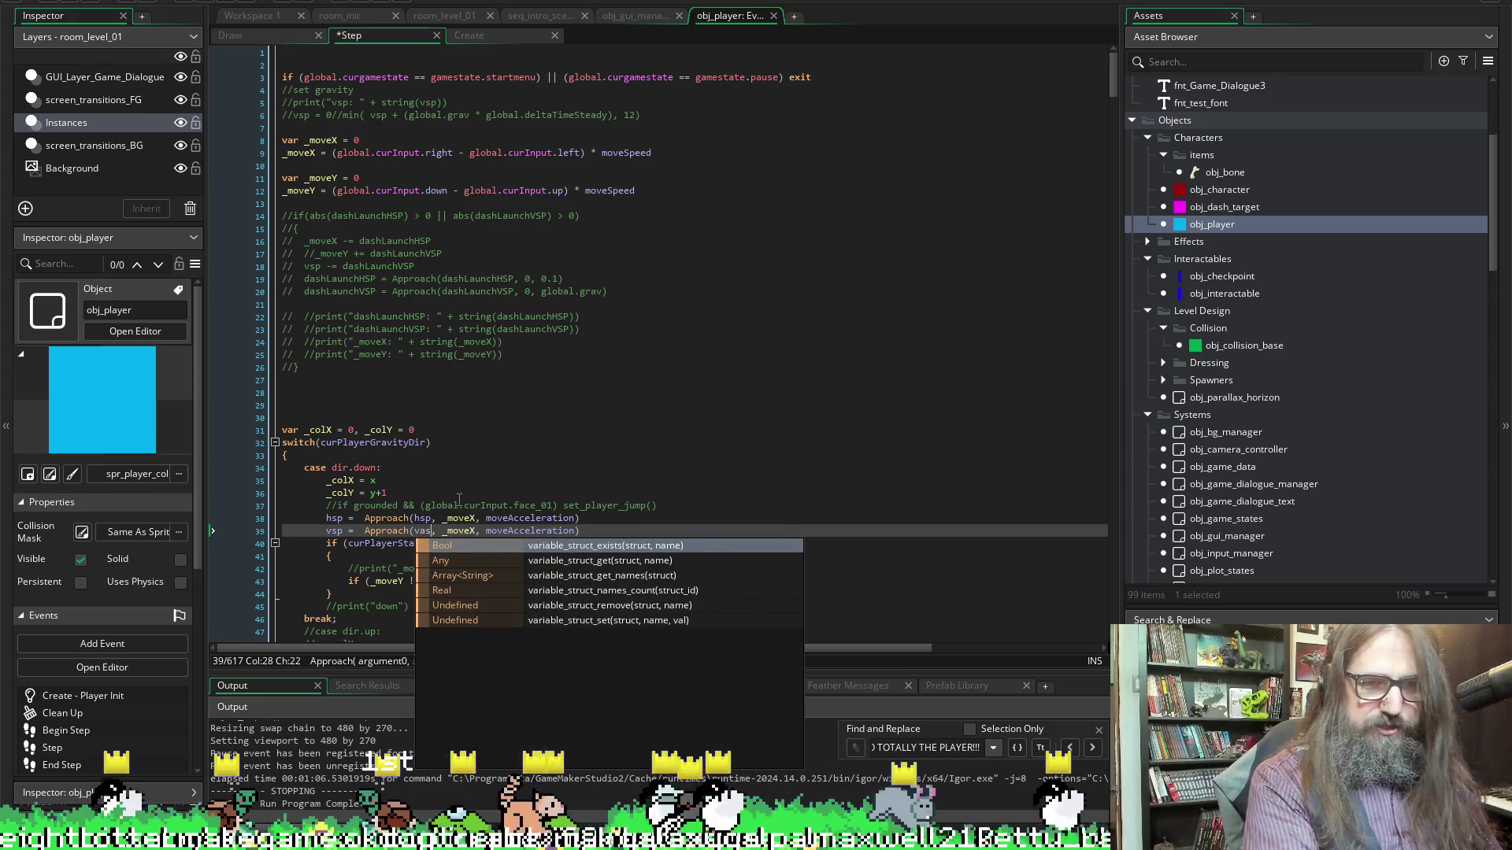
key(BackSpace)
key(BackSpace)
text(sp)
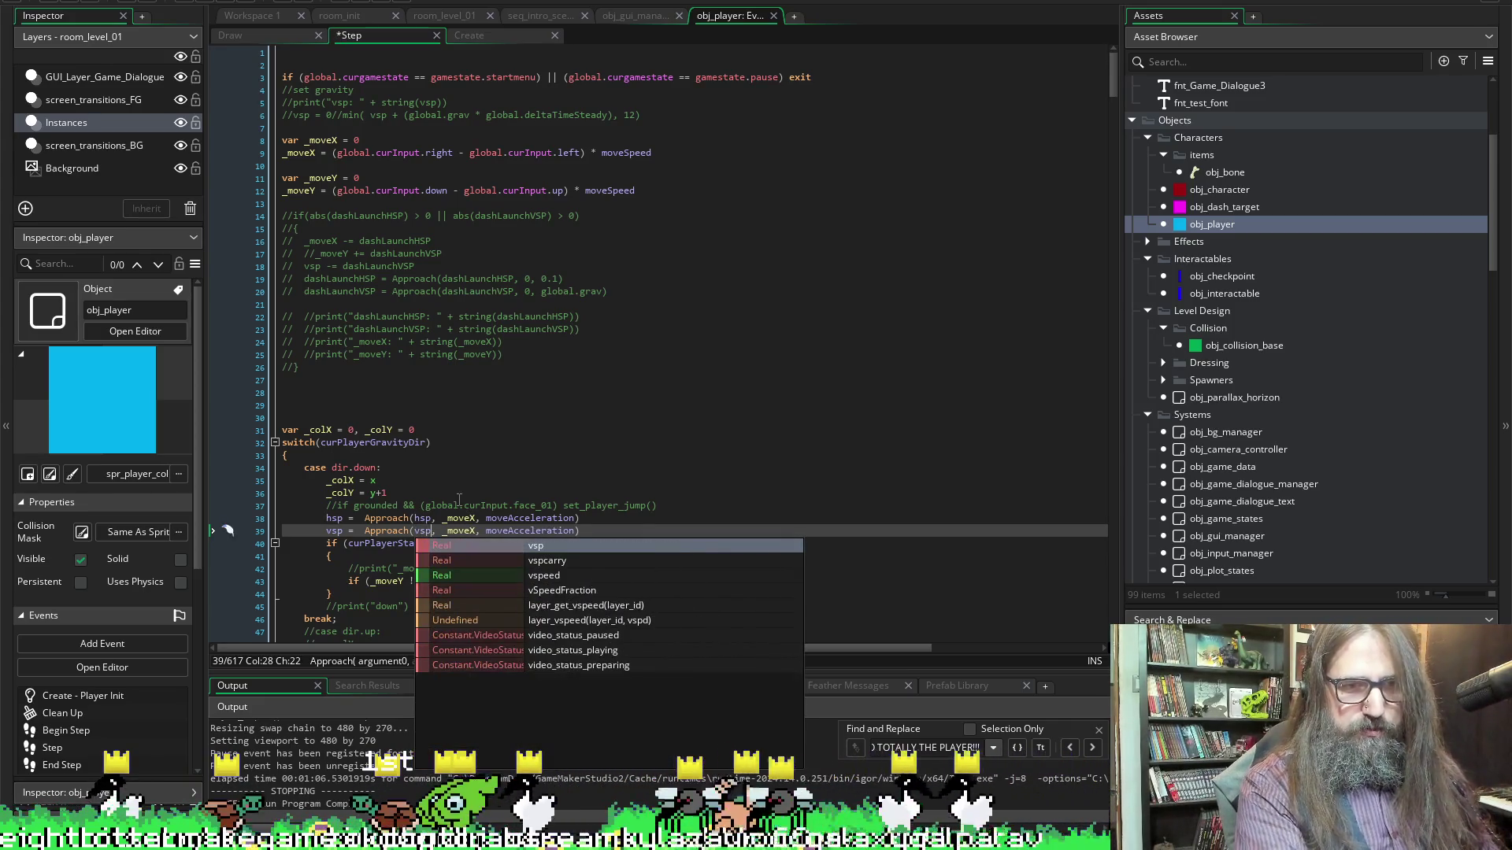
click(549, 516)
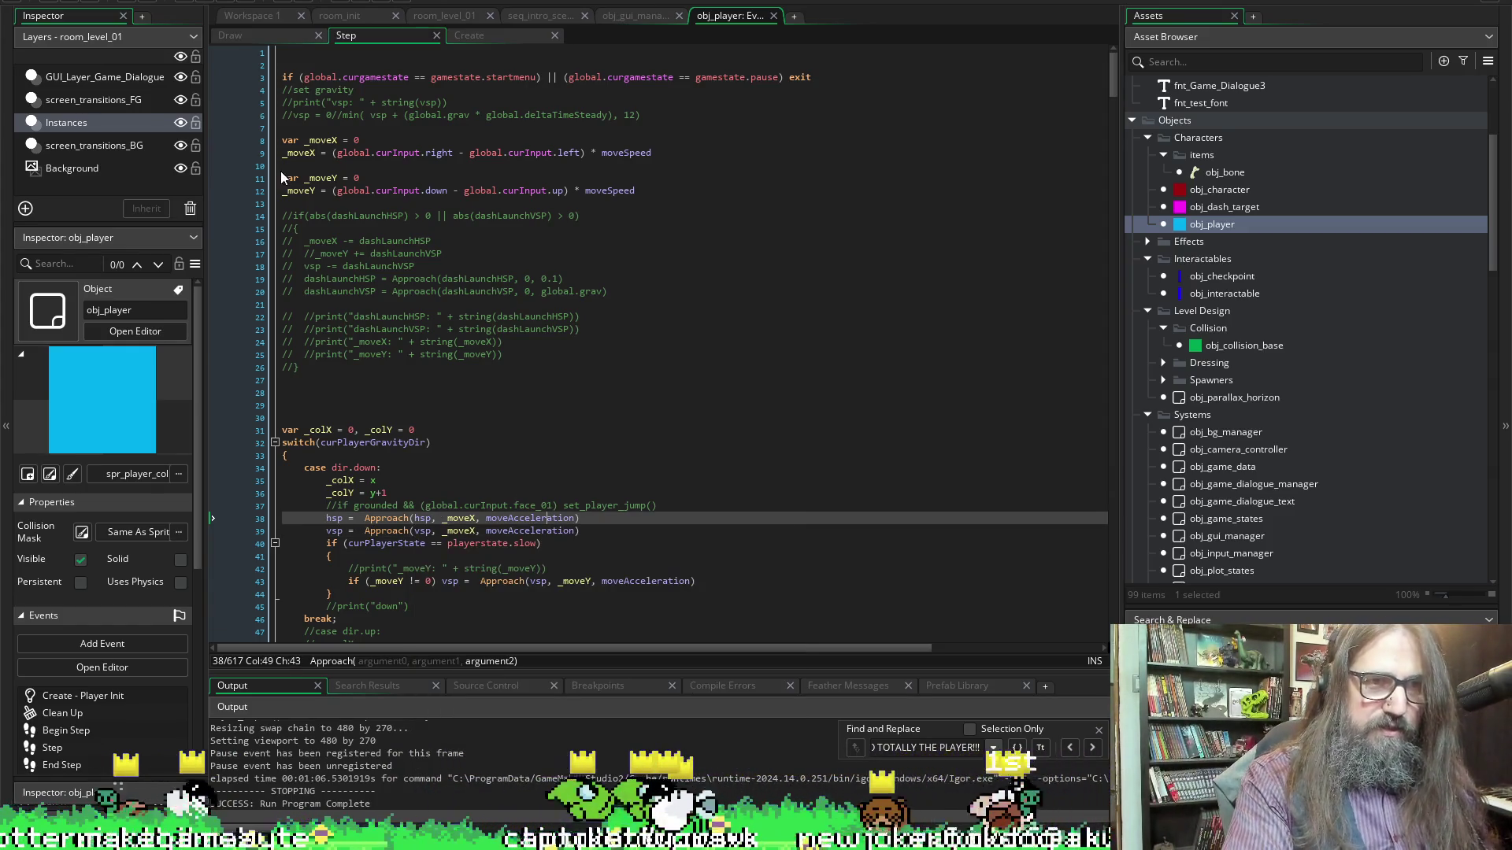
Change _moveX to _moveY on line 39 and save the Step event
click(329, 167)
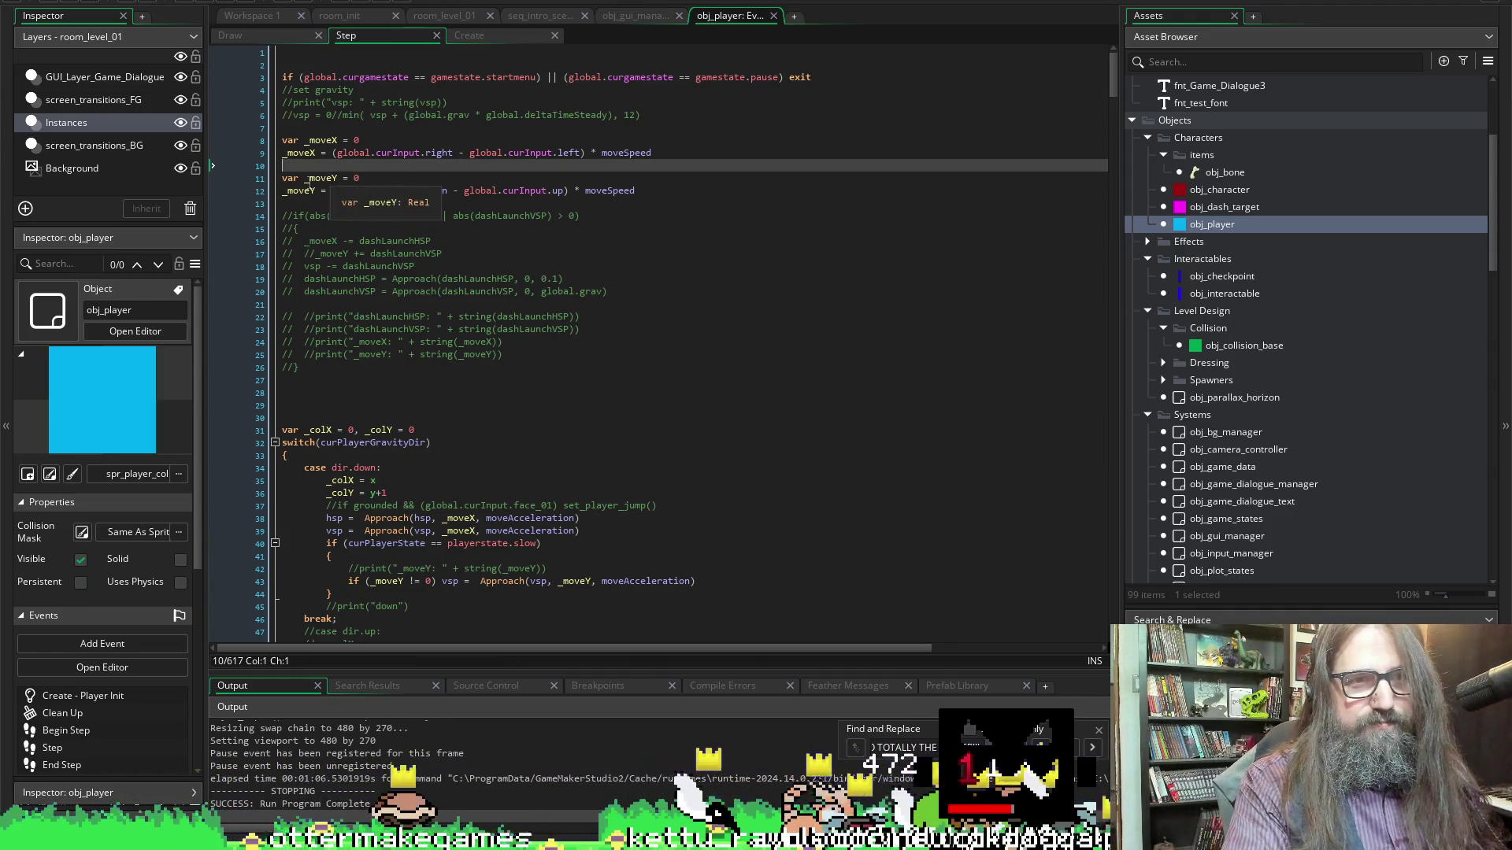
double_click(315, 179)
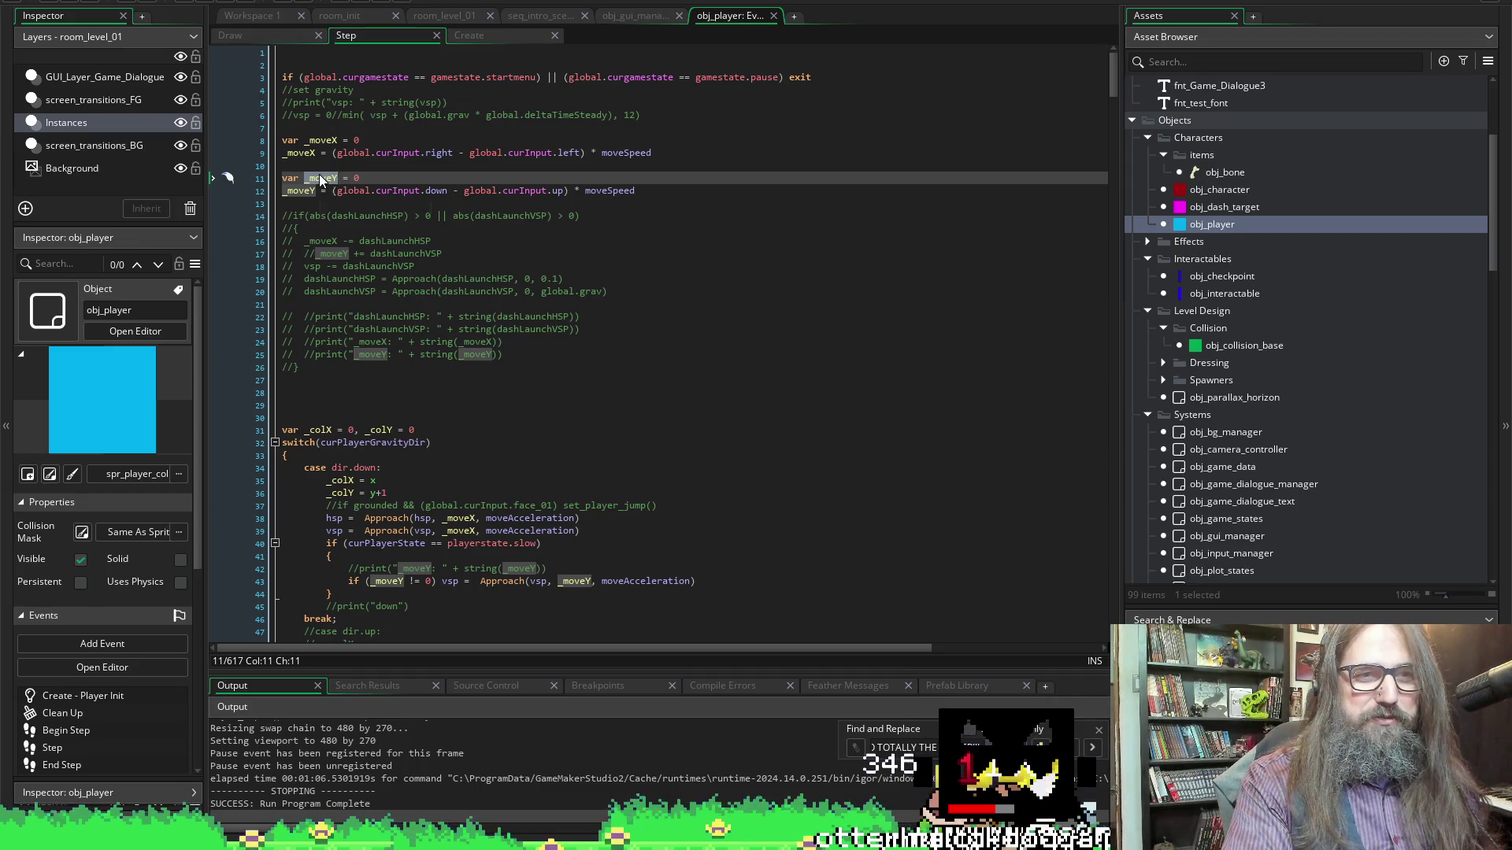
scroll(442, 488, down, 3)
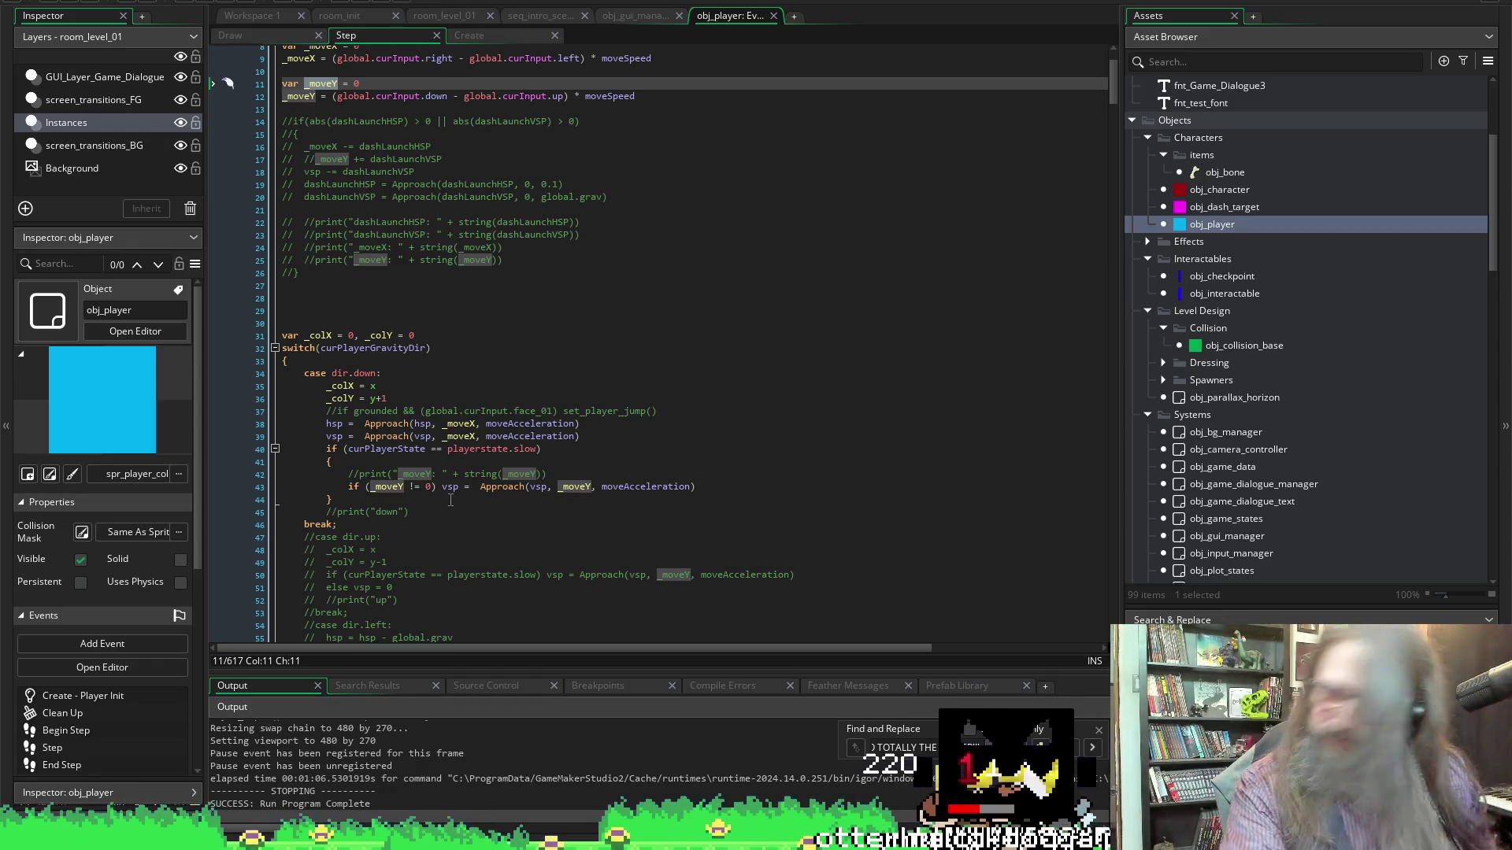
double_click(459, 424)
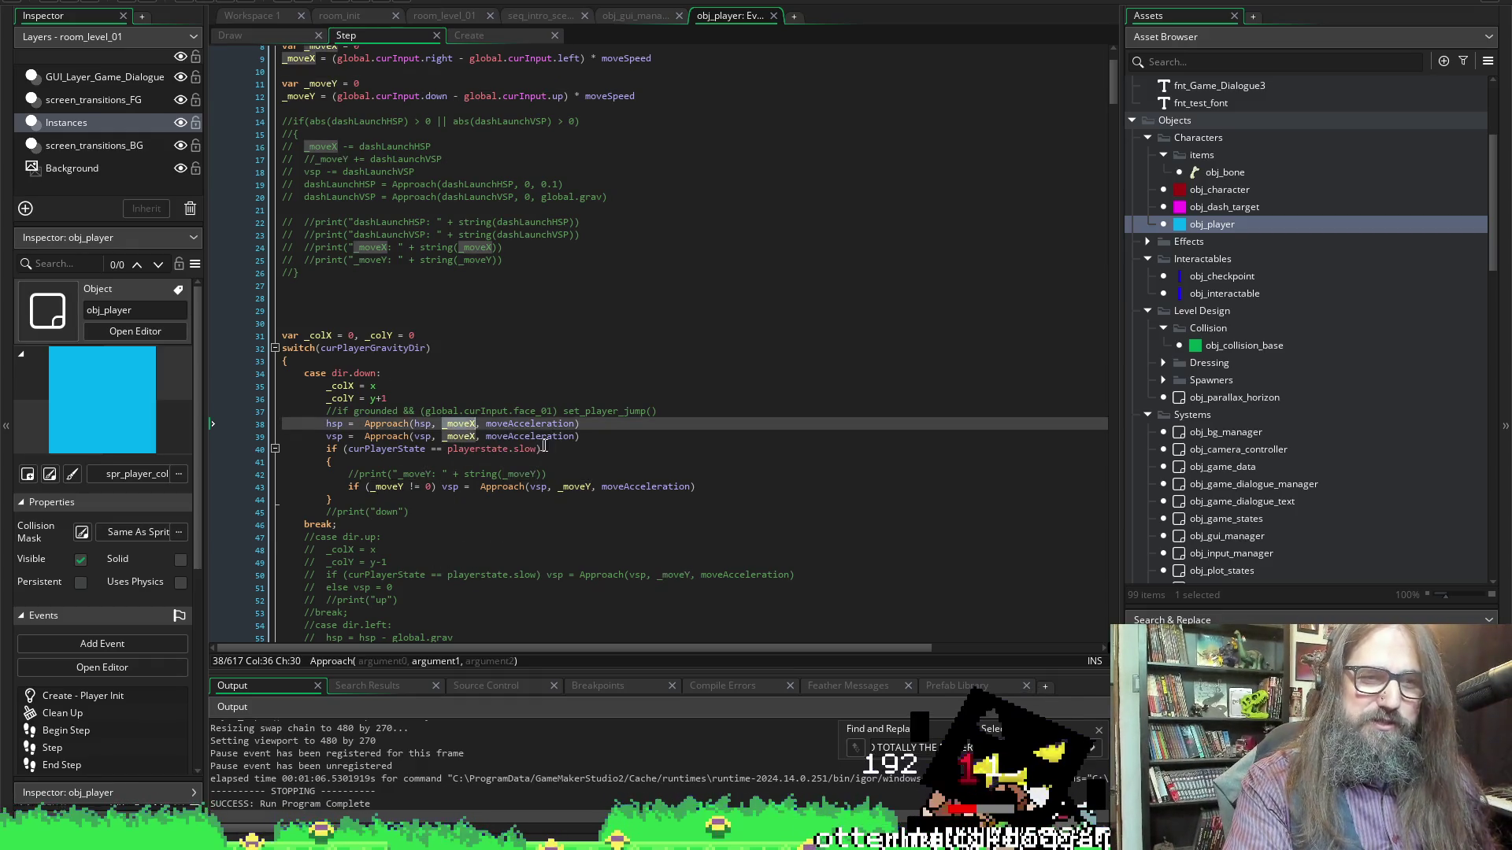
key(Down)
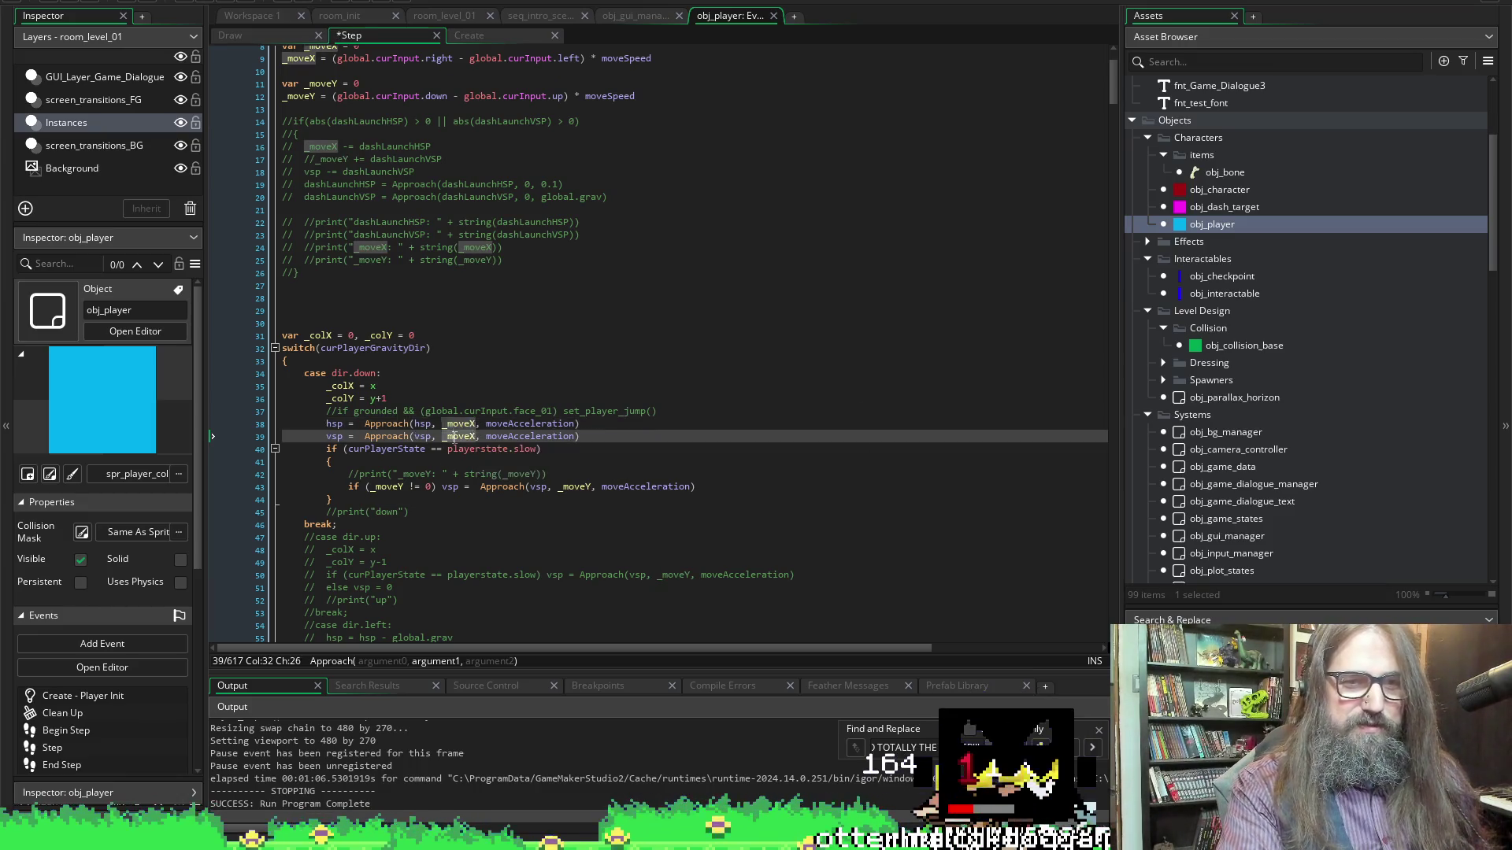
key(BackSpace)
text(Y)
scroll(630, 355, down, 20)
key(ctrl+s)
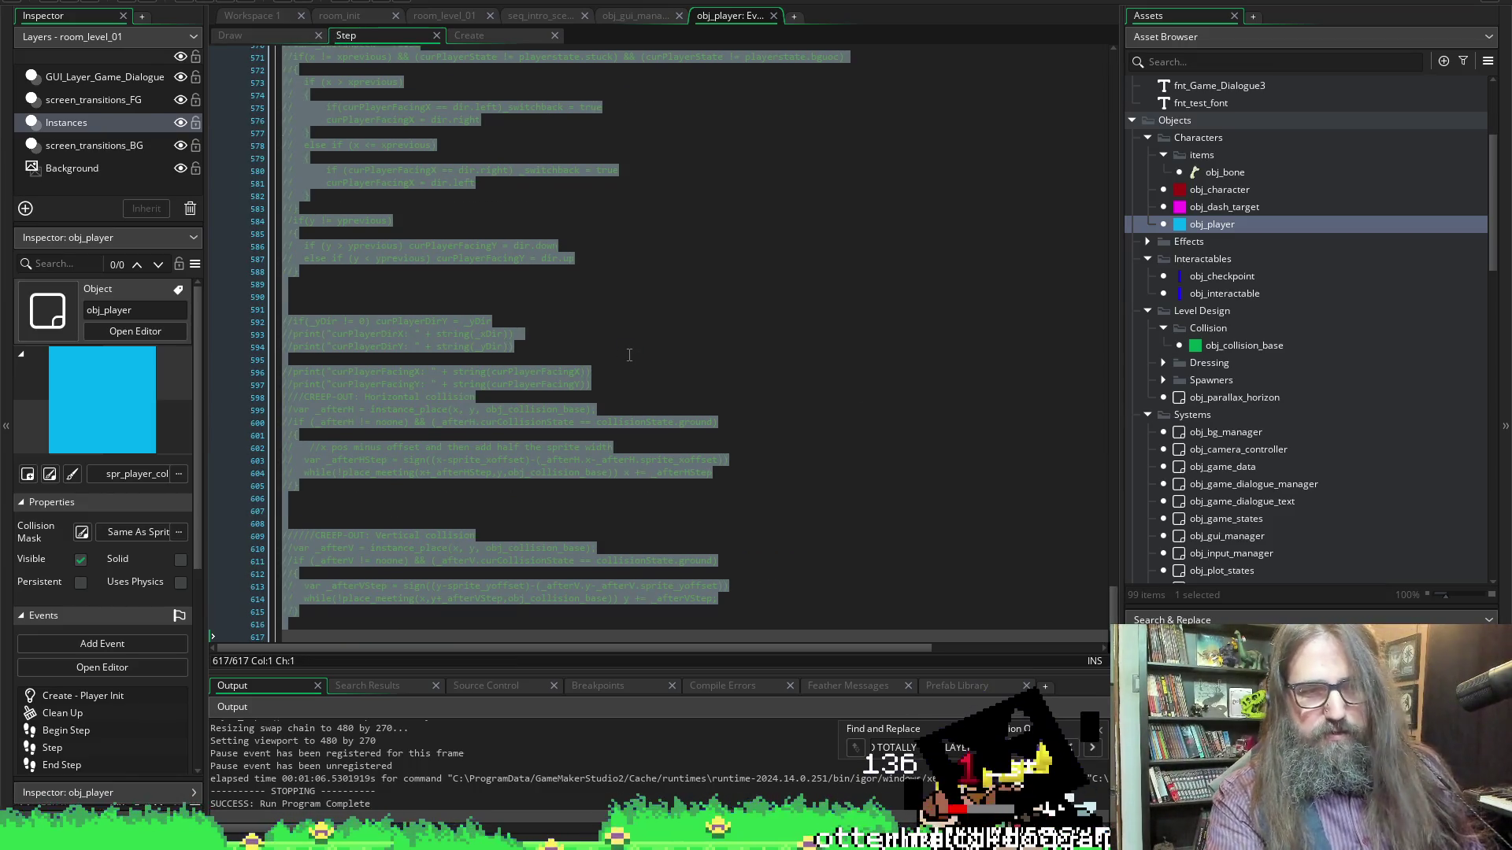
scroll(626, 399, down, 3)
click(622, 410)
key(ctrl+z)
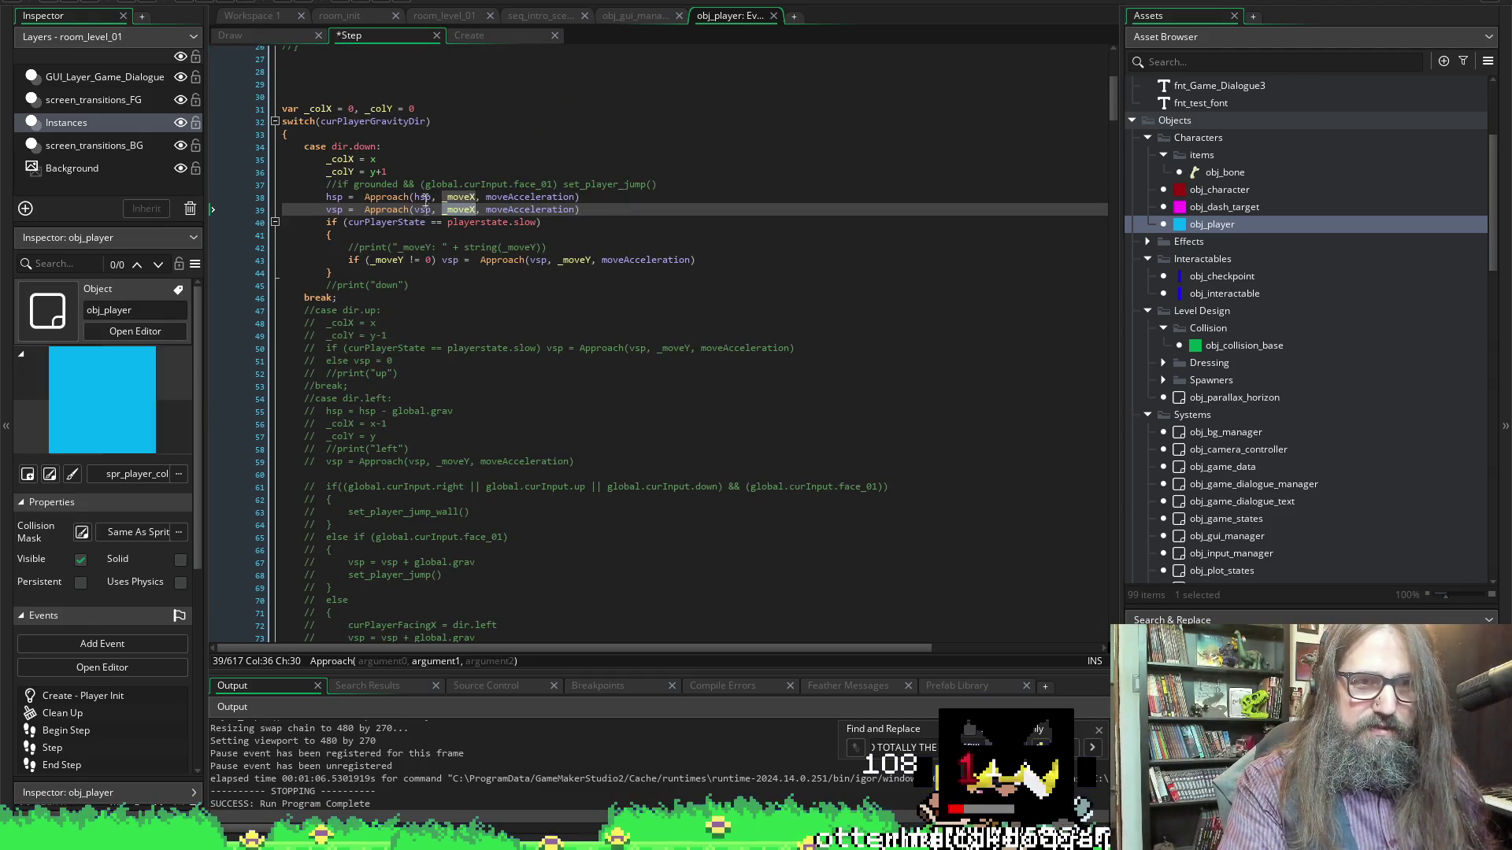
key(ctrl+y)
key(ctrl+s)
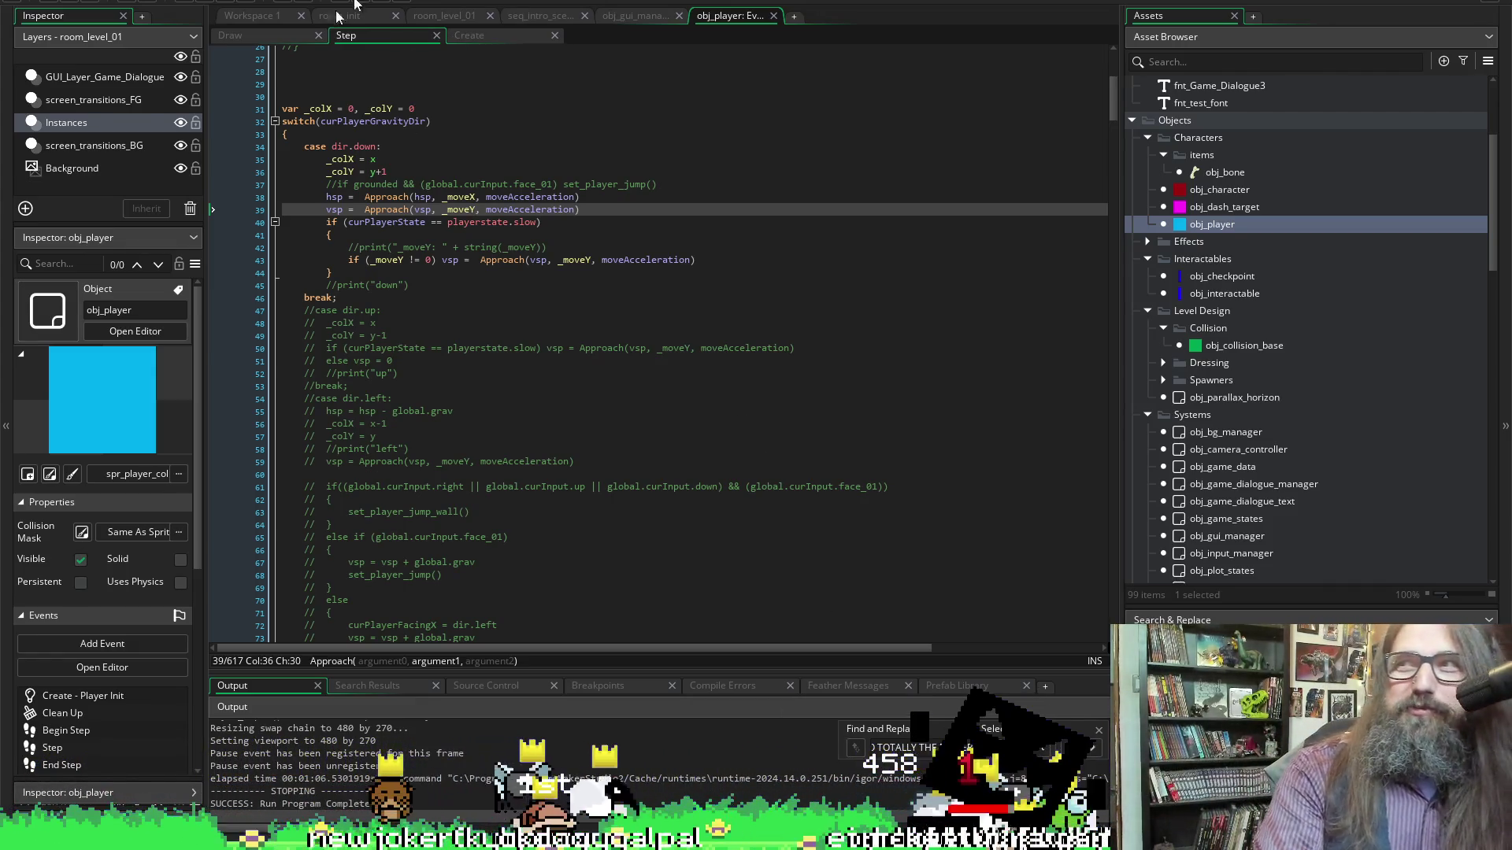
Comment out the playerstate.slow vsp block on lines 40–44 and save
click(353, 234)
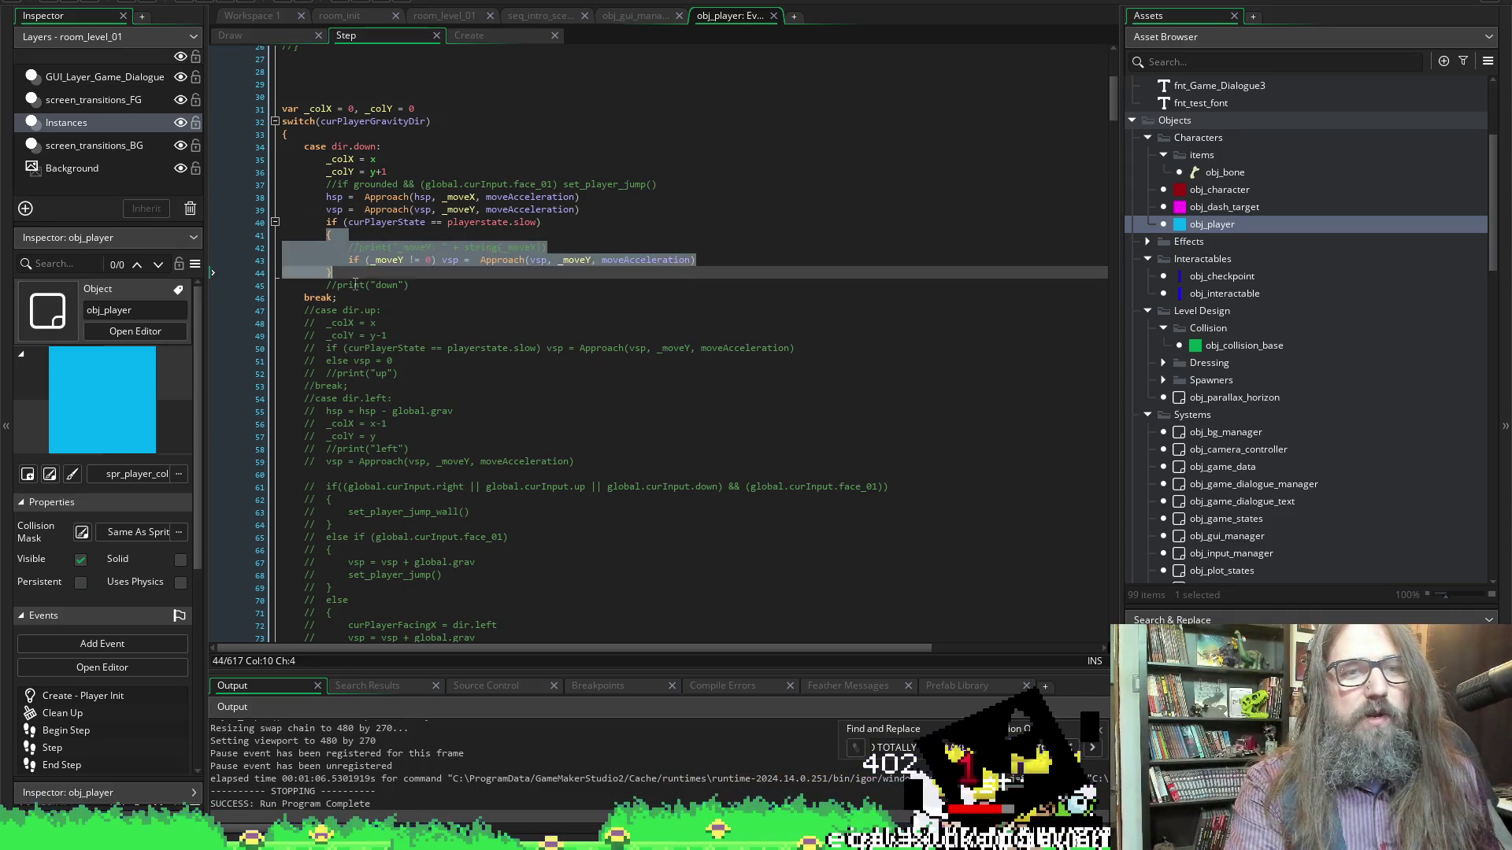
drag(323, 225, 351, 278)
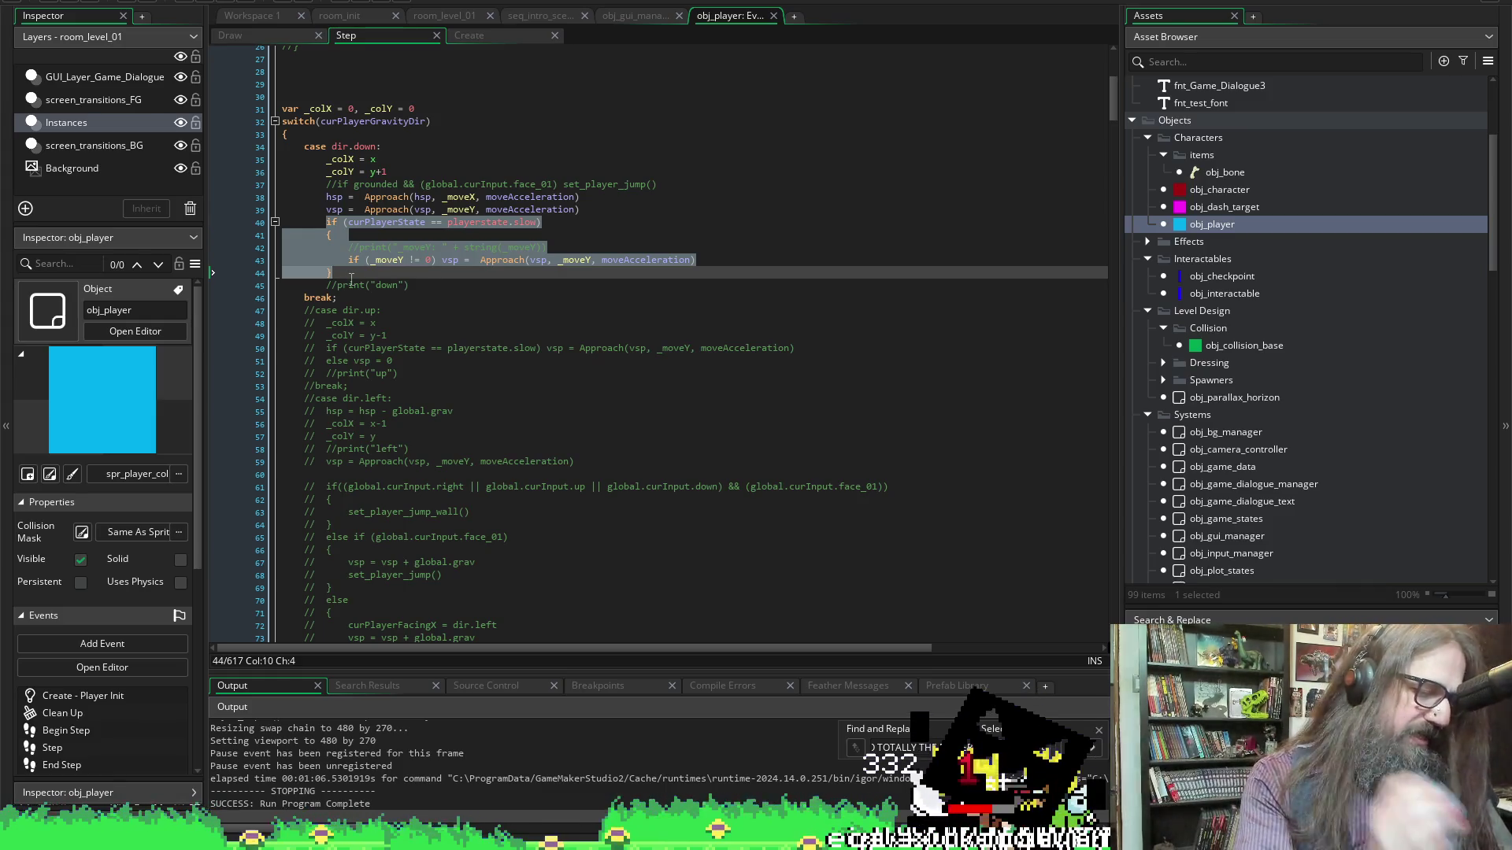
key(ctrl+k)
key(ctrl+s)
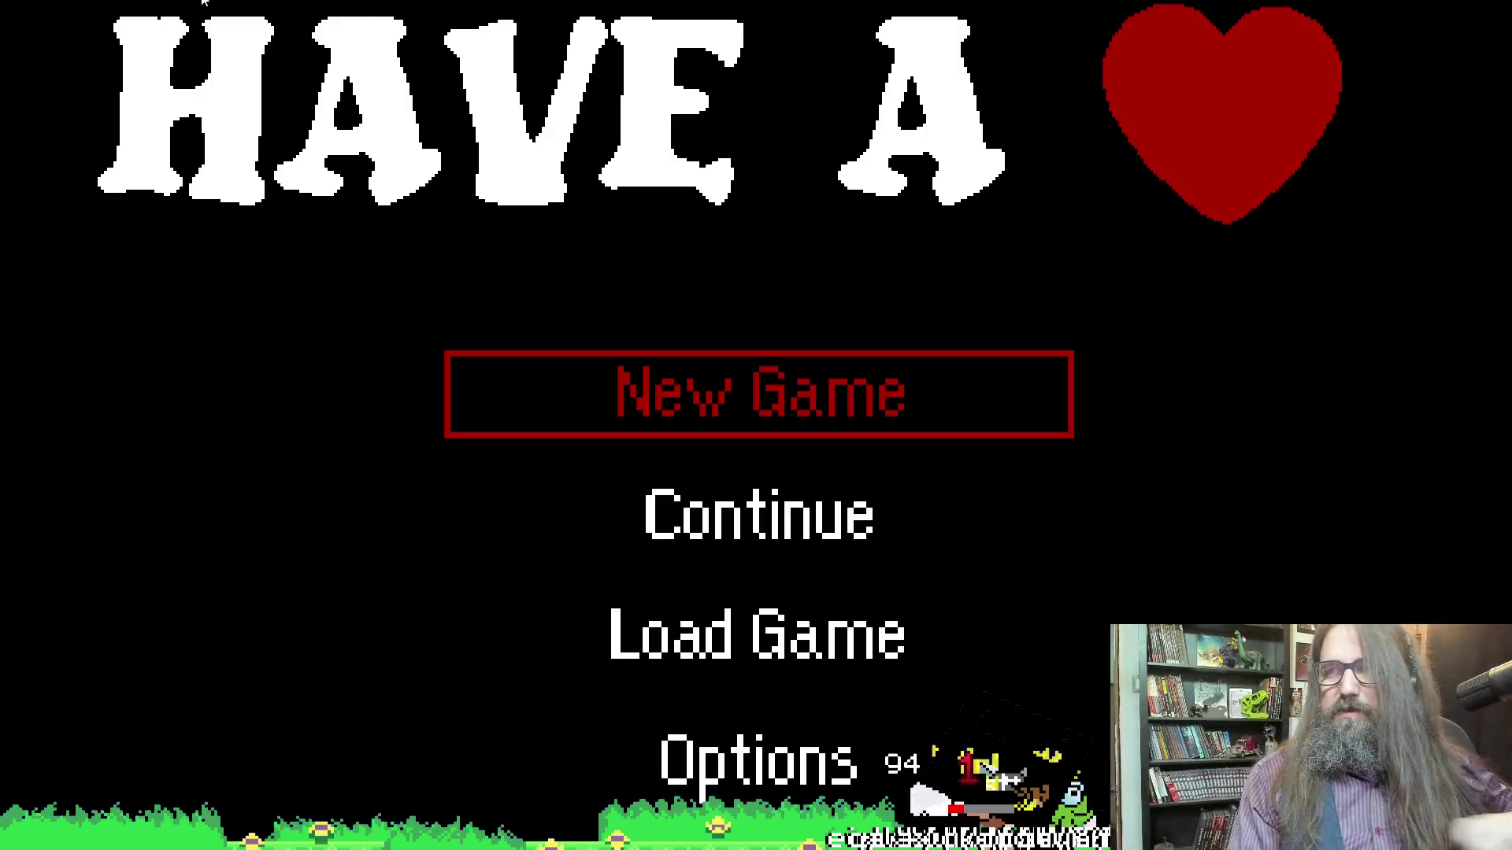
Cycle through the title menu options and confirm a choice to start playing
key(Down)
key(Up)
key(Down)
key(Up)
key(Down)
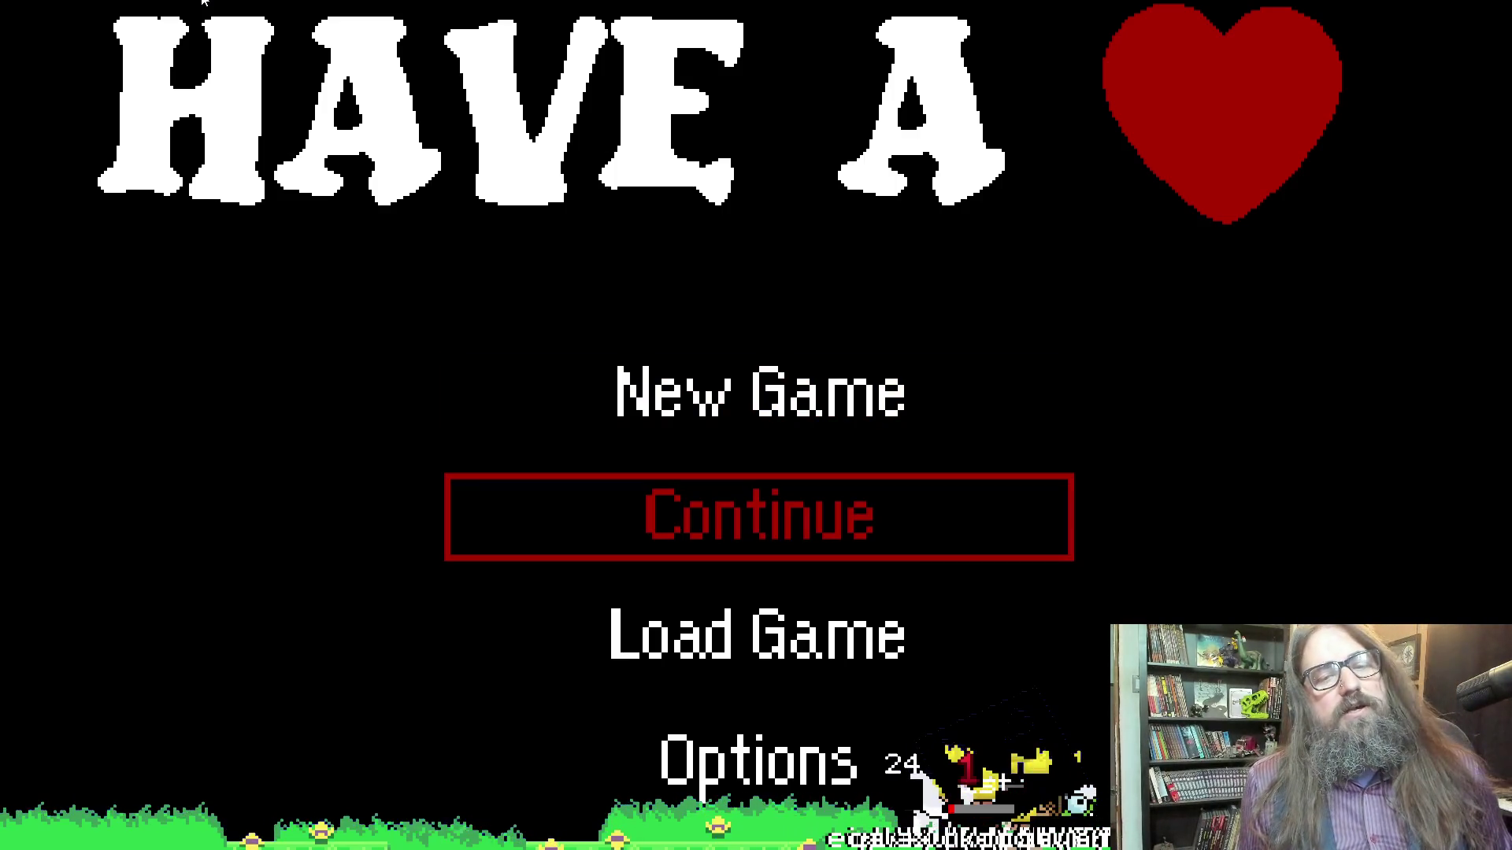
key(Up)
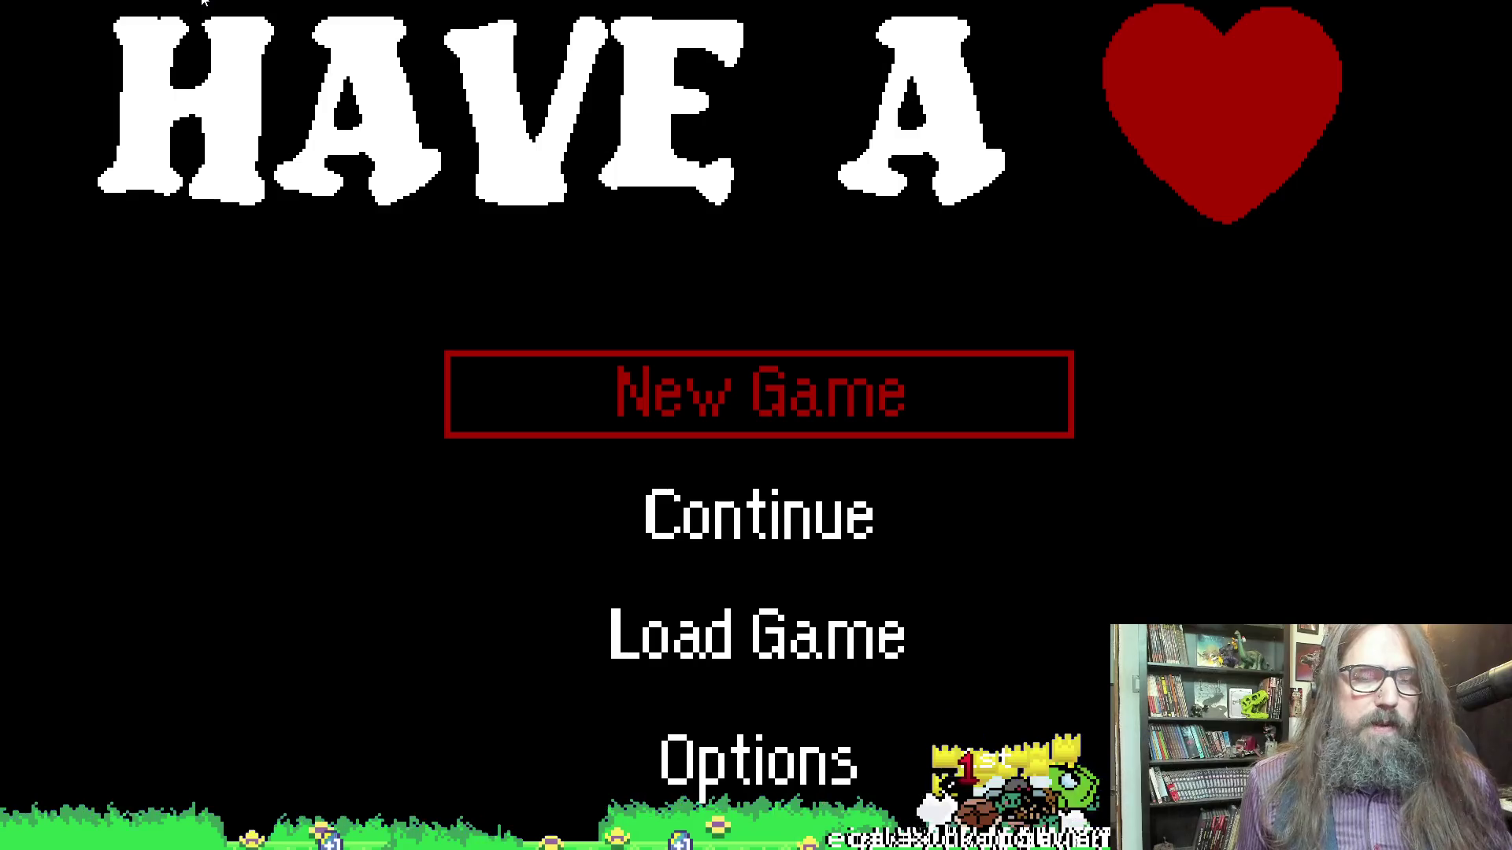
key(Down)
key(Up)
key(Down)
key(Down)
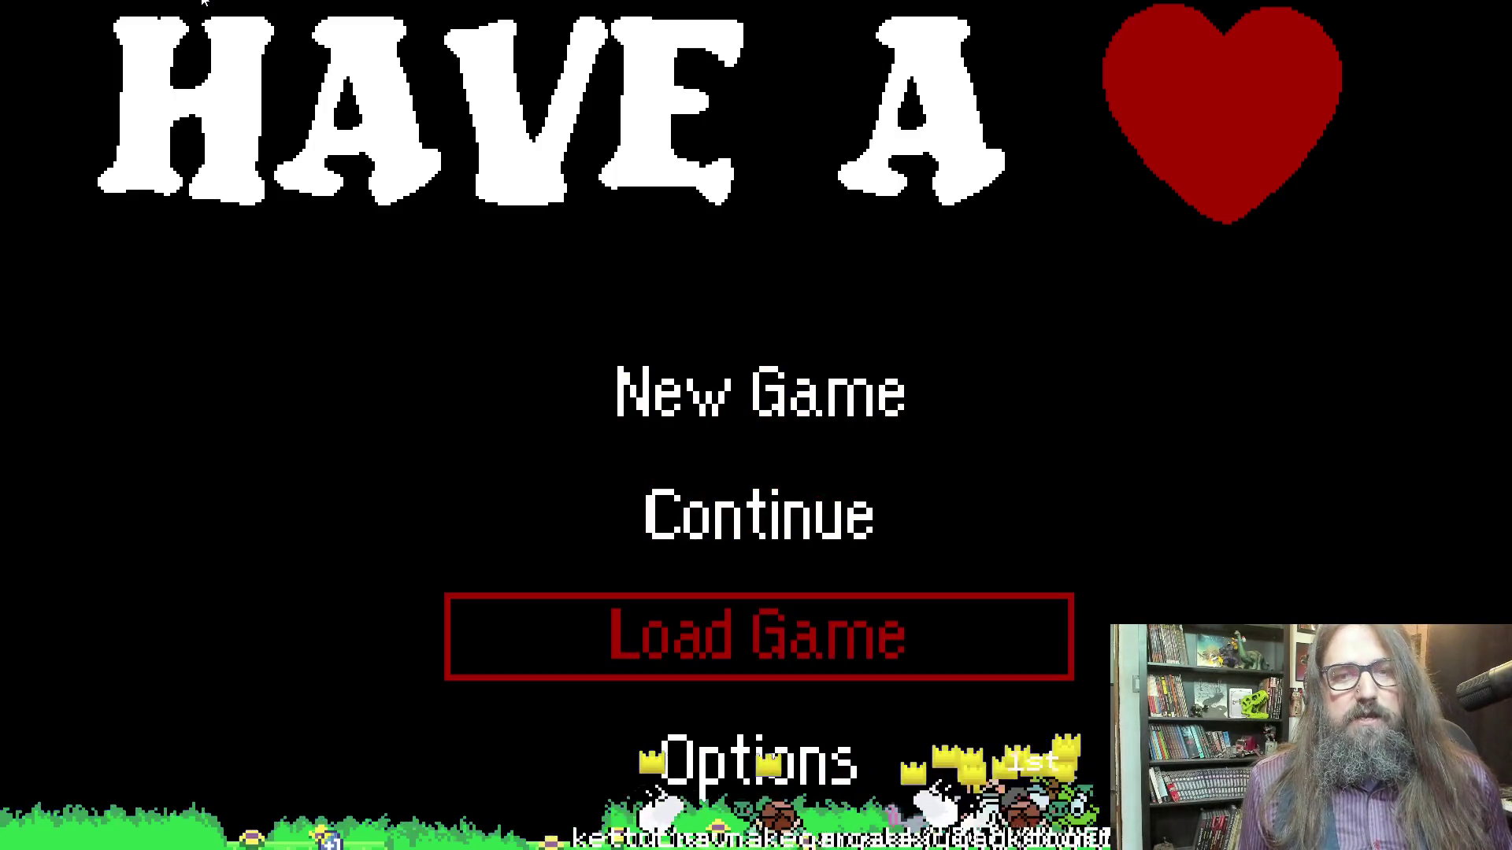
key(Up)
key(Return)
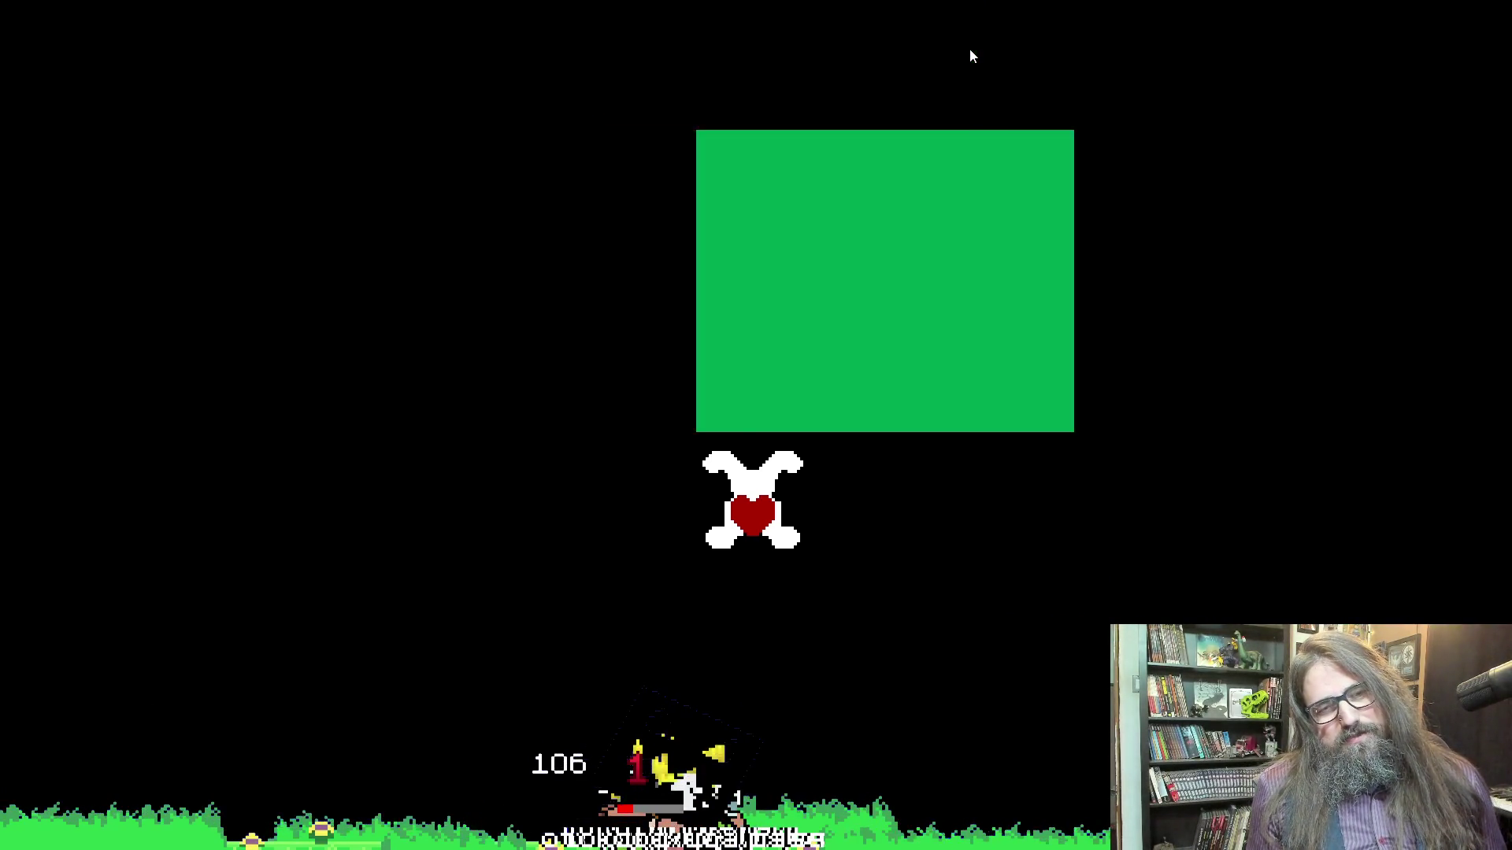
Move the bunny-heart player left and right around the level, then return to the editor
key(Left)
key(Right)
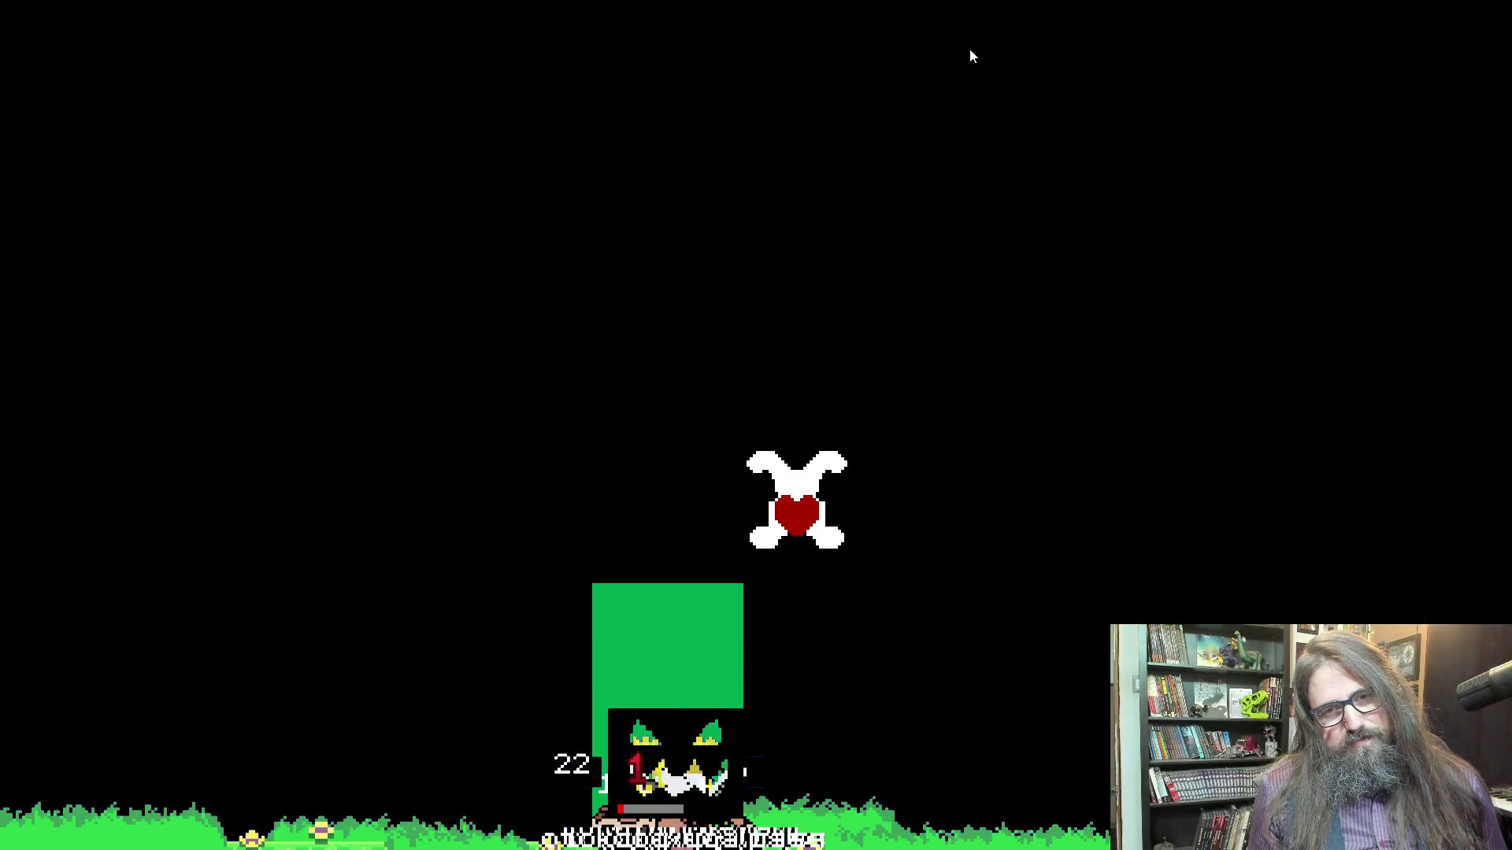
key(Left)
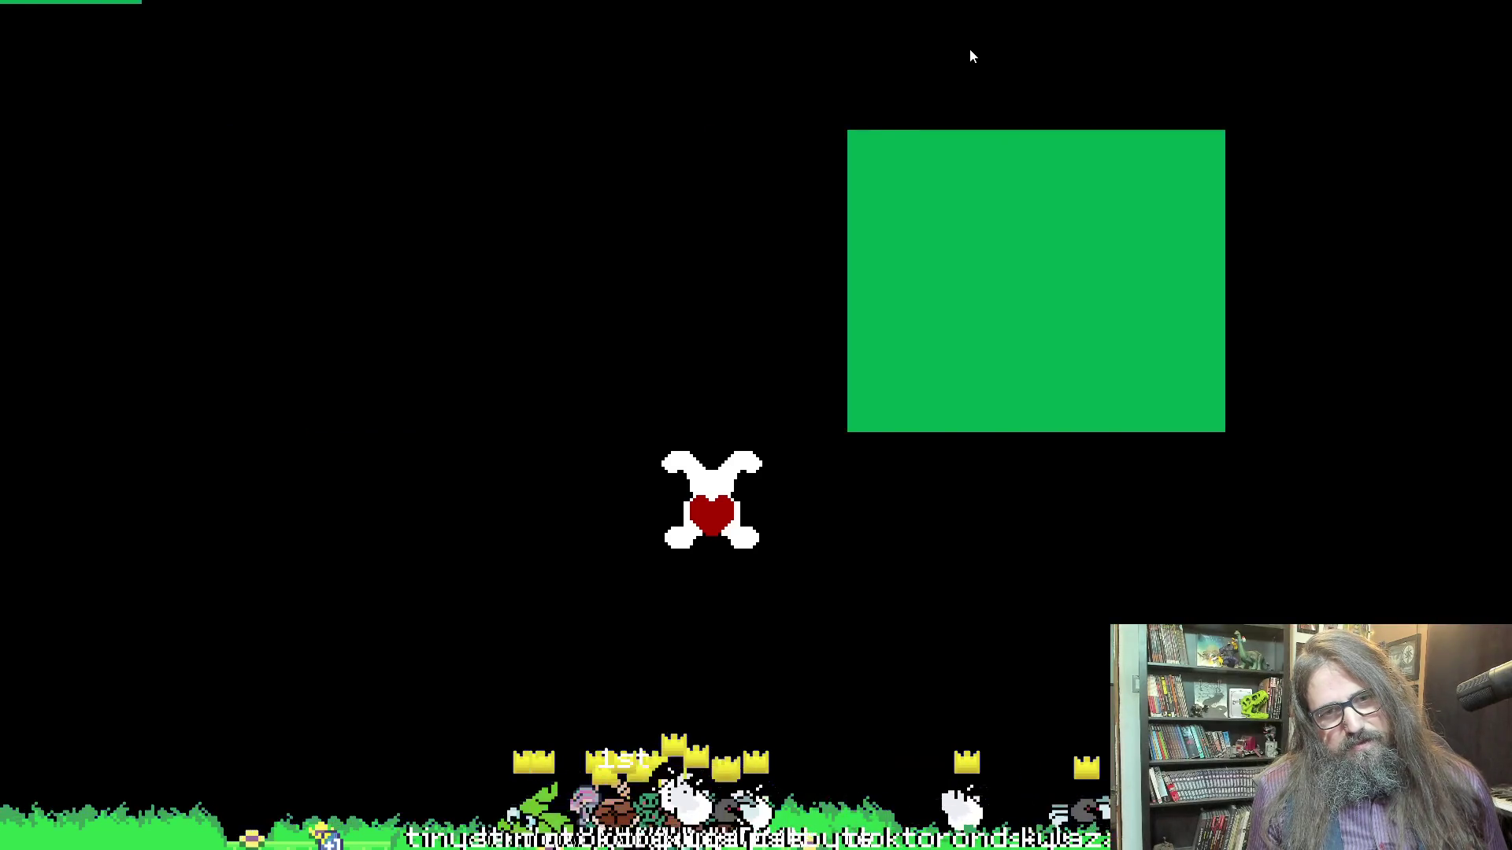
key(Left)
key(Left)
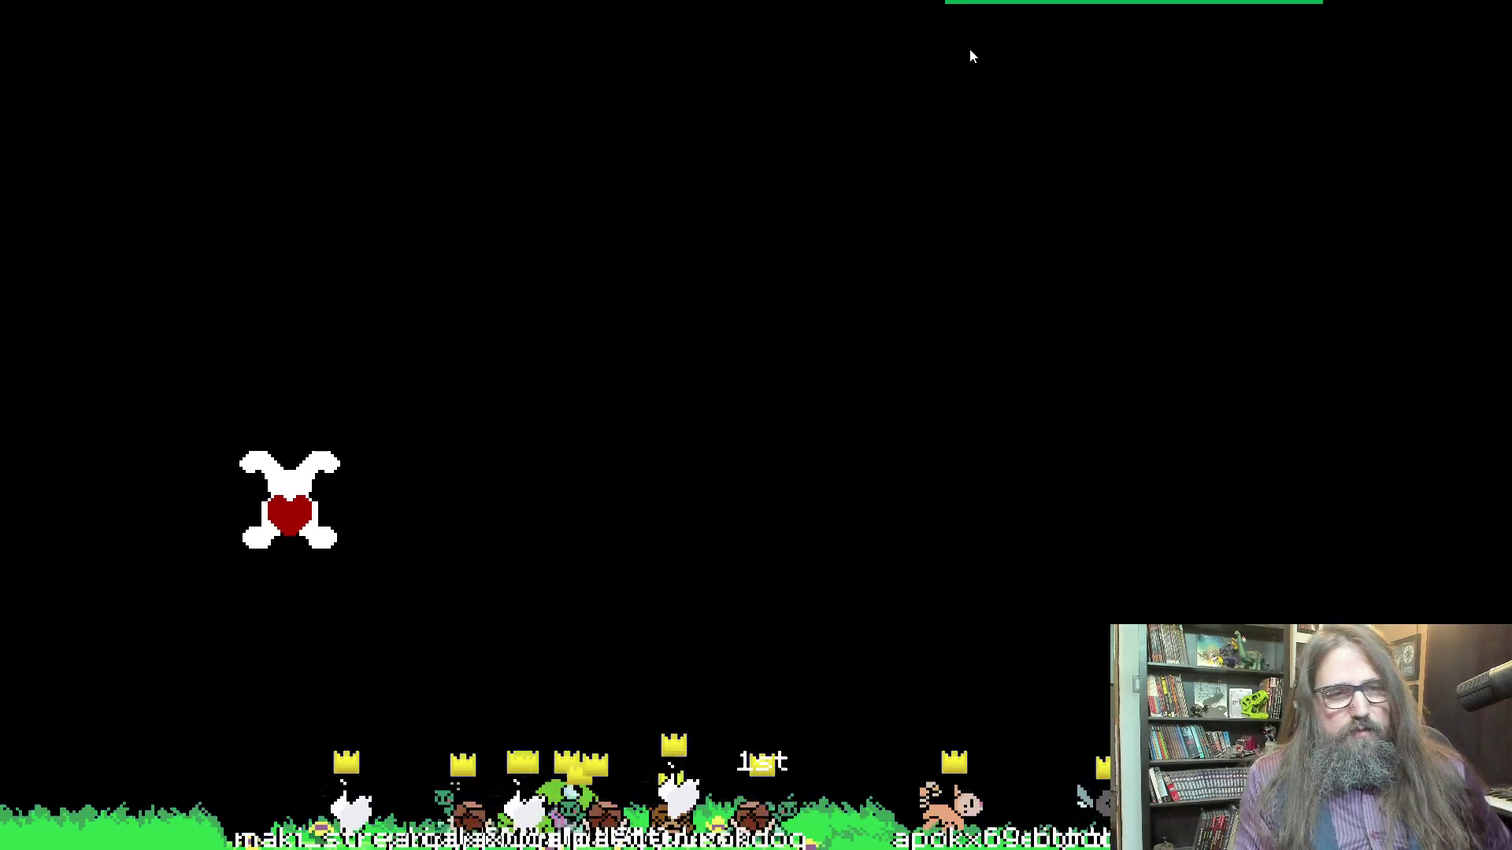
key(Right)
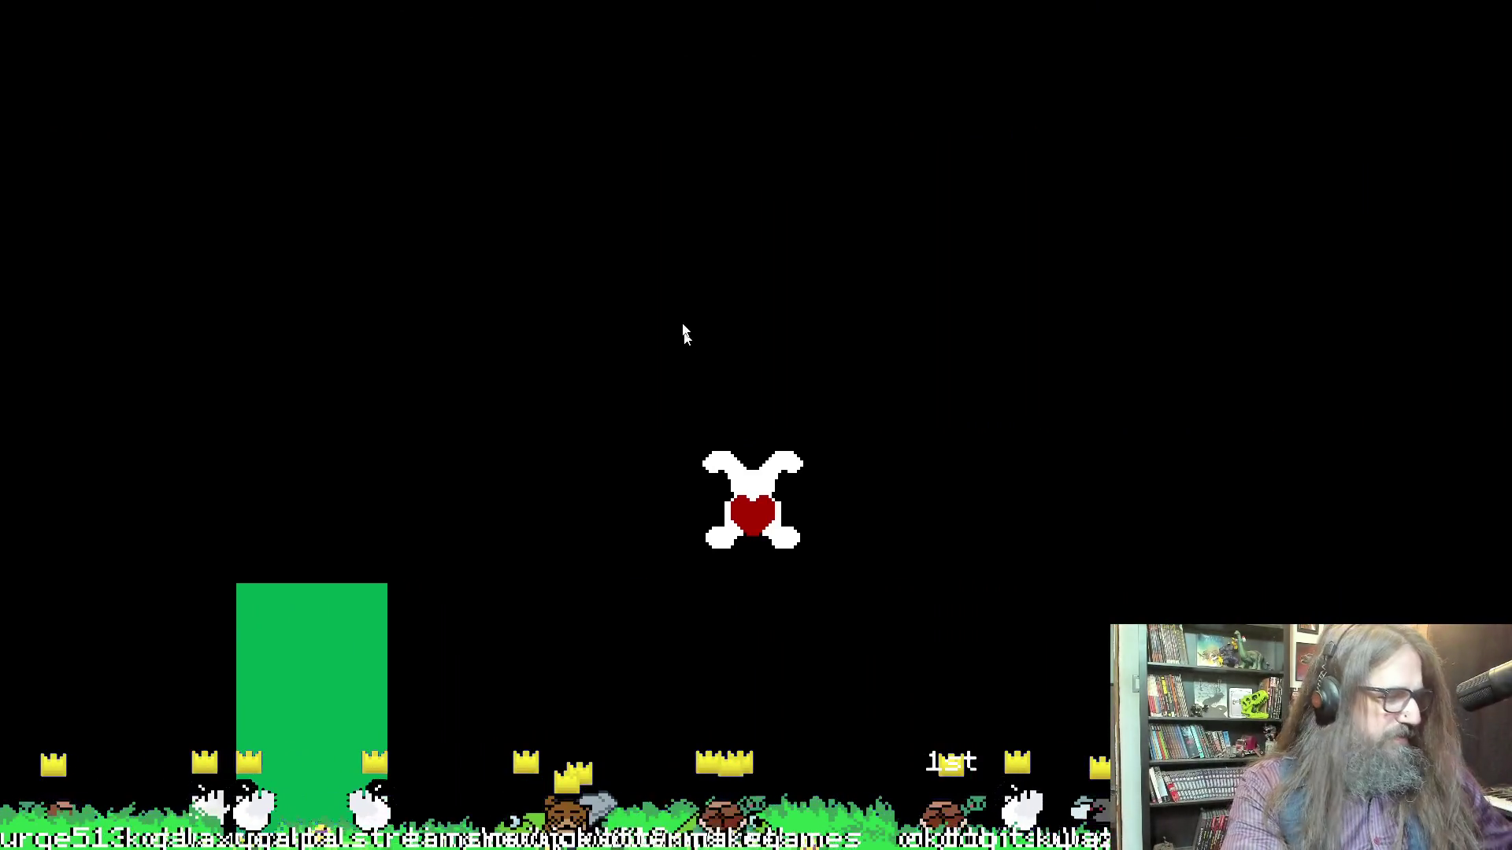
key(alt+Tab)
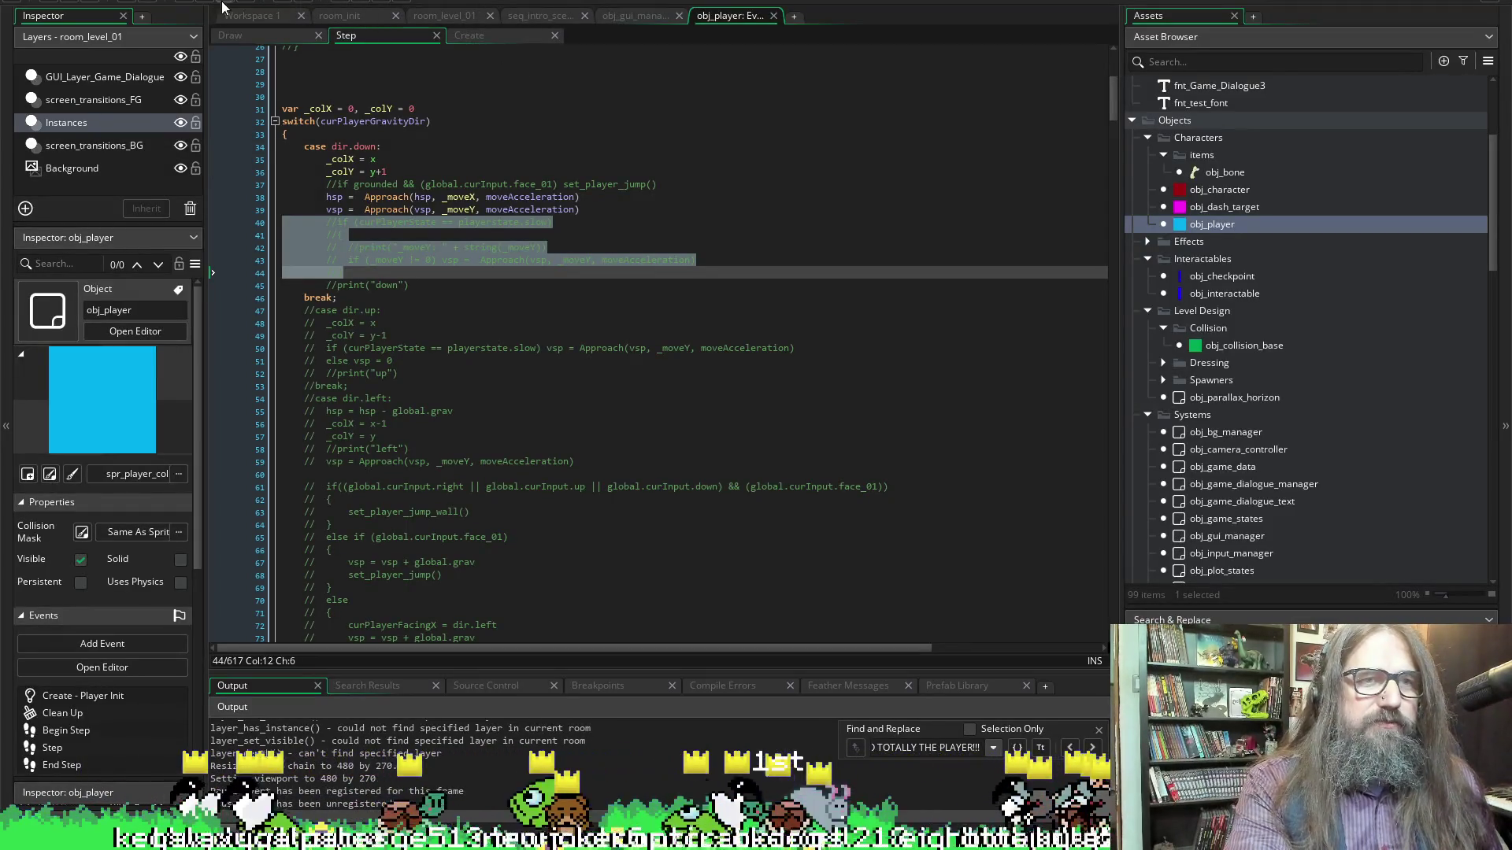
scroll(609, 414, down, 6)
scroll(583, 354, down, 10)
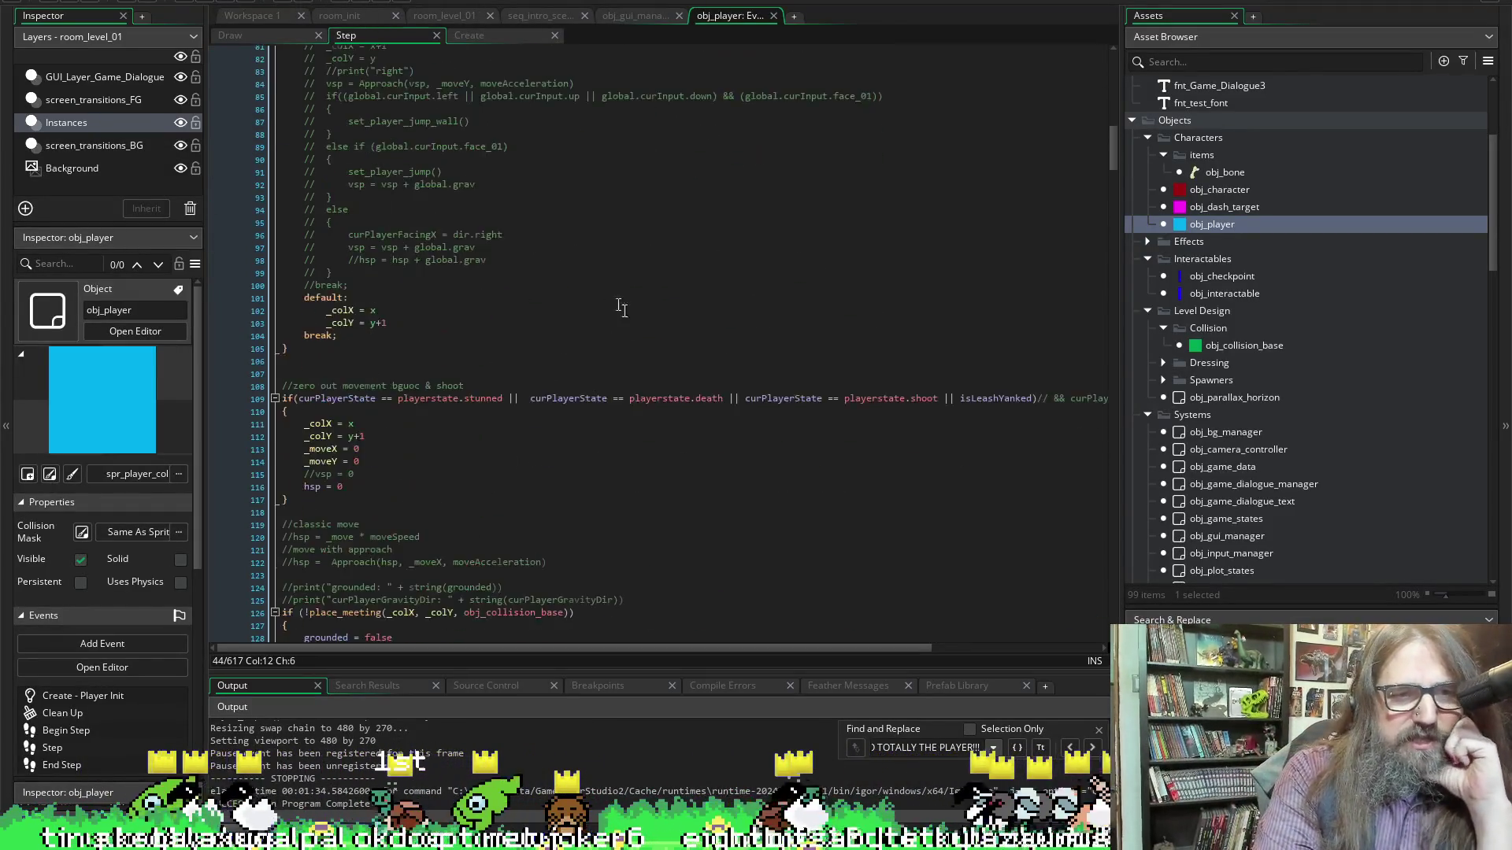
scroll(377, 407, down, 4)
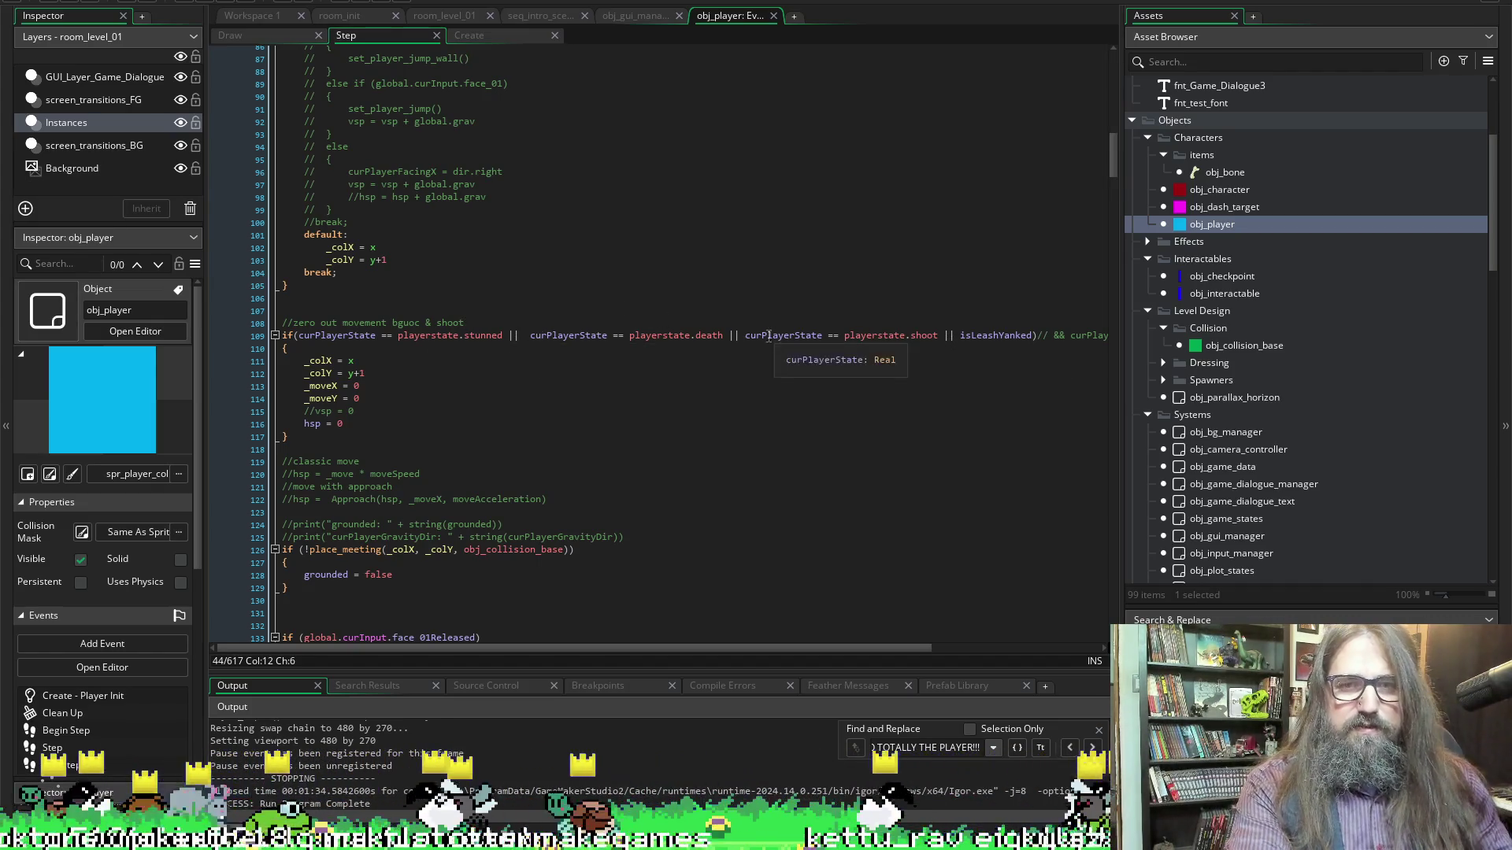
drag(1036, 336, 946, 339)
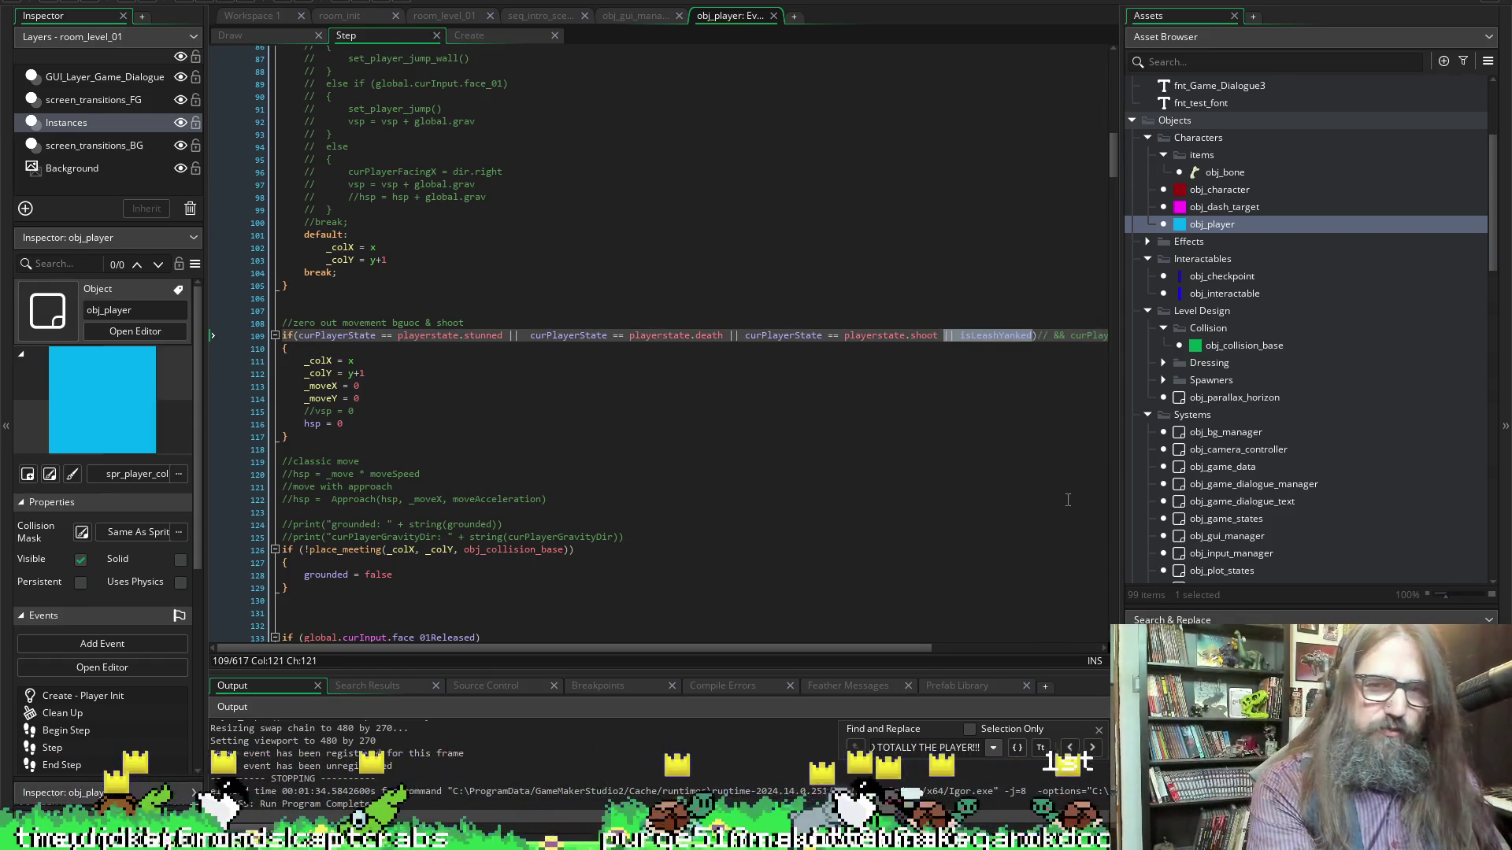
key(BackSpace)
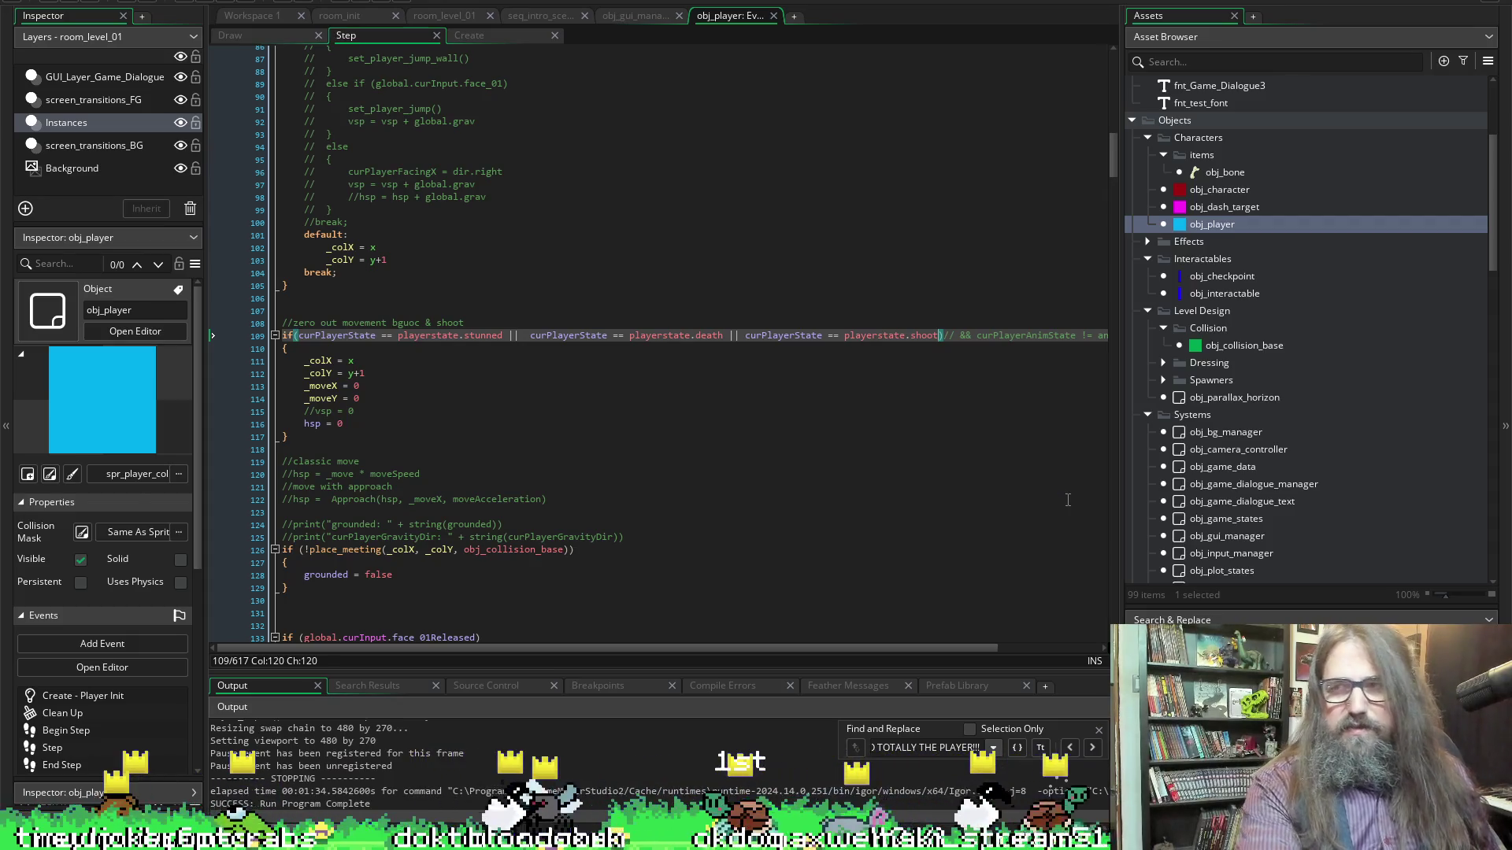
scroll(678, 463, down, 6)
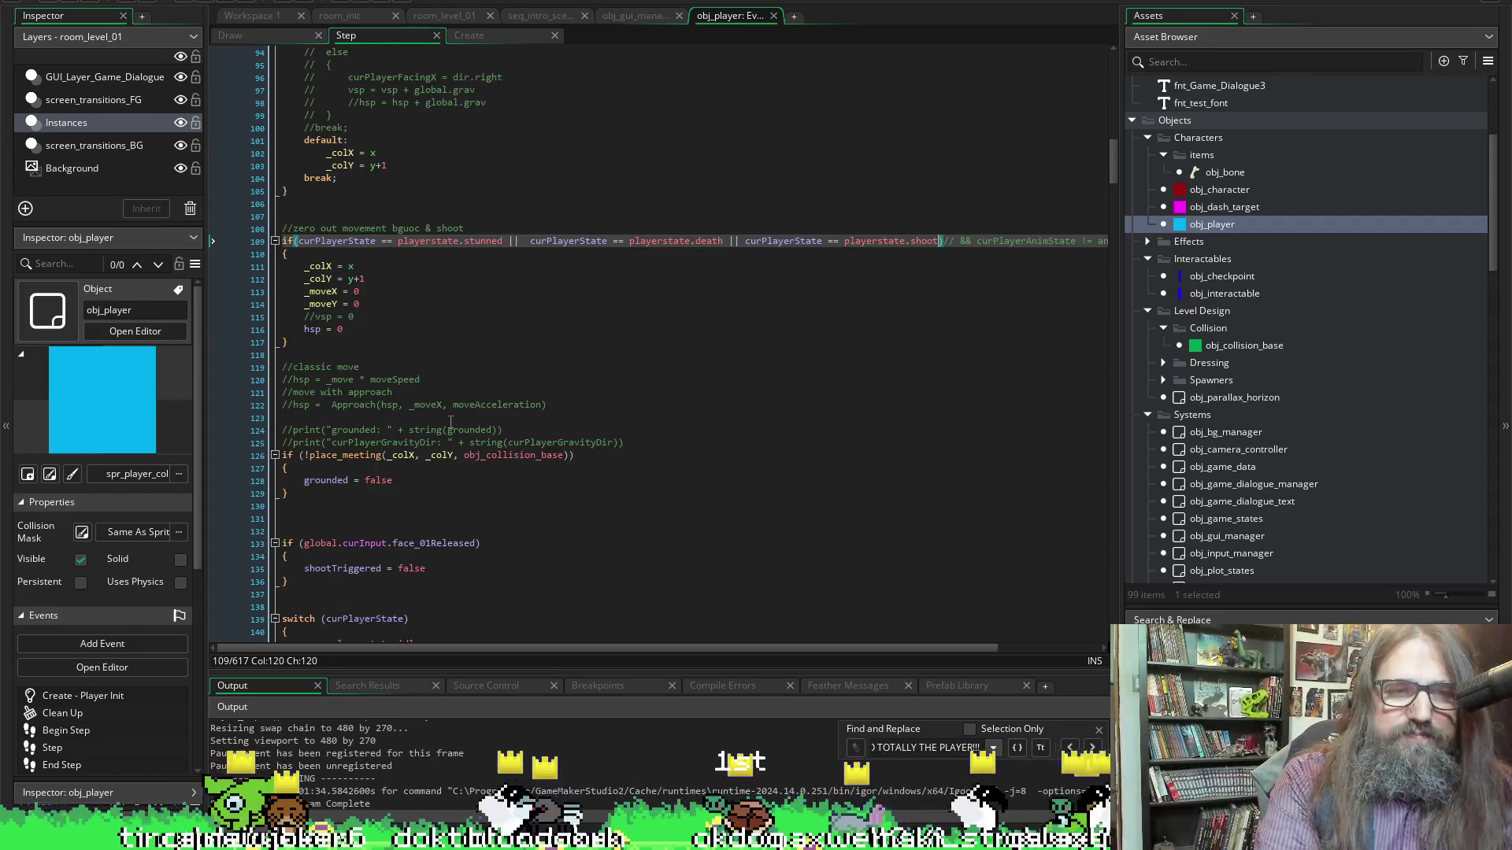
scroll(463, 298, down, 3)
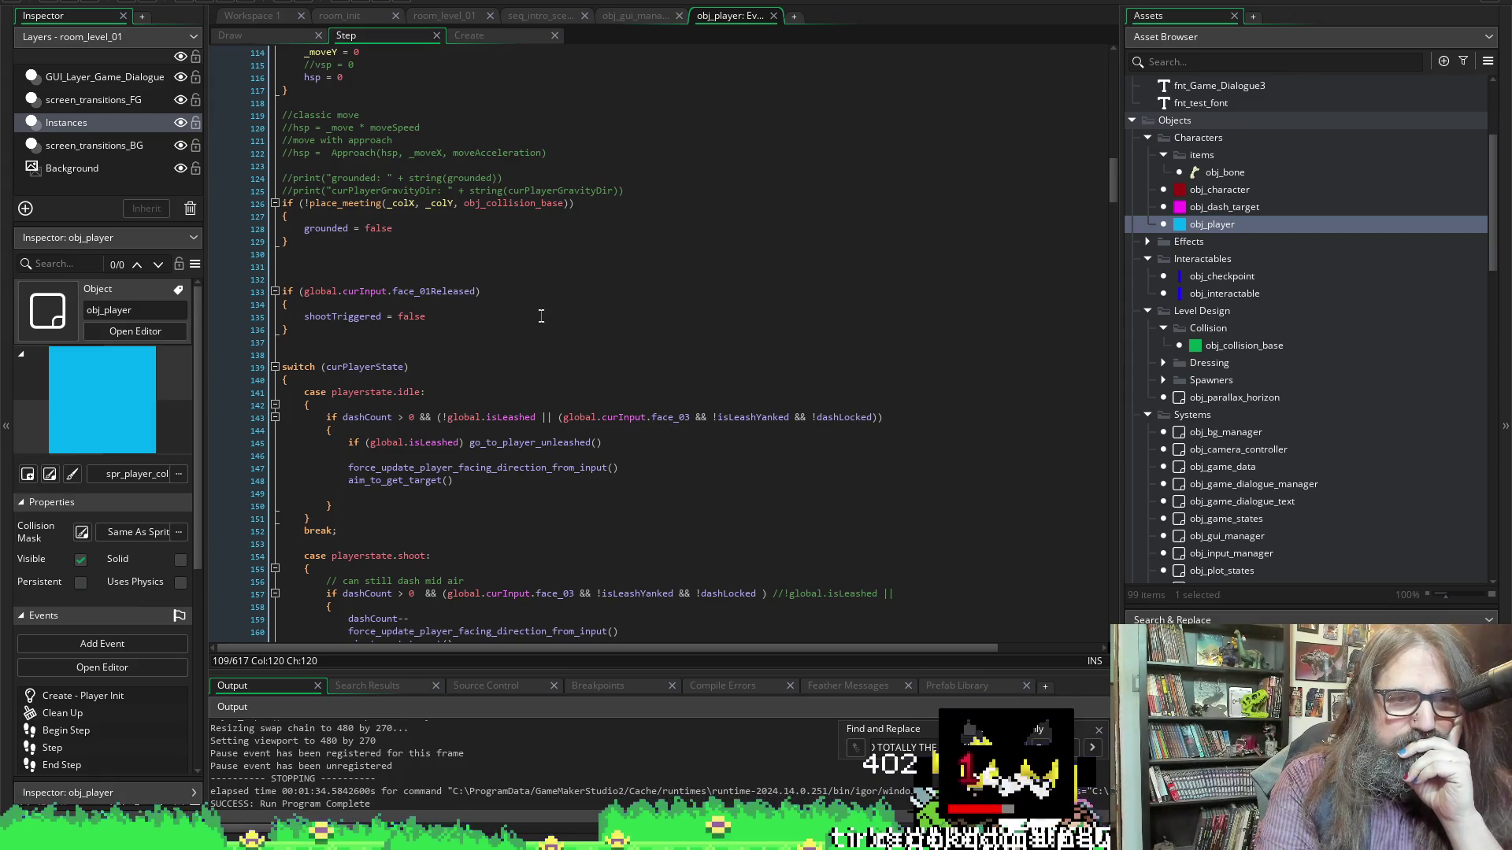
scroll(541, 317, down, 3)
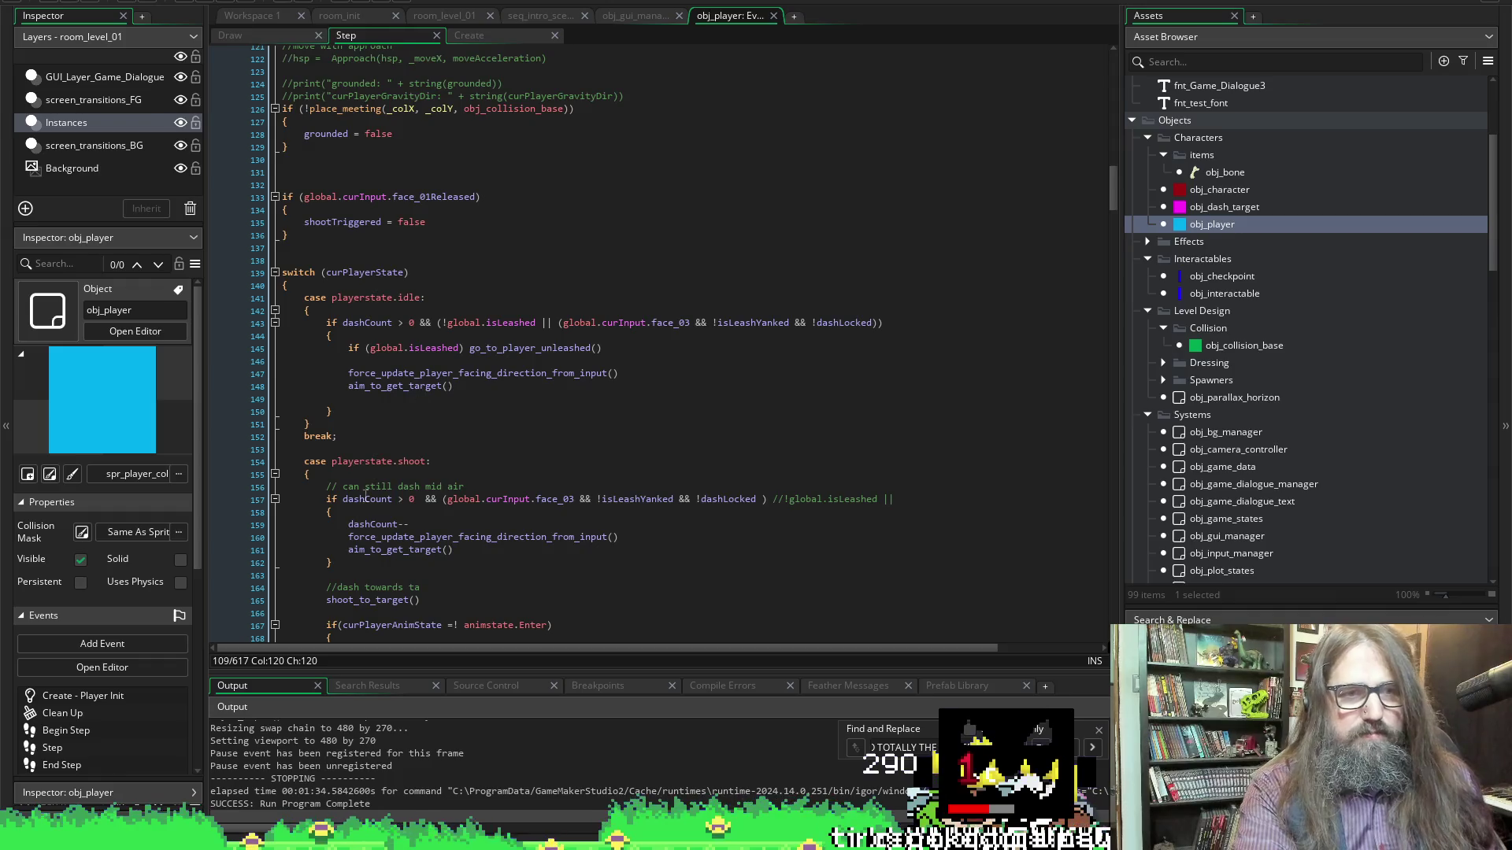
scroll(366, 496, down, 15)
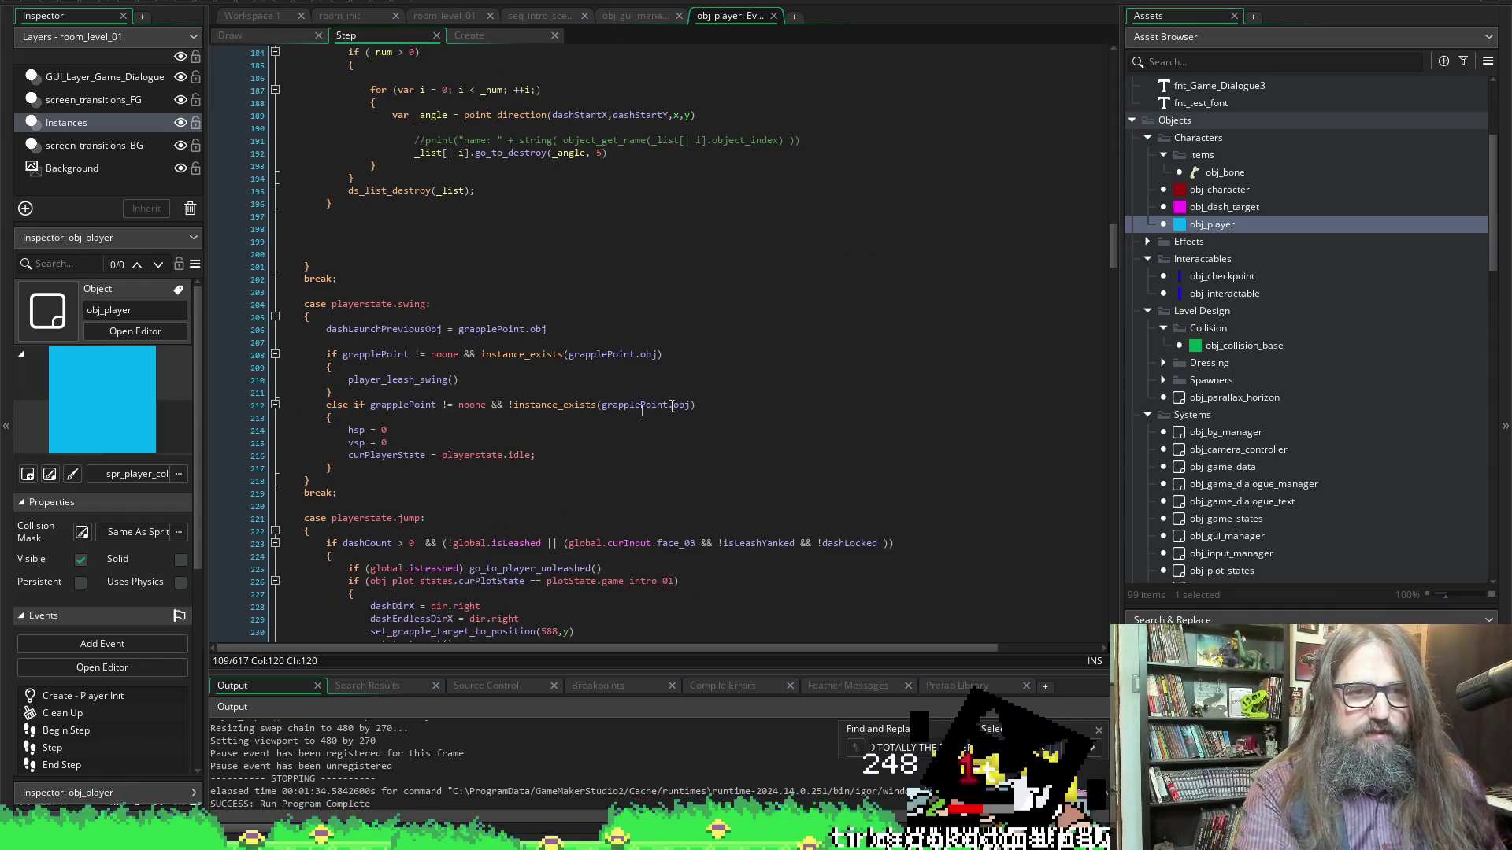
Comment out the jump state's dash block
scroll(640, 324, down, 6)
drag(322, 328, 405, 465)
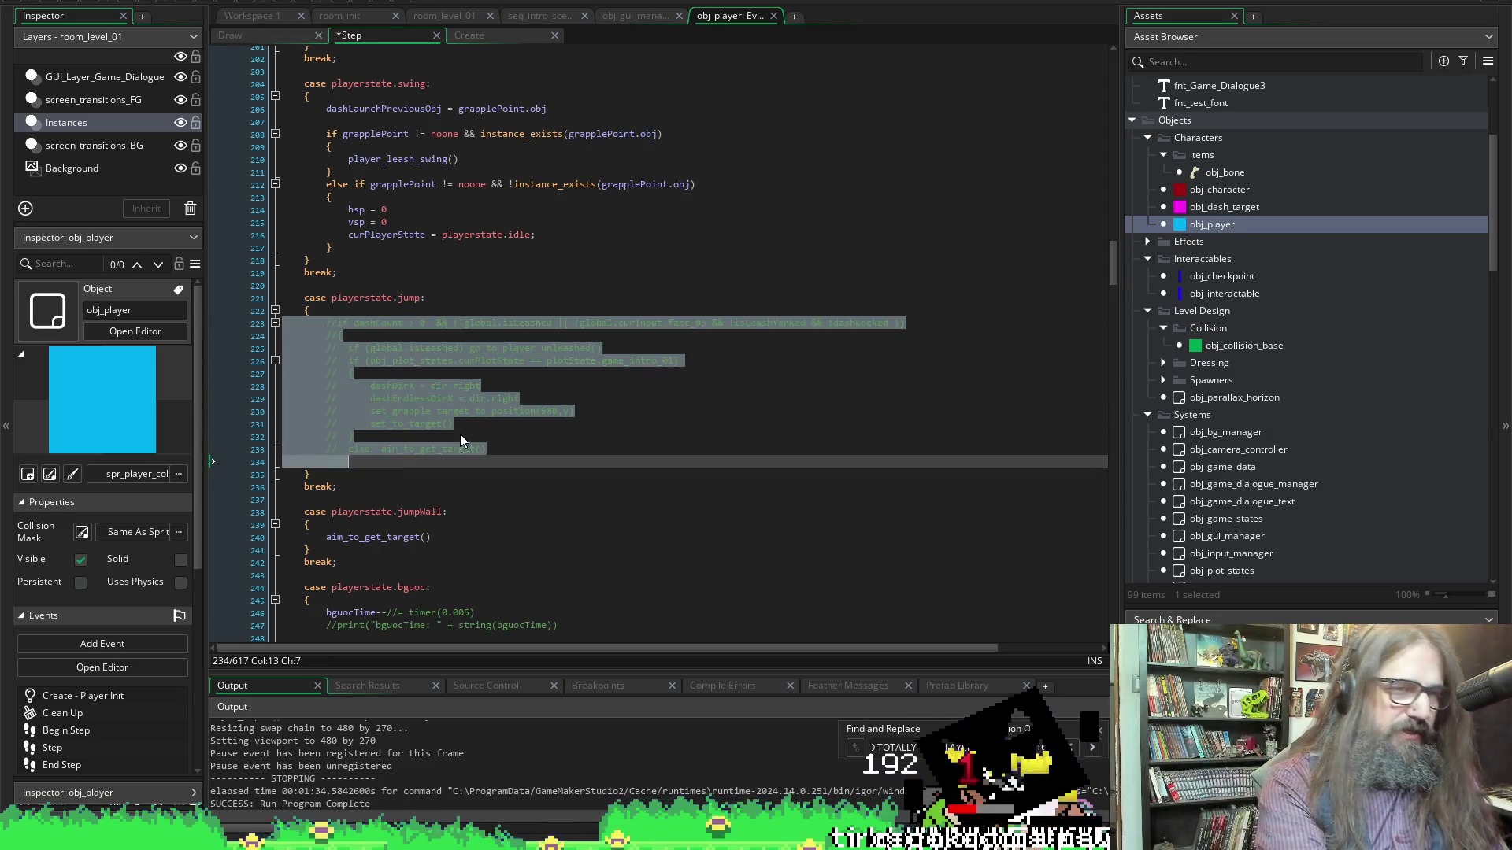
key(ctrl+k)
Comment out the swing state's body and select the breakable-wall dash collision code
scroll(441, 362, up, 3)
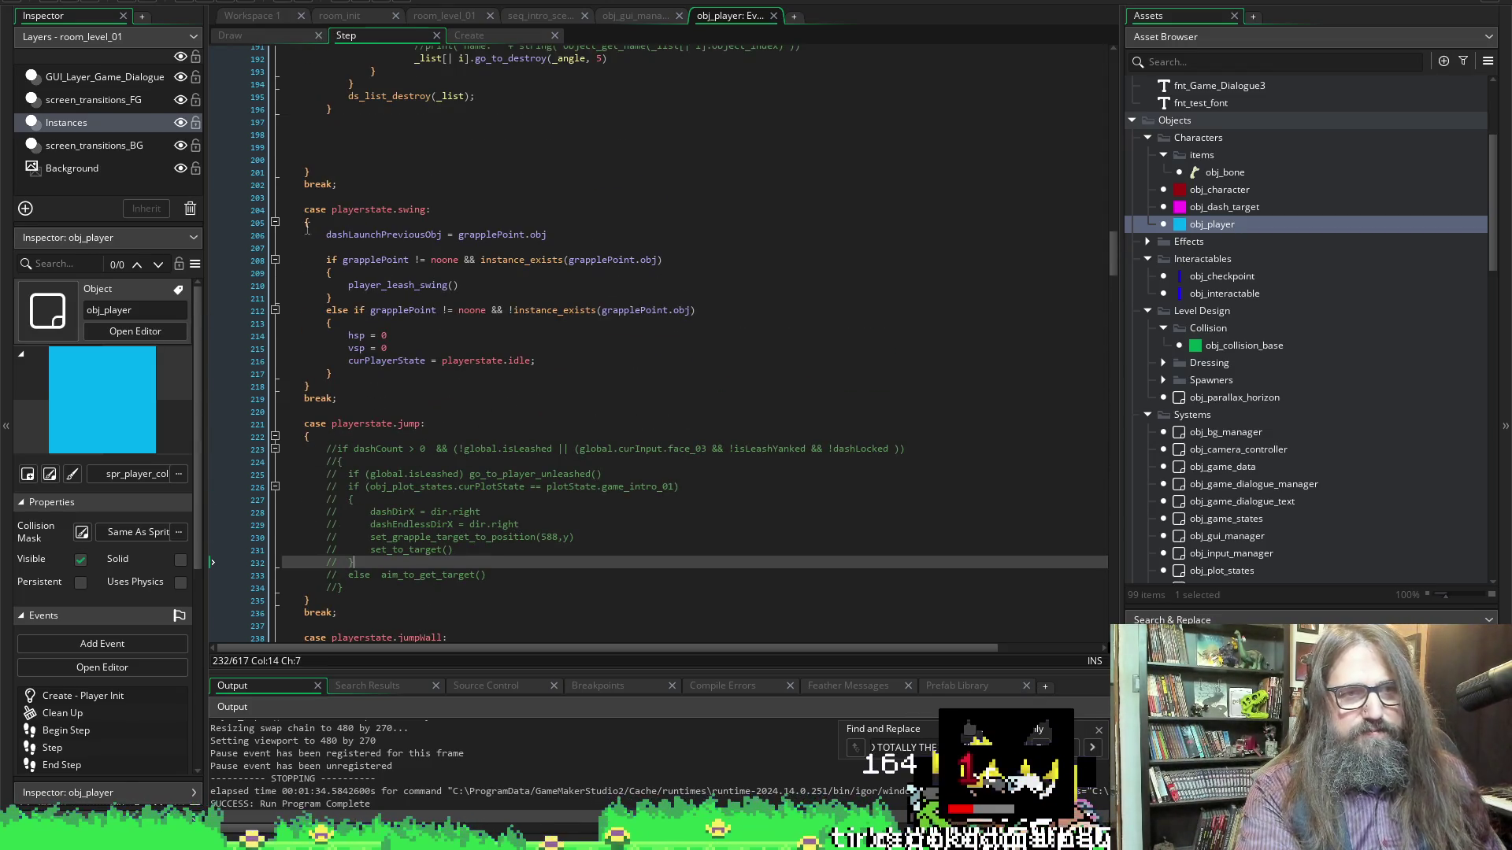
drag(326, 235, 392, 374)
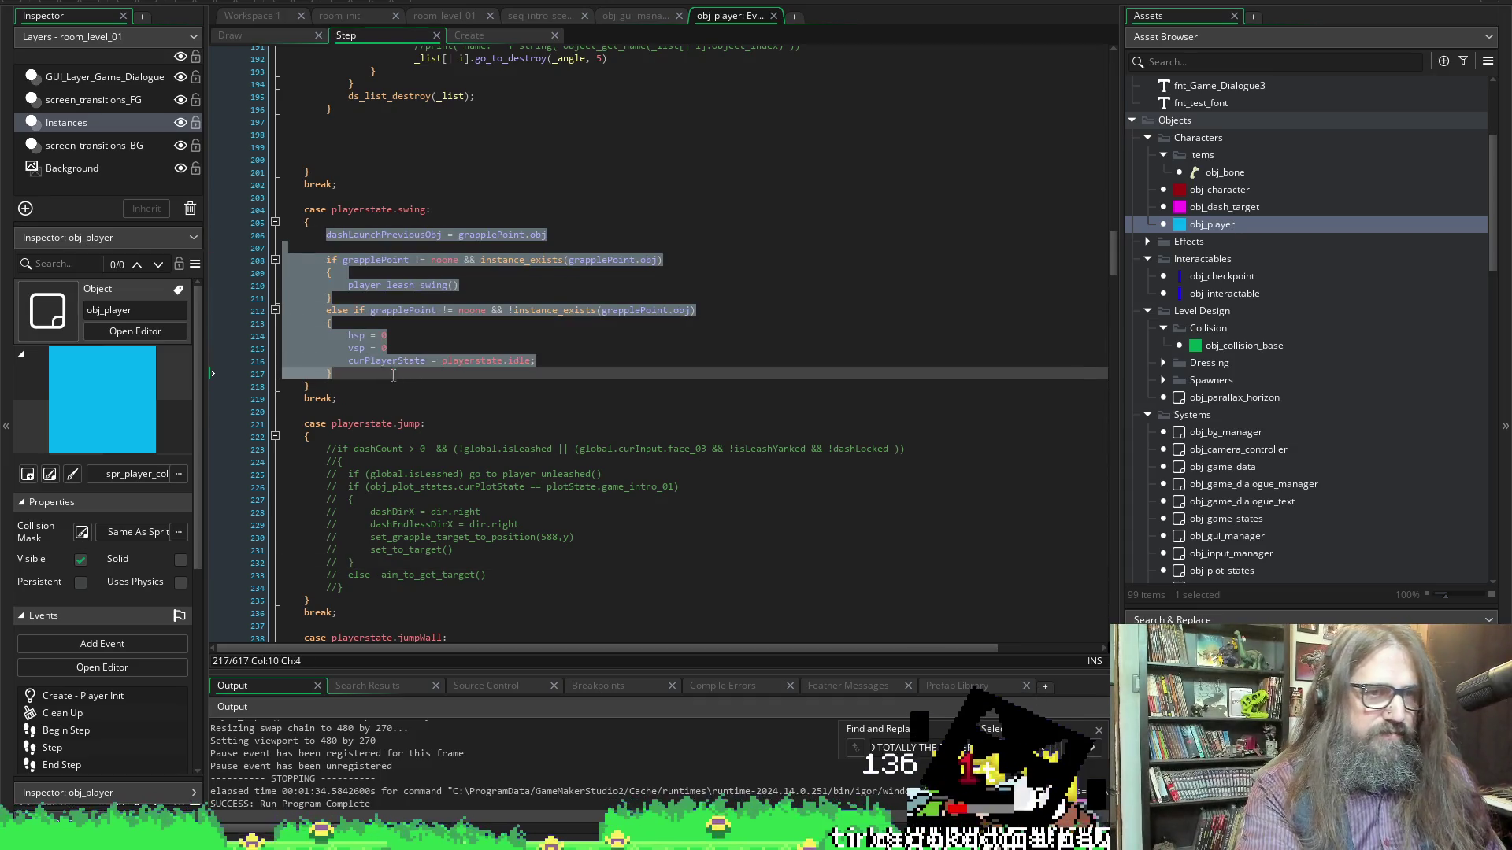
key(ctrl+k)
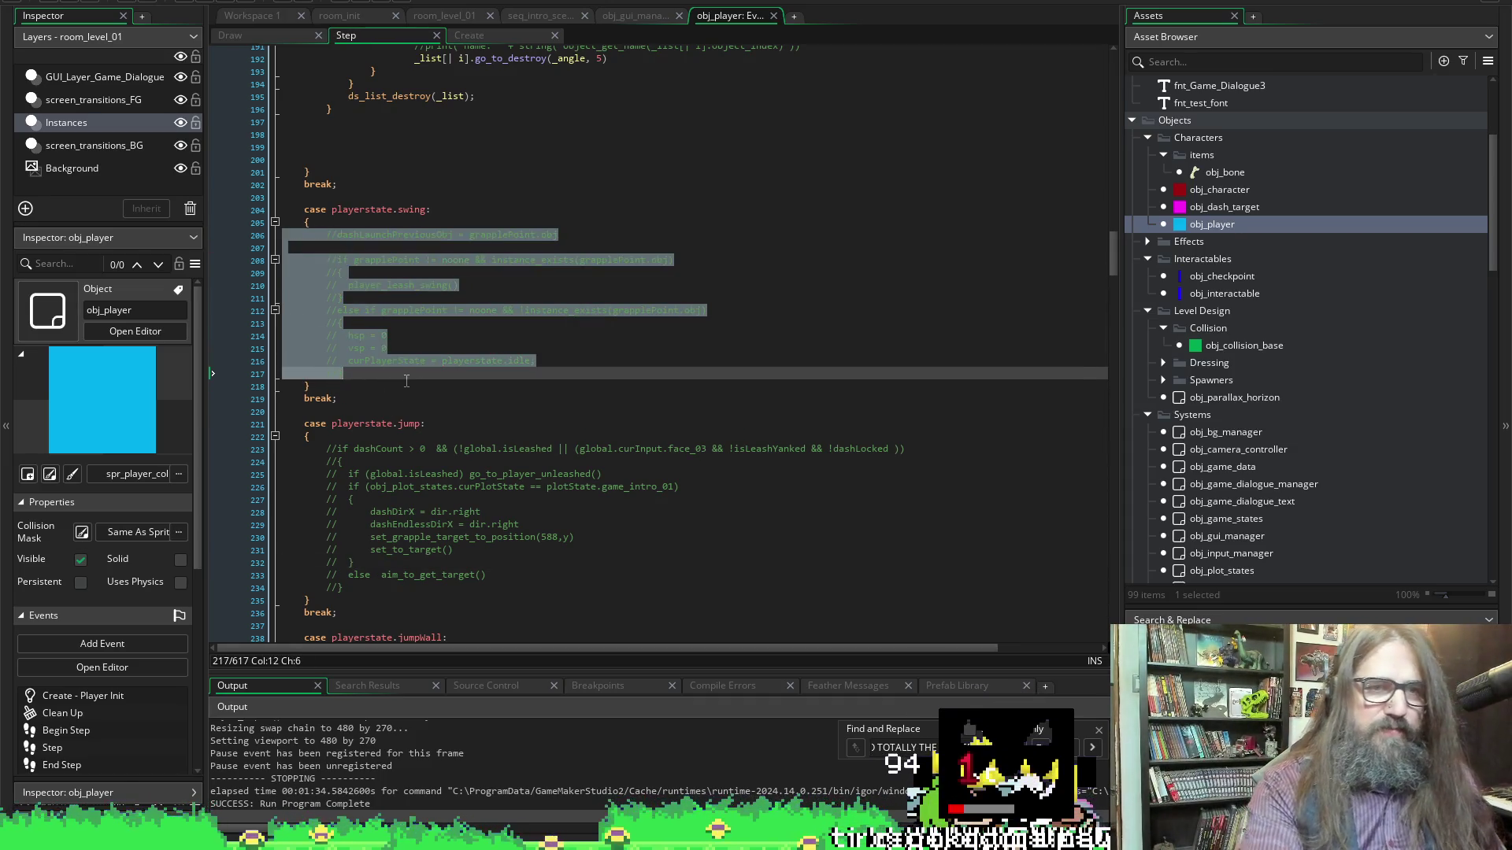
click(407, 381)
scroll(378, 315, up, 10)
mouse_move(301, 128)
mouse_down()
mouse_move(315, 128)
mouse_move(422, 523)
mouse_move(428, 486)
mouse_up()
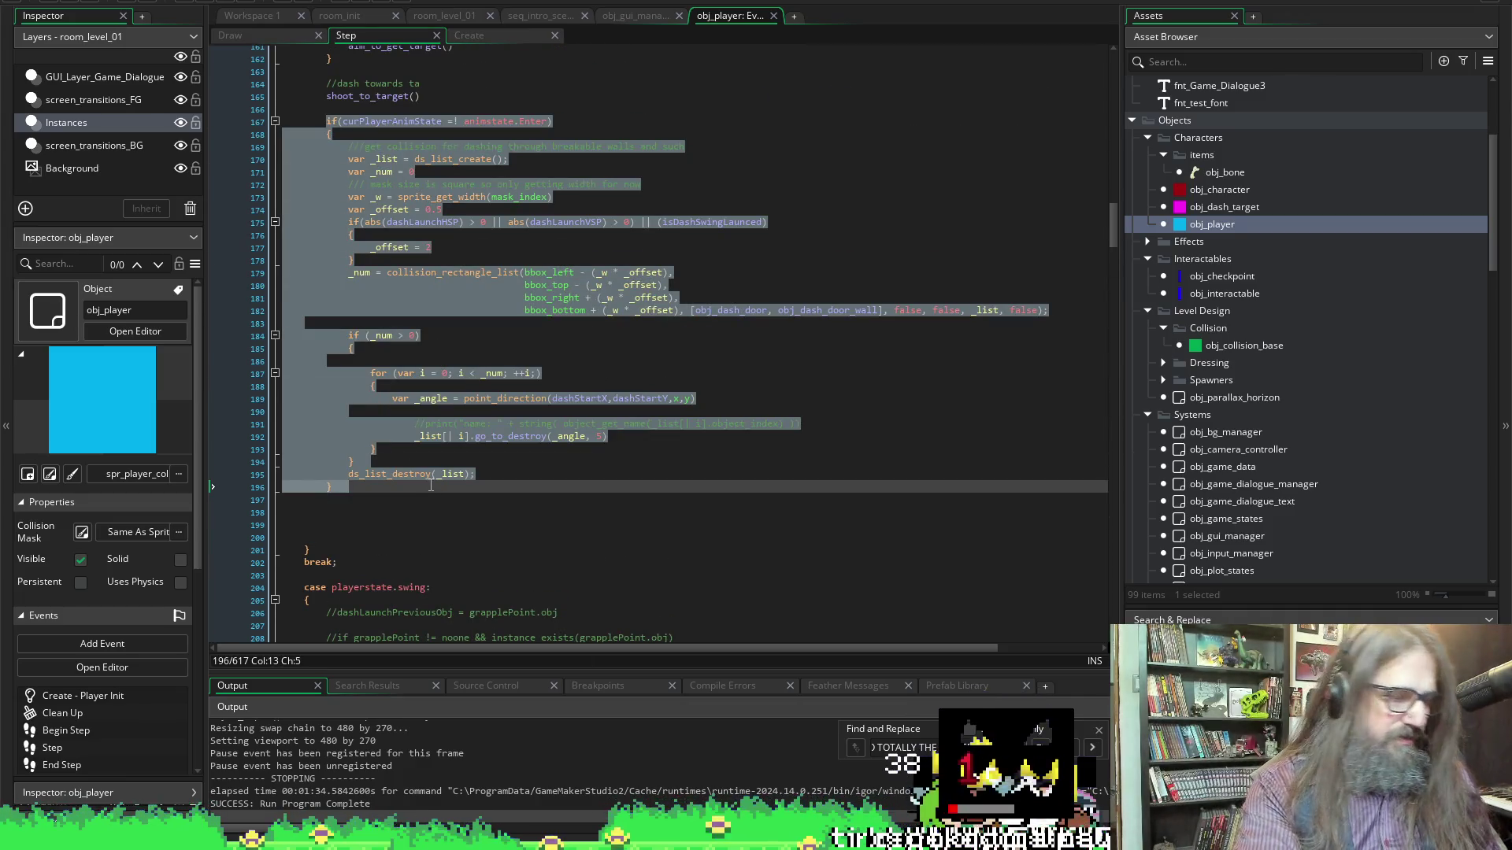
Comment out the breakable-wall collision and shoot-state mid-air dash and shoot_to_target lines, then save
key(ctrl+k)
scroll(489, 459, up, 6)
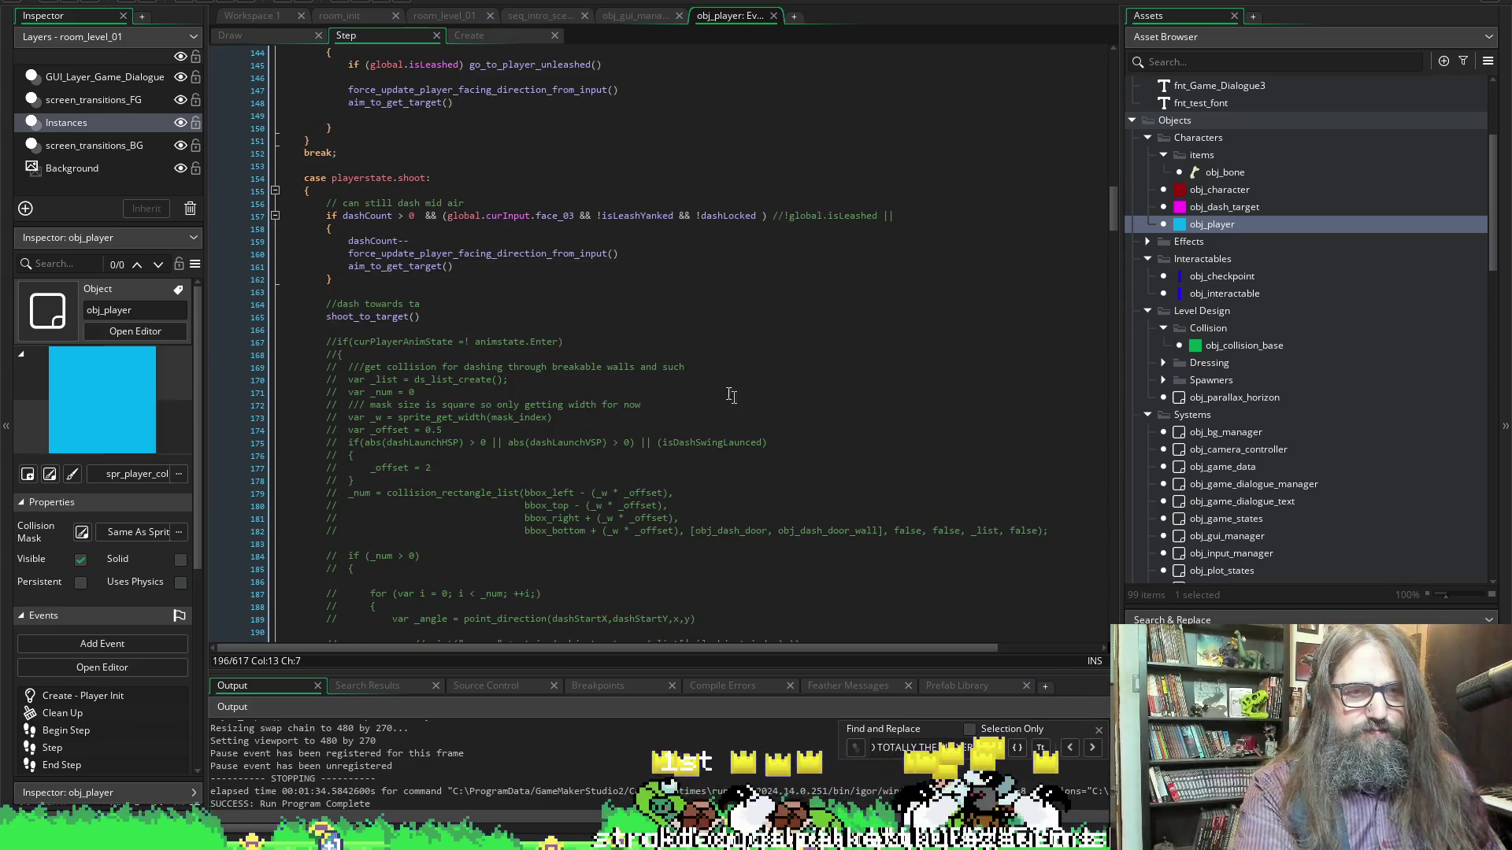
mouse_move(332, 202)
mouse_down()
mouse_move(370, 216)
mouse_move(425, 307)
mouse_up()
click(443, 284)
drag(324, 206, 463, 305)
key(ctrl+k)
key(ctrl+s)
click(463, 304)
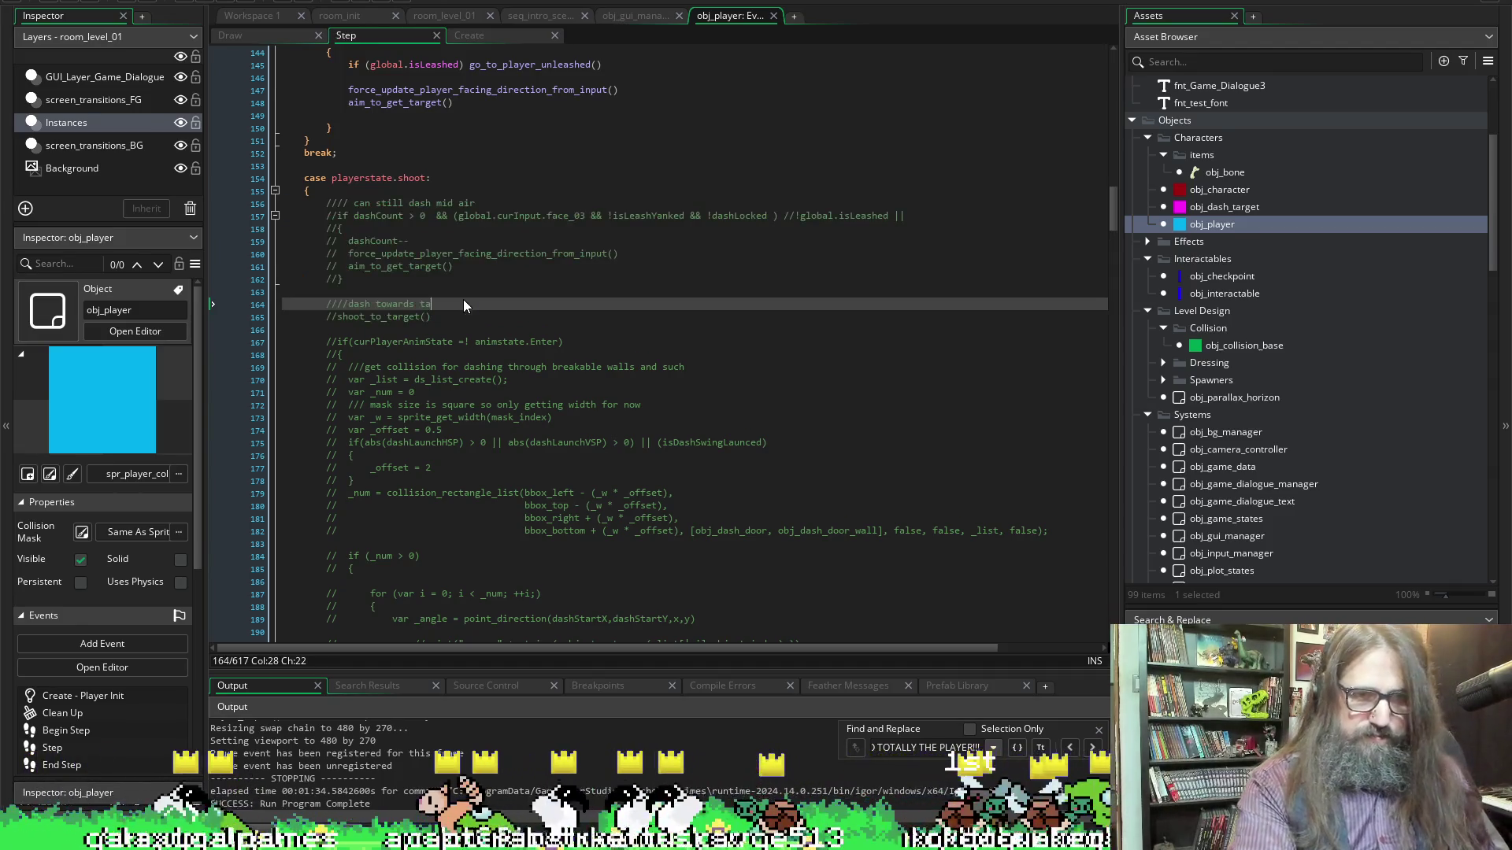
Review the jumpWall and stunned states, placing the caret before aim_to_get_target
scroll(463, 304, up, 6)
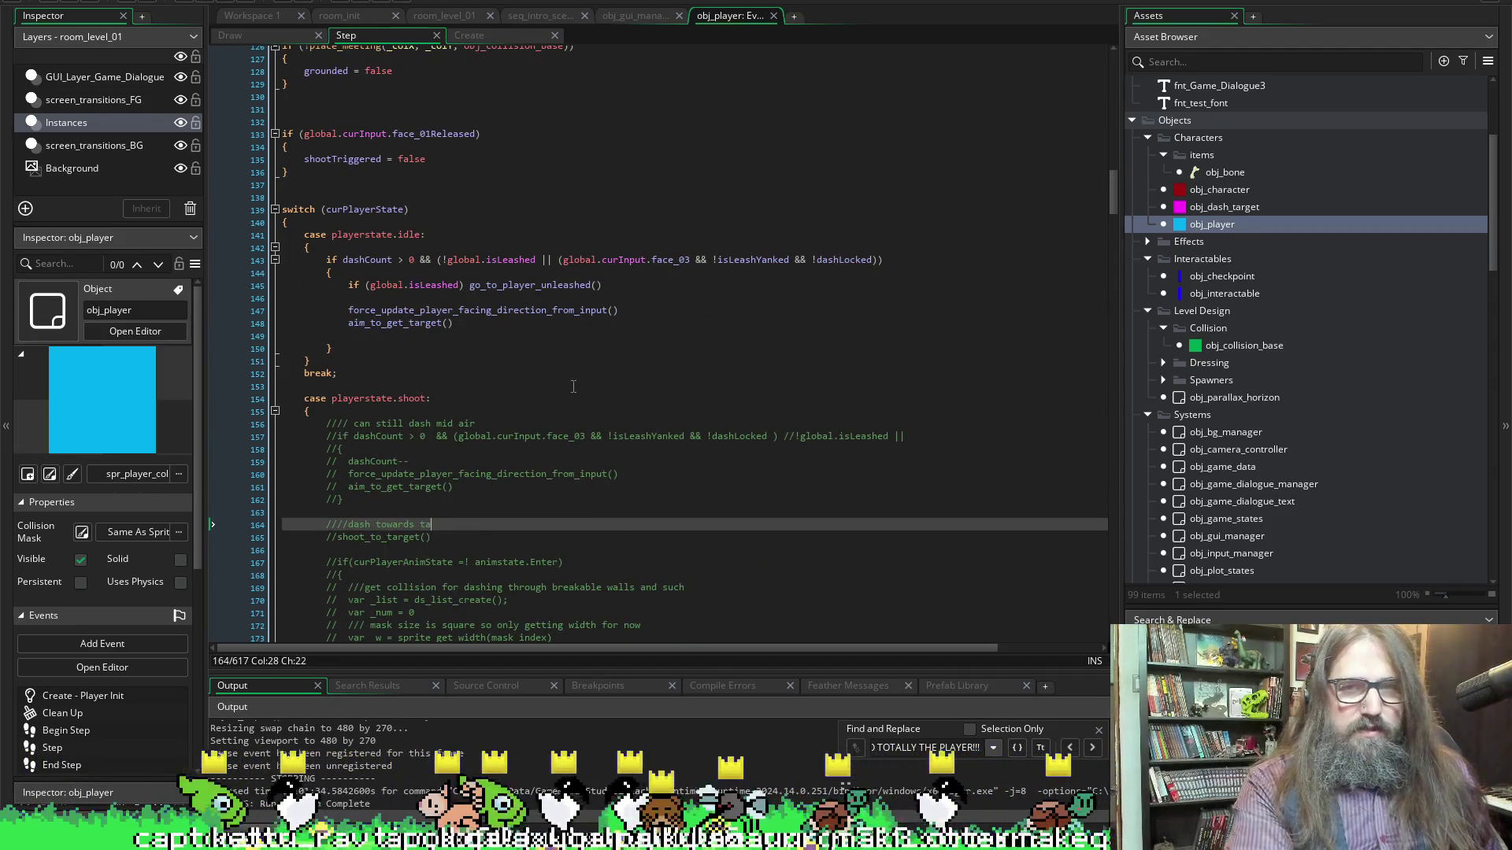
scroll(715, 500, down, 20)
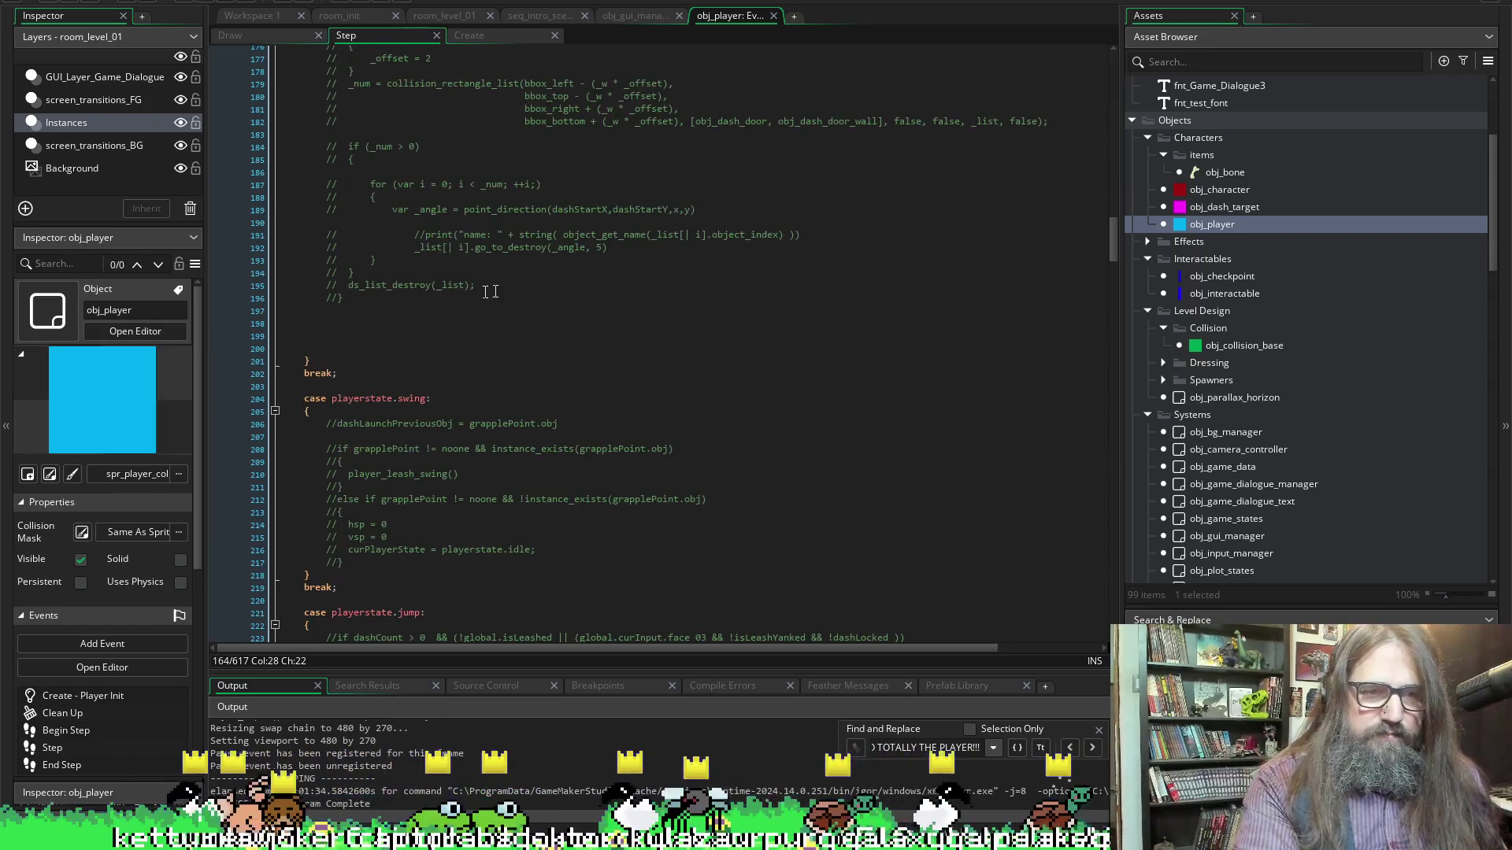
scroll(507, 265, down, 10)
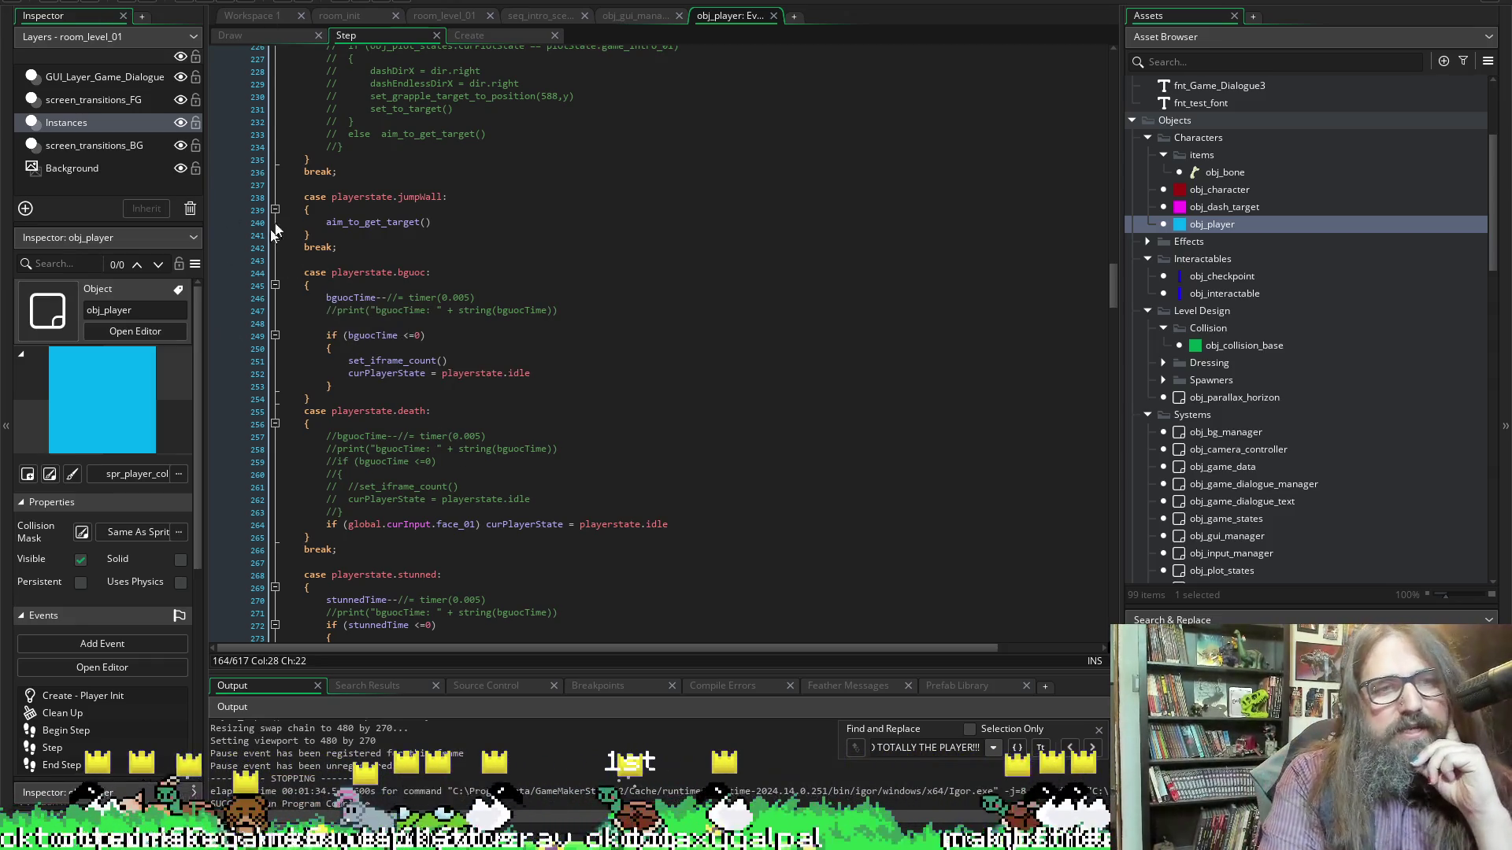
click(319, 234)
click(326, 226)
text(//)
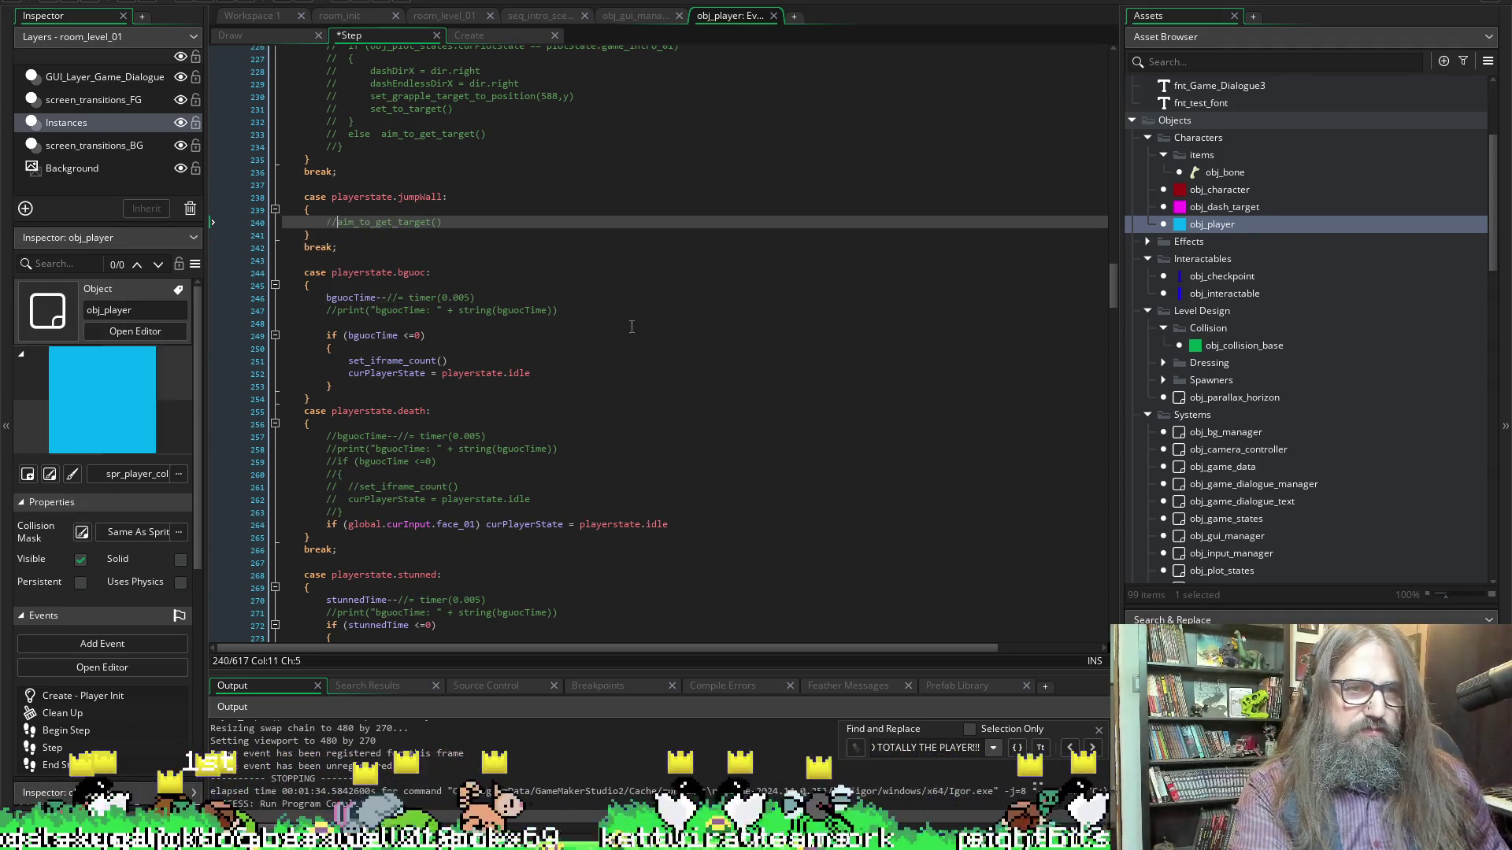
scroll(564, 262, down, 6)
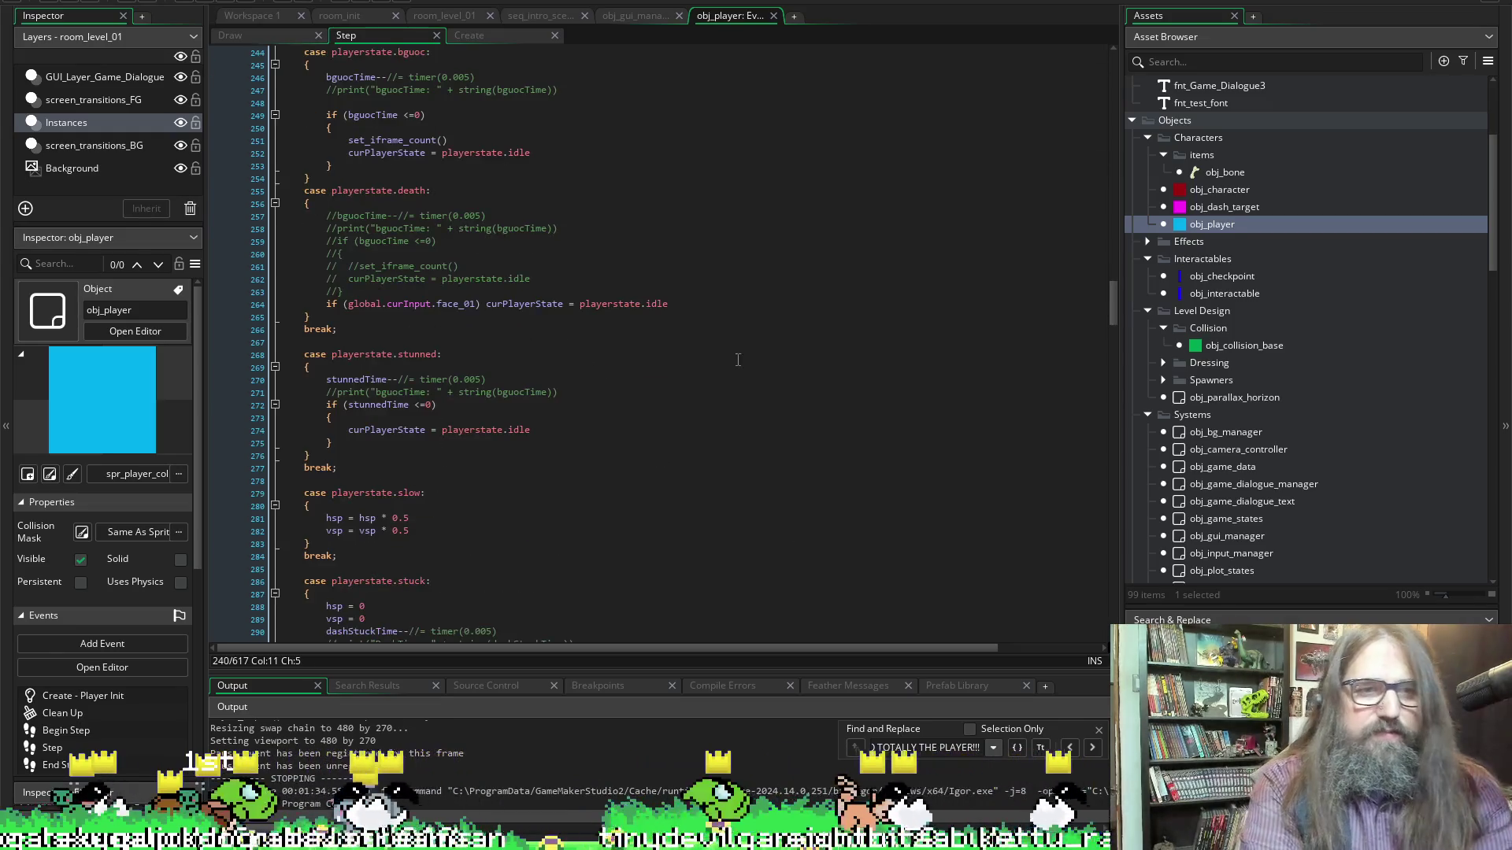
scroll(330, 356, down, 1)
mouse_move(326, 349)
mouse_down()
mouse_move(347, 394)
mouse_move(381, 414)
mouse_up()
key(Up)
key(Up)
key(Up)
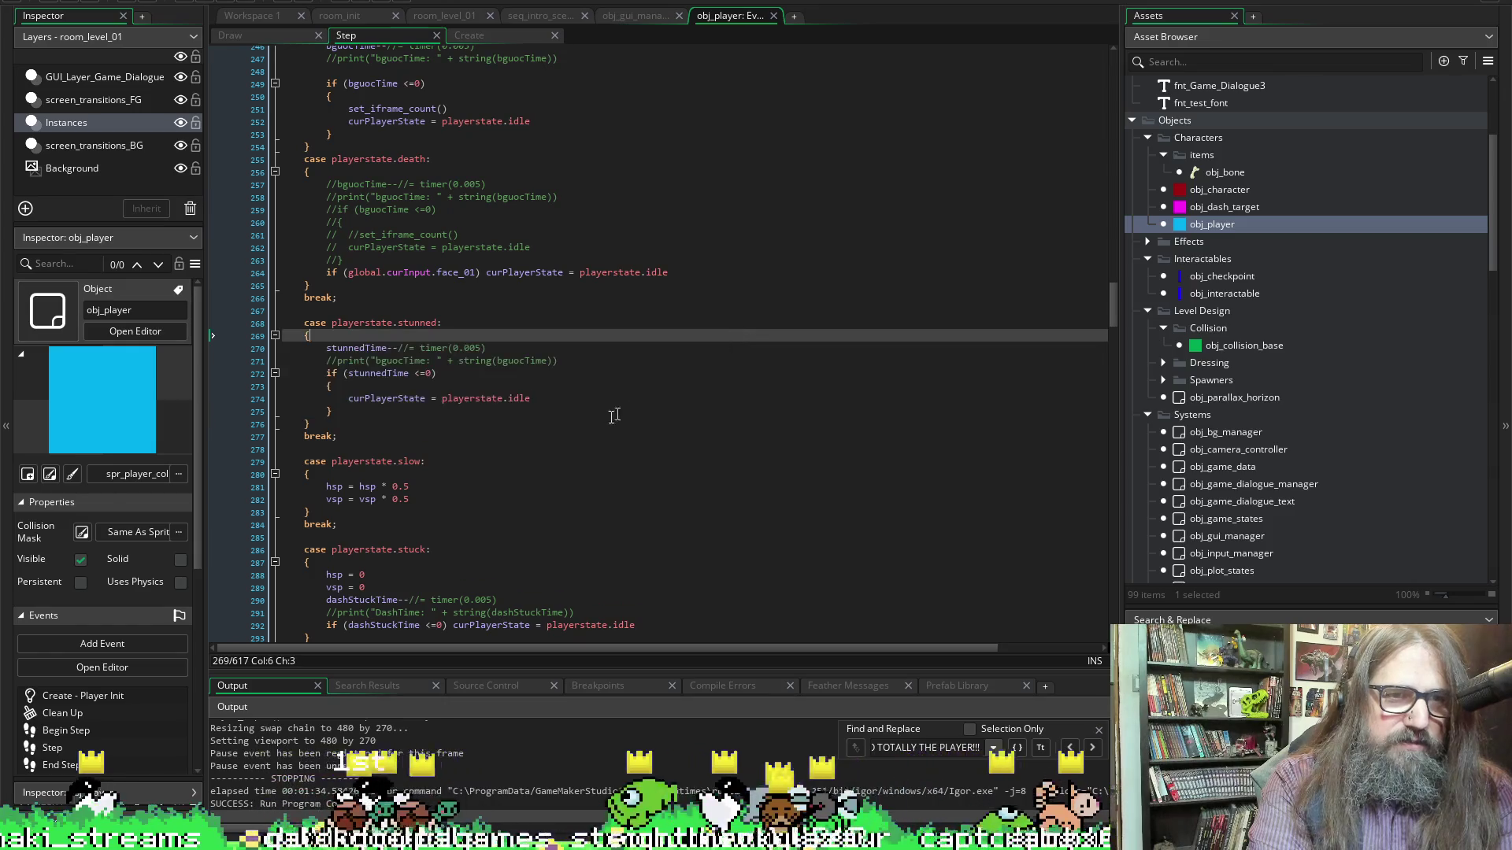
Comment out the global.isLeashed block that calls player_leashed()
scroll(556, 436, down, 3)
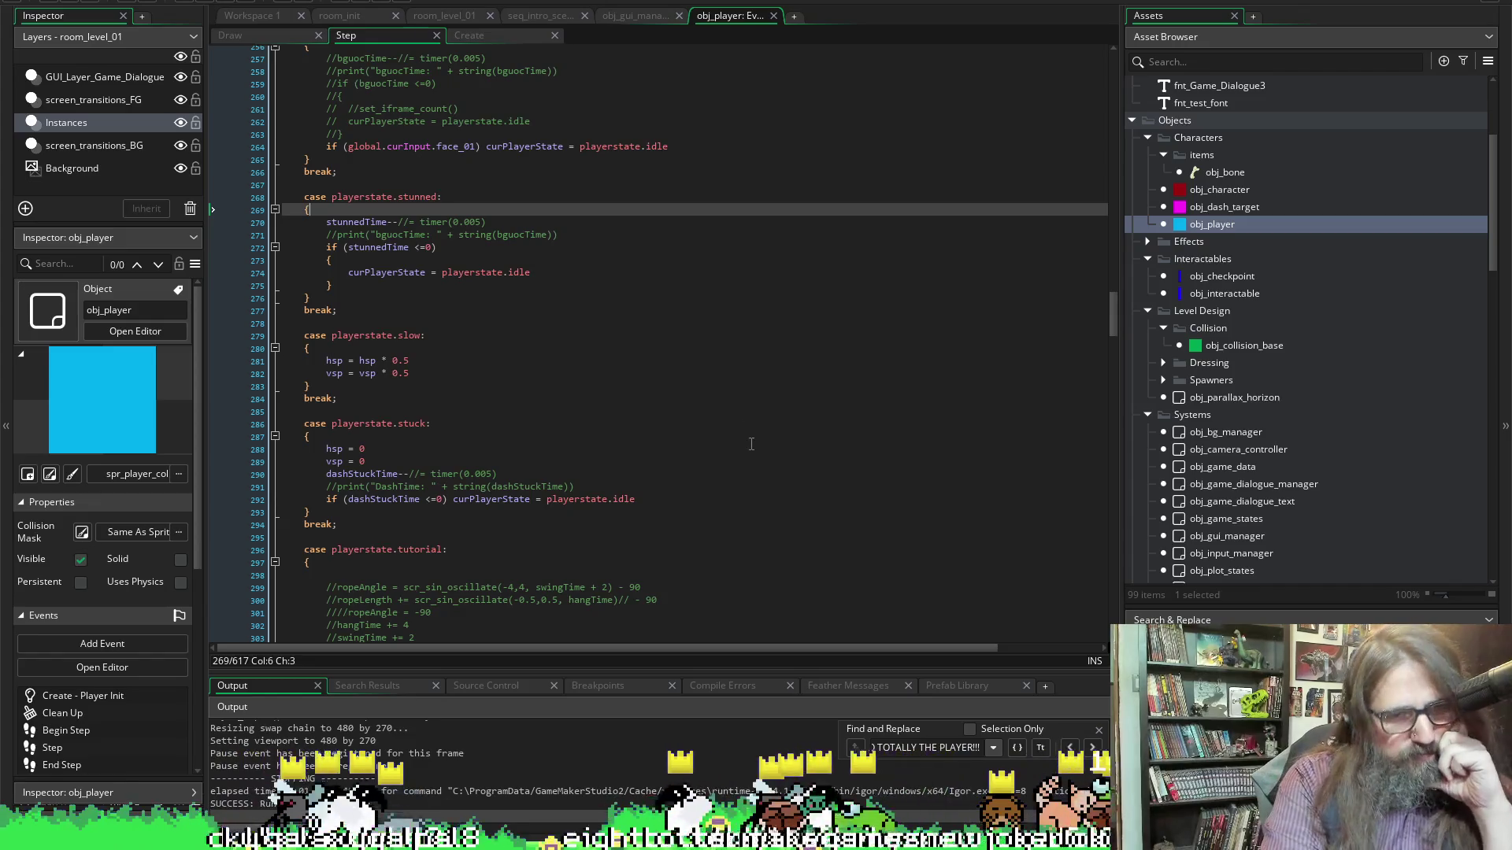
scroll(542, 389, down, 2)
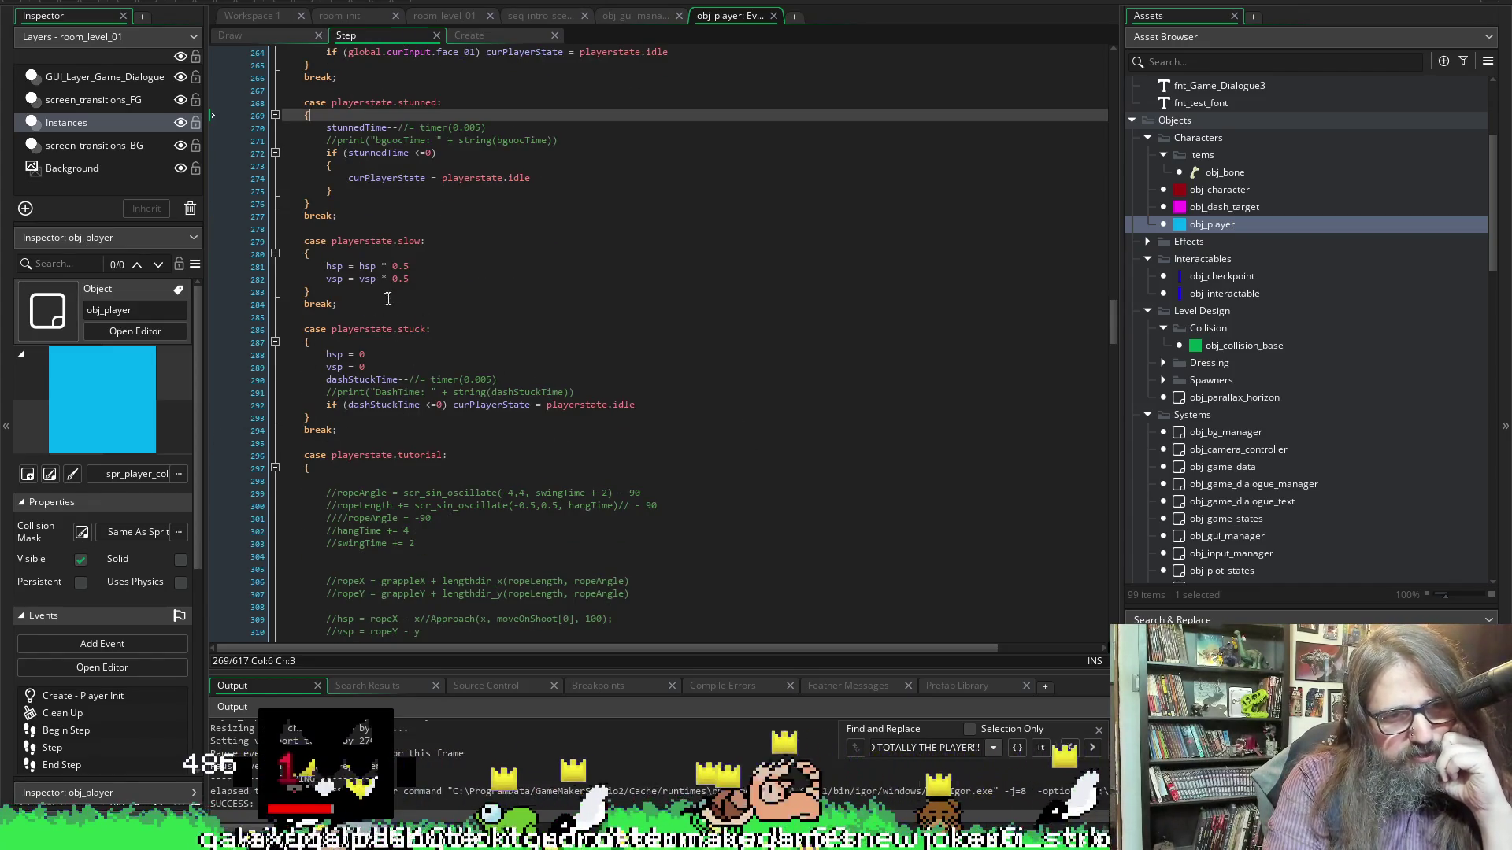
scroll(483, 372, down, 8)
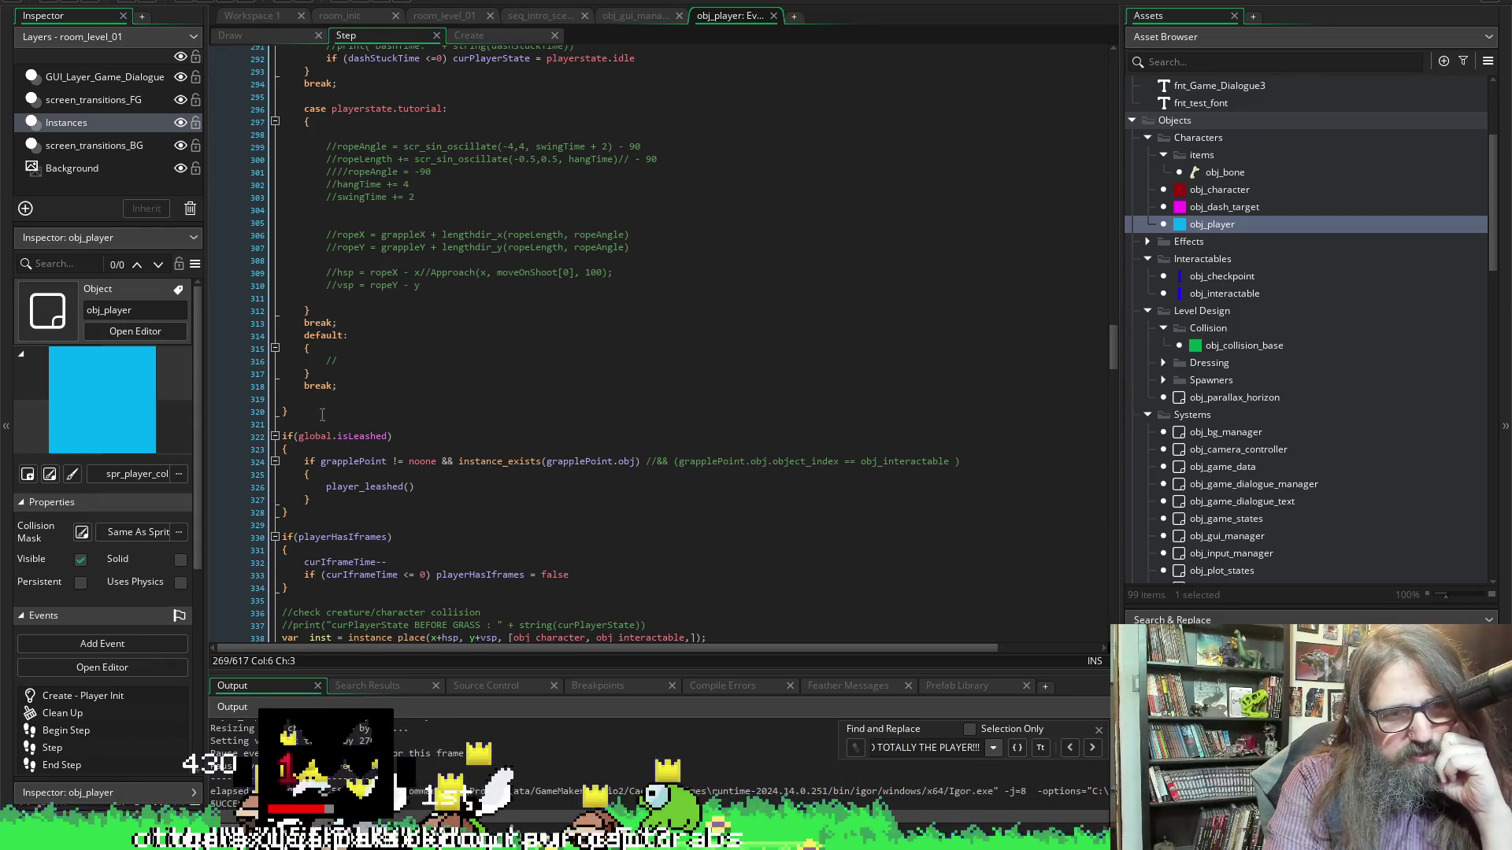
mouse_move(377, 529)
mouse_down()
mouse_move(370, 504)
mouse_move(239, 435)
mouse_up()
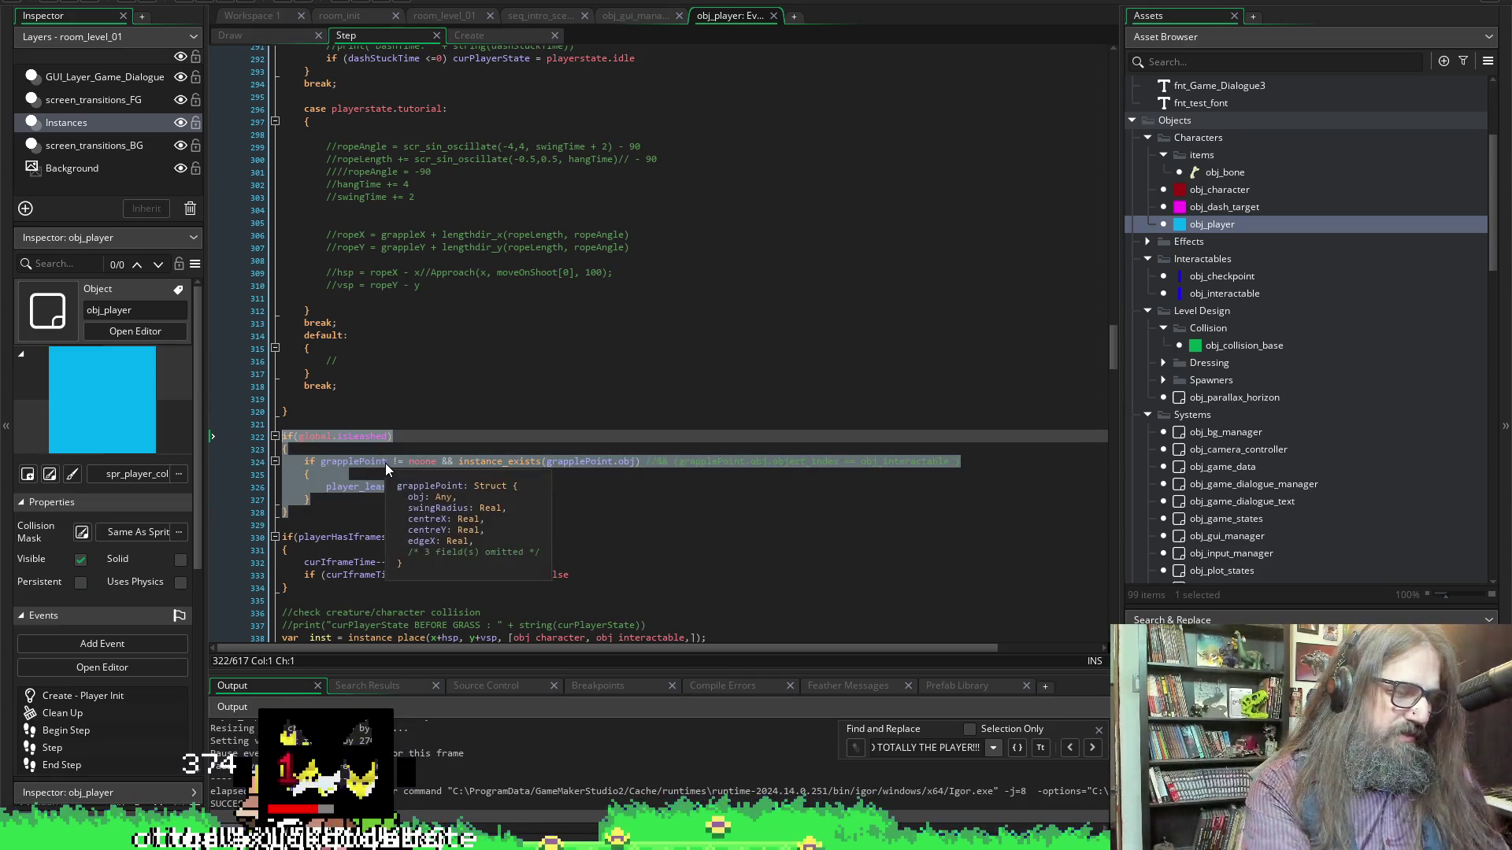
key(ctrl+k)
click(436, 462)
scroll(640, 361, down, 4)
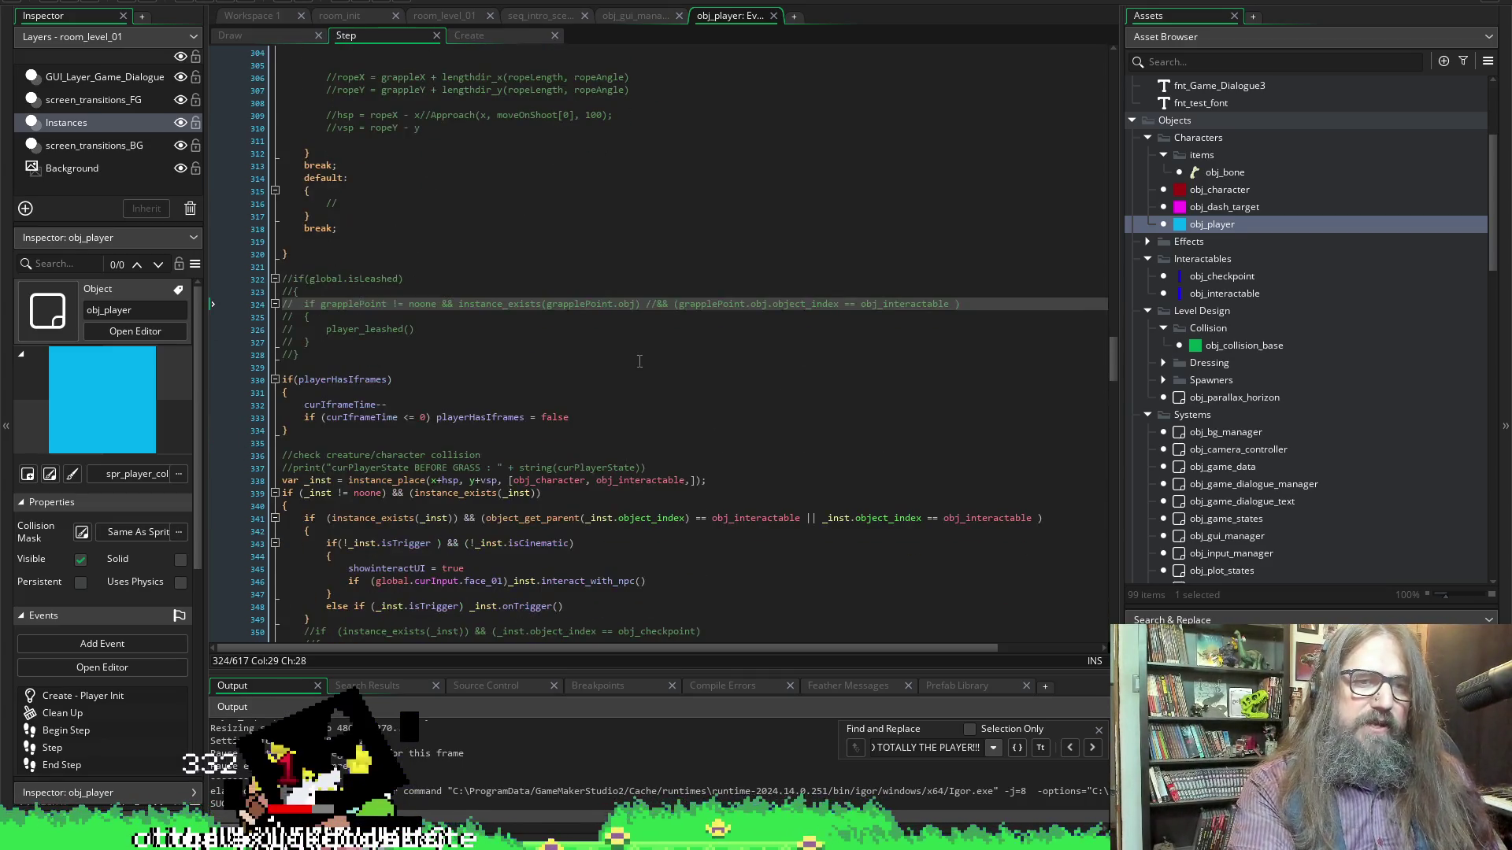
Prefix the if (y >= room_height) go_to_game_over line with // to disable it
scroll(779, 402, down, 3)
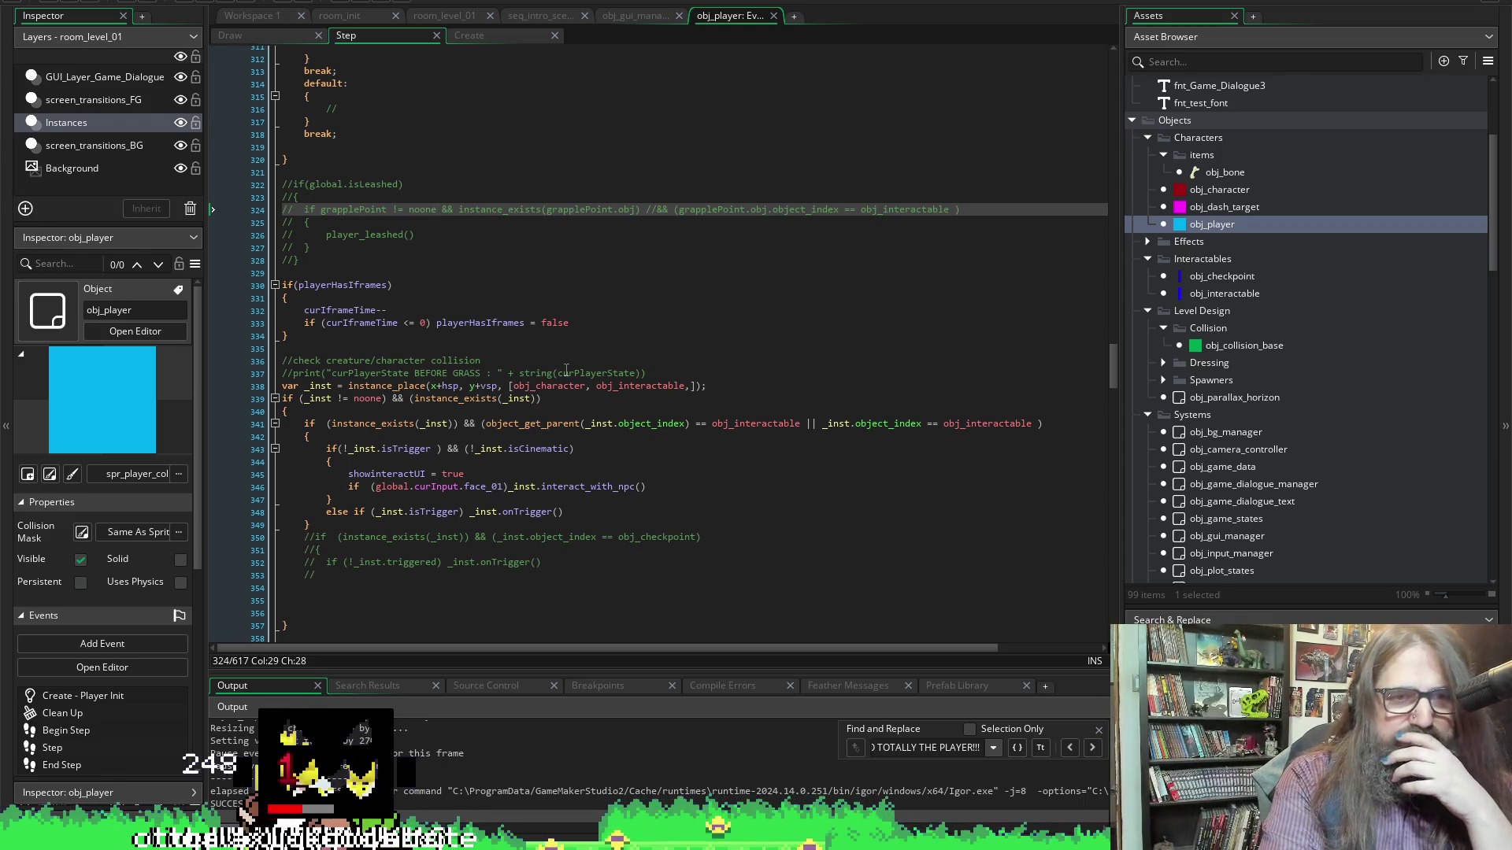
scroll(567, 370, down, 20)
scroll(506, 448, down, 20)
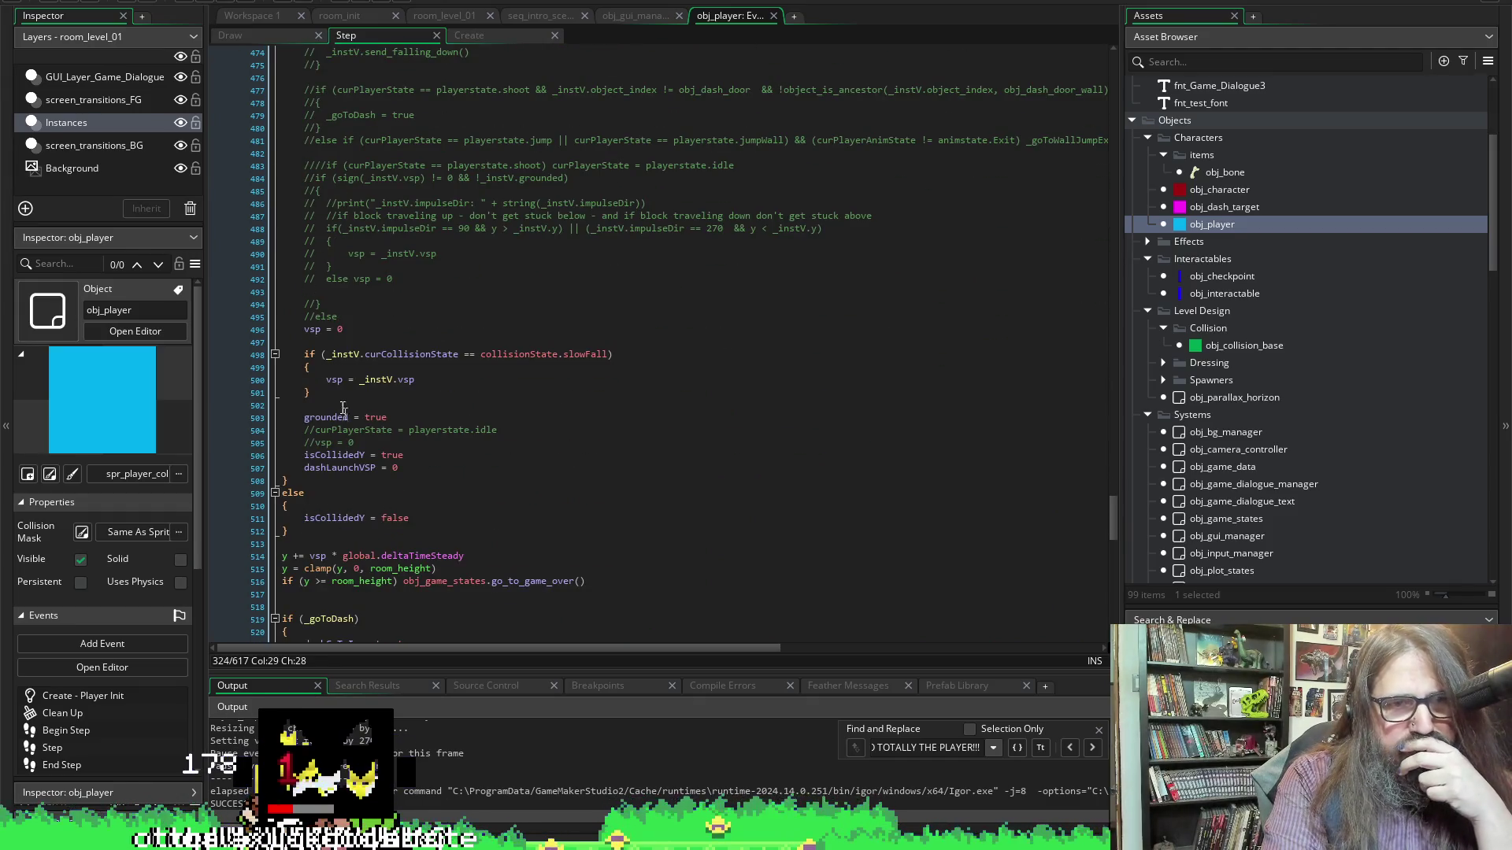
scroll(347, 291, down, 3)
scroll(371, 423, up, 12)
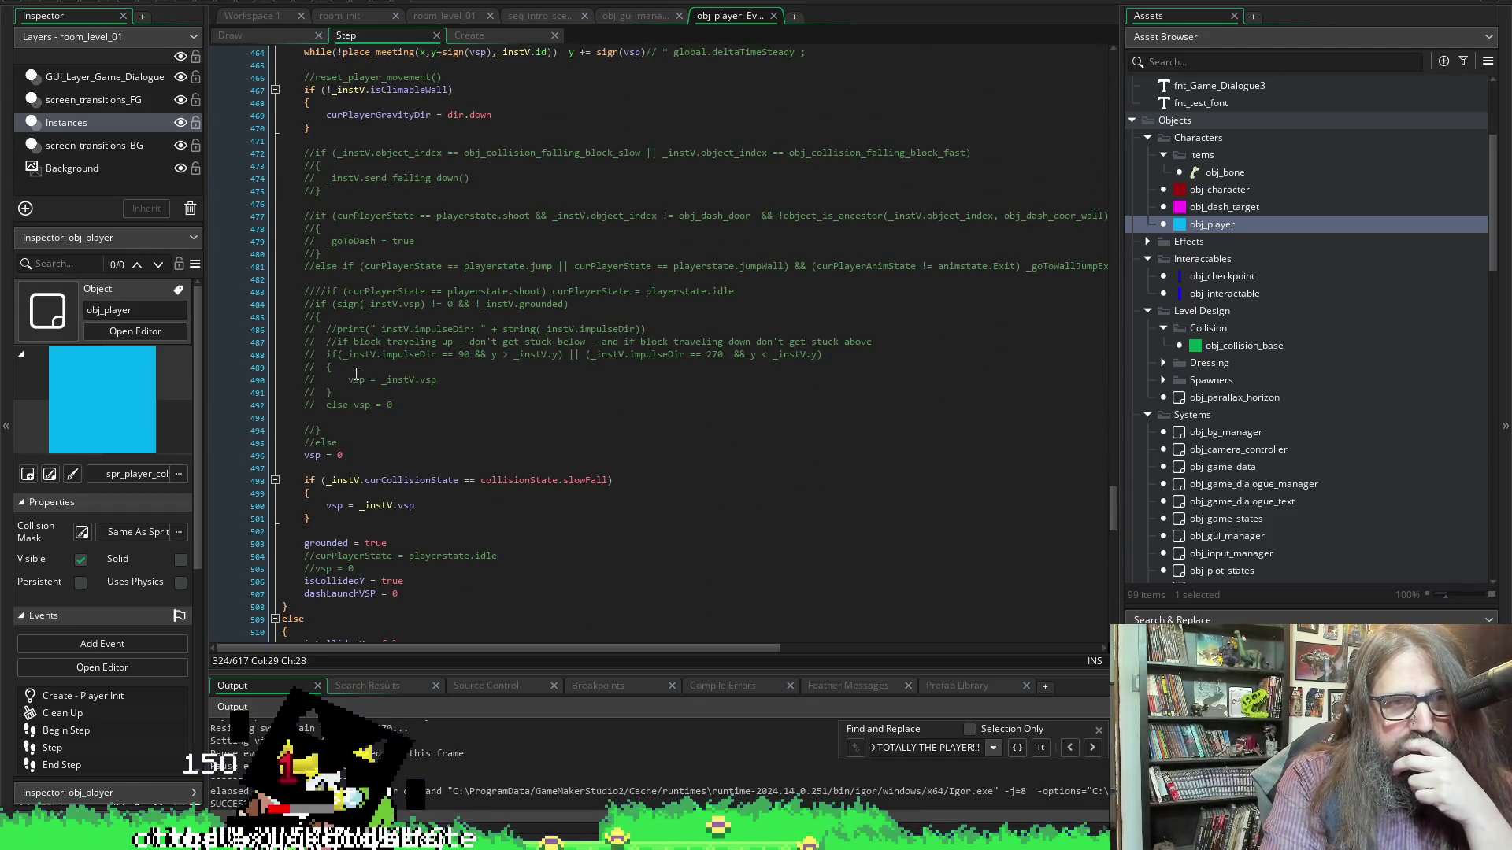
scroll(337, 544, down, 7)
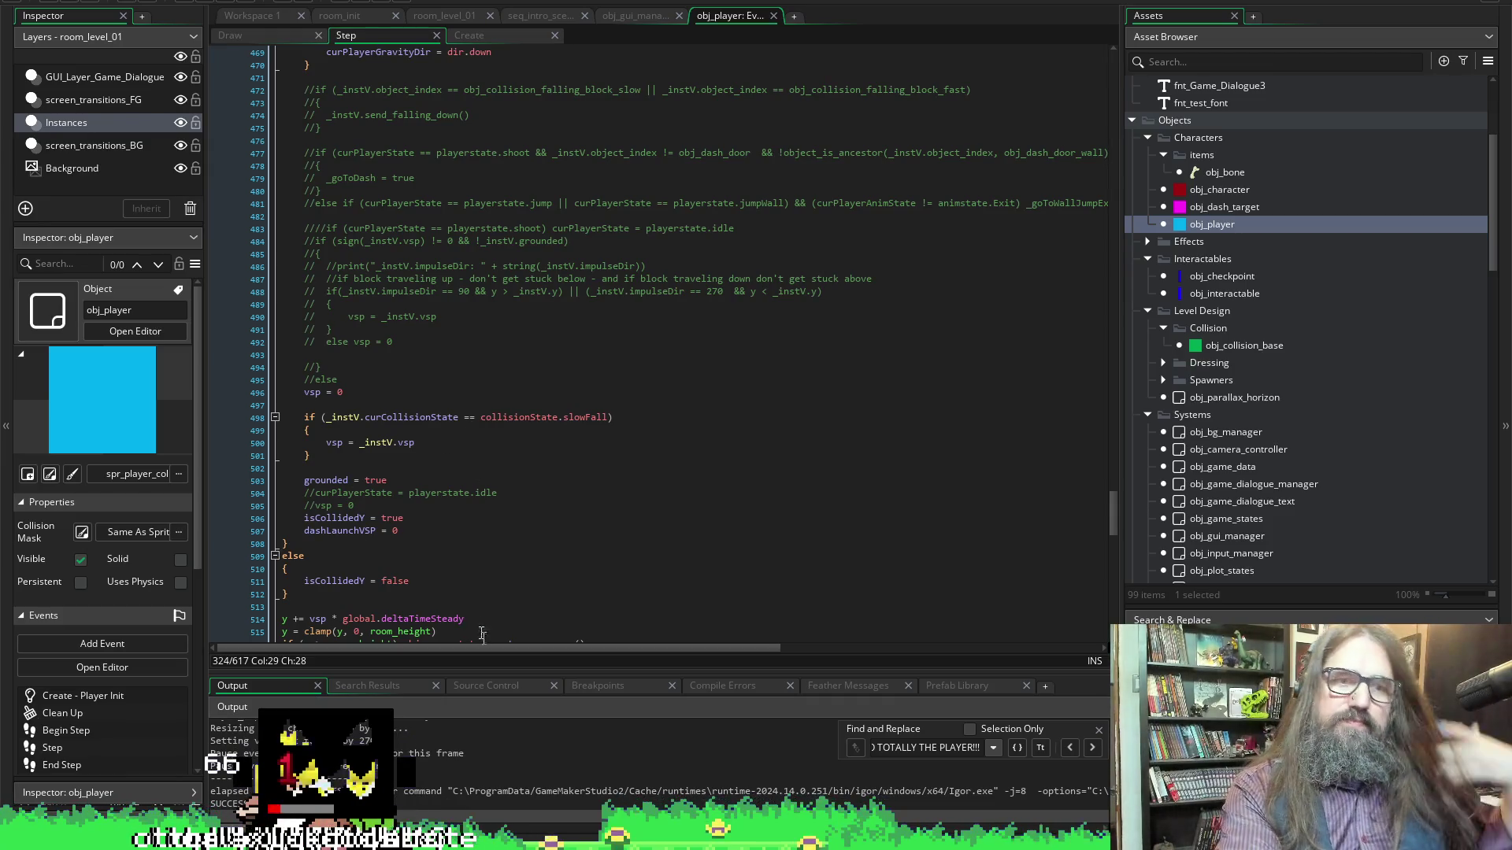
scroll(406, 537, down, 5)
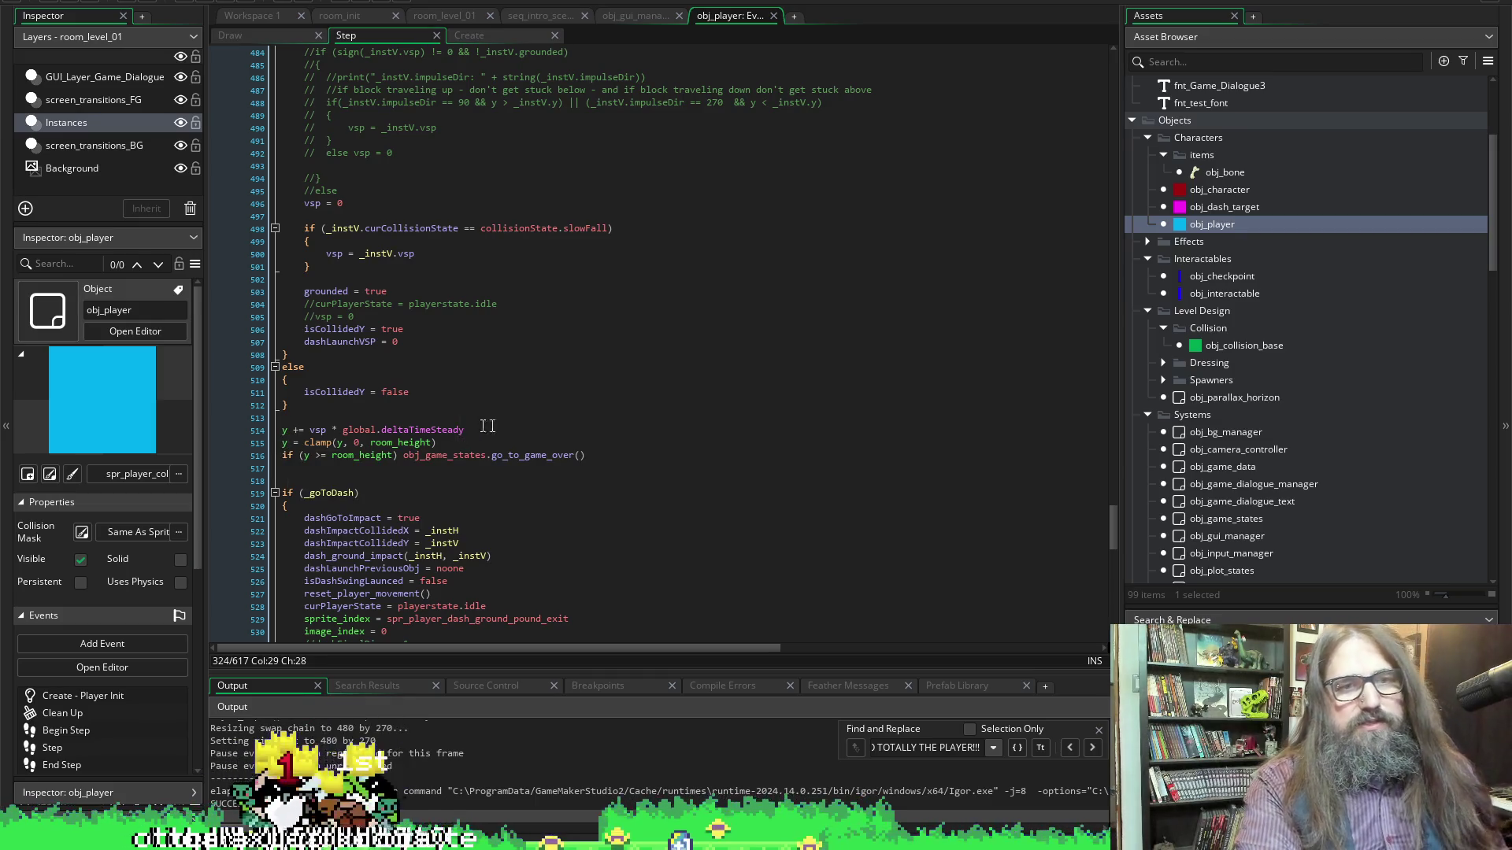
click(369, 419)
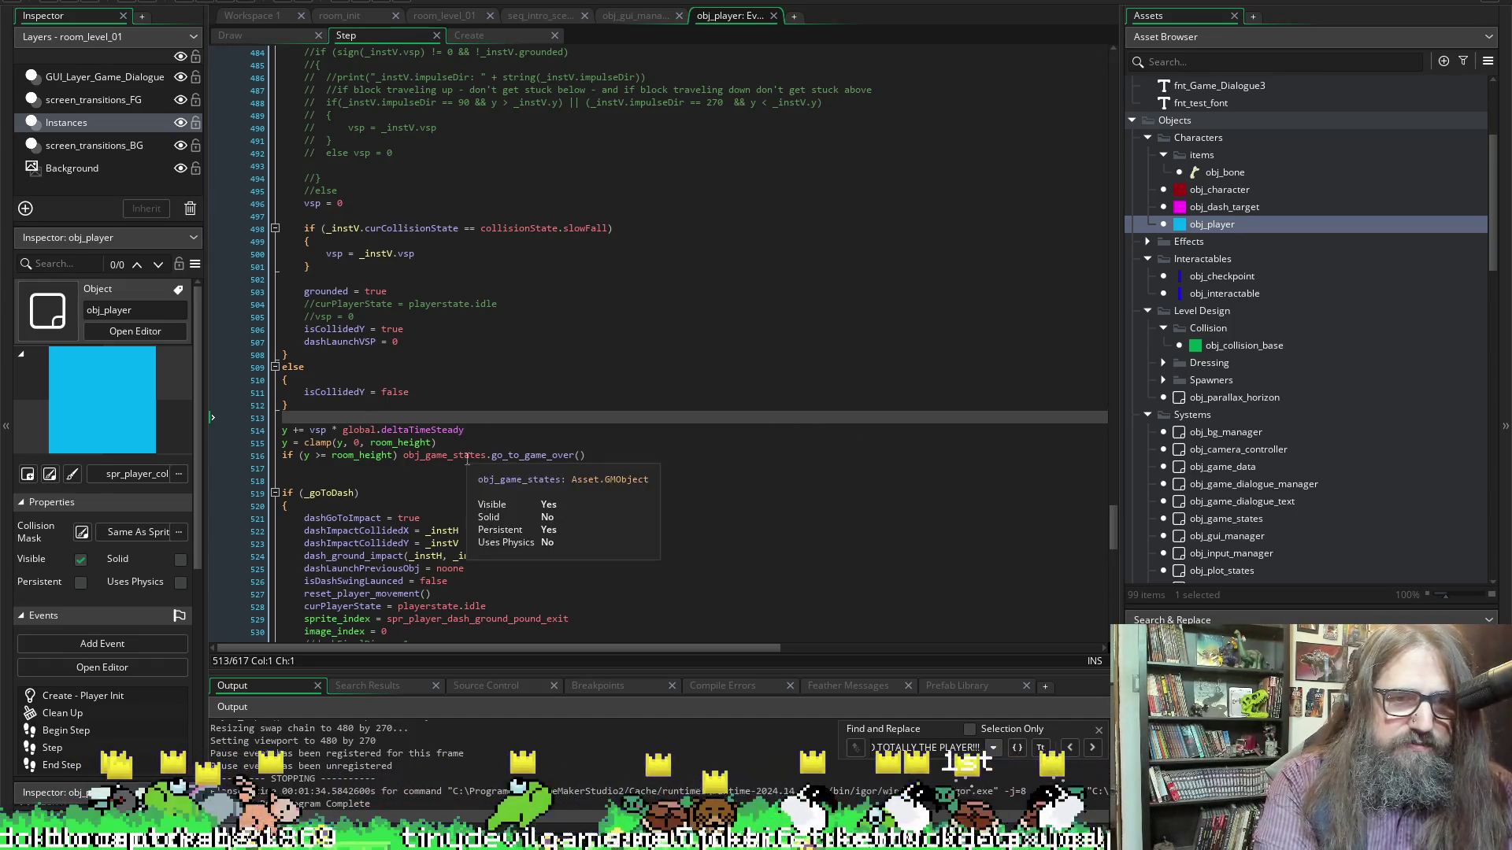
scroll(541, 469, down, 3)
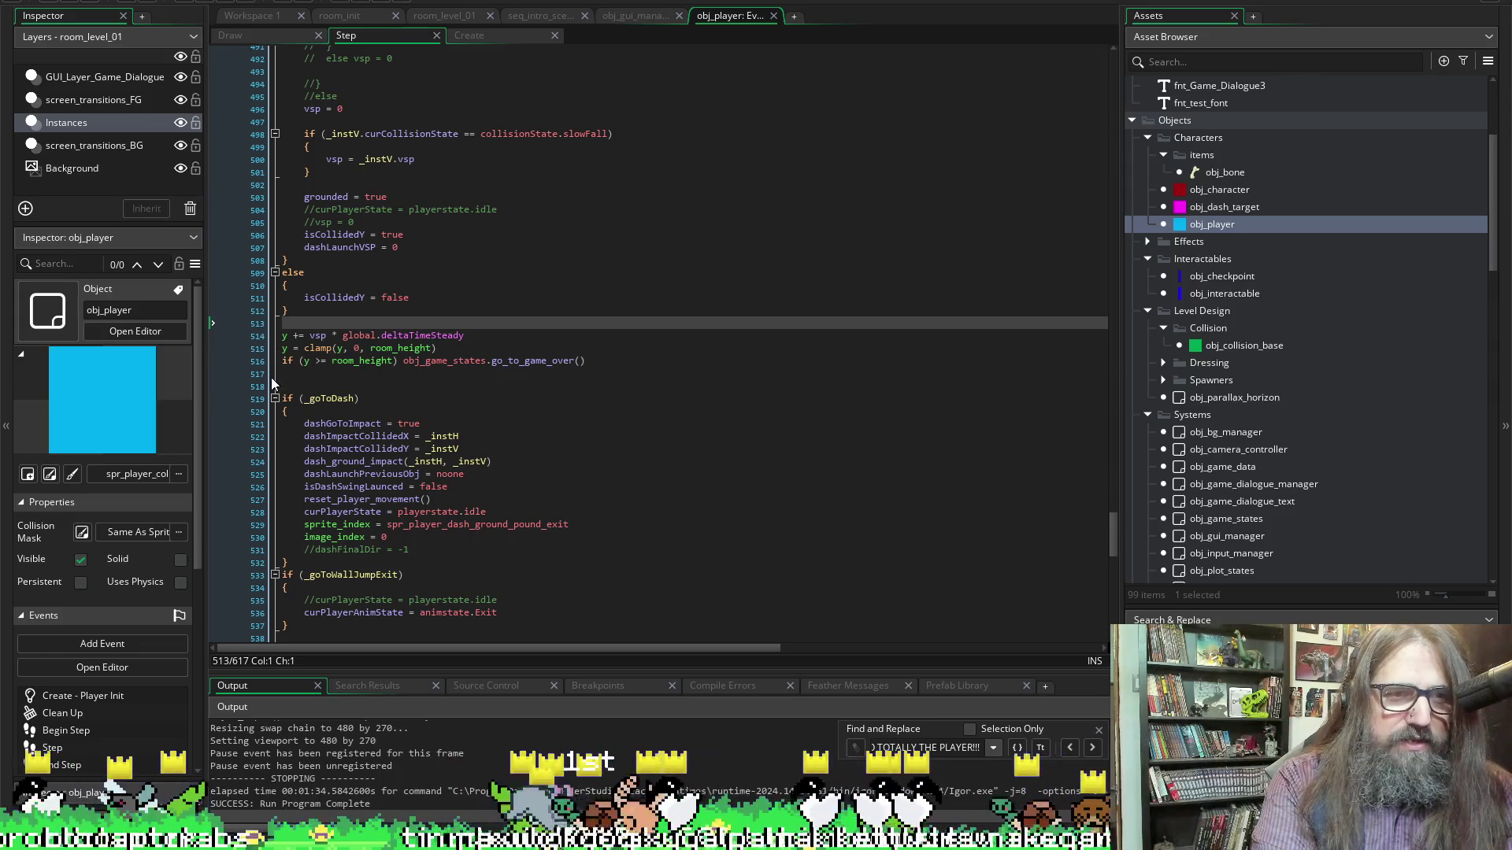
click(284, 361)
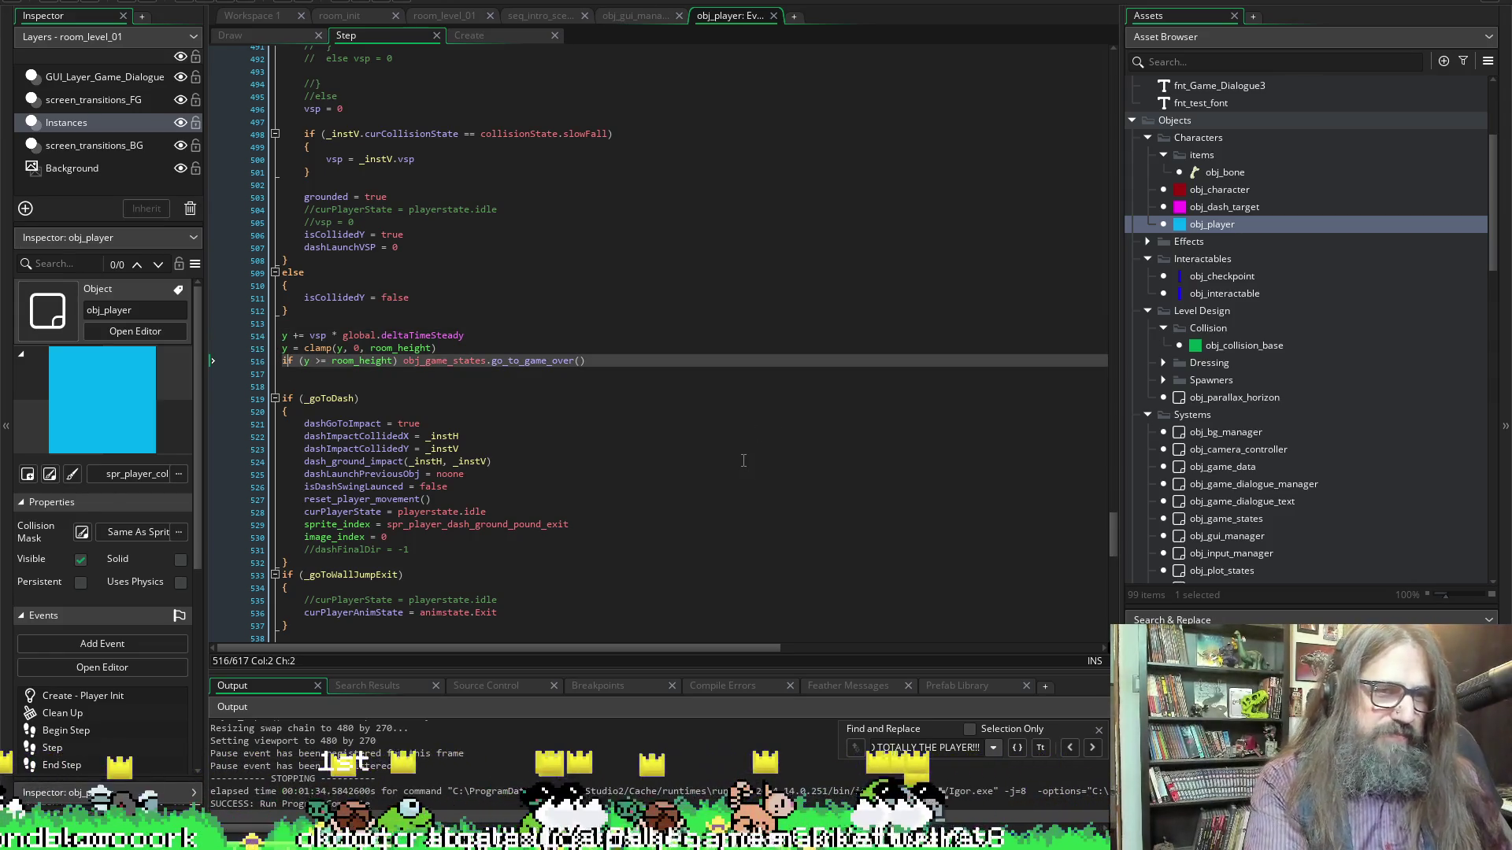
text(//)
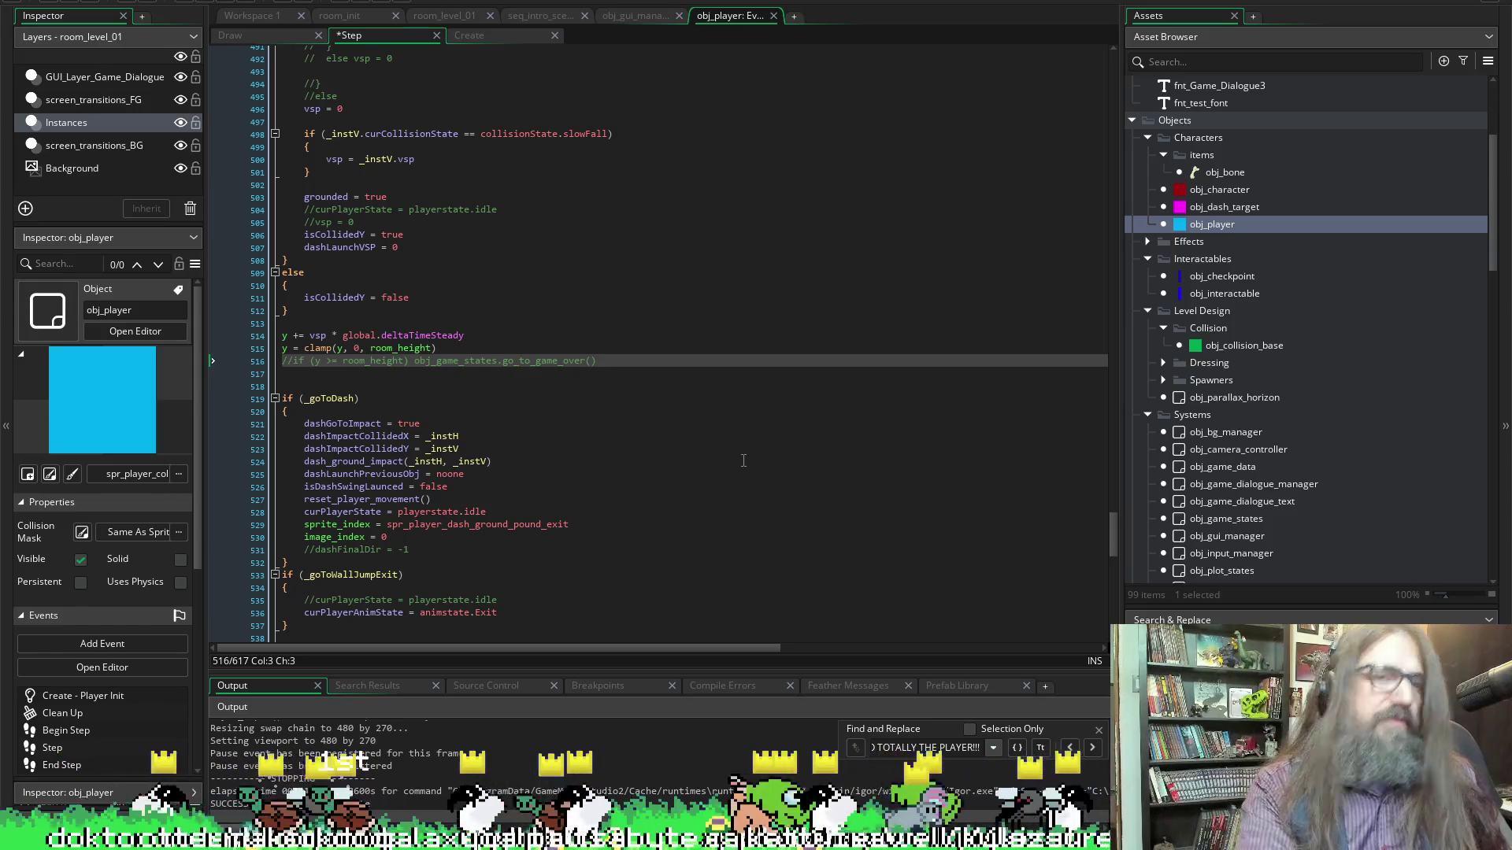
scroll(623, 493, up, 15)
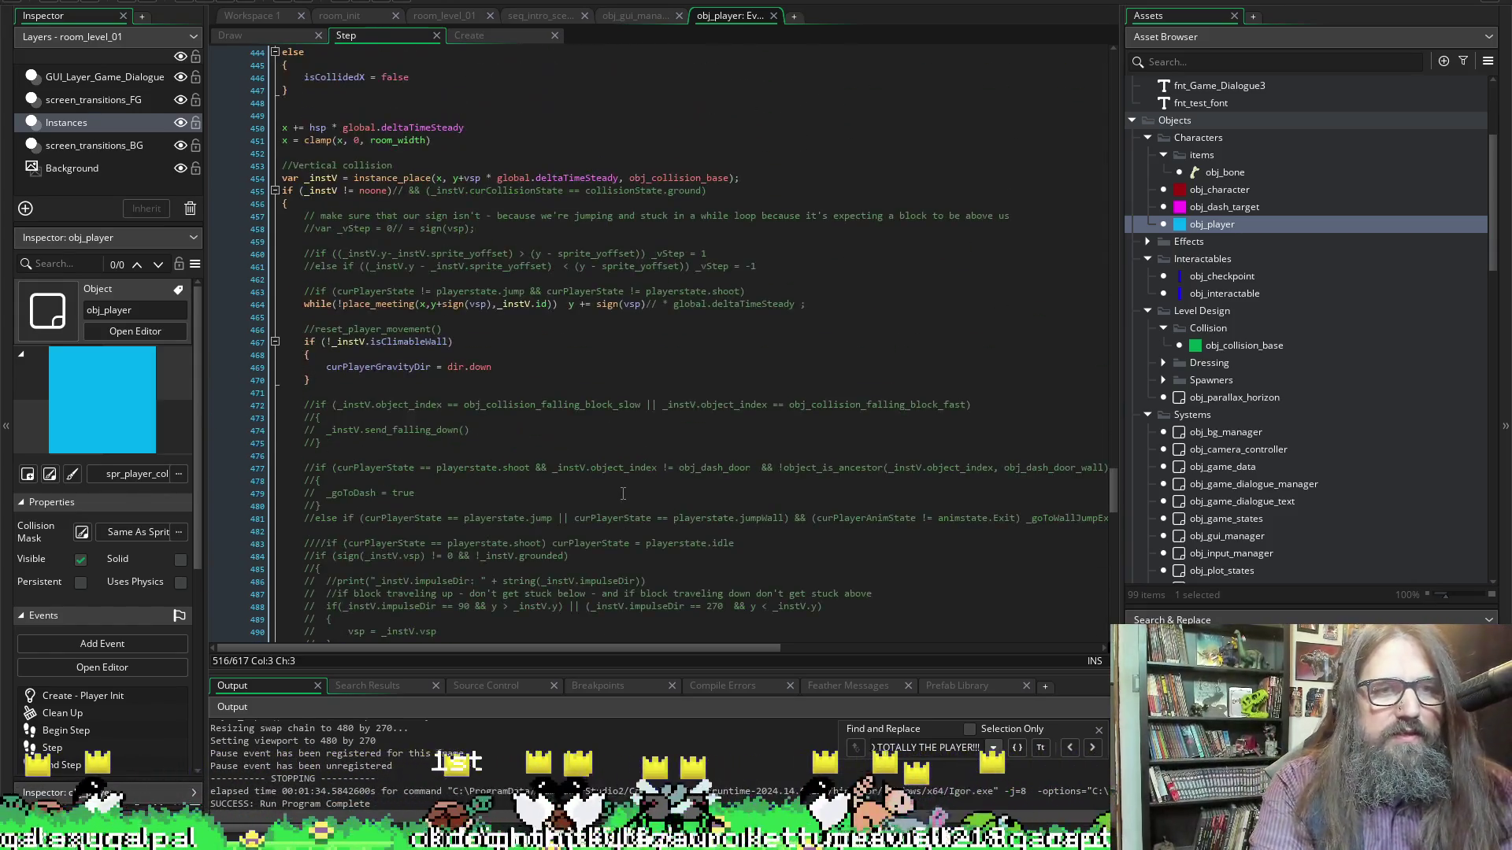
scroll(622, 493, down, 8)
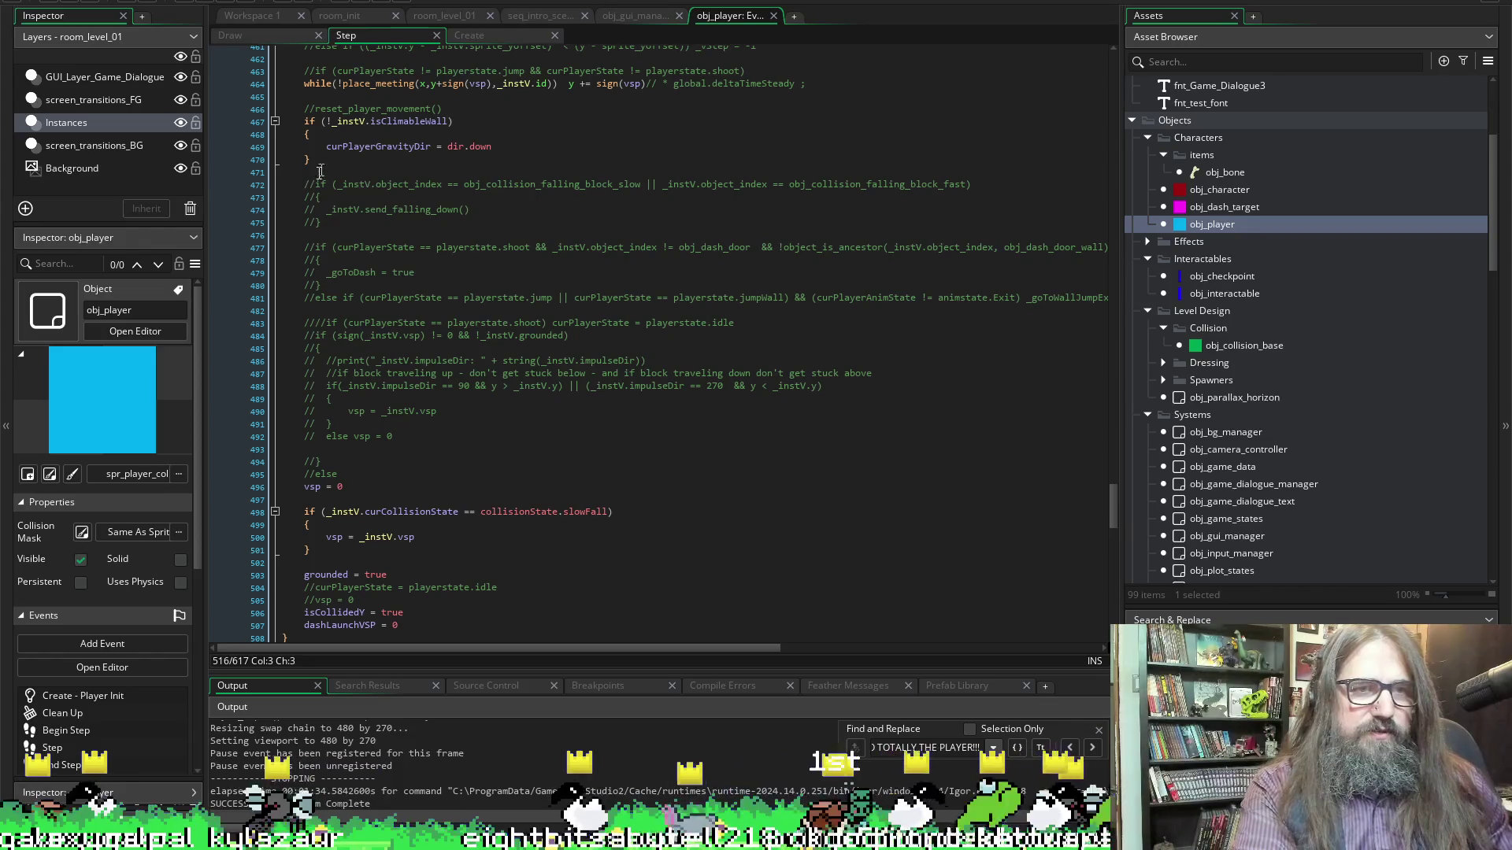
Delete the commented-out vertical collision block and its leftover brace and else lines
mouse_move(281, 172)
mouse_down()
mouse_move(512, 461)
mouse_move(394, 437)
mouse_up()
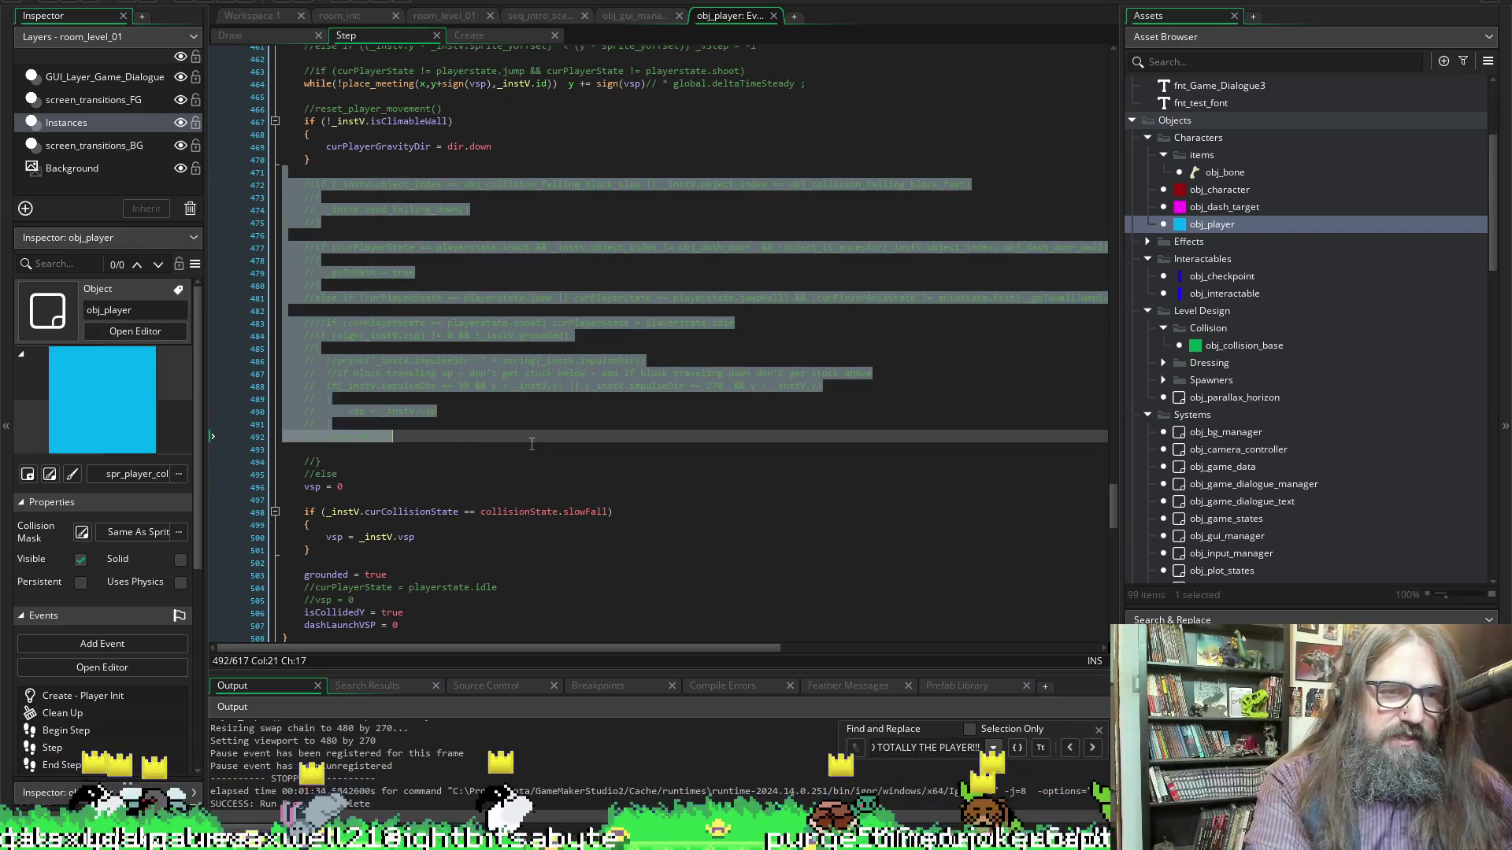
key(Delete)
drag(353, 210, 282, 185)
key(BackSpace)
Delete the commented-out horizontal collision block and the leftover empty line
scroll(397, 307, up, 6)
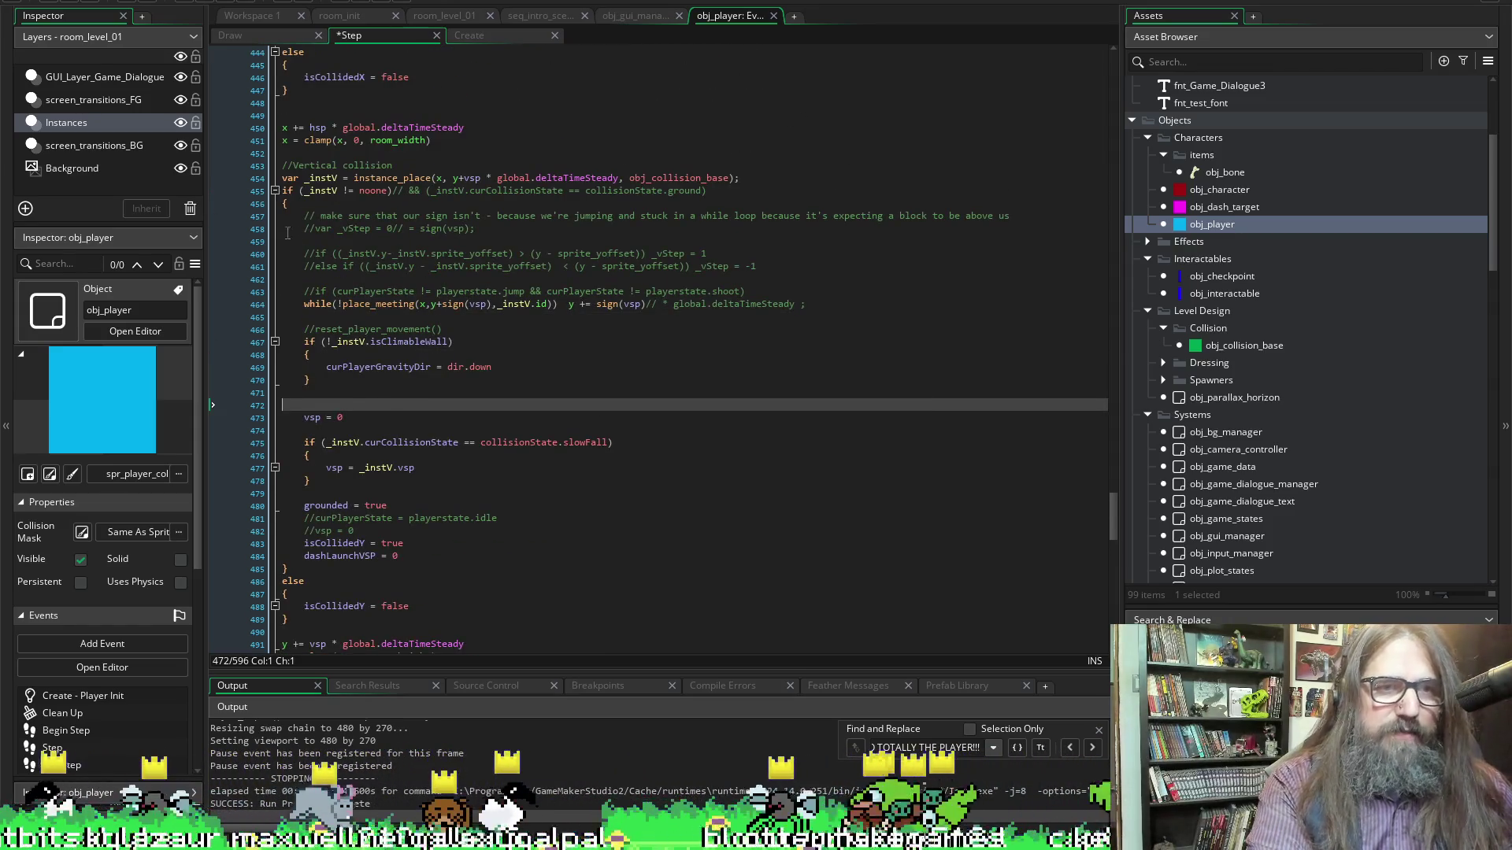
scroll(410, 260, up, 10)
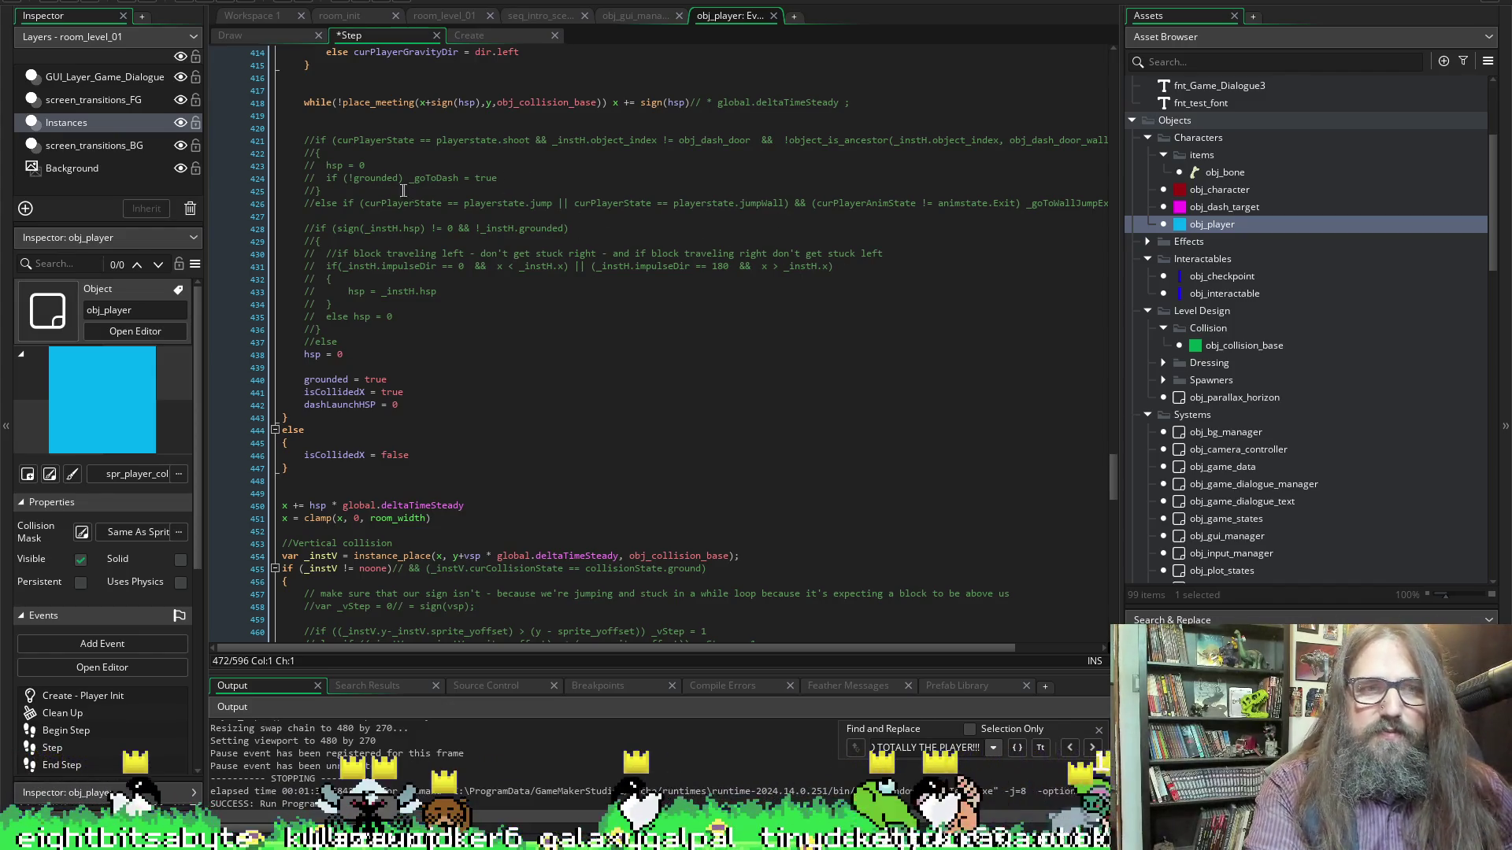
click(397, 130)
mouse_move(282, 140)
mouse_down()
mouse_move(338, 254)
mouse_move(344, 342)
mouse_up()
key(Delete)
scroll(533, 290, up, 3)
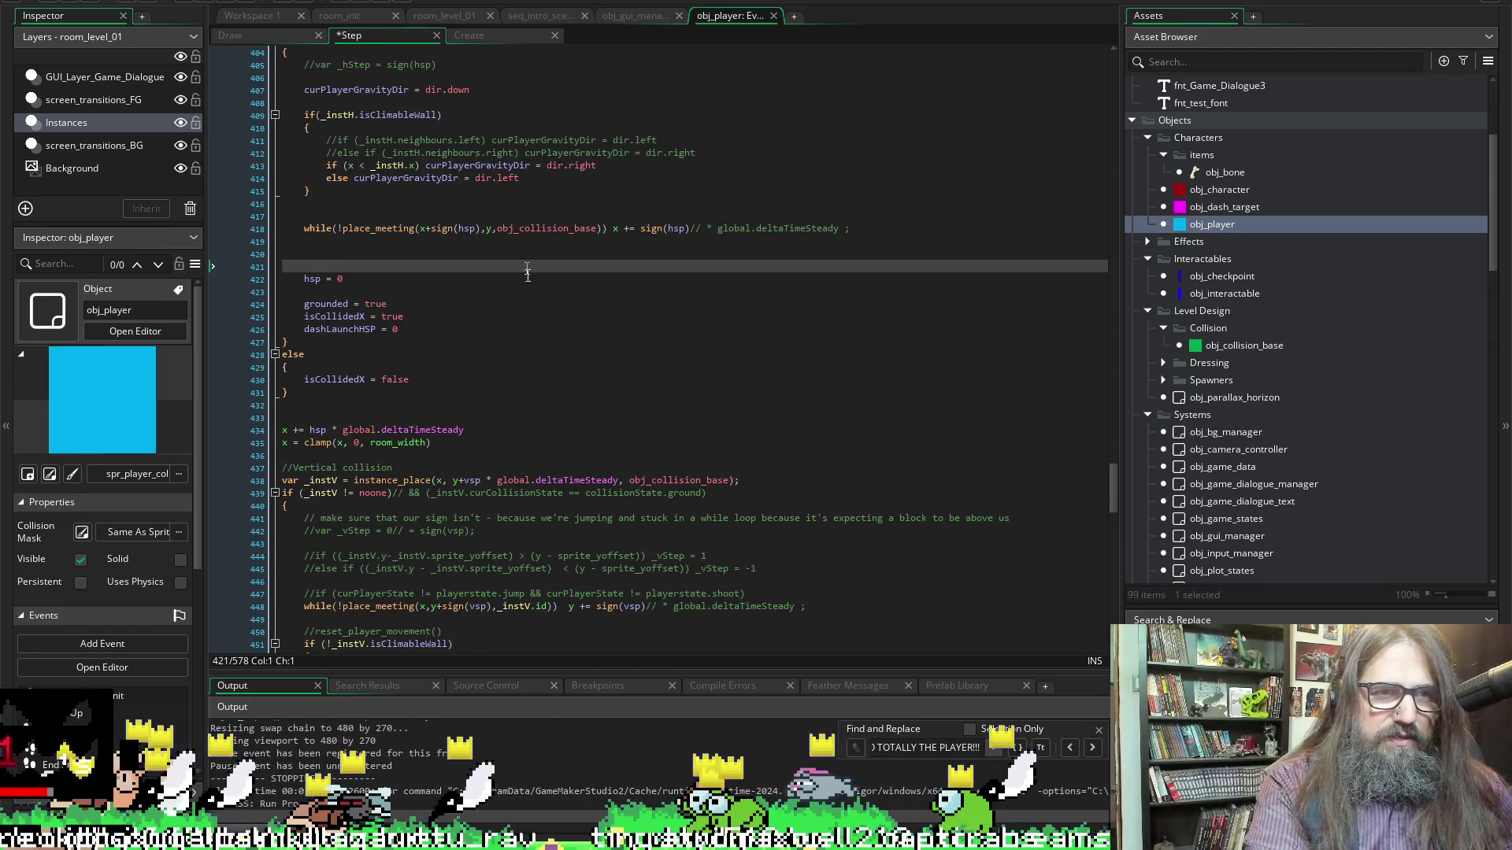
key(BackSpace)
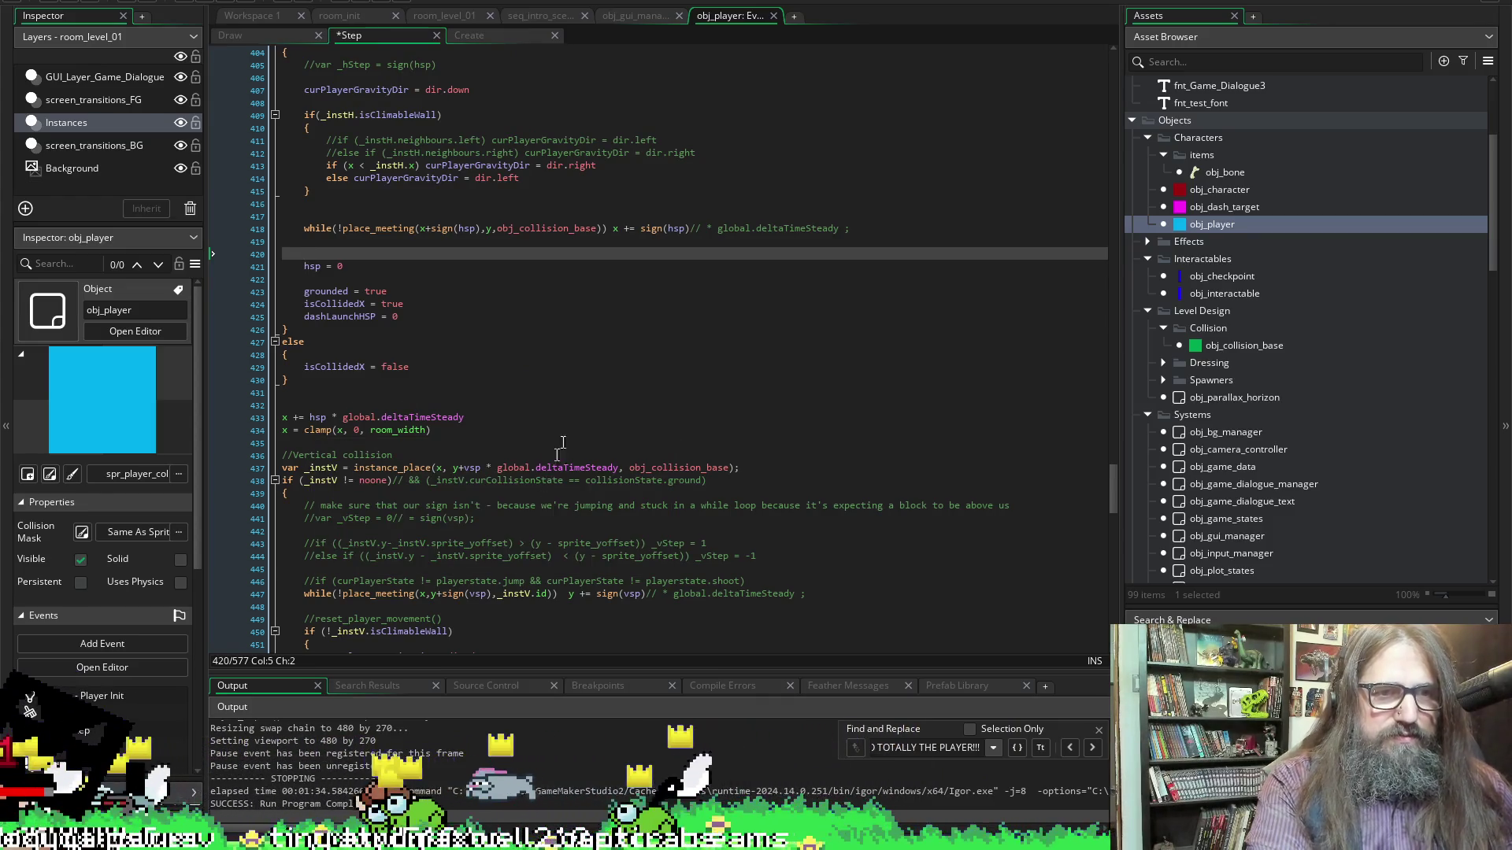
scroll(520, 331, up, 3)
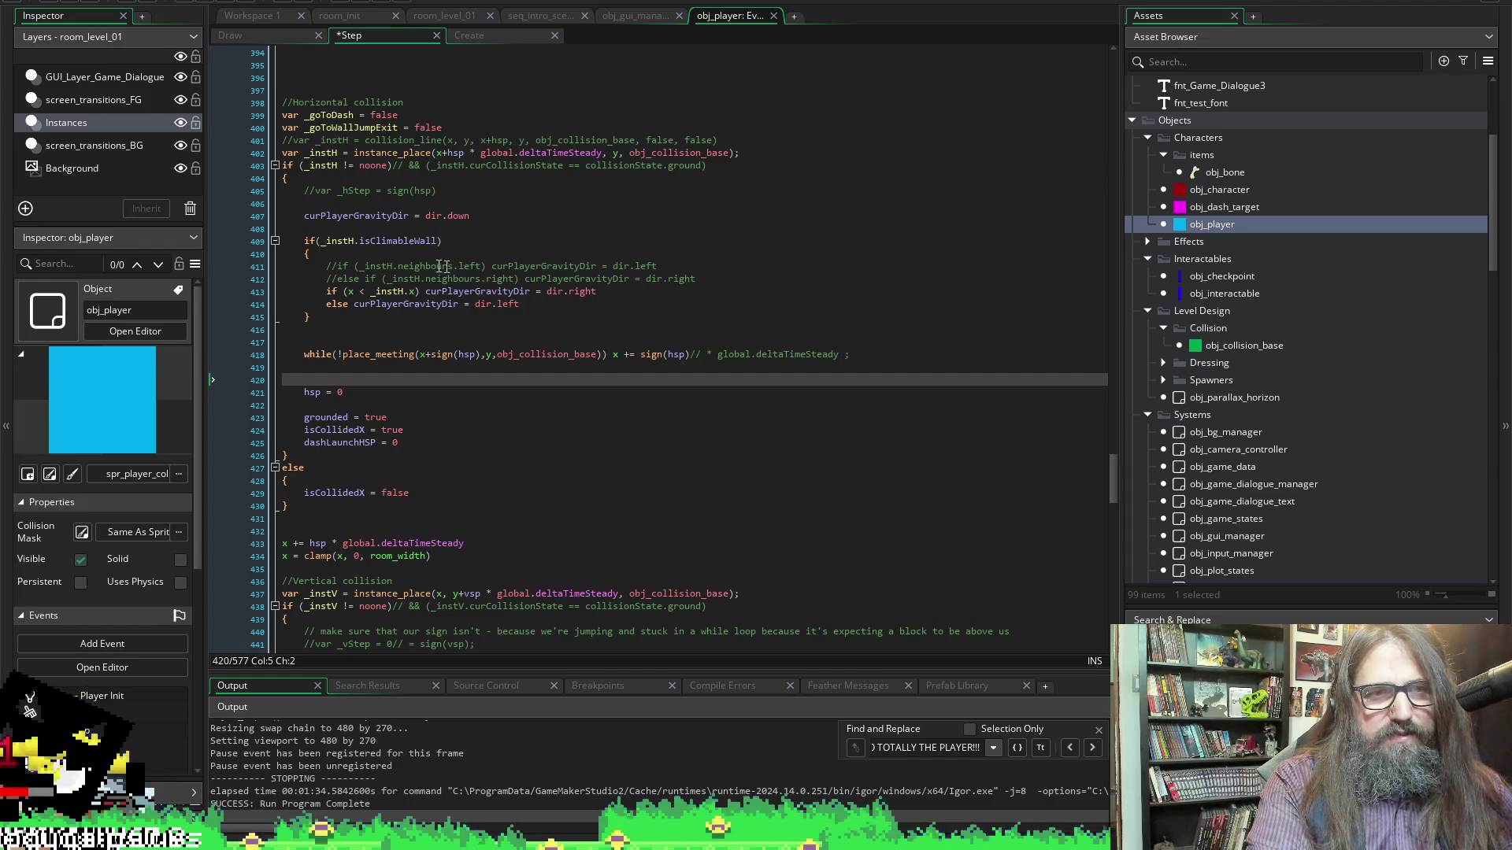
Comment out the if(_instH.isClimbableWall) block and save
drag(297, 243, 359, 316)
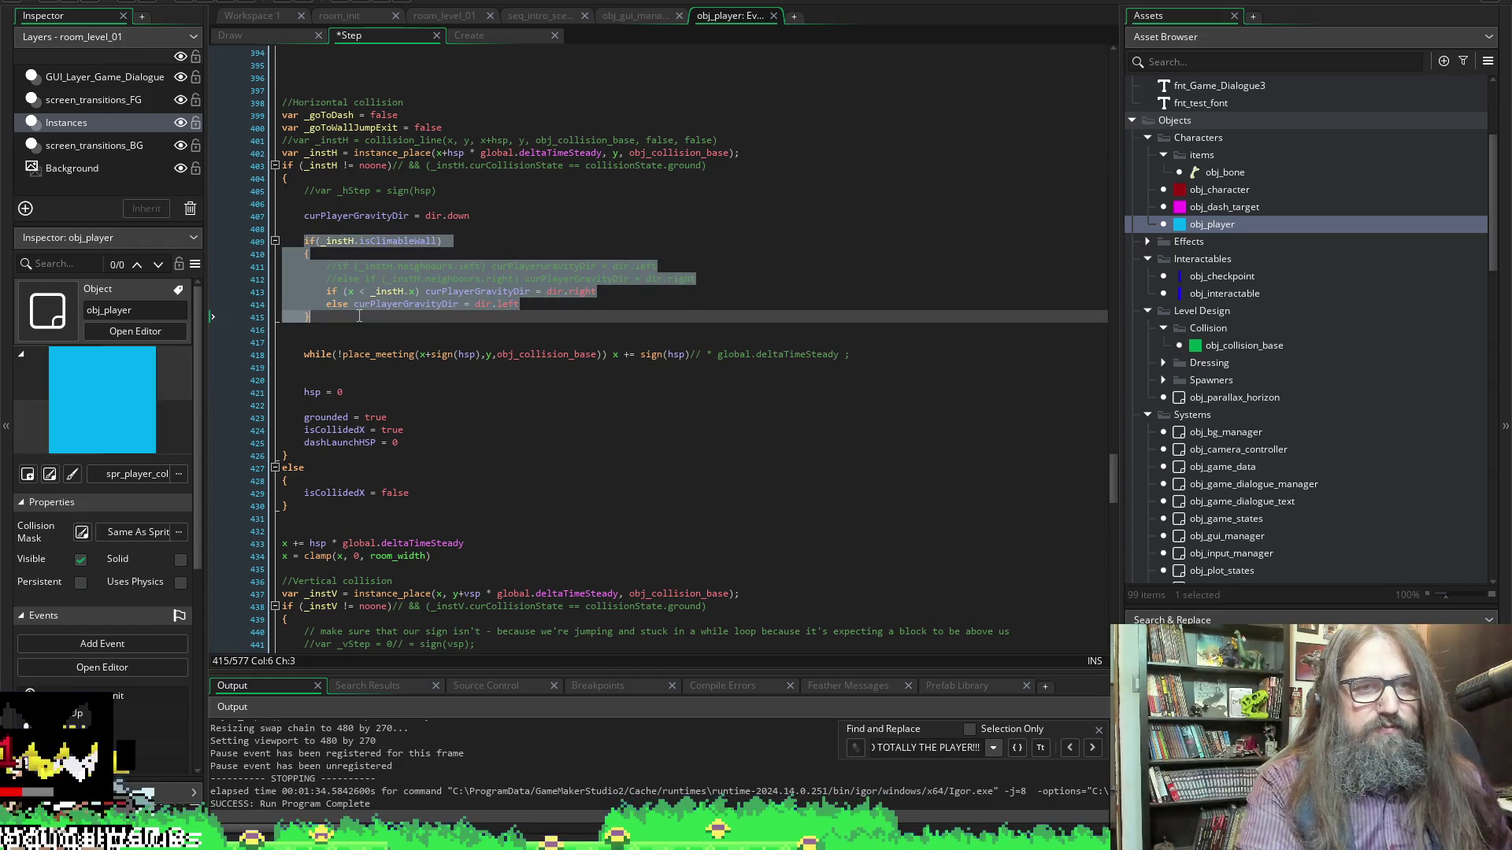
mouse_move(564, 355)
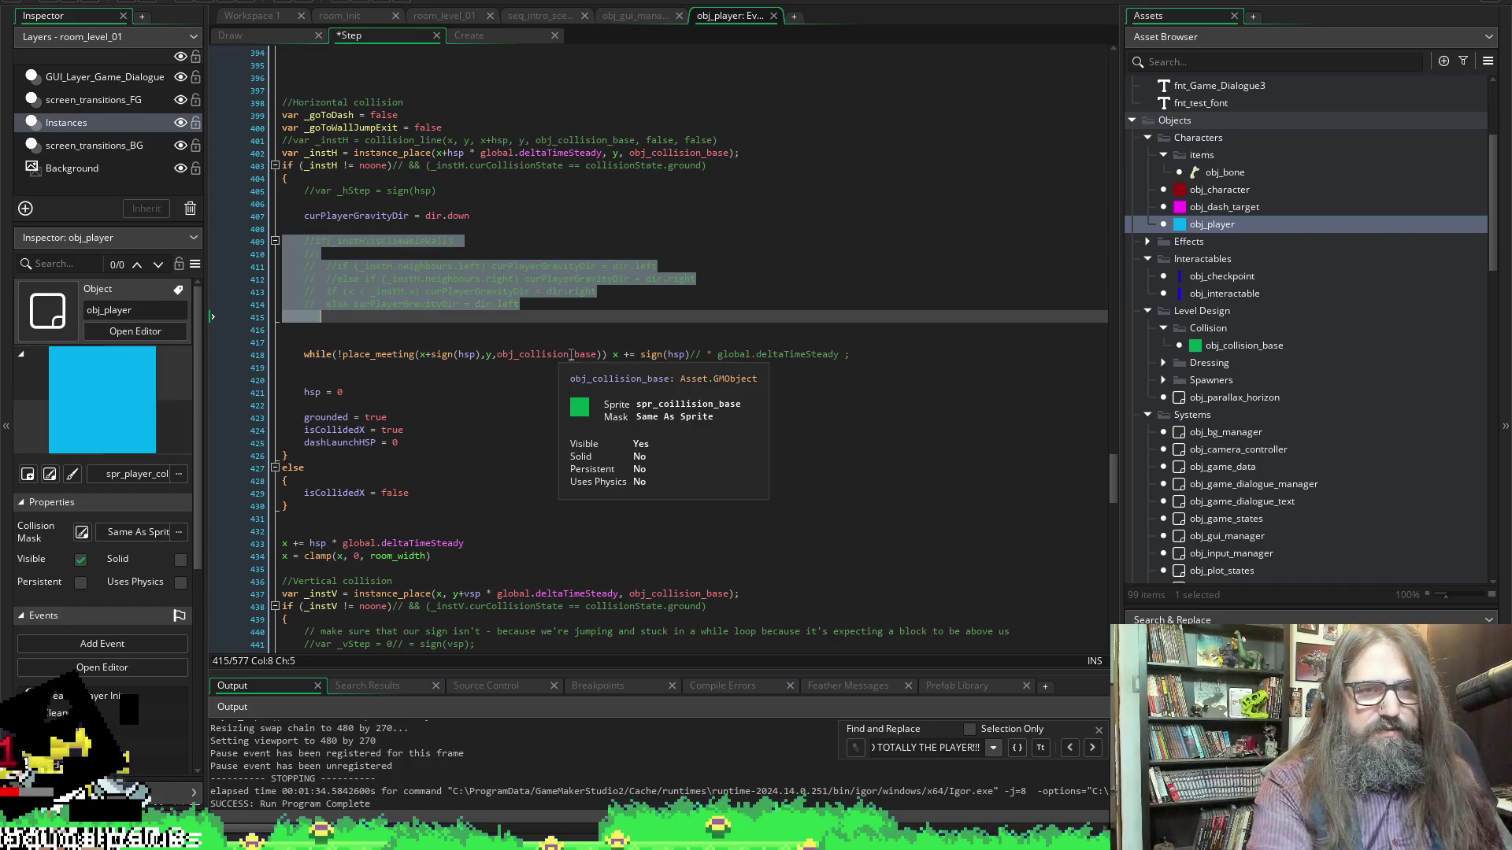
key(ctrl+s)
click(718, 229)
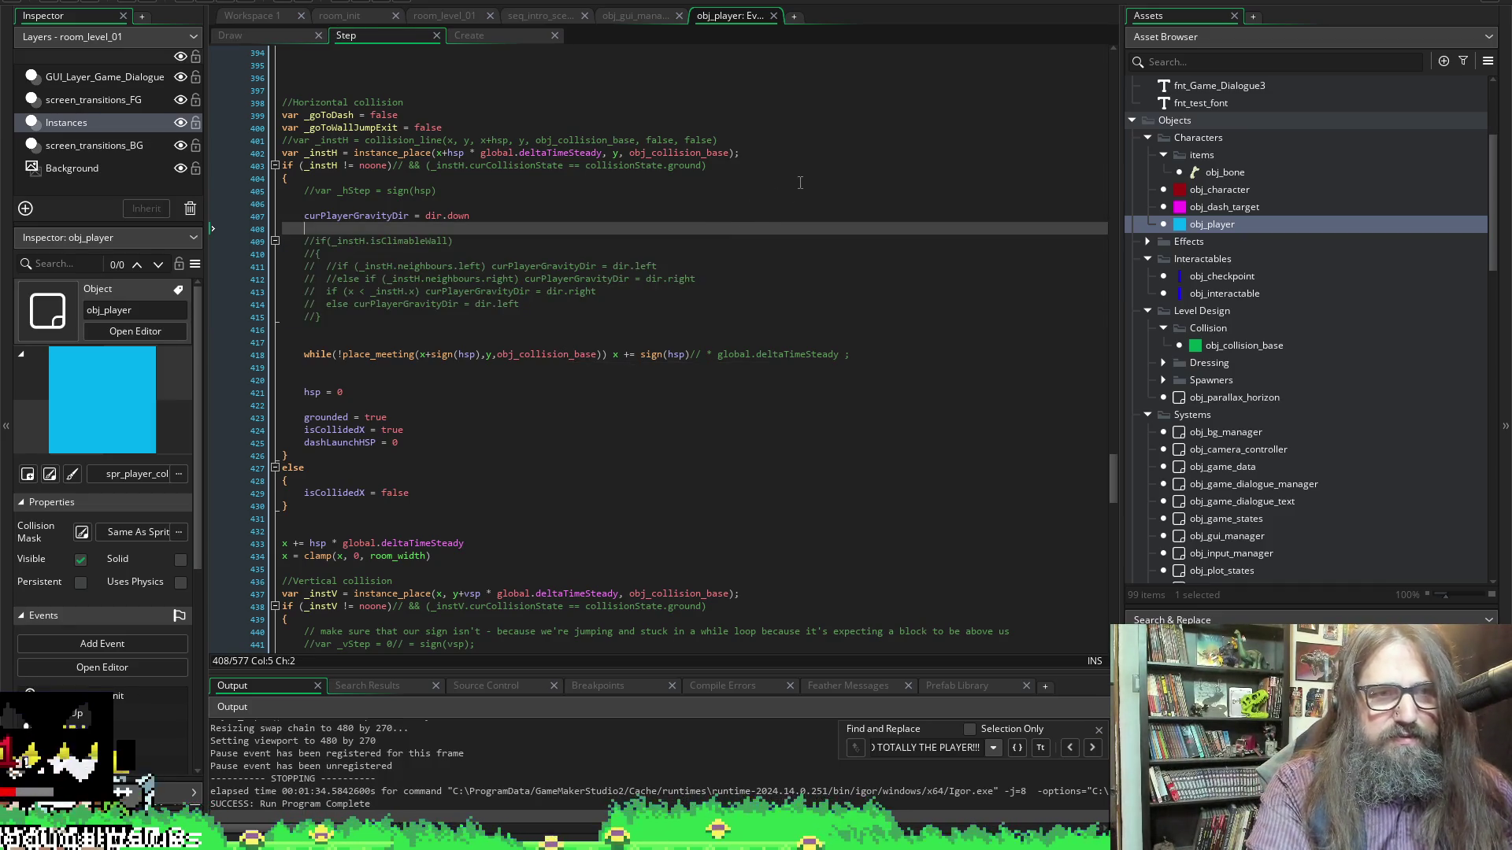
Comment out the if (!_instV.isClimableWall) block in the vertical collision code
scroll(668, 429, down, 20)
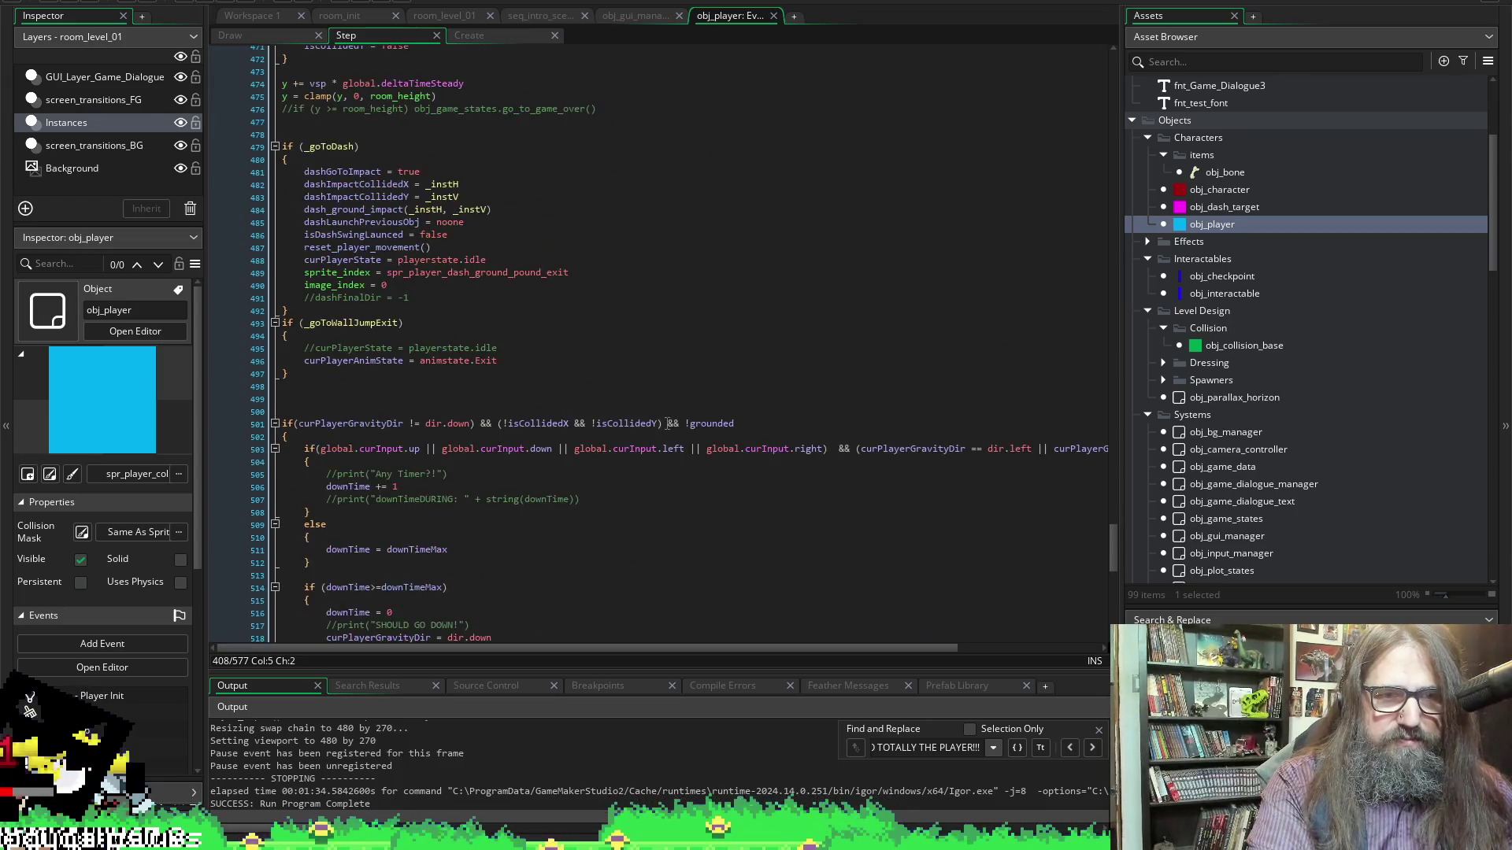
scroll(669, 424, up, 17)
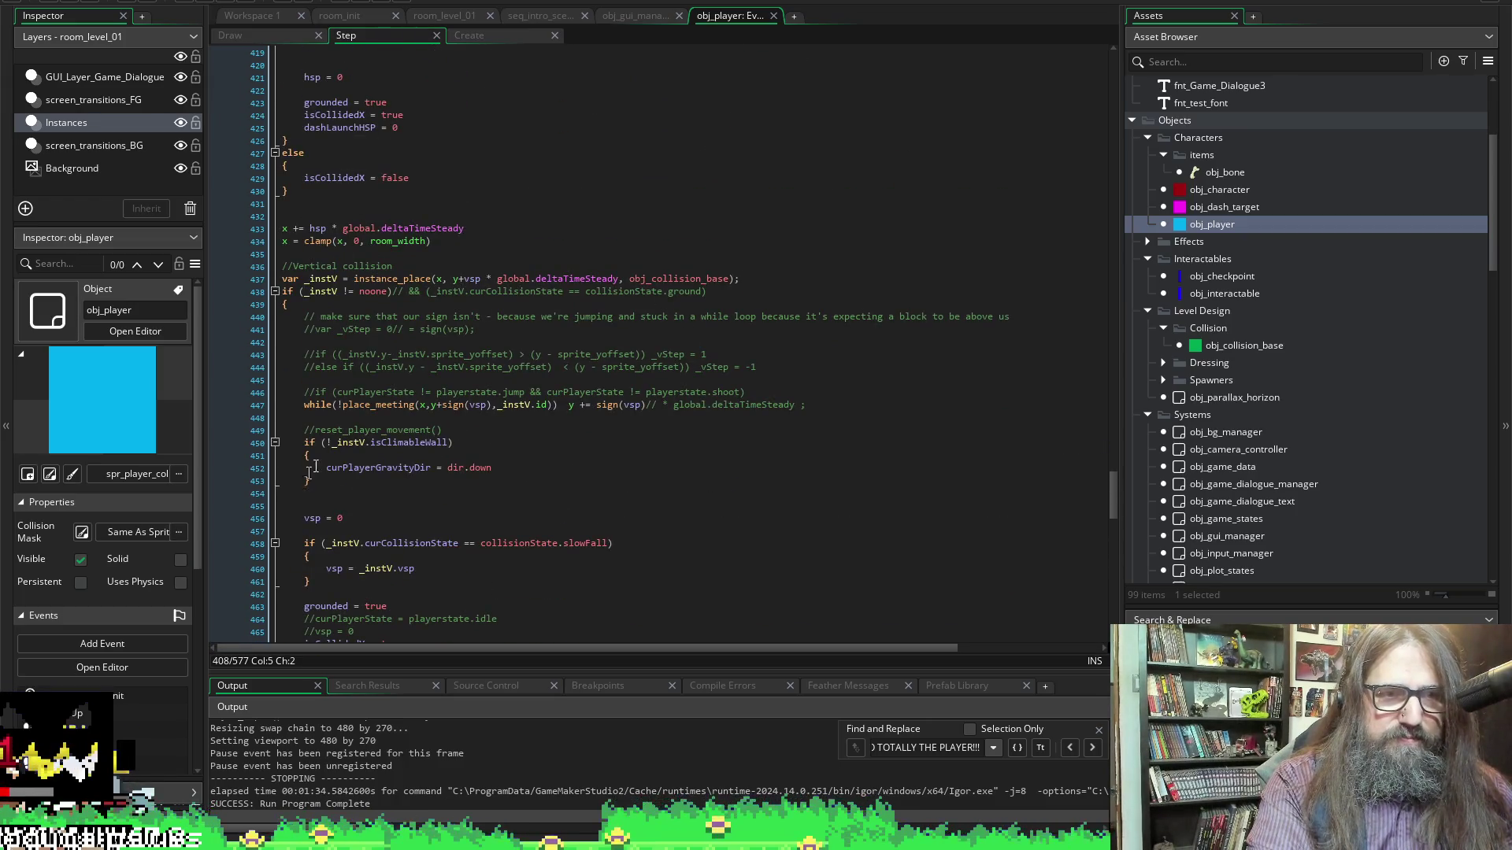
drag(312, 481, 262, 449)
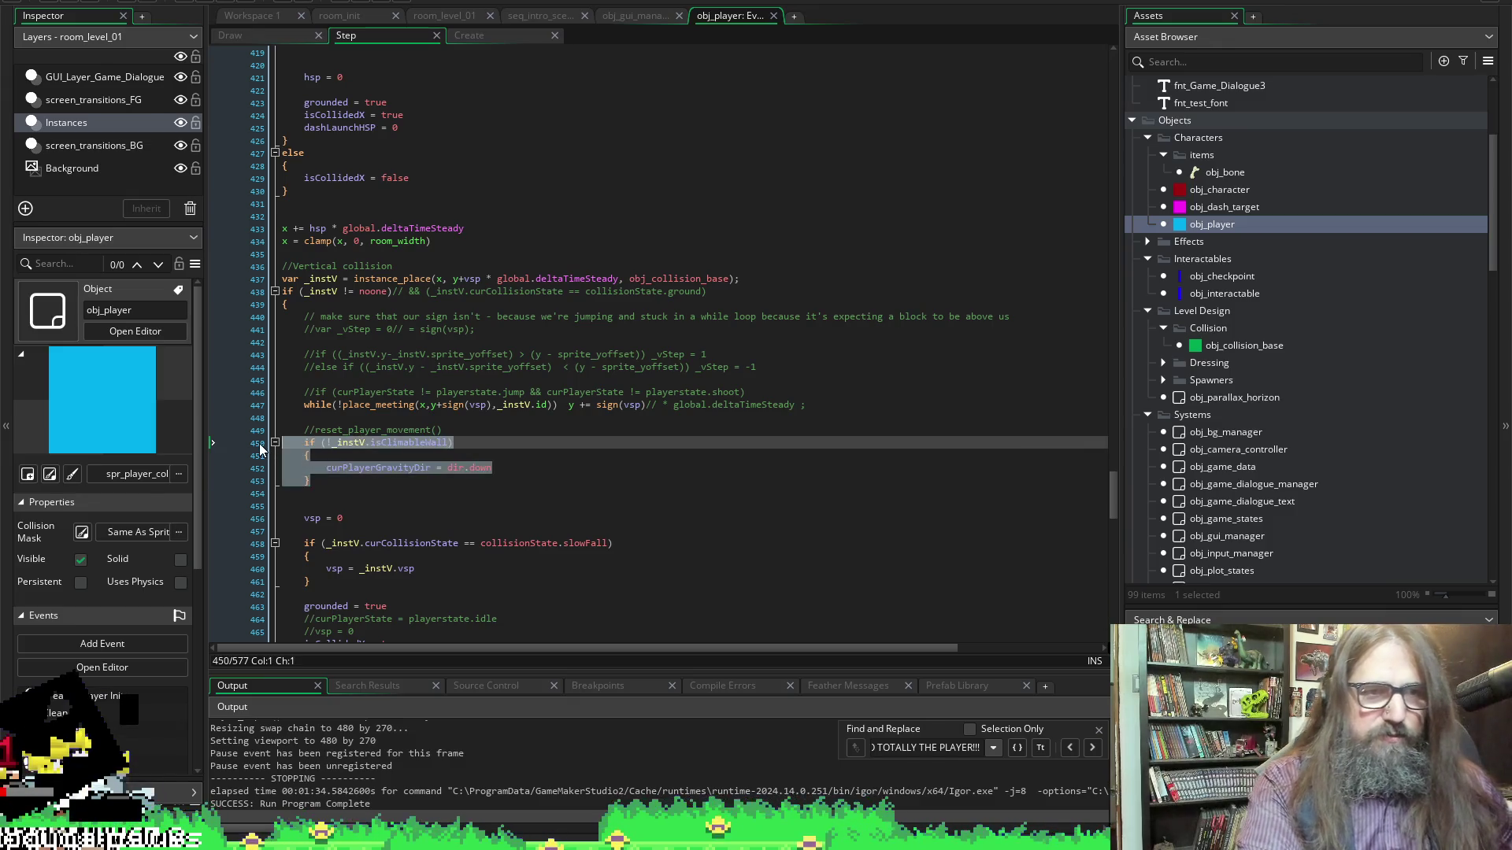
key(ctrl+k)
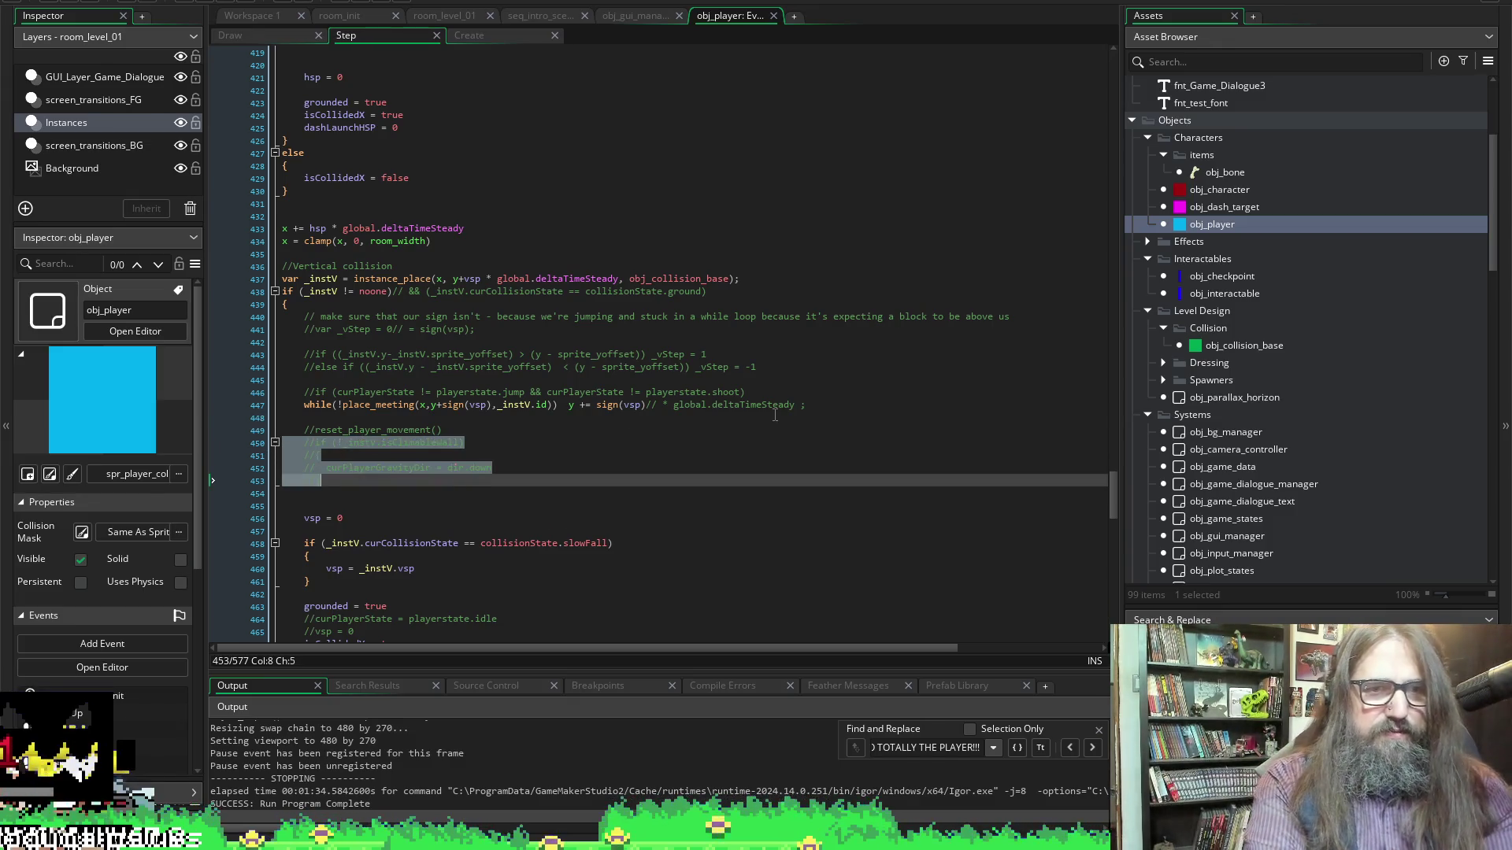
click(775, 416)
Launch the game for a test run
scroll(751, 383, down, 3)
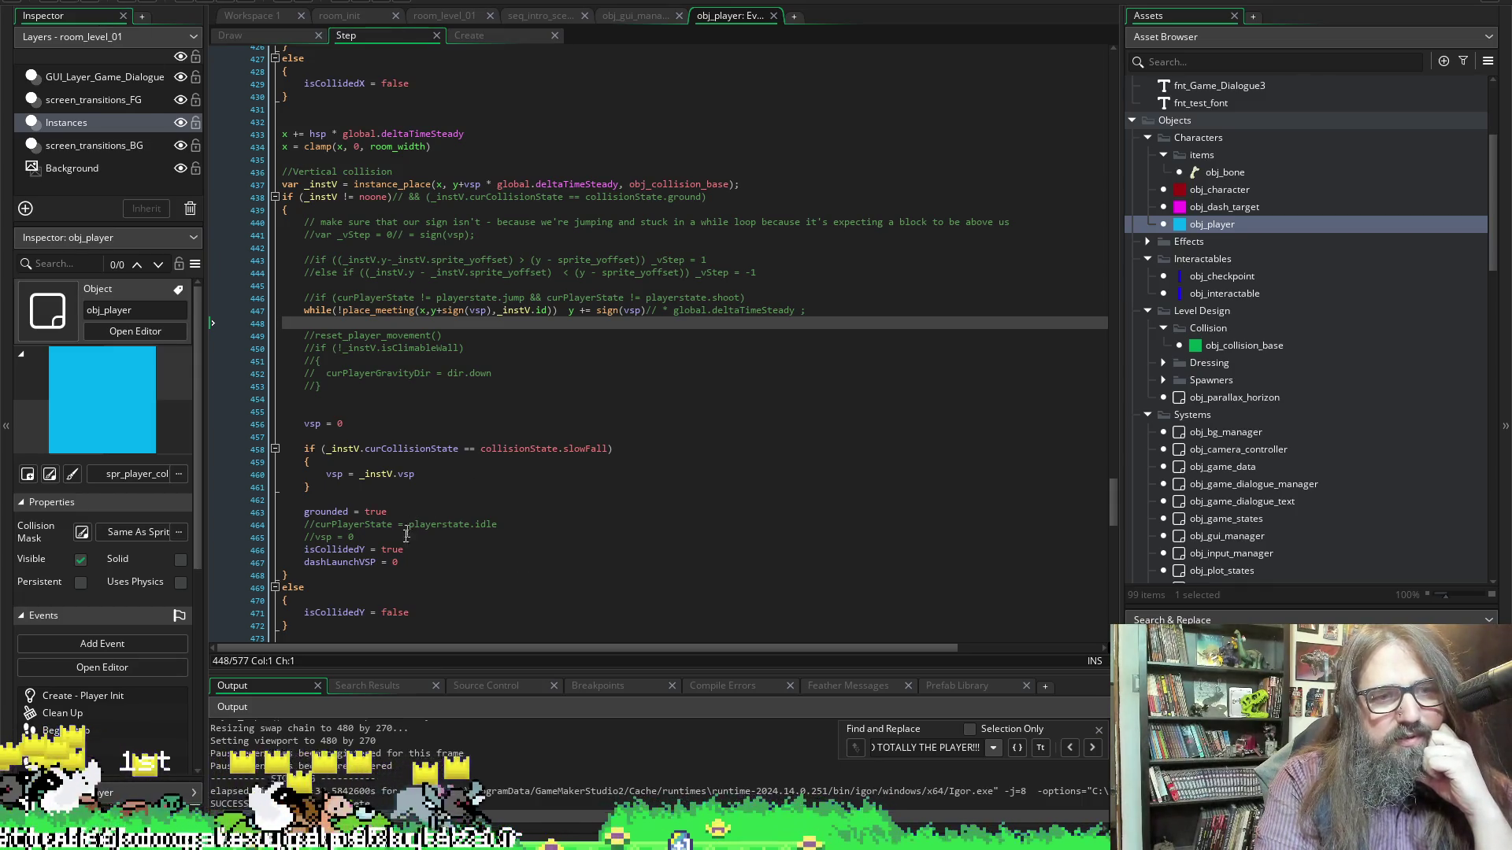
scroll(410, 528, down, 5)
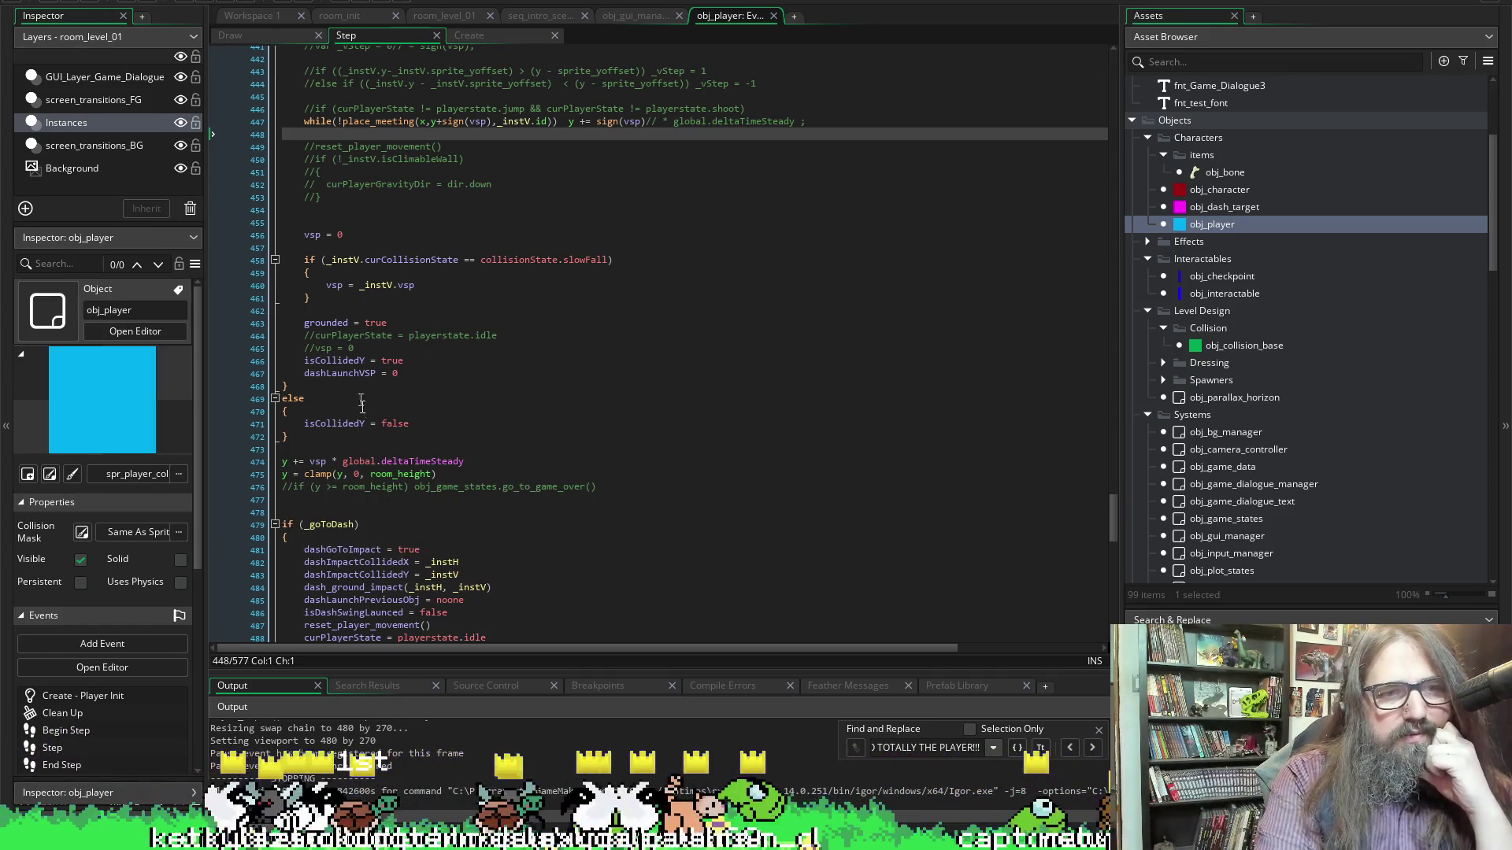
click(211, 4)
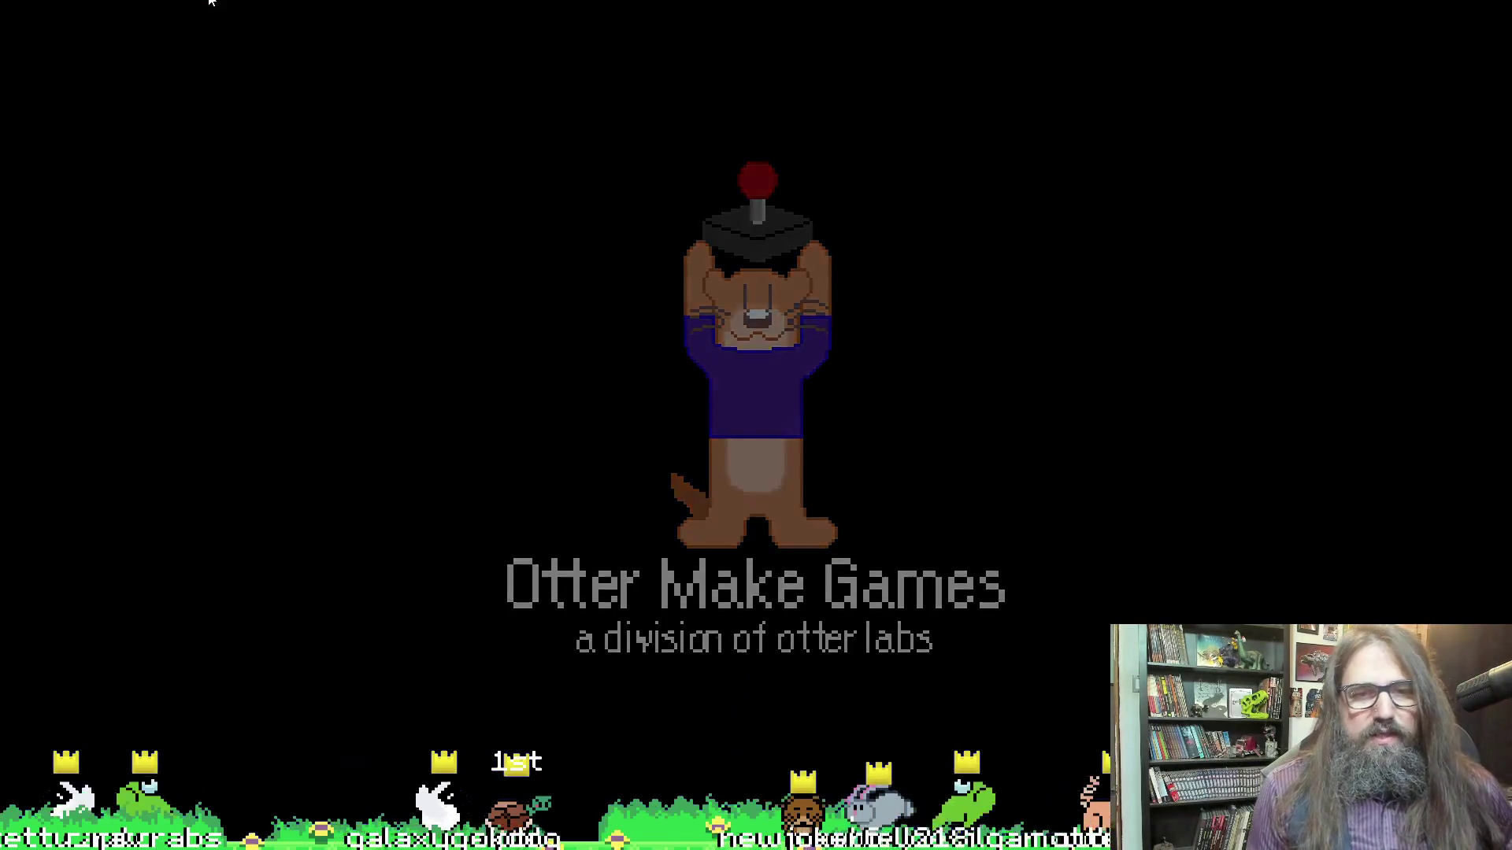
Choose Continue on the title menu to enter the level
key(Down)
key(Up)
key(Down)
key(Return)
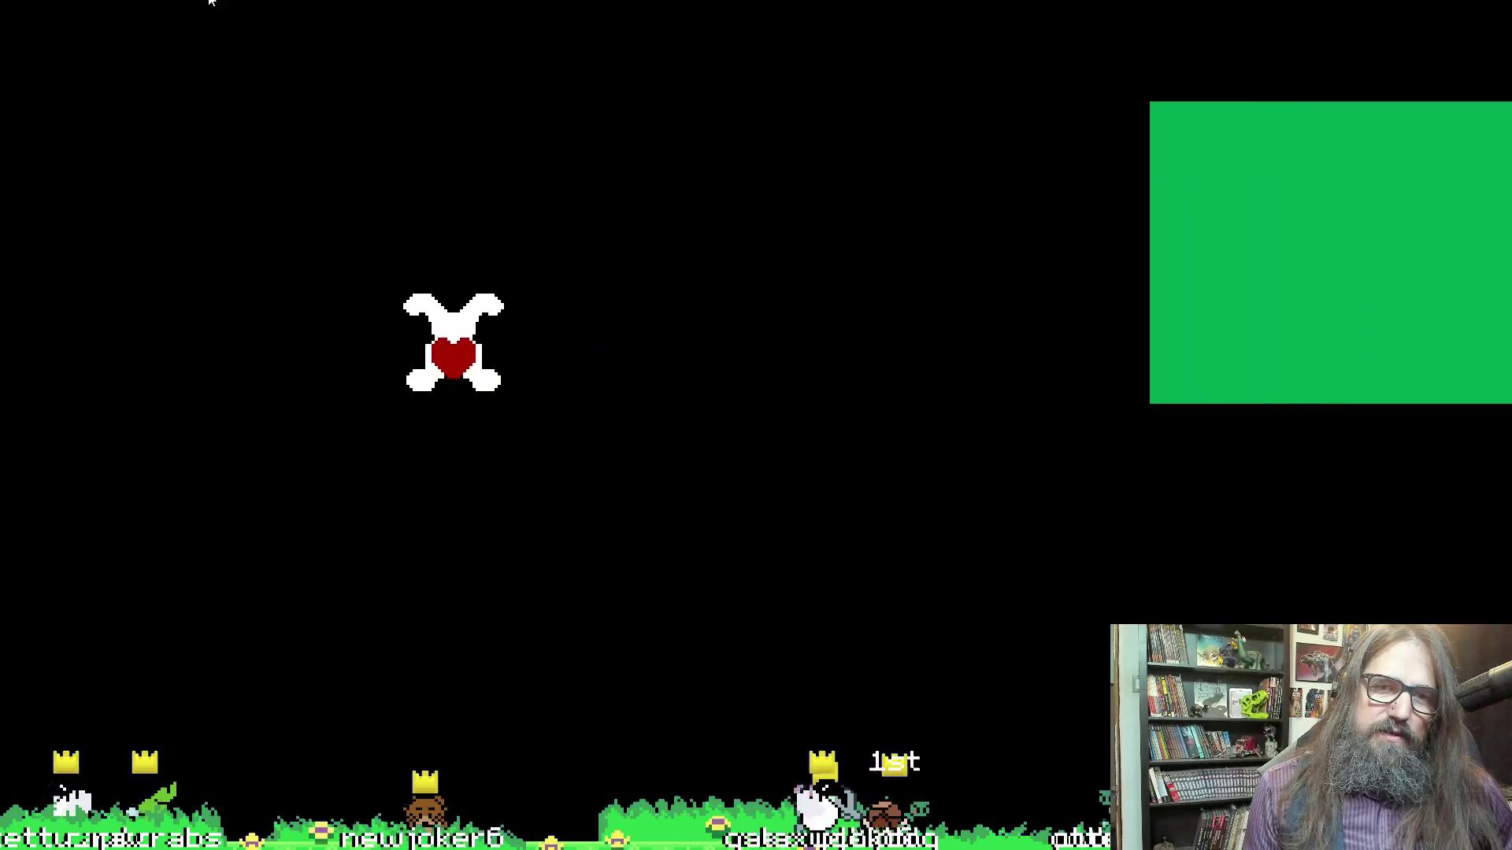
Move the heart character left, right and upward, then close the game with Escape
key(Down)
key(Right)
key(Left)
key(Right)
key(Left)
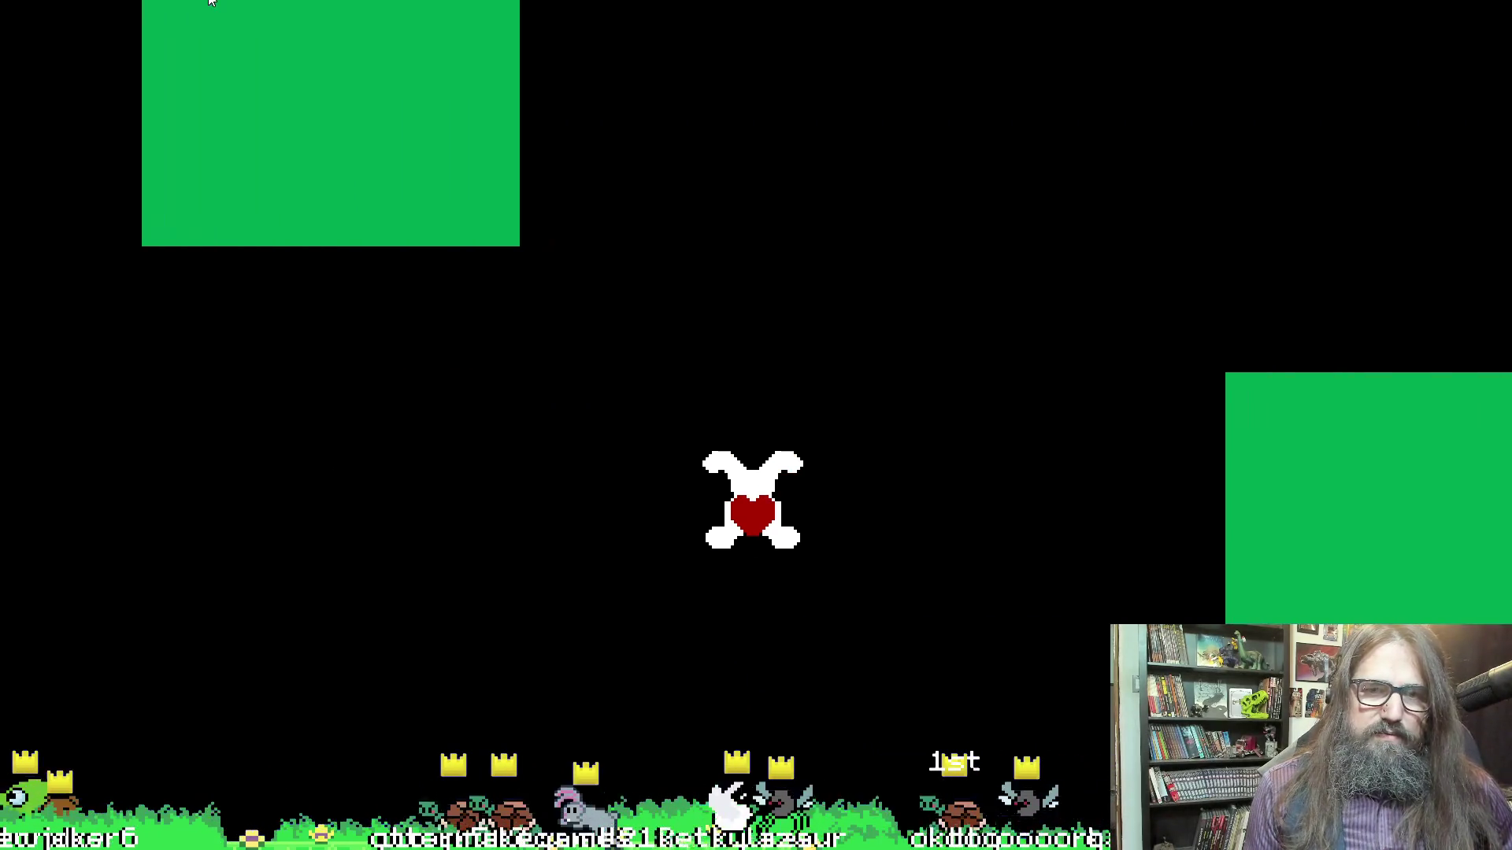
key(Right)
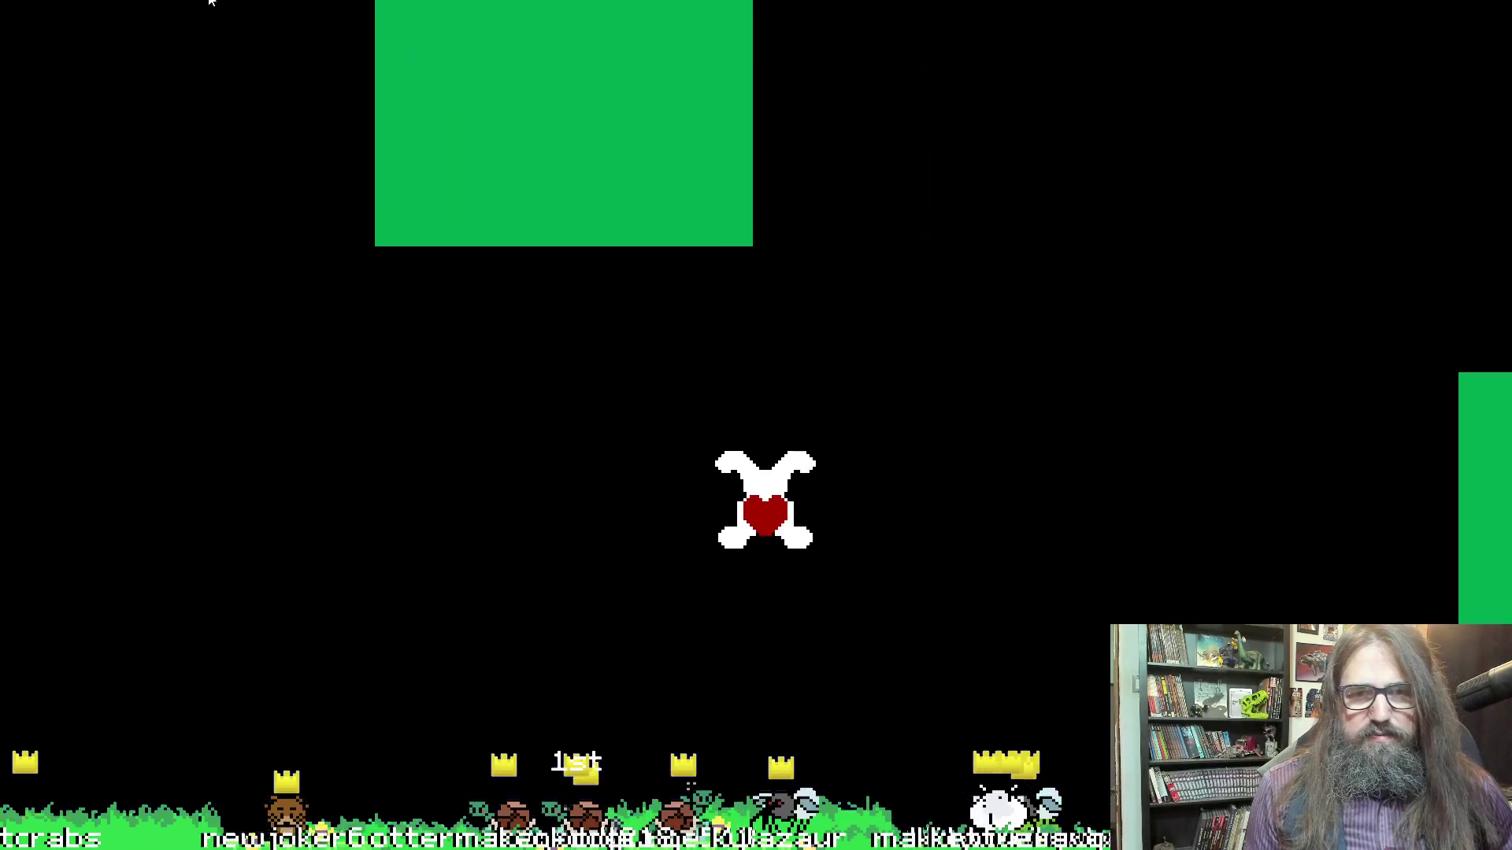
key(Up)
key(Right)
key(Up)
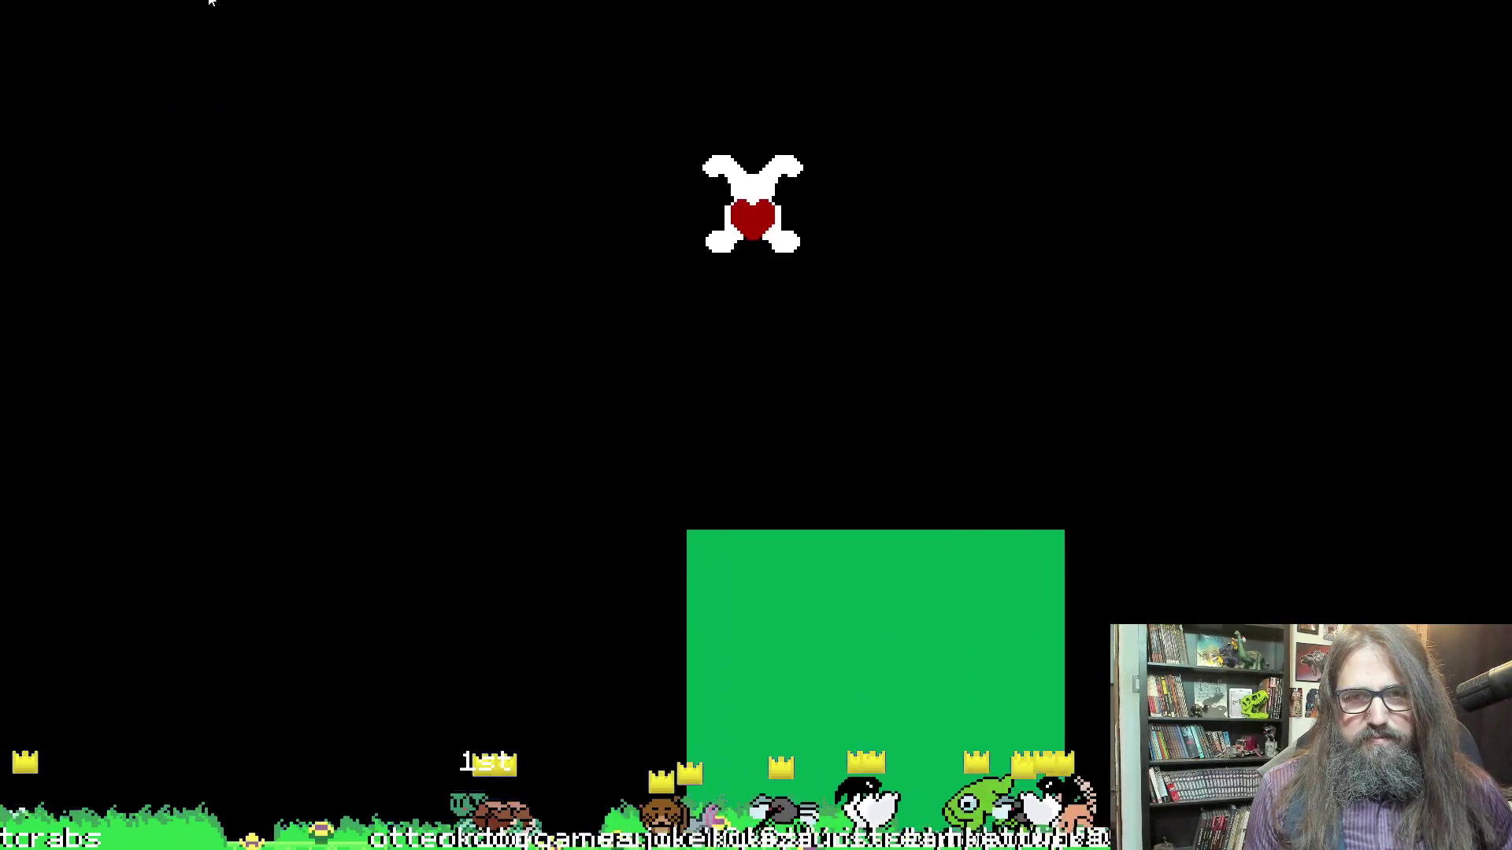
key(Down)
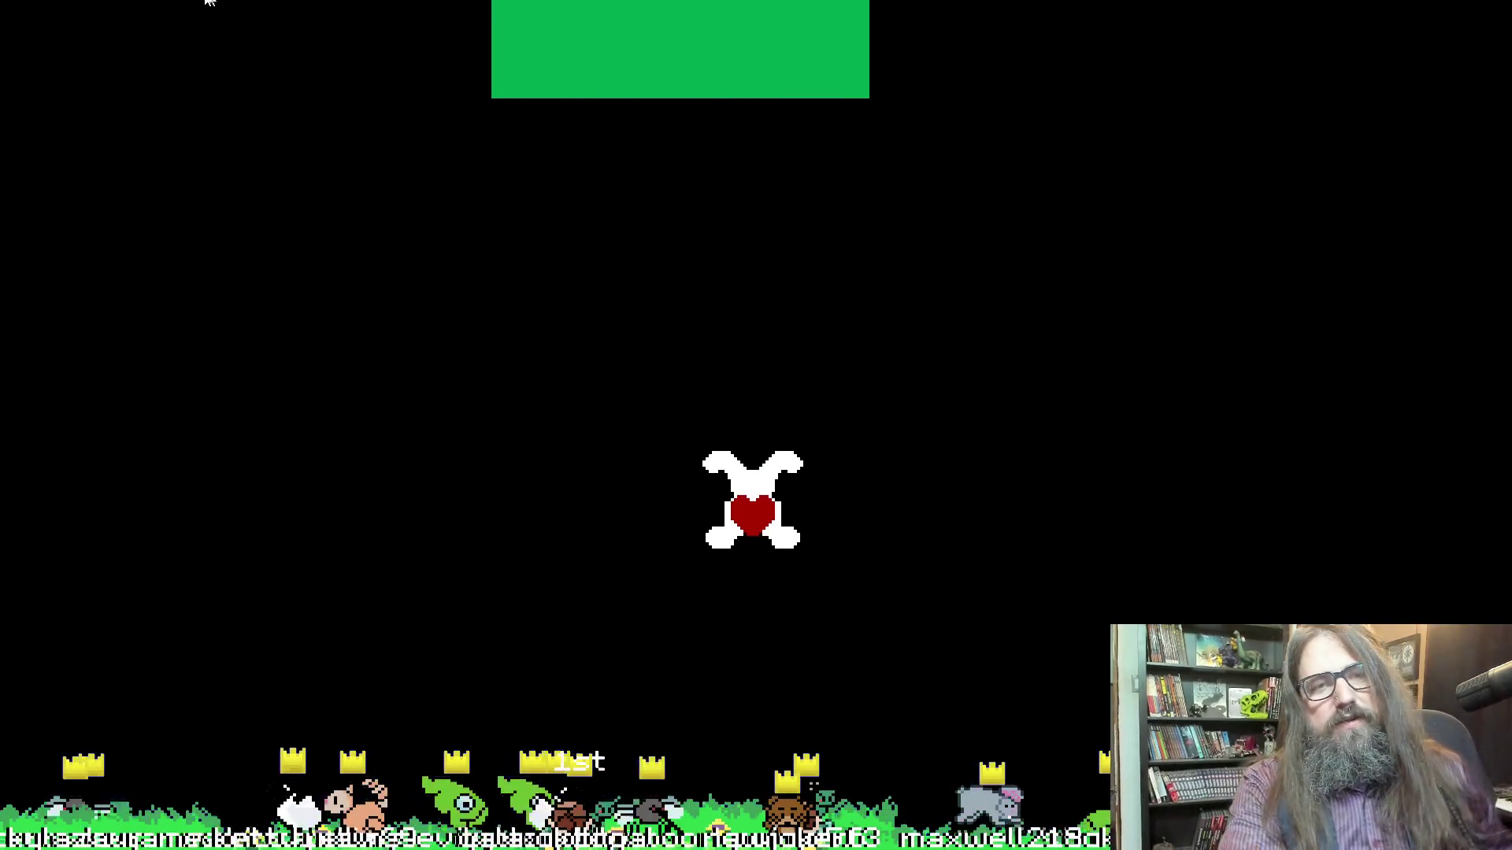
key(Escape)
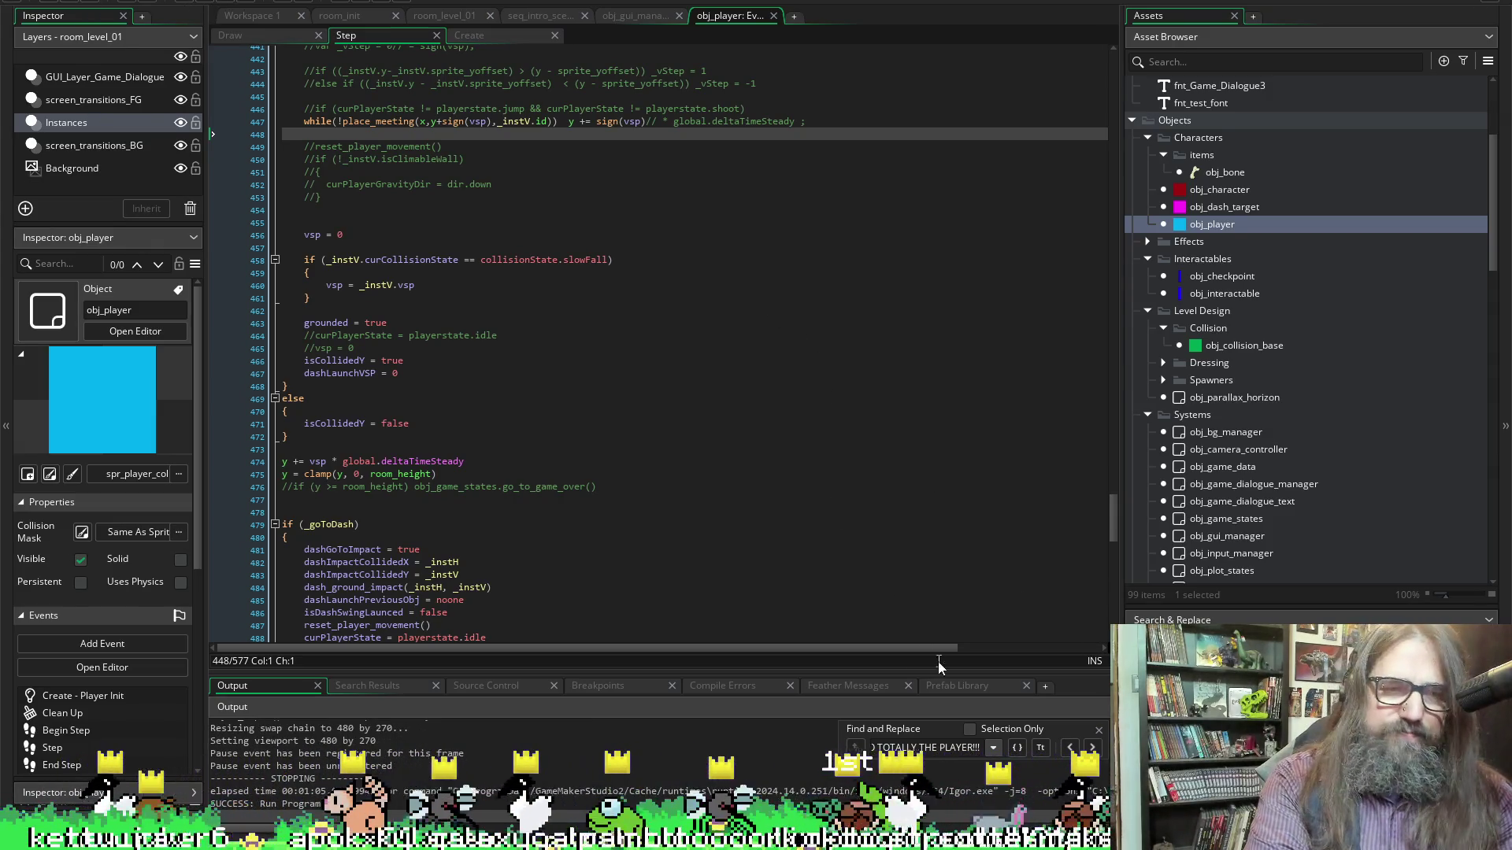
Comment out the _goToDash and _goToWallJumpExit blocks with Ctrl+K
scroll(613, 460, down, 6)
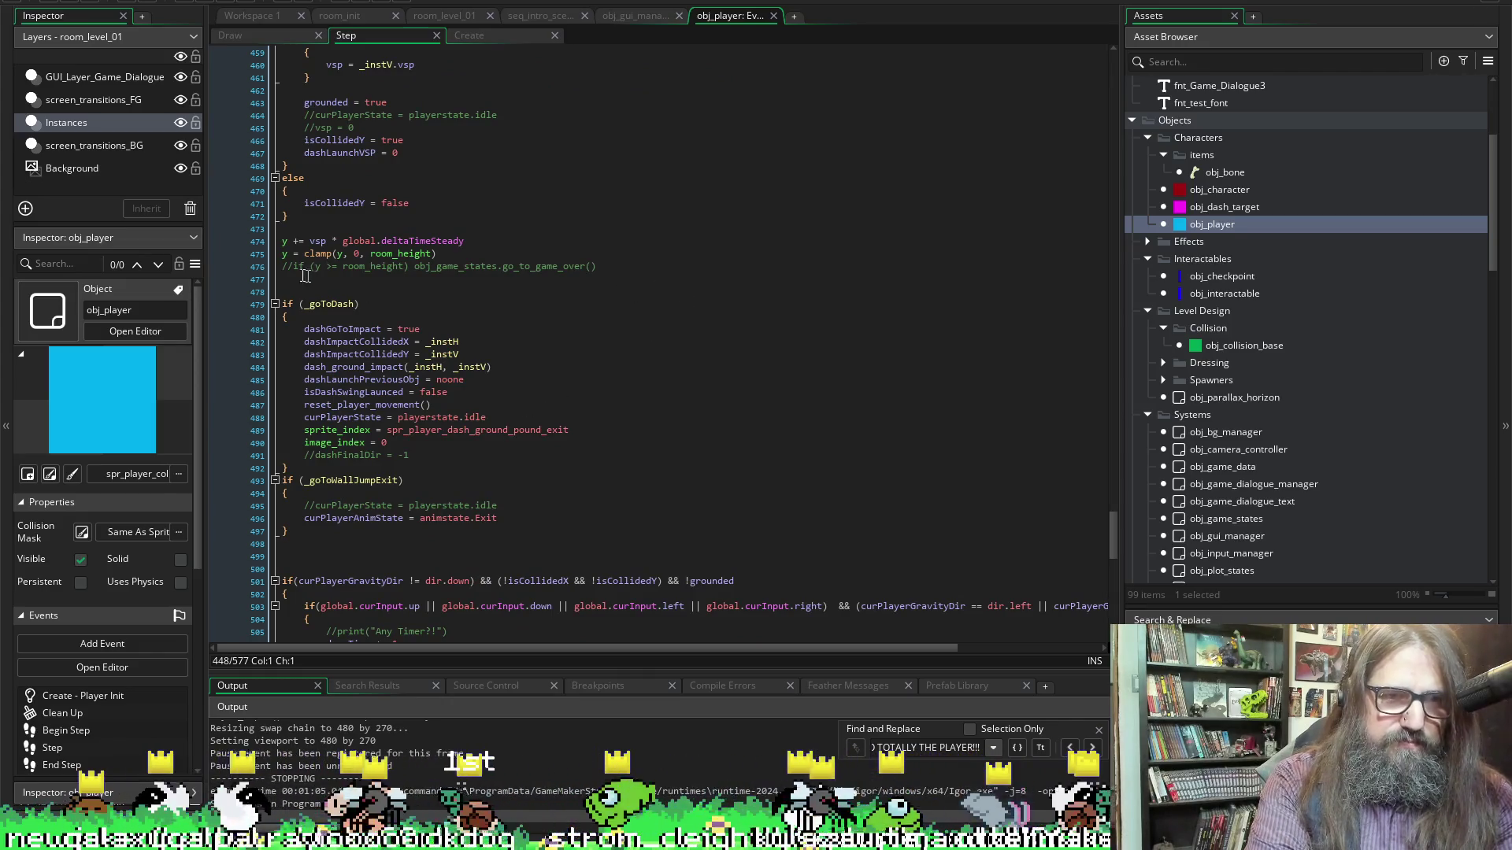
mouse_move(329, 564)
mouse_down()
mouse_move(272, 407)
mouse_move(264, 307)
mouse_up()
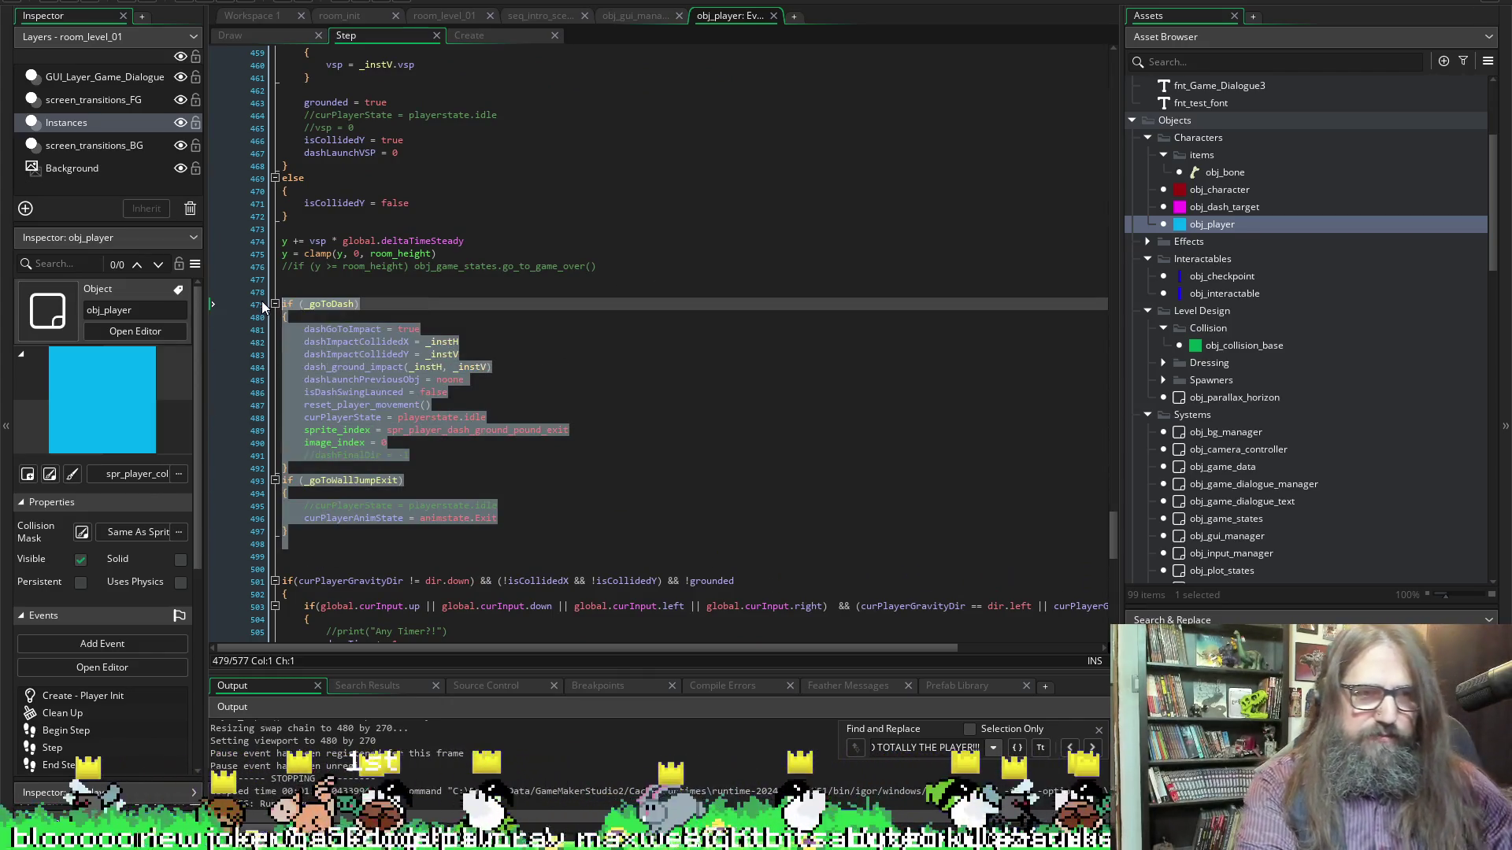
key(ctrl+k)
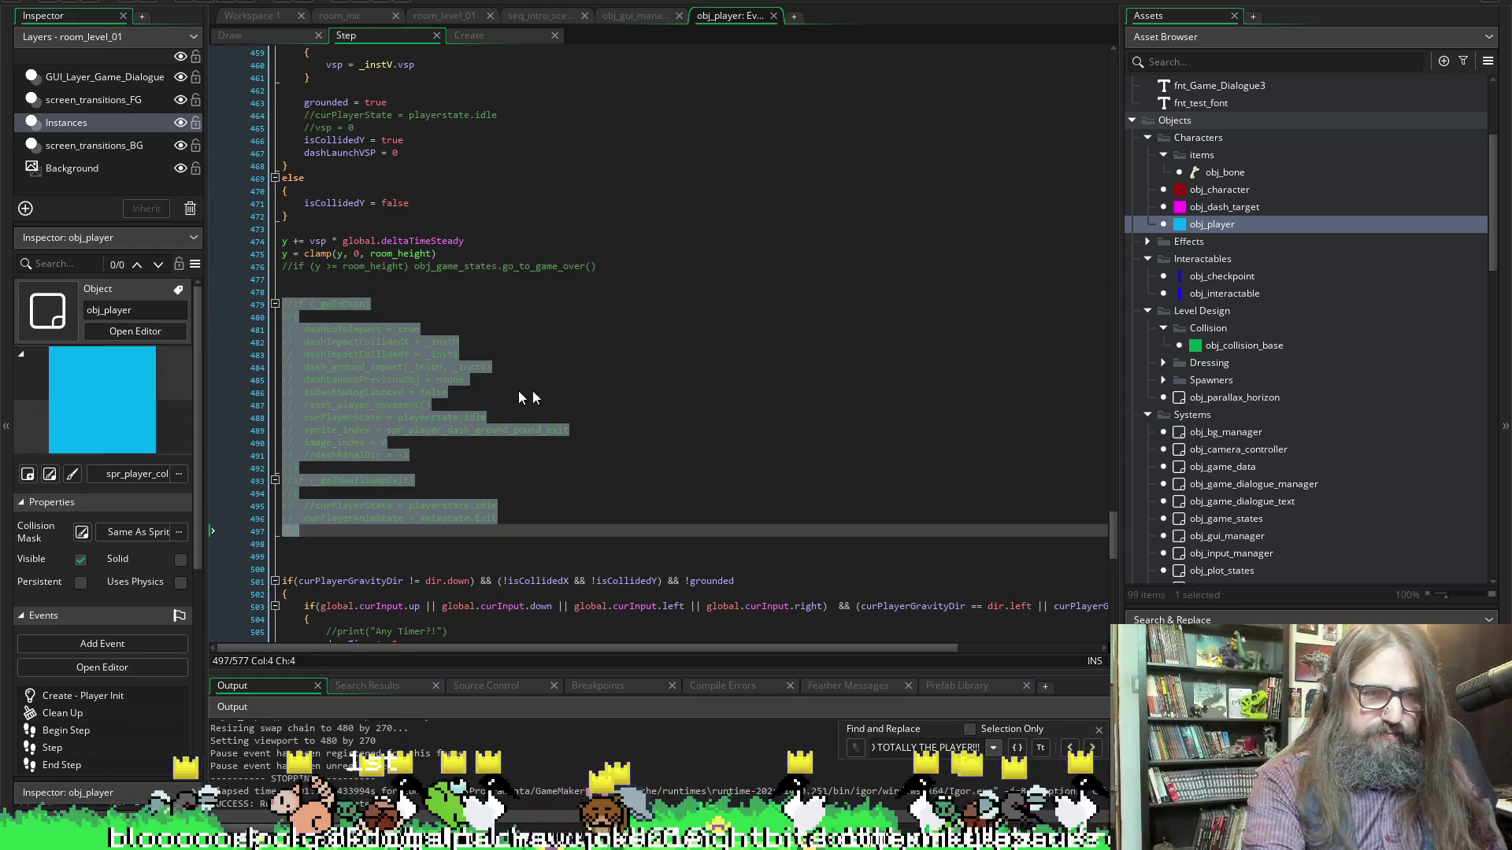
click(701, 405)
Select the gravity-direction downTime block spanning lines 499–520
scroll(700, 405, down, 7)
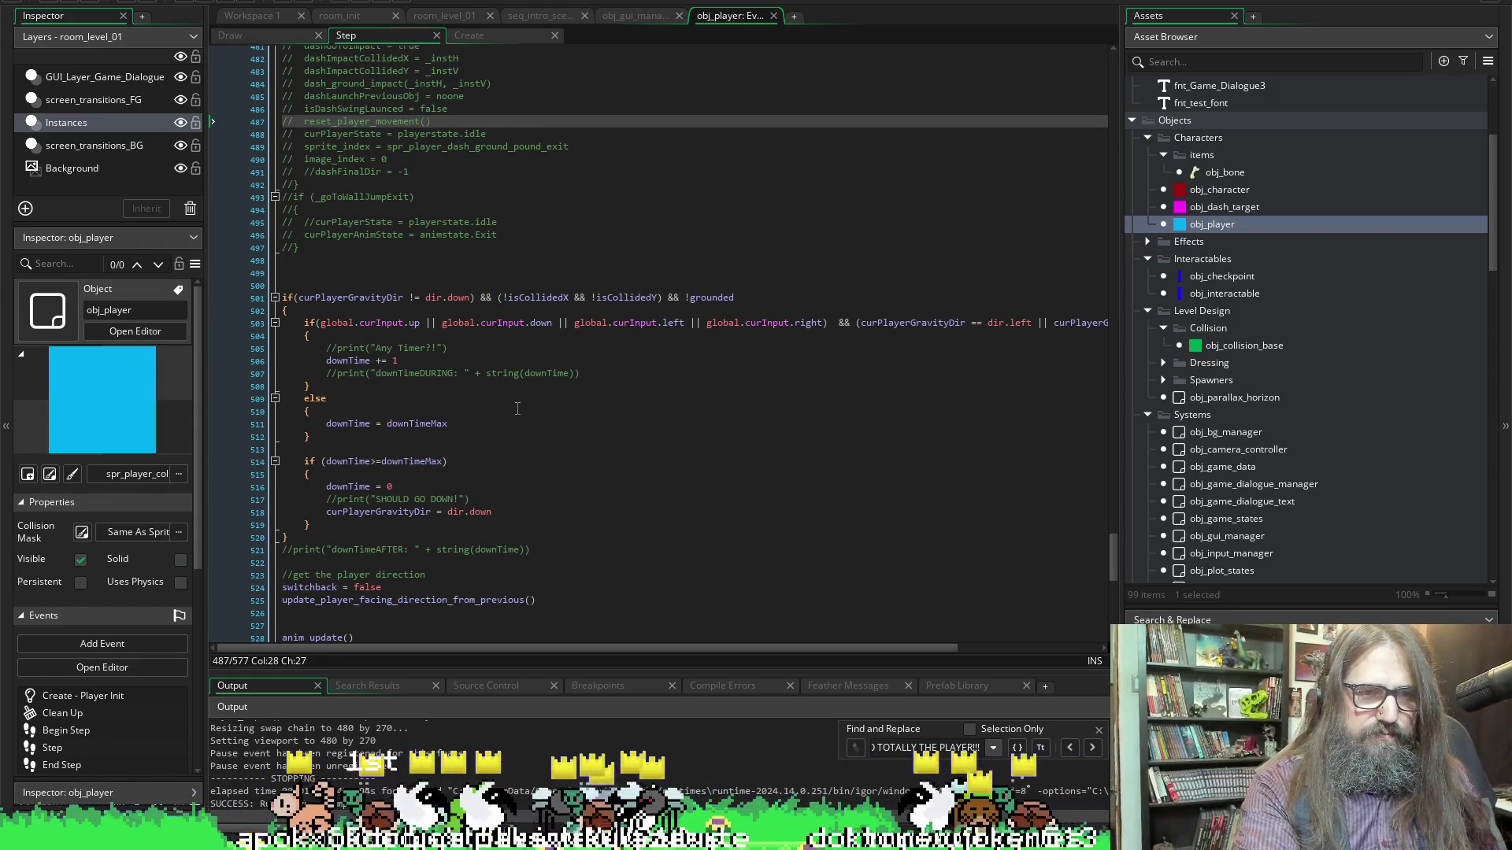
scroll(517, 408, down, 8)
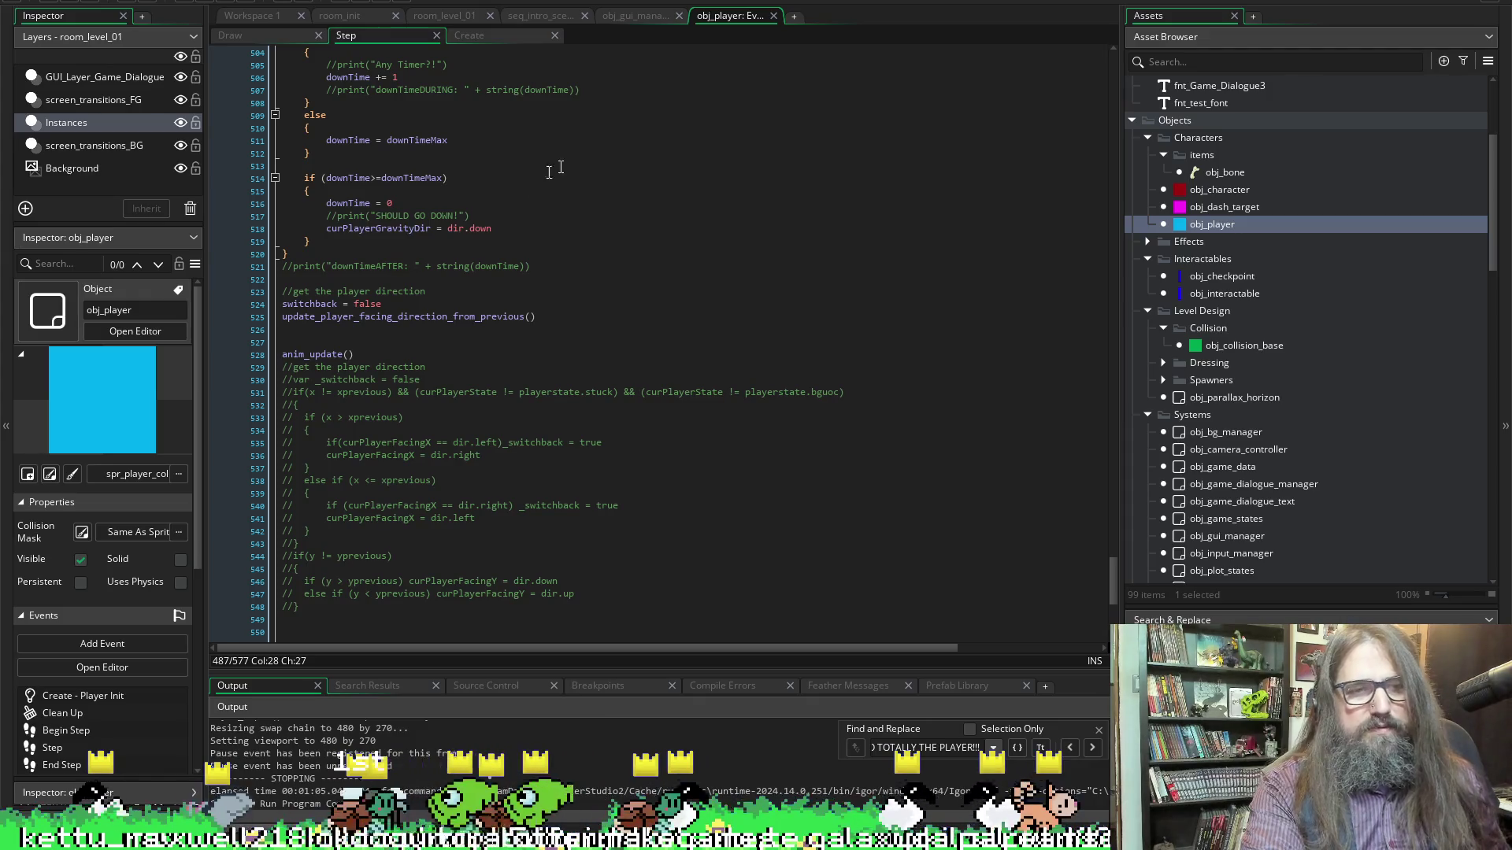
scroll(563, 166, up, 5)
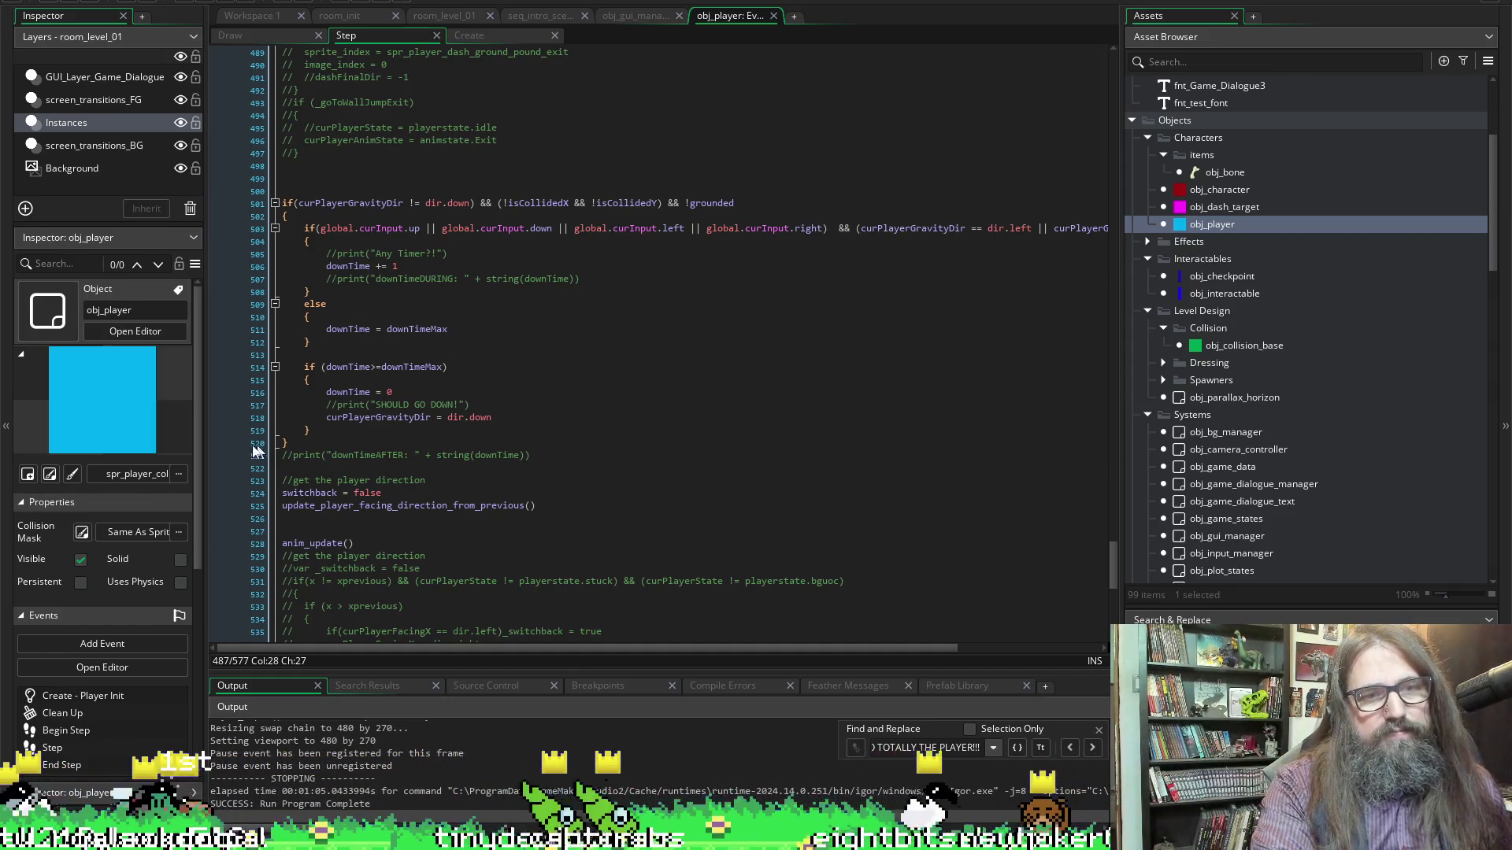
mouse_move(303, 443)
mouse_down()
mouse_move(276, 175)
mouse_move(270, 201)
mouse_up()
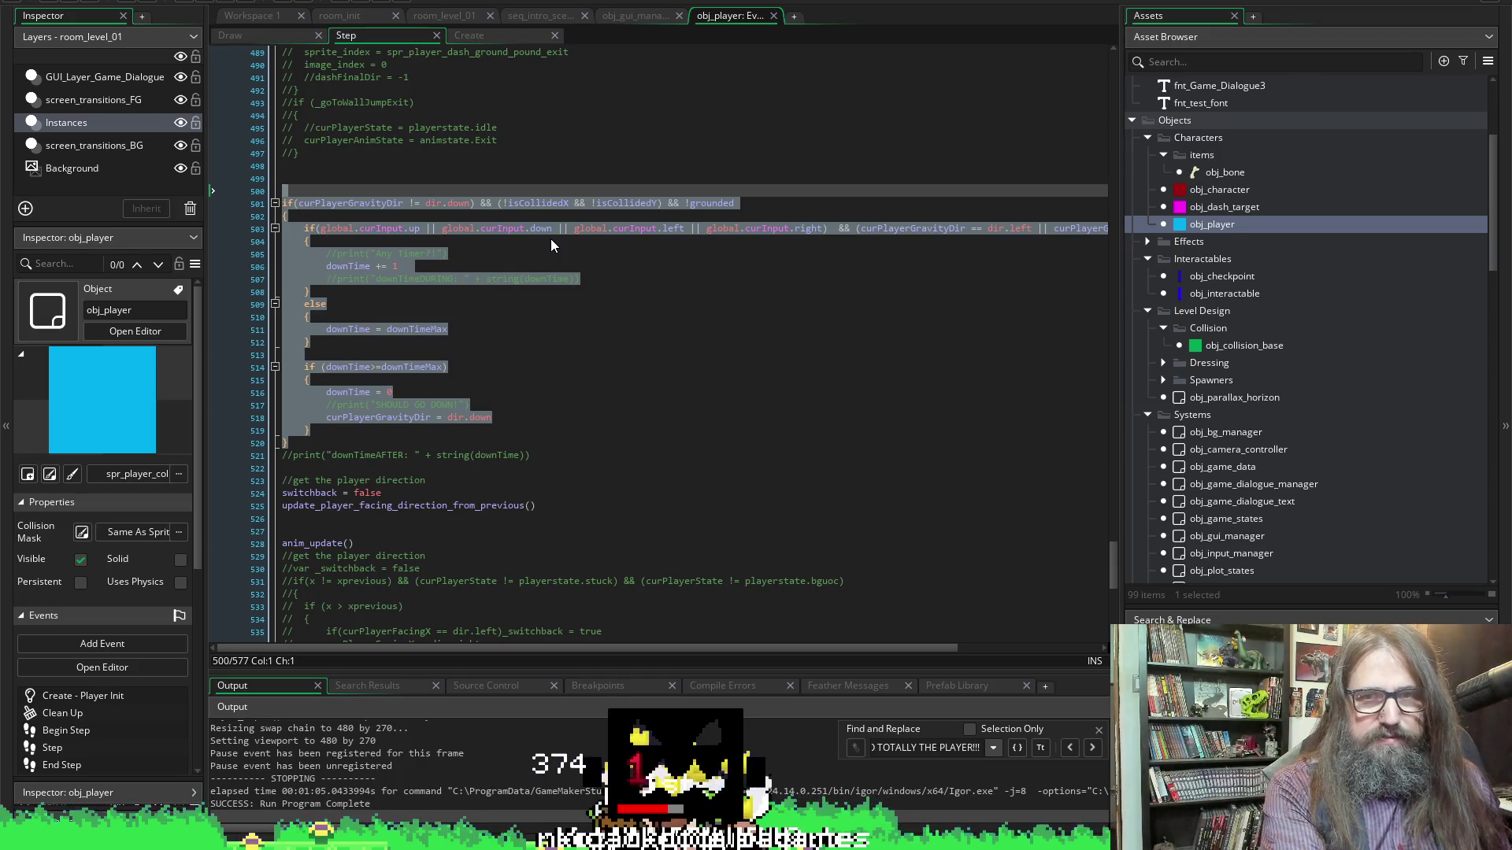
Comment out the gravity-direction timer block and the switchback = false line
key(ctrl+k)
click(551, 239)
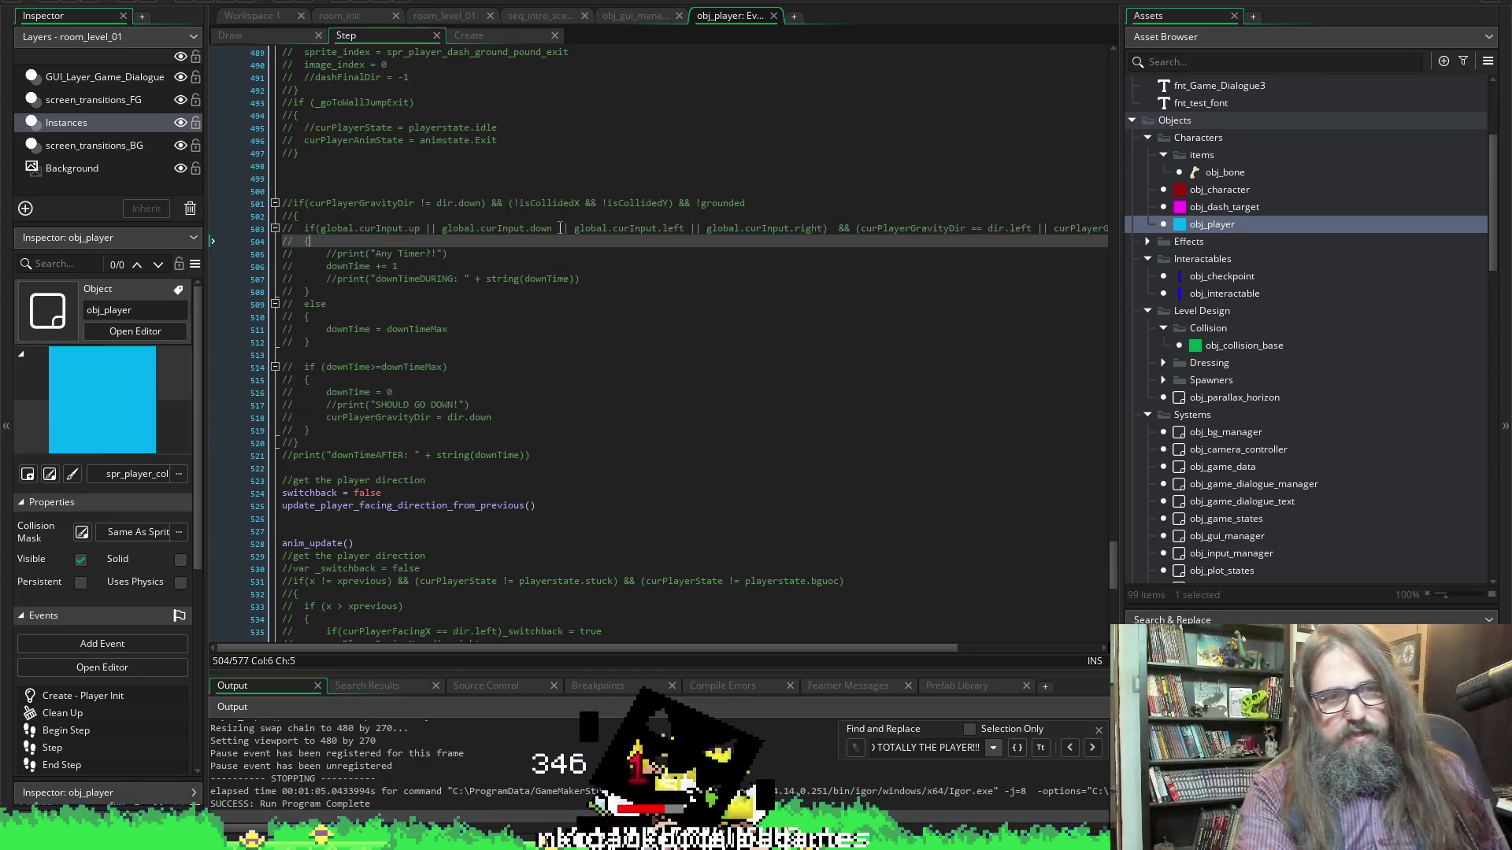
scroll(594, 251, down, 4)
drag(535, 349, 284, 339)
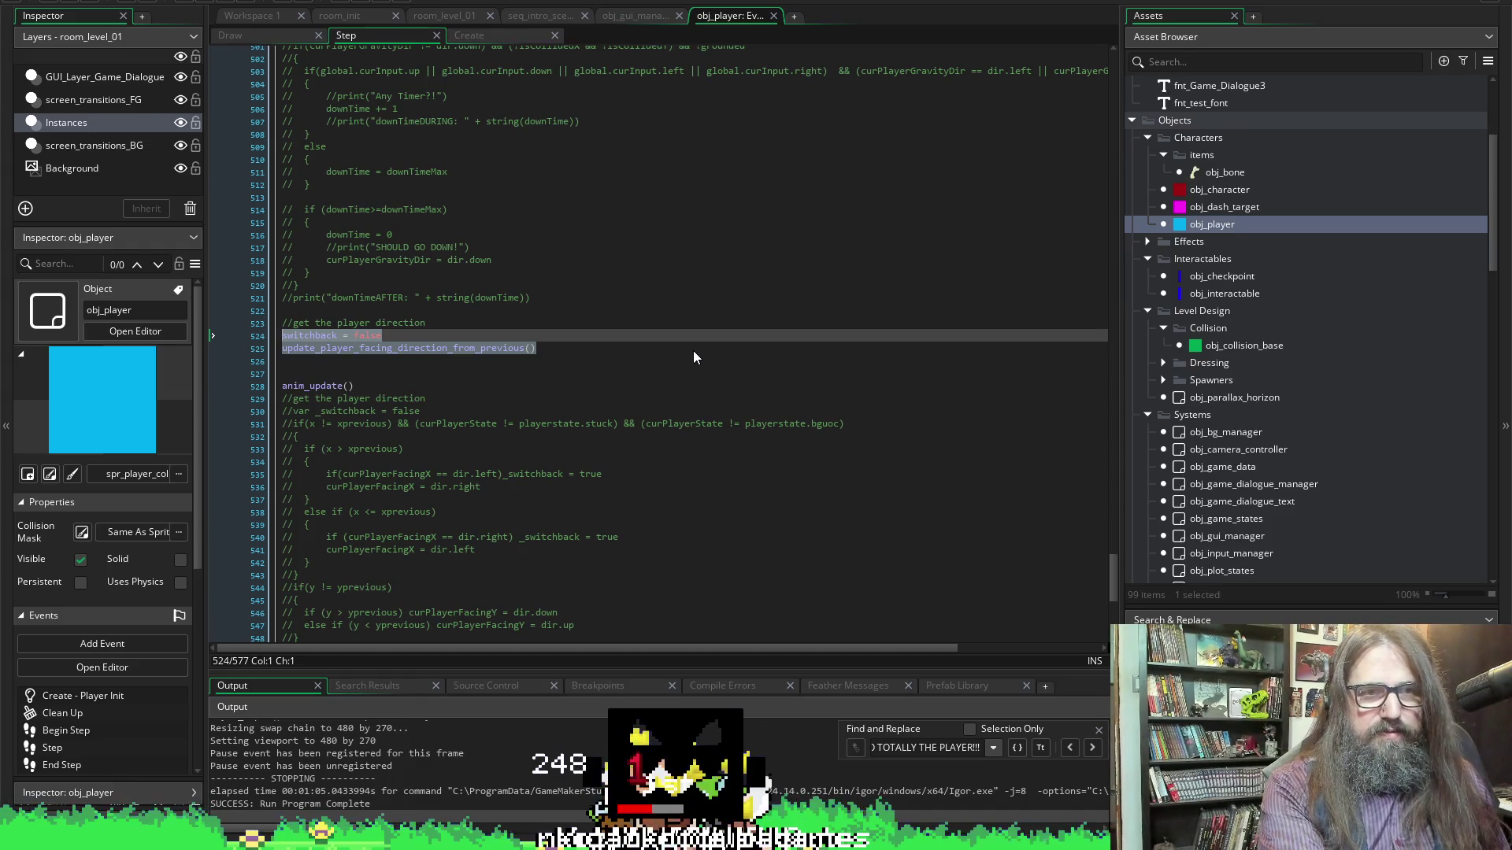
key(Left)
key(ctrl+k)
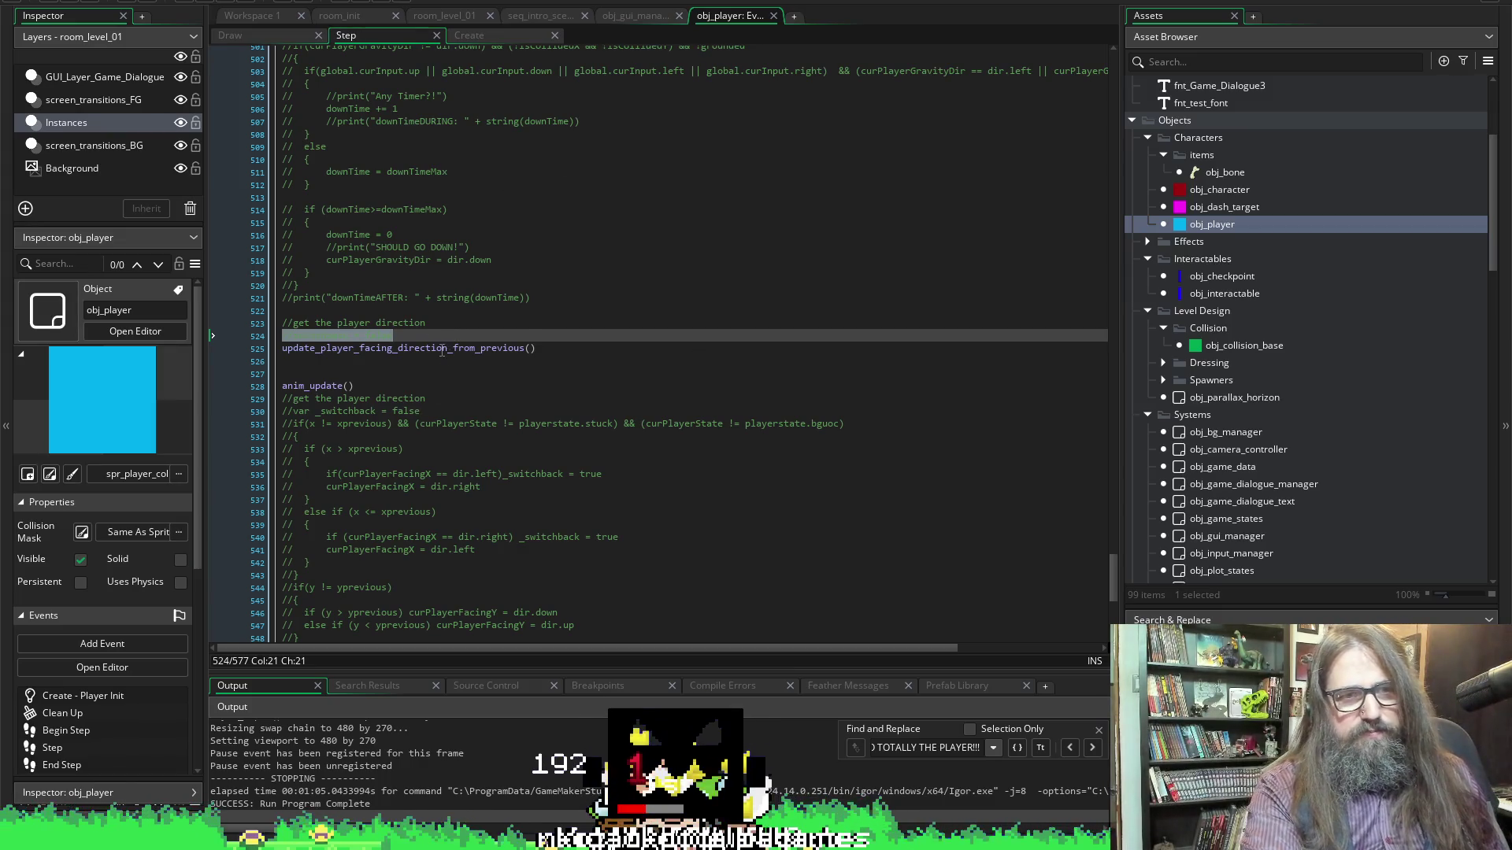
Find every use of update_player_facing_direction_from_previous, then launch the game
key(Down)
key(Home)
key(ctrl+shift+Right)
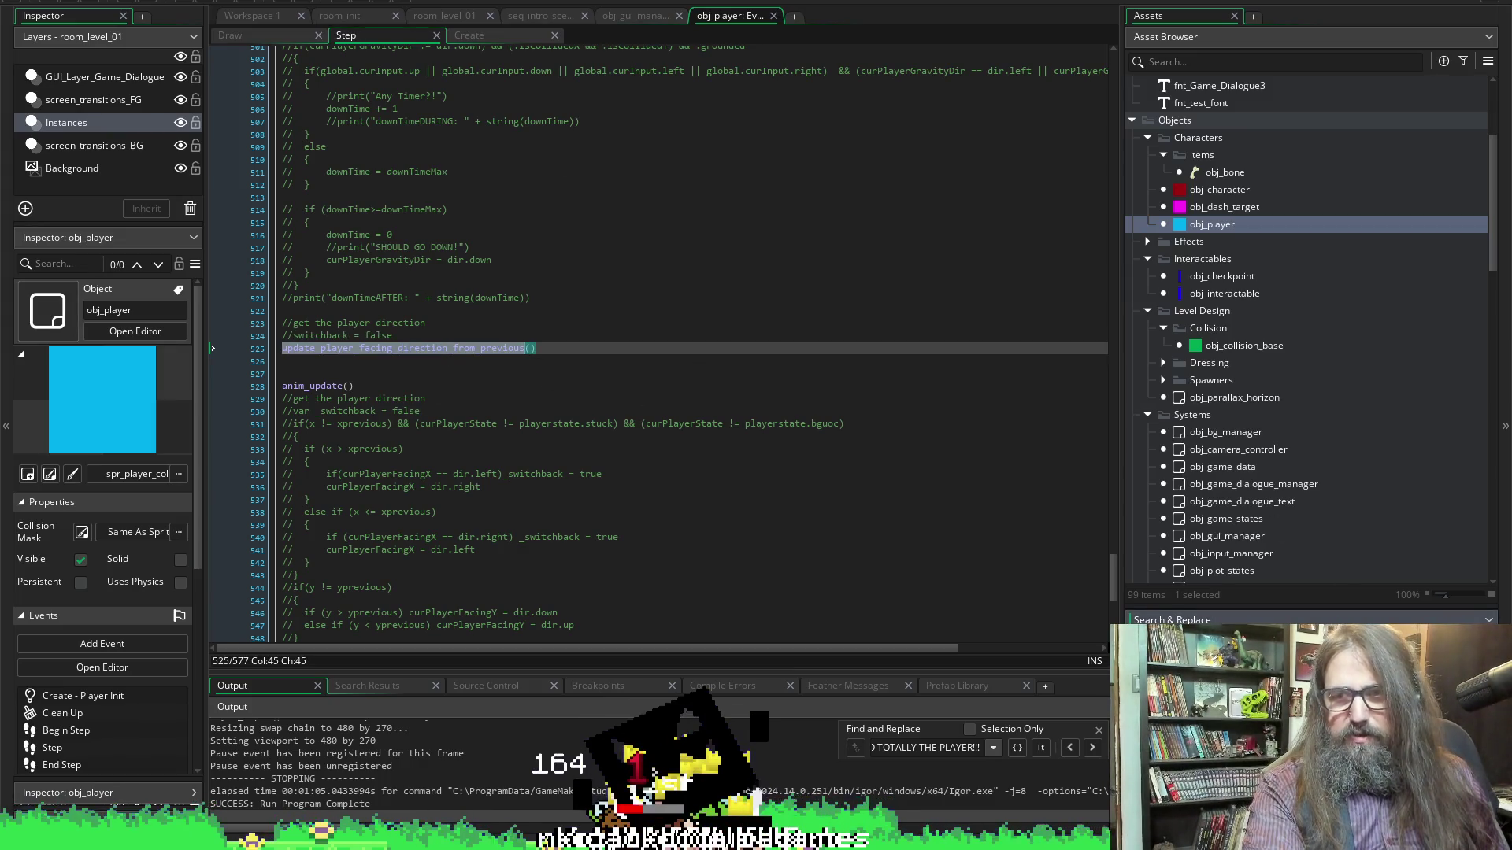
key(shift+F12)
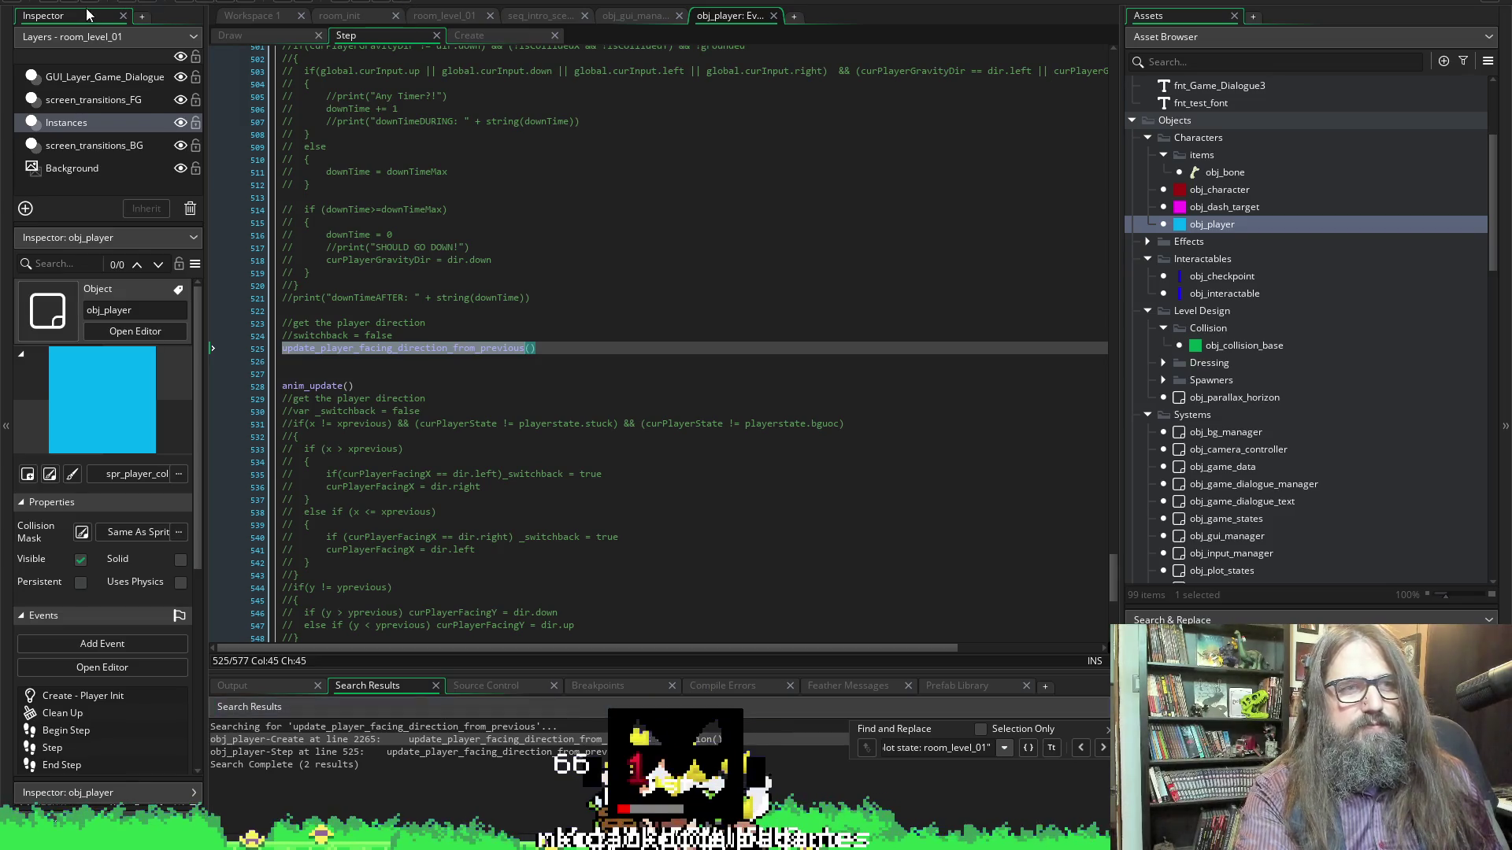
click(207, 3)
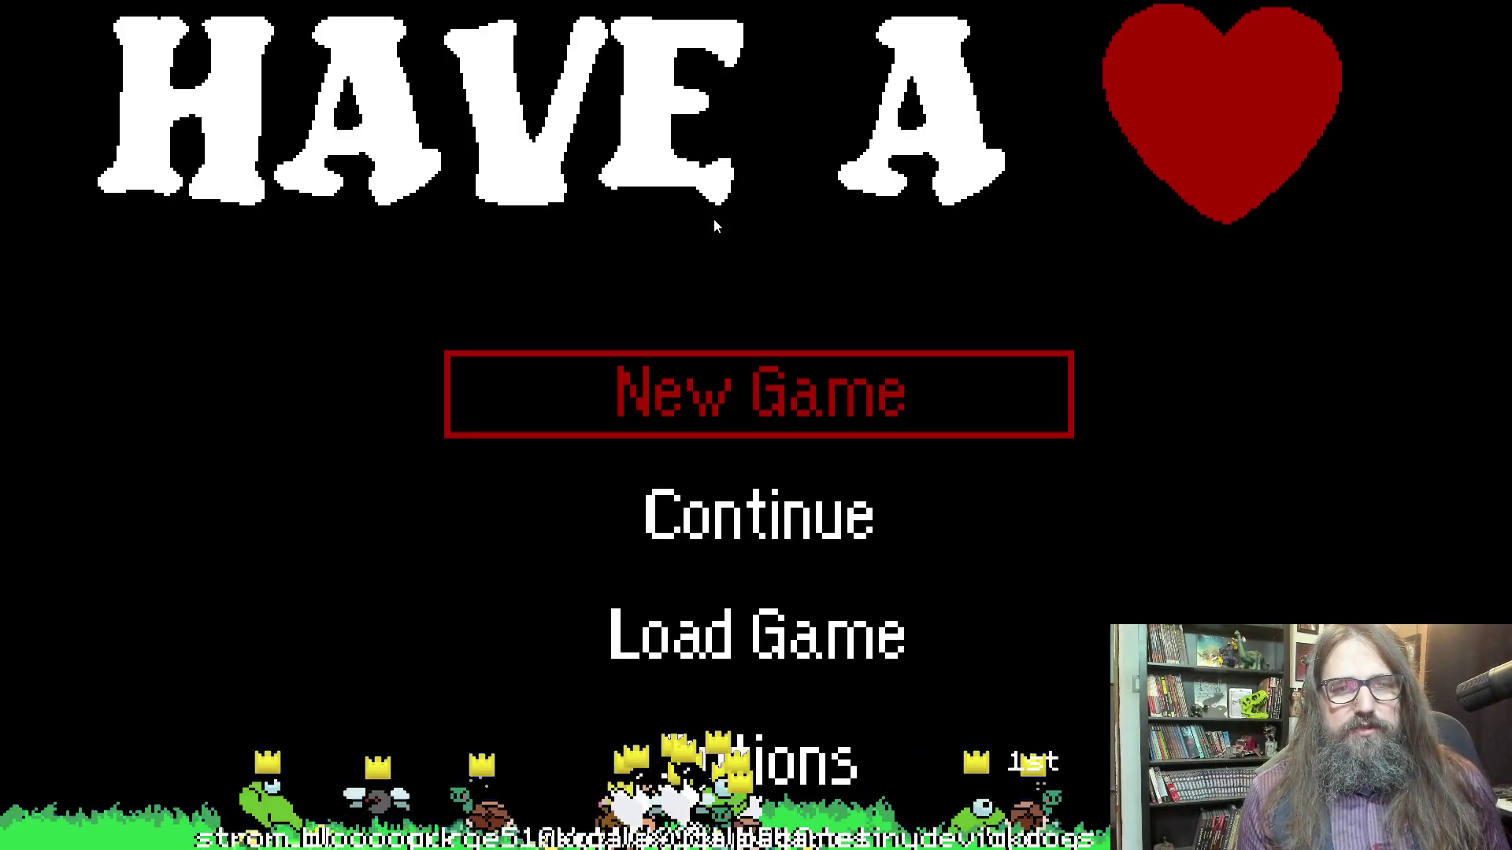
Load the game via Continue, move the heart creature right, jump twice, then quit with Escape
key(Down)
key(Return)
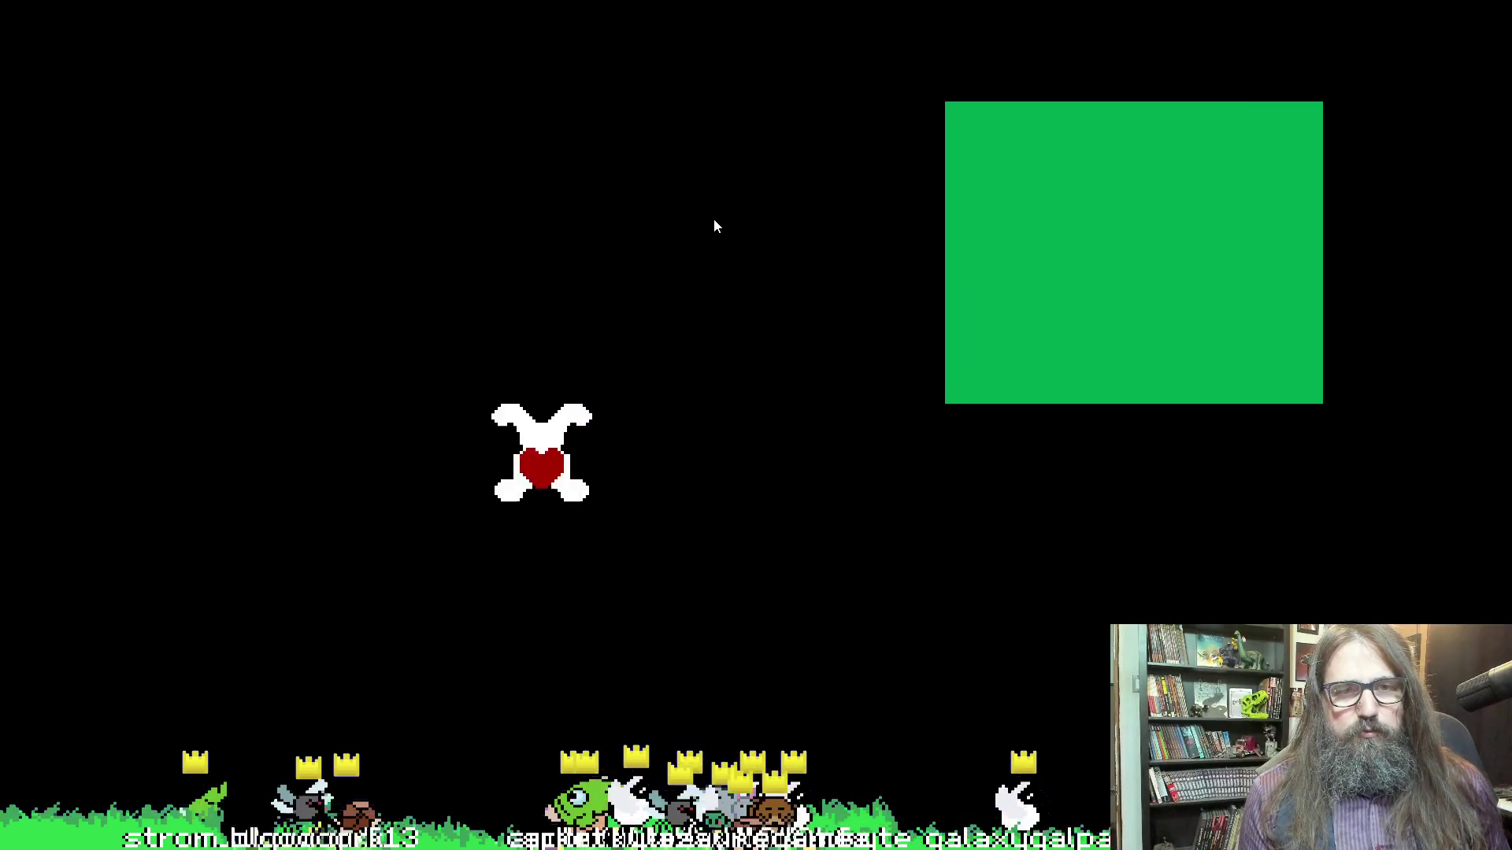
key(Right)
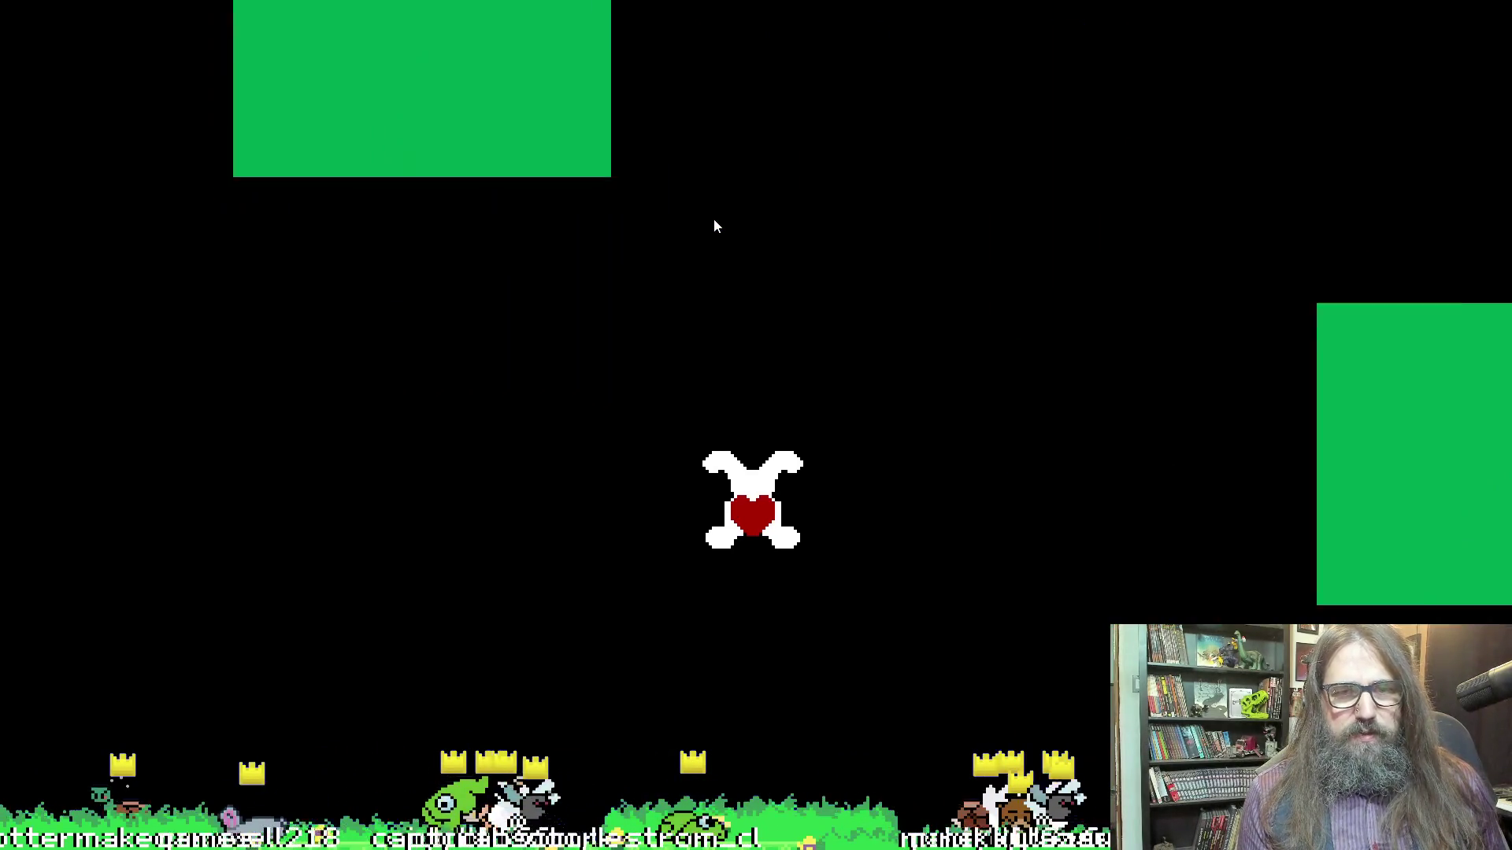
key(Up)
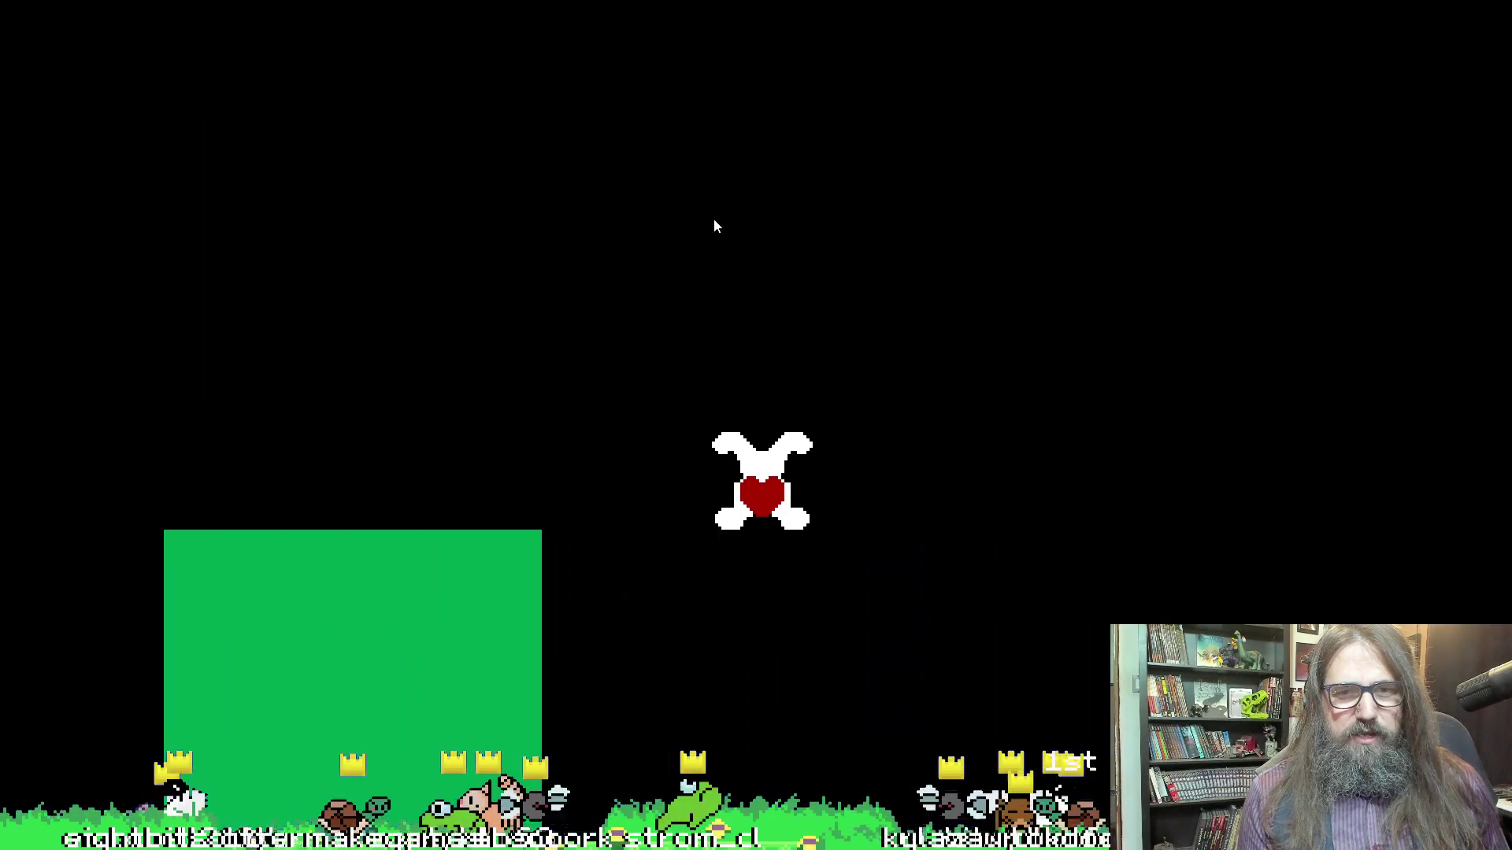
key(Up)
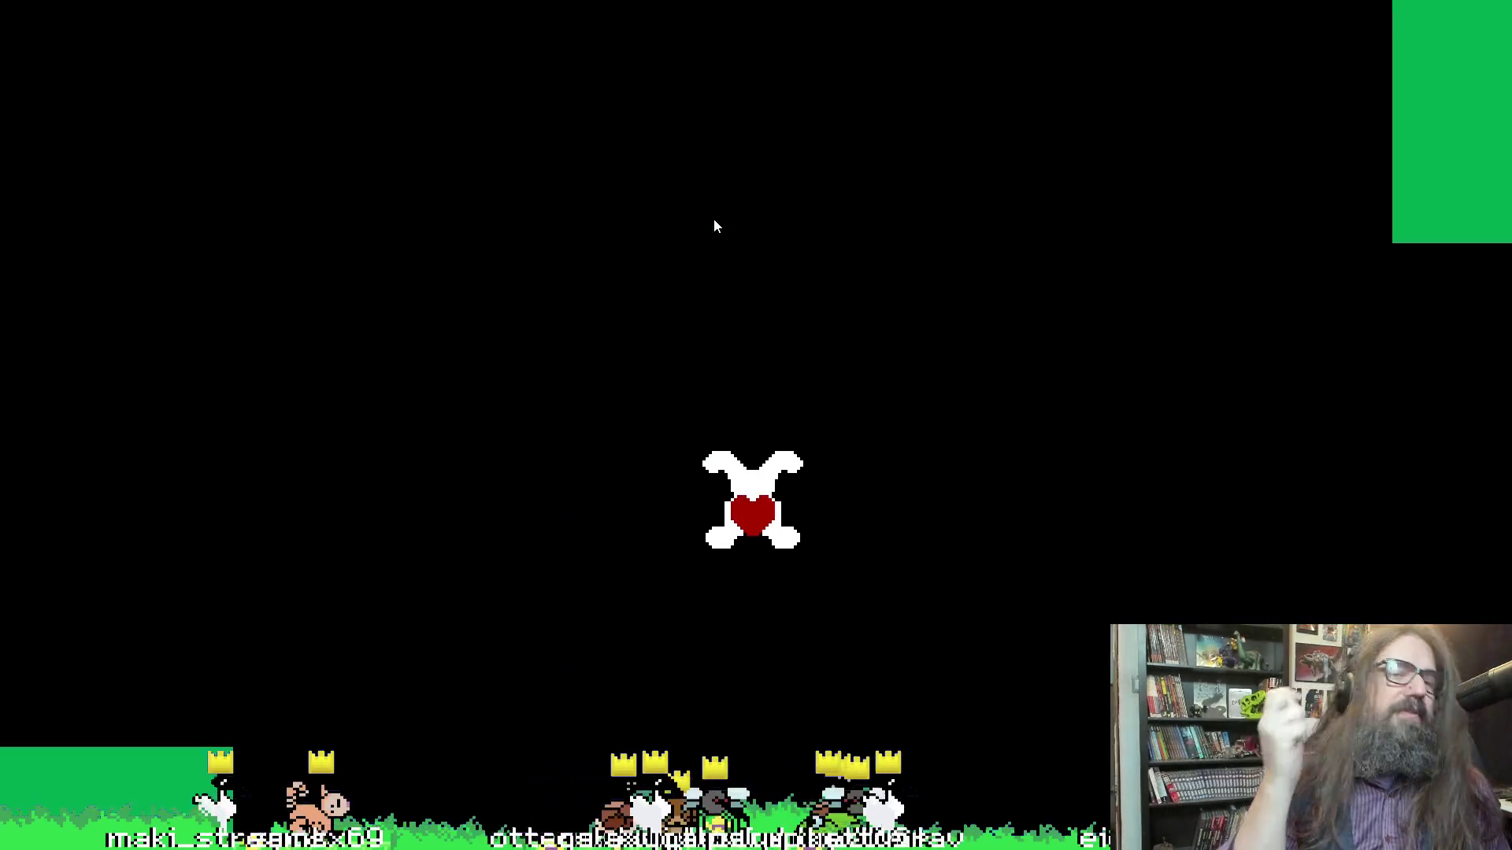
key(Escape)
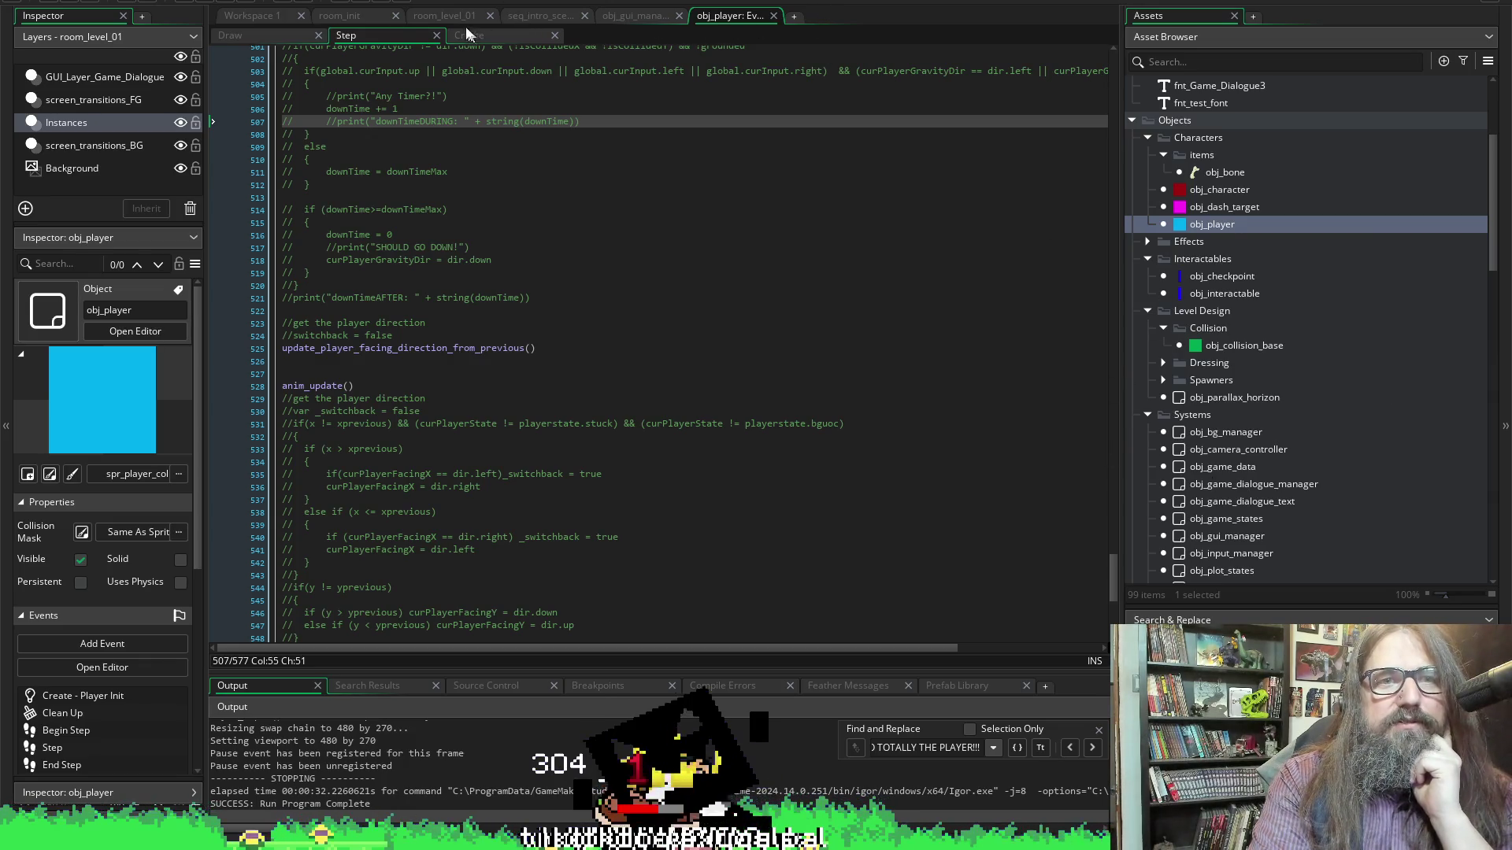
Open obj_camera_controller's code in its own full editor tab
scroll(1244, 382, down, 2)
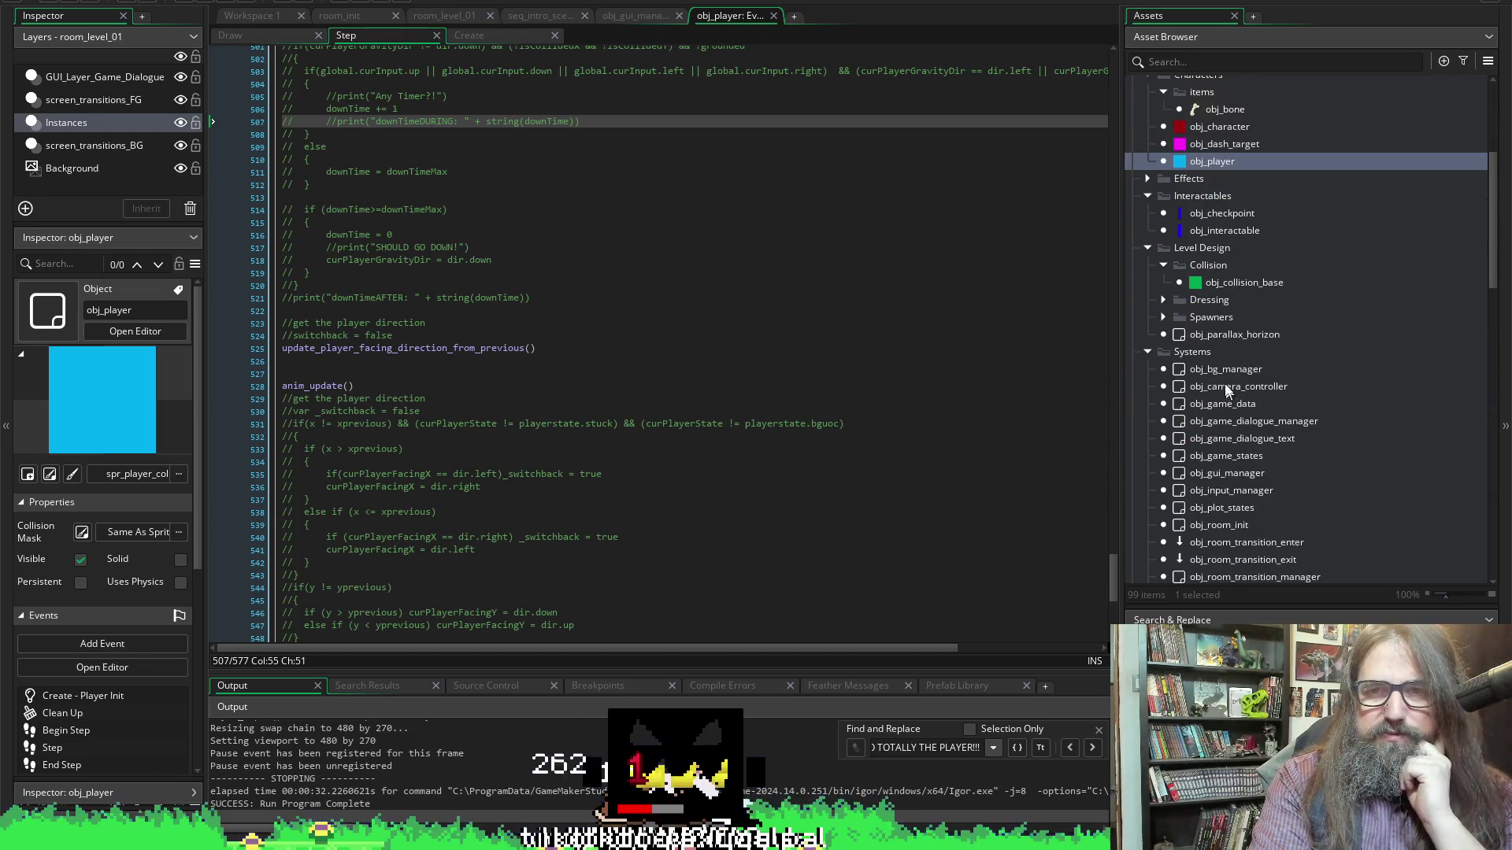
double_click(1221, 385)
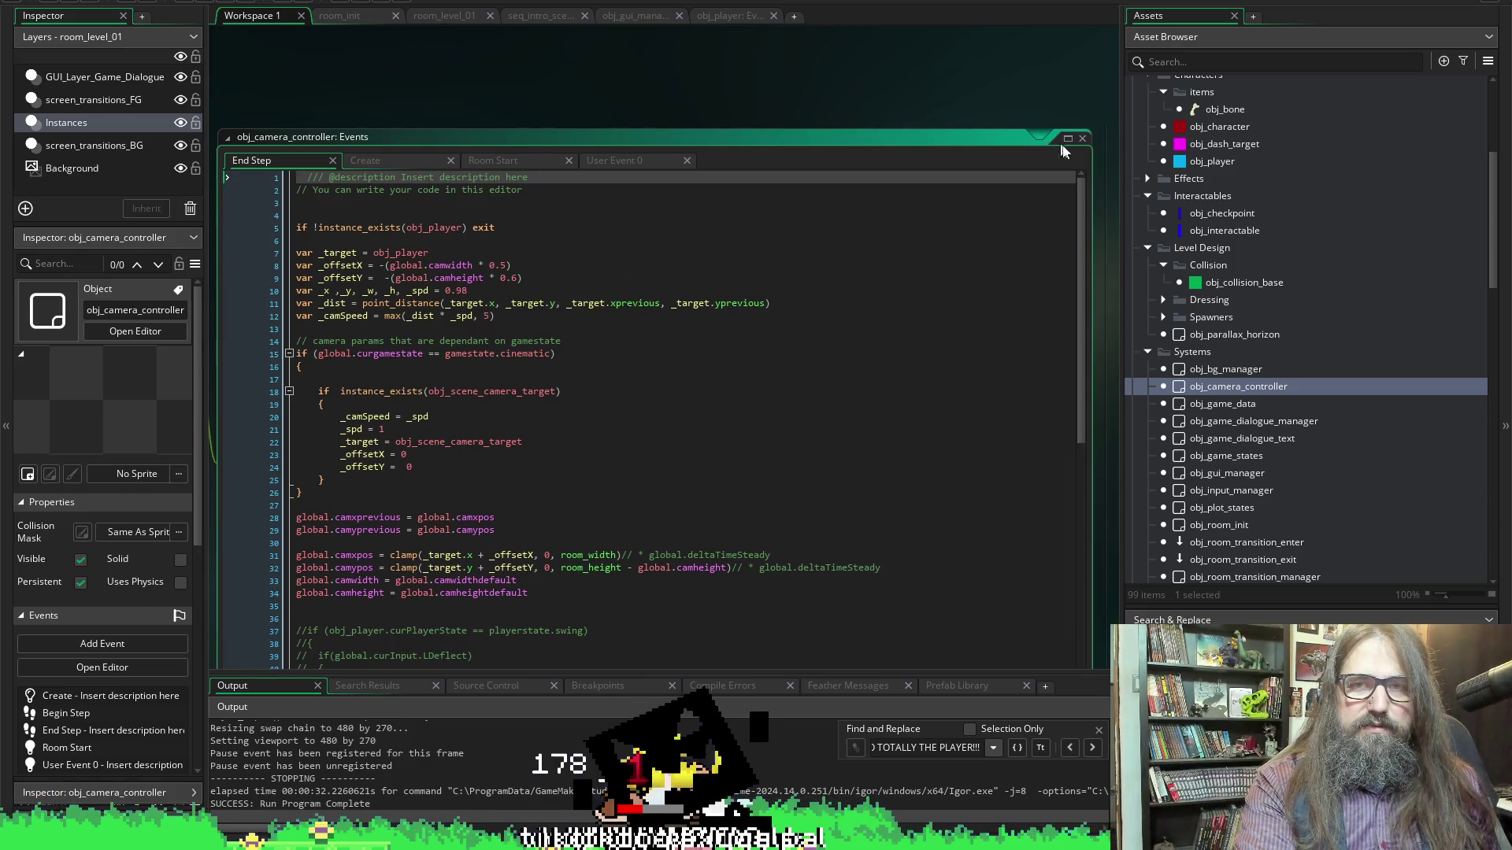
click(1068, 139)
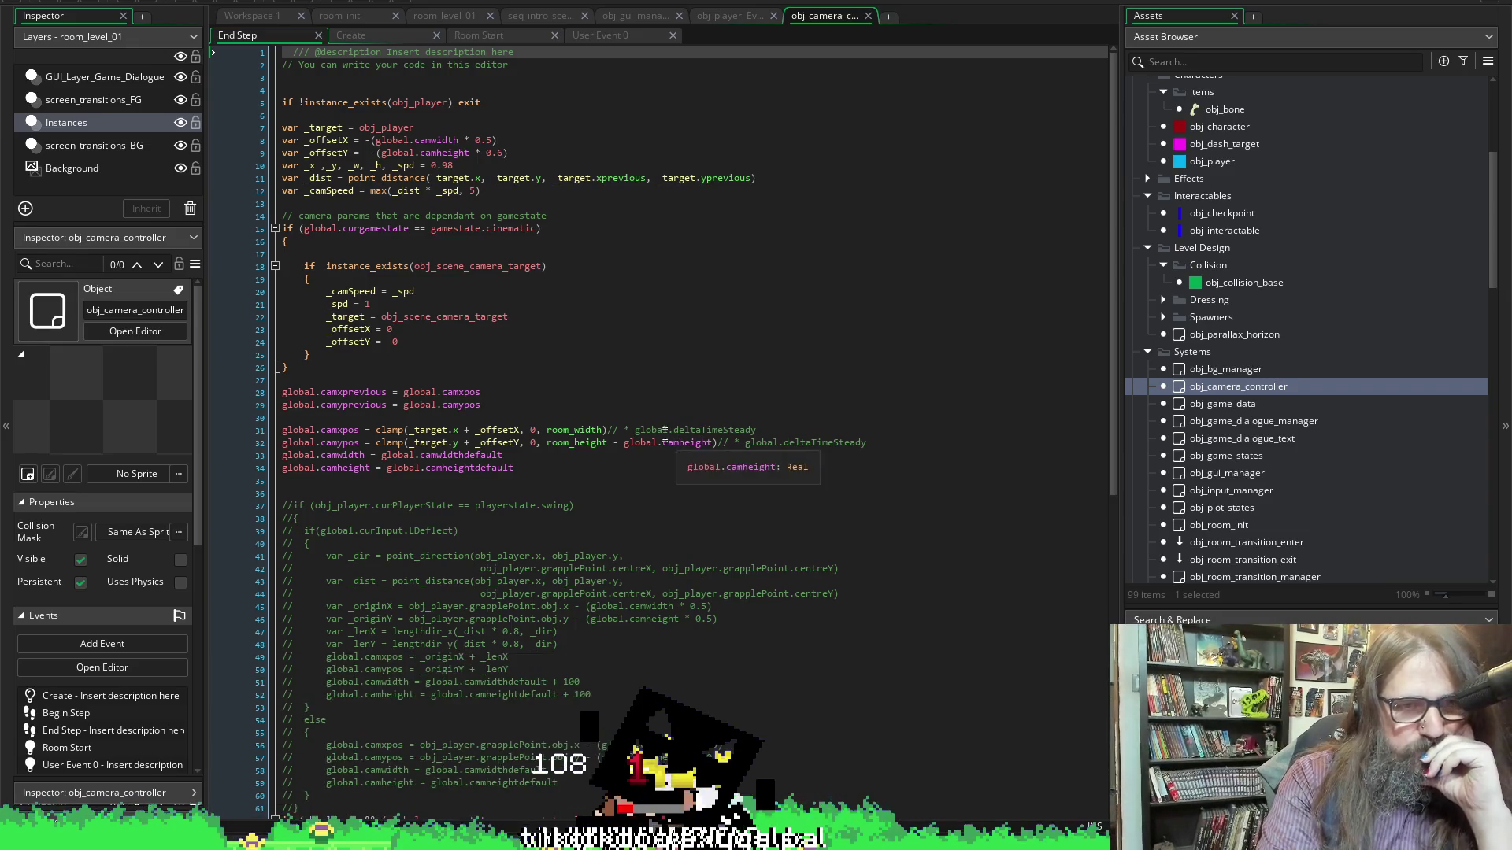
Delete the commented-out grapple camera block, lines 37–61, and save the code
scroll(562, 509, down, 1)
scroll(598, 496, down, 5)
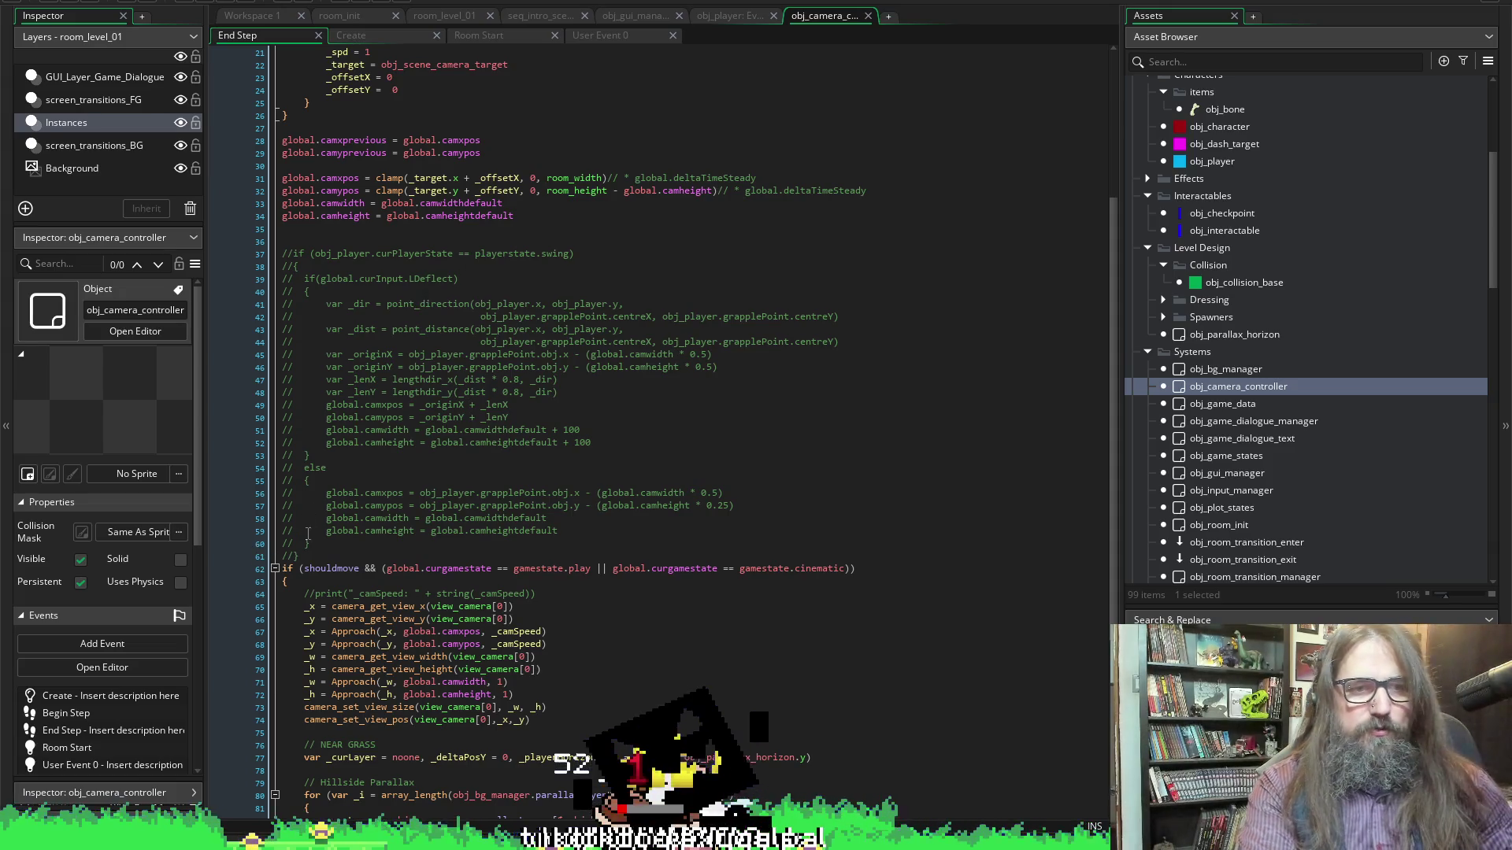
drag(308, 556, 282, 253)
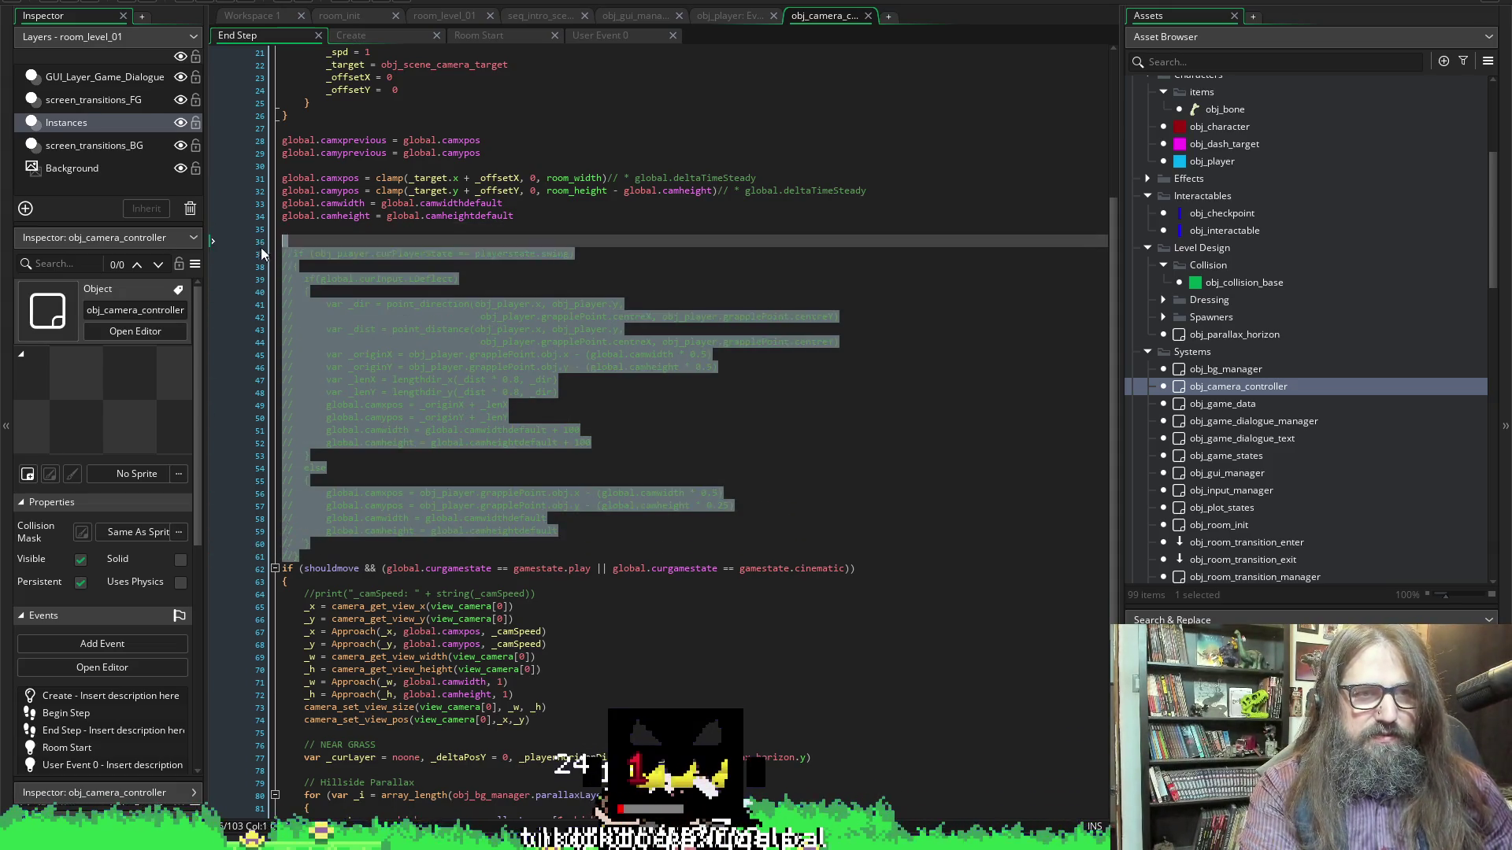
key(Delete)
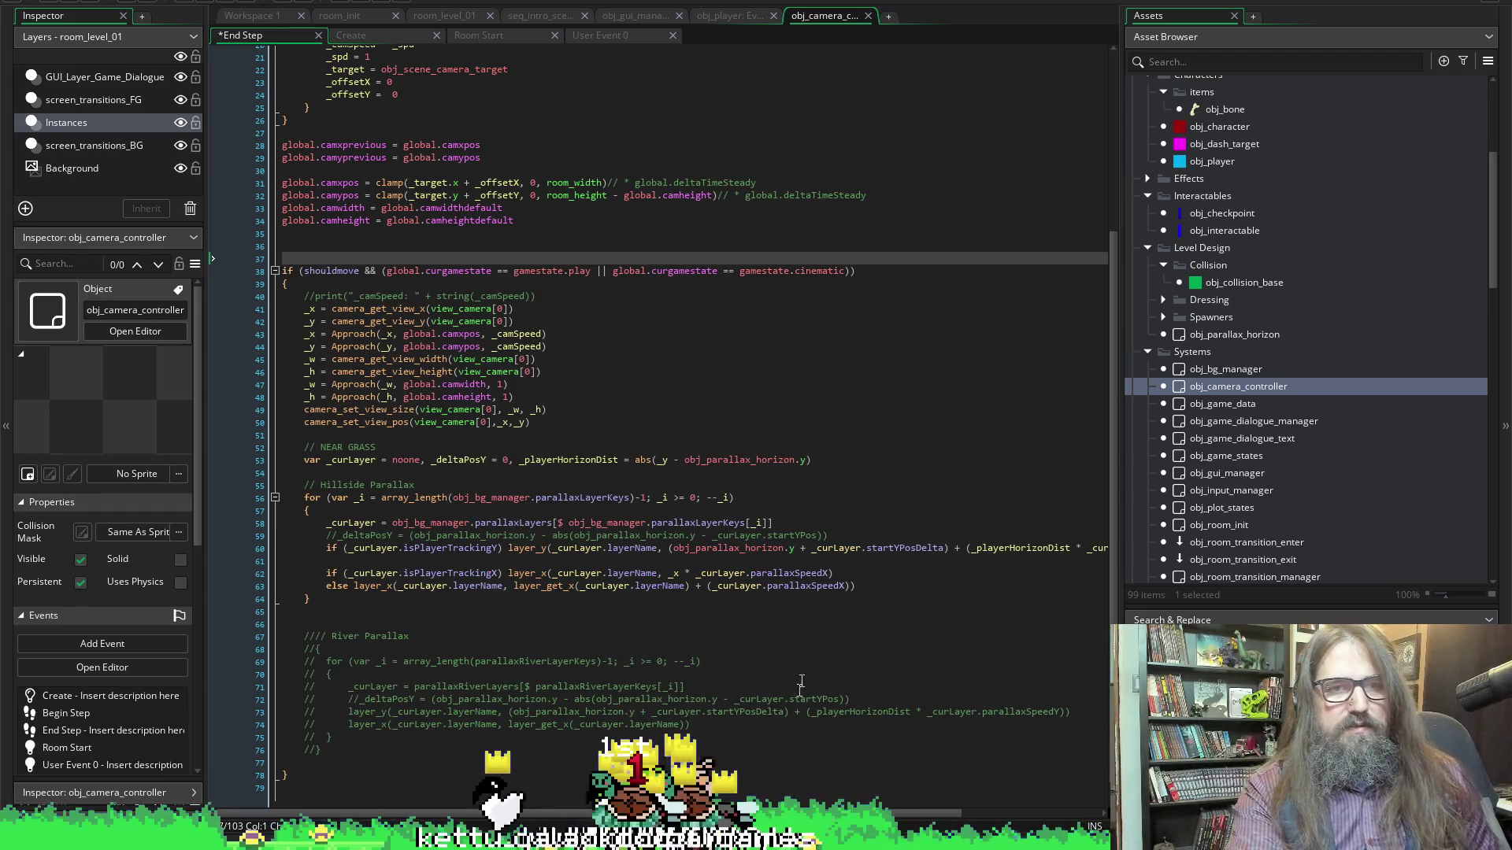
key(ctrl+s)
click(709, 347)
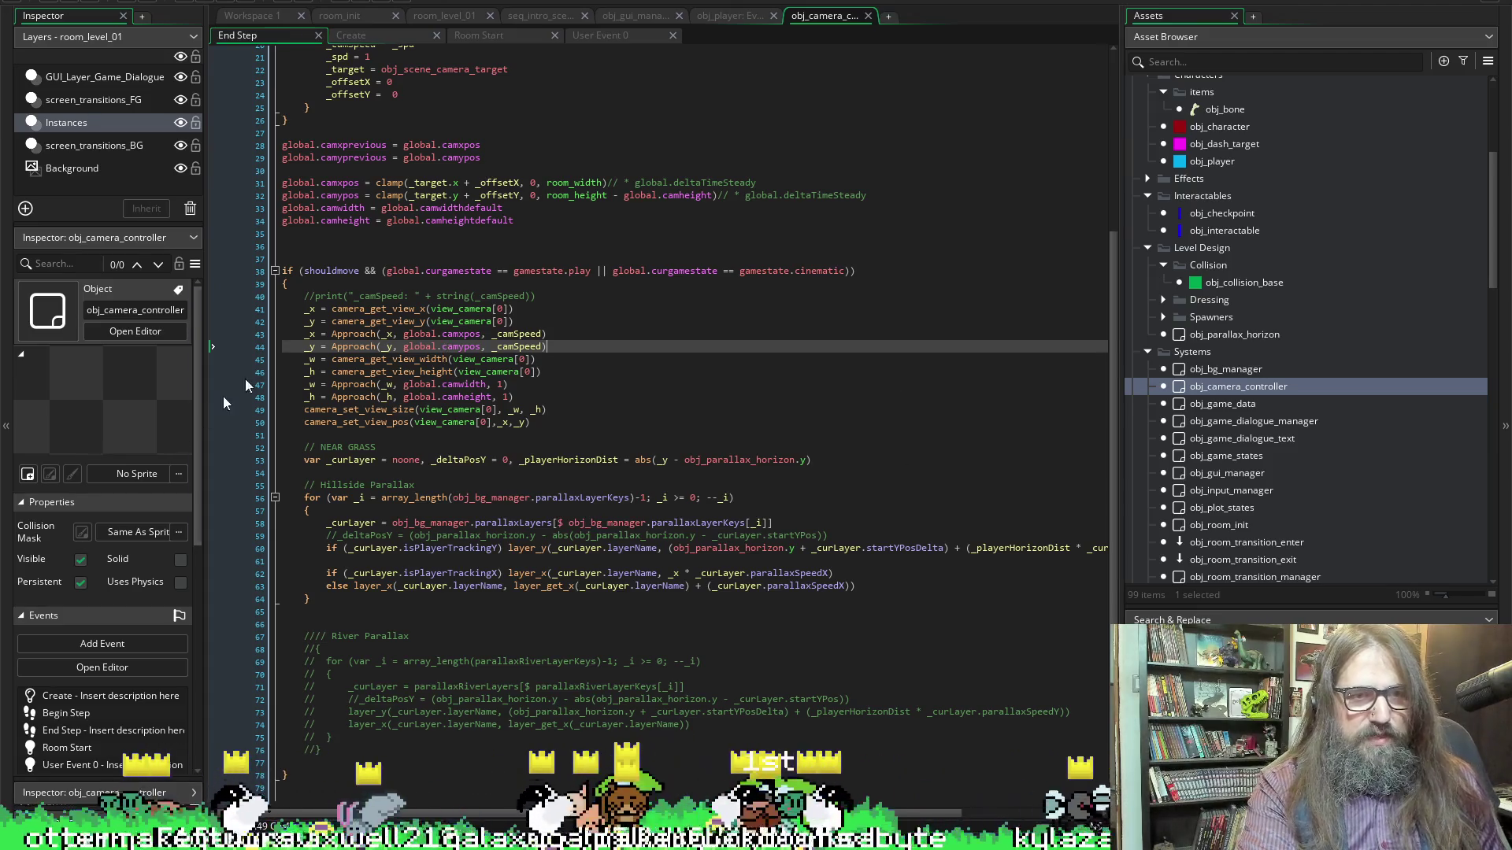
scroll(438, 543, down, 1)
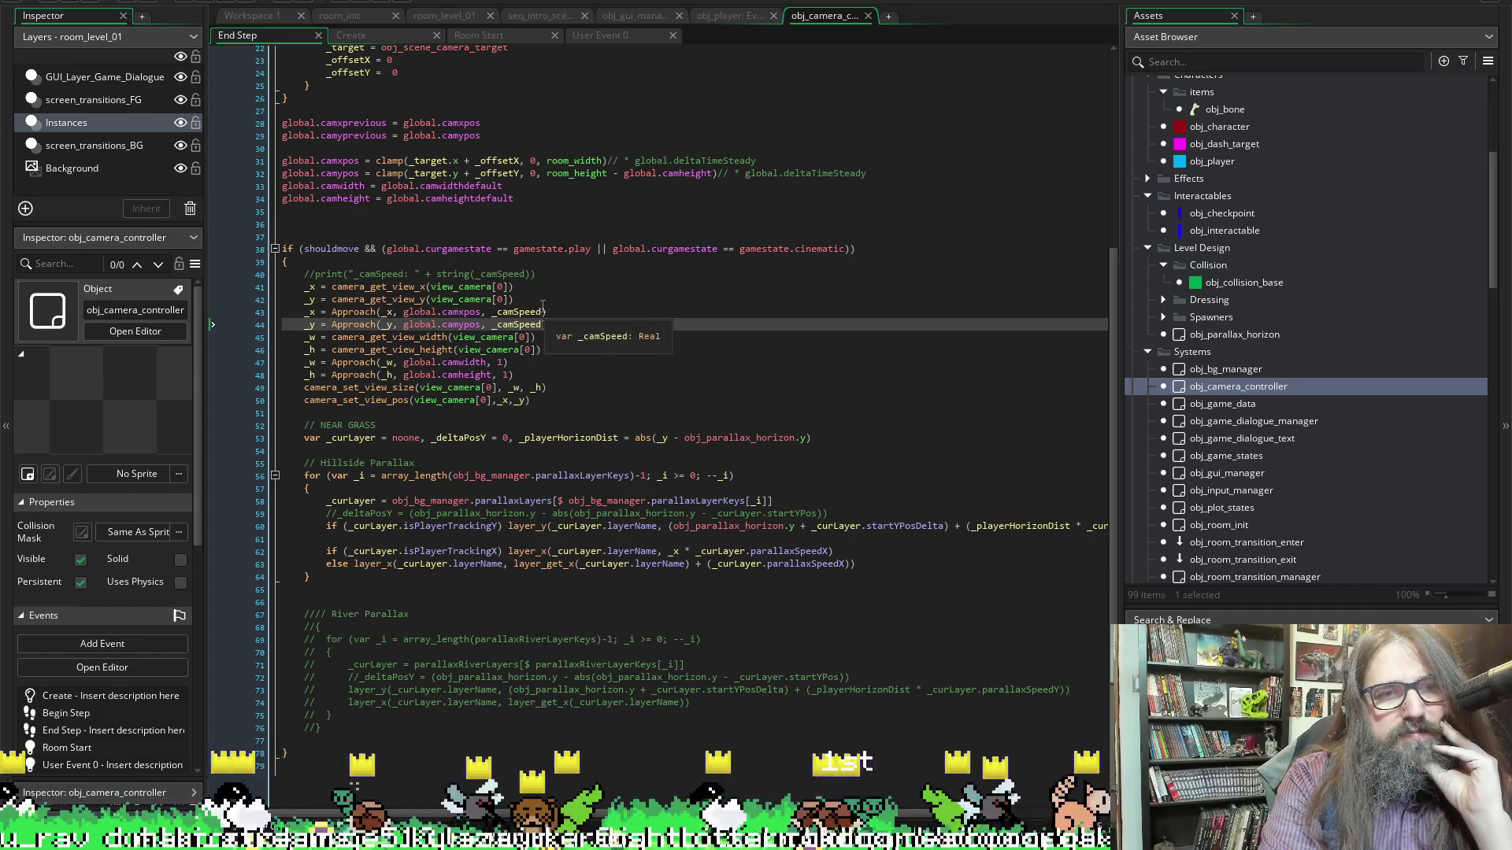
Append '* global.deltaTimeSteady' after _camSpeed on the _x Approach line
key(shift+Up)
key(shift+Up)
scroll(725, 356, up, 1)
click(541, 324)
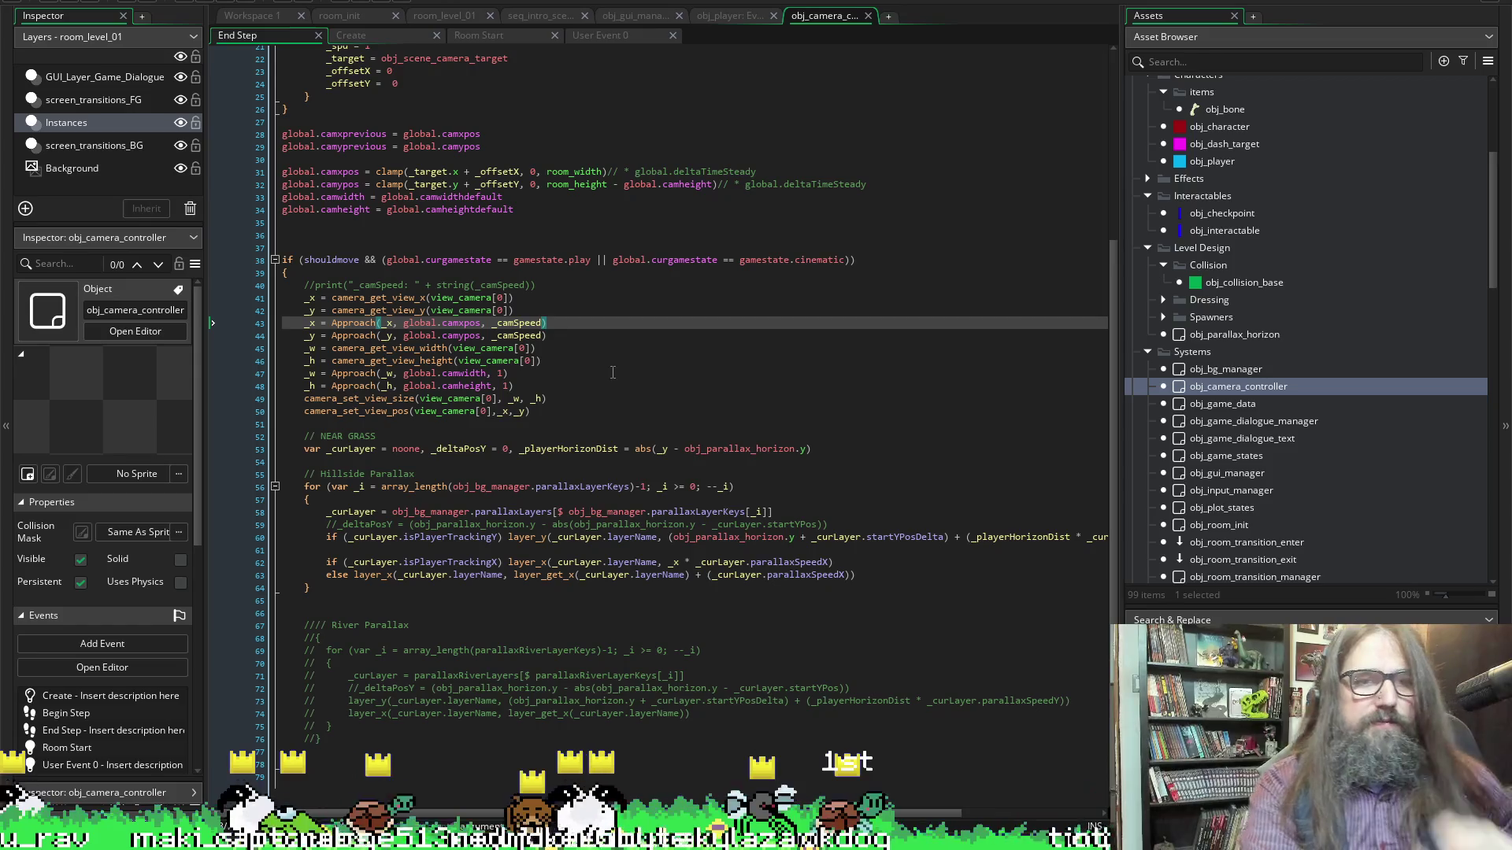
text(* )
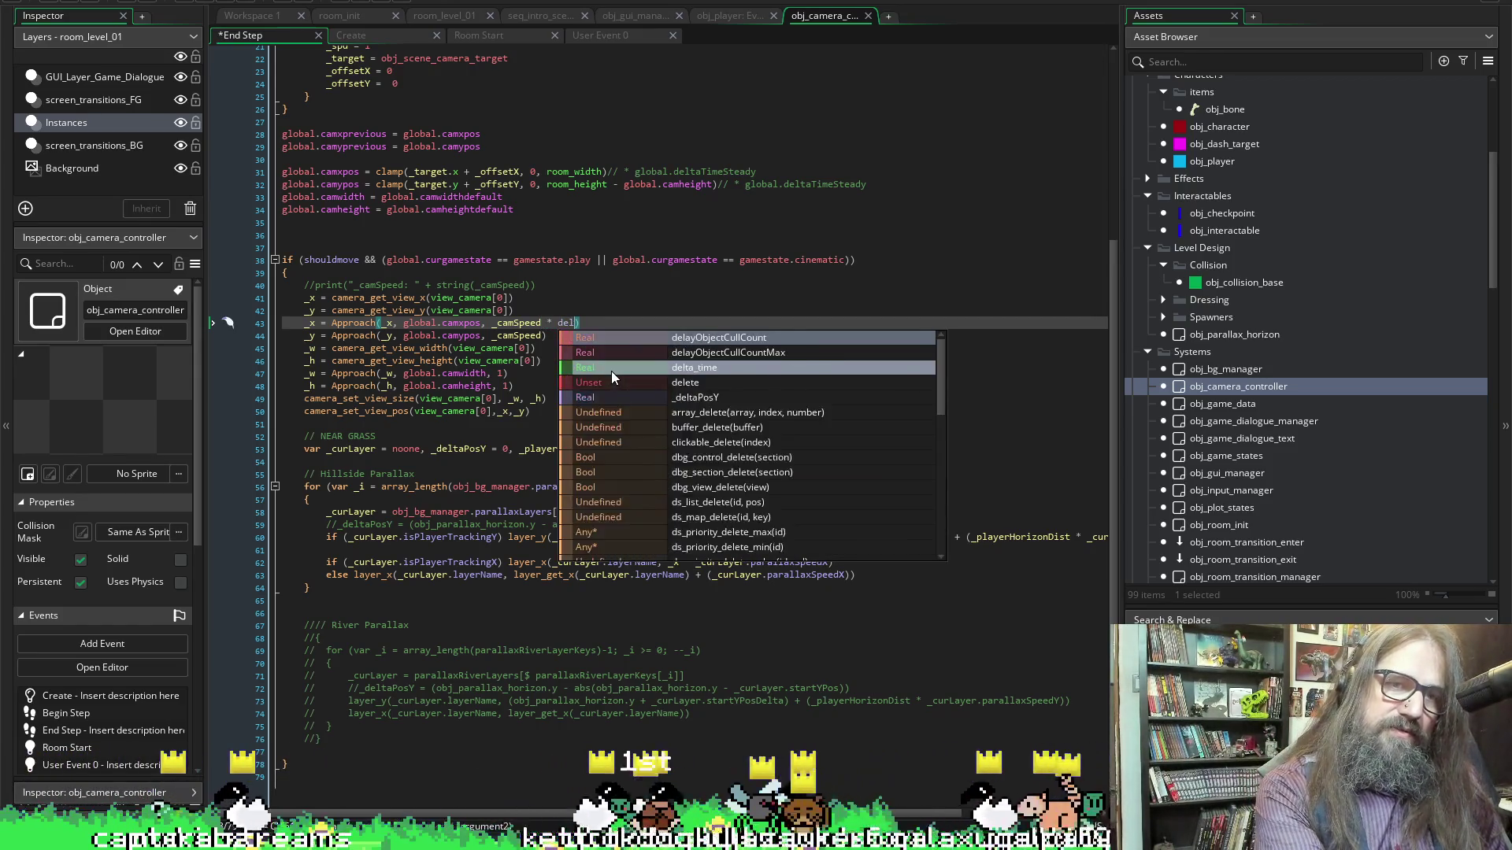
text(global.d)
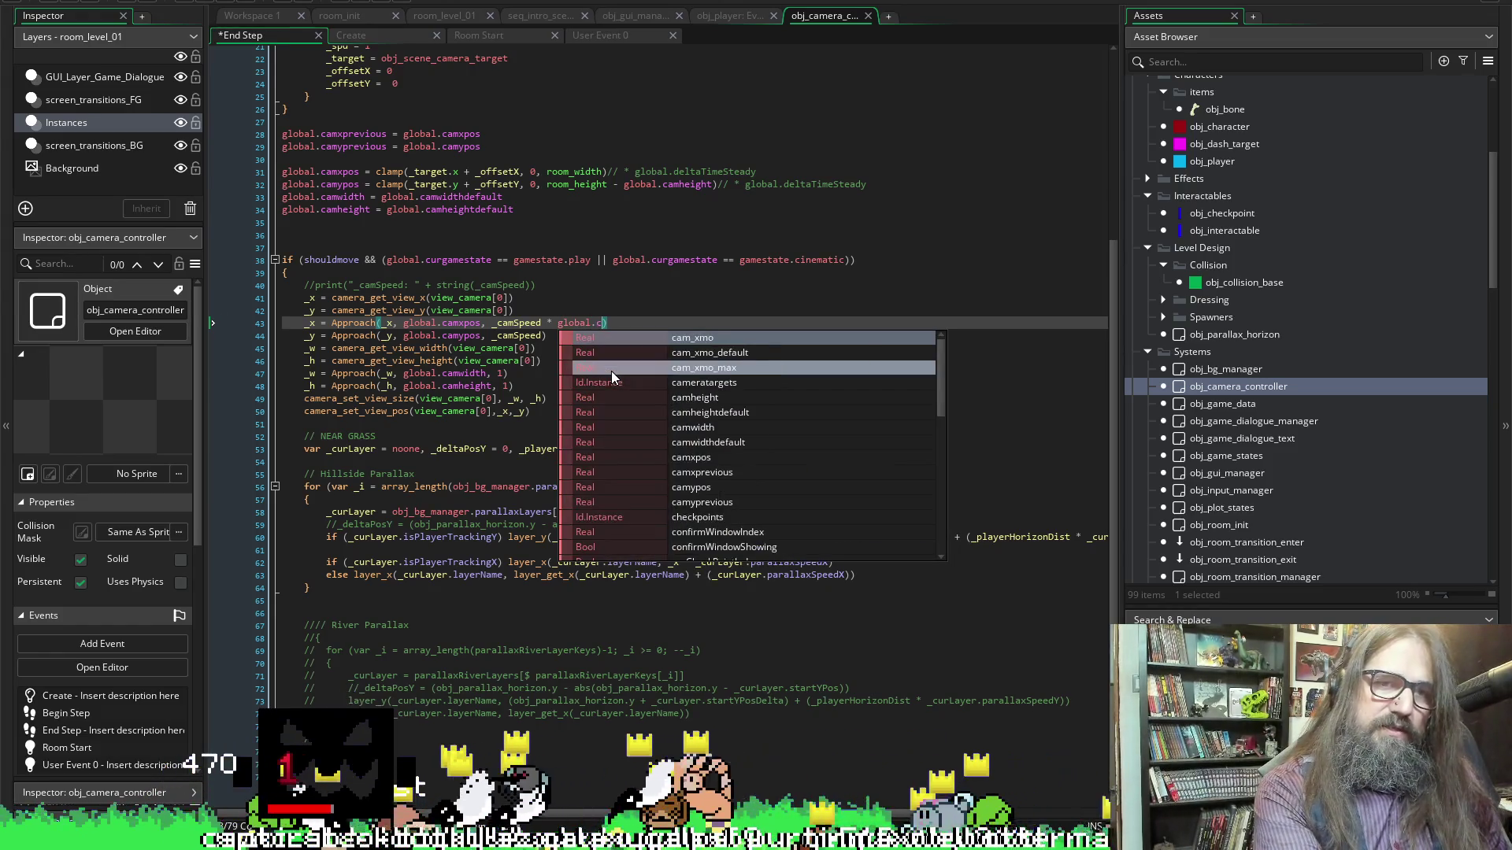
key(Return)
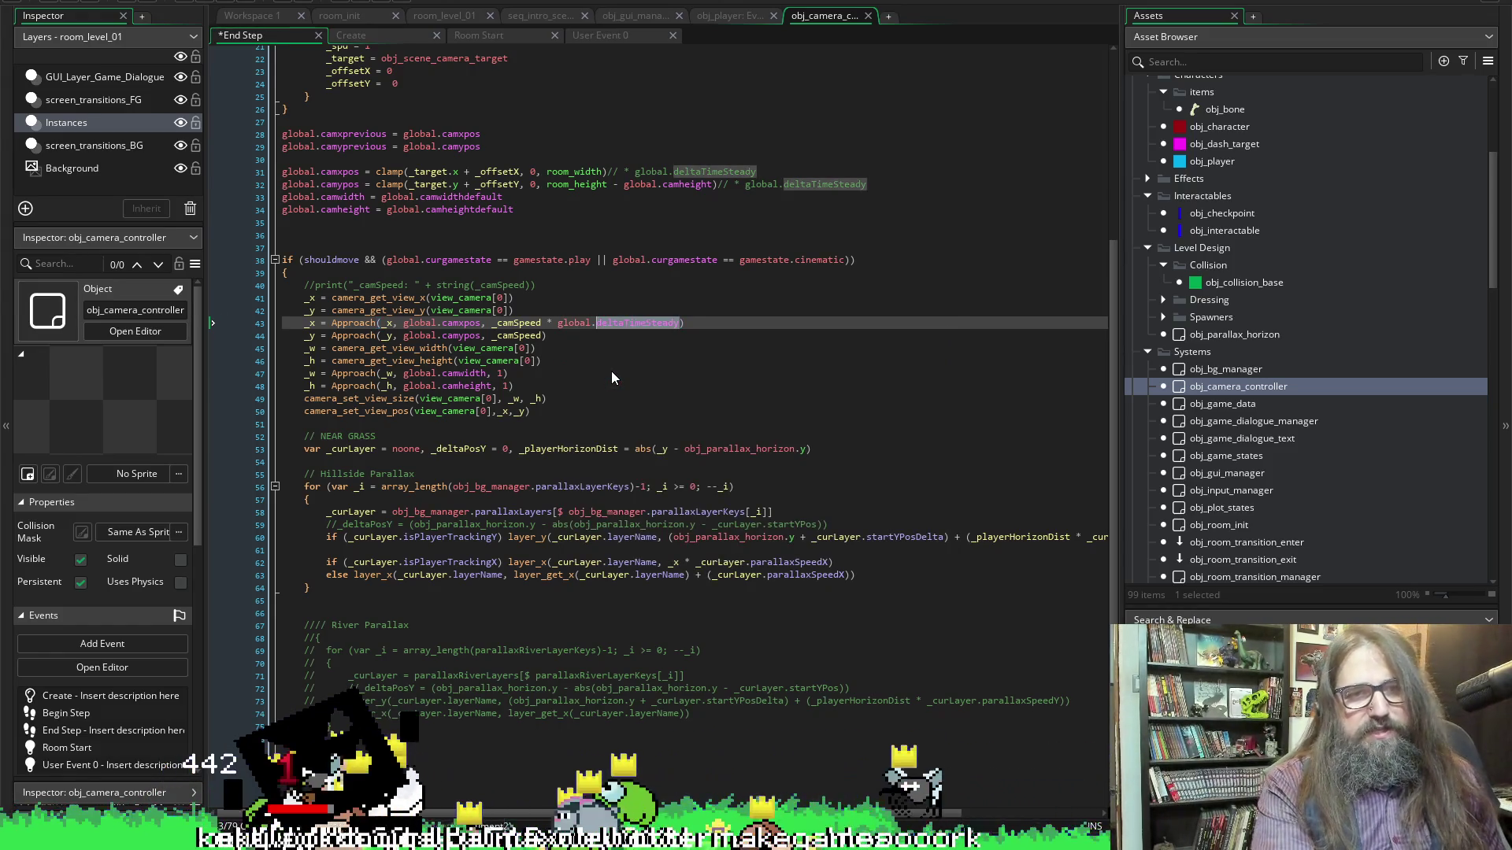
Copy the multiplier onto the _y Approach line, fix its spacing, save, and run the game
key(shift+Left)
key(shift+Left)
key(shift+Left)
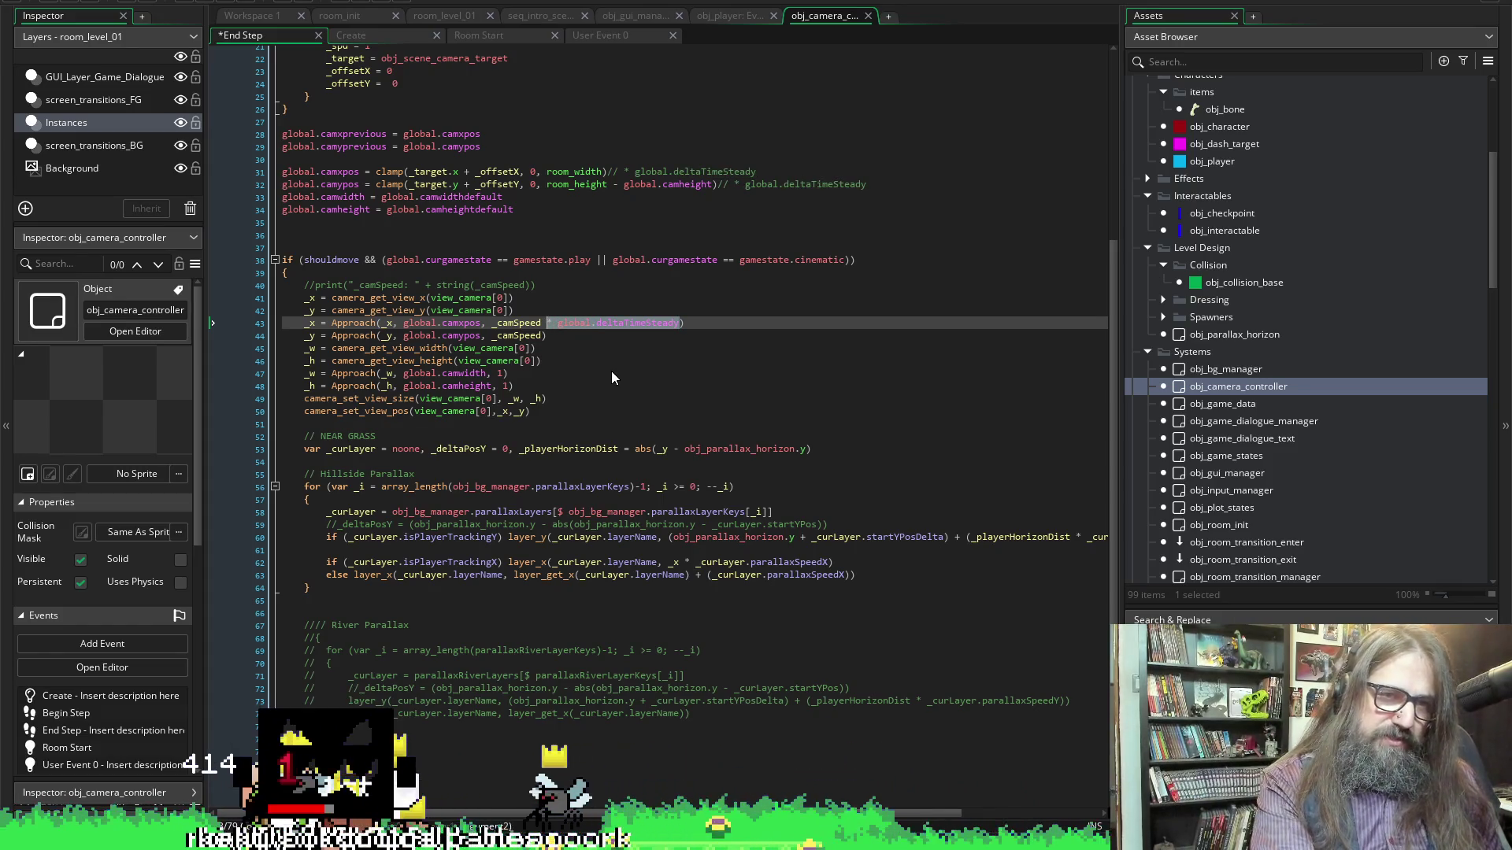
key(ctrl+c)
key(Down)
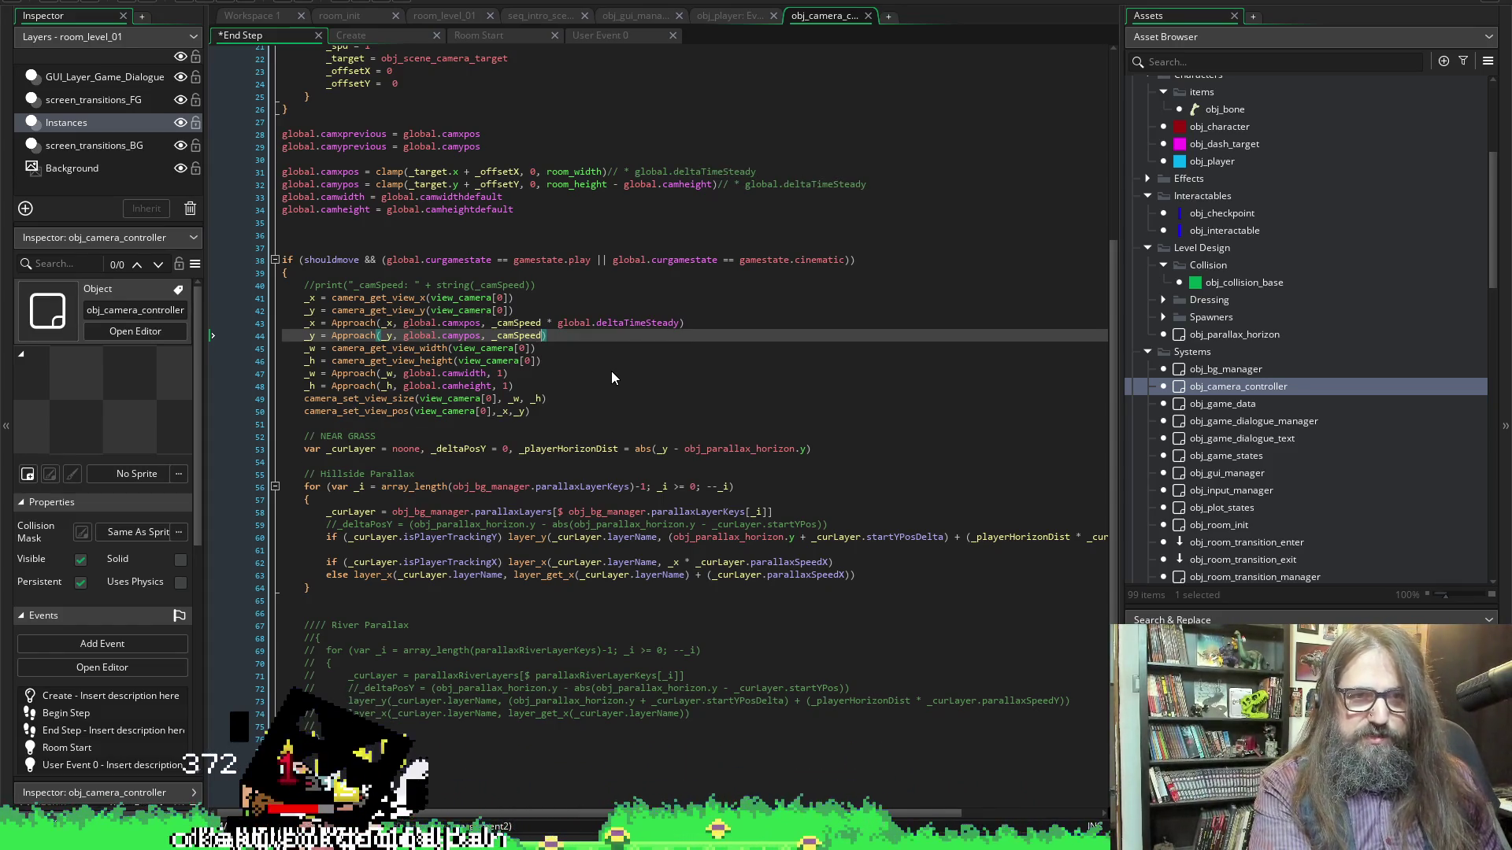
key(ctrl+v)
key(ctrl+s)
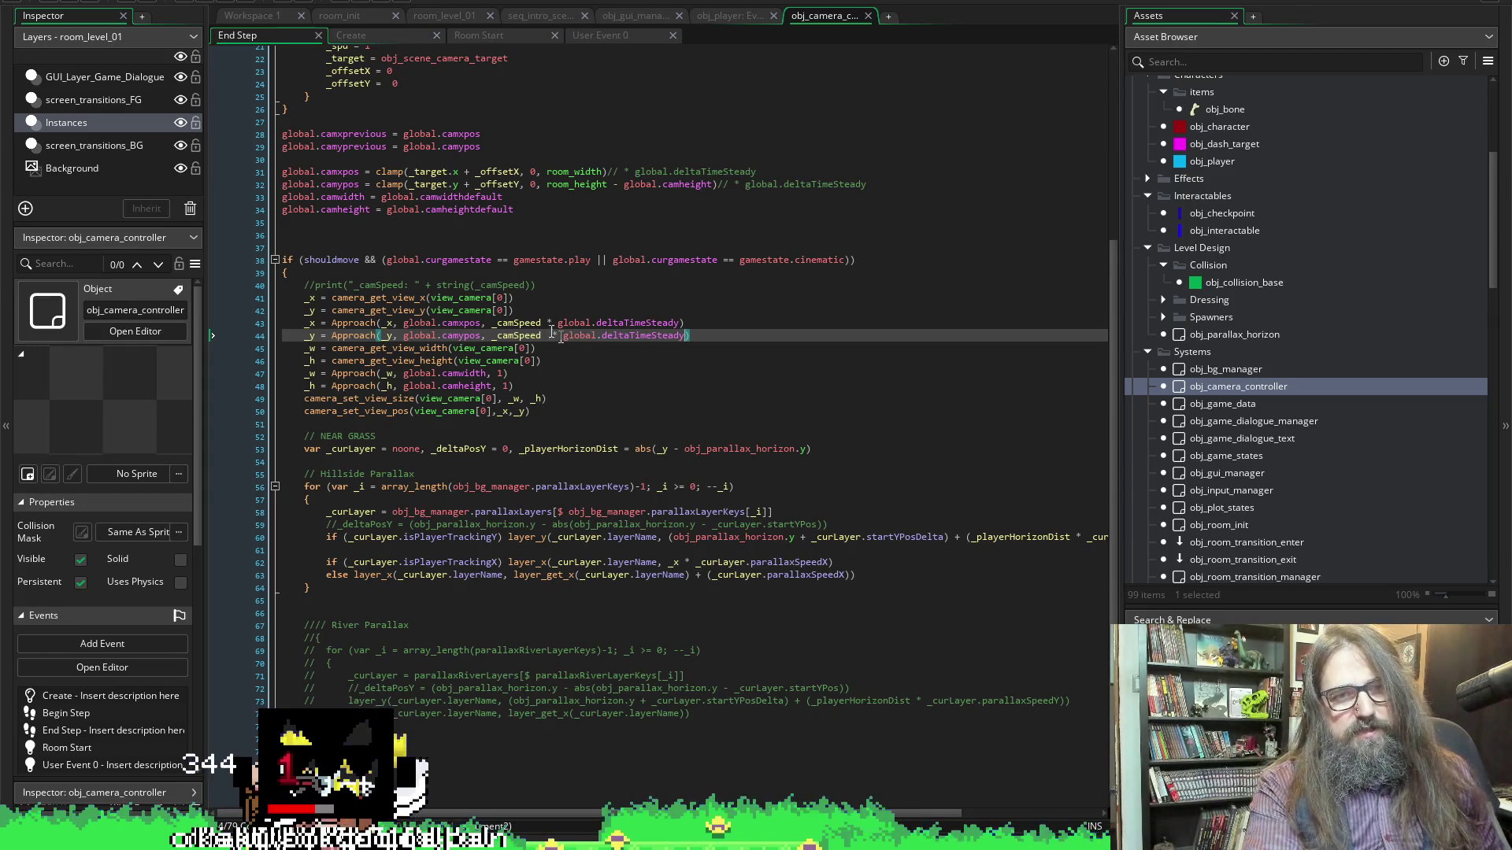
key(BackSpace)
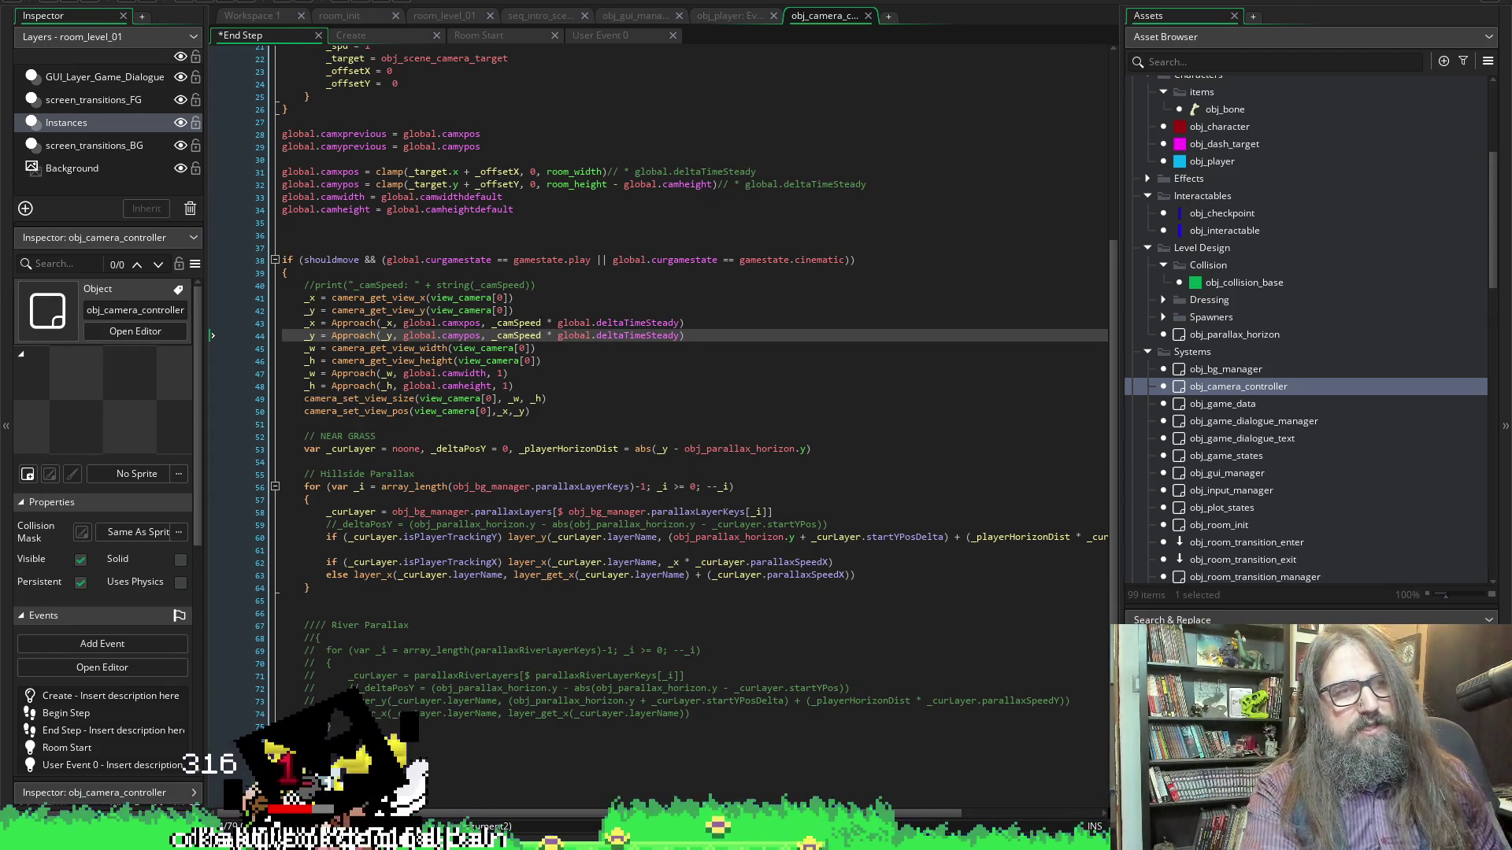
key(ctrl+s)
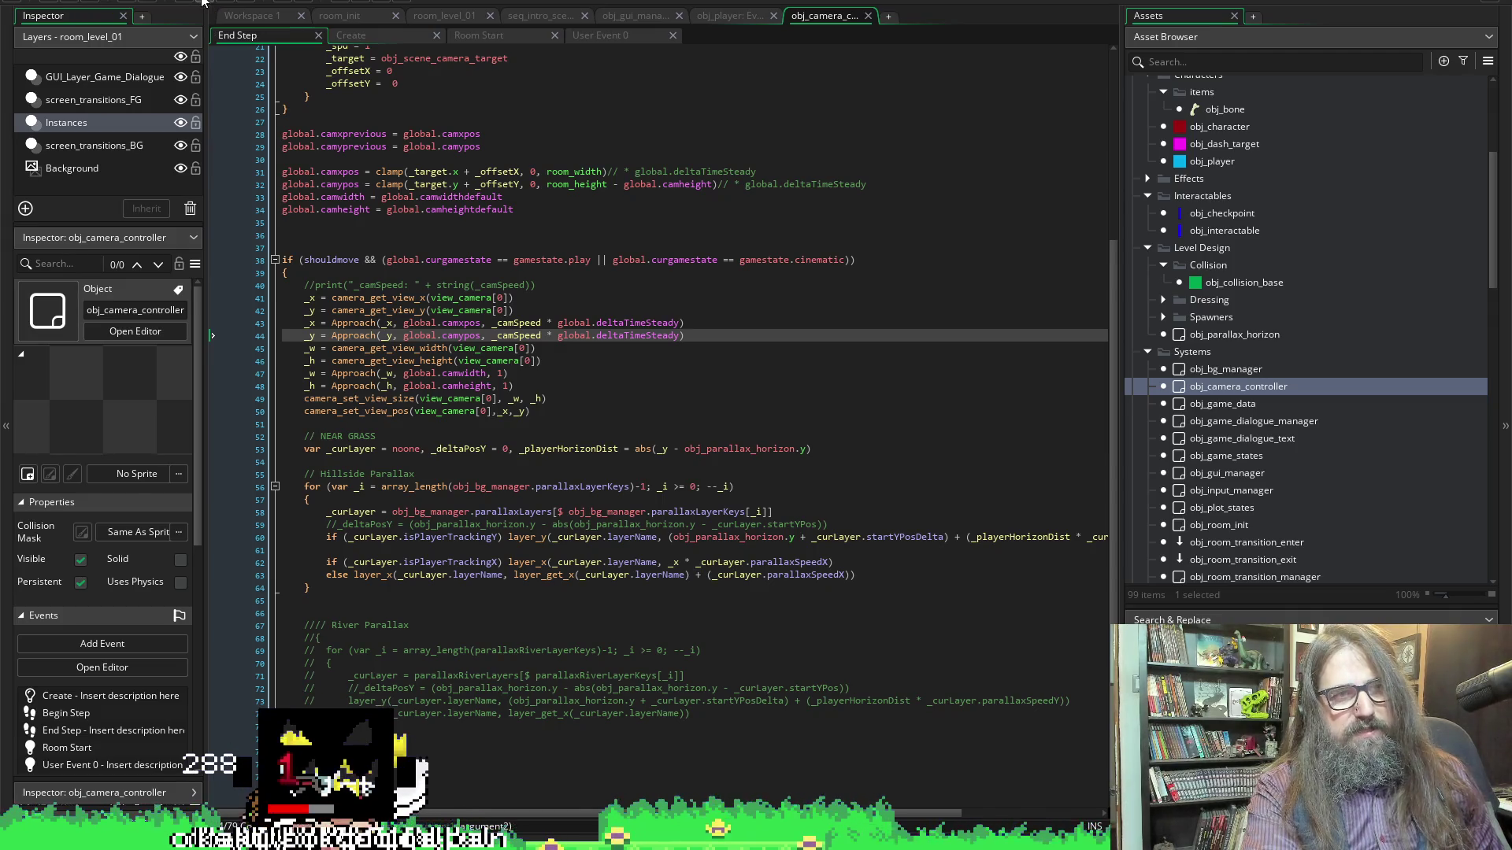
key(F5)
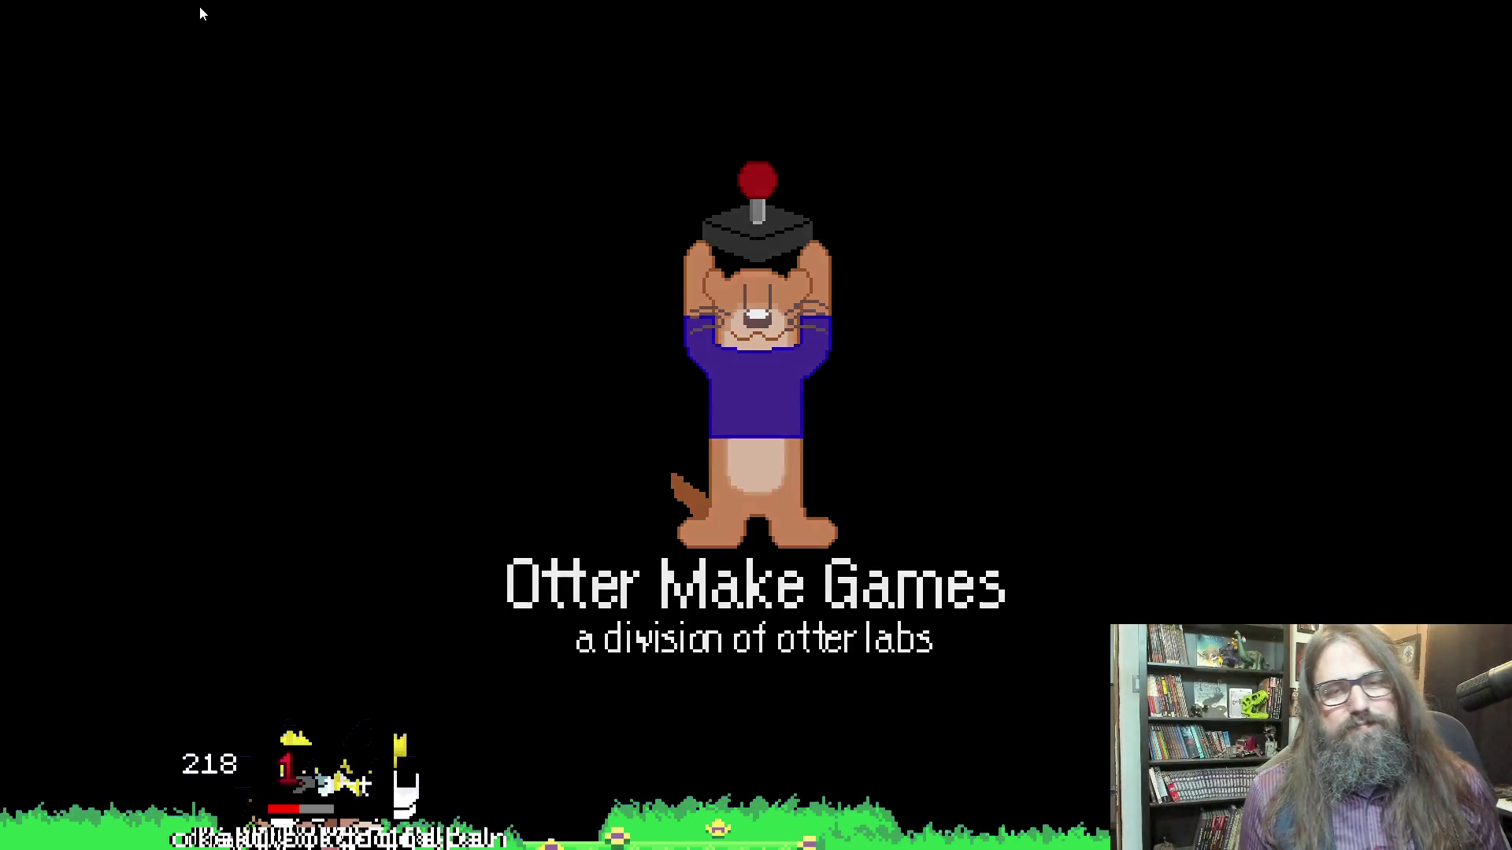
Skip the splash screen and start gameplay on a chosen save file
key(Return)
key(Down)
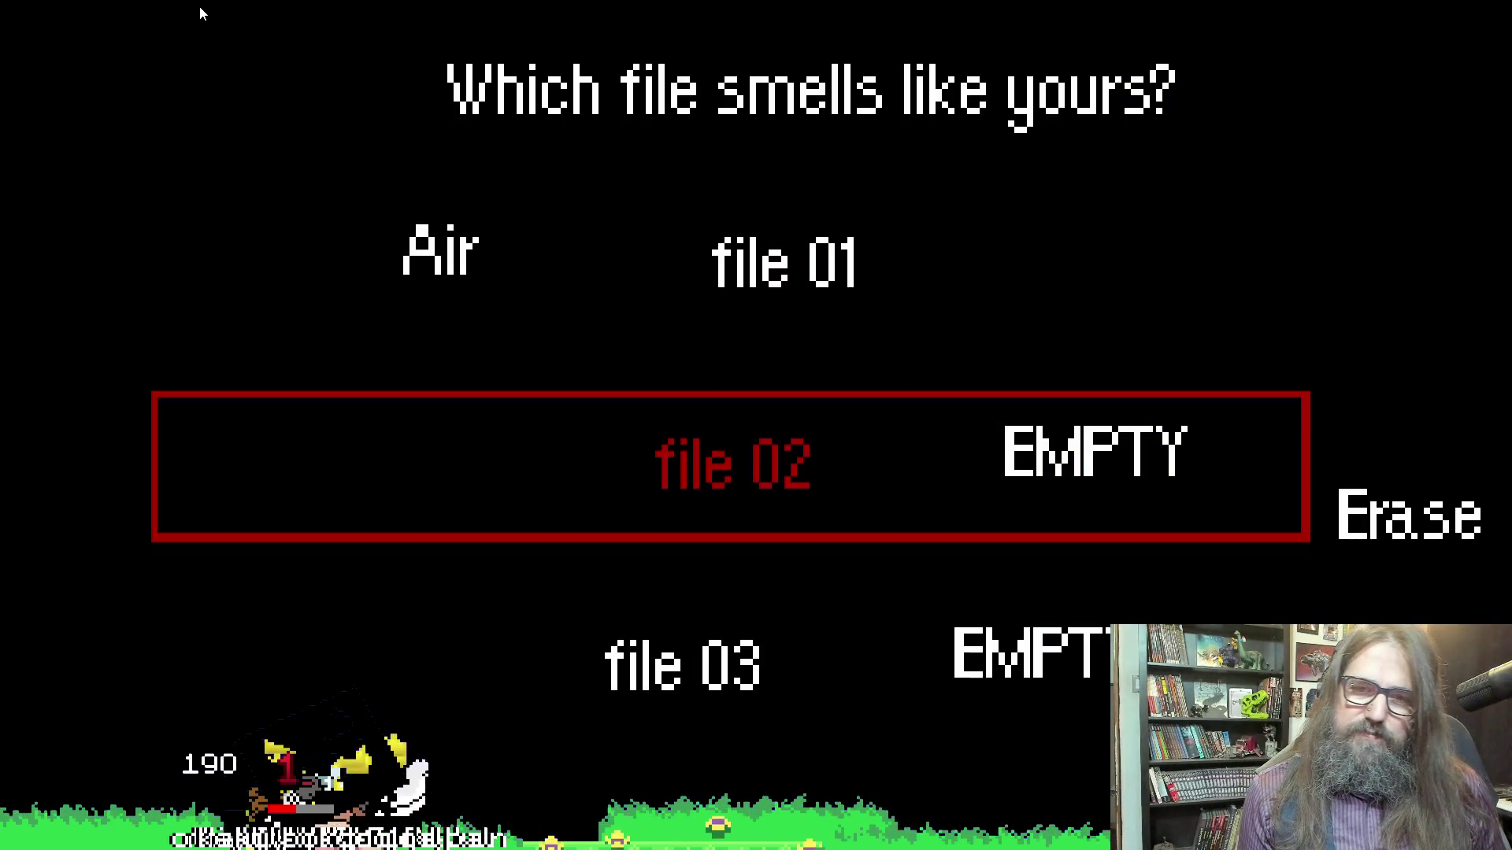
key(Up)
key(Return)
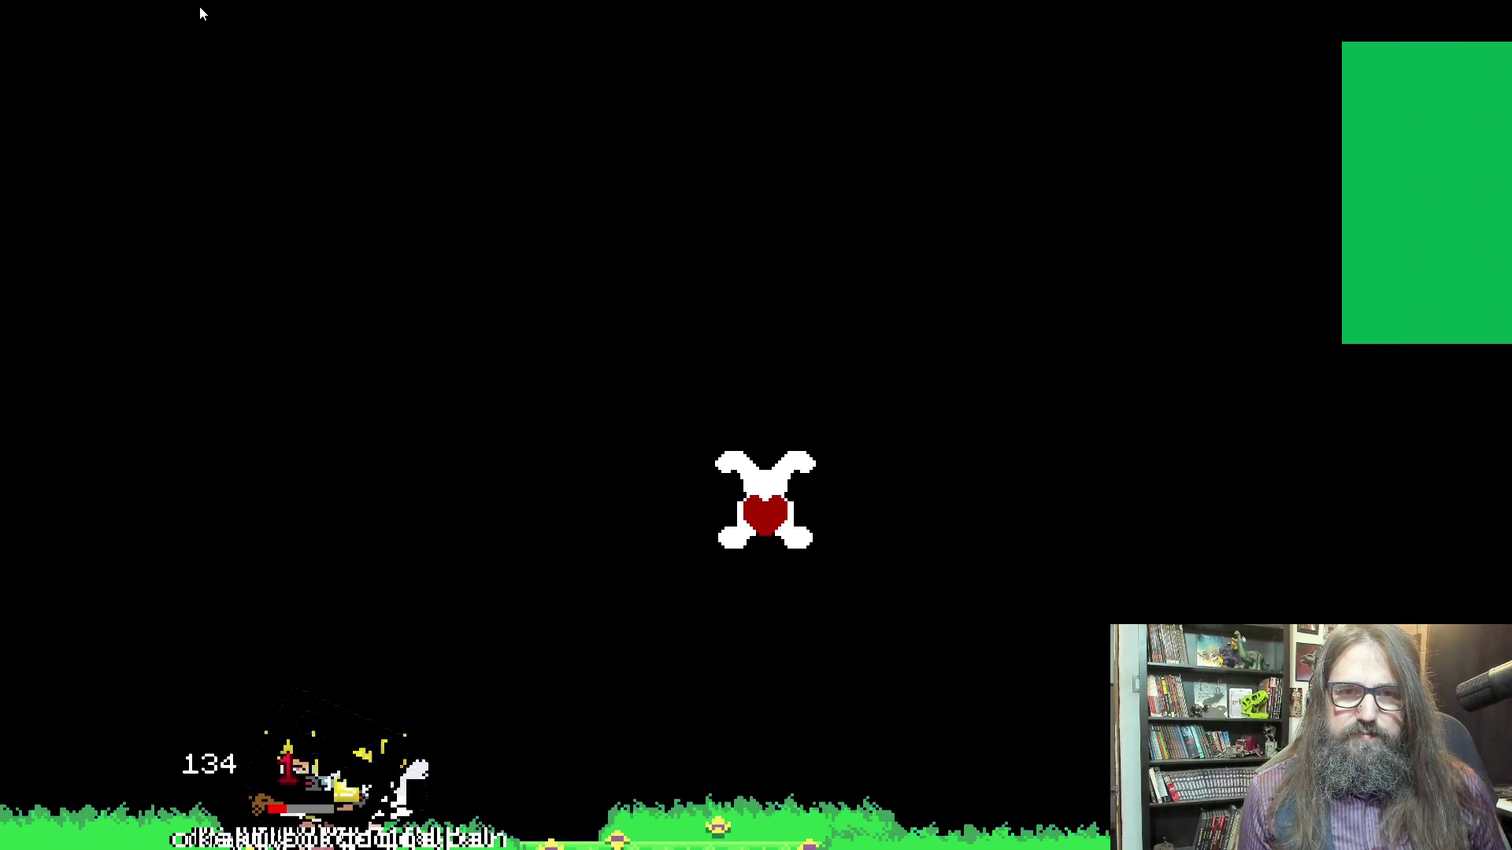
Run and jump the bunny-heart character around the green blocks, then quit with Escape
key(Up)
key(Right)
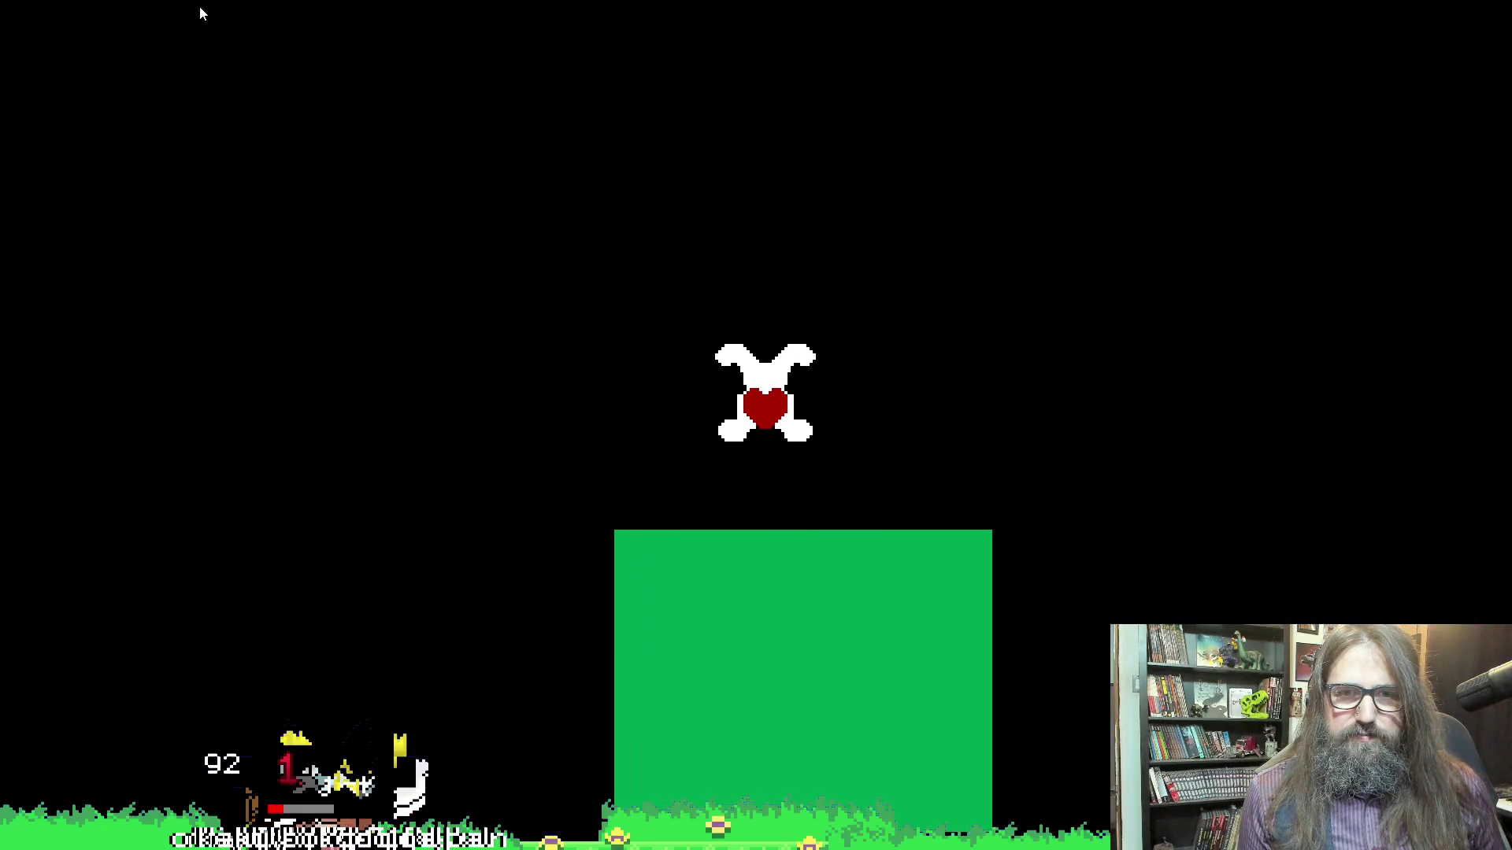
key(Left)
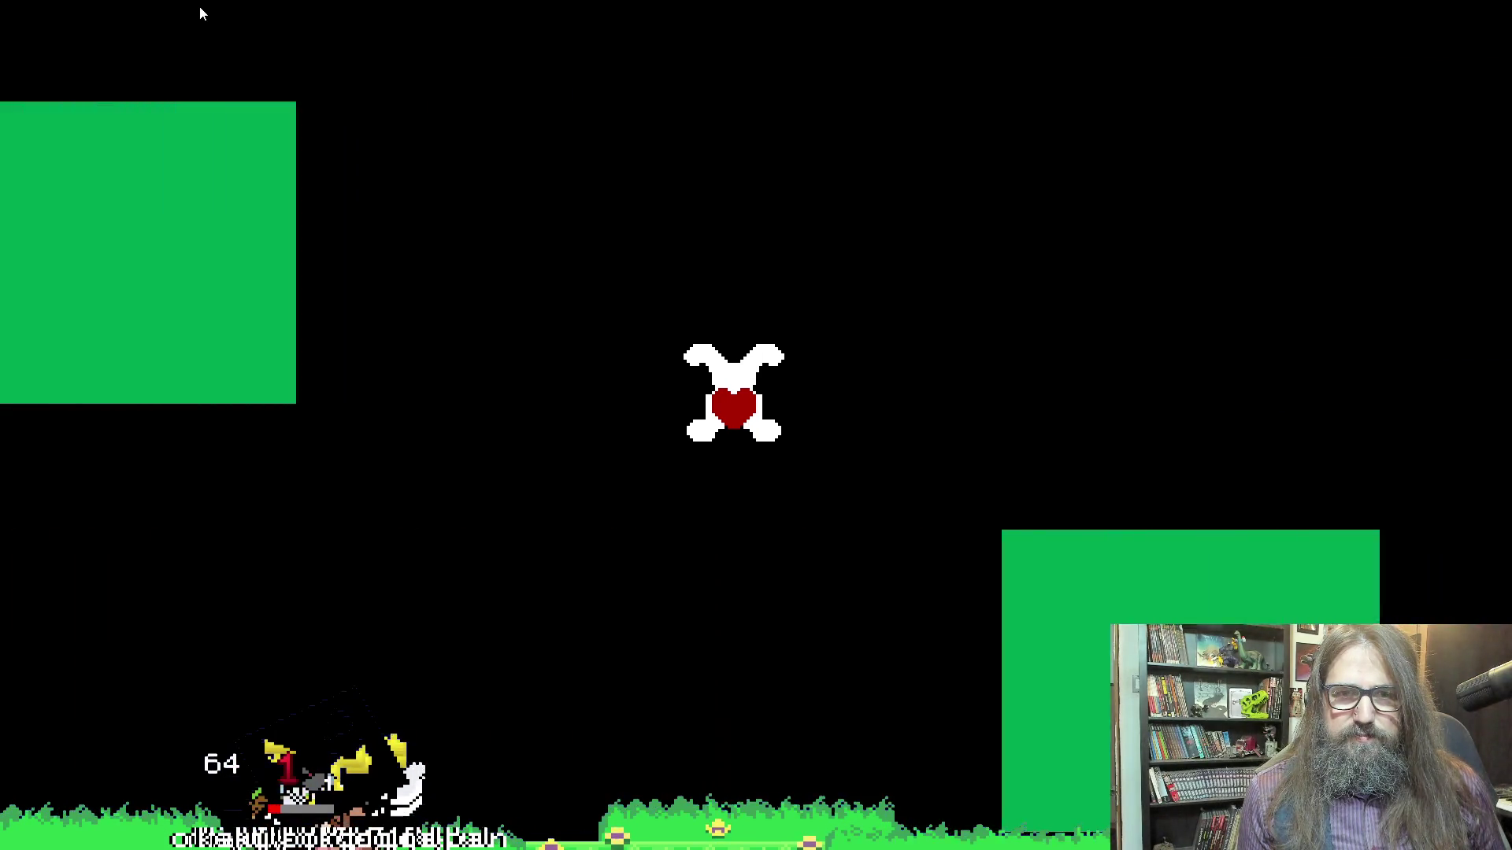
key(Right)
key(Right)
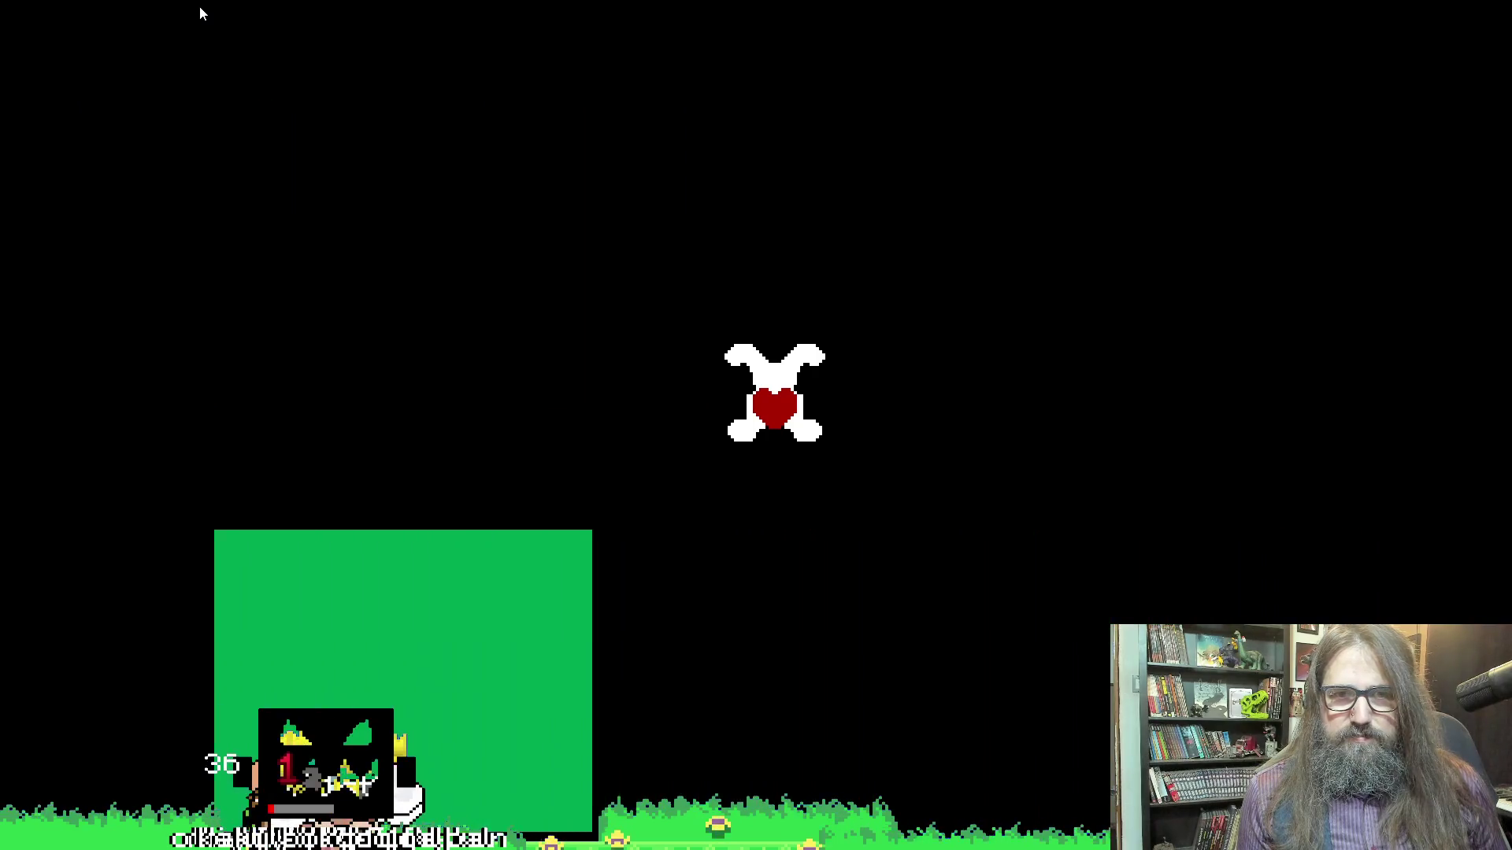
key(Left)
key(Left)
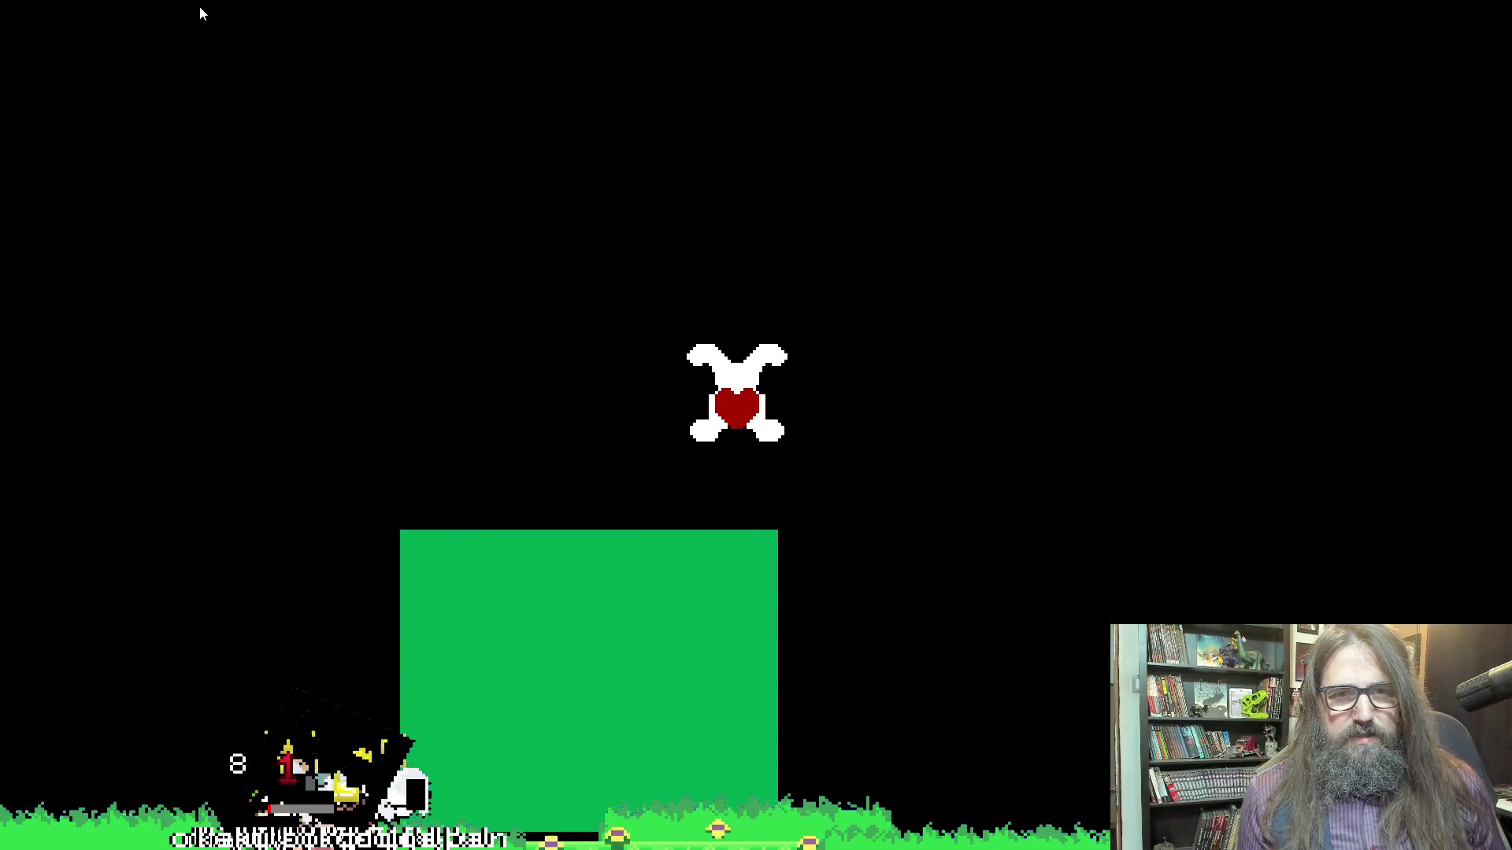
key(Right)
key(Down)
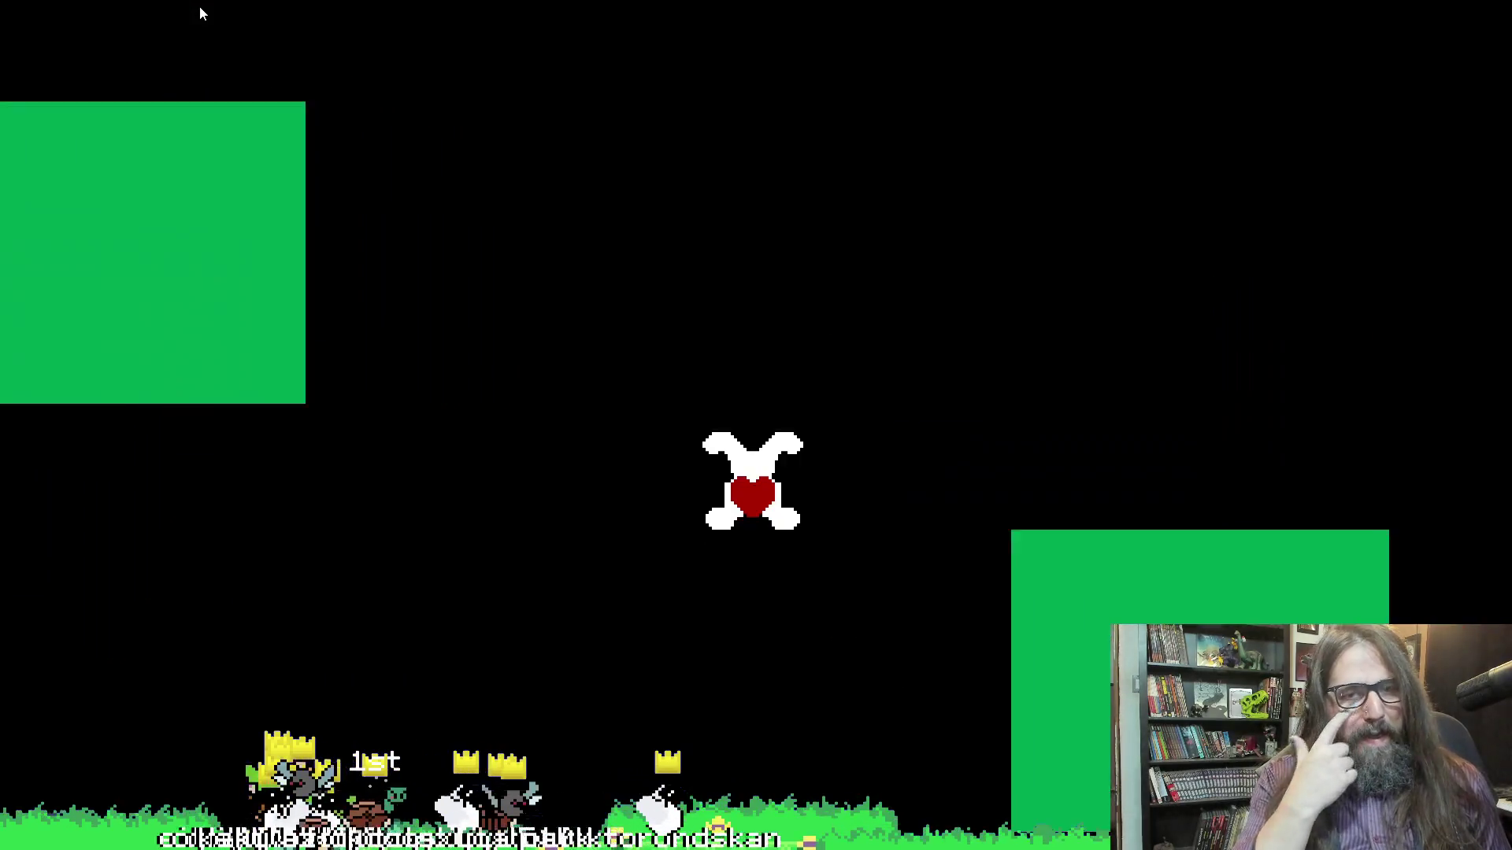
key(Up)
key(Down)
key(Left)
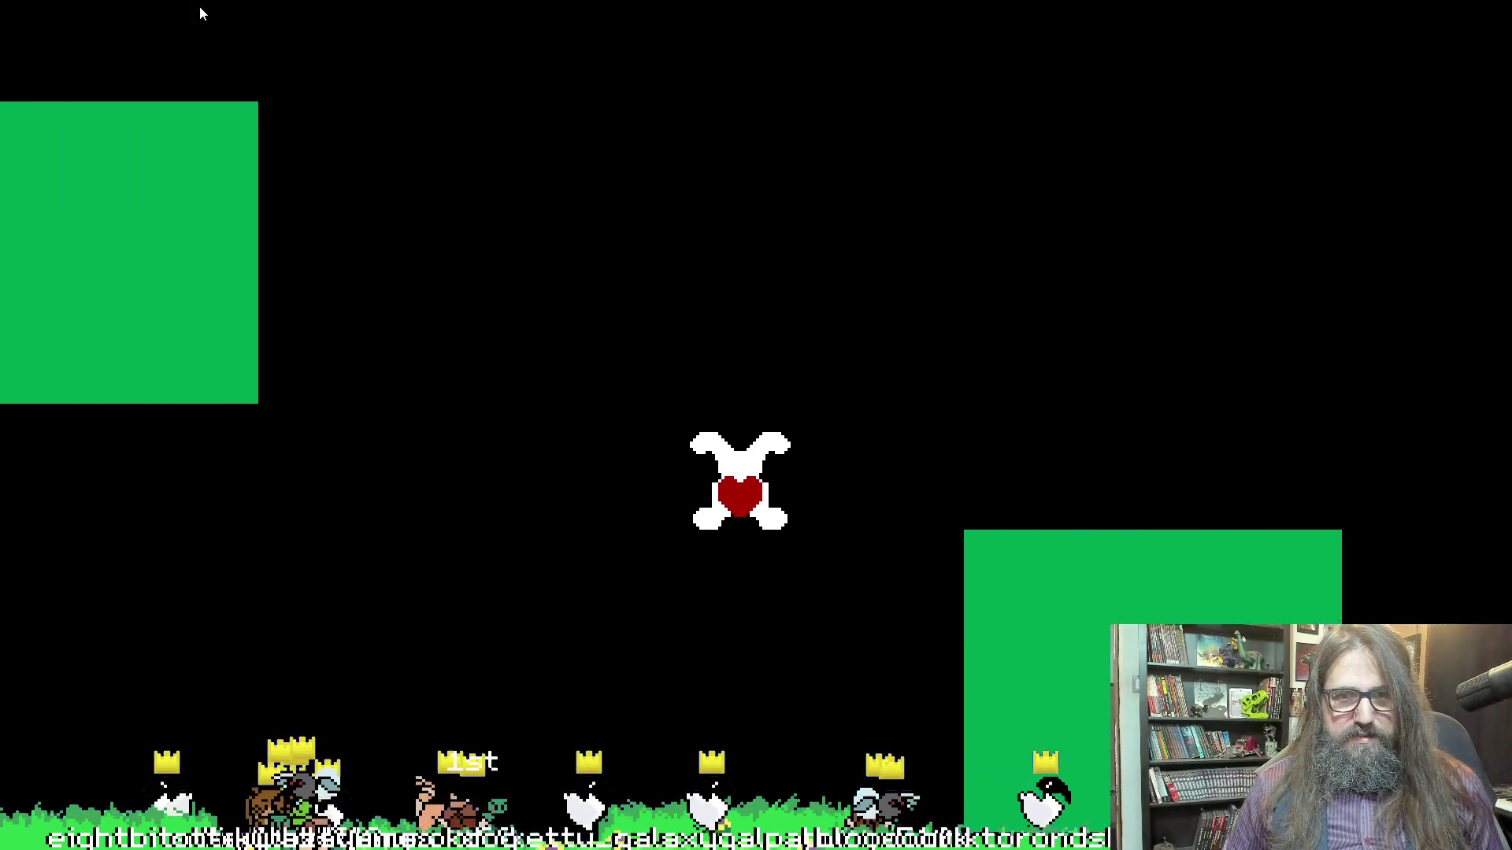
key(Right)
key(Right)
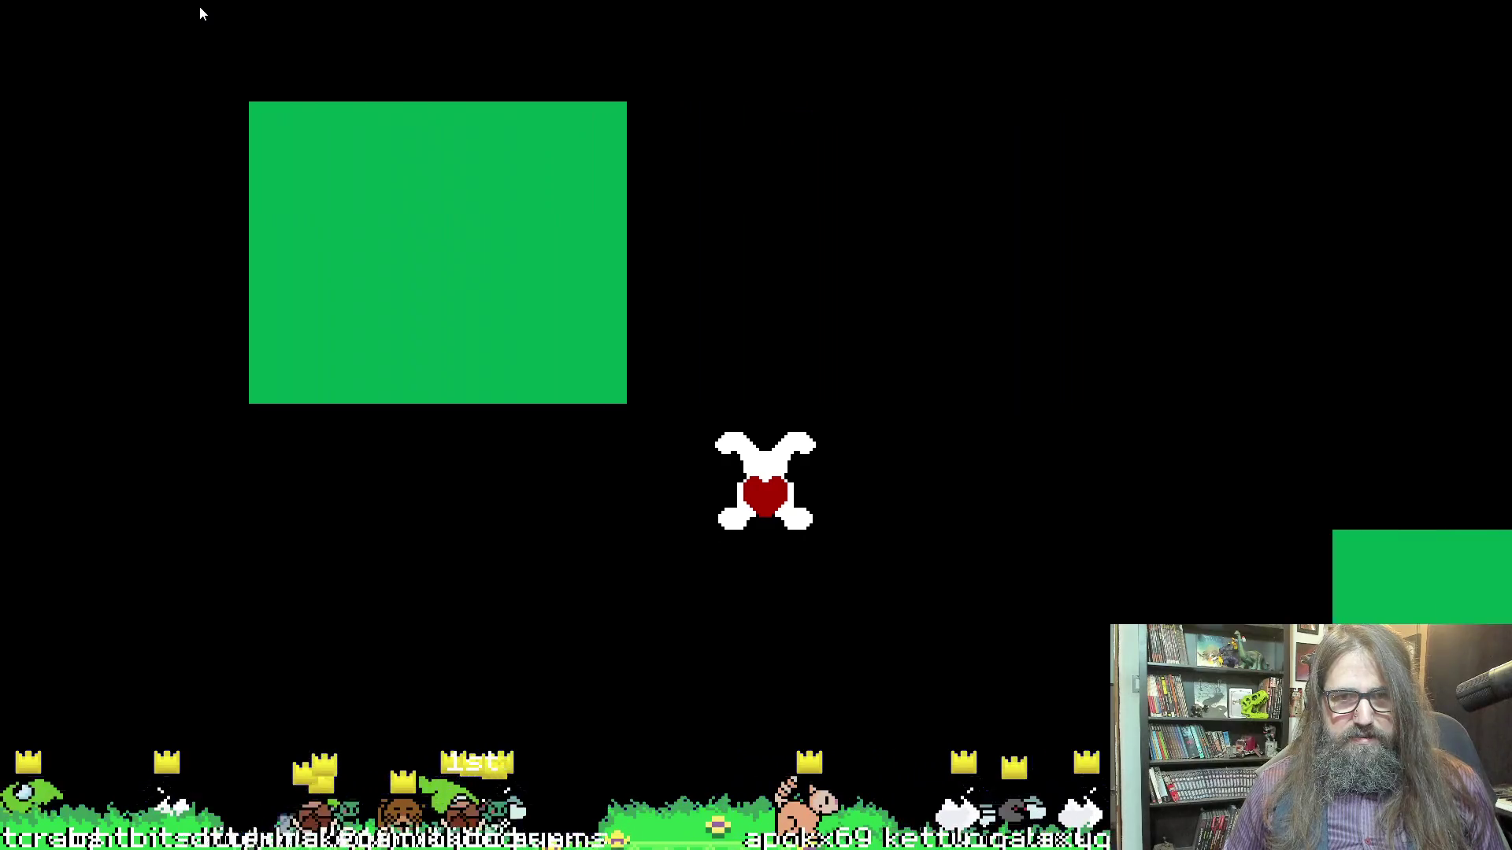
key(Left)
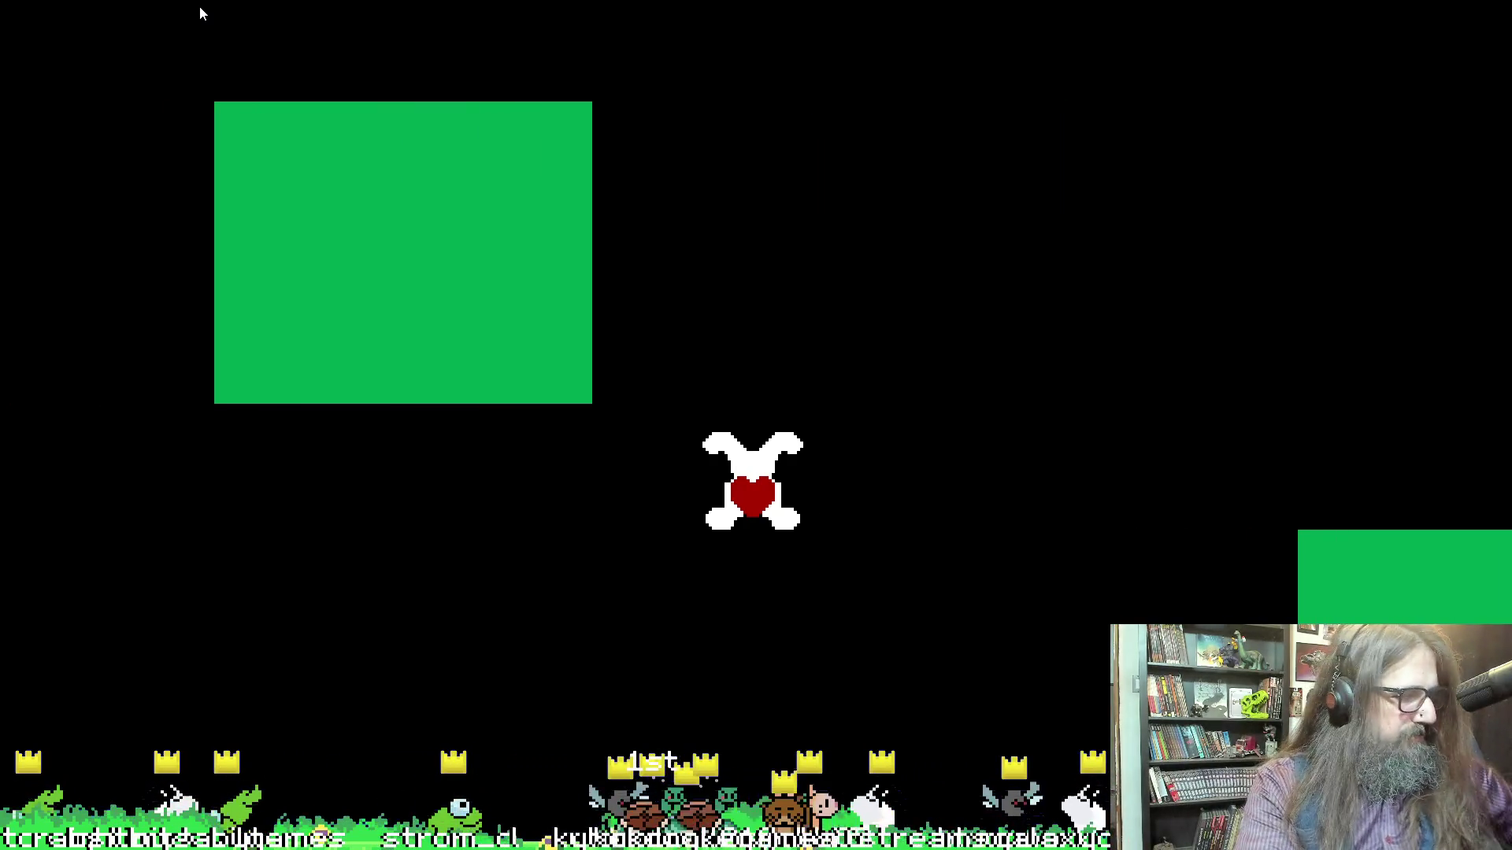
key(Escape)
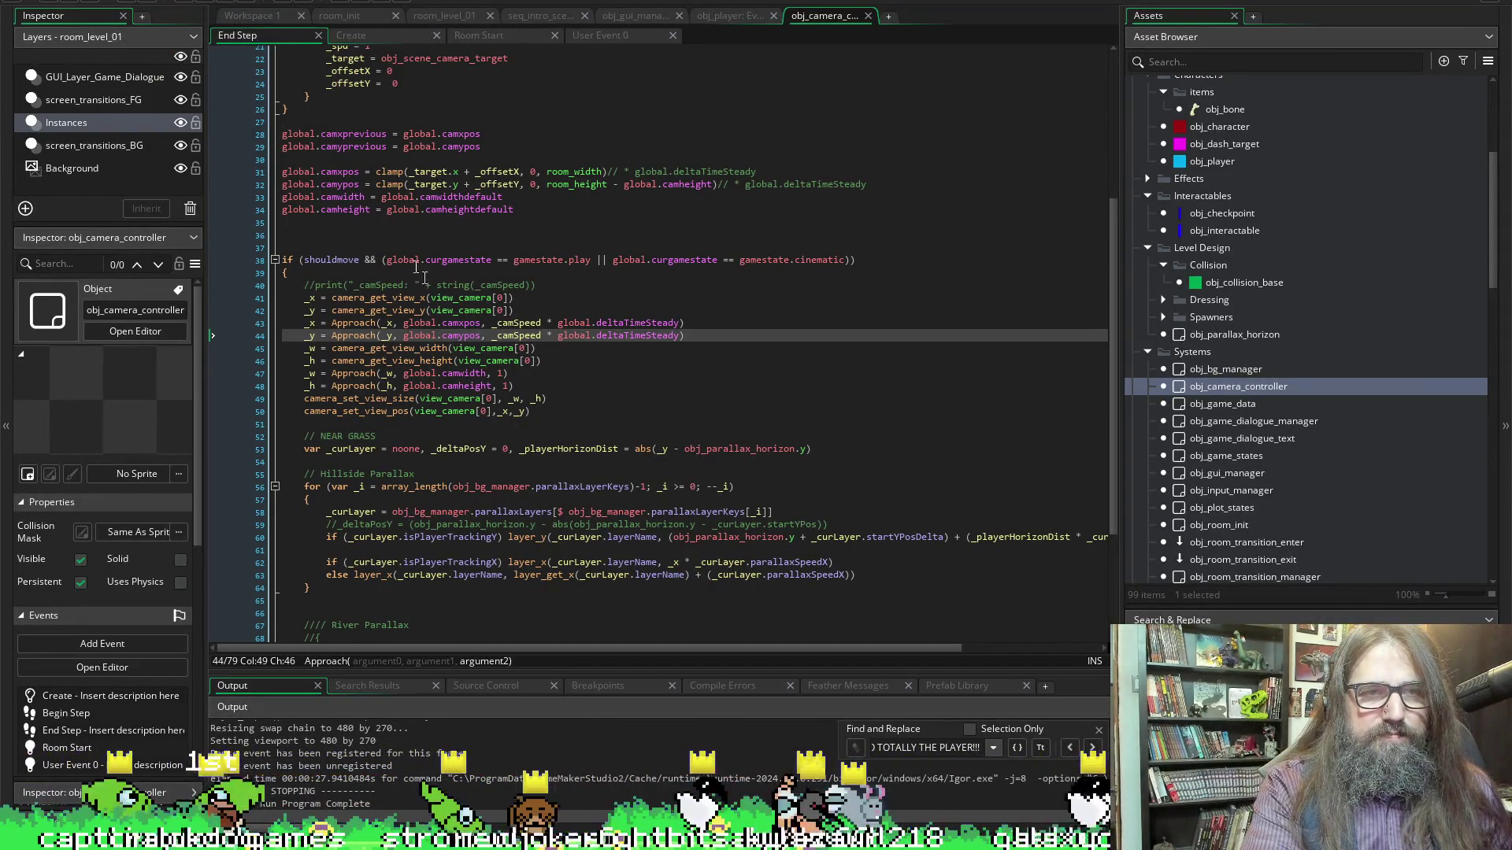
Insert ')//' after _camSpeed on lines 43 and 44, save, and open obj_player
scroll(424, 276, up, 7)
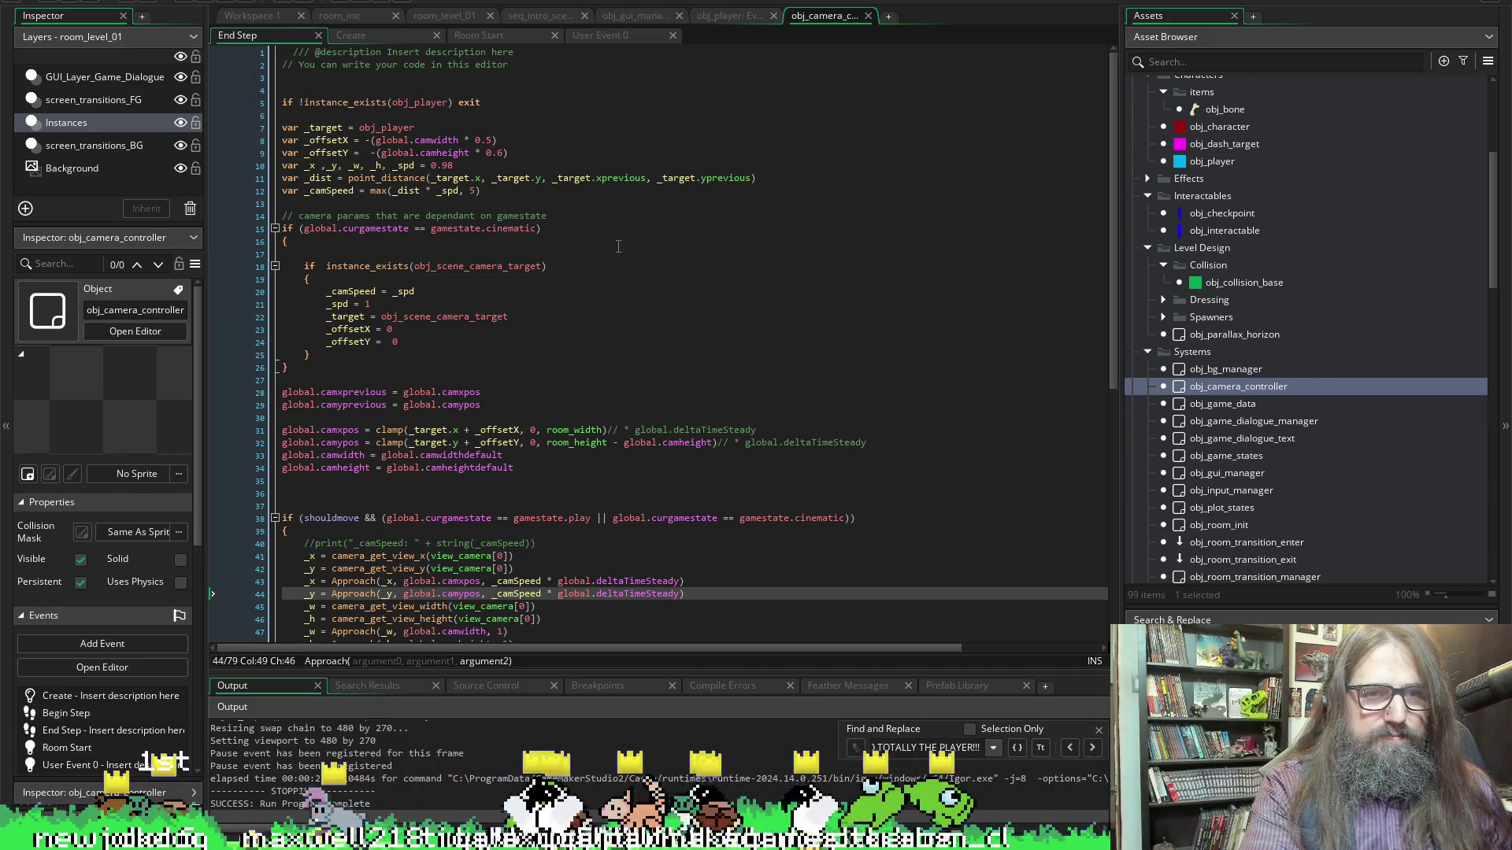
scroll(621, 461, down, 4)
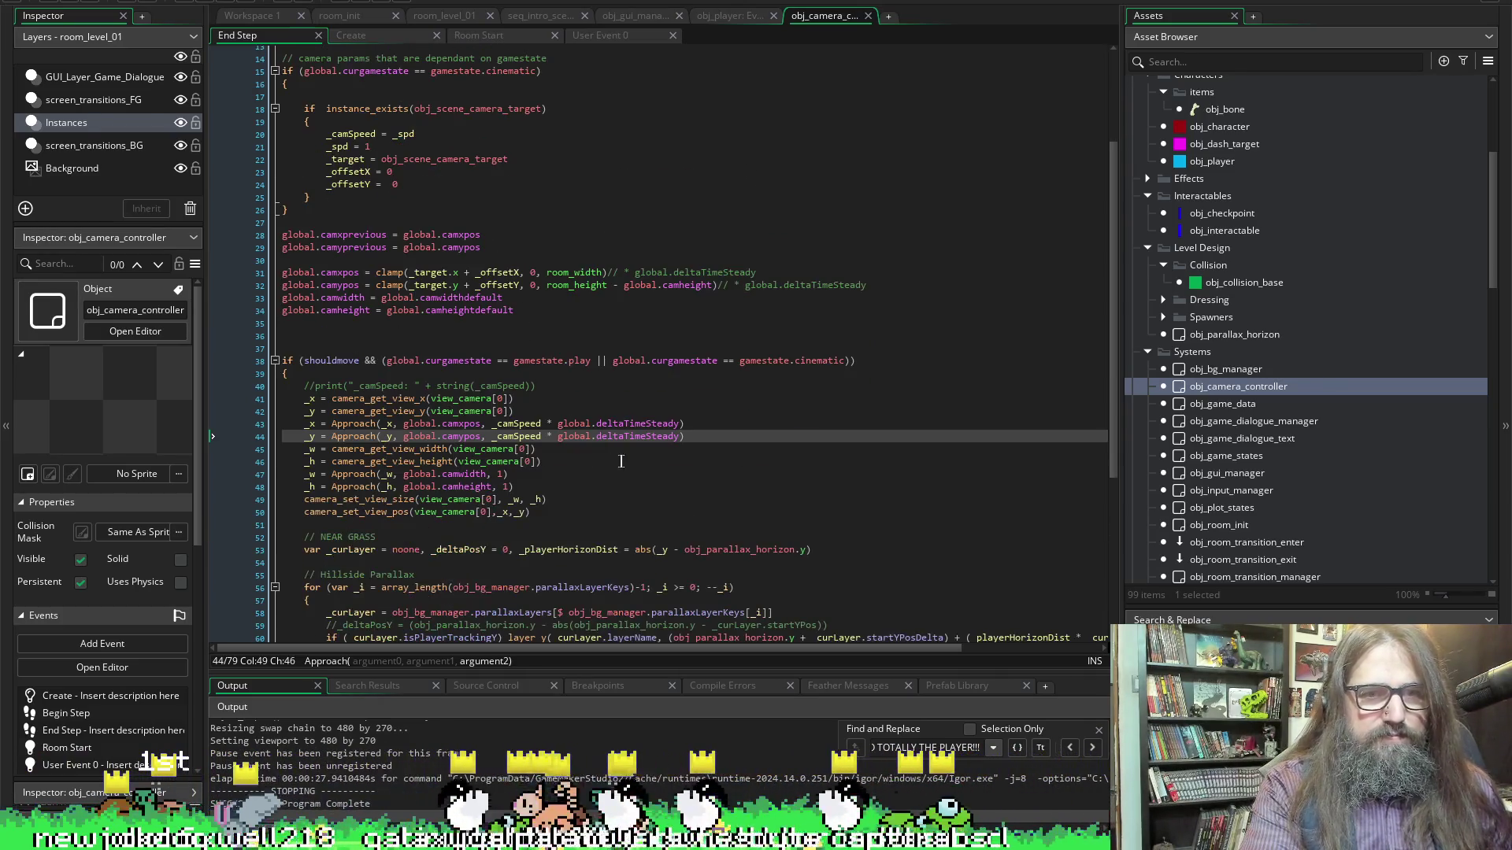
click(542, 424)
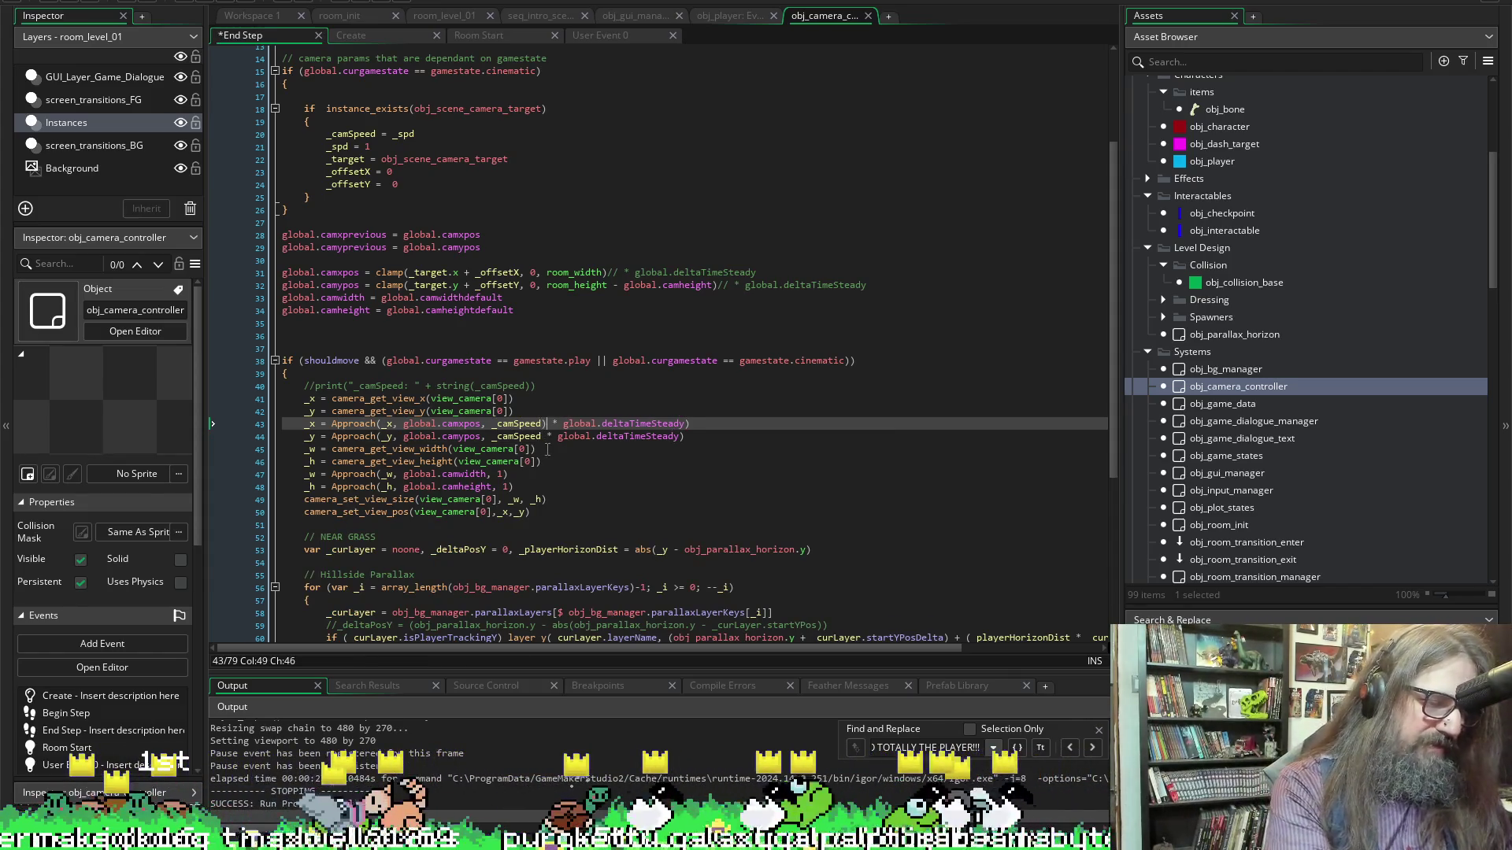
text()//)
key(Down)
text()//)
key(ctrl+s)
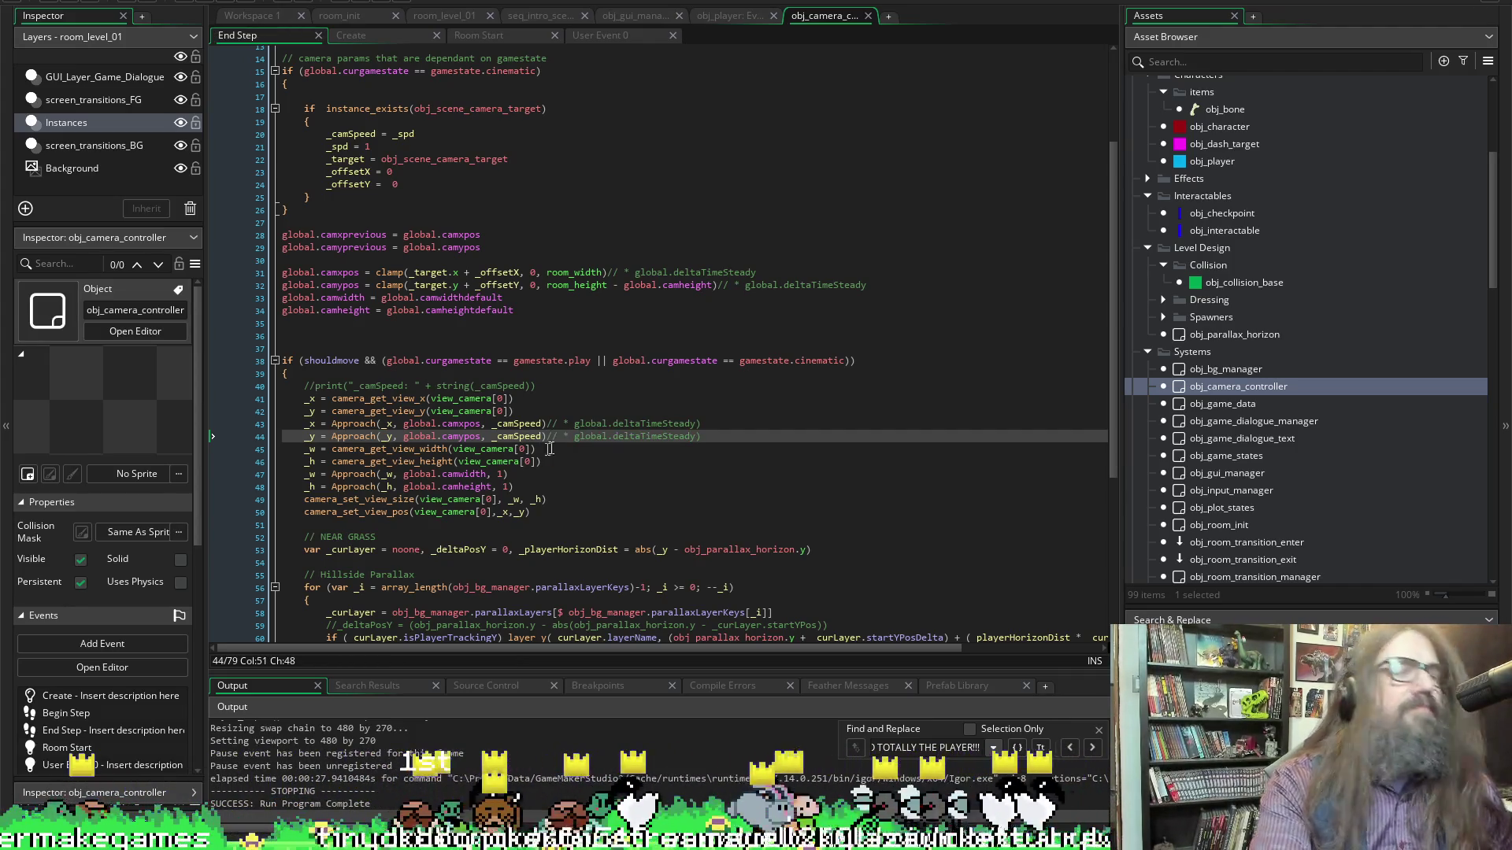
double_click(1228, 161)
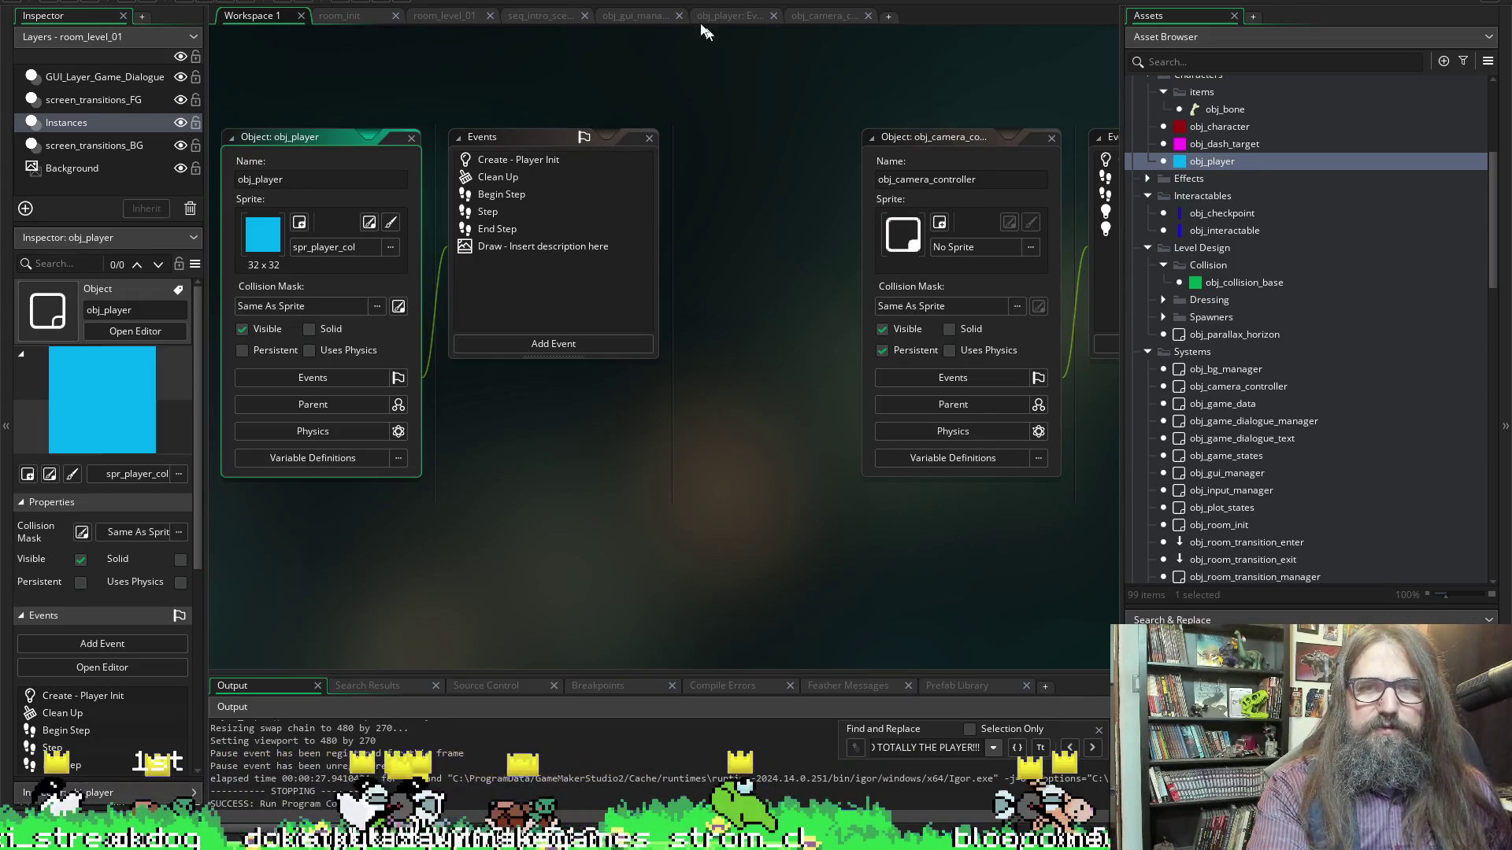
Open obj_player's Step code and search it for 'hsp'
click(728, 15)
scroll(562, 262, up, 2)
click(562, 266)
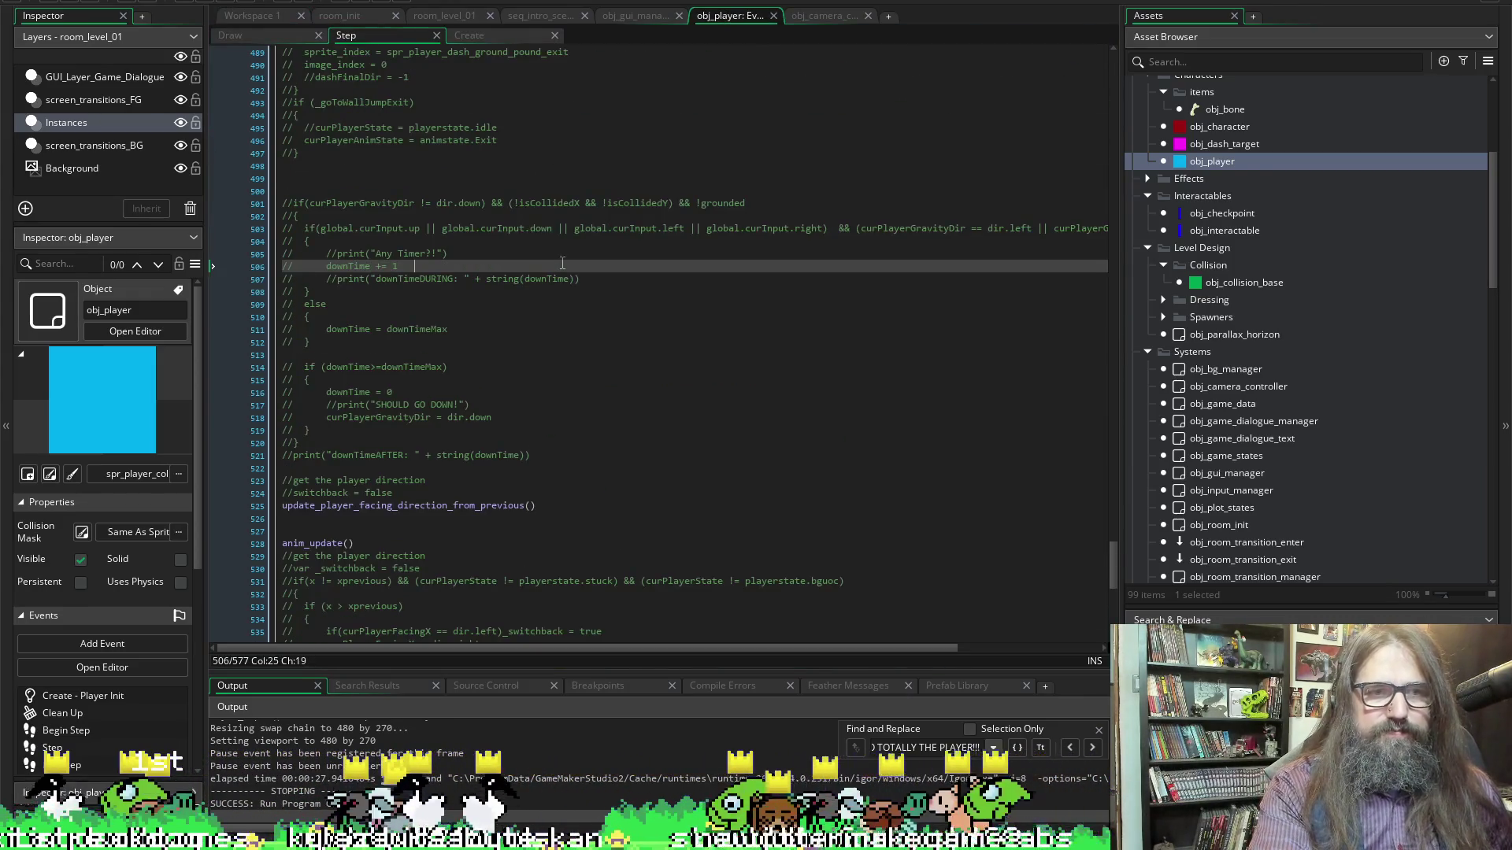
key(ctrl+f)
text(hps)
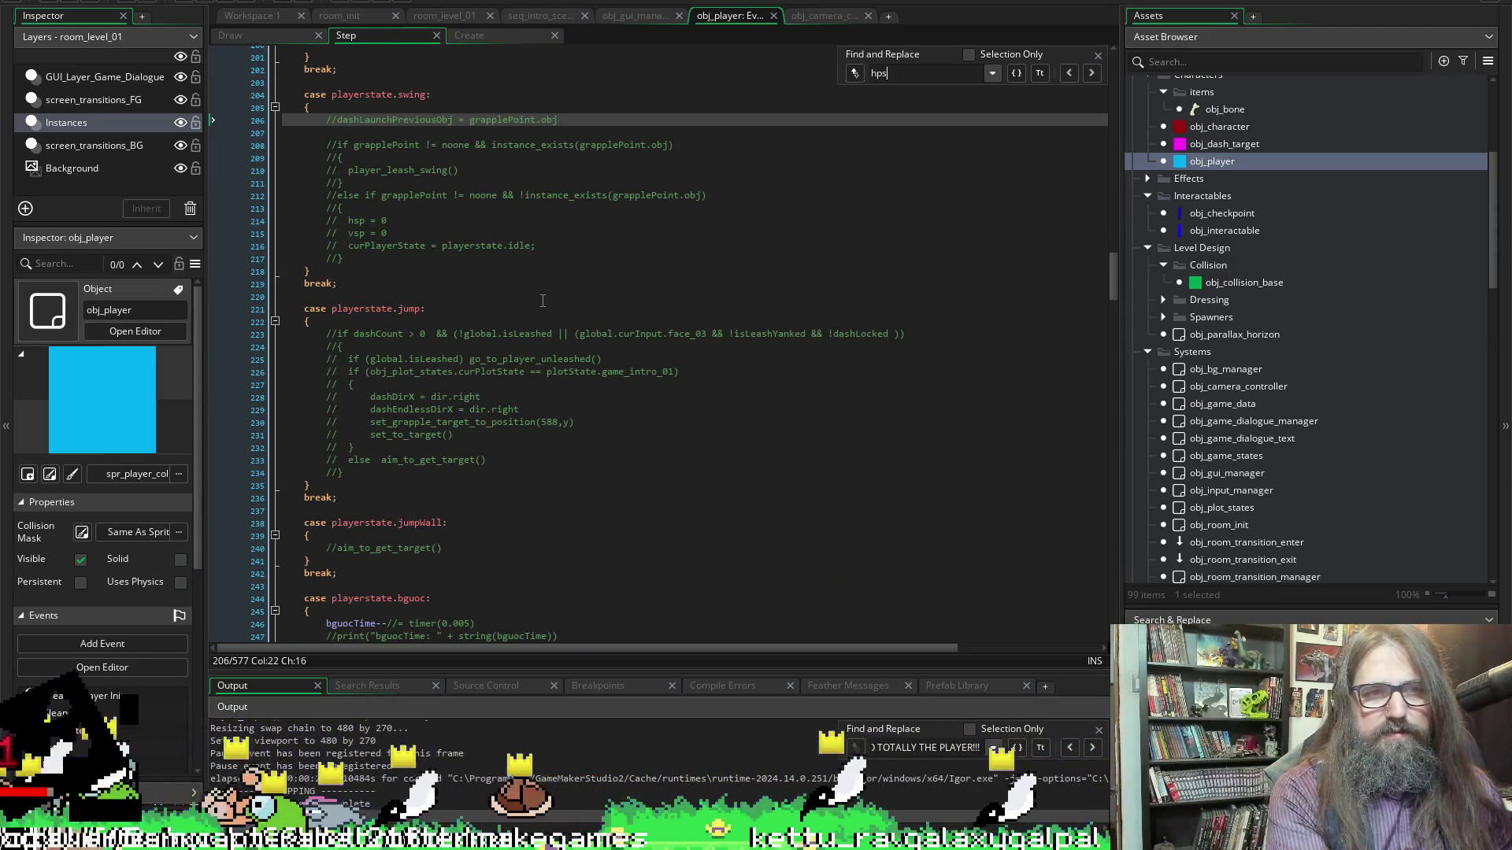
key(BackSpace)
key(BackSpace)
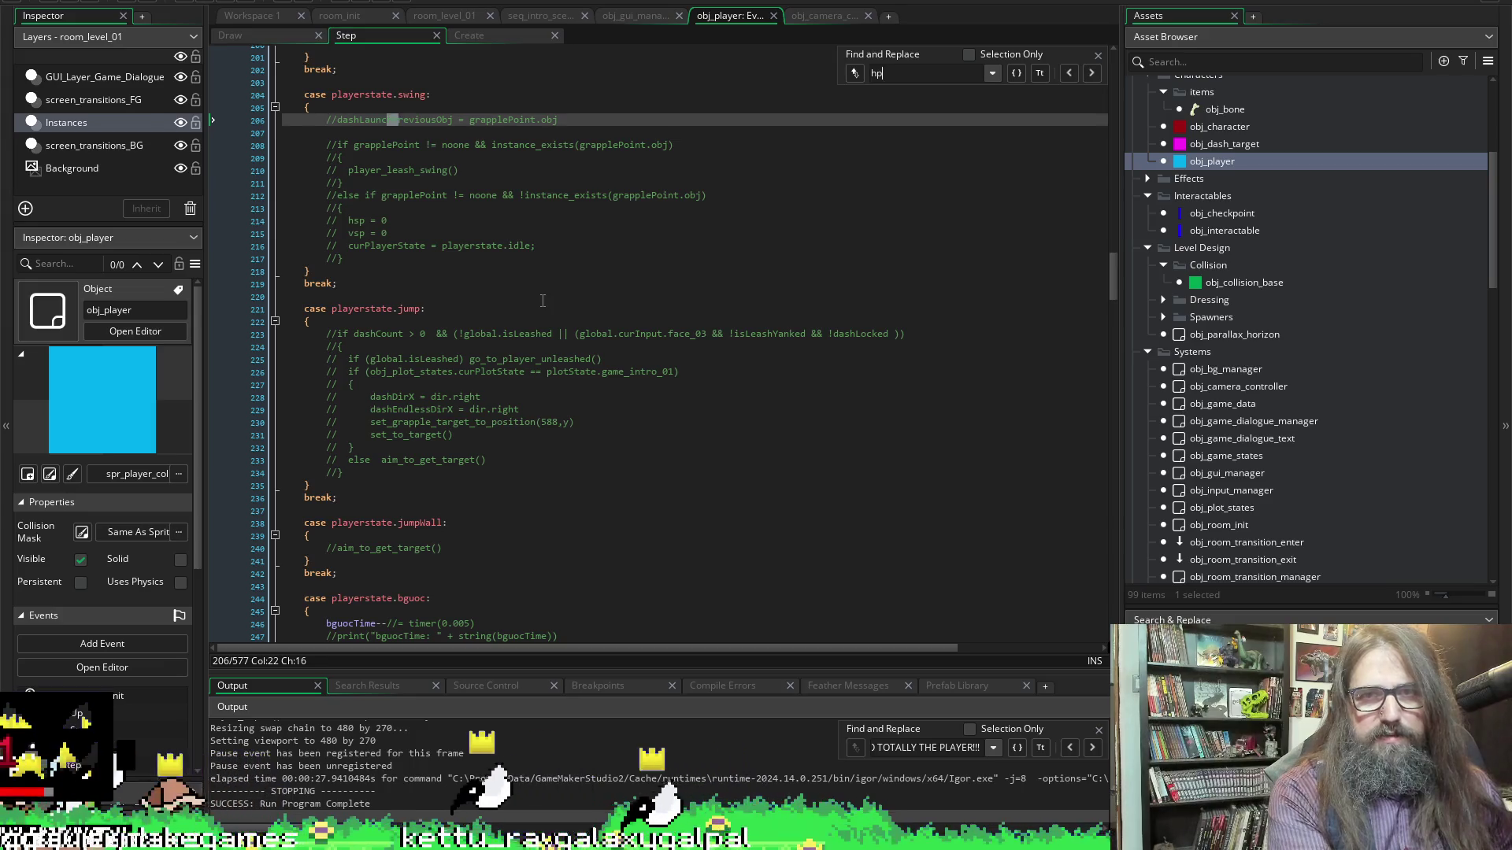
text(sp)
key(Return)
key(Return)
key(Return)
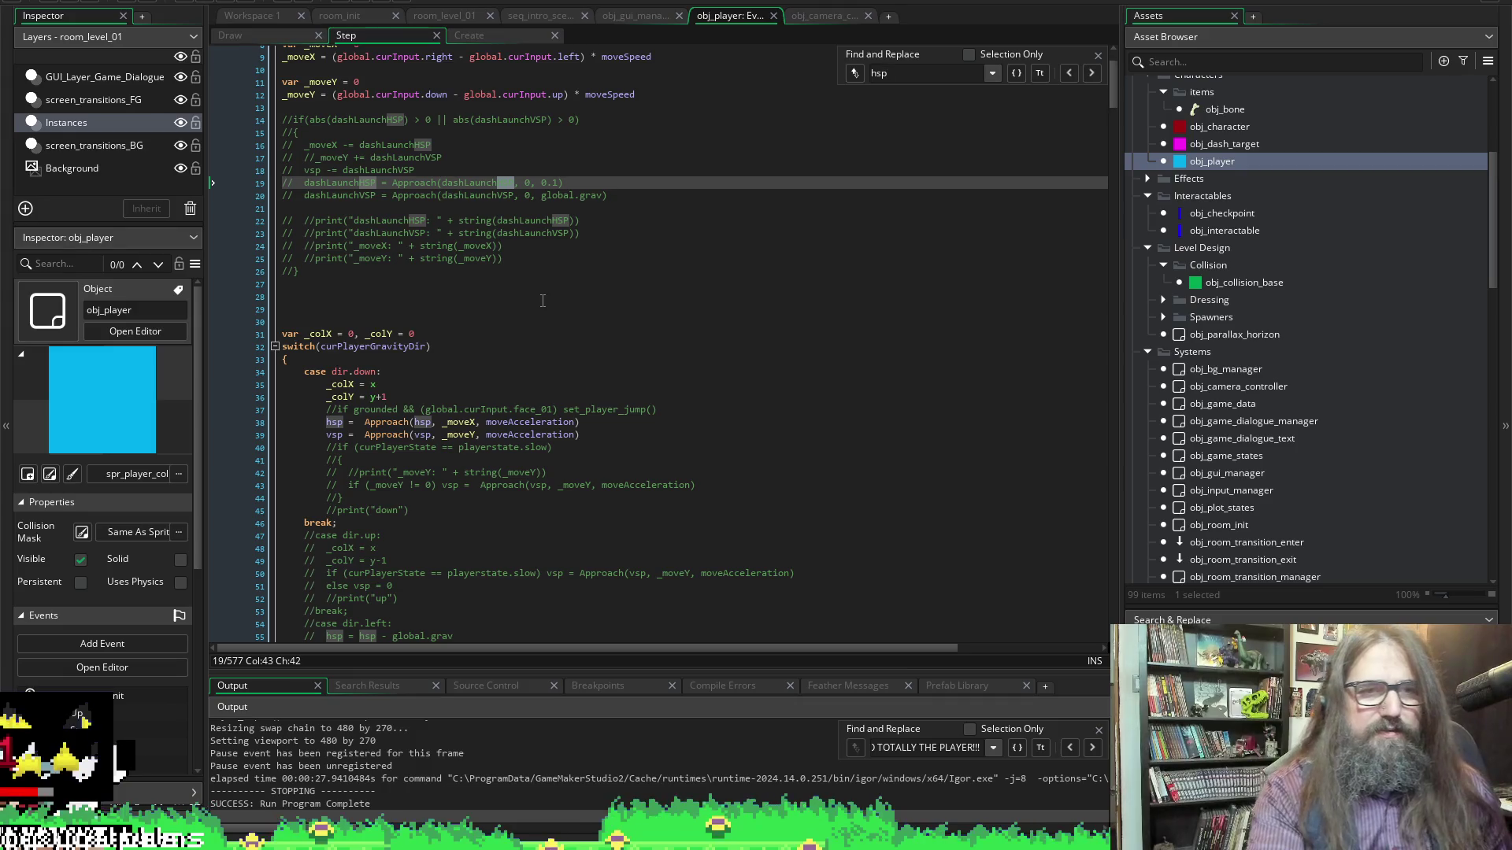
Step through each hsp match with Find Next, then close the search bar
scroll(716, 187, down, 5)
scroll(722, 192, up, 6)
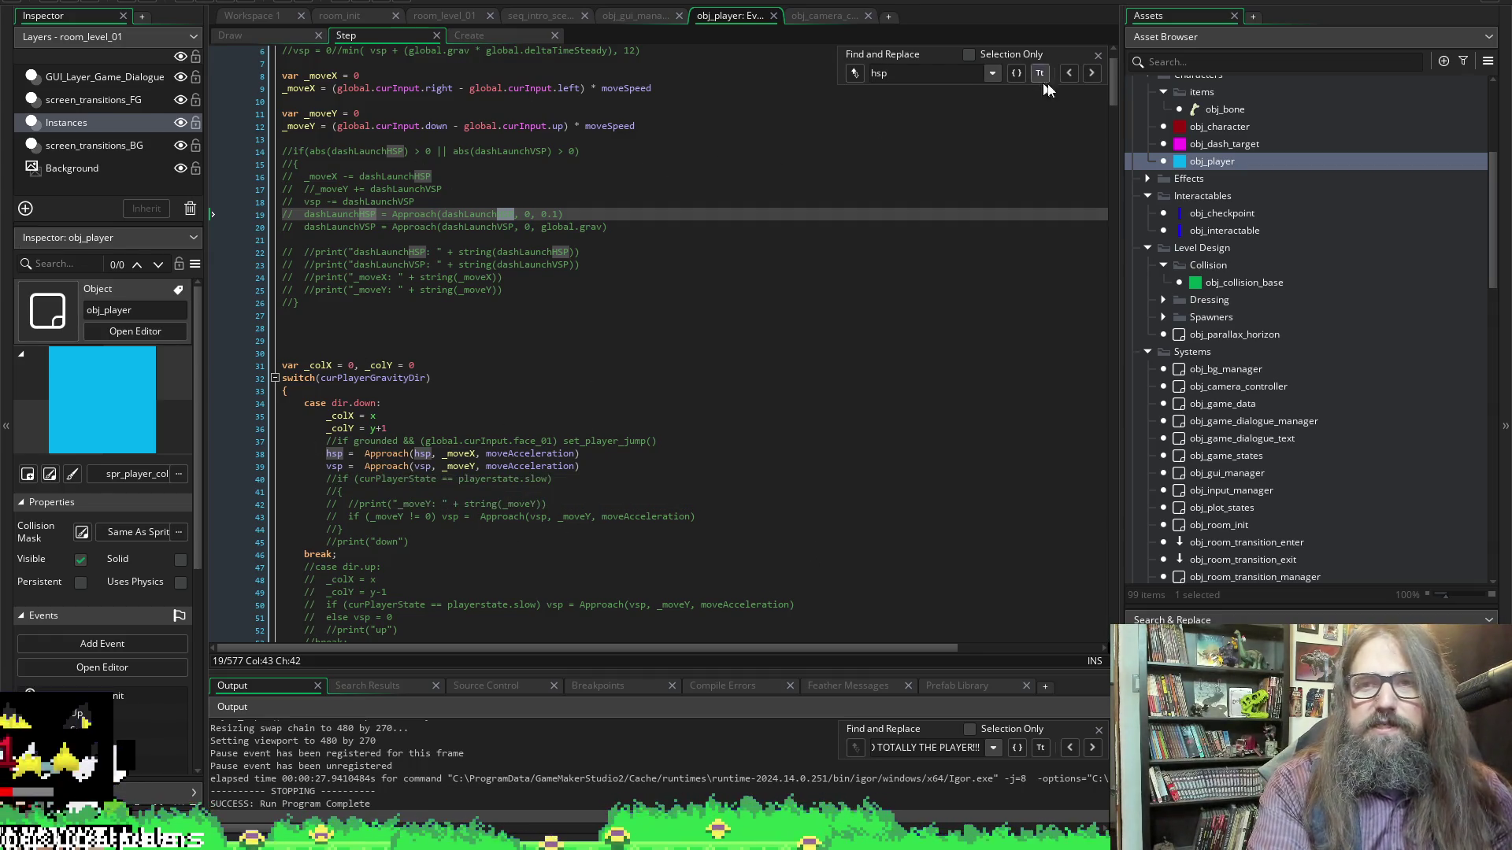
click(1093, 73)
click(1093, 73)
click(1093, 74)
click(1093, 73)
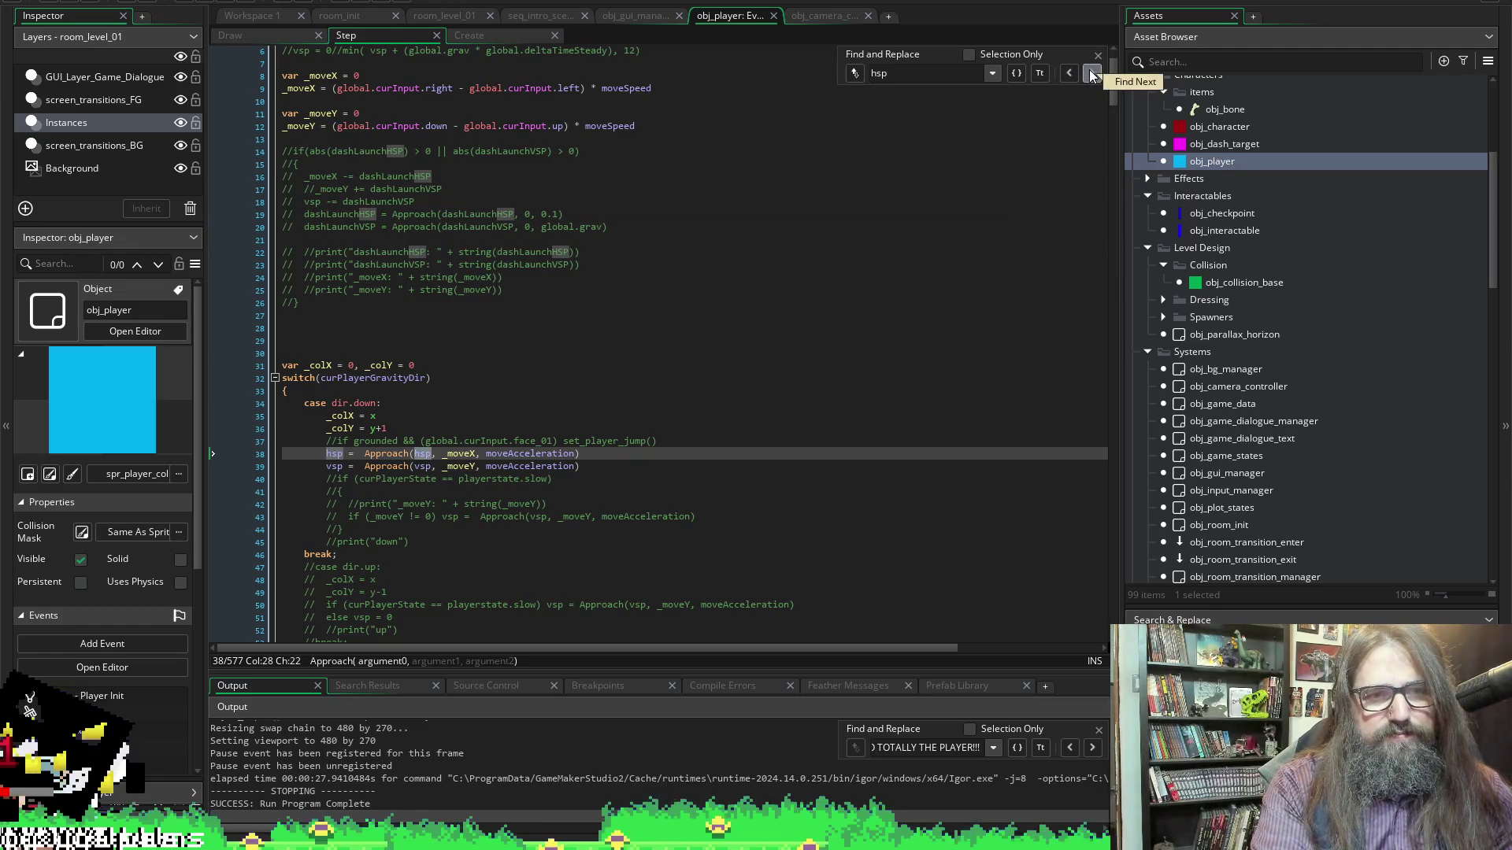
click(1093, 74)
click(1093, 73)
click(1093, 74)
scroll(389, 393, up, 1)
scroll(389, 394, up, 4)
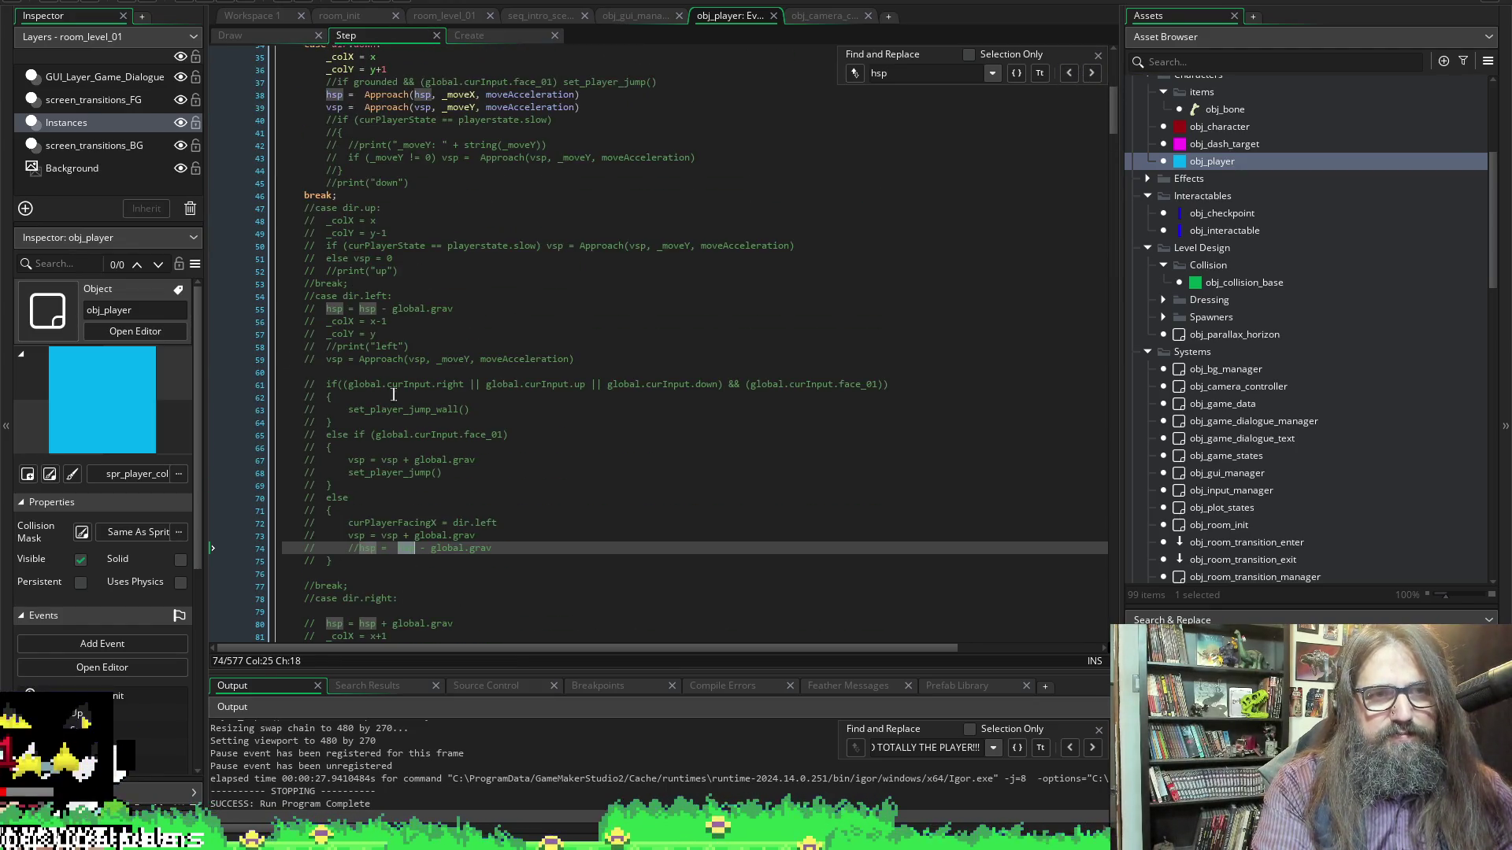
scroll(443, 580, up, 5)
scroll(592, 356, down, 5)
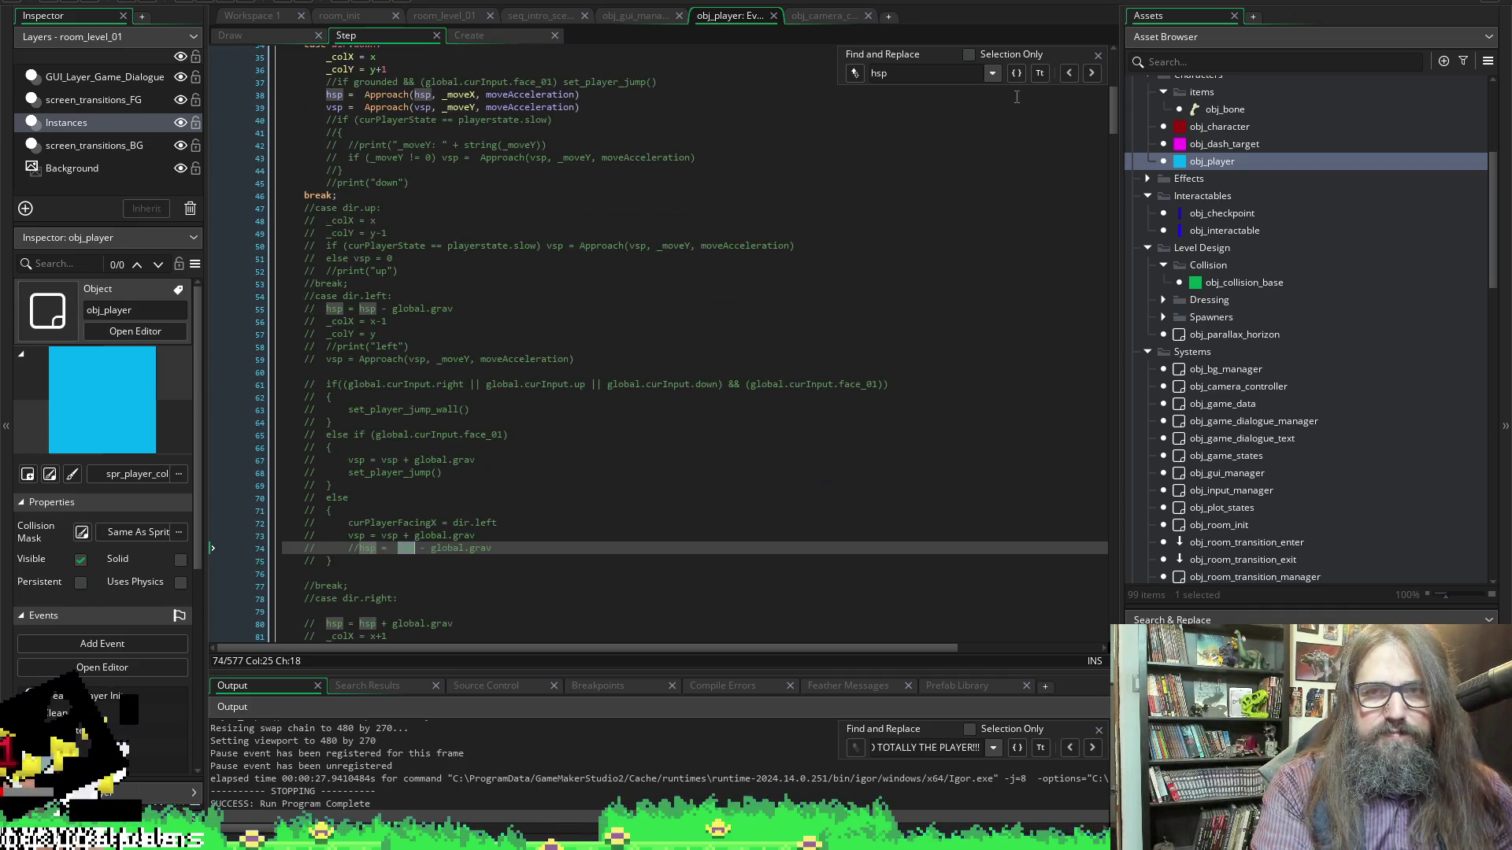
click(1097, 55)
Select the commented-out dir.right case block
click(292, 197)
mouse_move(285, 207)
mouse_down()
mouse_move(523, 457)
mouse_move(541, 568)
mouse_up()
scroll(361, 272, up, 1)
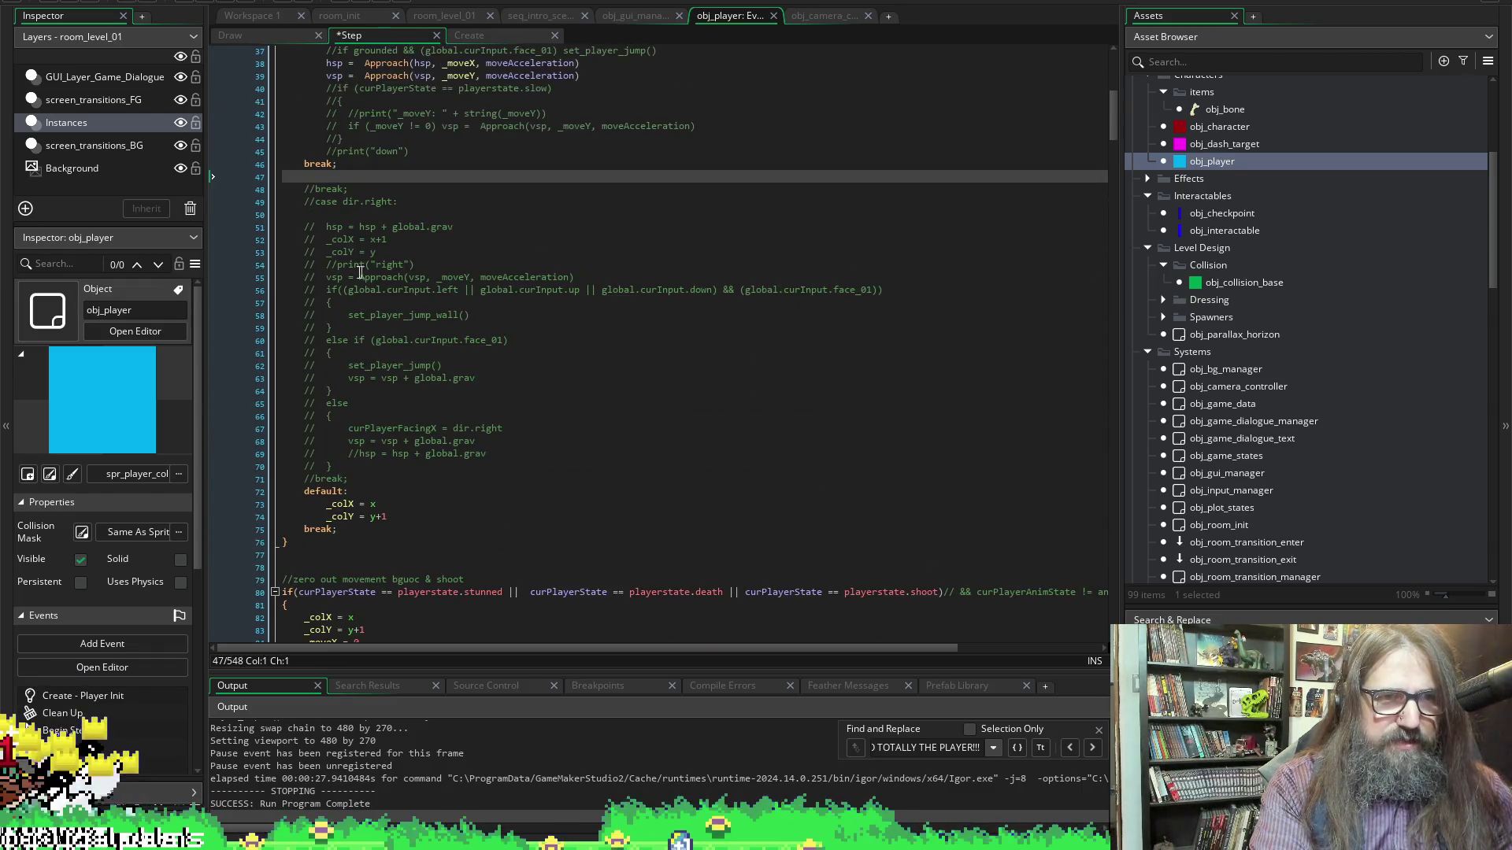
Delete the commented dir.right block on lines 48–69 and save
mouse_move(283, 190)
mouse_down()
mouse_move(338, 346)
mouse_move(541, 457)
mouse_up()
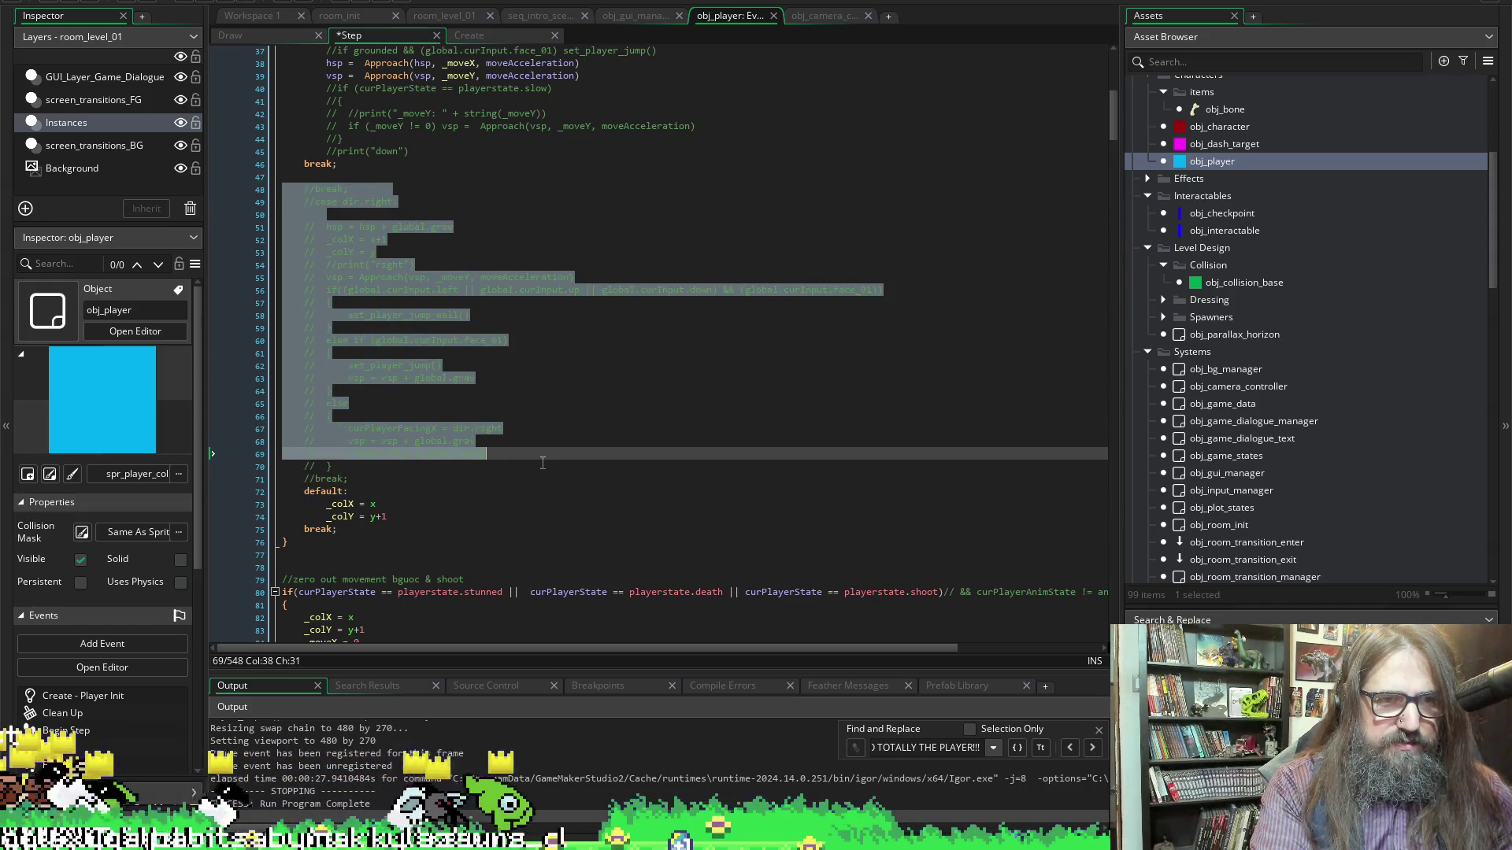
key(Delete)
key(ctrl+s)
Delete the leftover commented lines 48–50
scroll(484, 301, up, 2)
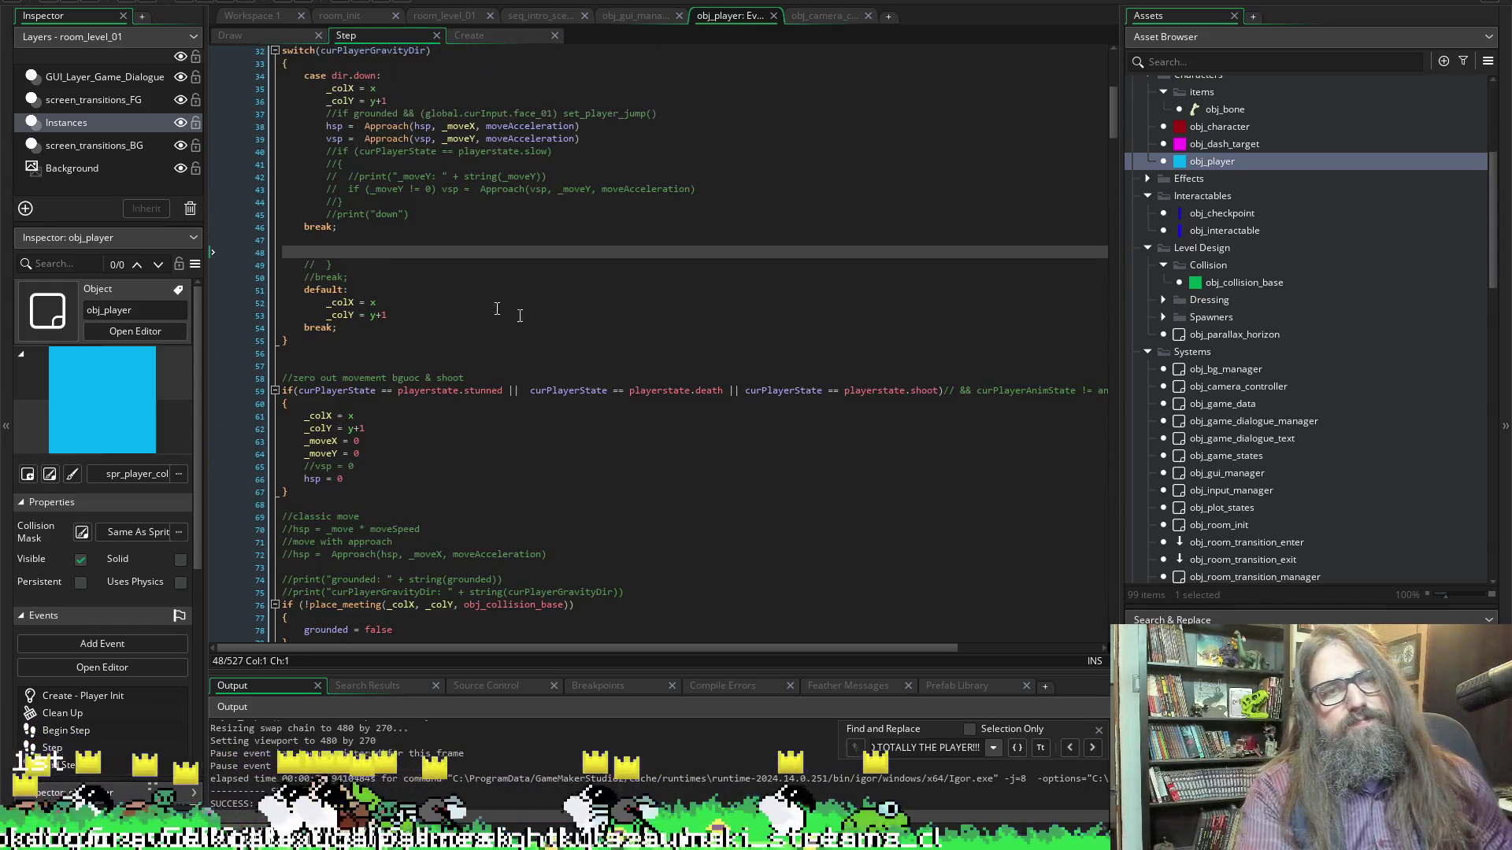
scroll(879, 236, up, 1)
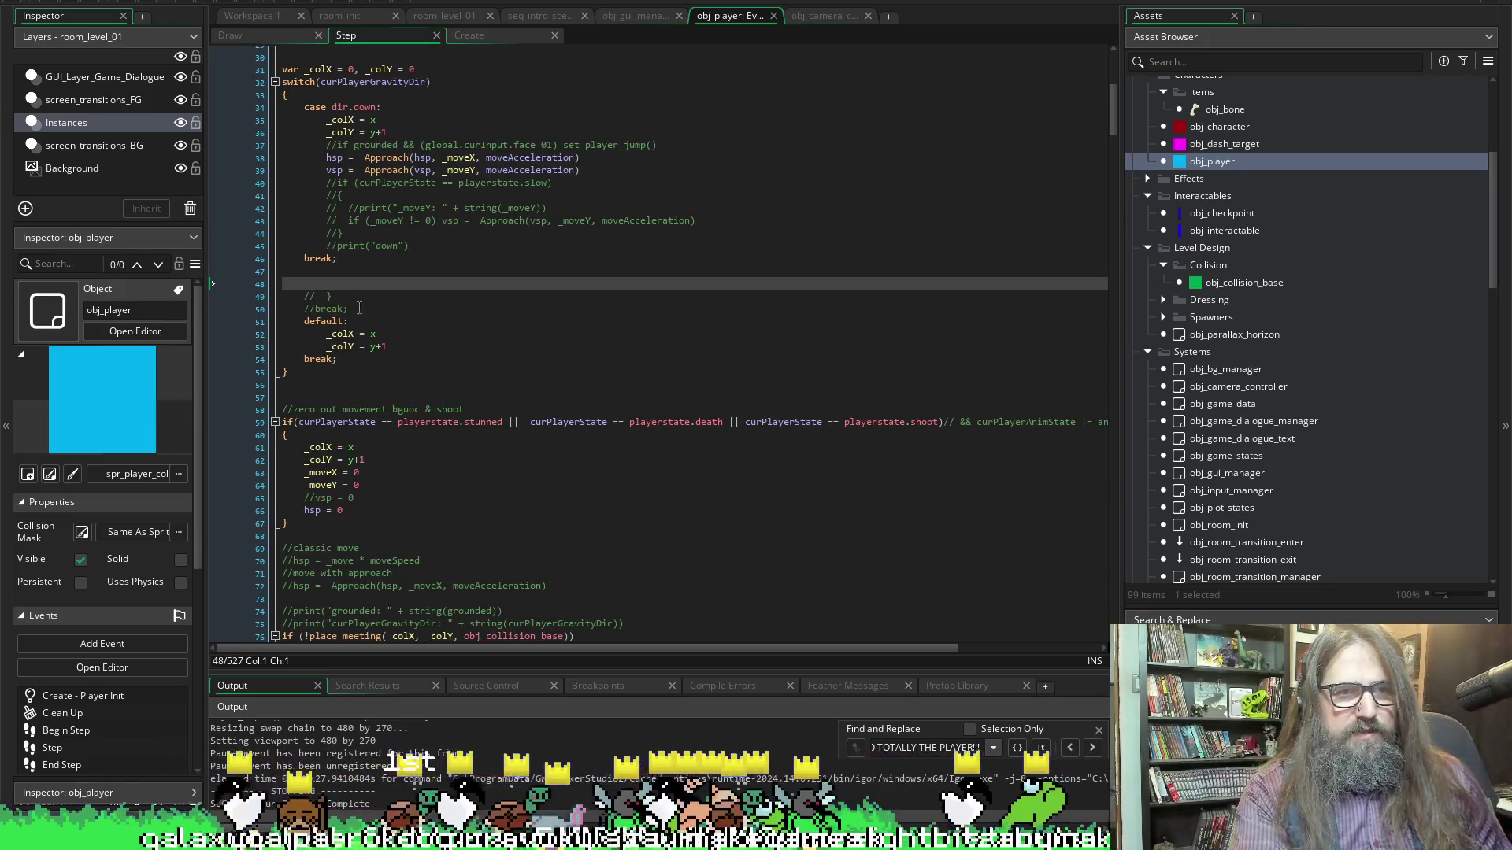
click(345, 310)
click(355, 296)
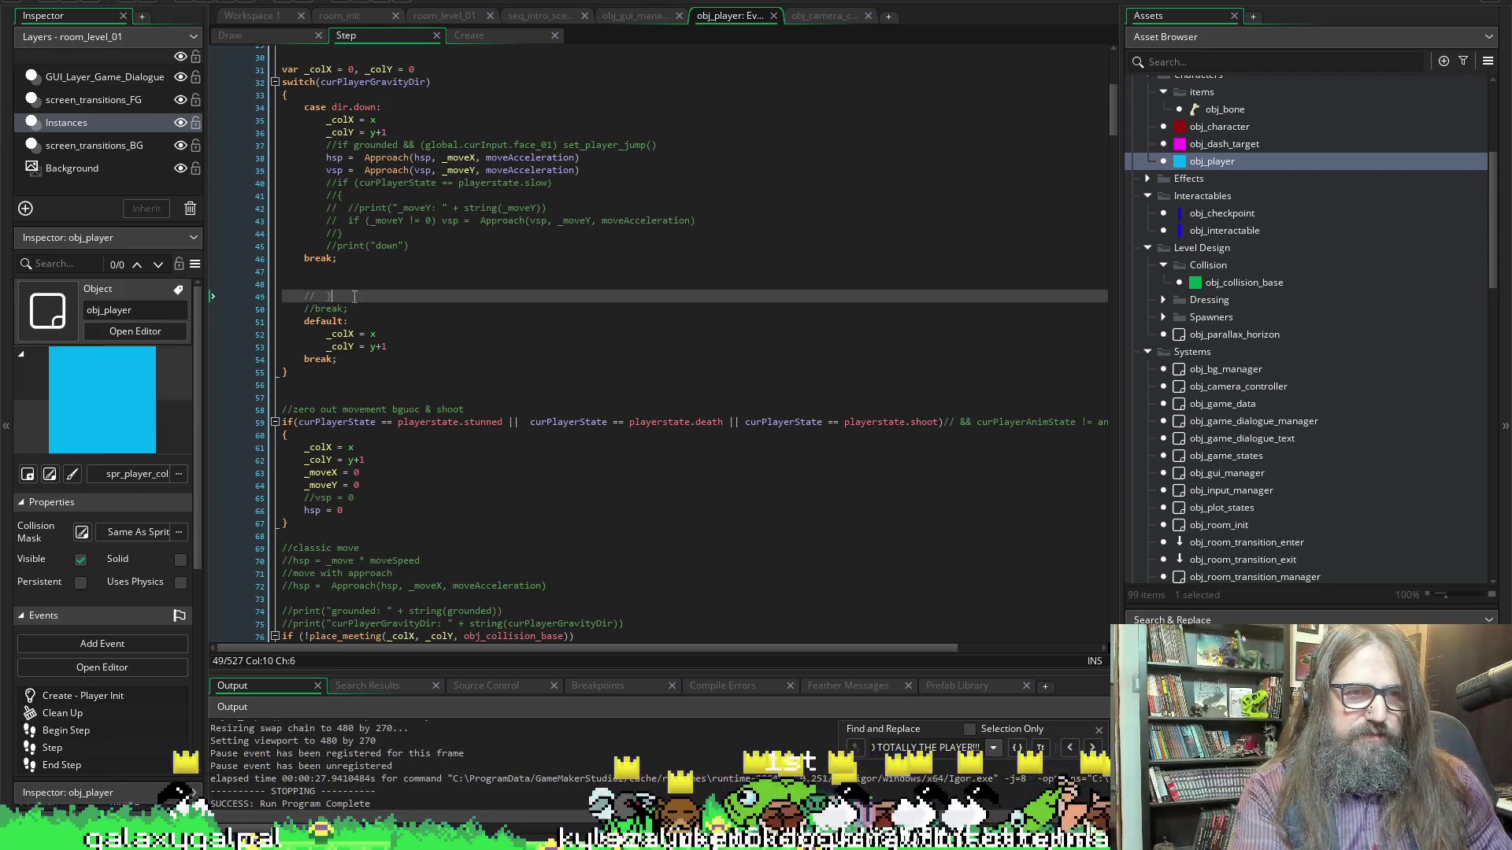
drag(347, 309, 257, 290)
drag(347, 309, 268, 288)
key(Delete)
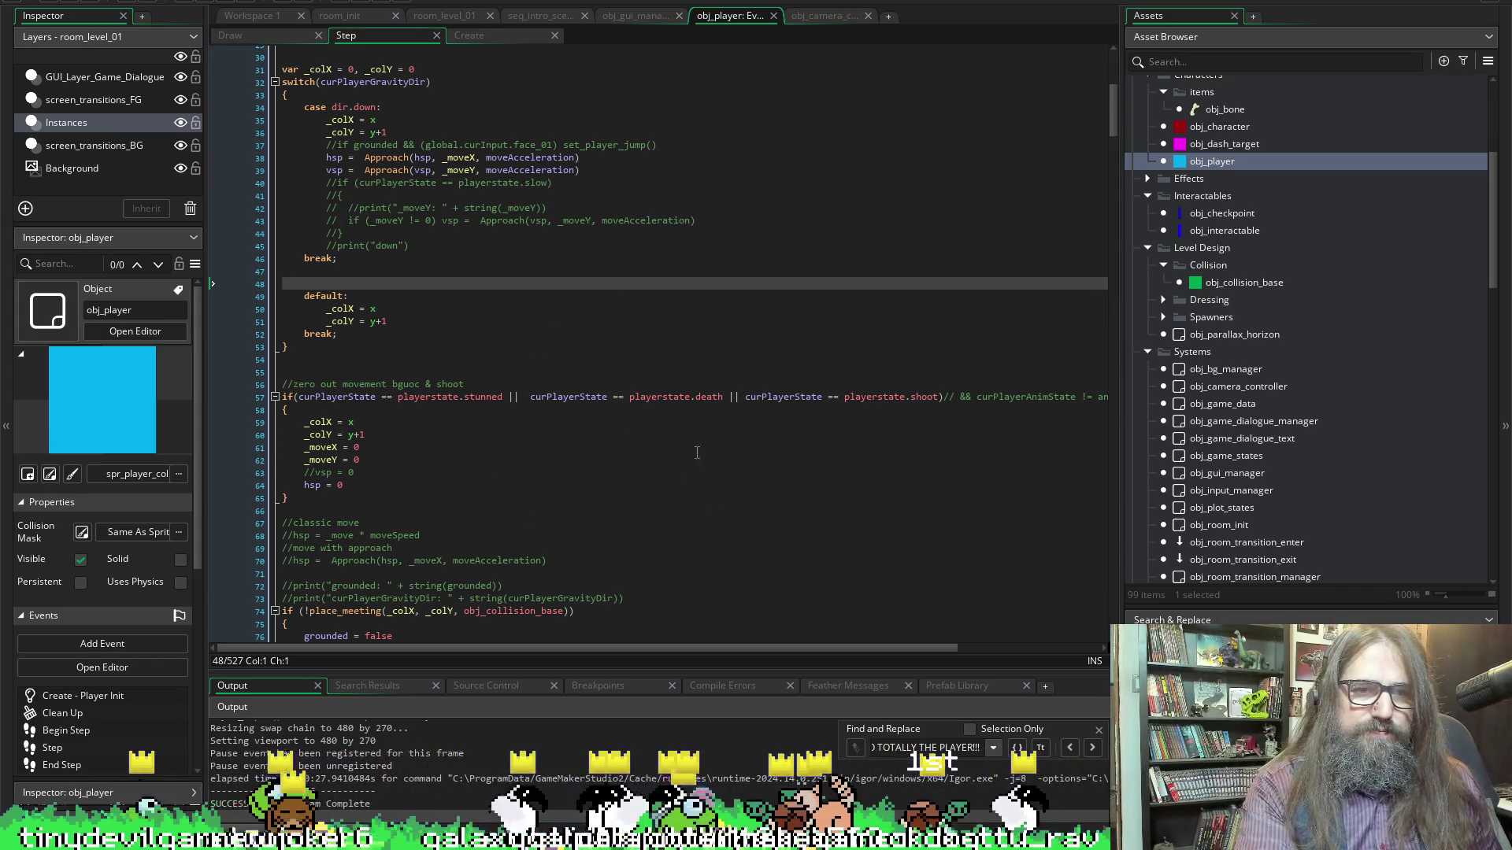
Collapse the shoot and jump case blocks in the Step code
scroll(697, 453, down, 10)
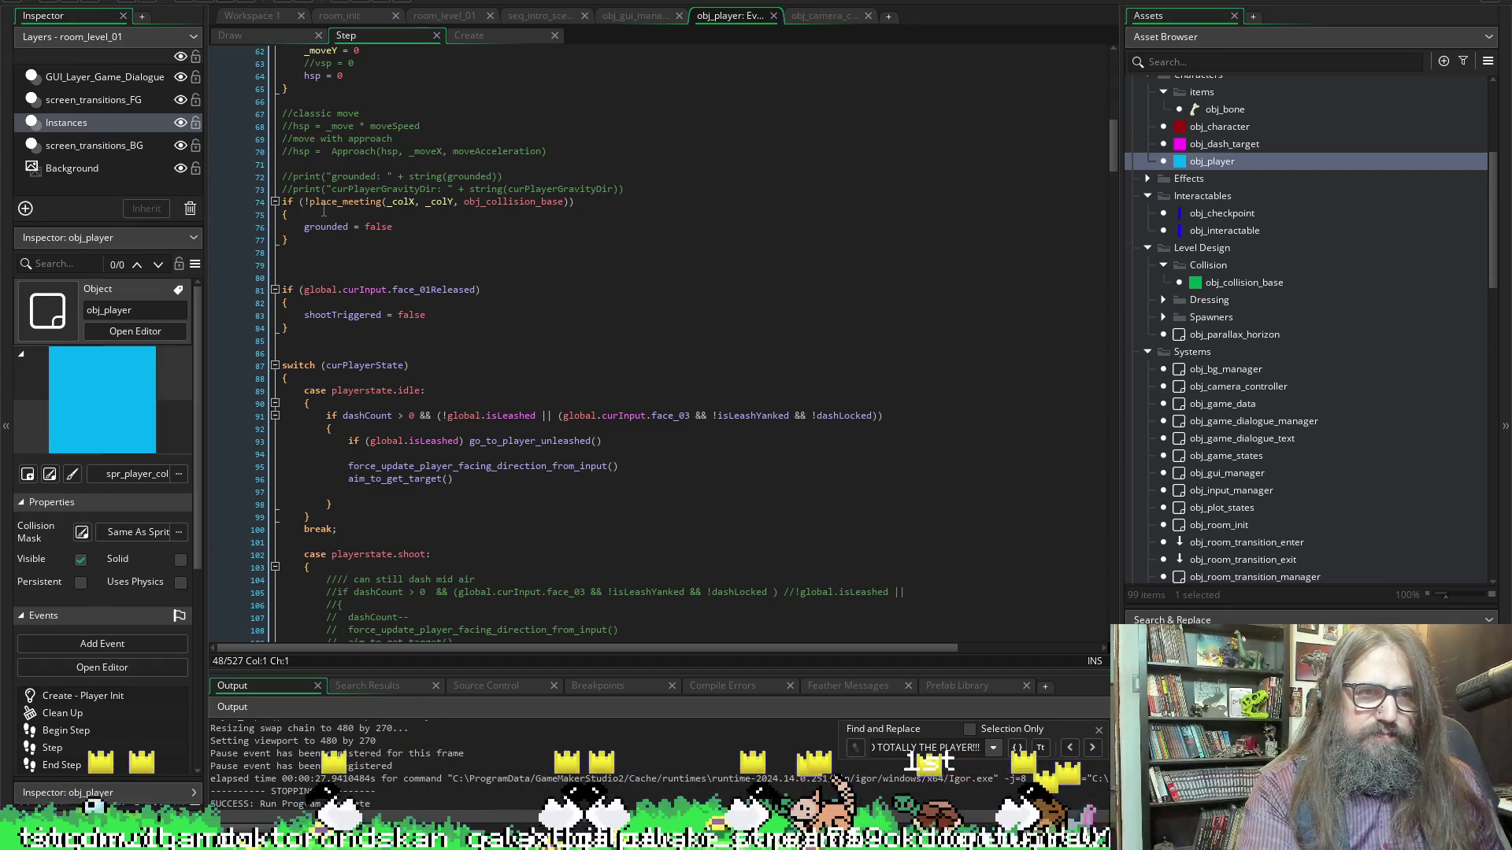
scroll(529, 488, down, 13)
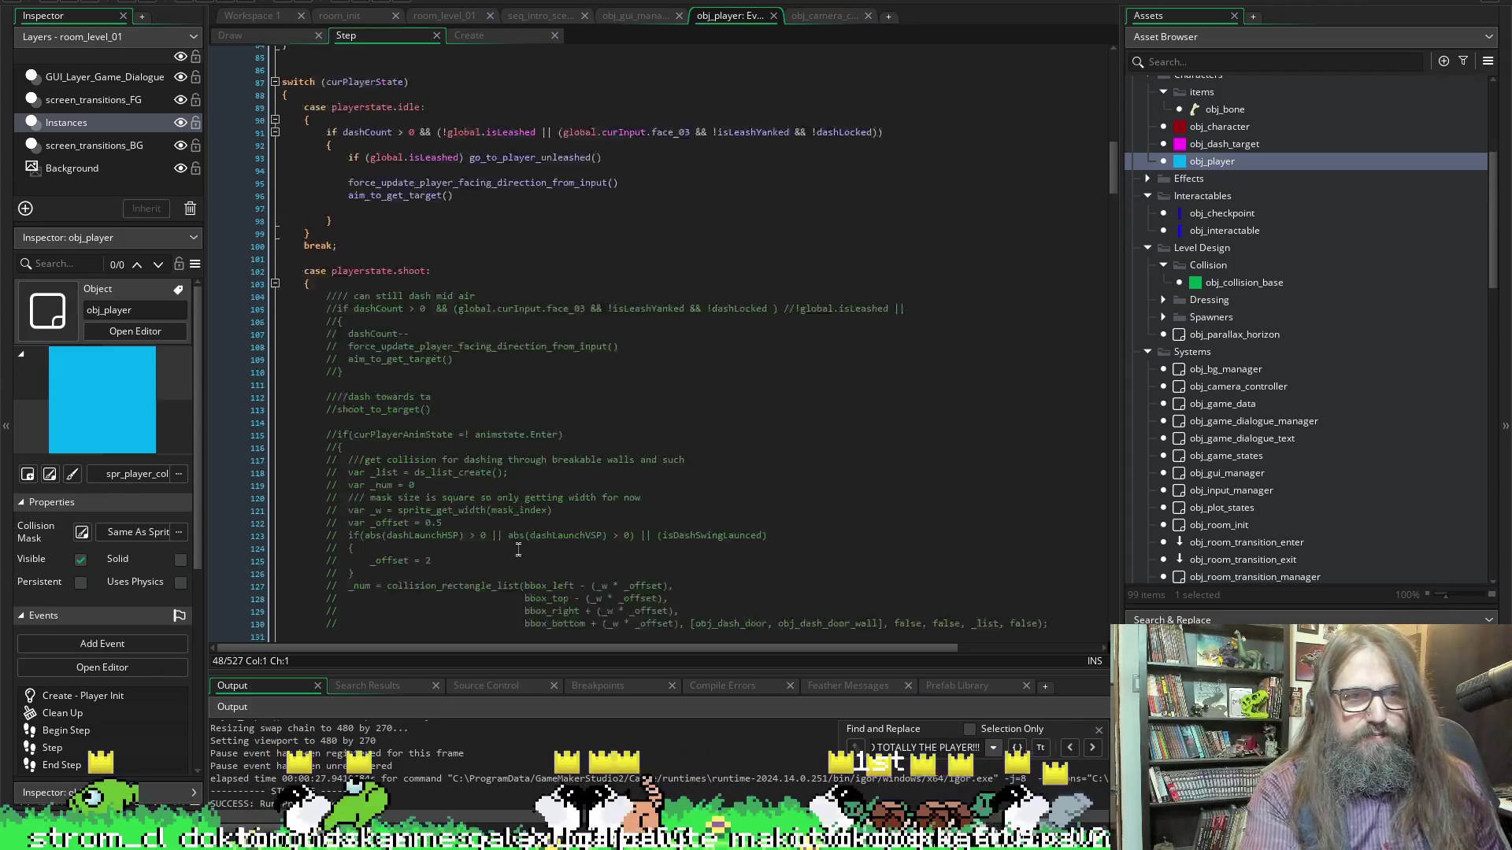
scroll(503, 545, down, 12)
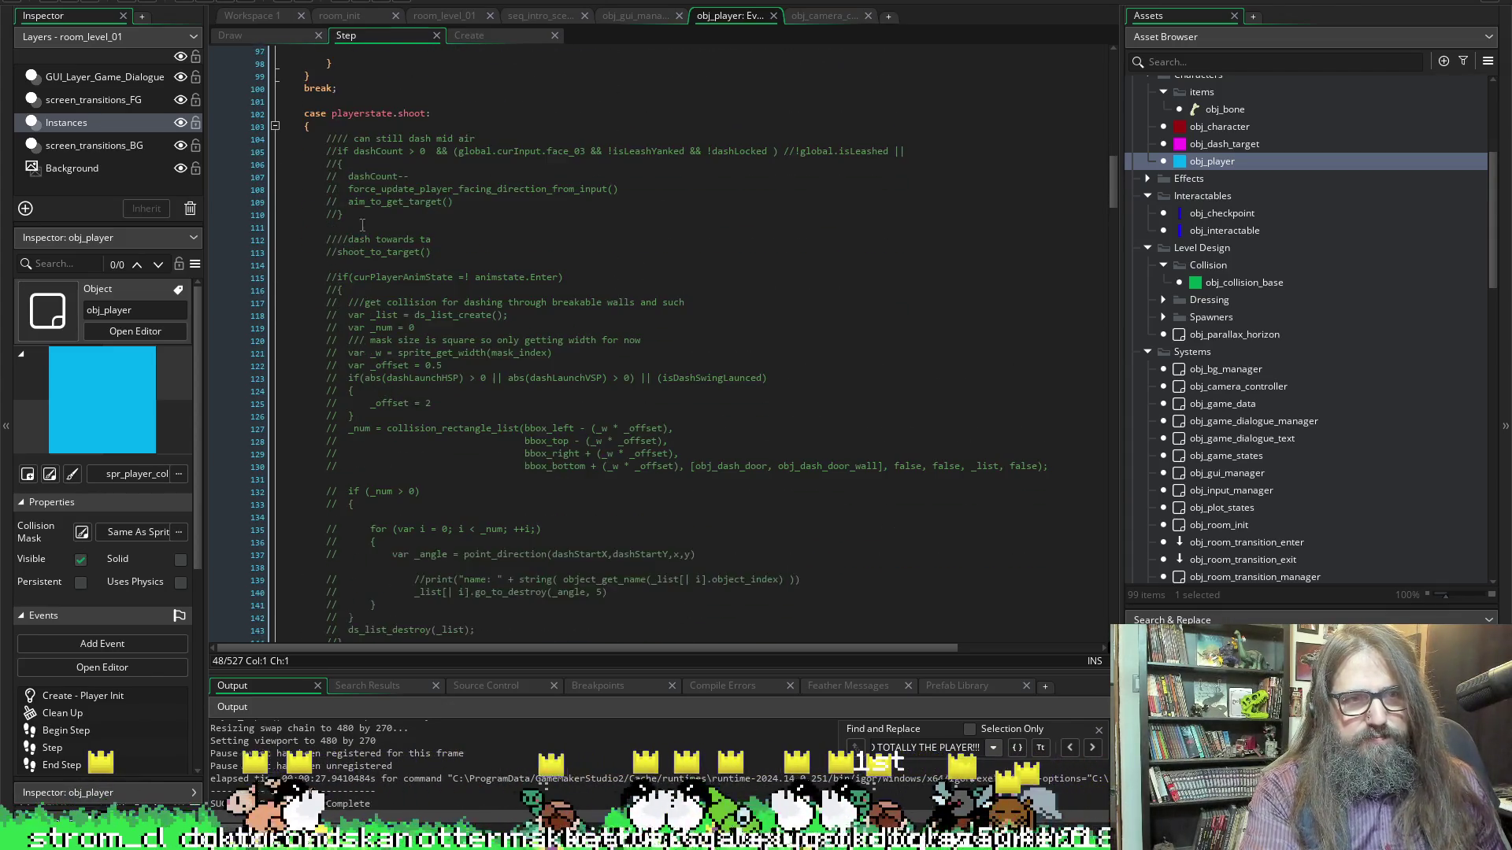
click(278, 220)
scroll(282, 215, up, 16)
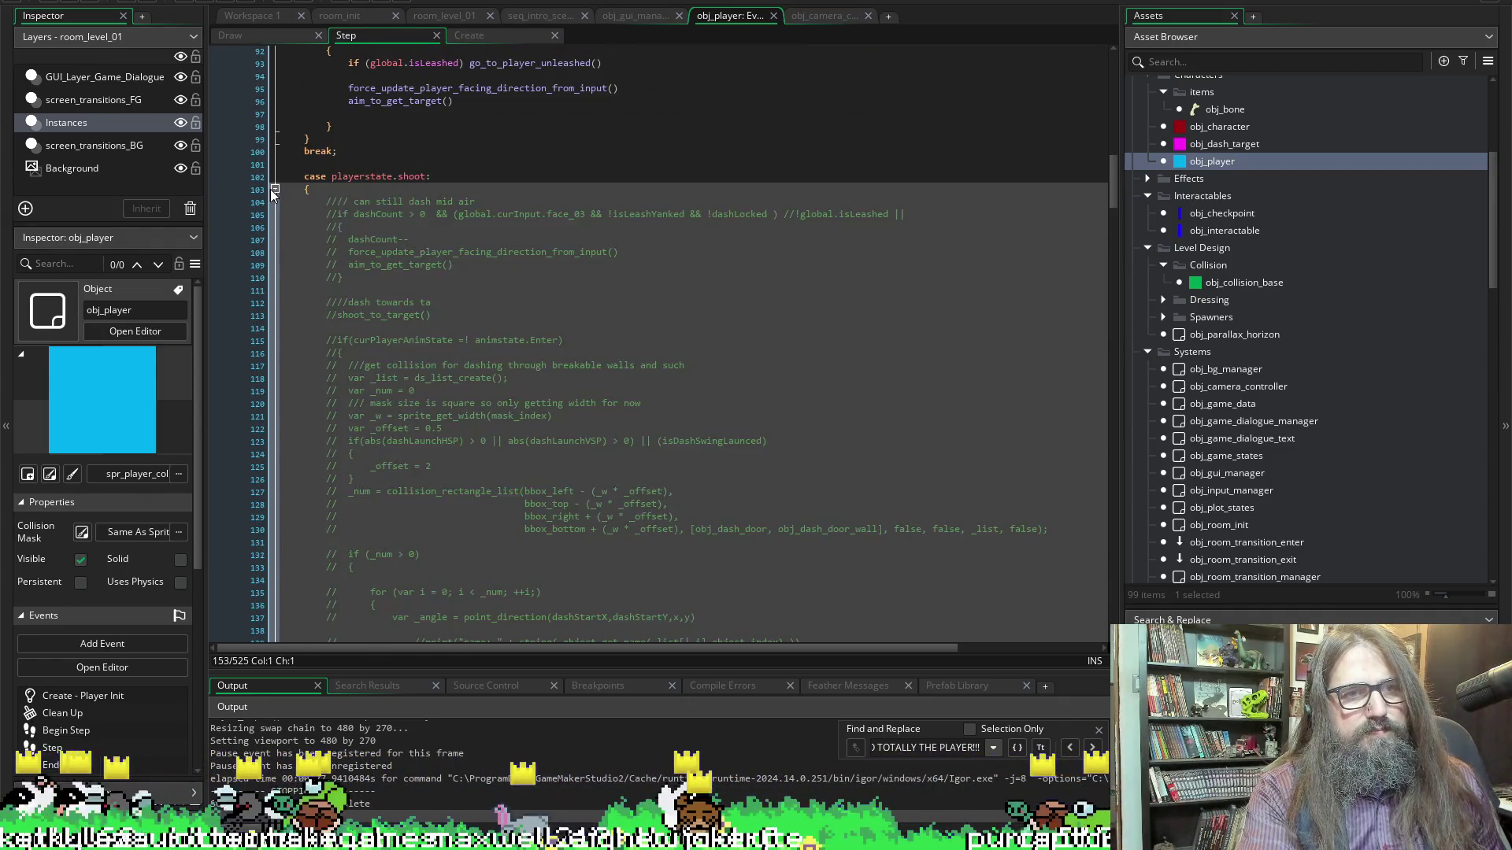
click(271, 189)
scroll(325, 220, down, 4)
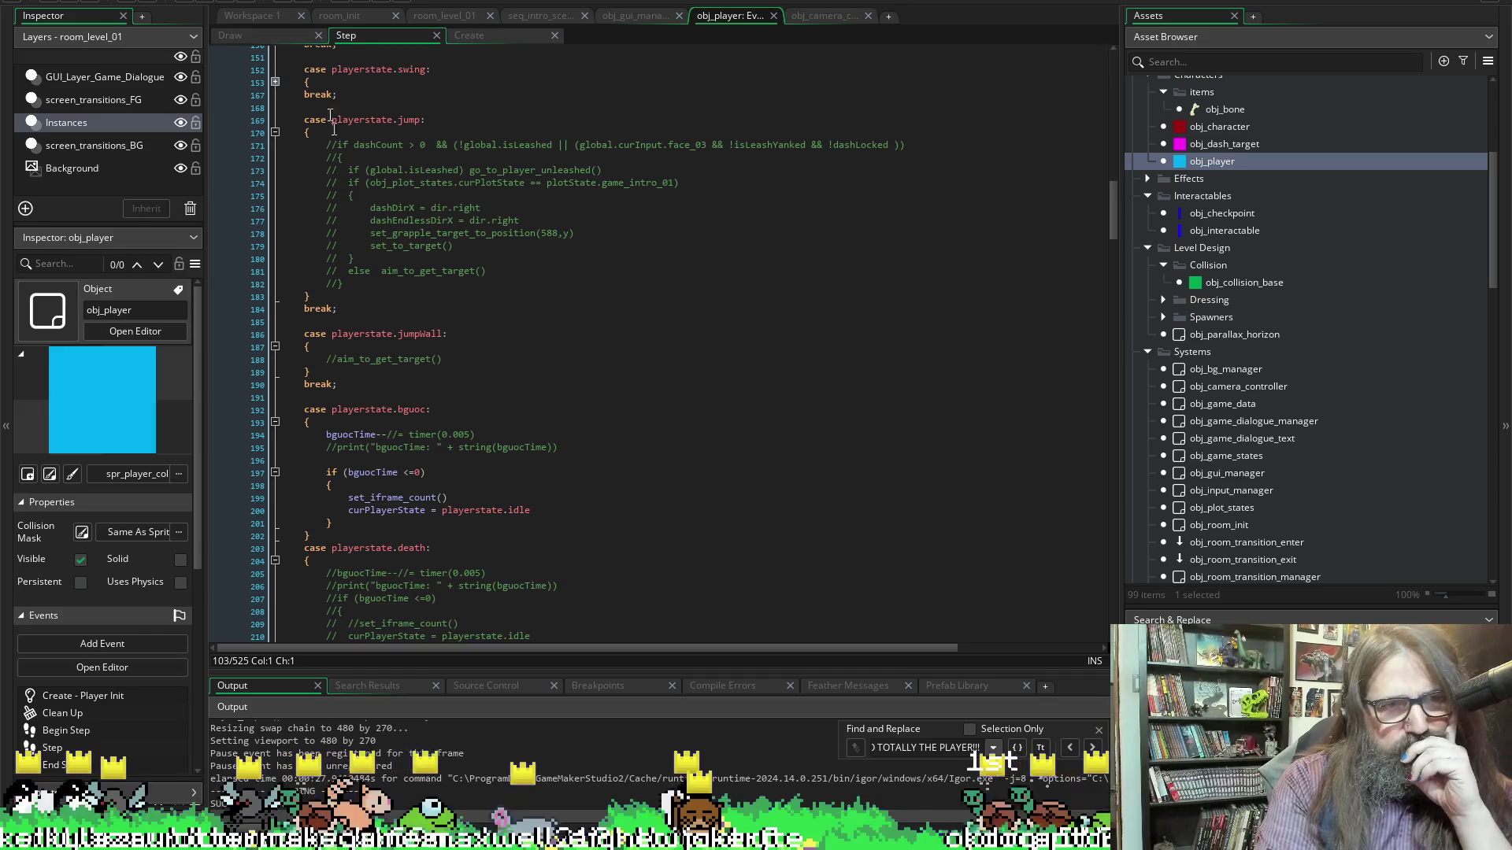
click(275, 132)
Scroll through the remaining Step code and return to obj_camera_controller's End Step
scroll(617, 473, down, 5)
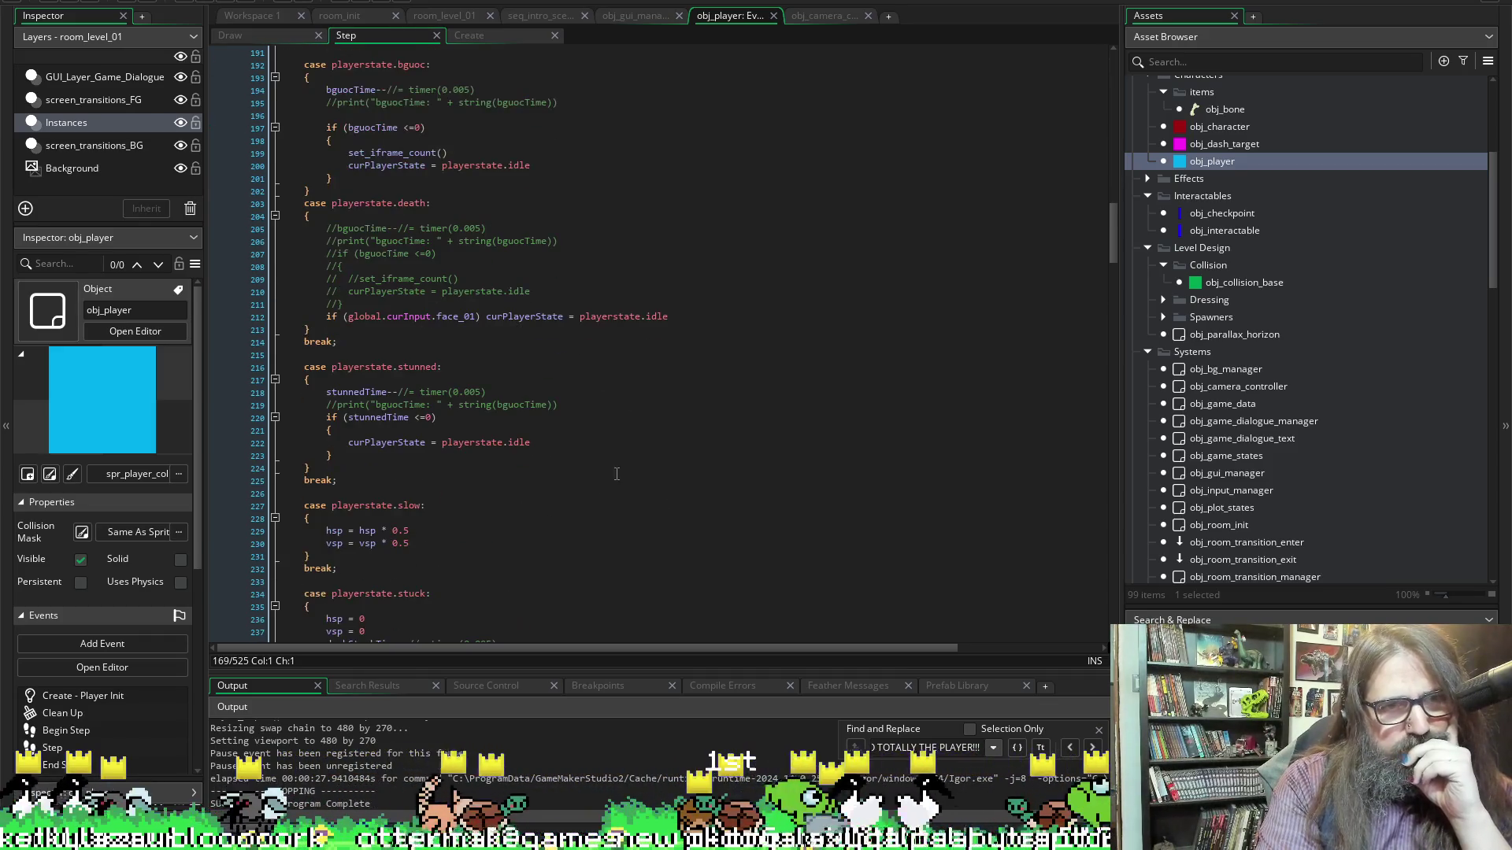
scroll(609, 489, down, 19)
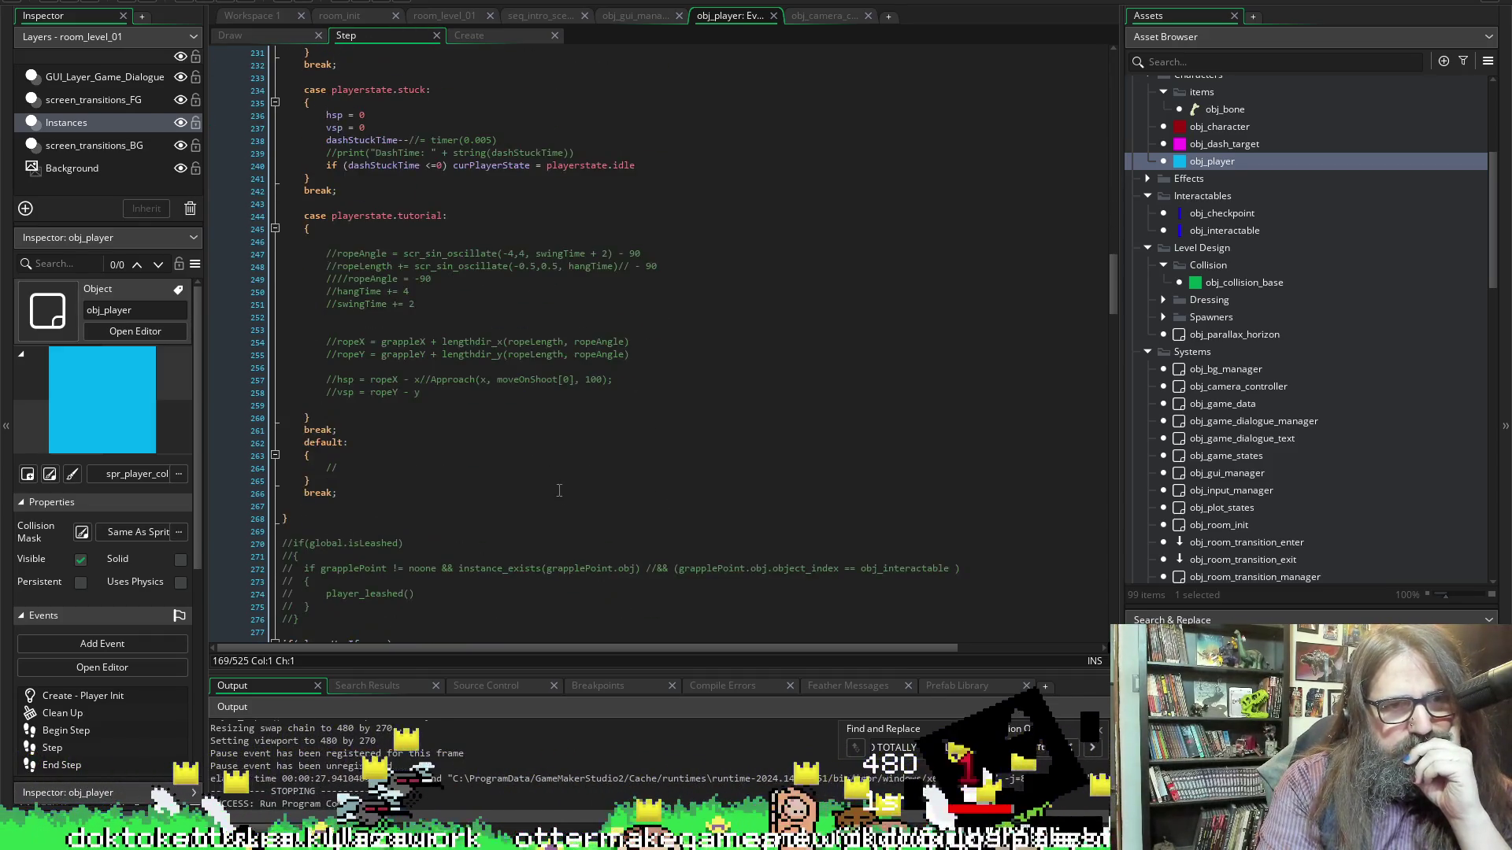
scroll(554, 470, down, 6)
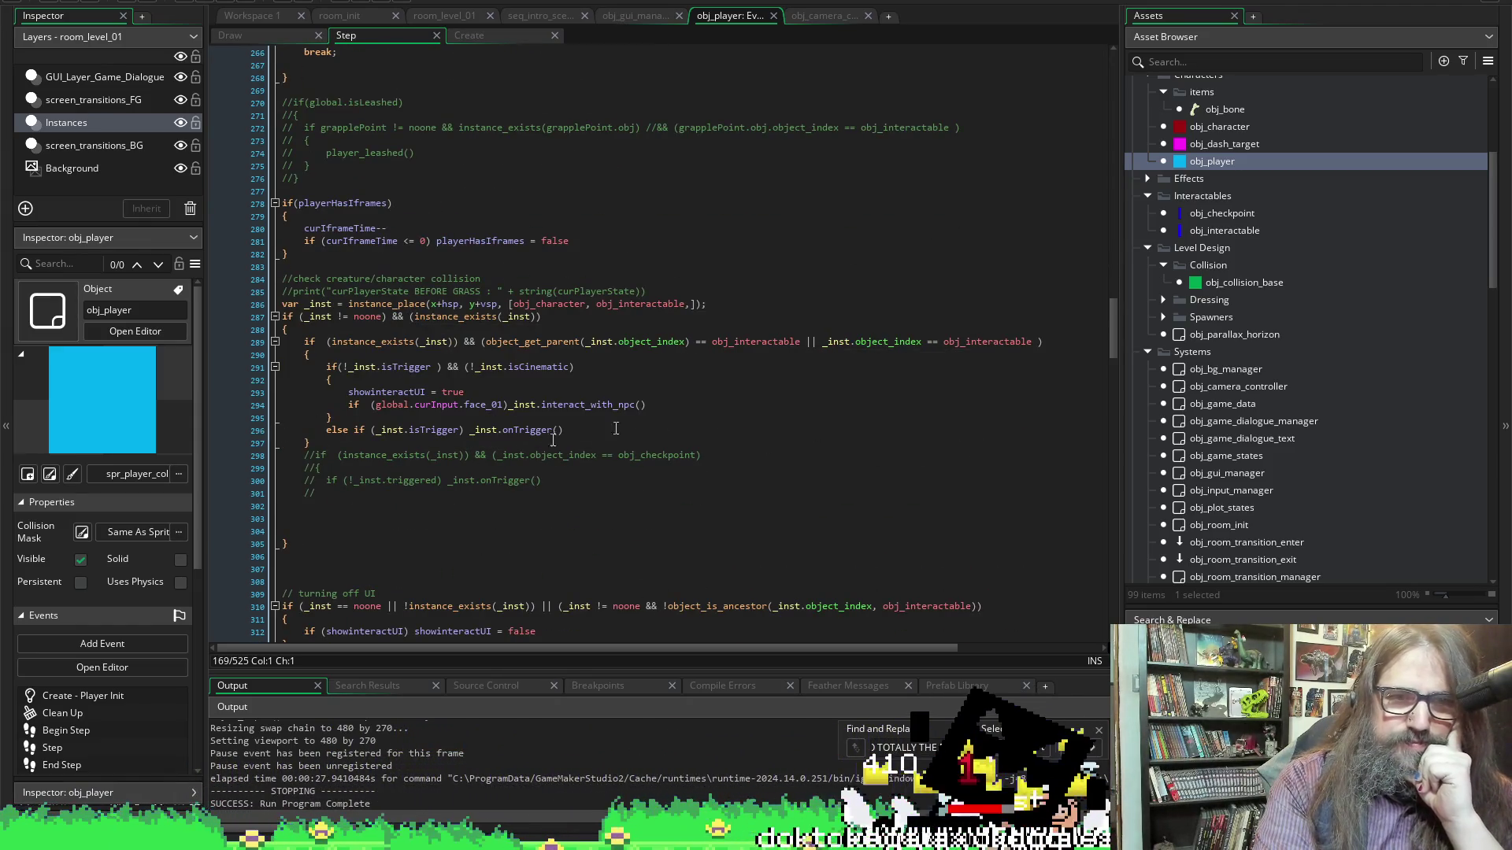
scroll(661, 478, down, 7)
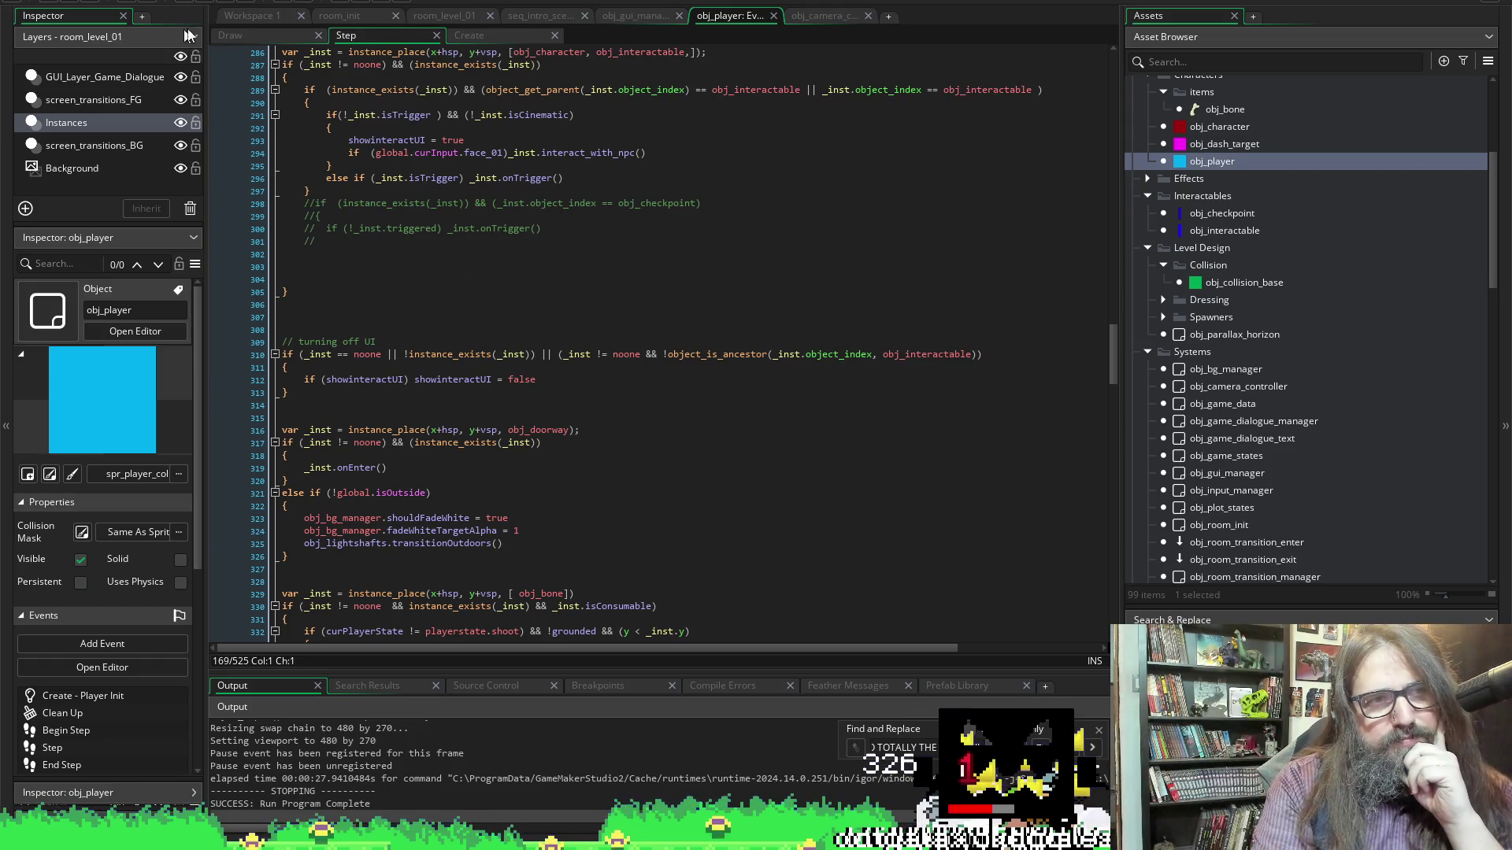
click(825, 18)
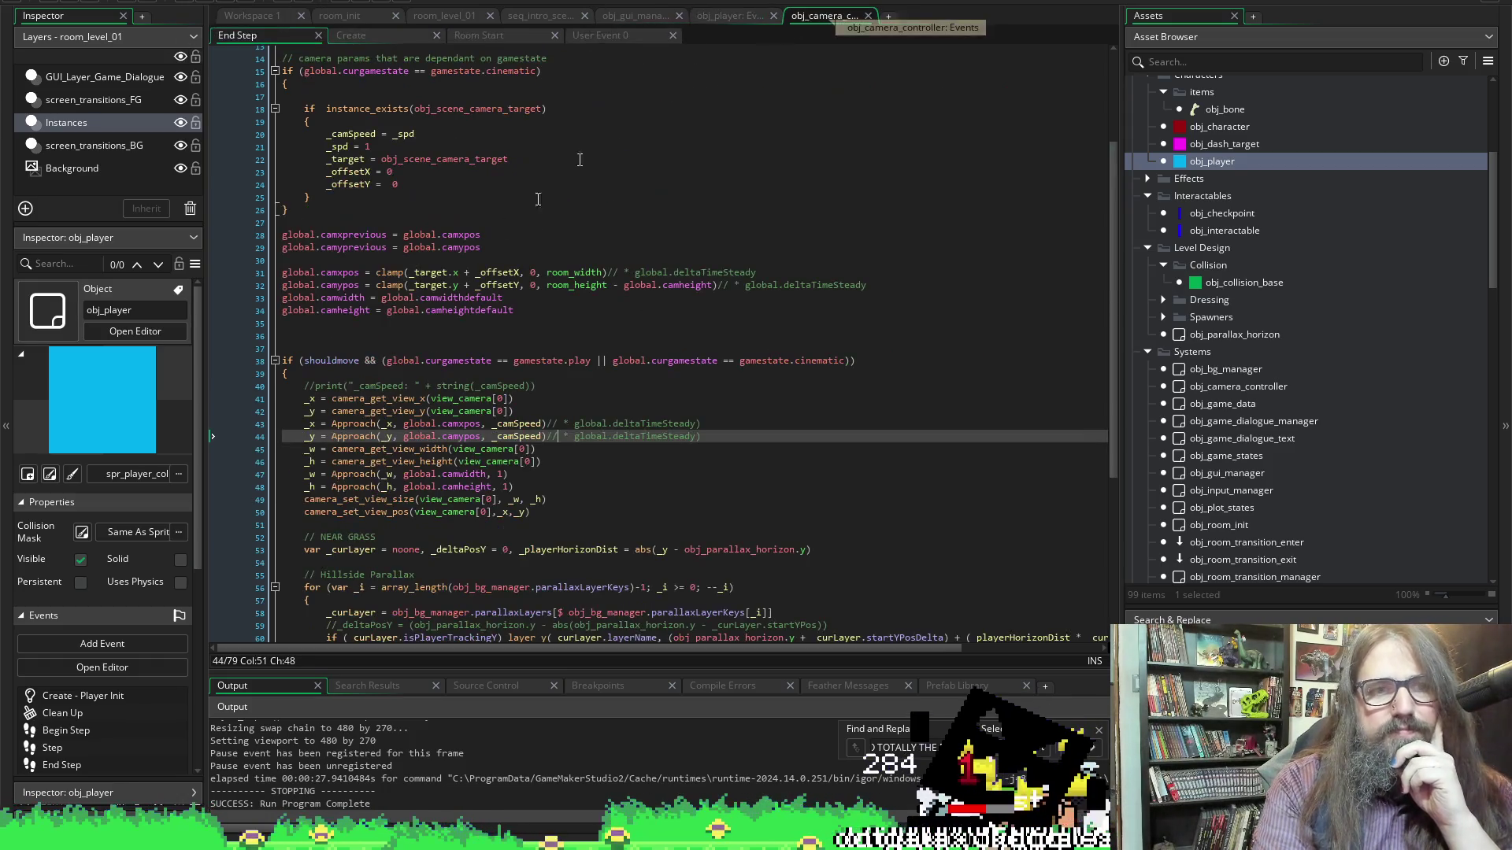
click(365, 35)
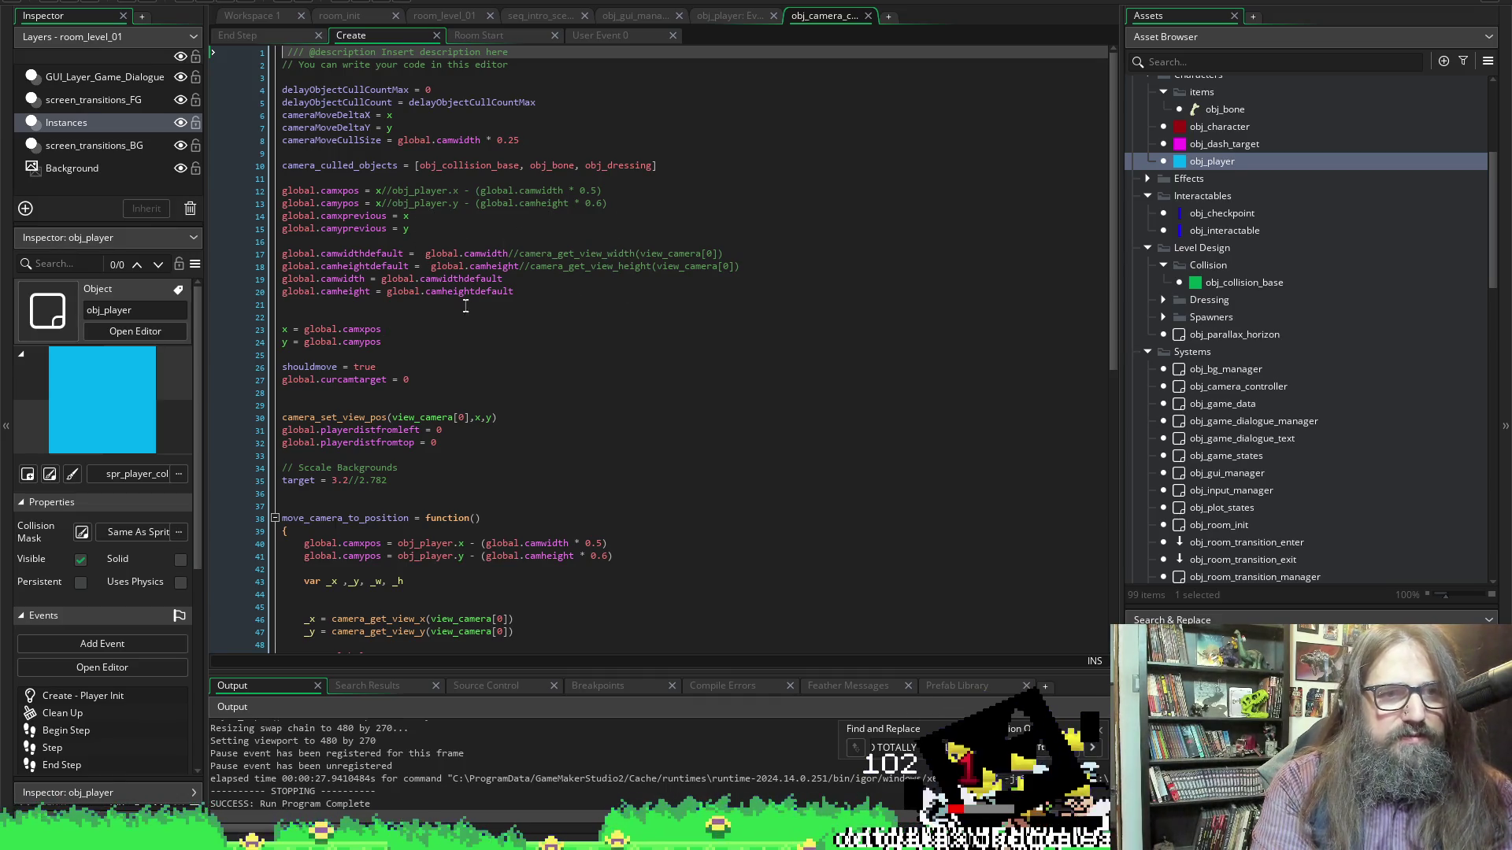
scroll(704, 331, down, 4)
scroll(776, 337, up, 4)
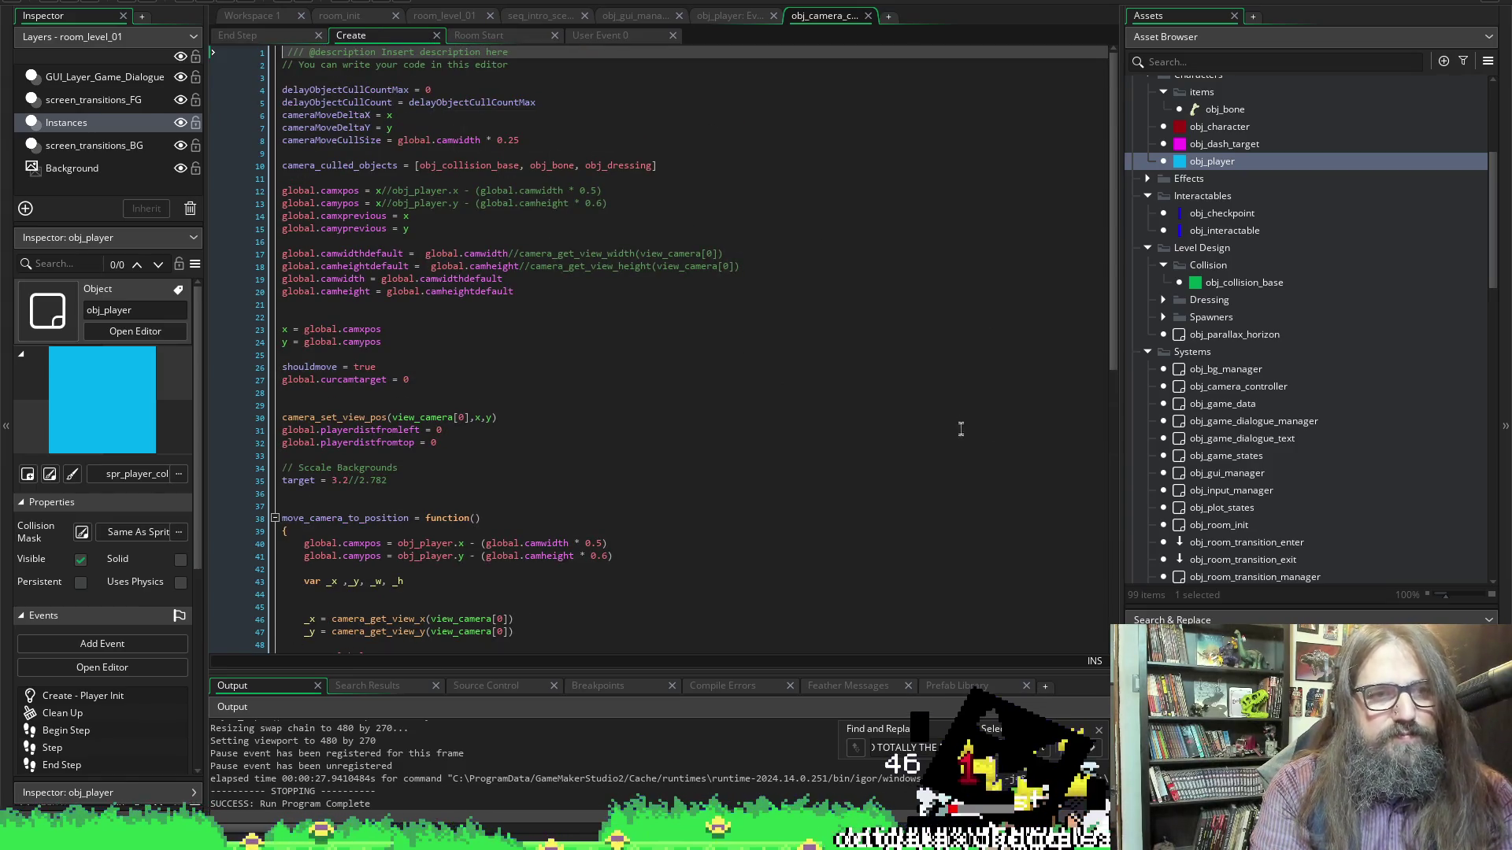
scroll(837, 380, down, 4)
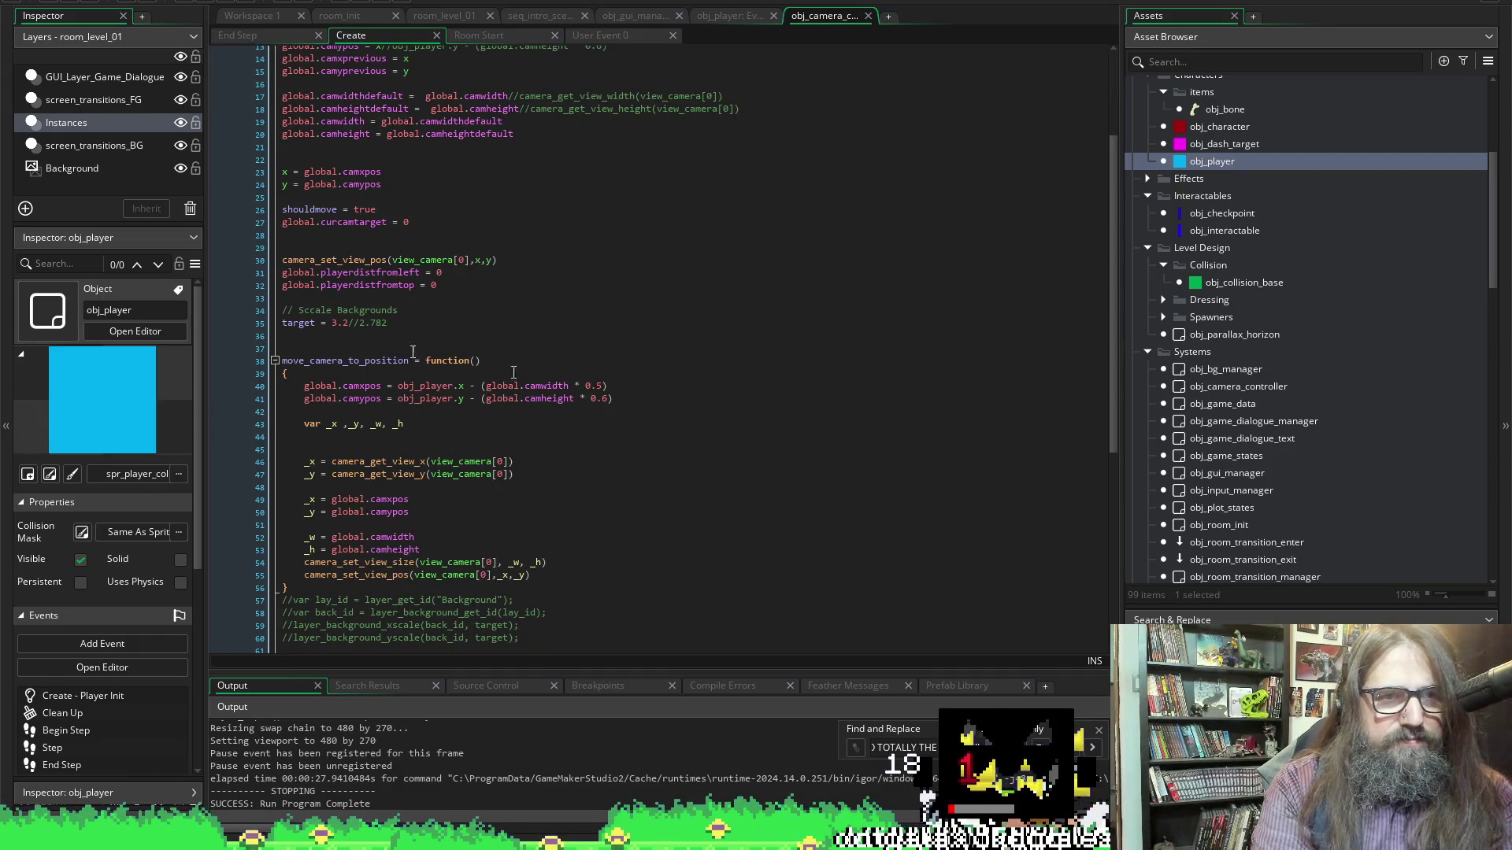
click(235, 36)
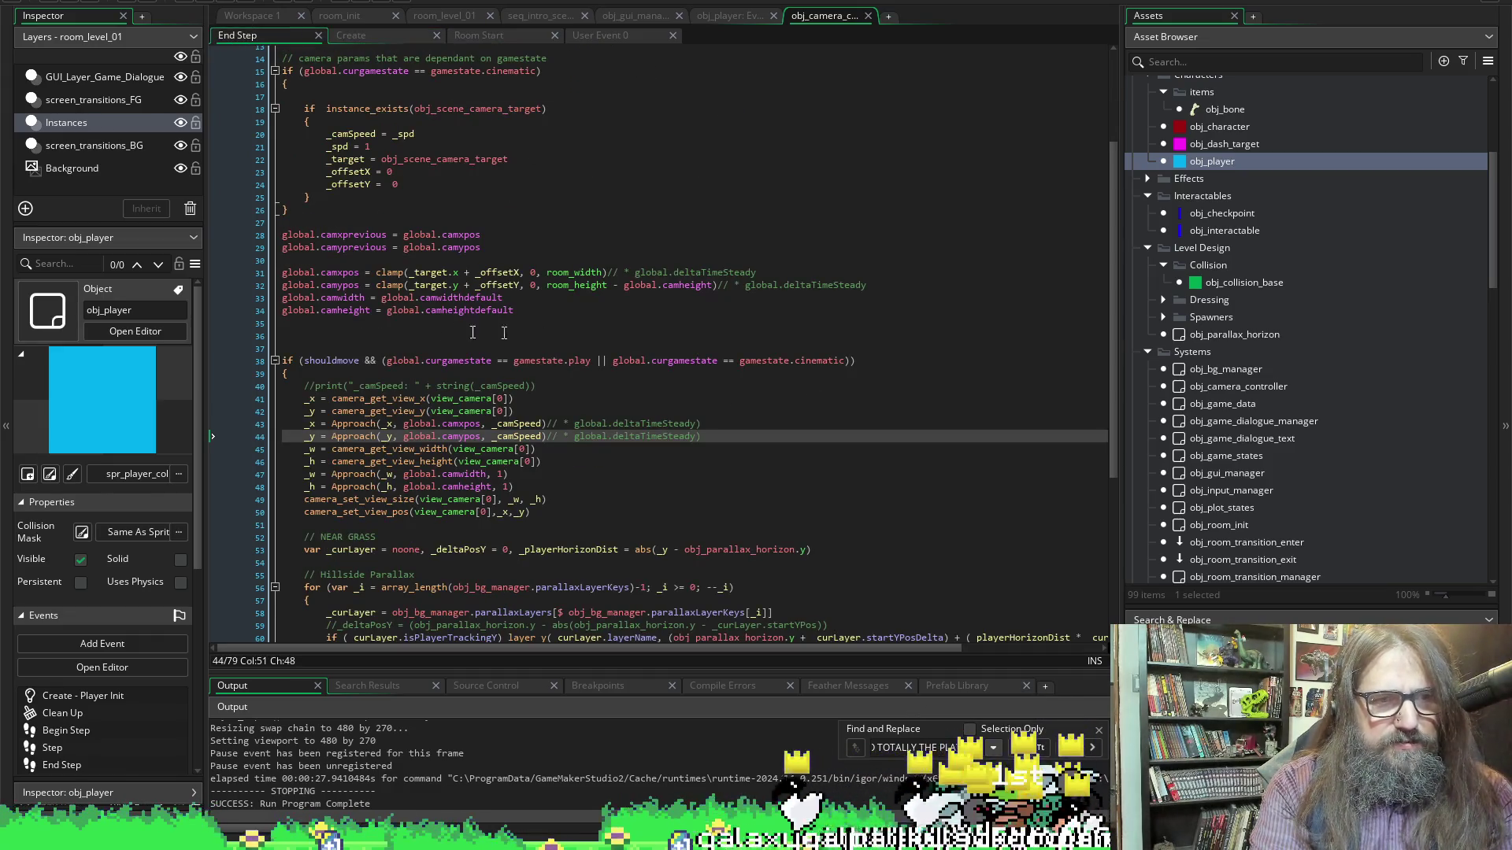
Change the _offsetY factor from 0.6 to 0.5 and _spd from 0.98 to 1, then run the game
double_click(406, 136)
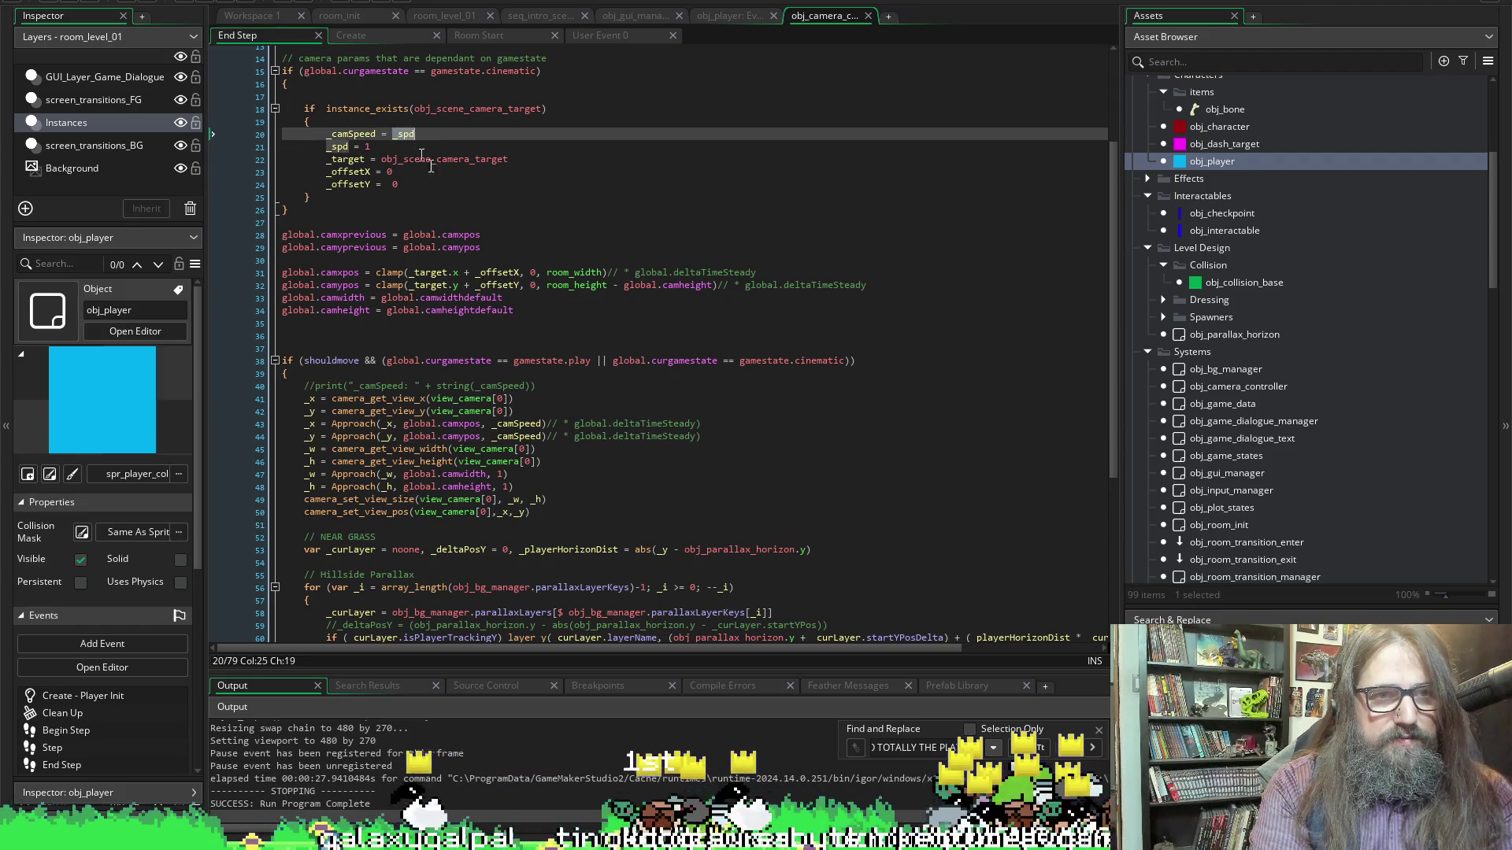
scroll(566, 281, up, 4)
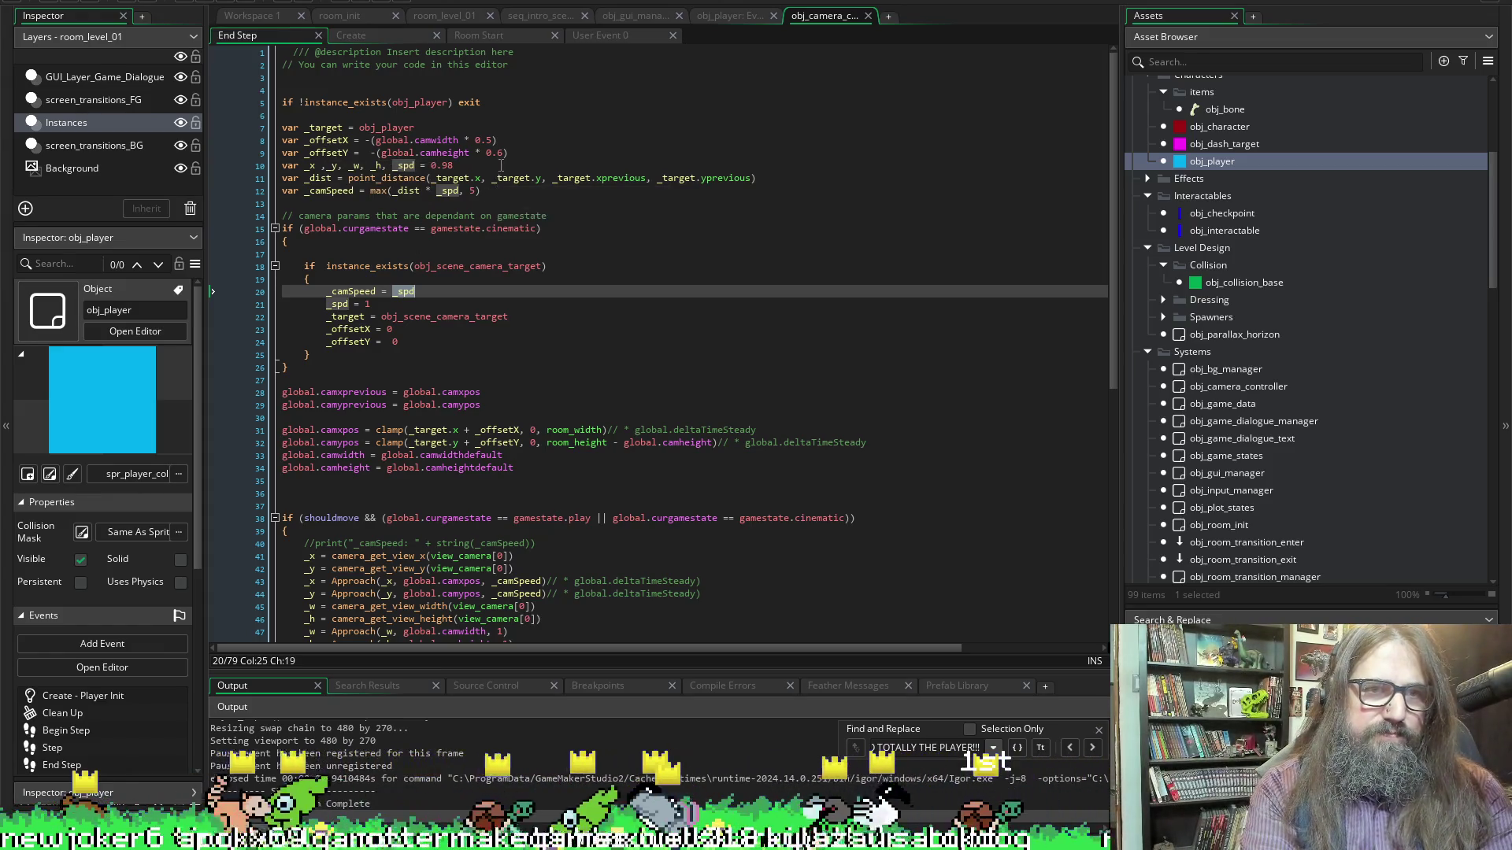
click(499, 153)
text(5)
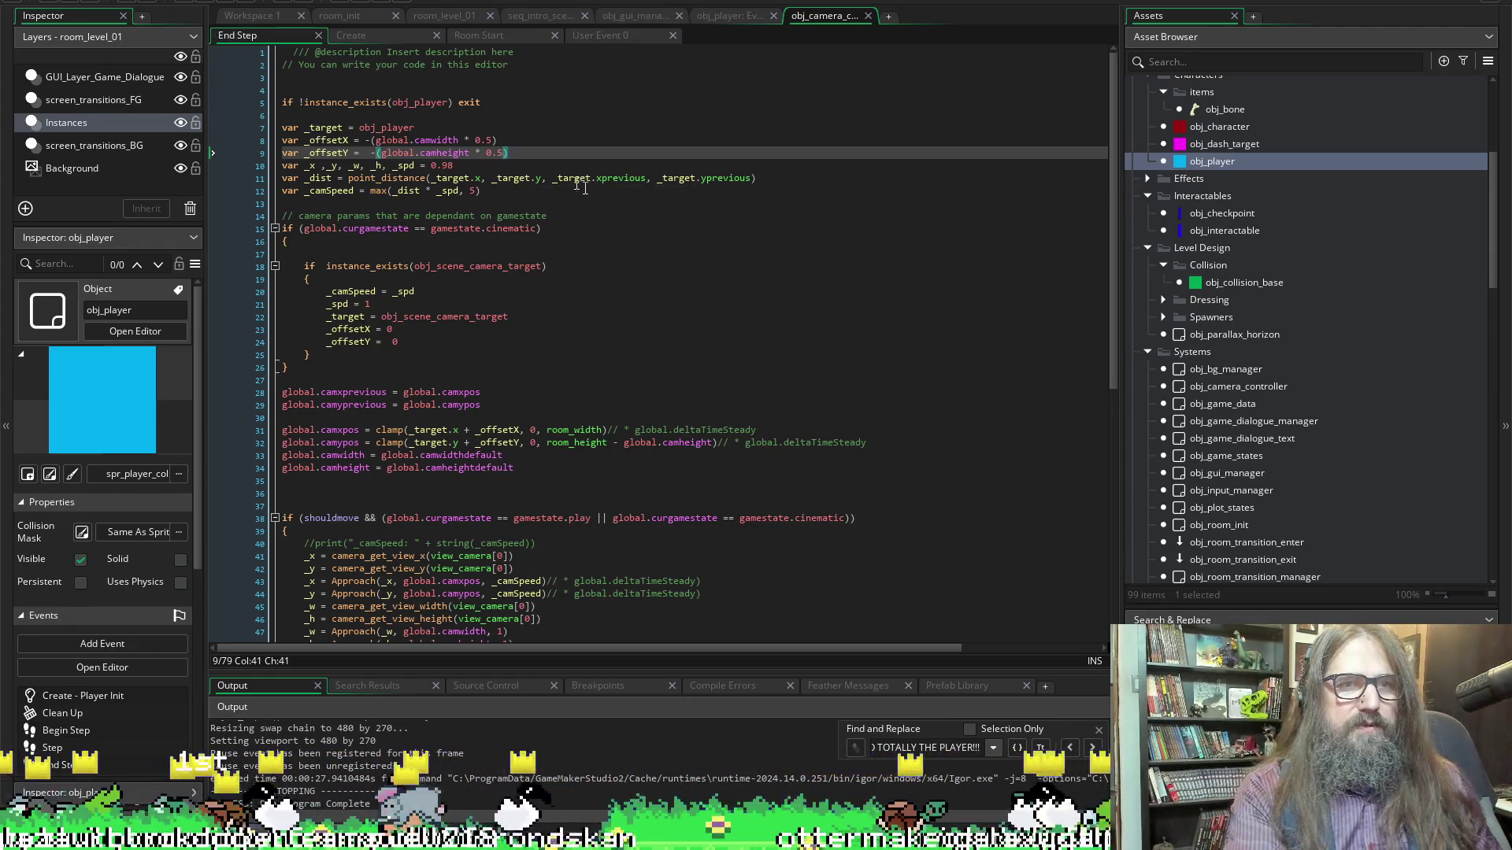
drag(464, 166, 438, 166)
text(1)
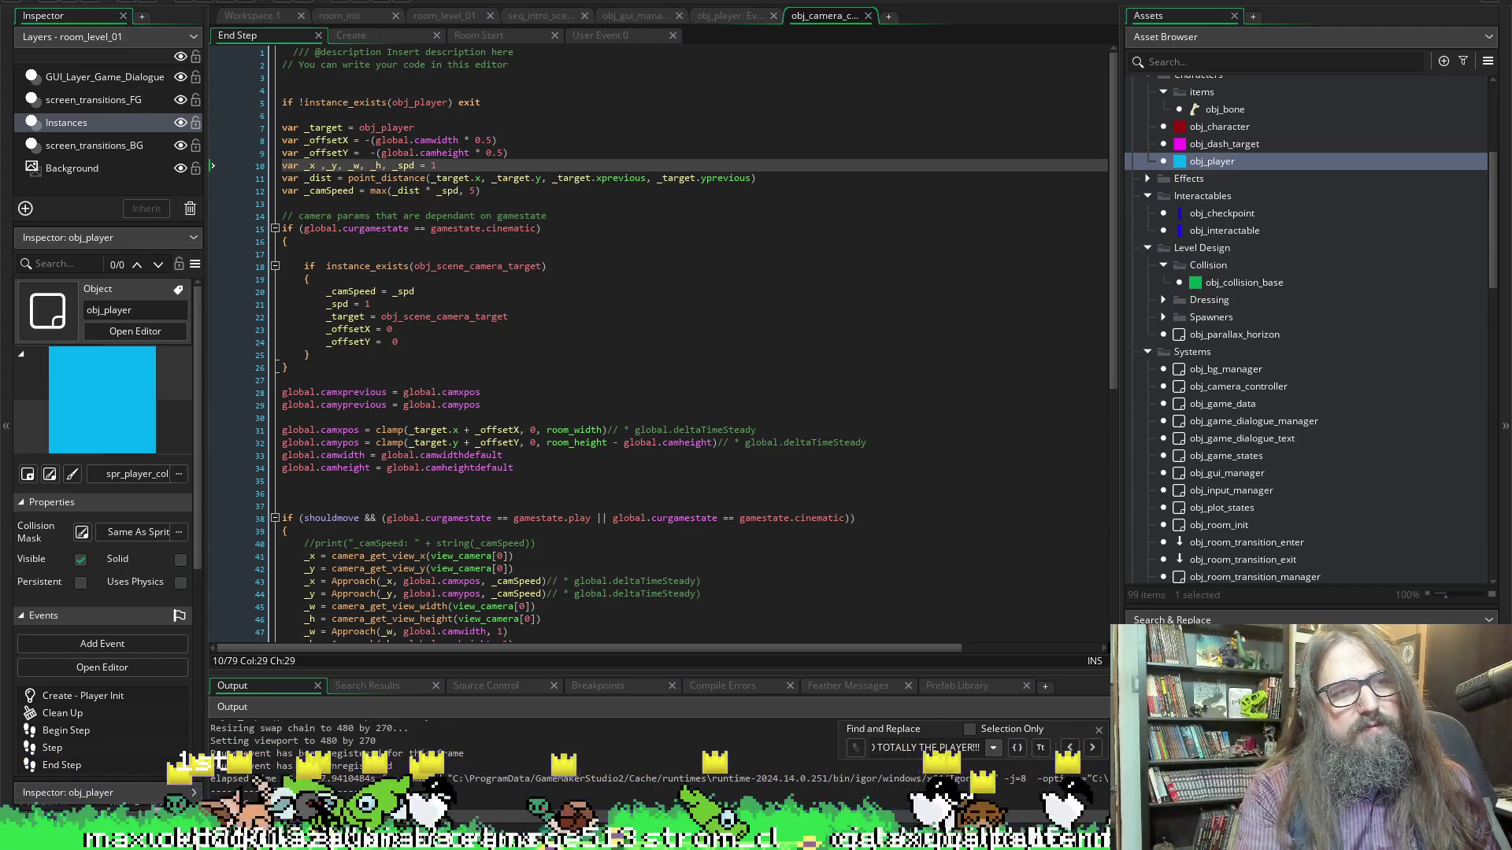
click(205, 3)
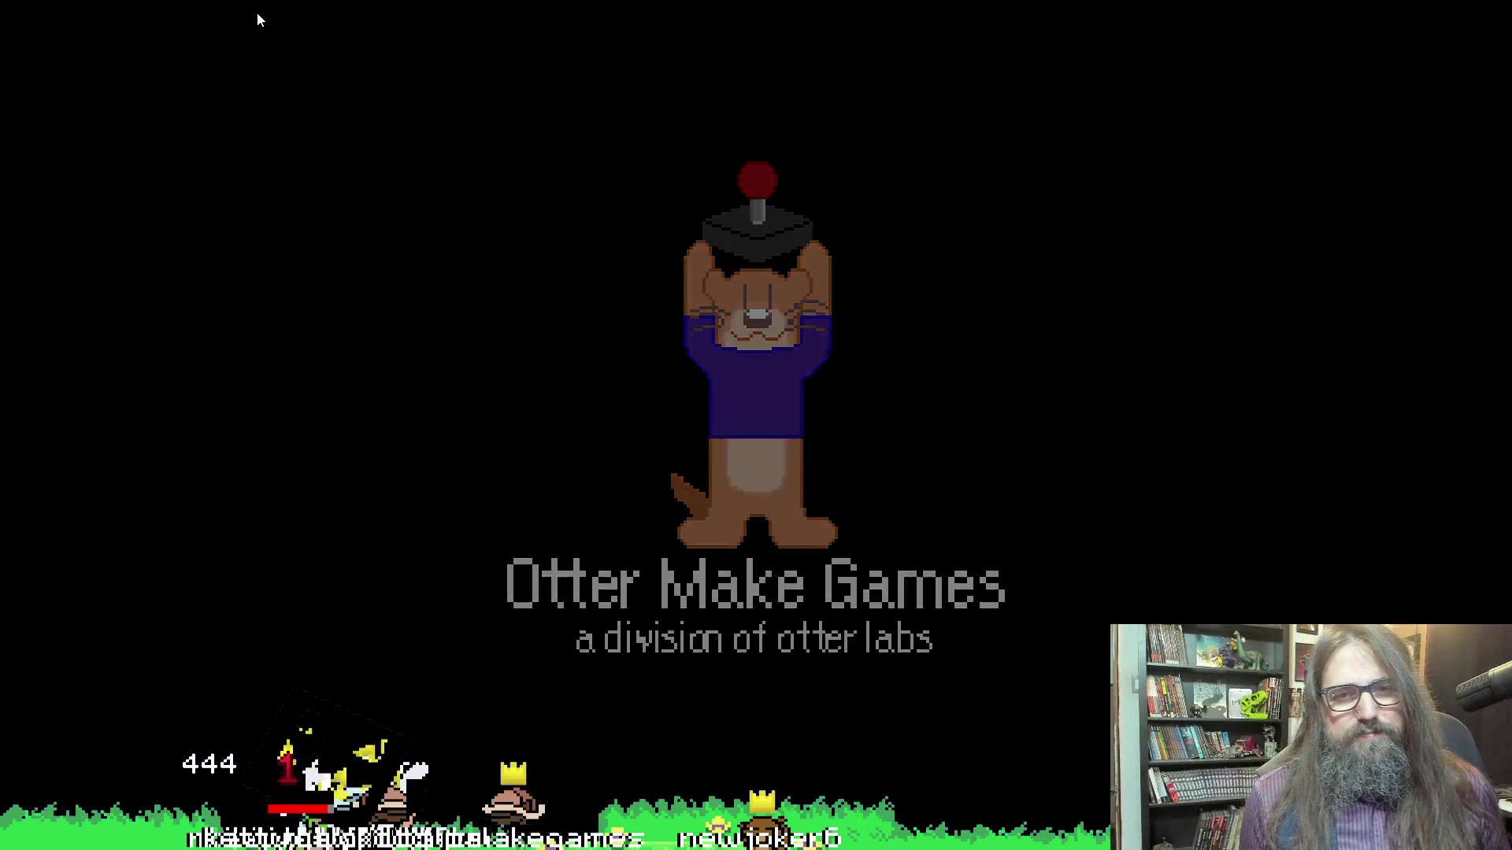
Start a New Game from the title menu and load save file 01
key(Return)
key(Down)
key(Up)
key(Return)
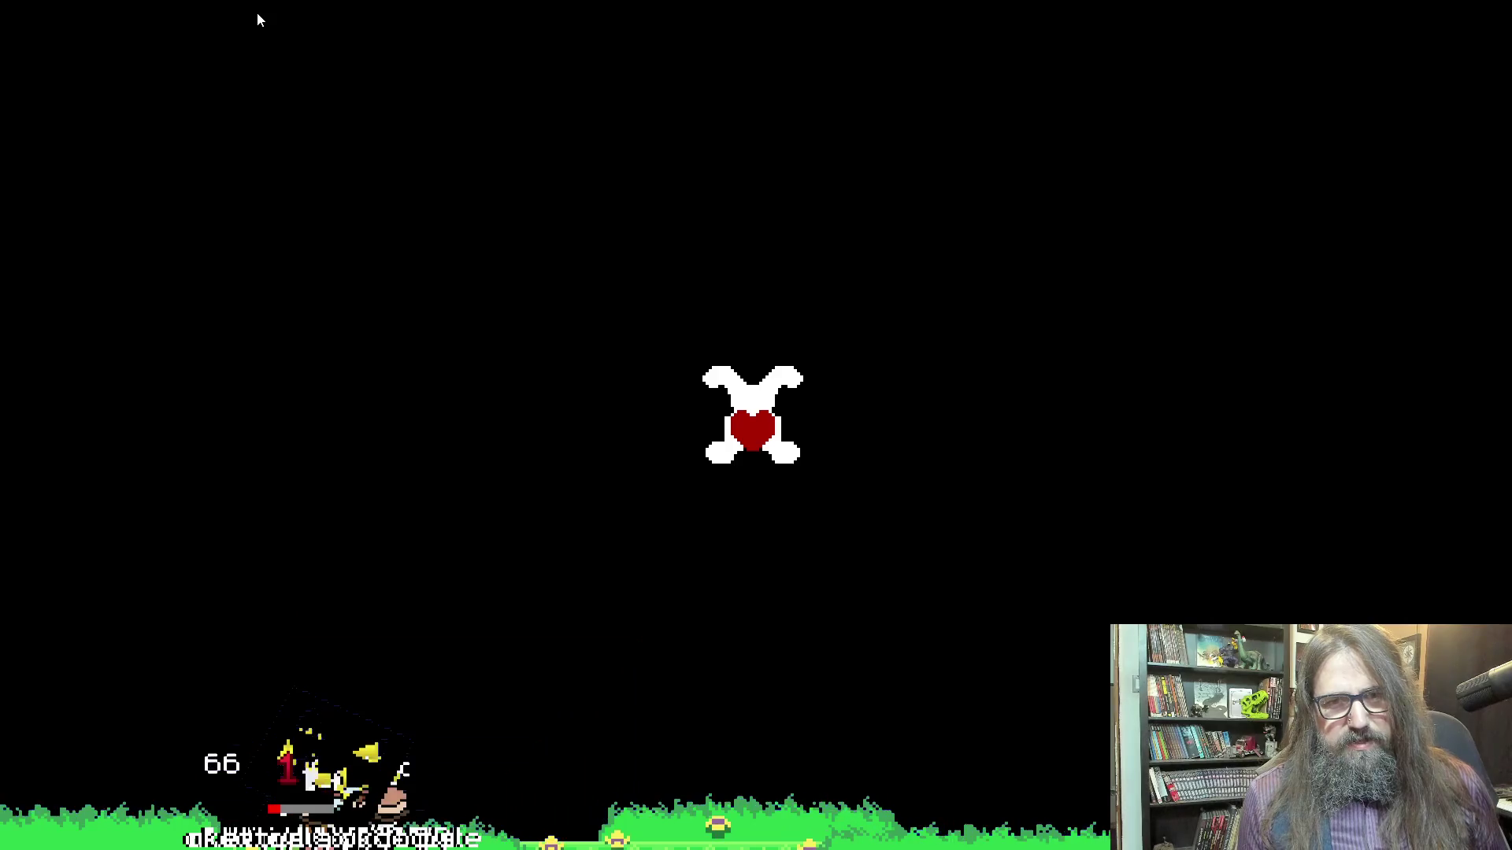
Move the character left and right through the level to check camera following
key(Left)
key(Right)
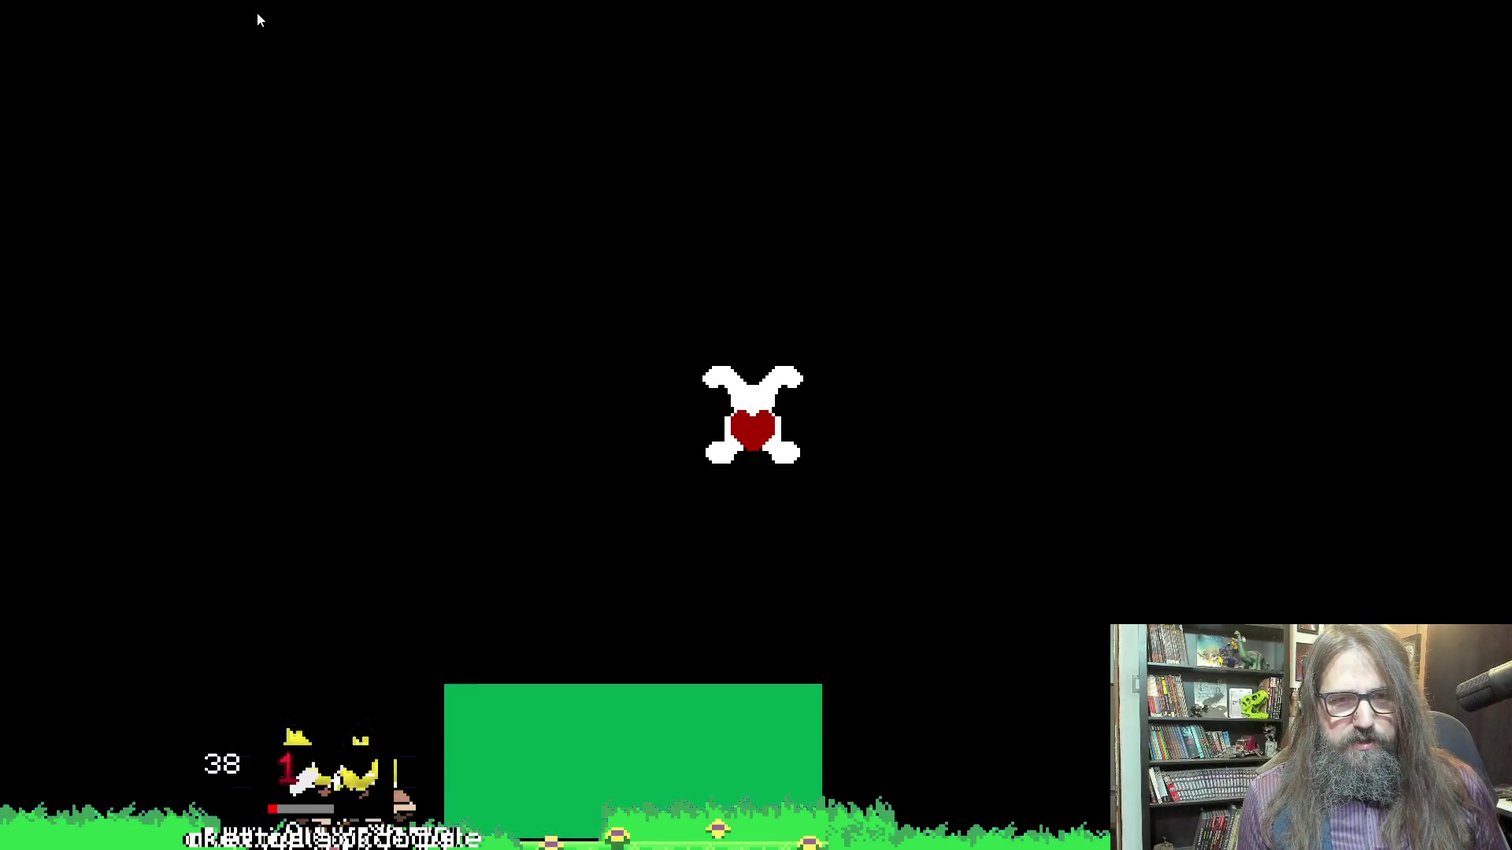
key(Left)
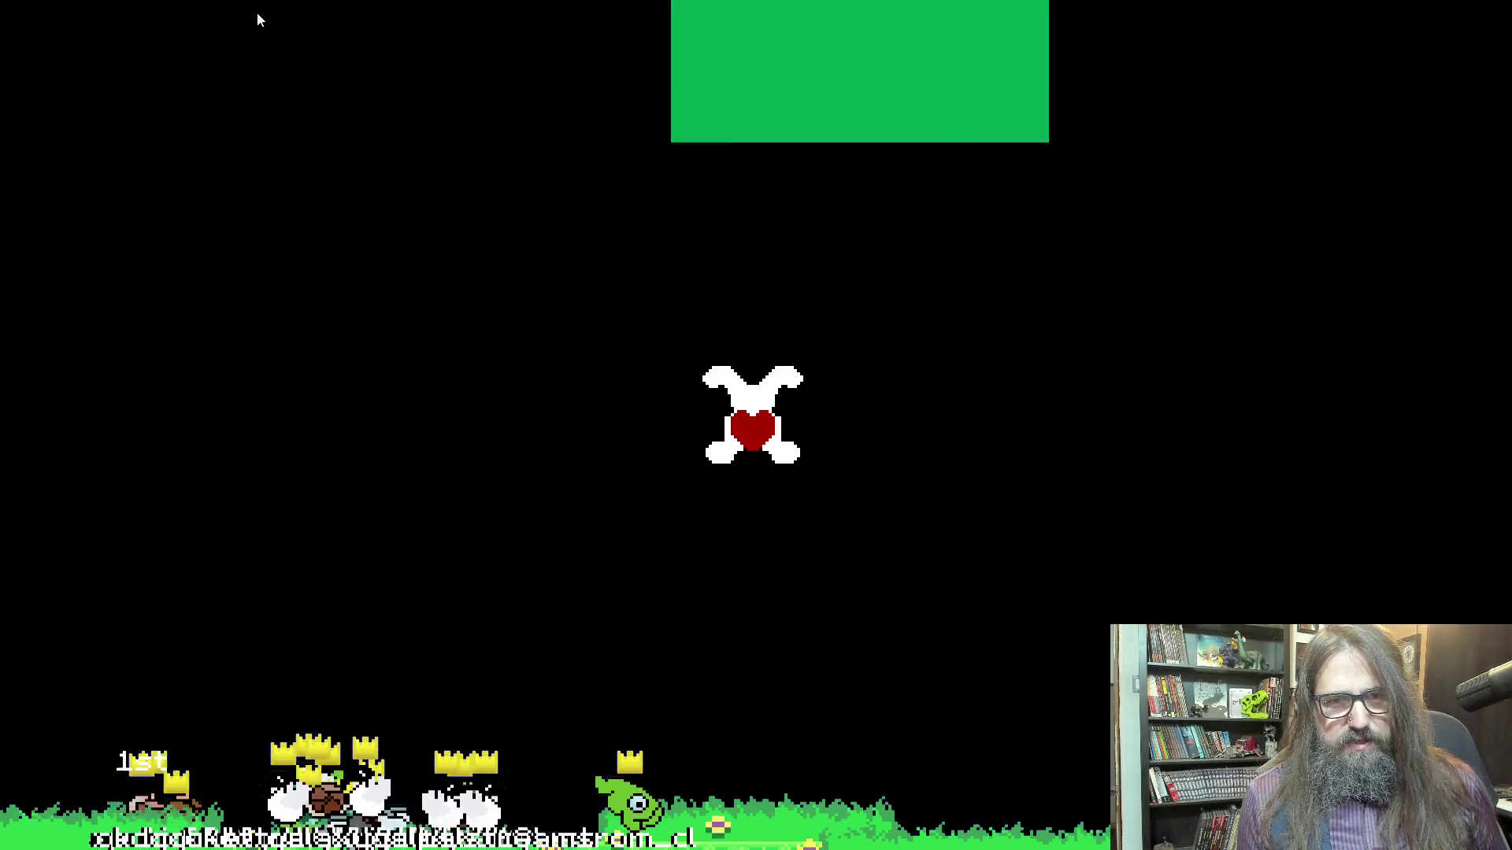
key(Left)
key(Right)
key(Right)
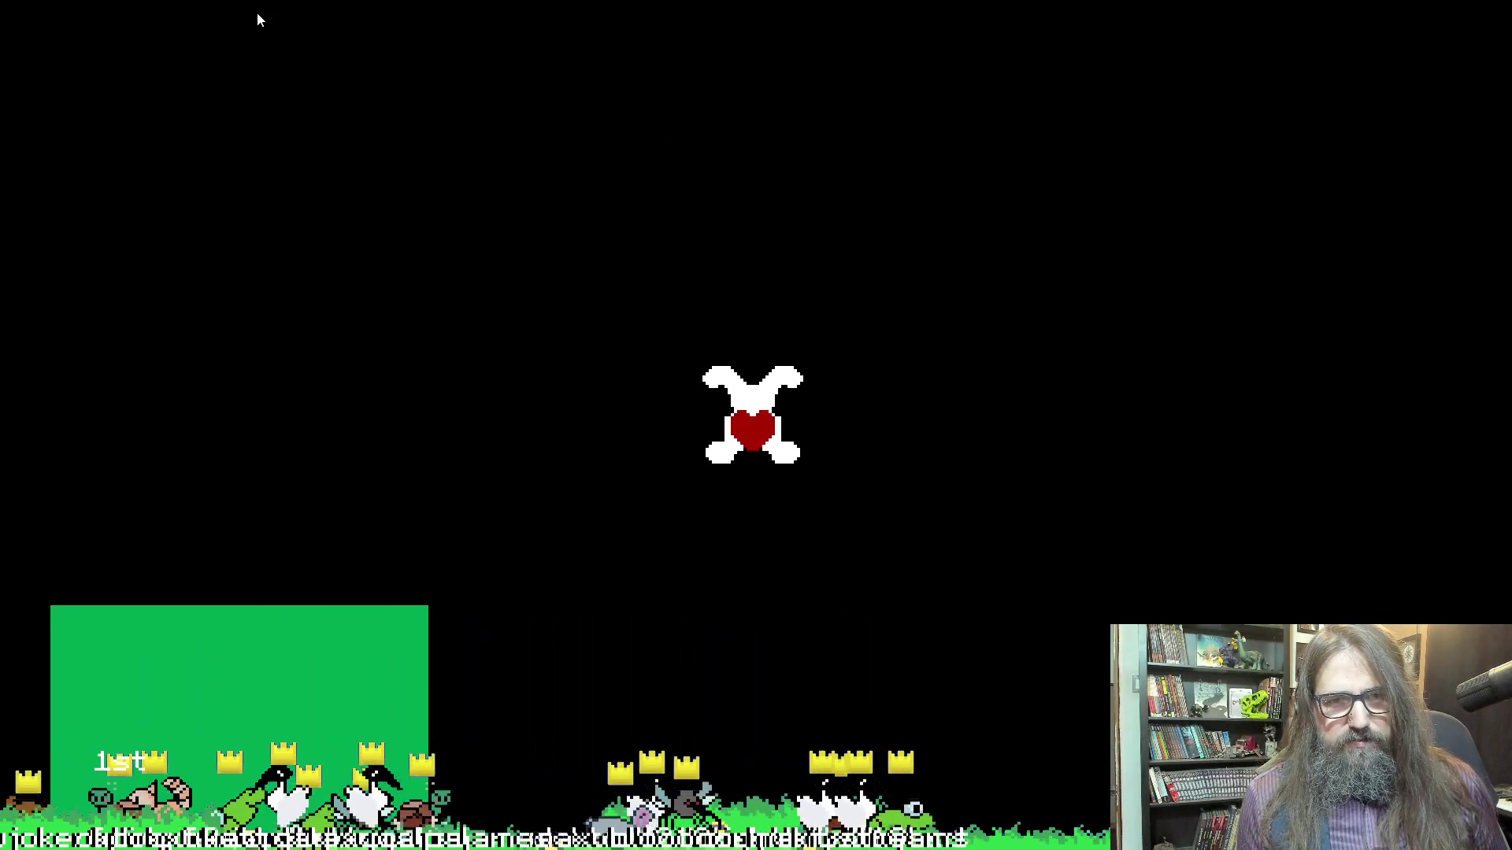
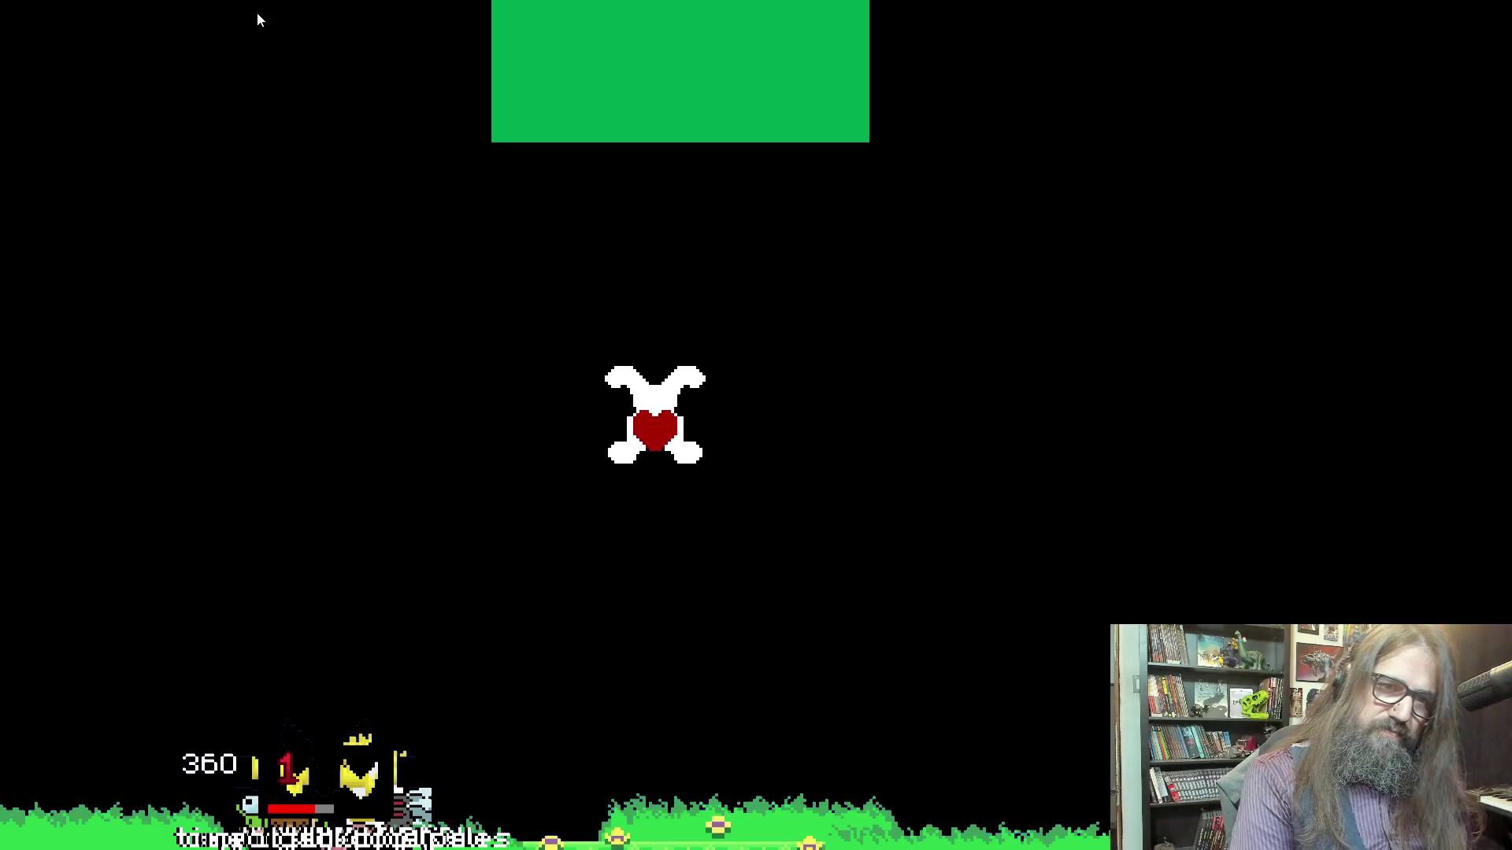
Dodge the blocks by steering the heart left and right, then quit the test game
key(Right)
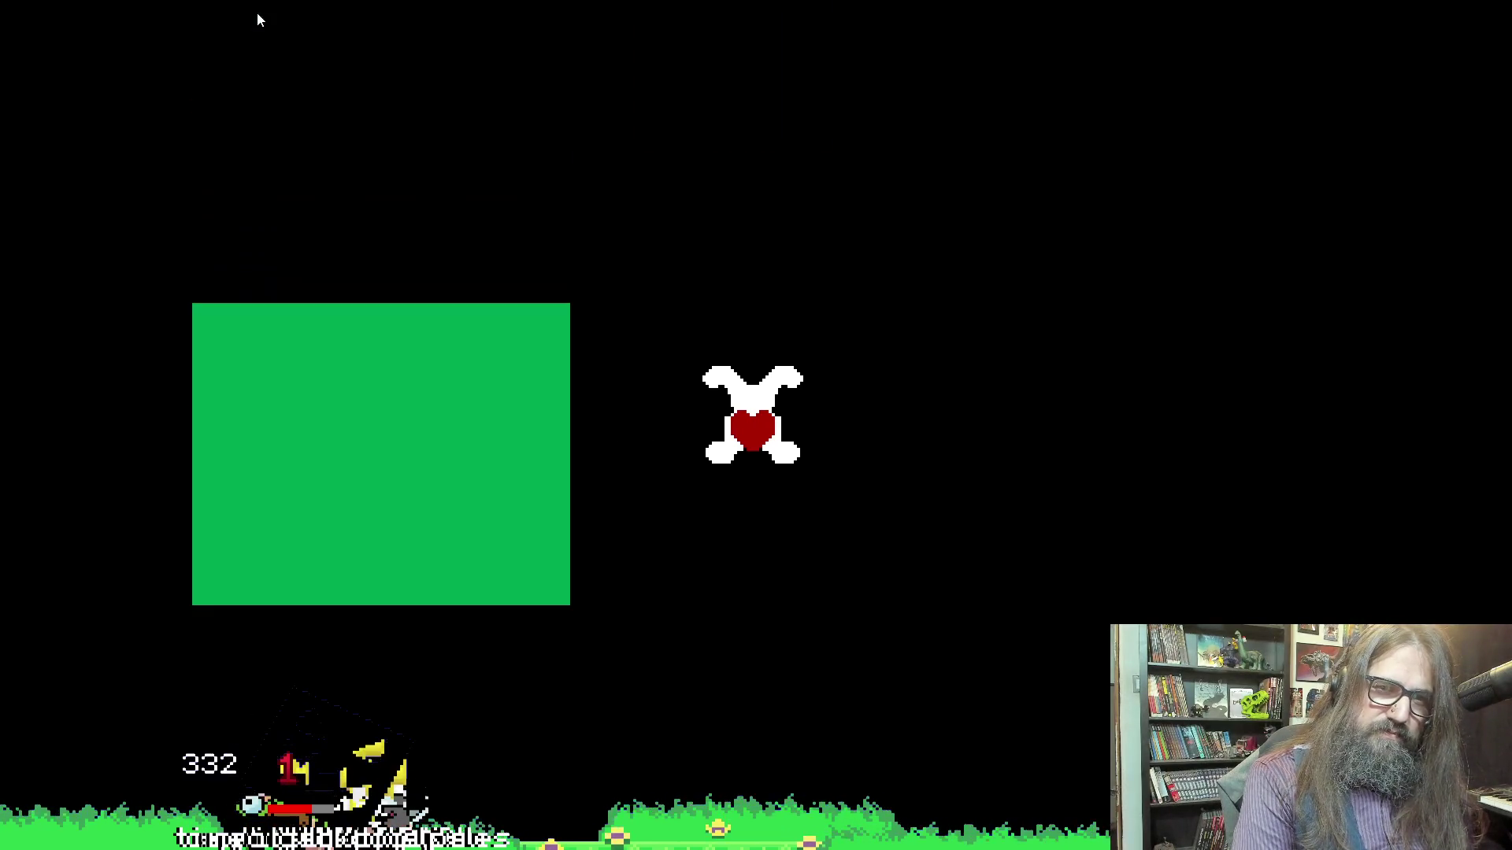
key(Left)
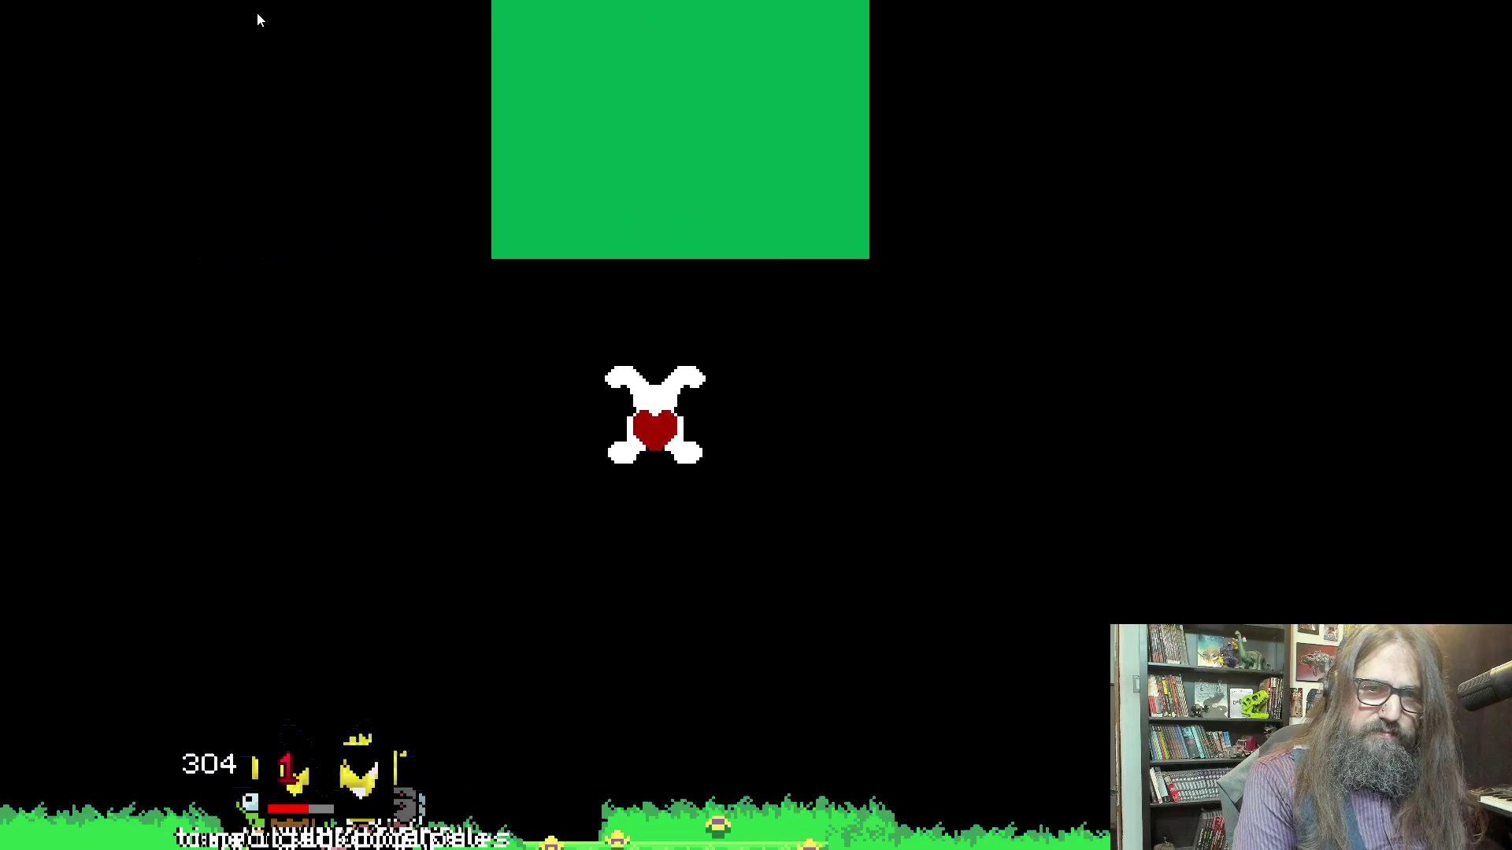
key(Right)
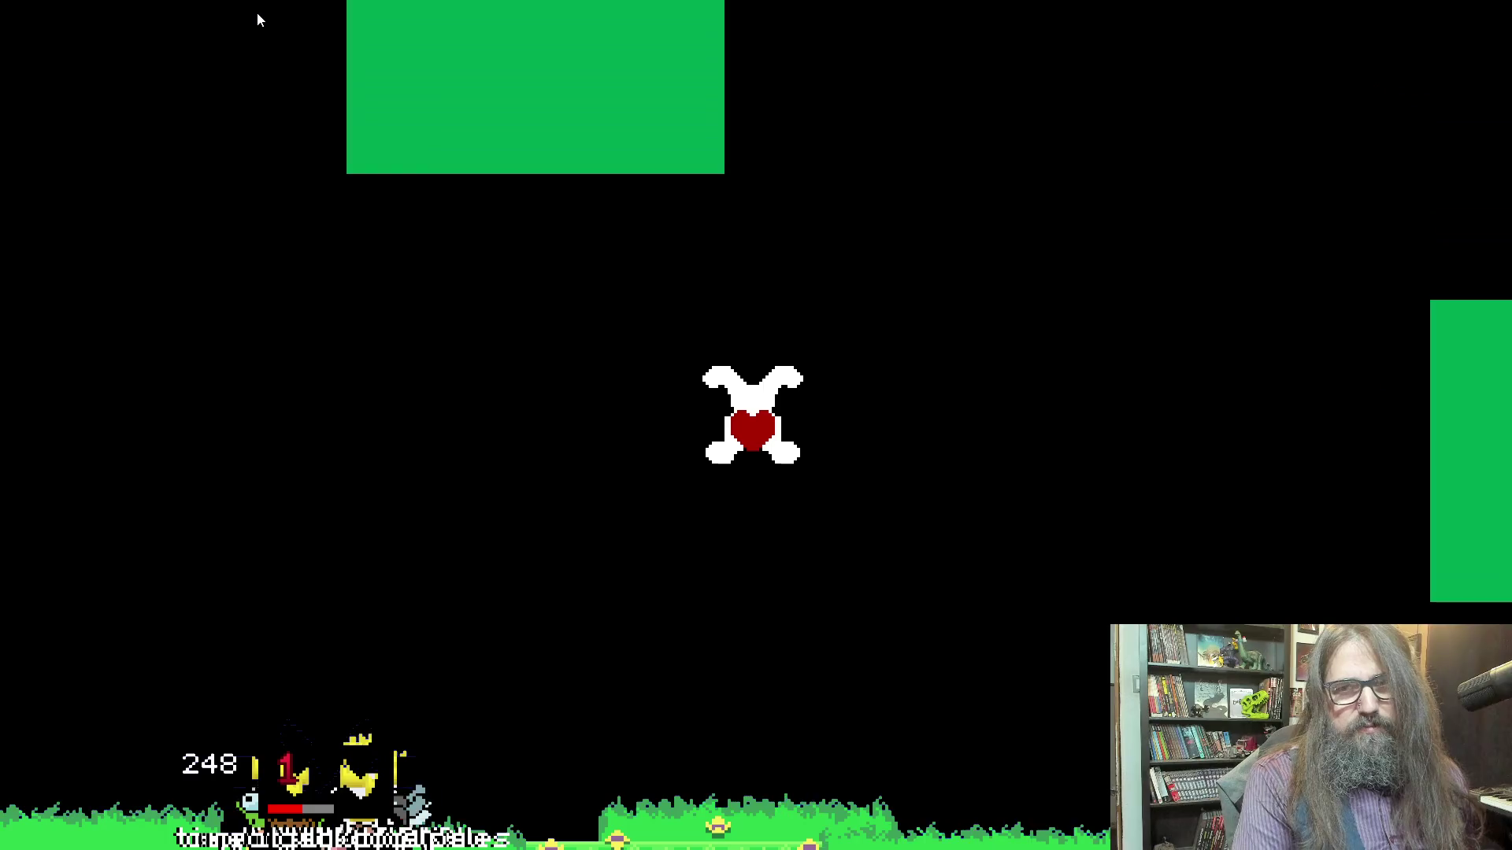
key(Escape)
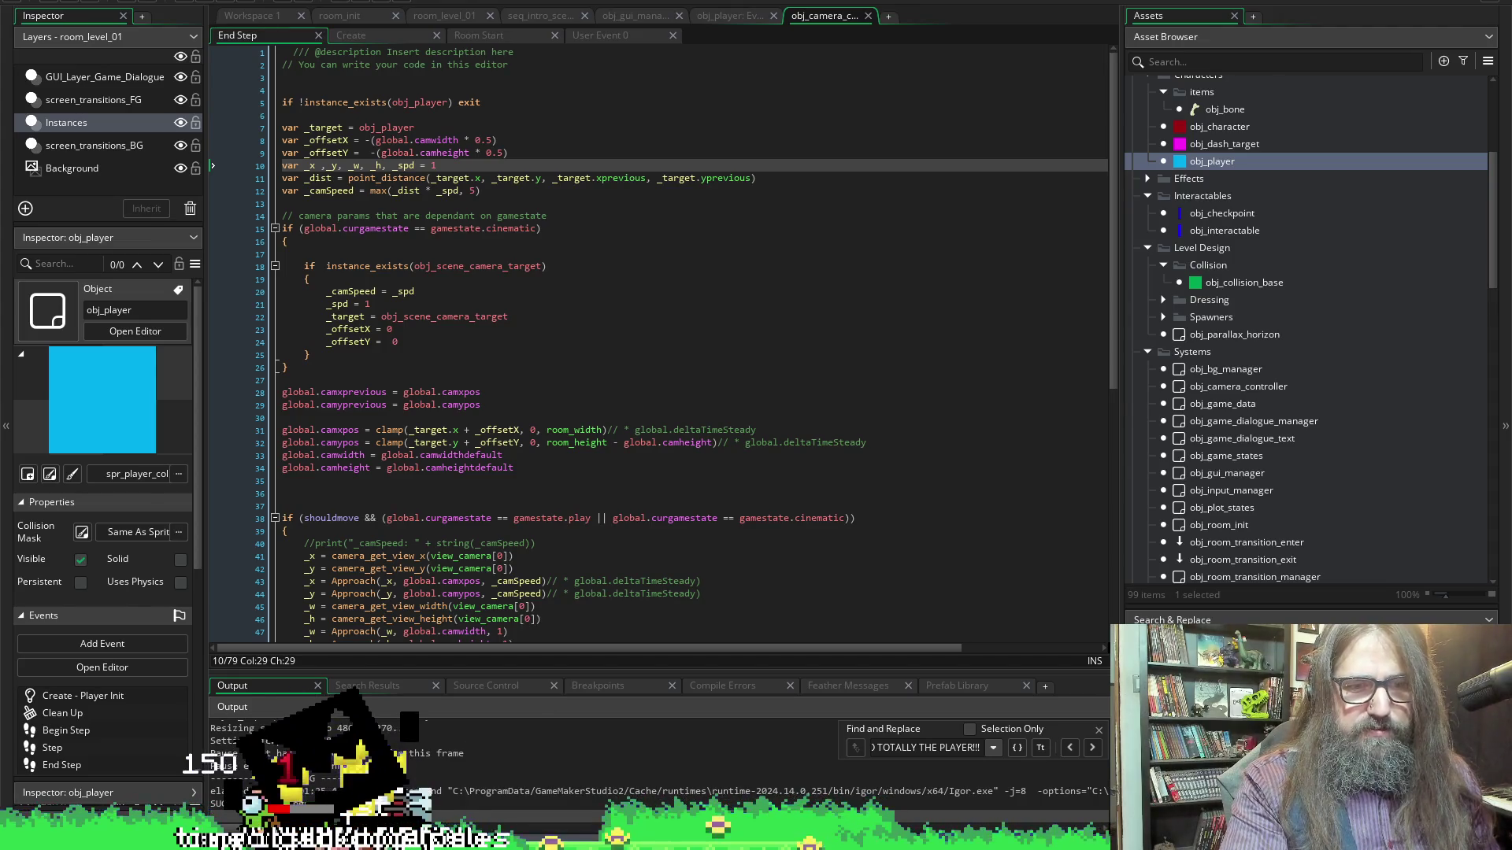
key(alt+Tab)
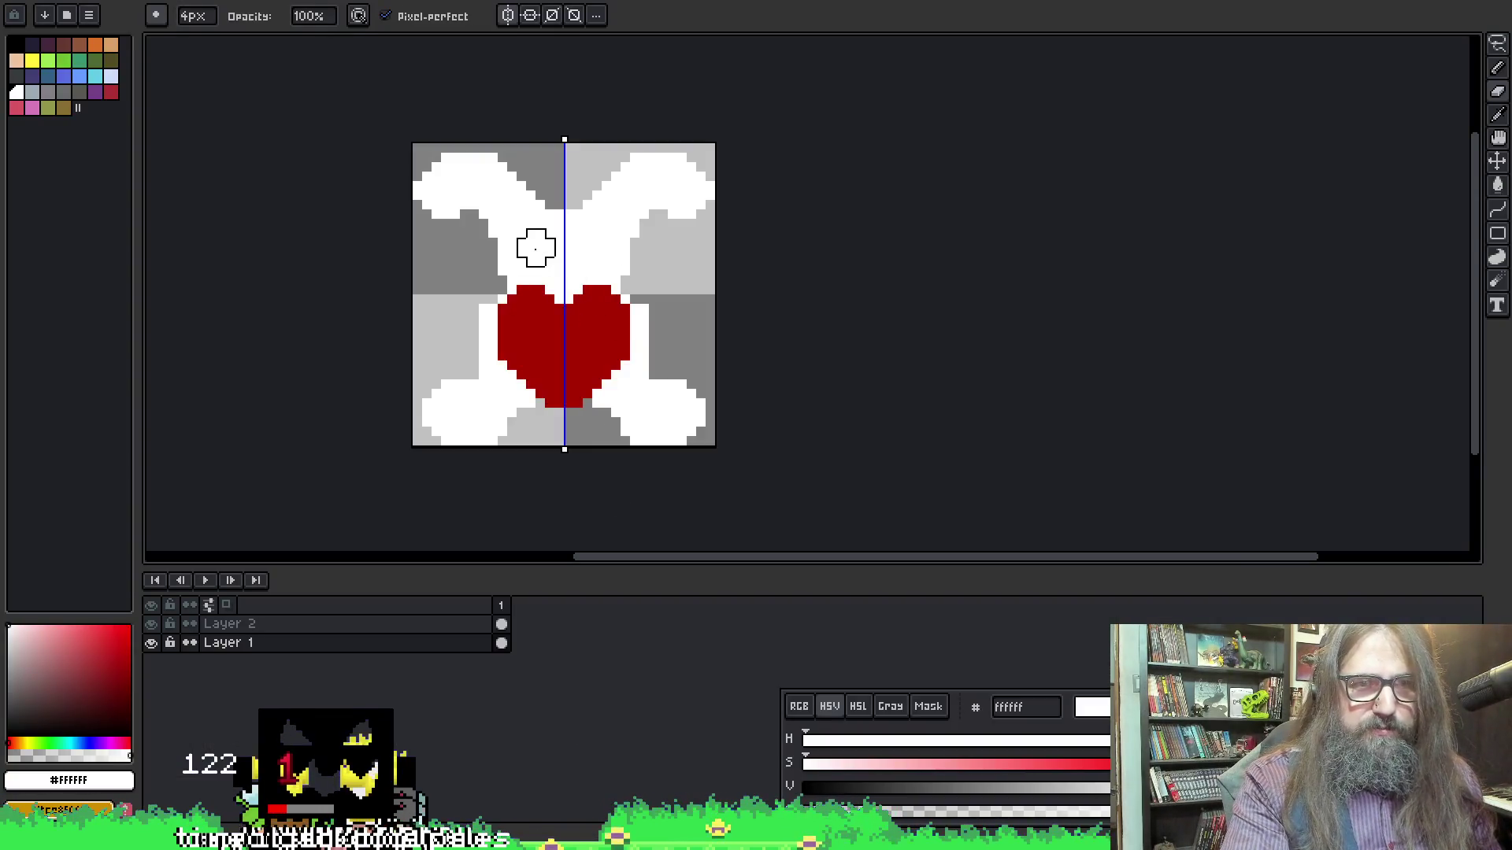
Paint mirrored grey eyes on the bunny with the symmetry pencil
click(535, 248)
click(537, 230)
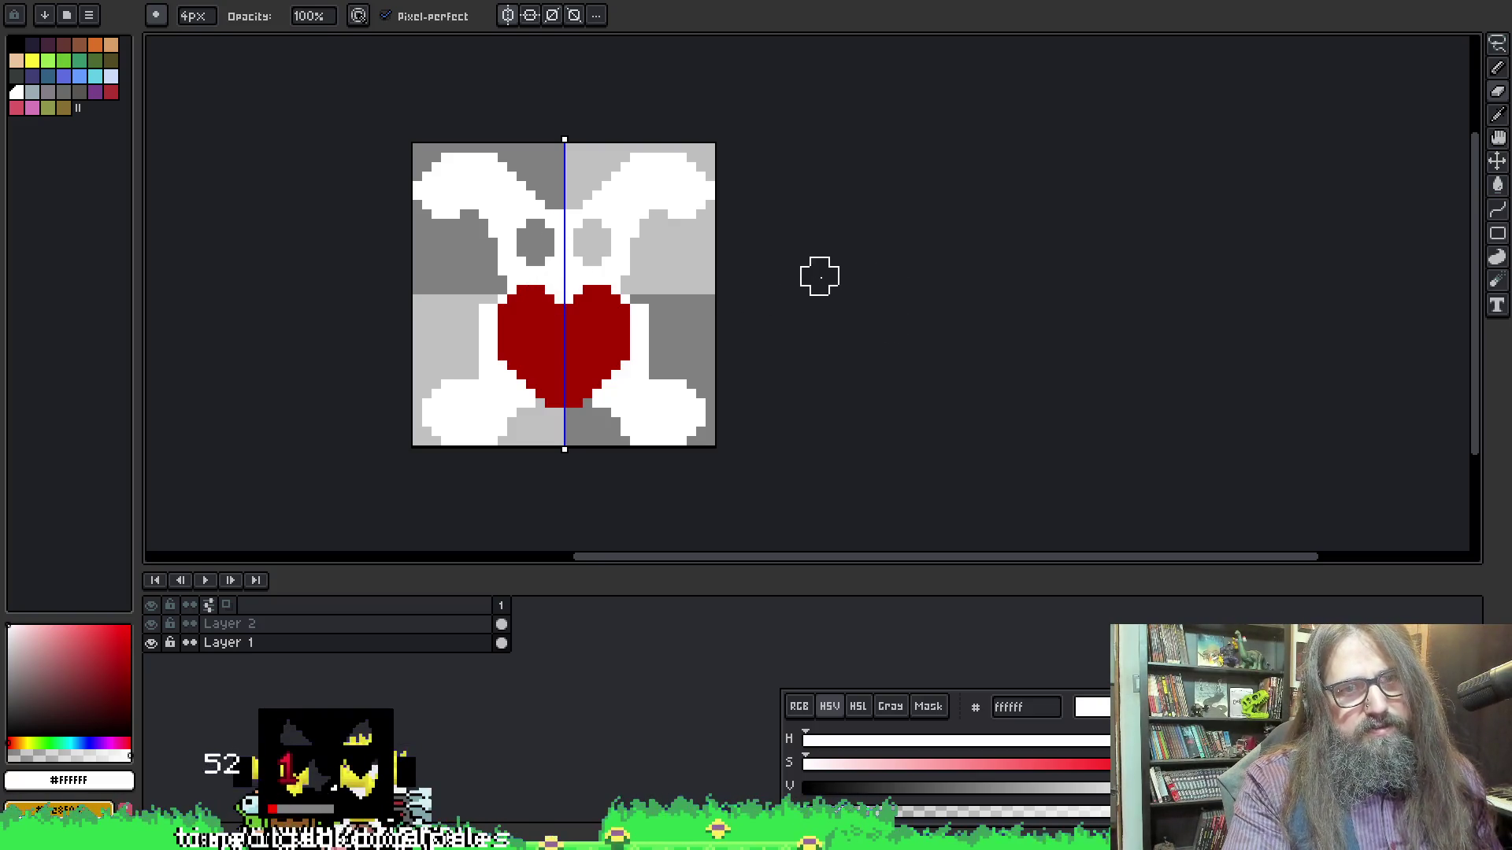
drag(530, 230, 534, 254)
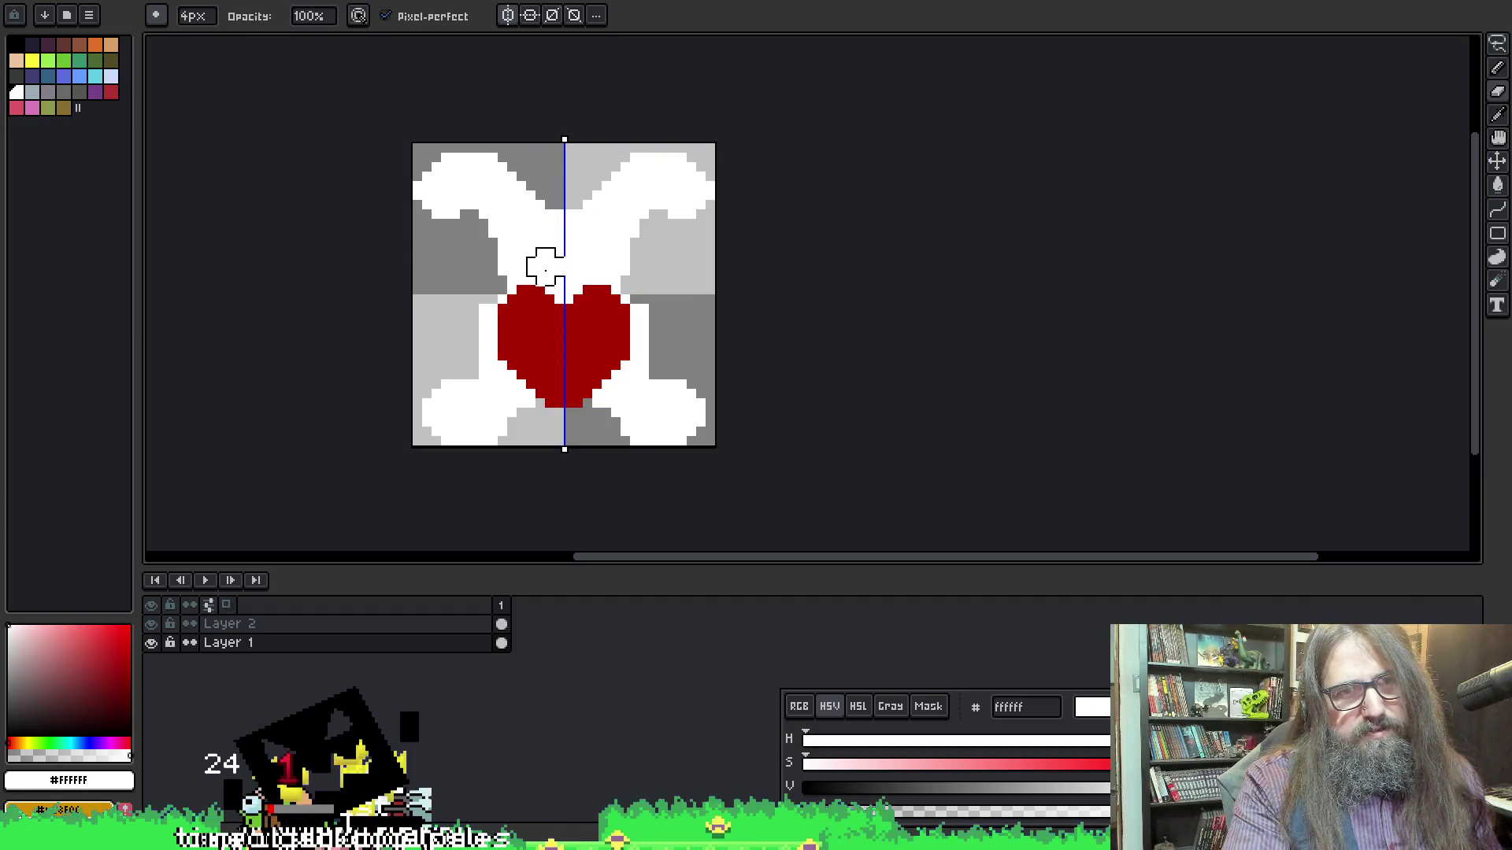
click(536, 258)
click(536, 239)
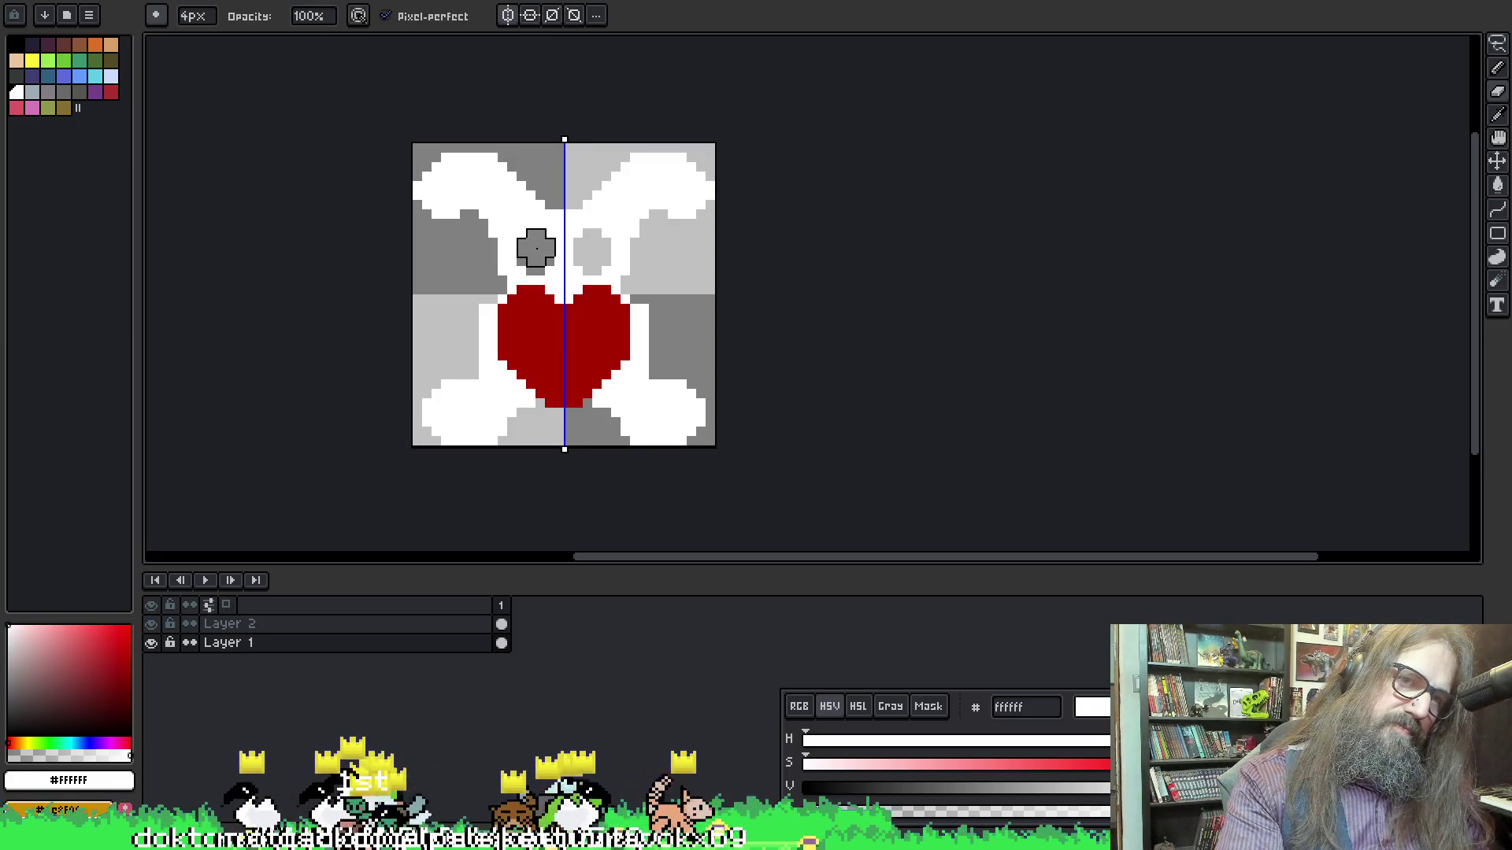
Repaint around the eyes and forehead with a 6px brush, then cancel the Export dialog
key(b)
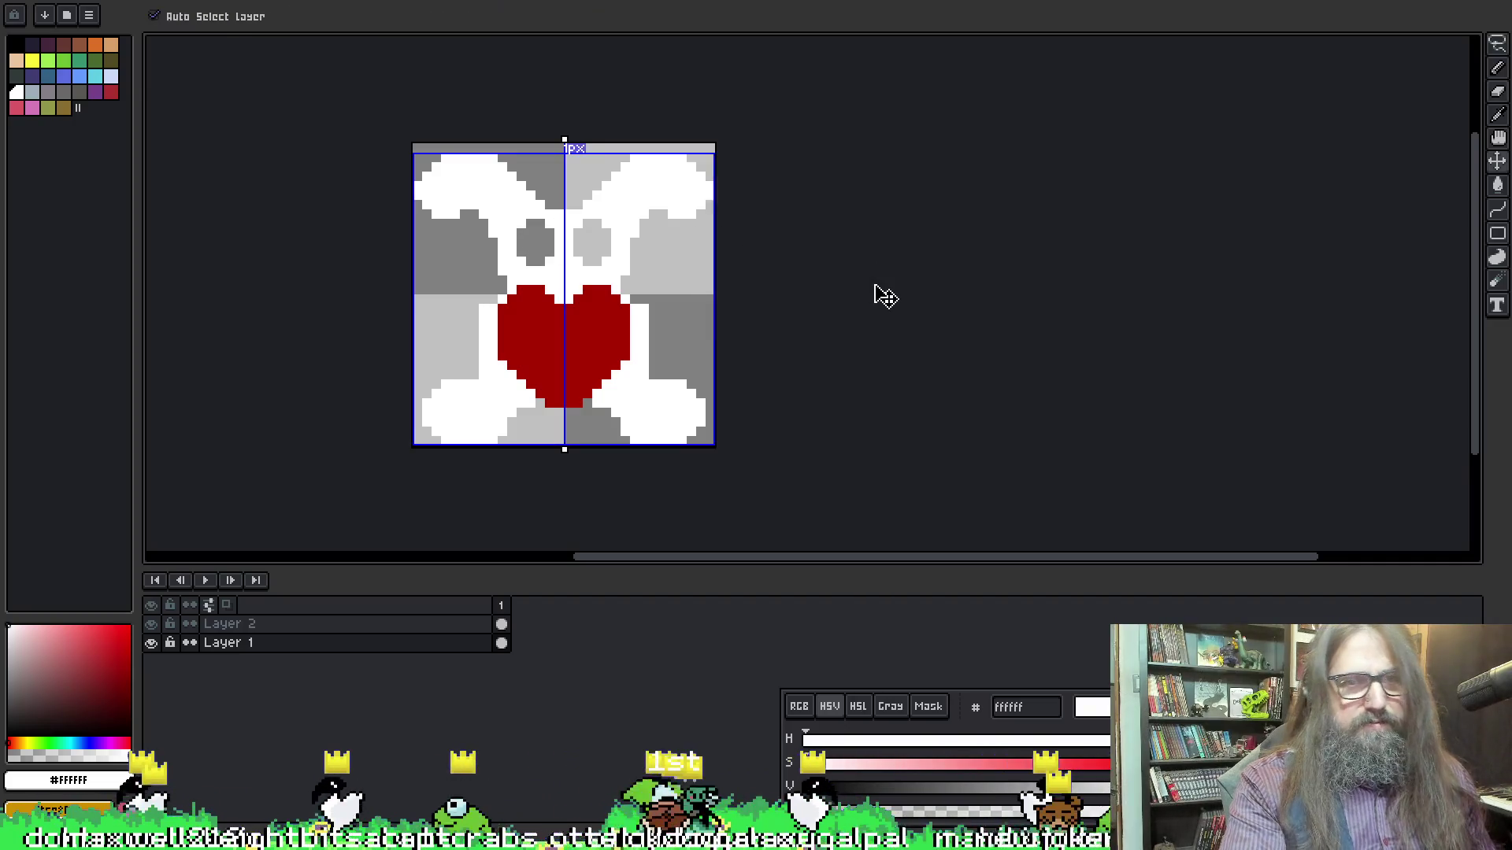
scroll(865, 276, down, 1)
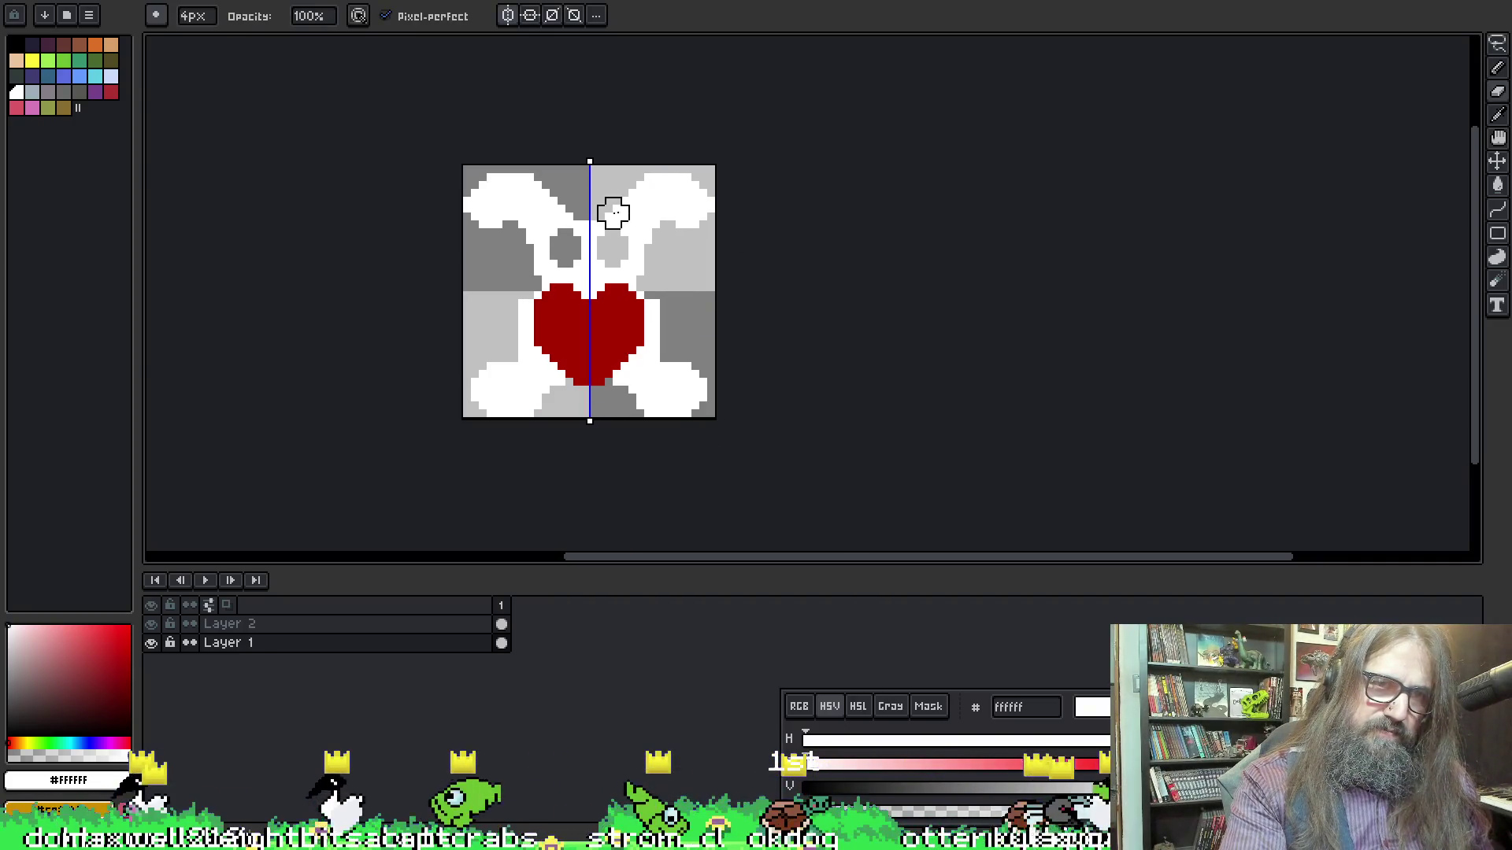
key(e)
drag(597, 239, 593, 238)
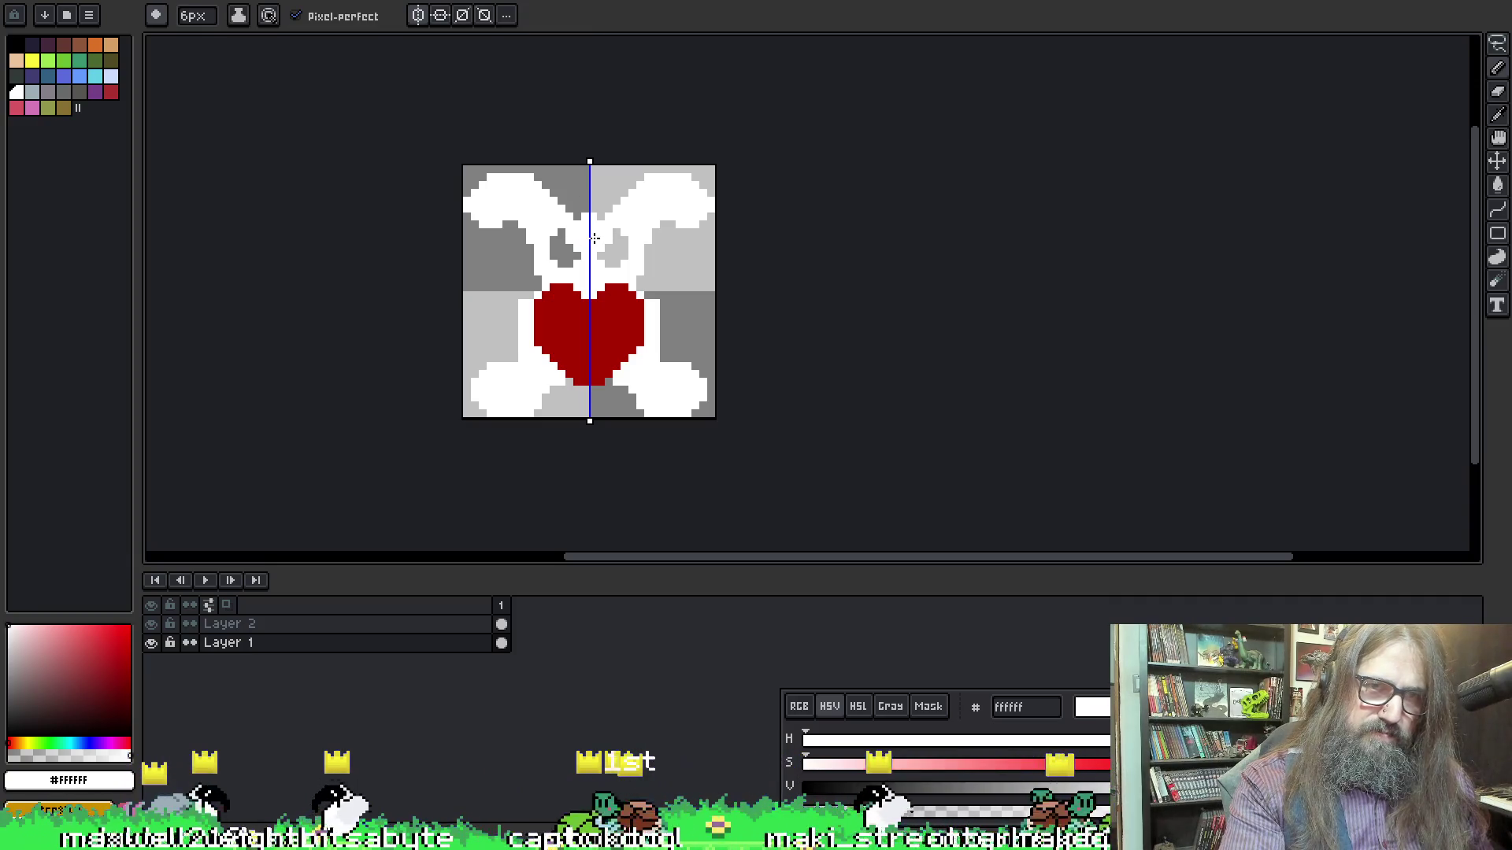
click(594, 235)
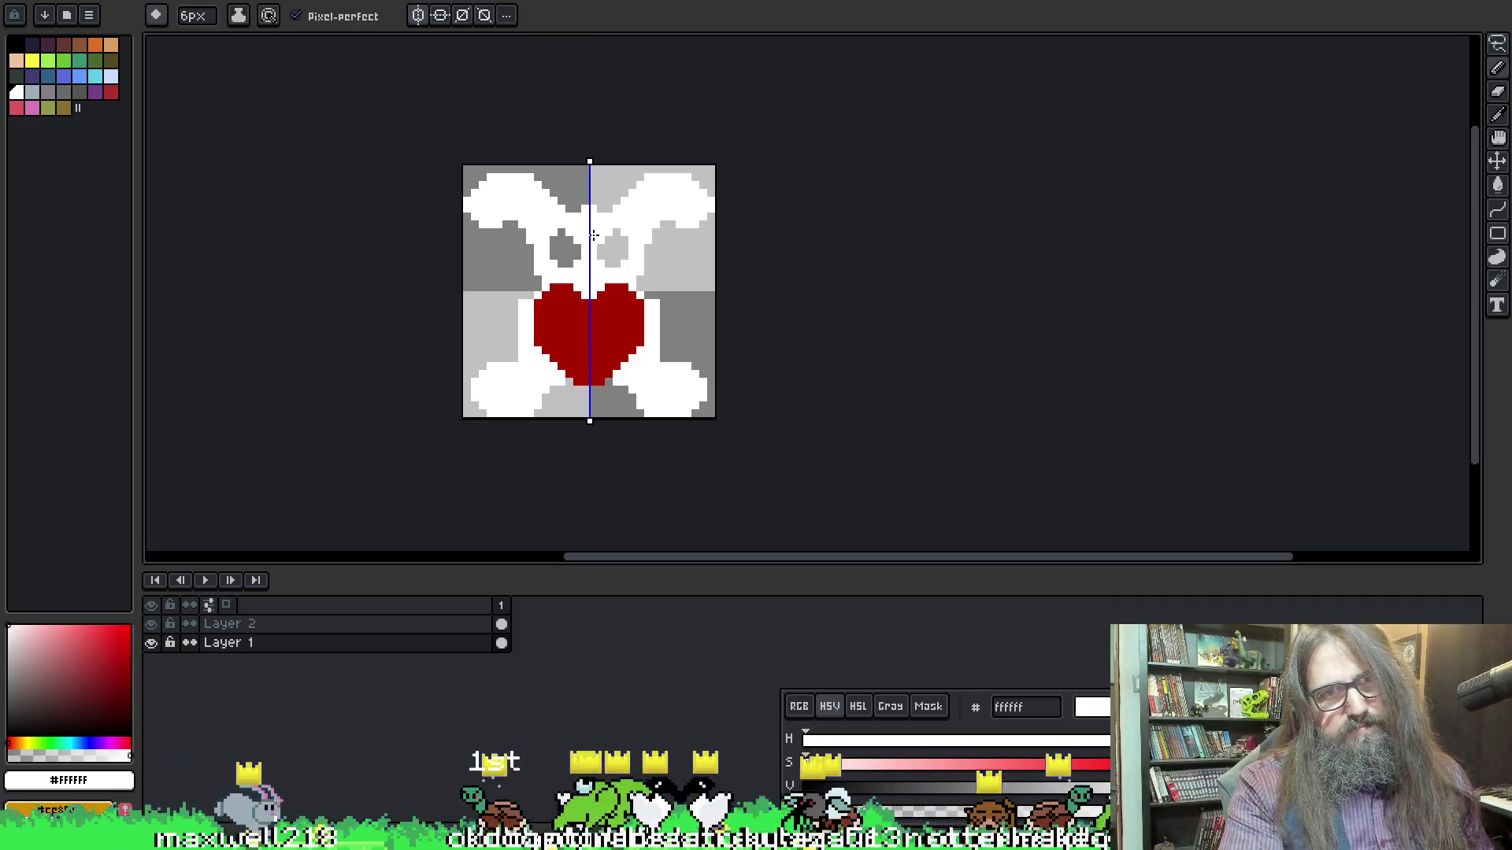
key(ctrl+shift+e)
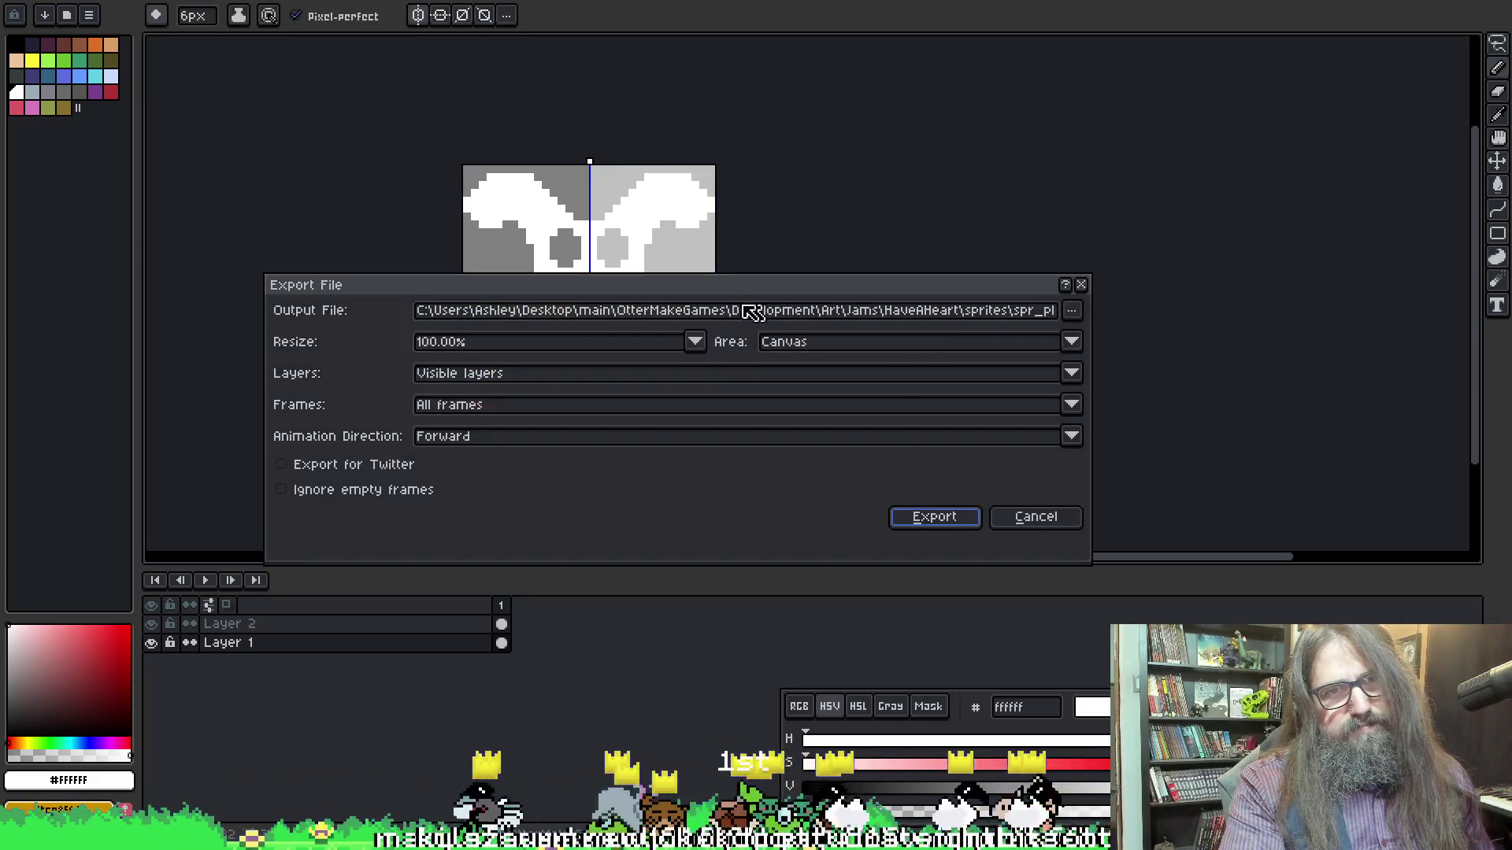
click(1038, 519)
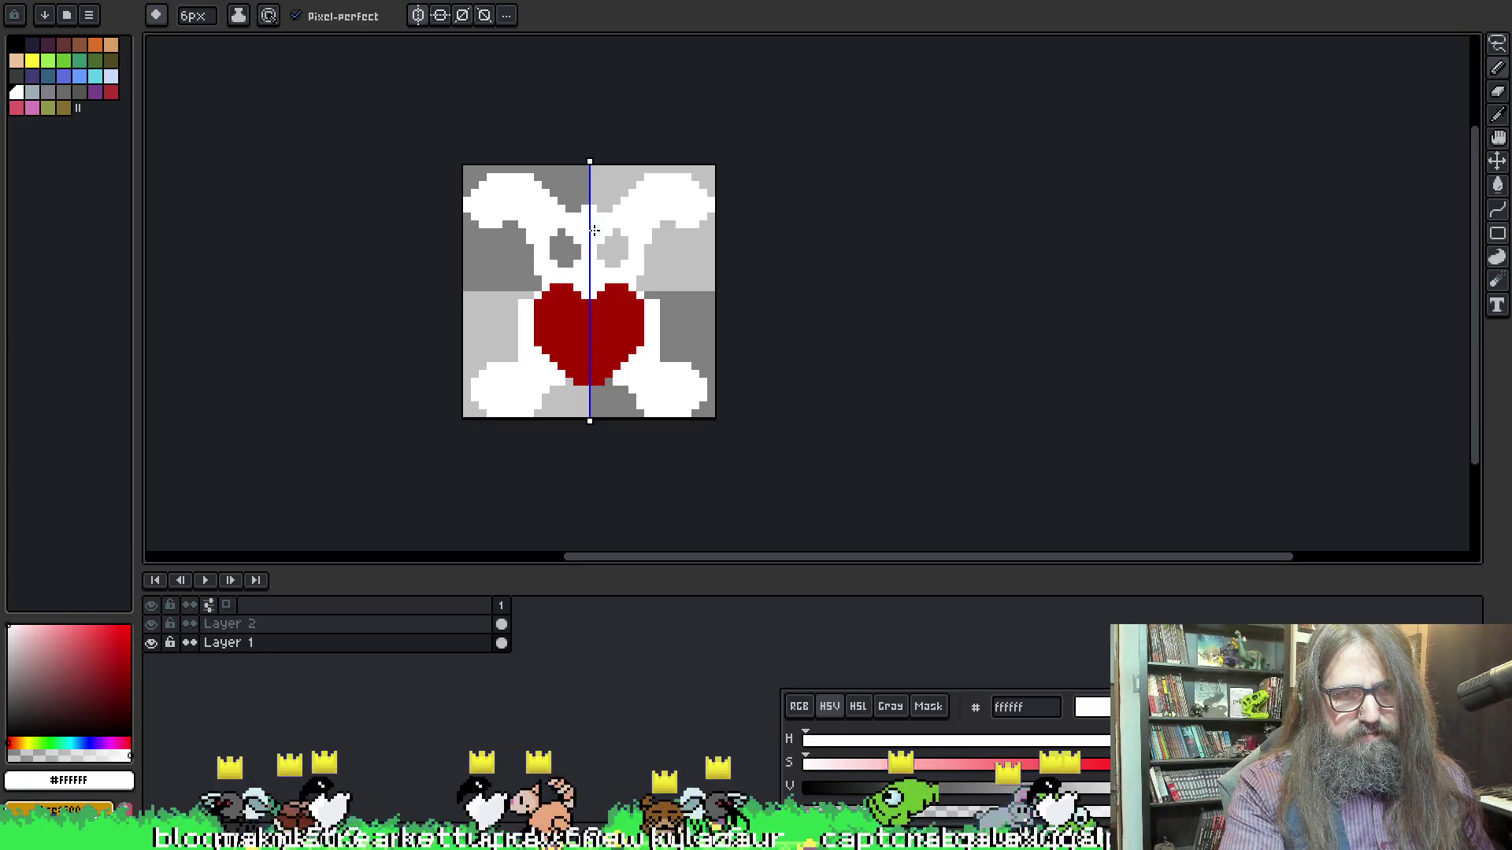
Paint a stroke around the left eye, then undo the white notch cut into it
key(e)
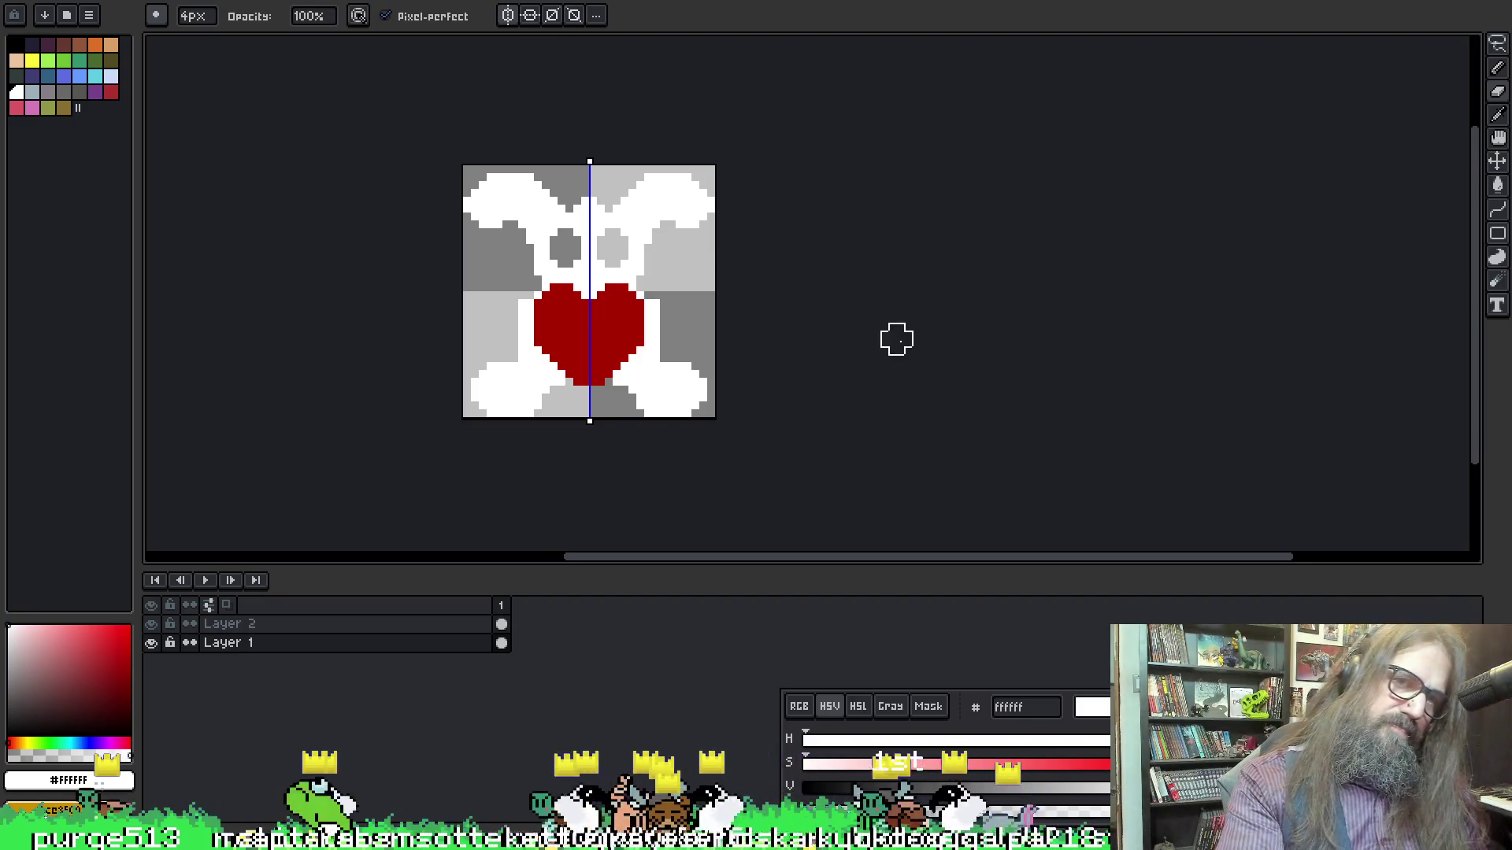
scroll(895, 340, down, 2)
scroll(716, 295, up, 2)
key(o)
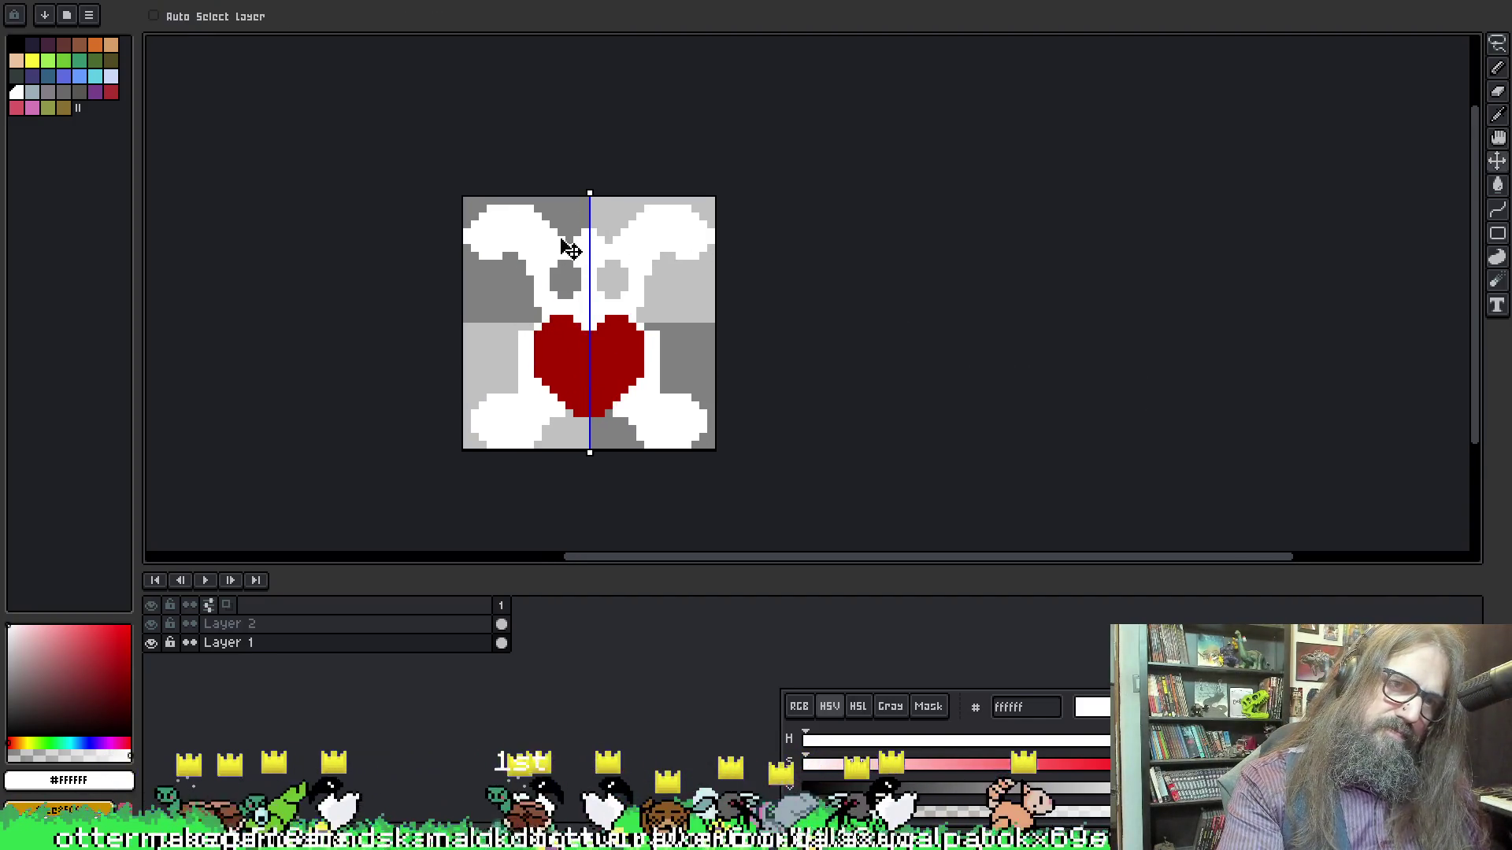
key(b)
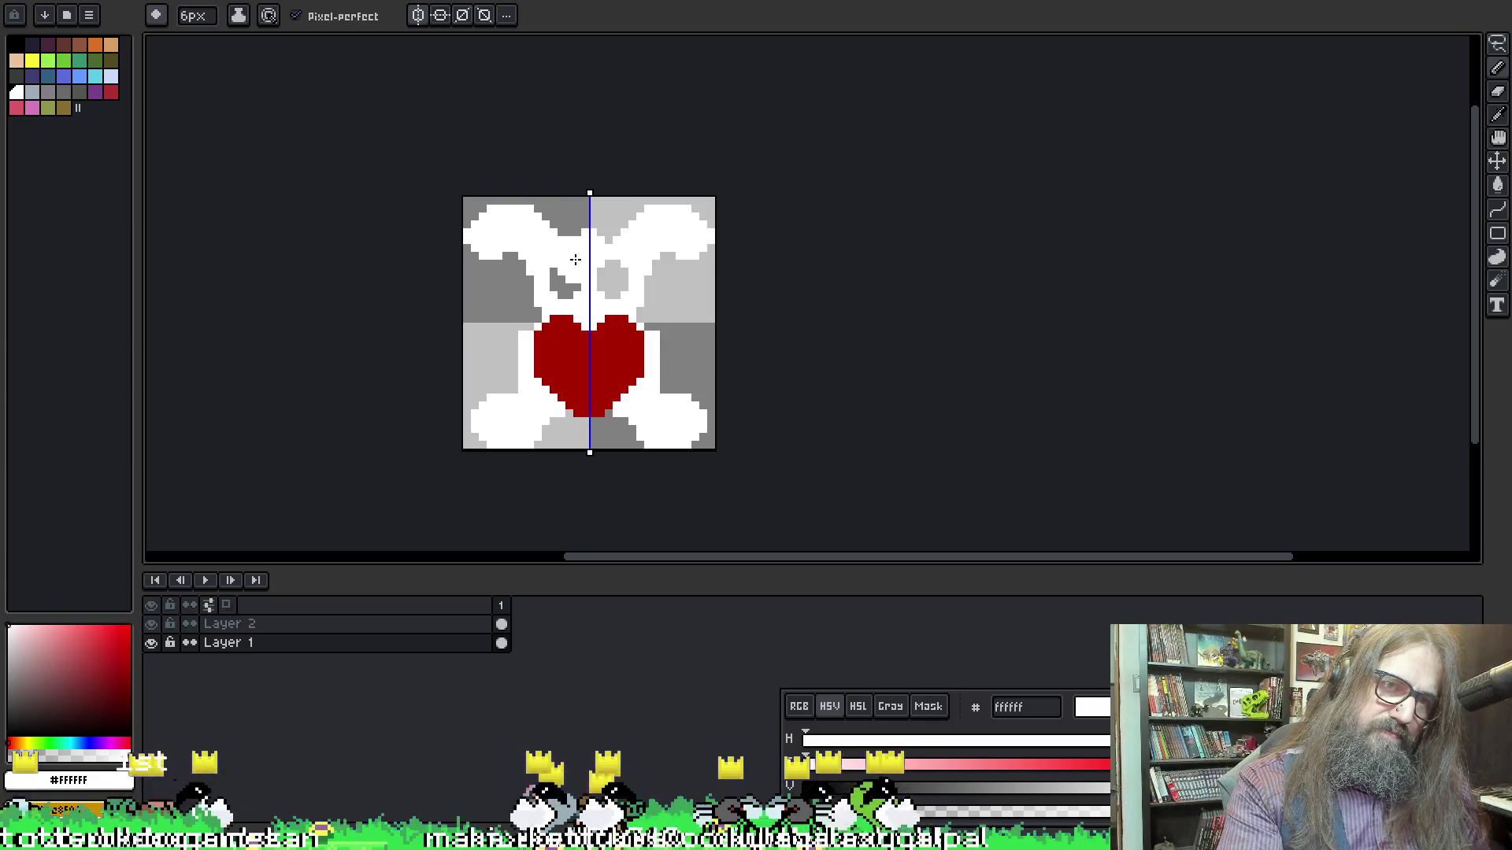
drag(574, 258, 576, 264)
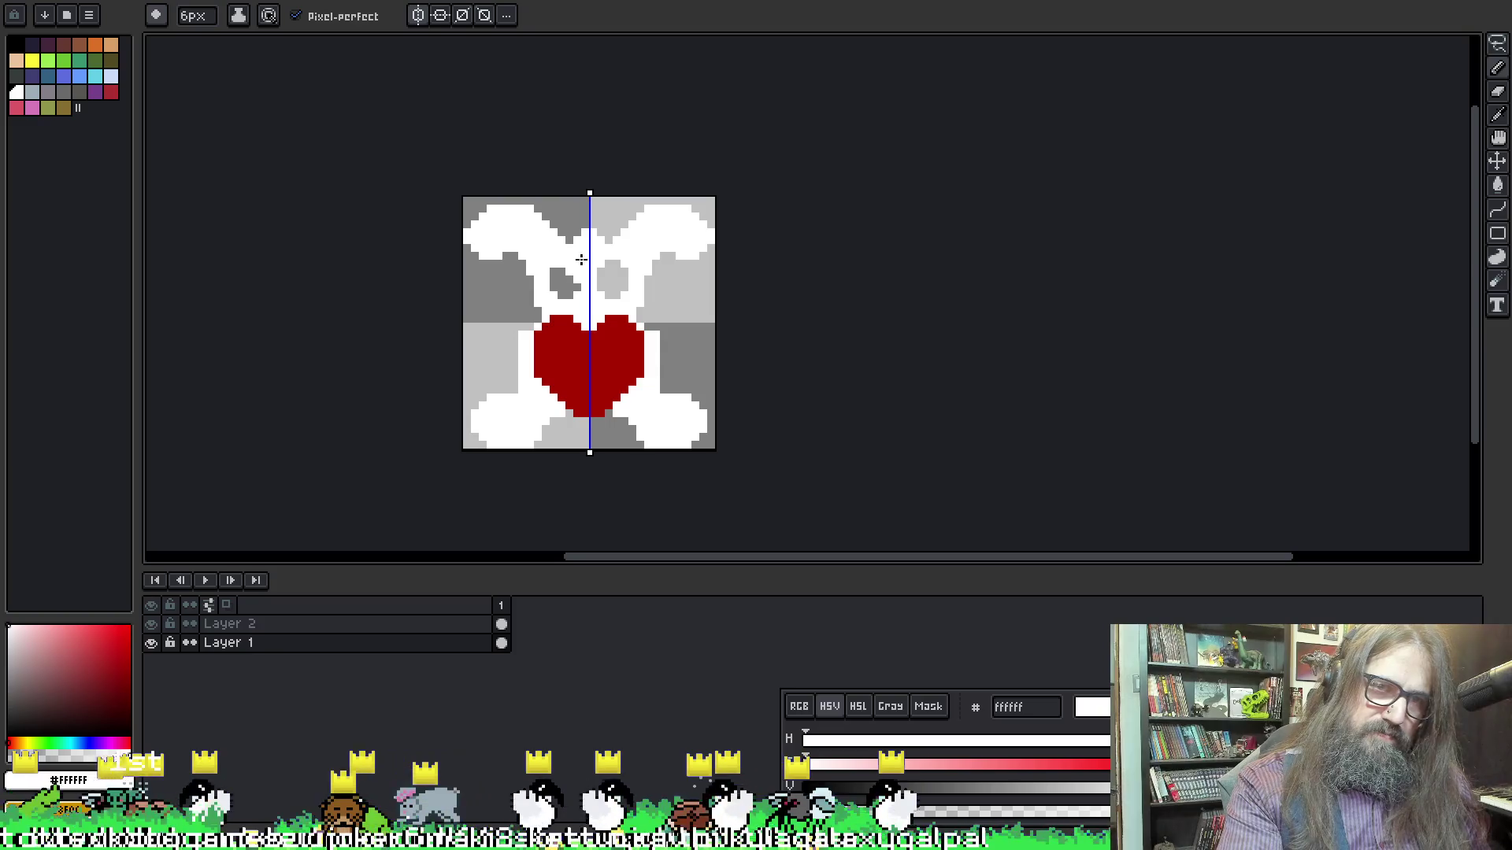
click(582, 260)
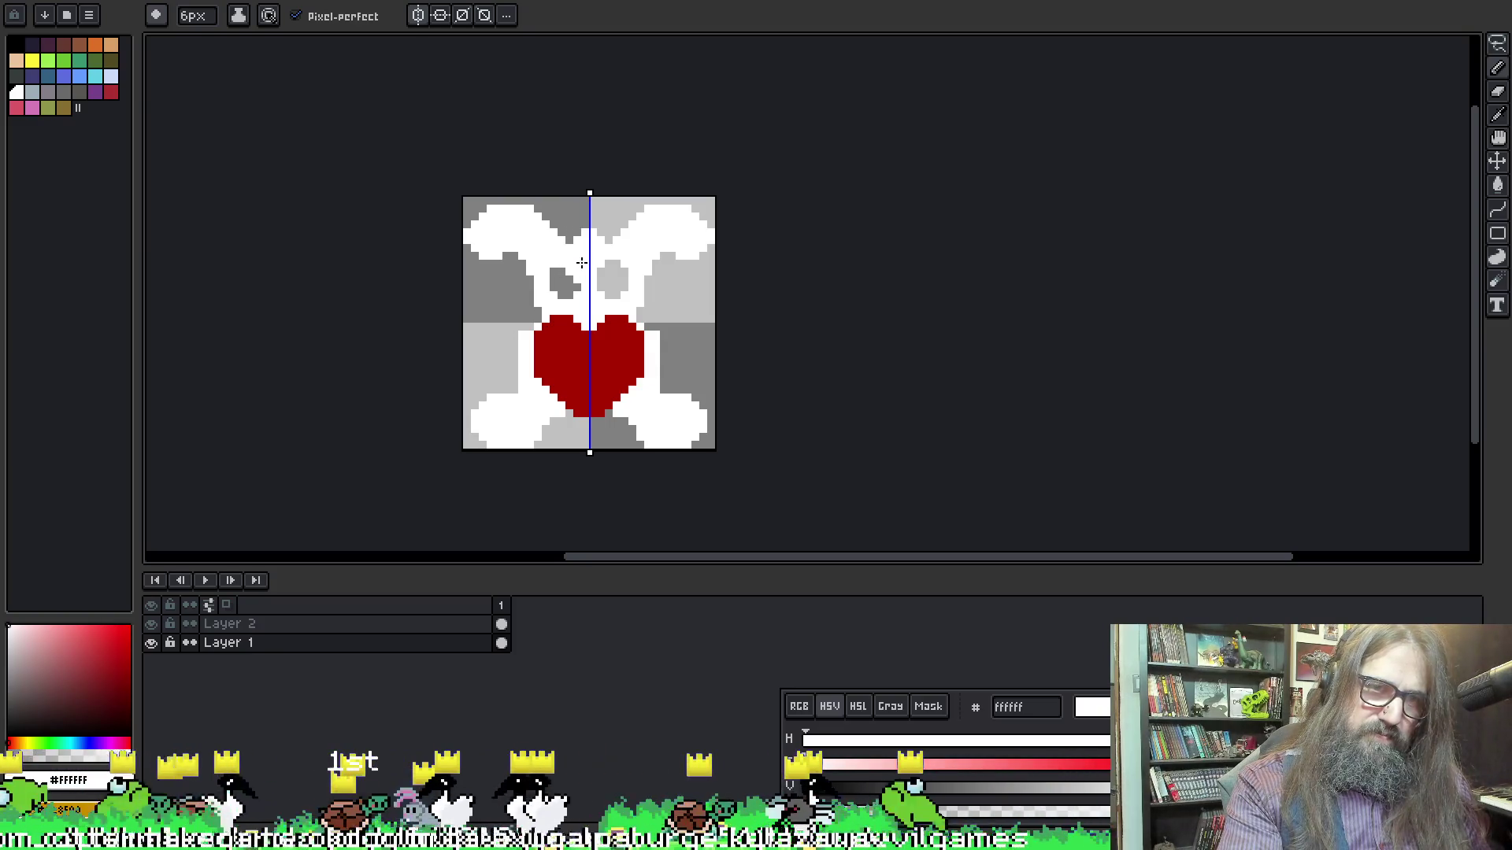
key(i)
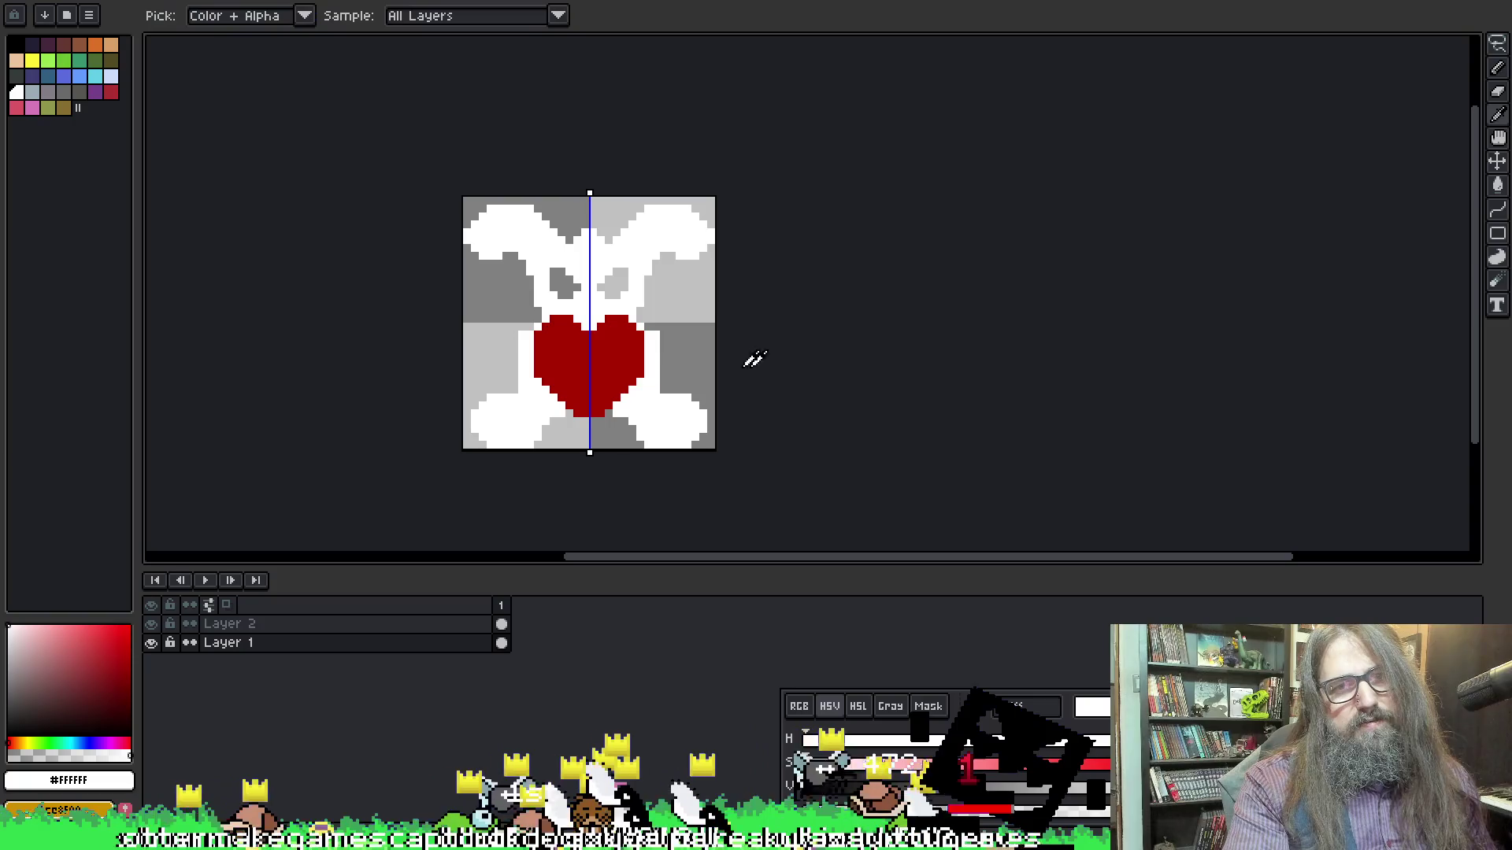
key(ctrl+z)
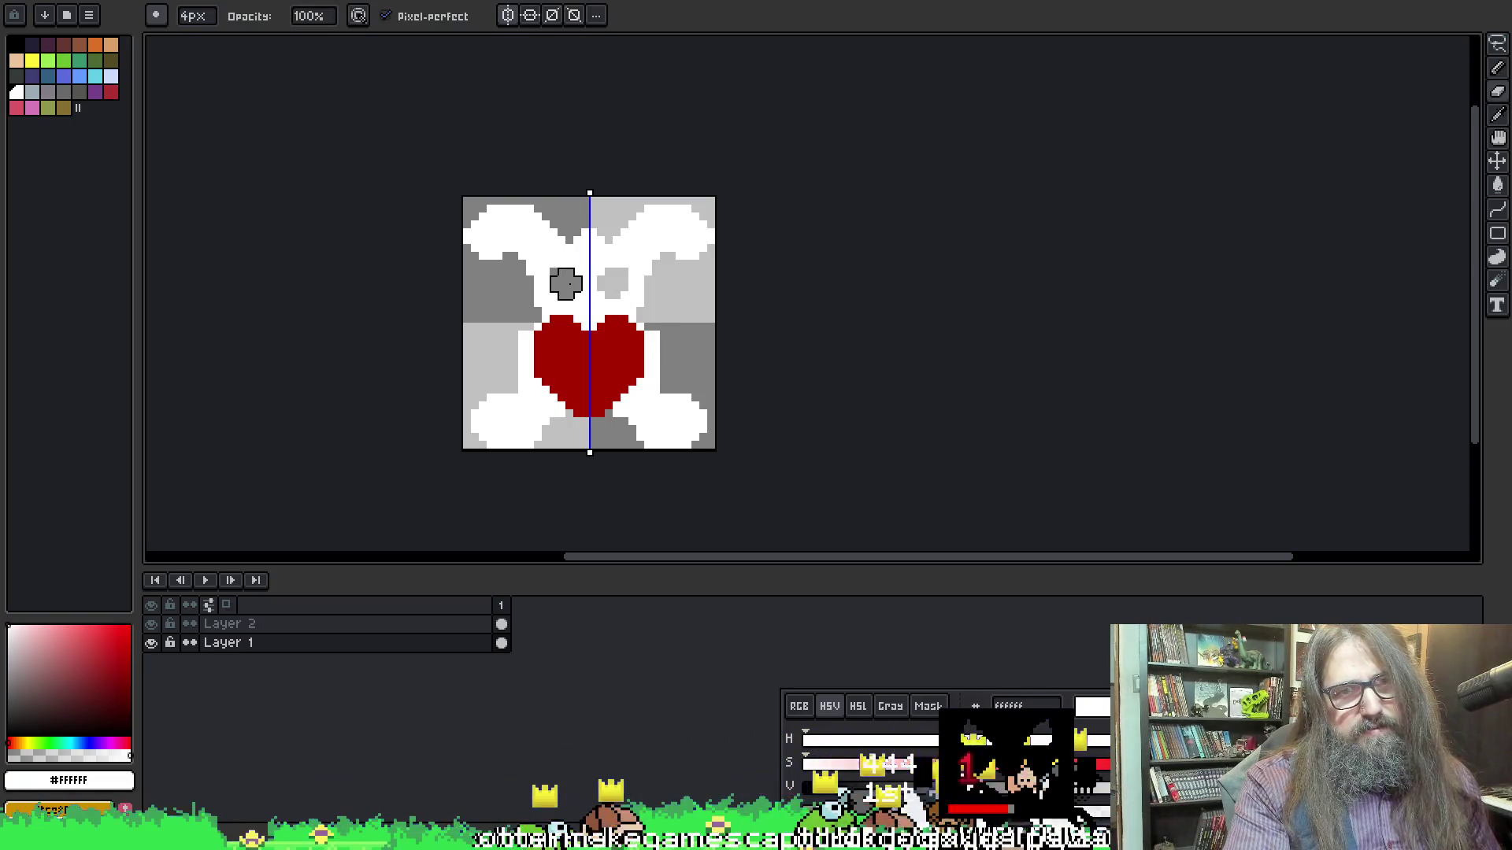
Bucket-fill the left eye white, then bring up the Export File settings
key(g)
click(565, 281)
key(b)
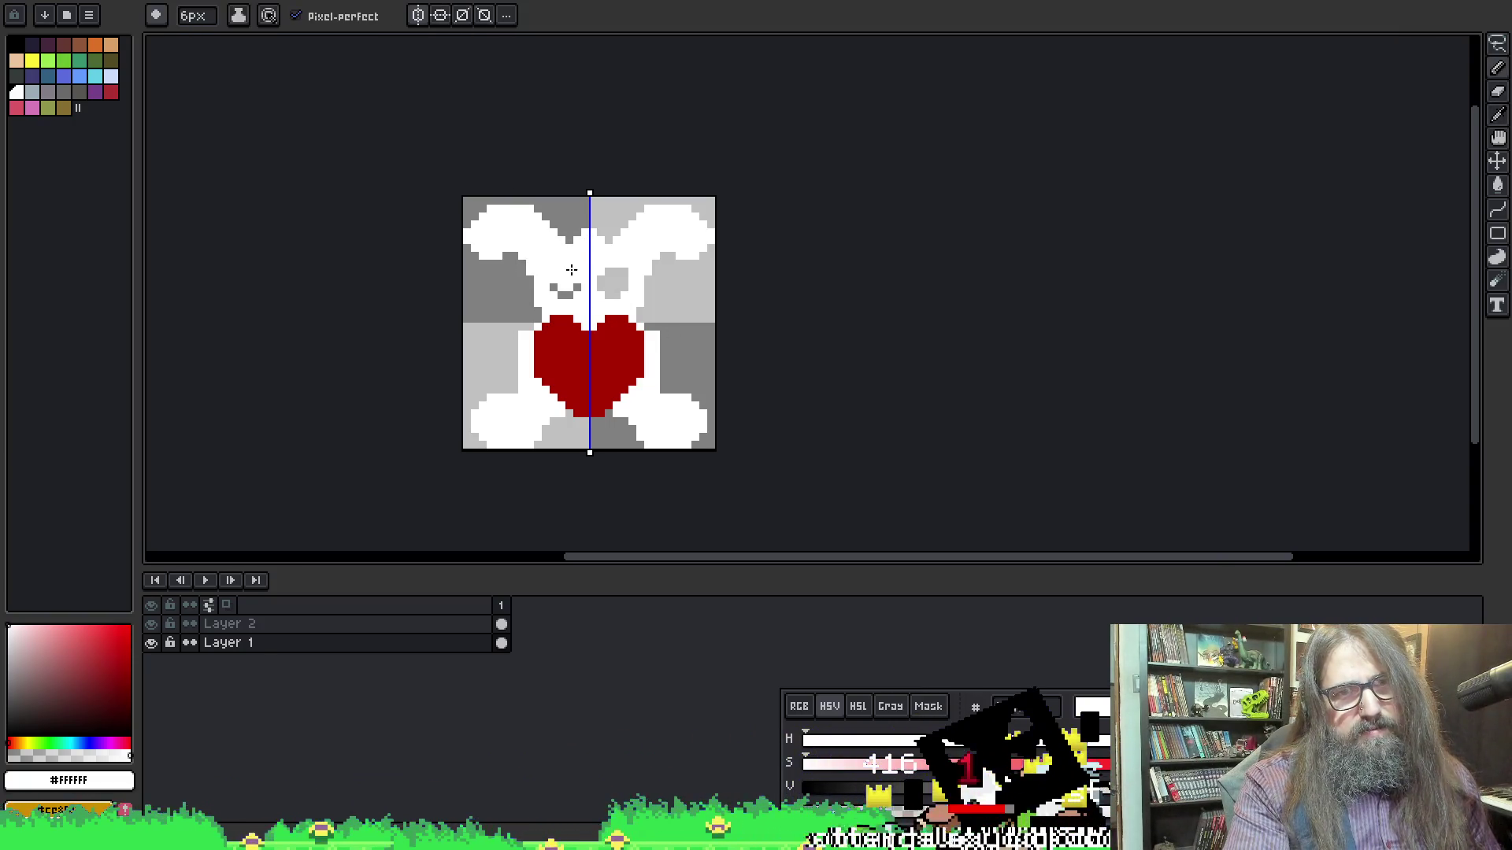
key(e)
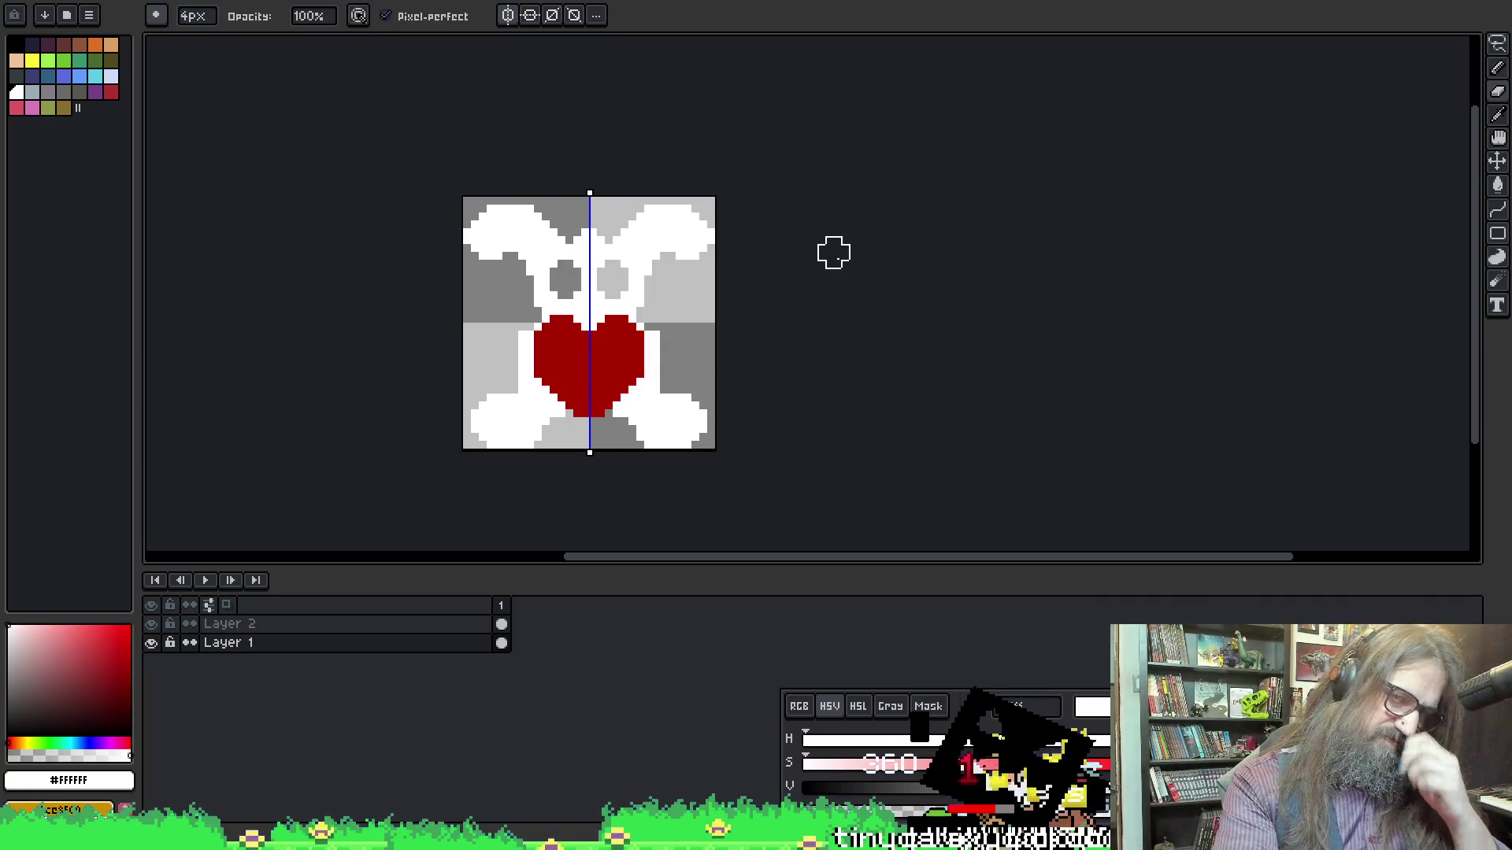
key(ctrl+alt+shift+s)
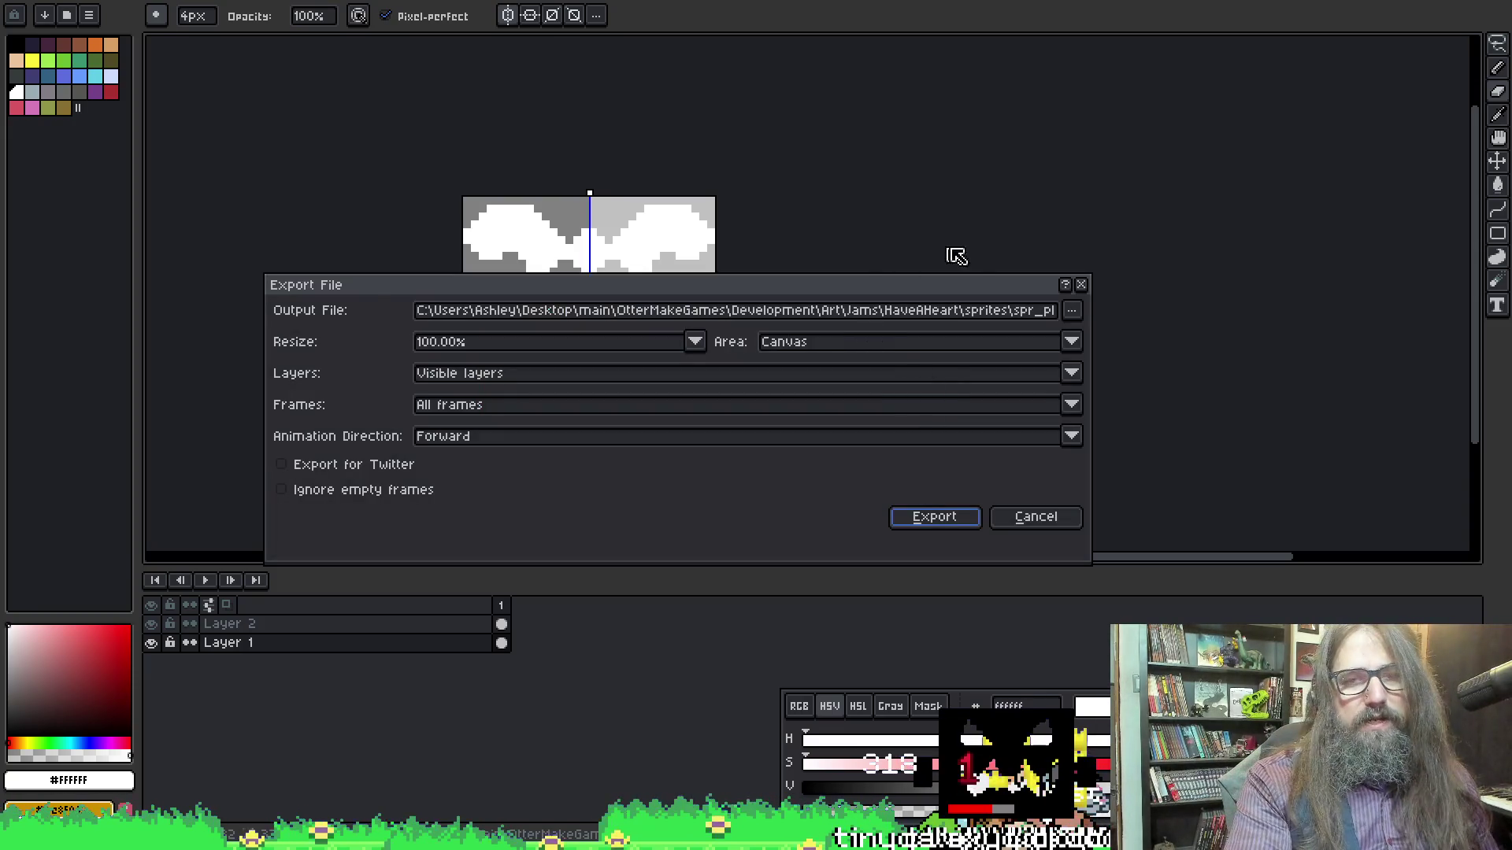
Export the bunny over spr_player_idle.png in the HaveAHeart sprites folder, confirming the replacement
click(1006, 313)
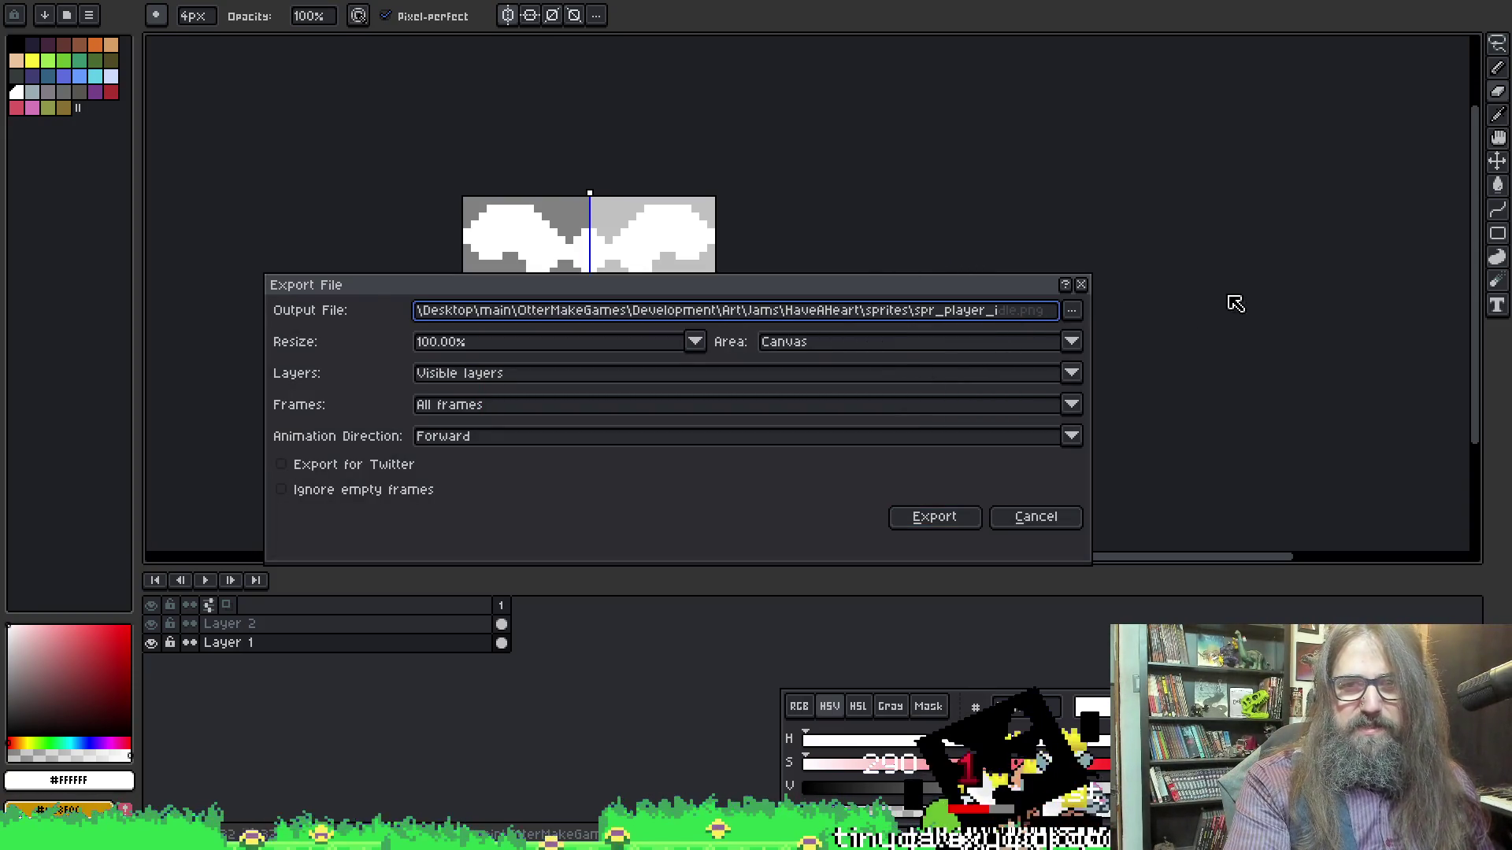
click(1072, 310)
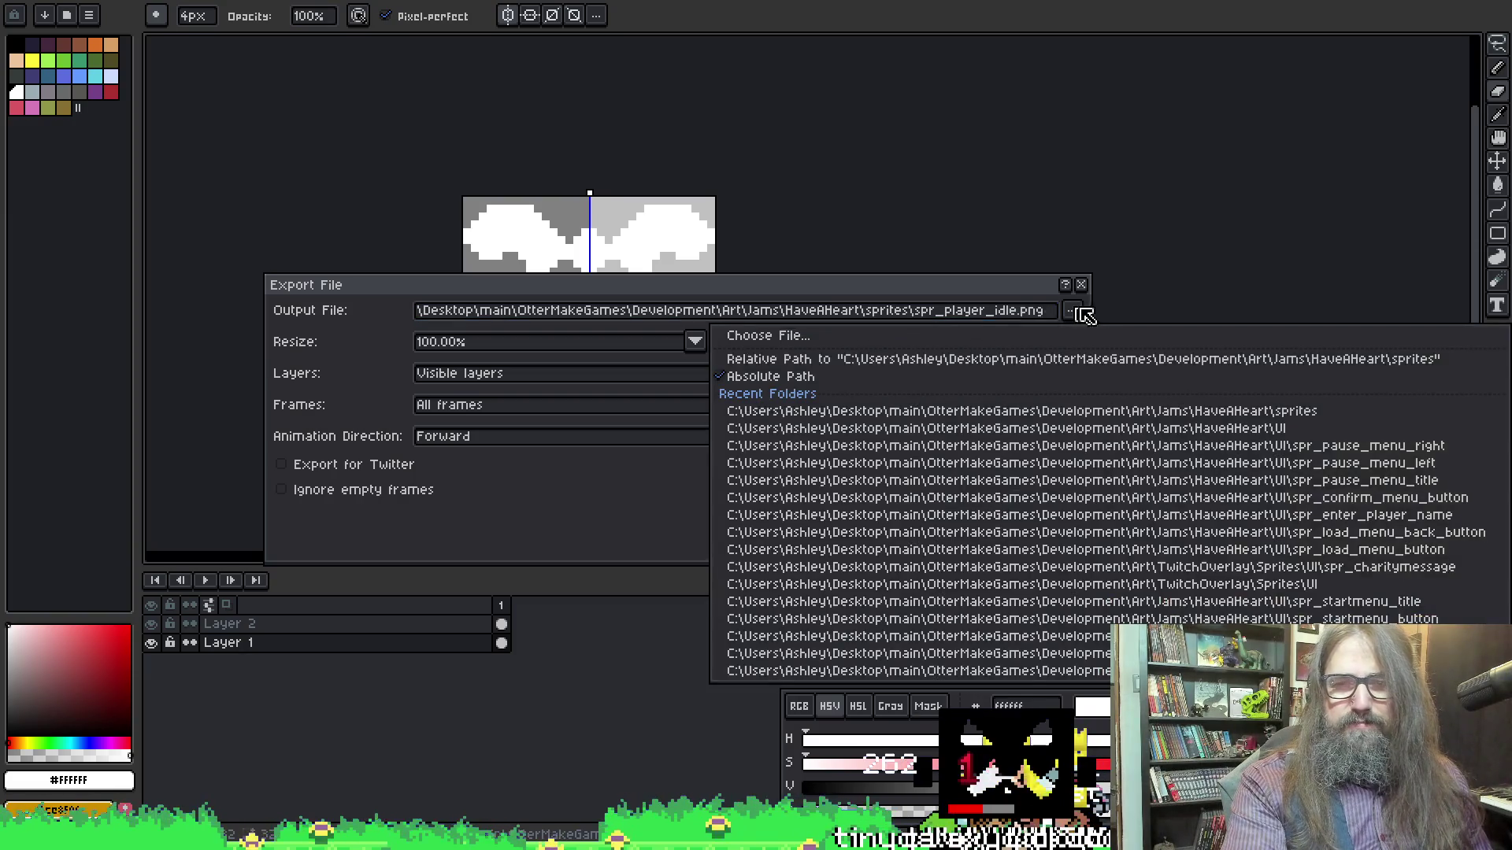
click(851, 336)
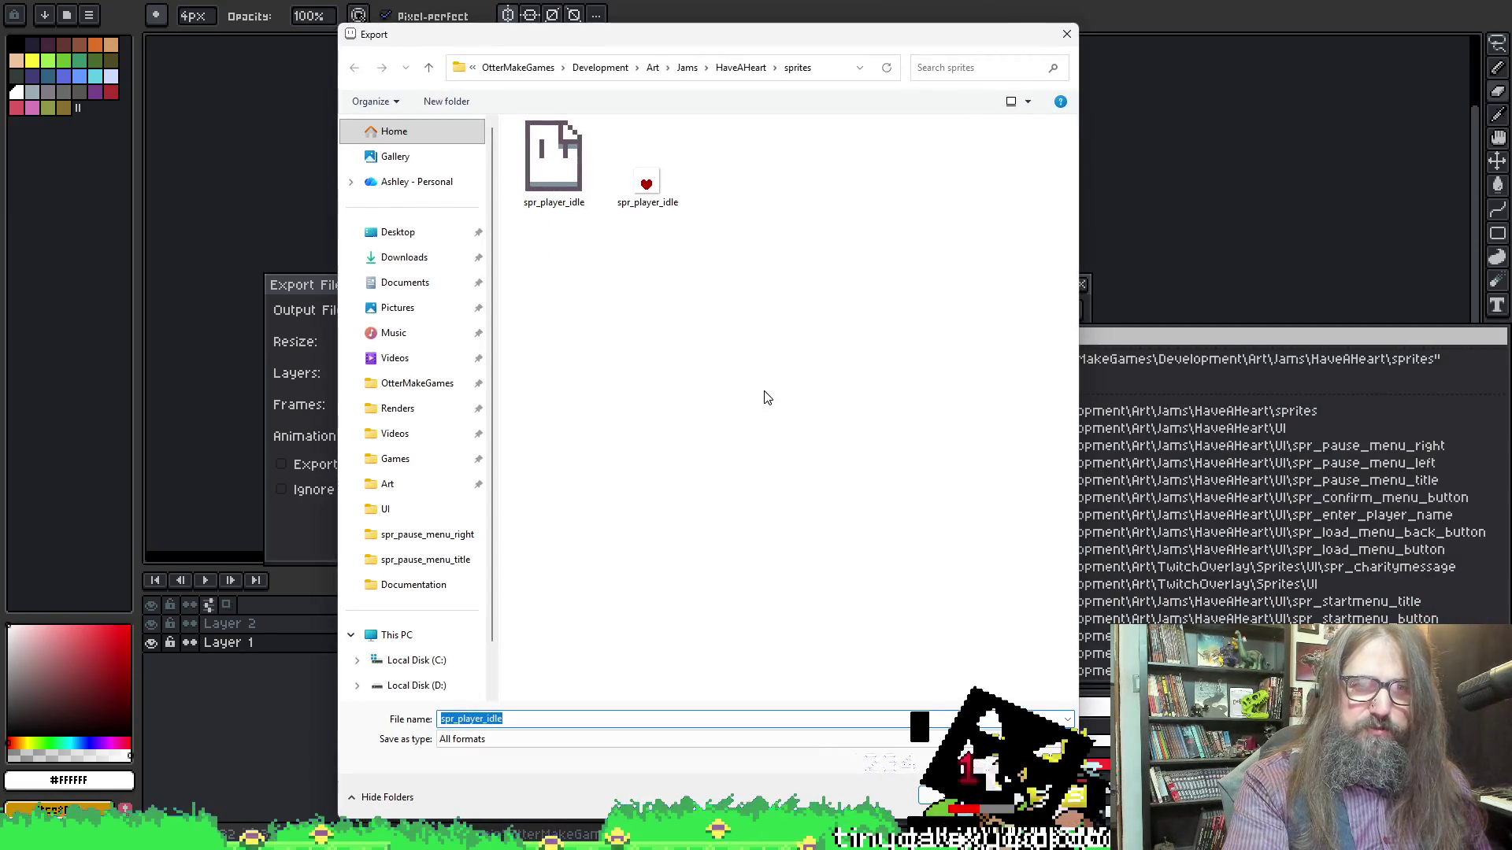
click(666, 188)
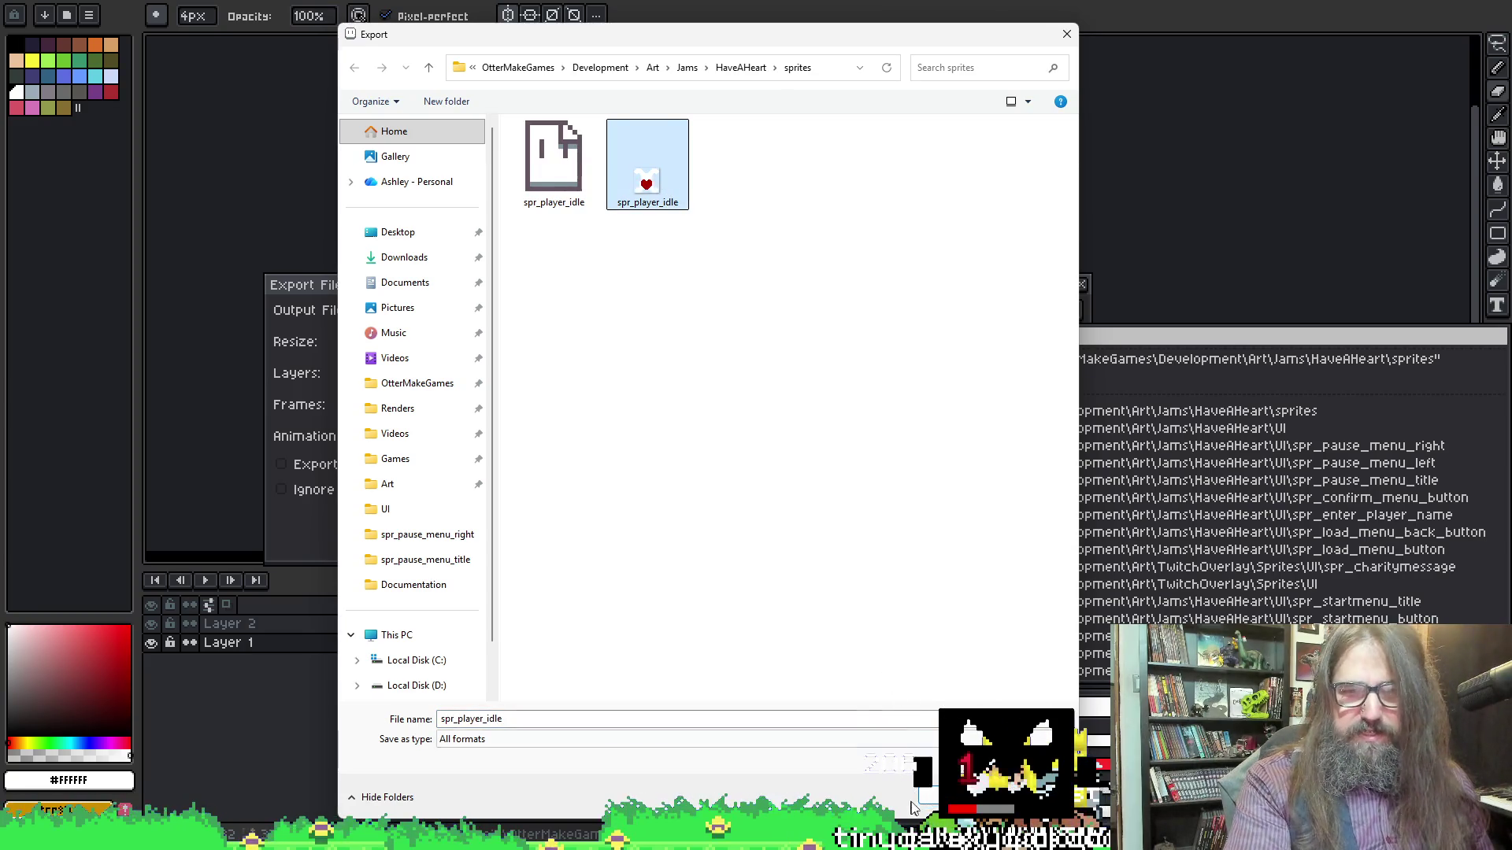
click(965, 796)
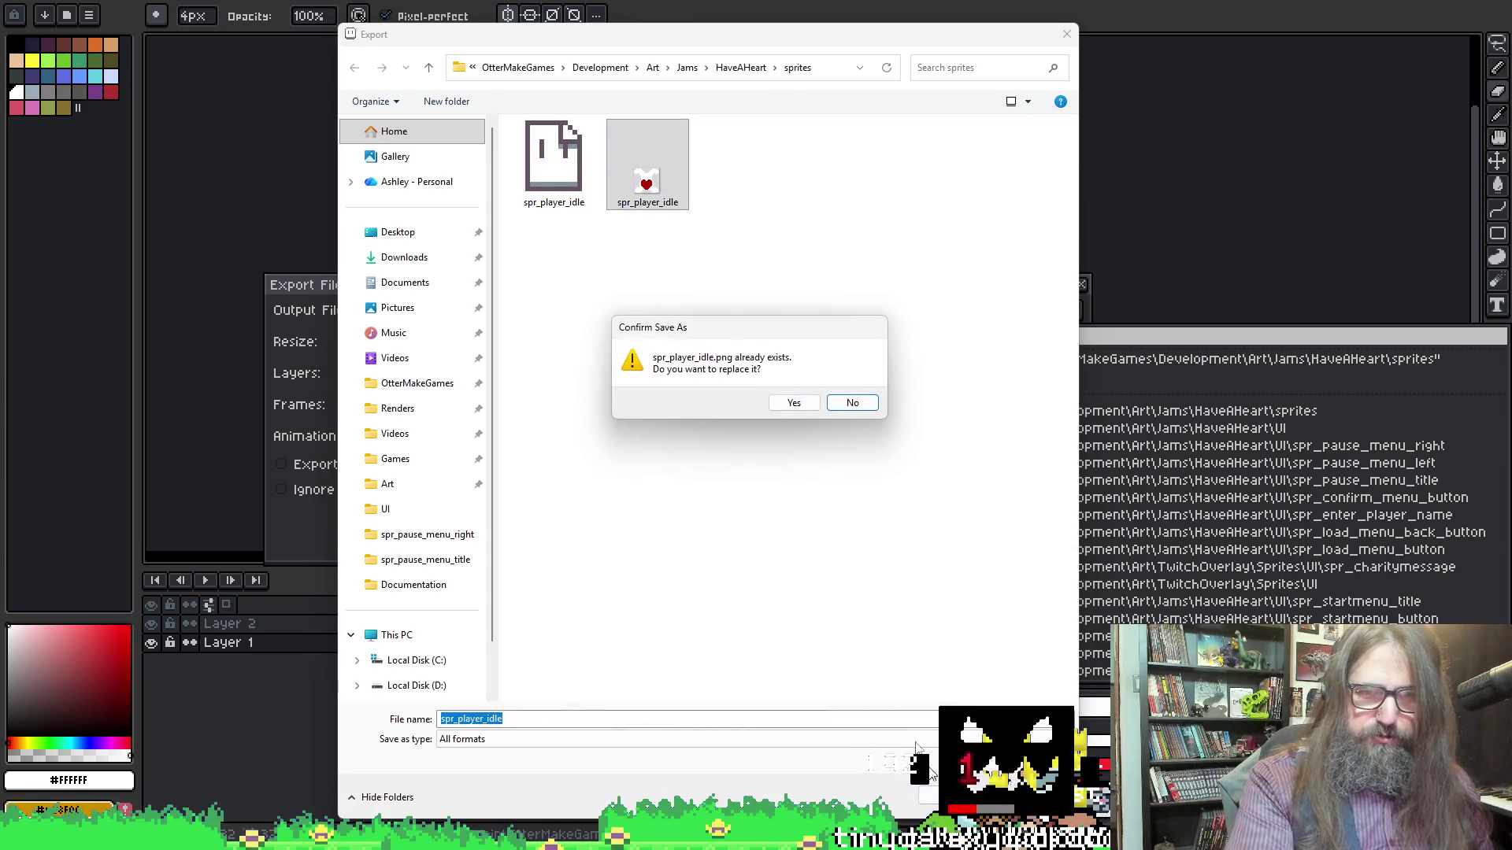
click(793, 406)
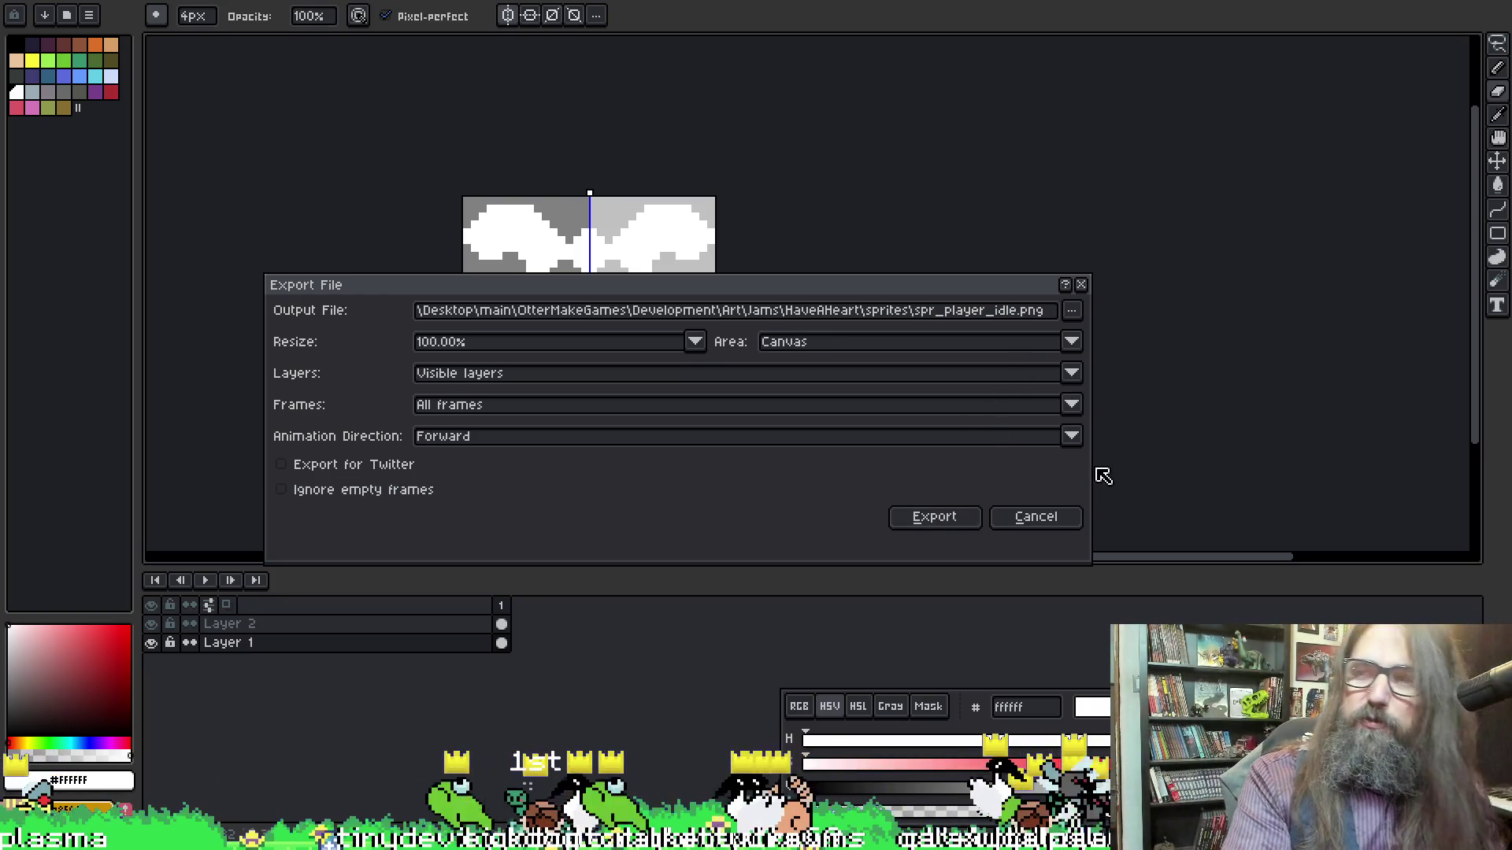
click(935, 518)
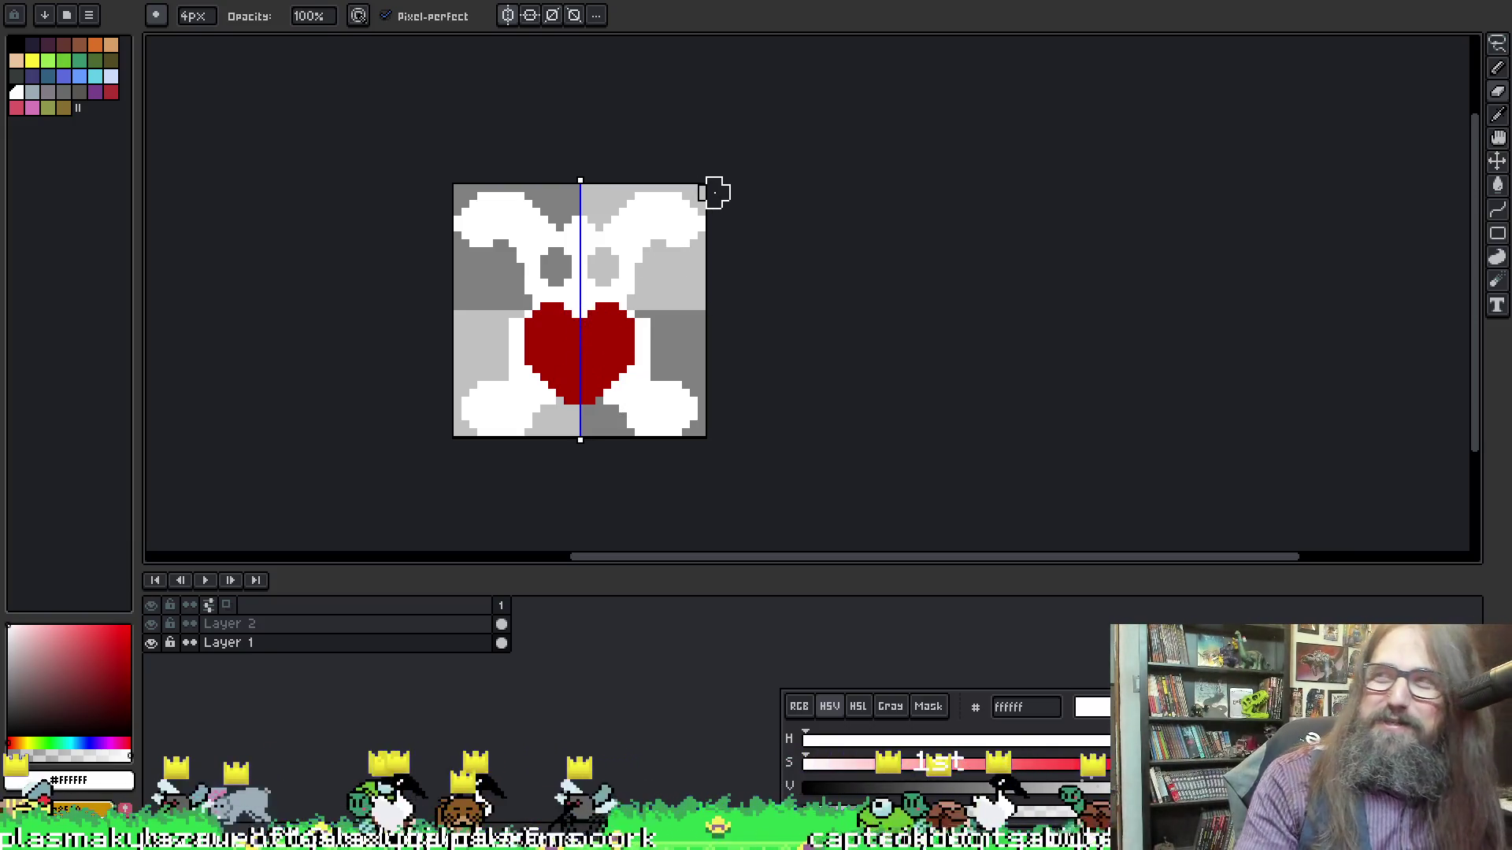
Leave Aseprite on the pencil tool and bring the GameMaker window to the front
key(o)
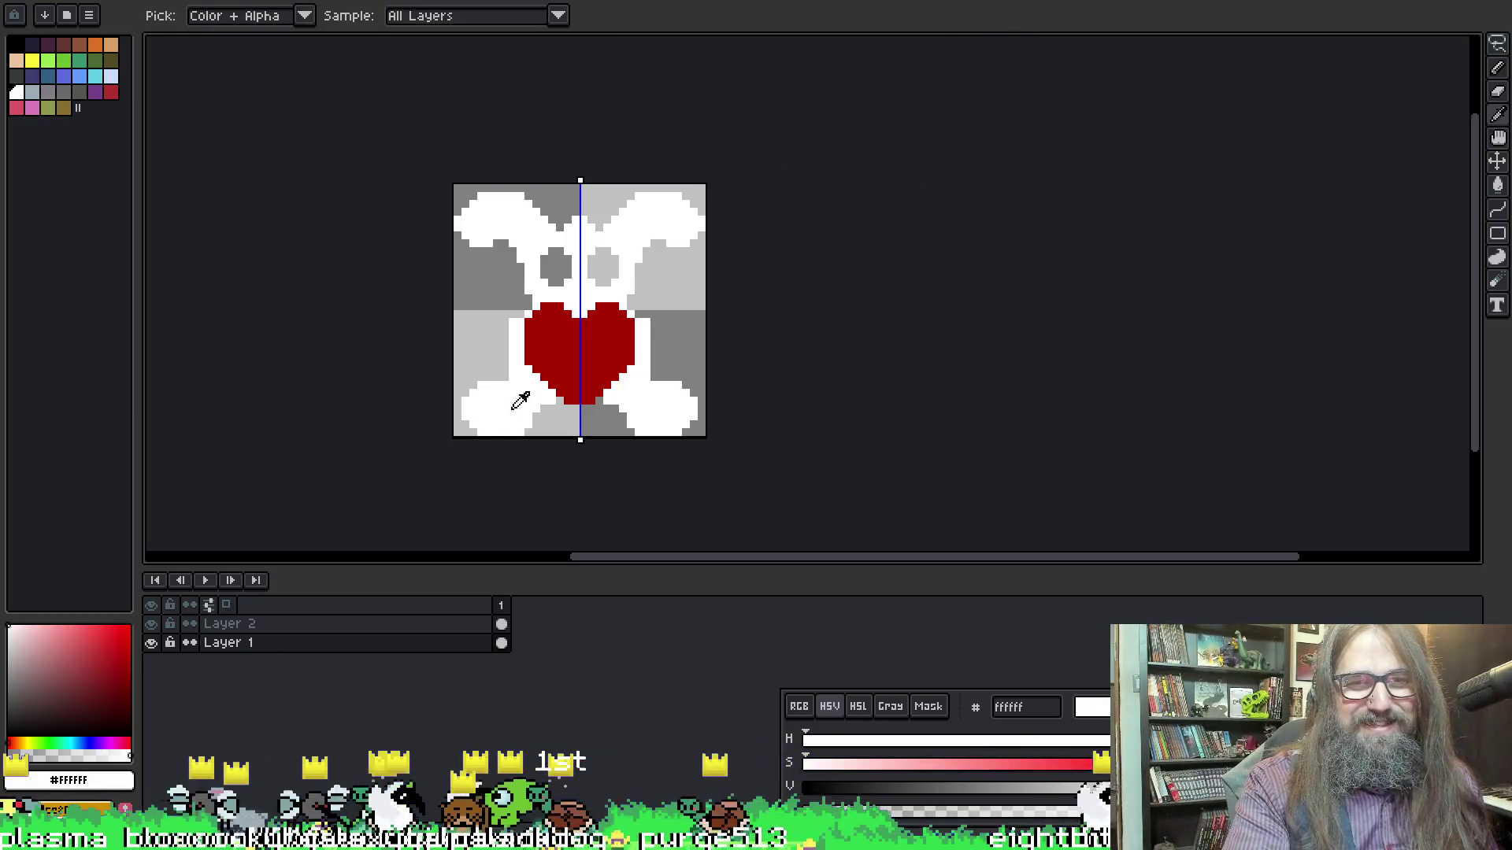
key(b)
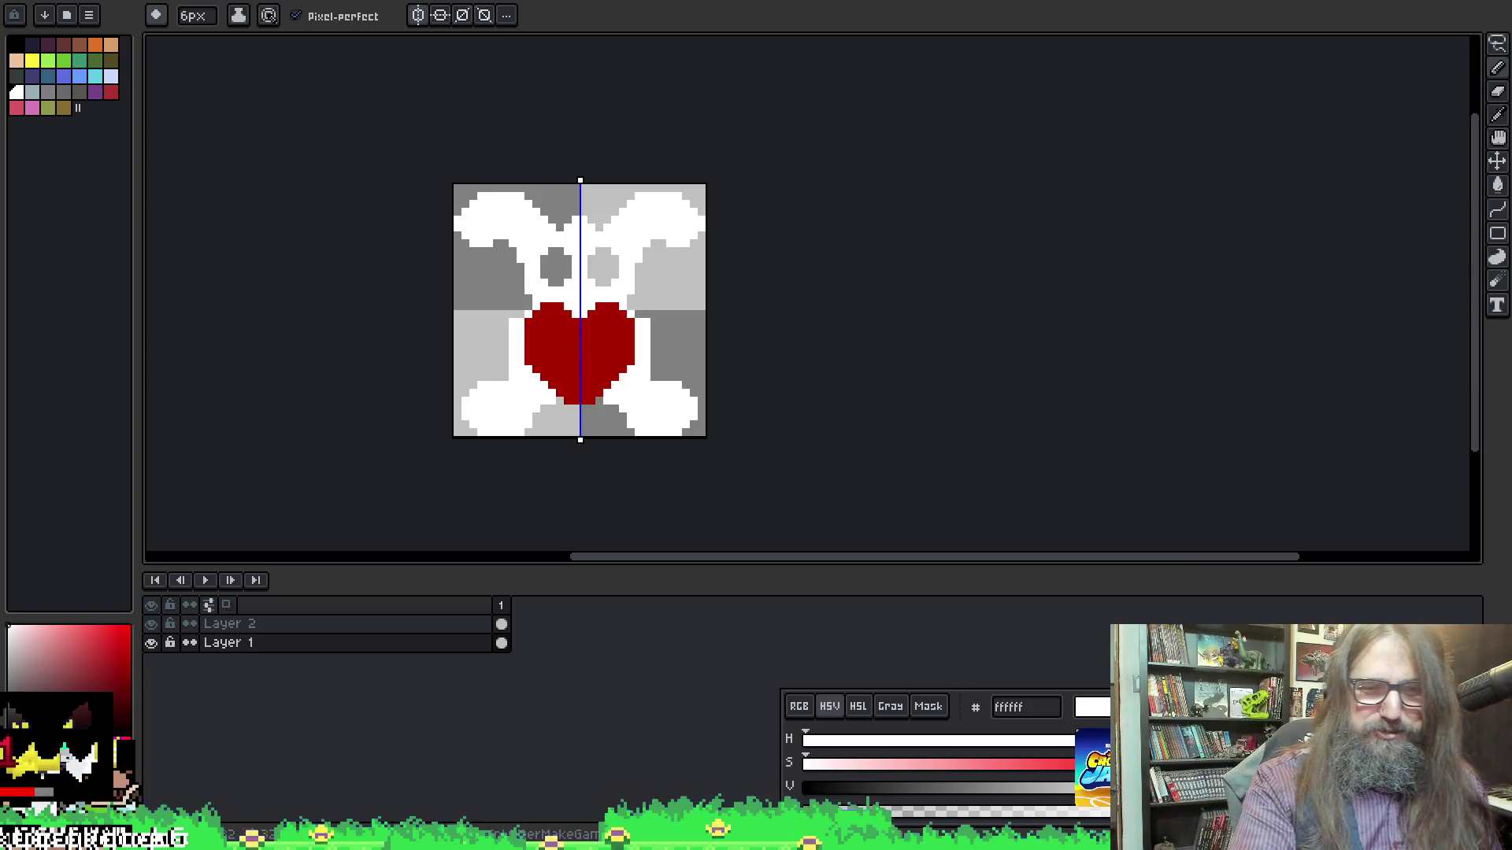
mouse_move(580, 836)
click(657, 744)
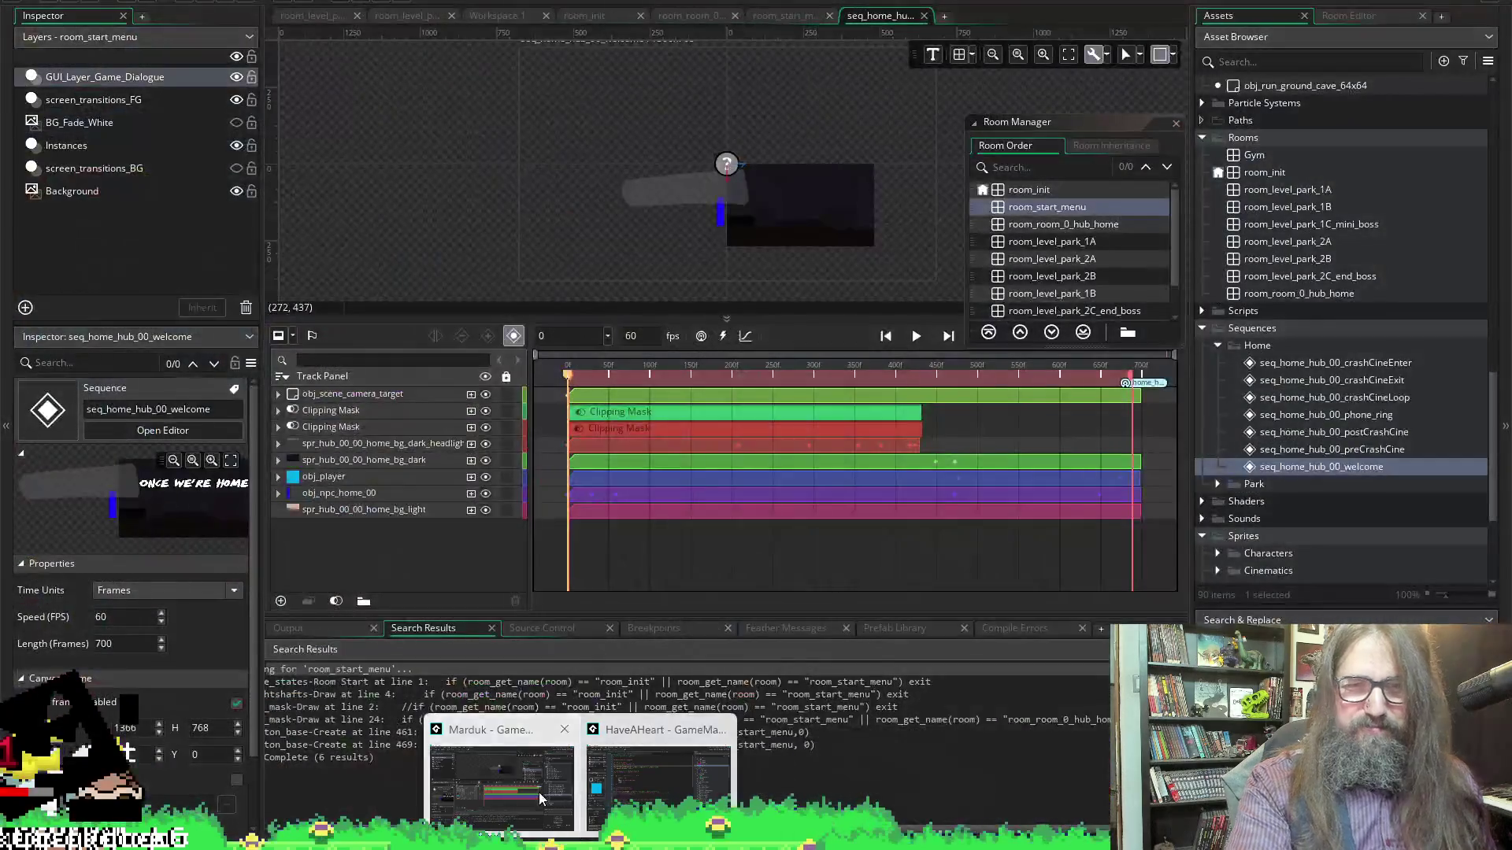
Switch to the HaveAHeart project and browse its Objects and Characters sprites
mouse_move(580, 836)
click(472, 736)
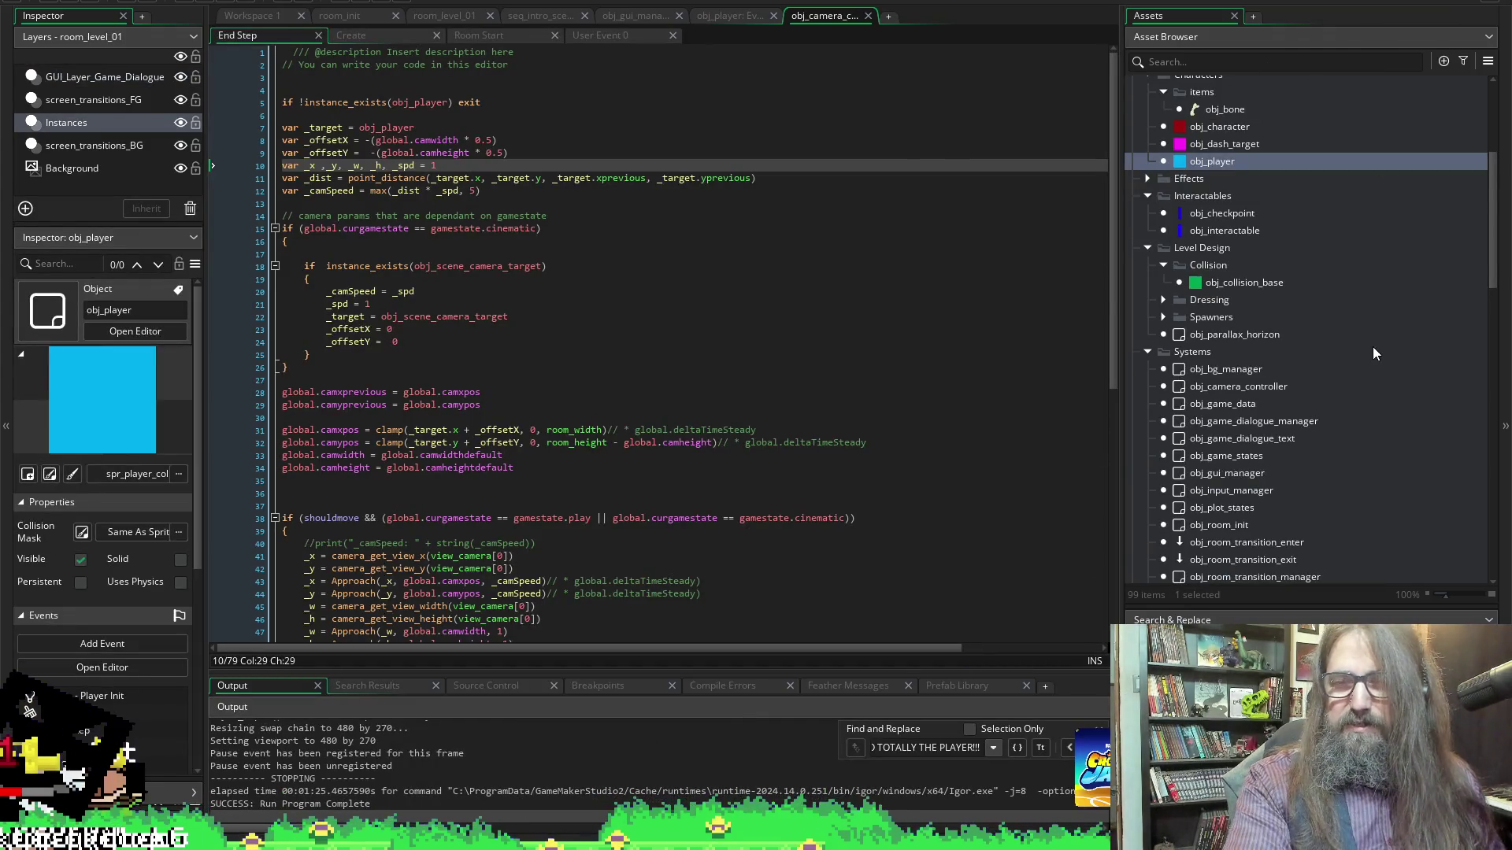
scroll(1370, 347, up, 2)
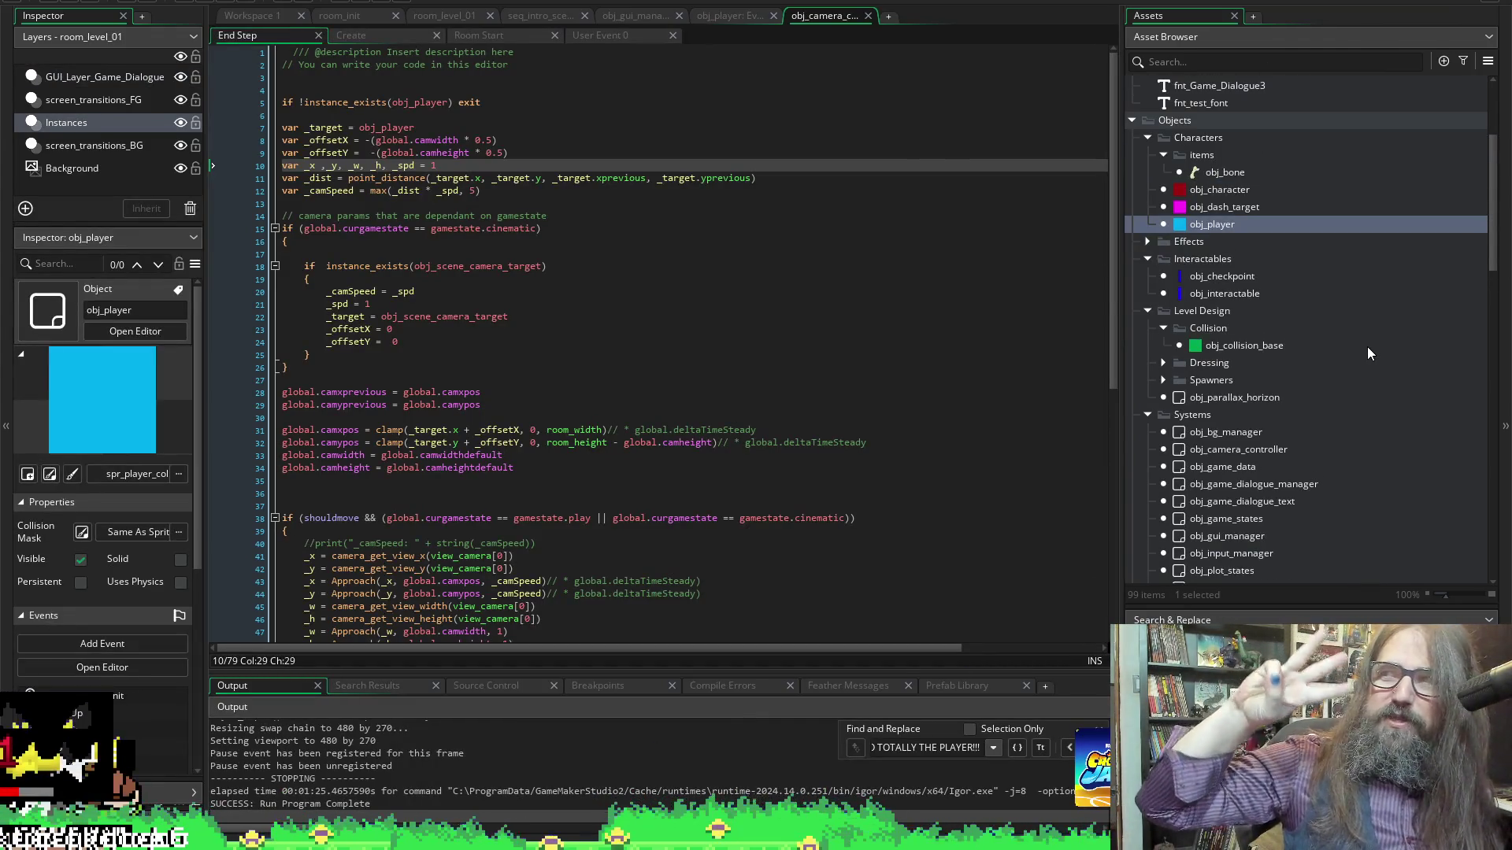
scroll(1331, 440, down, 3)
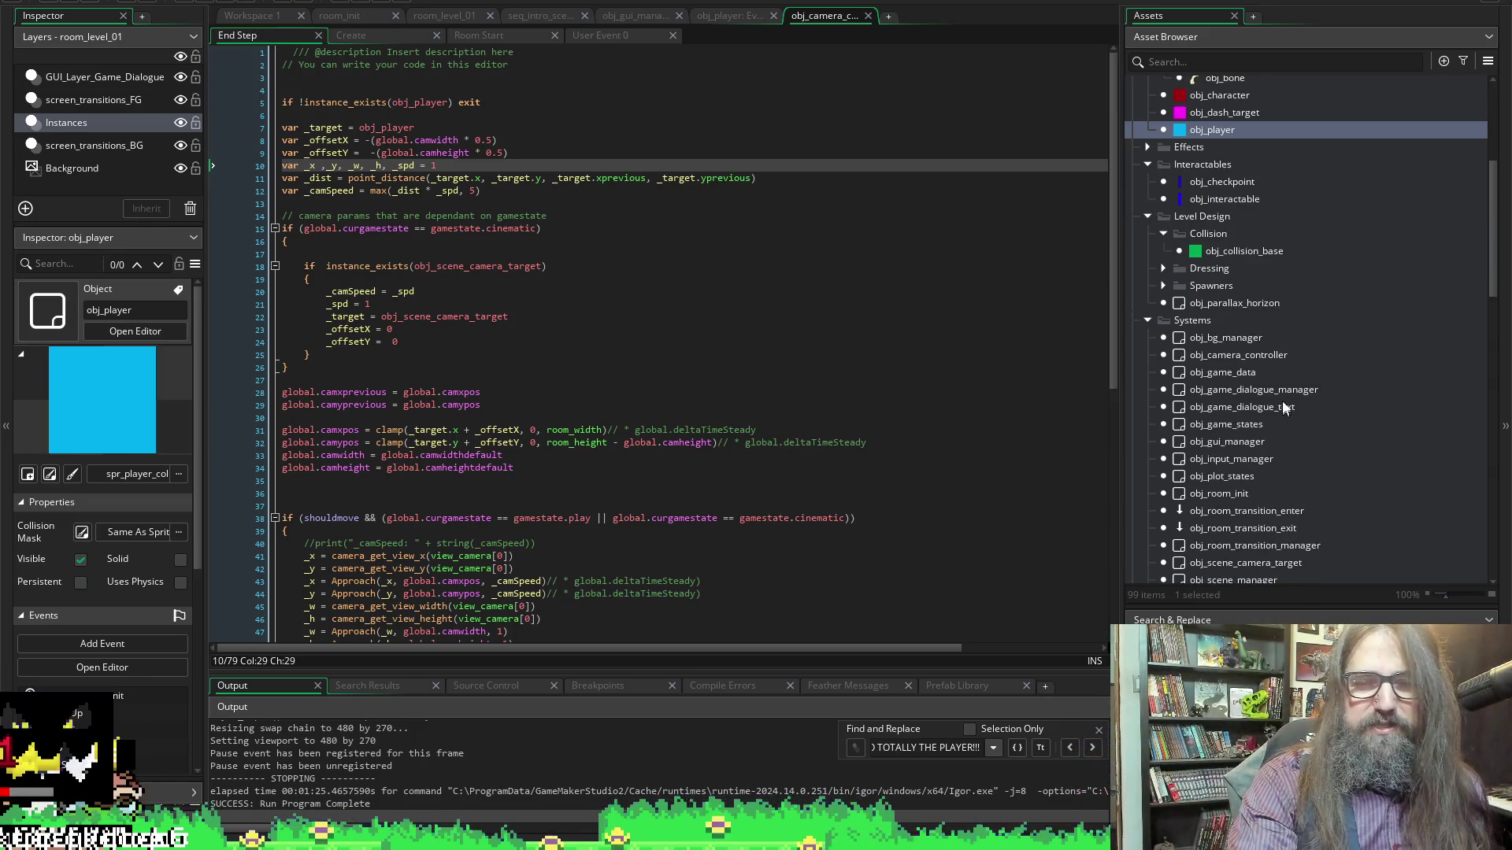
scroll(1323, 411, down, 3)
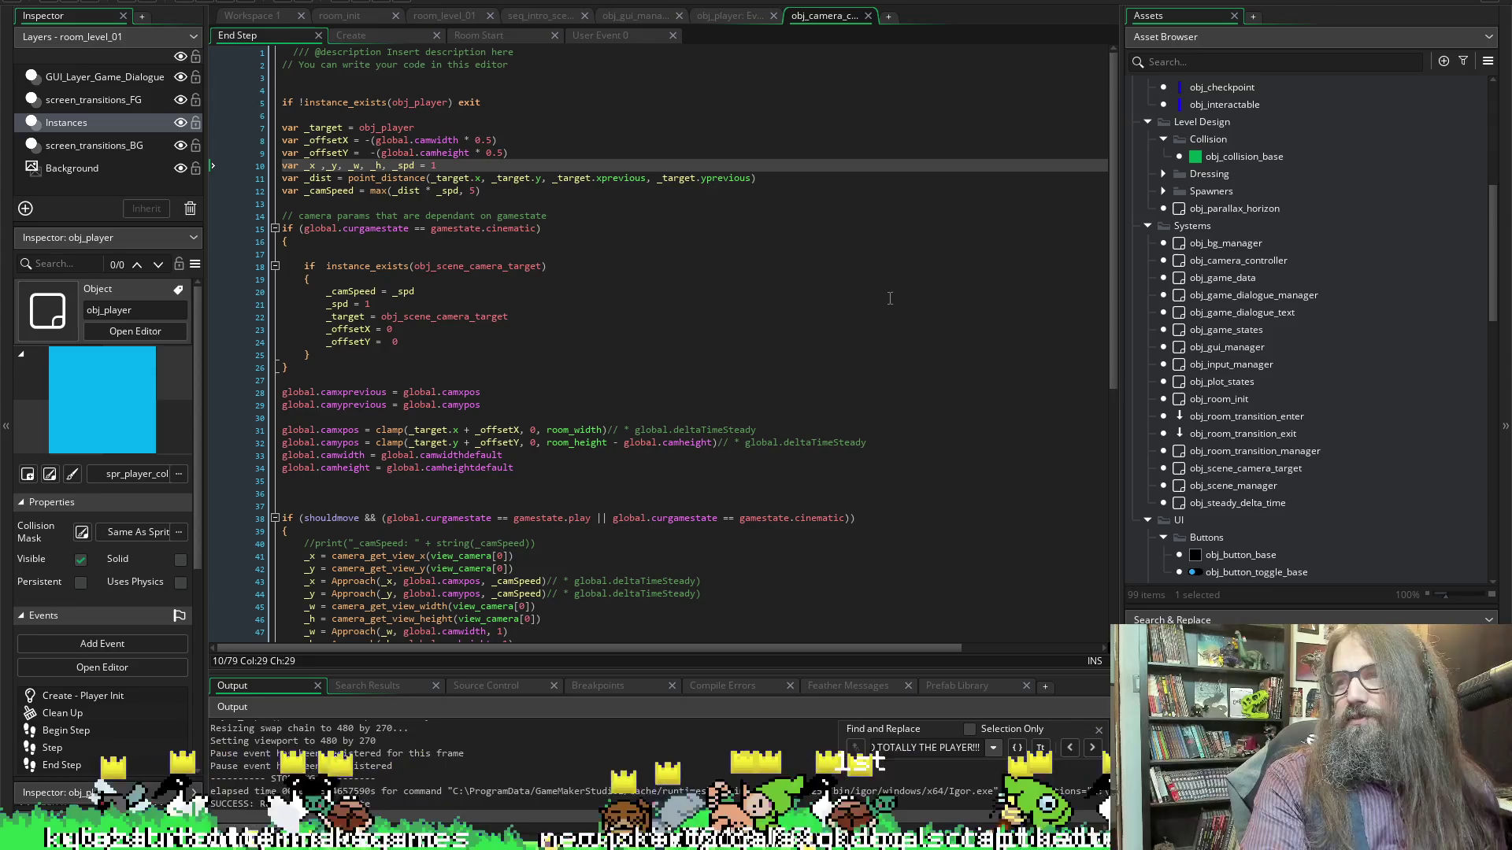
scroll(1135, 258, up, 5)
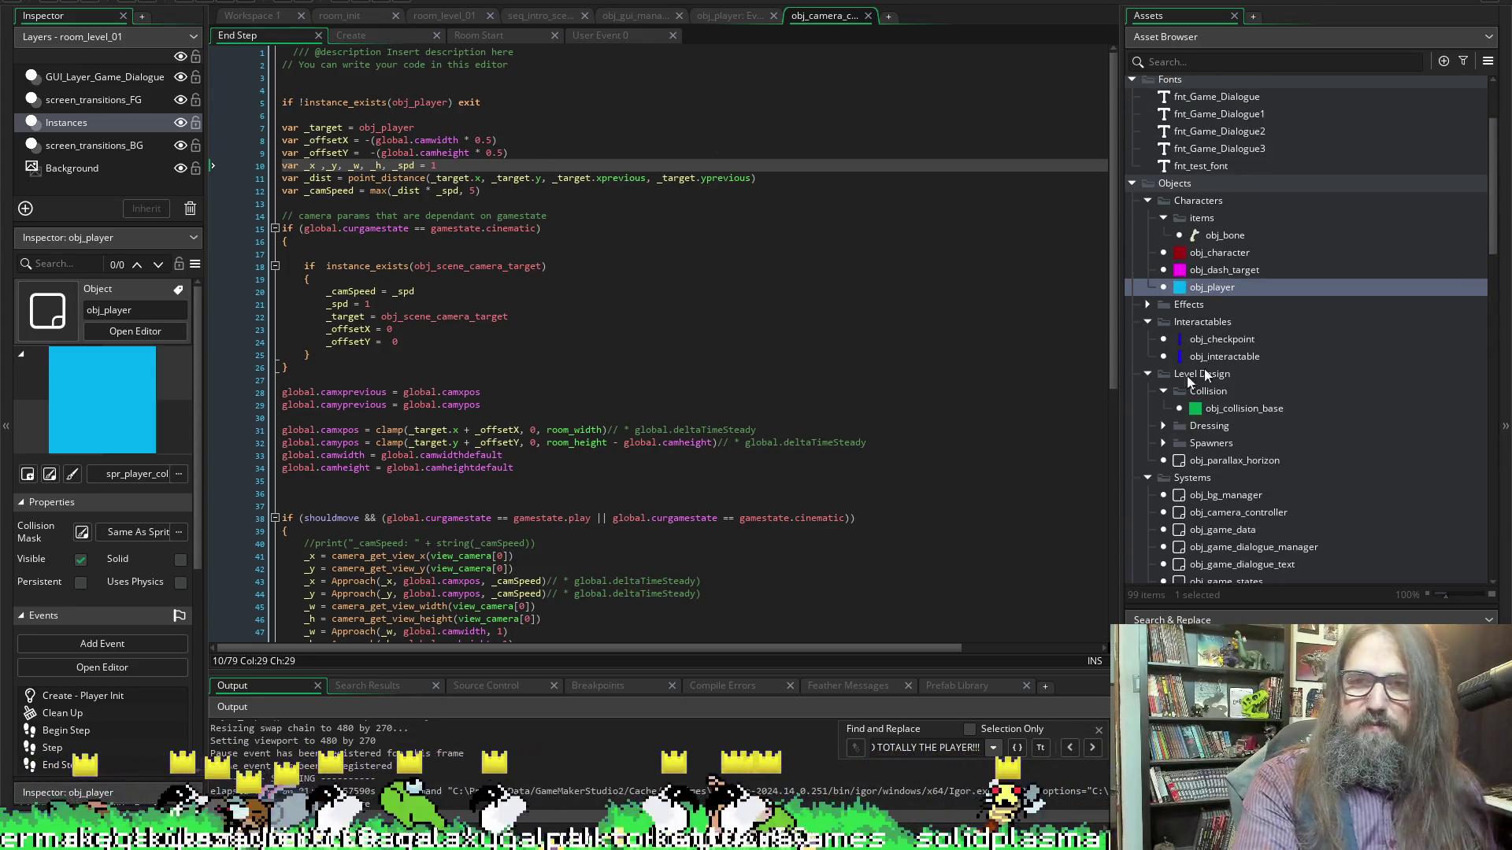
scroll(1198, 428, down, 15)
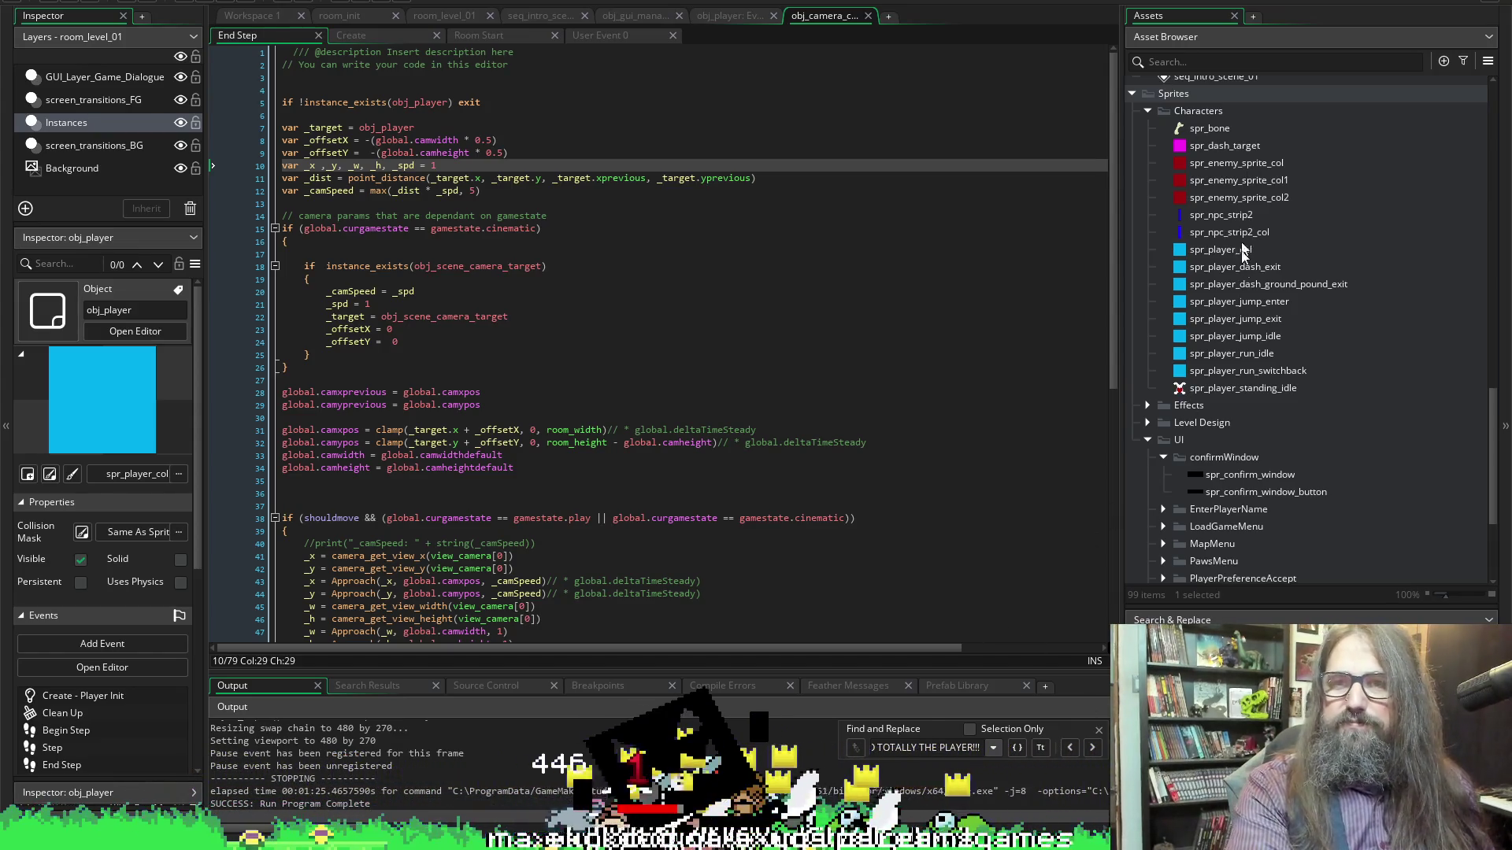
scroll(1239, 247, up, 2)
Inspect spr_npc_strip2 and the Effects folder, then view obj_player's Step event code
click(1232, 277)
scroll(1296, 313, up, 10)
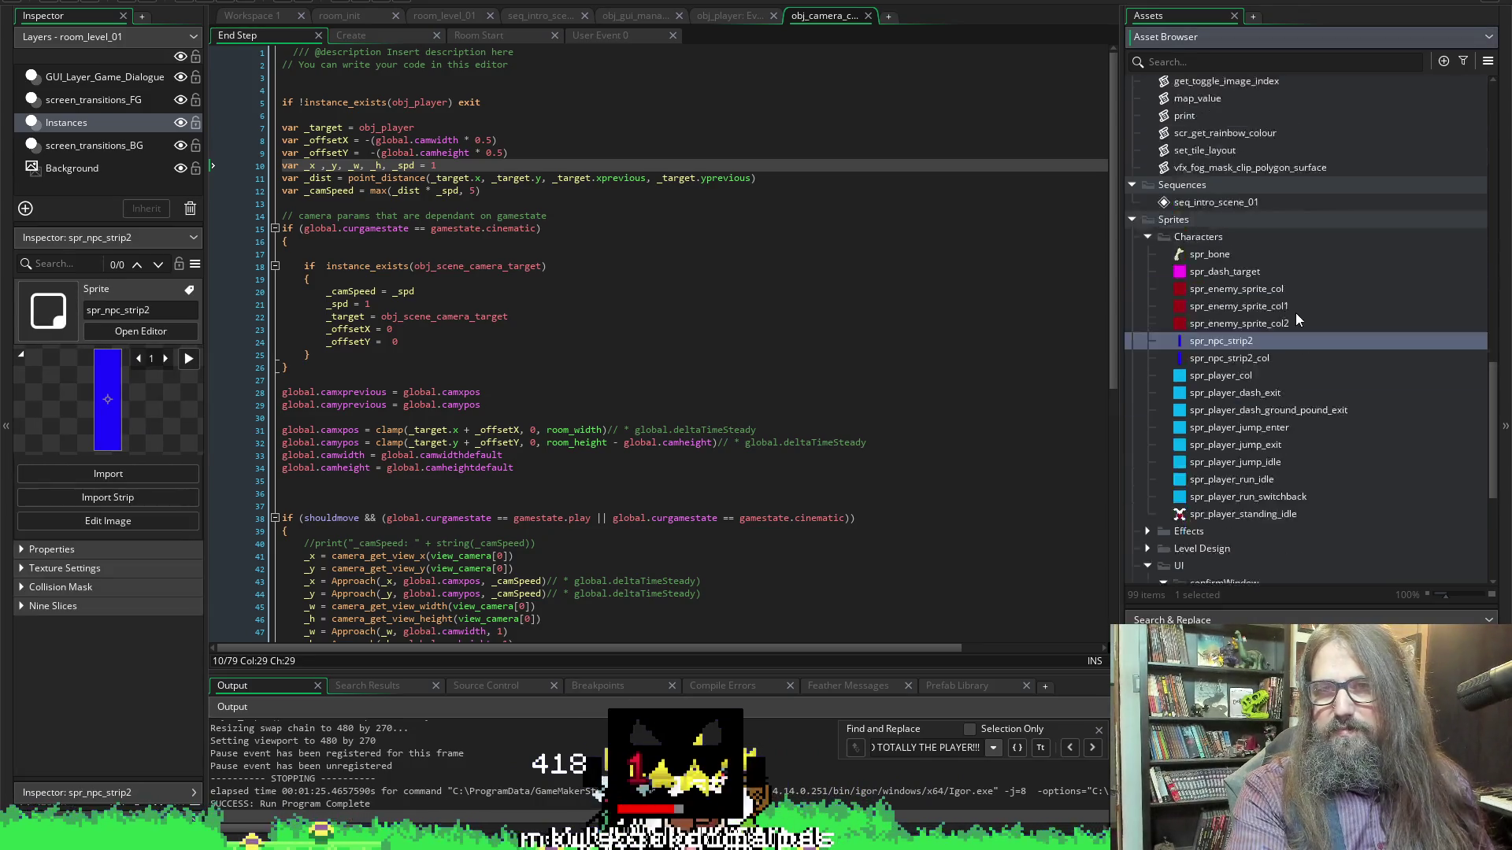
scroll(1284, 211, up, 12)
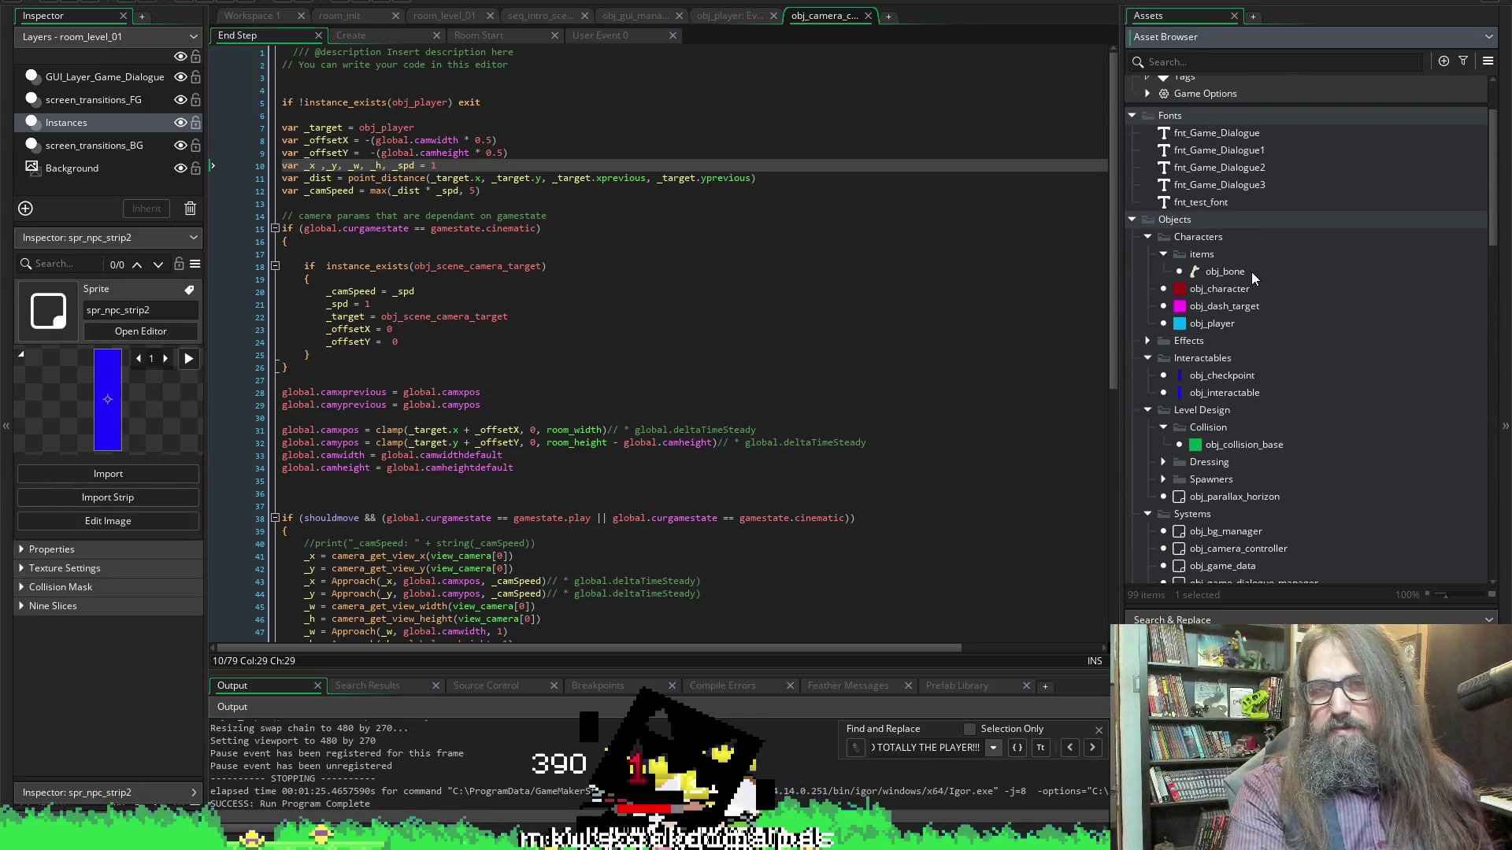
click(1174, 341)
click(1145, 340)
click(1146, 338)
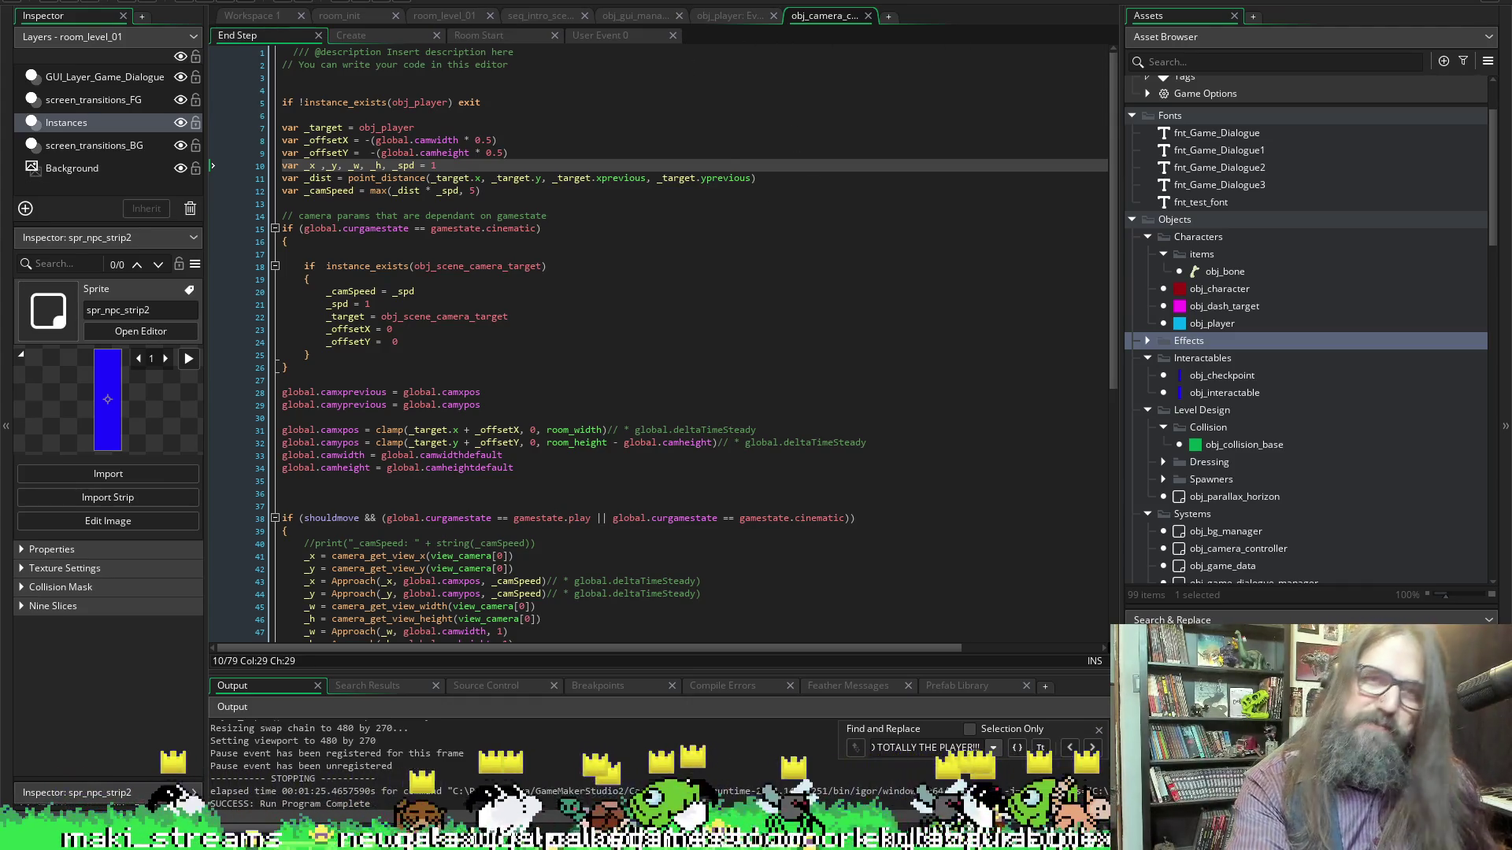
click(716, 19)
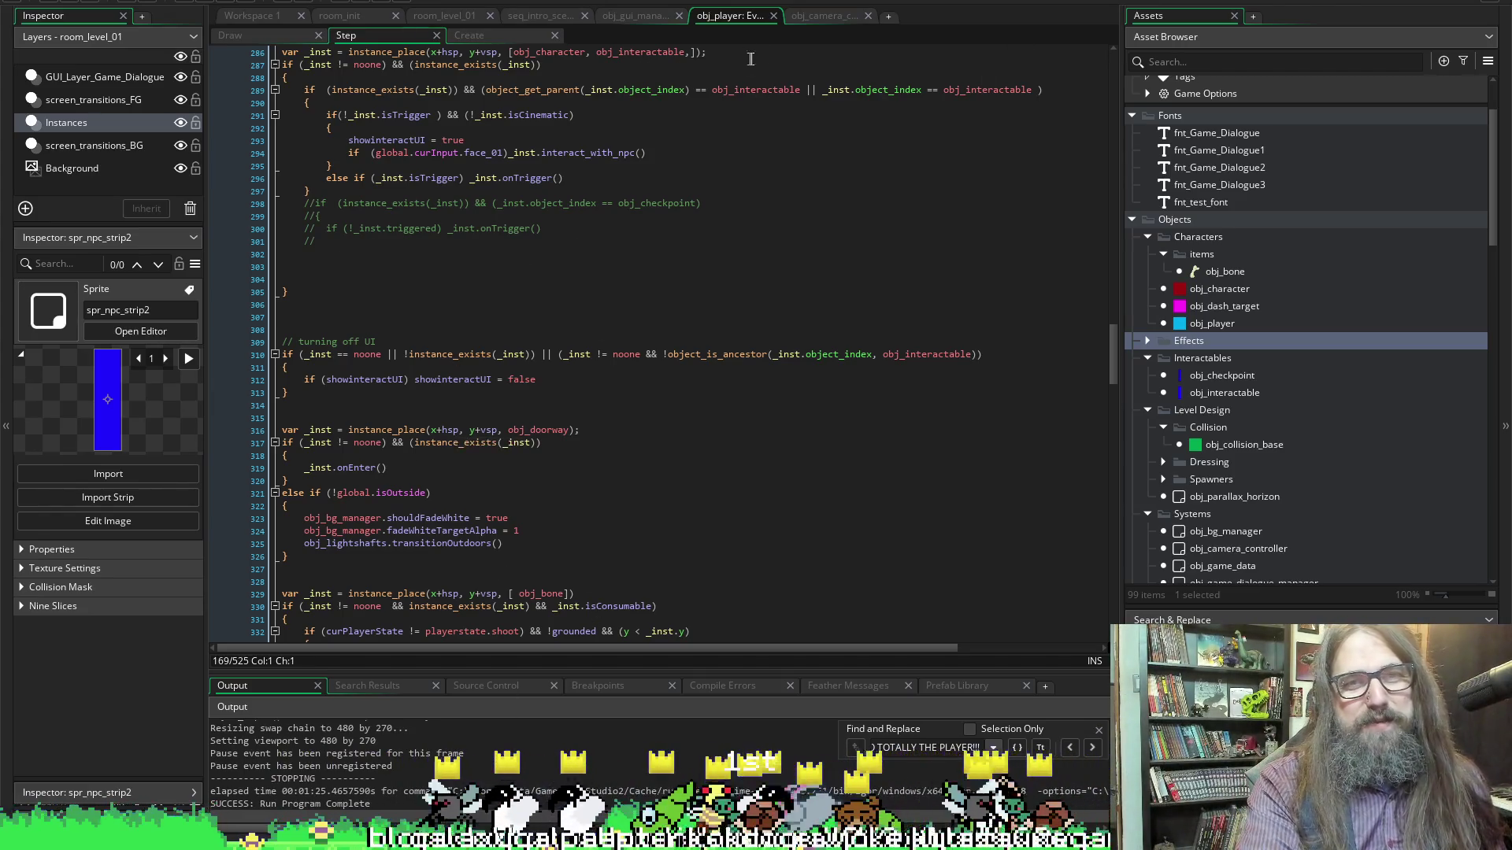
Review the End Step, Step and GUI Create code, then start importing into spr_player_standing_idle
click(821, 17)
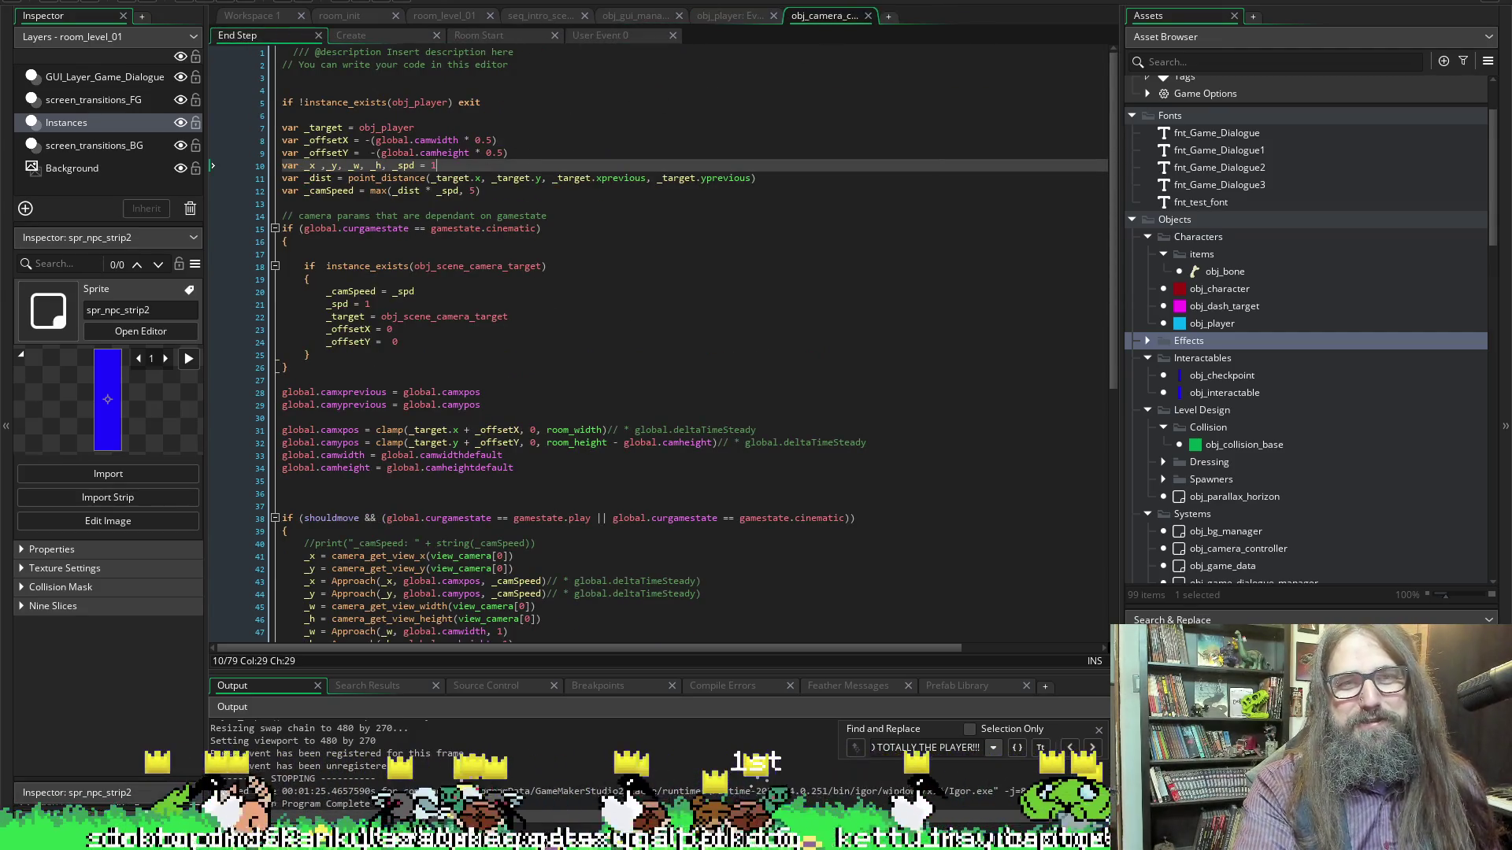
click(725, 16)
click(654, 16)
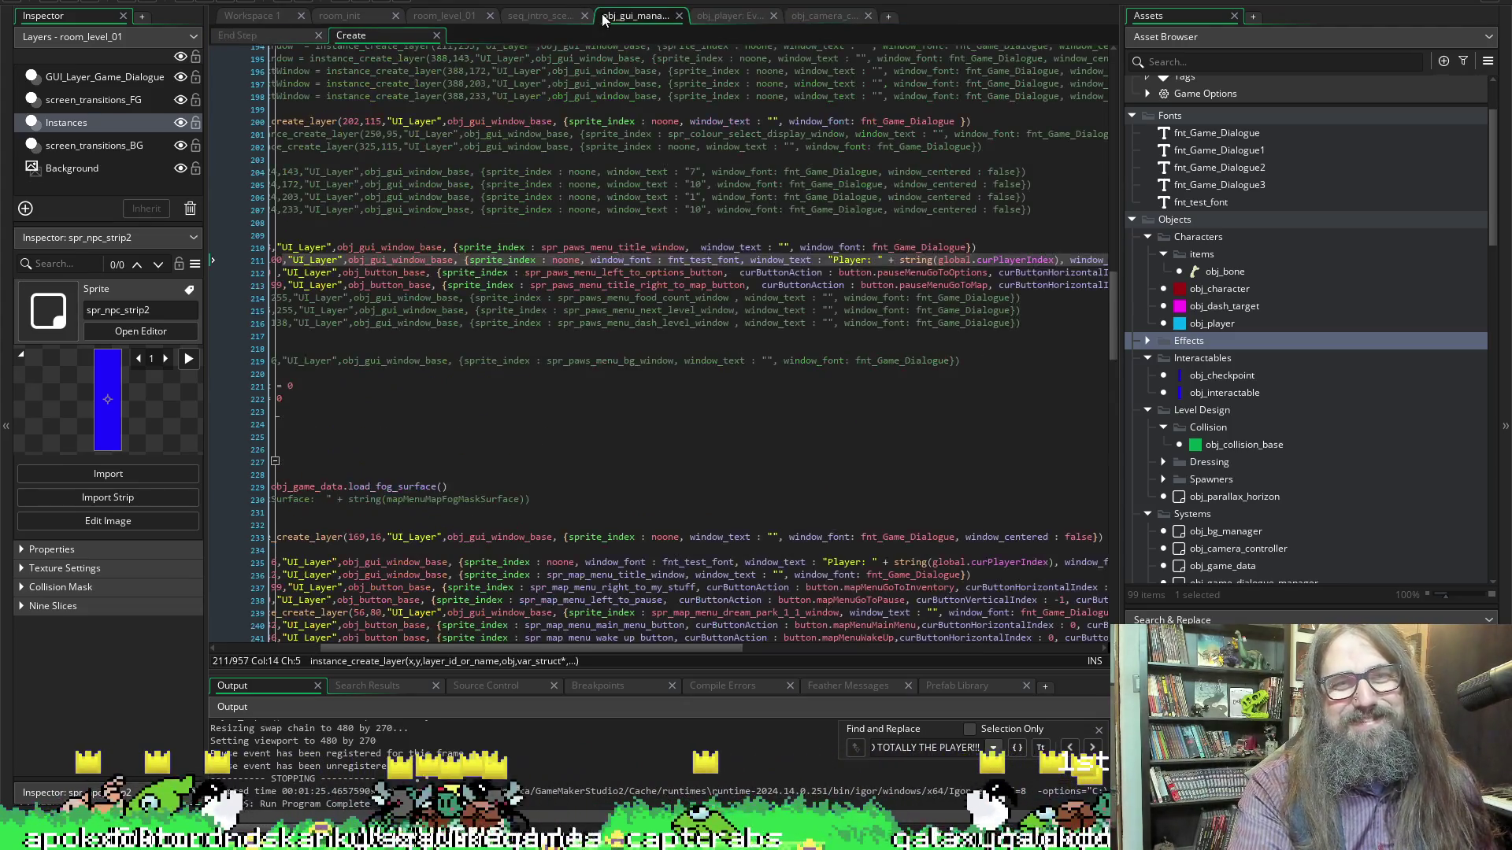
scroll(809, 383, right, 10)
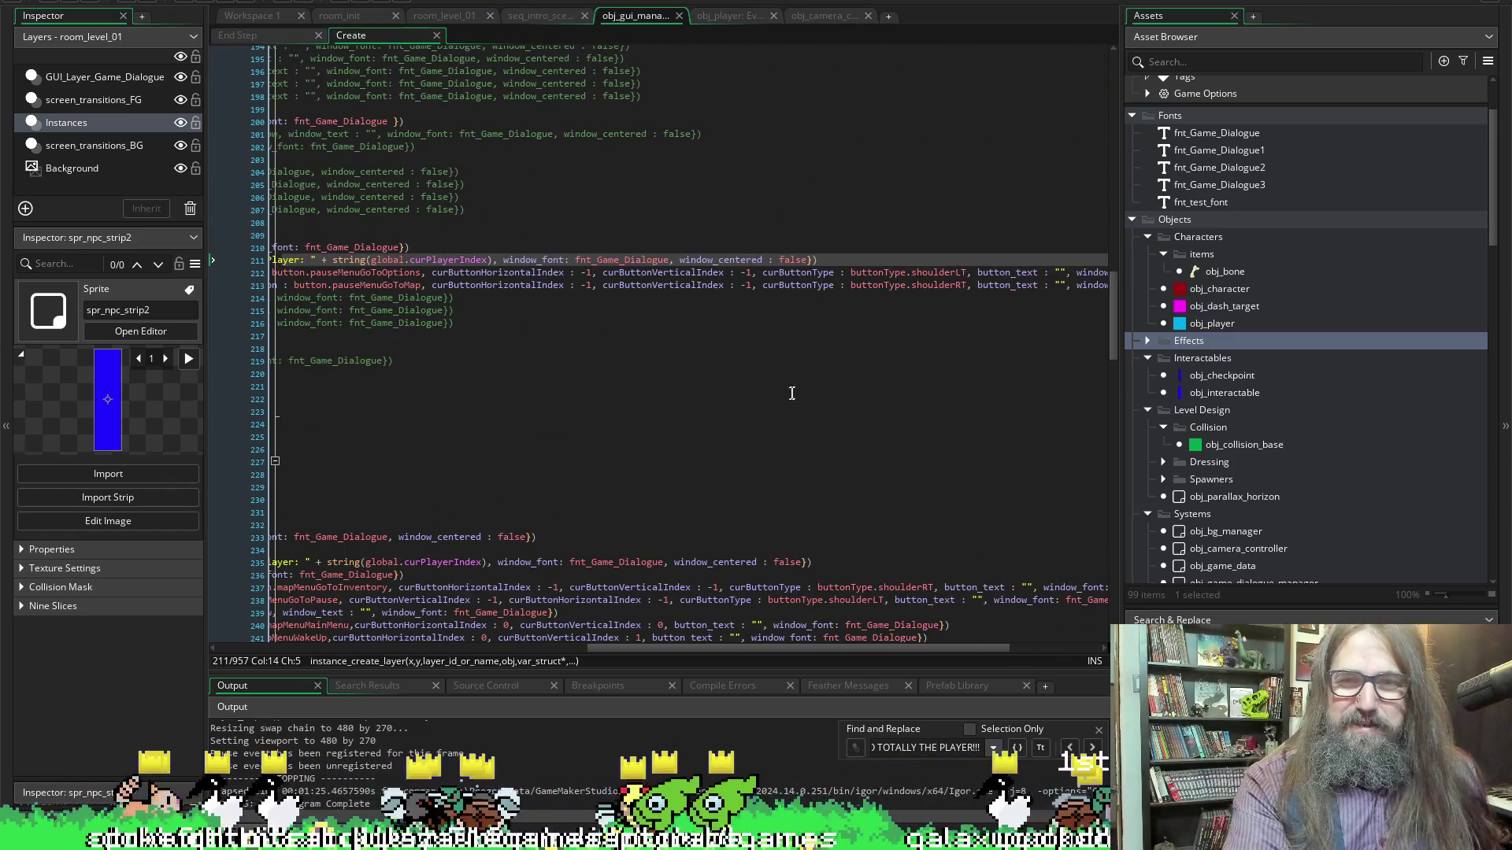
scroll(628, 307, left, 10)
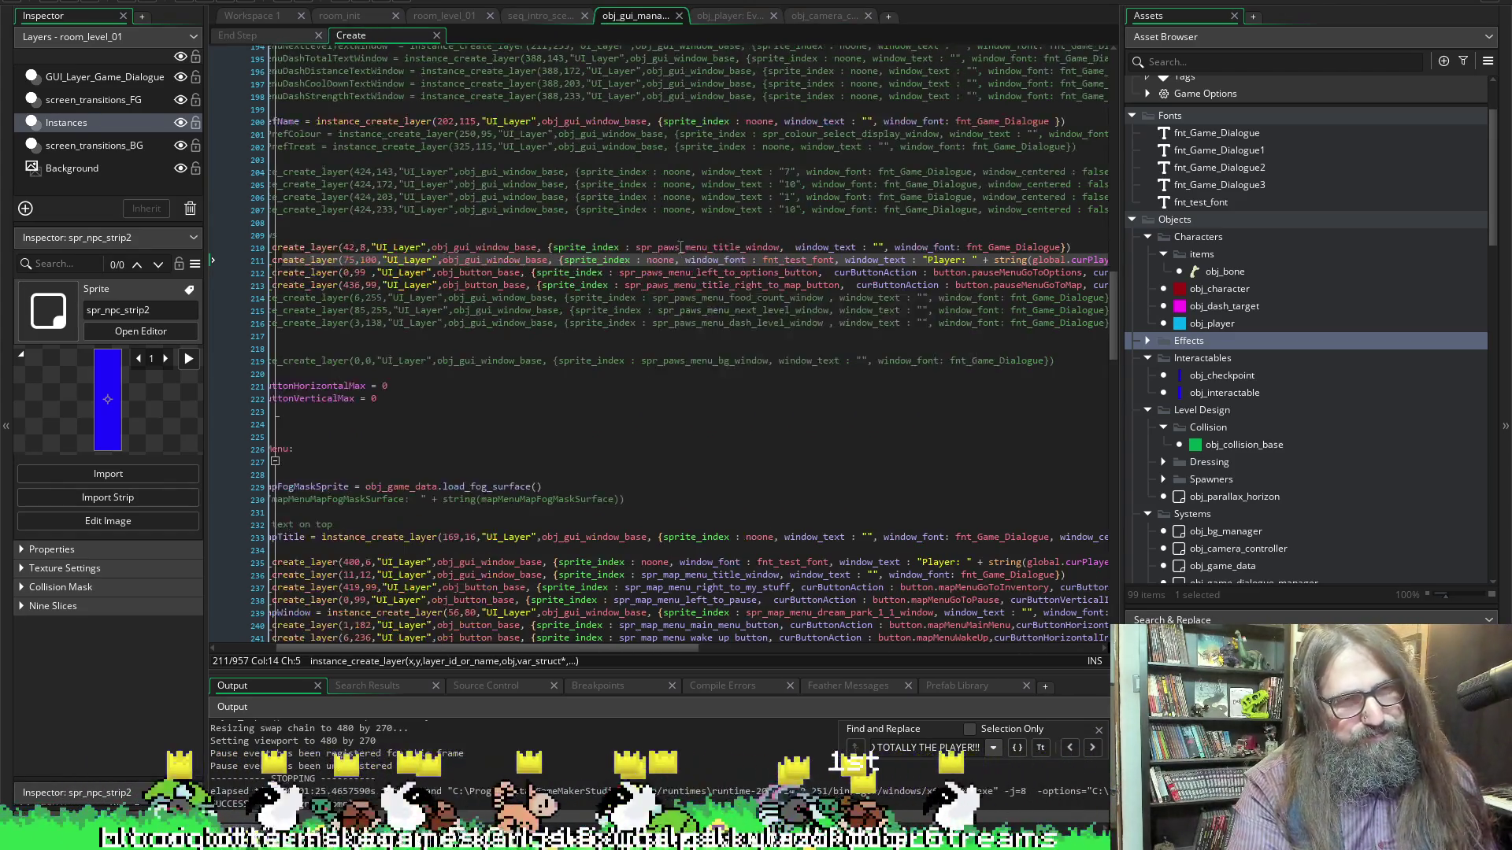
scroll(1225, 335, down, 15)
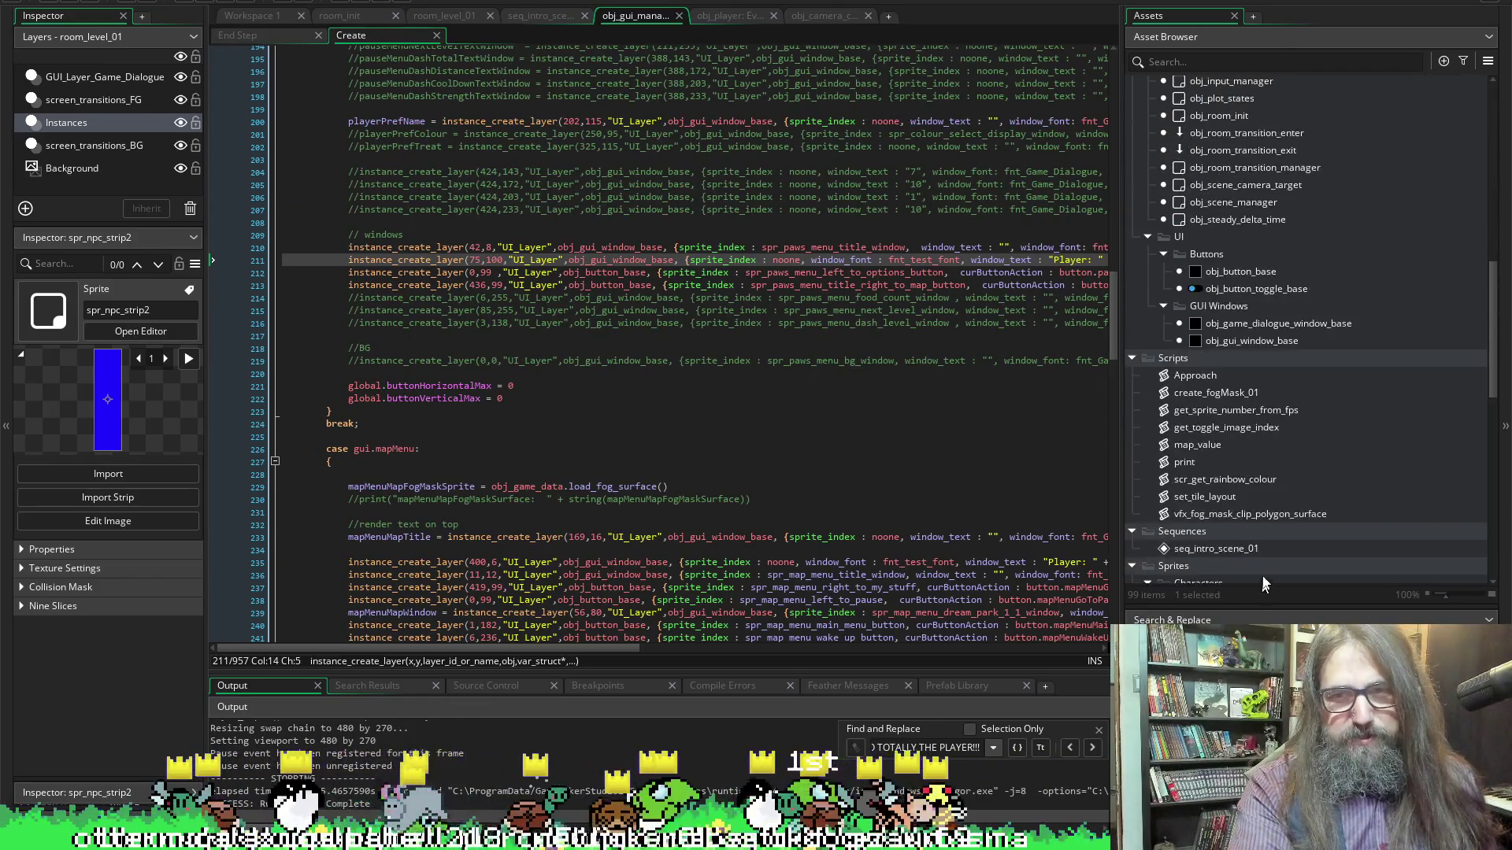
double_click(1219, 324)
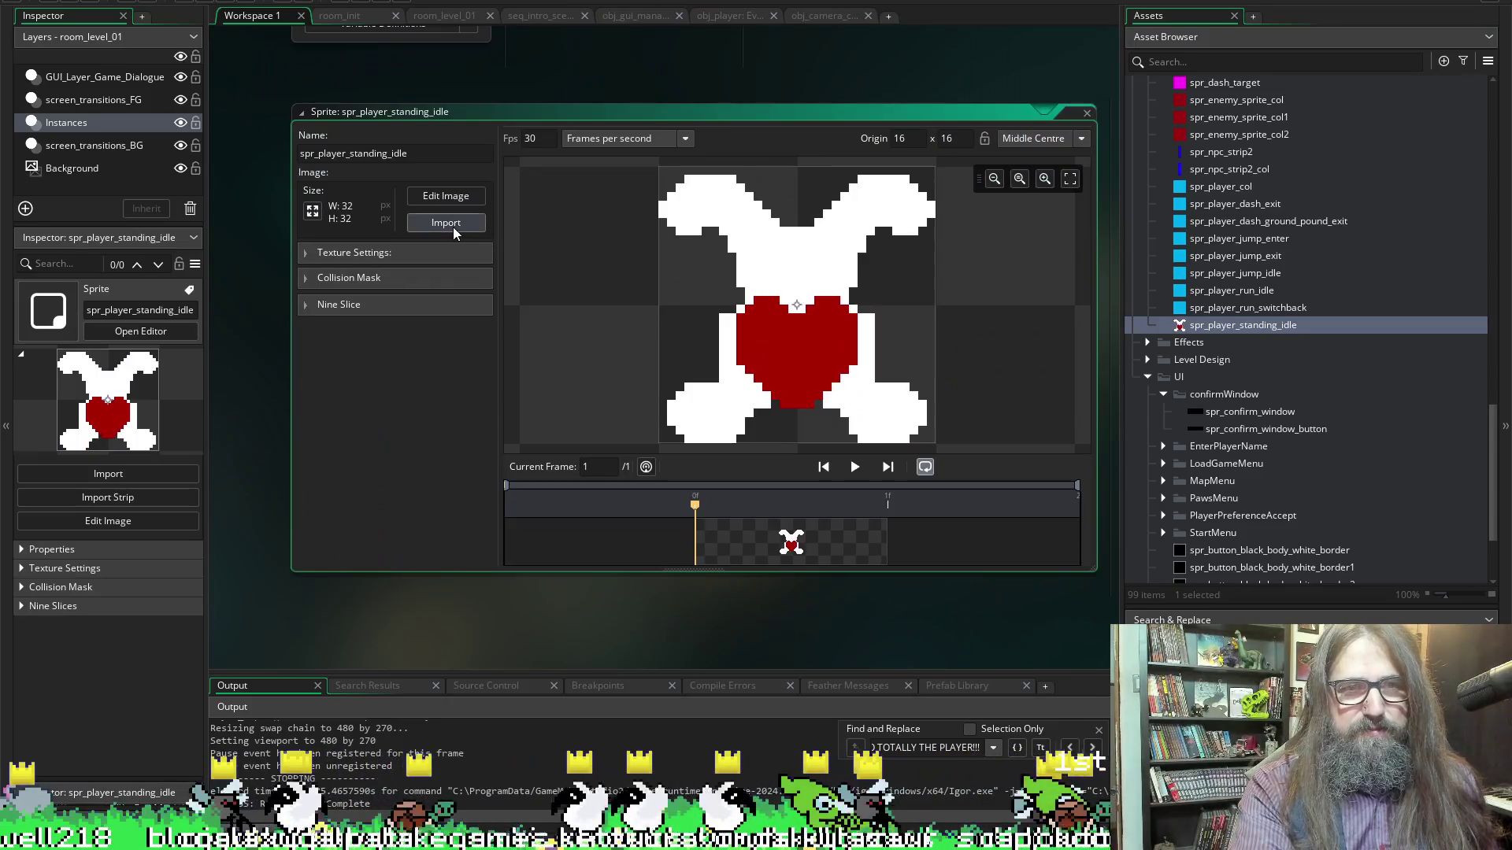
click(446, 222)
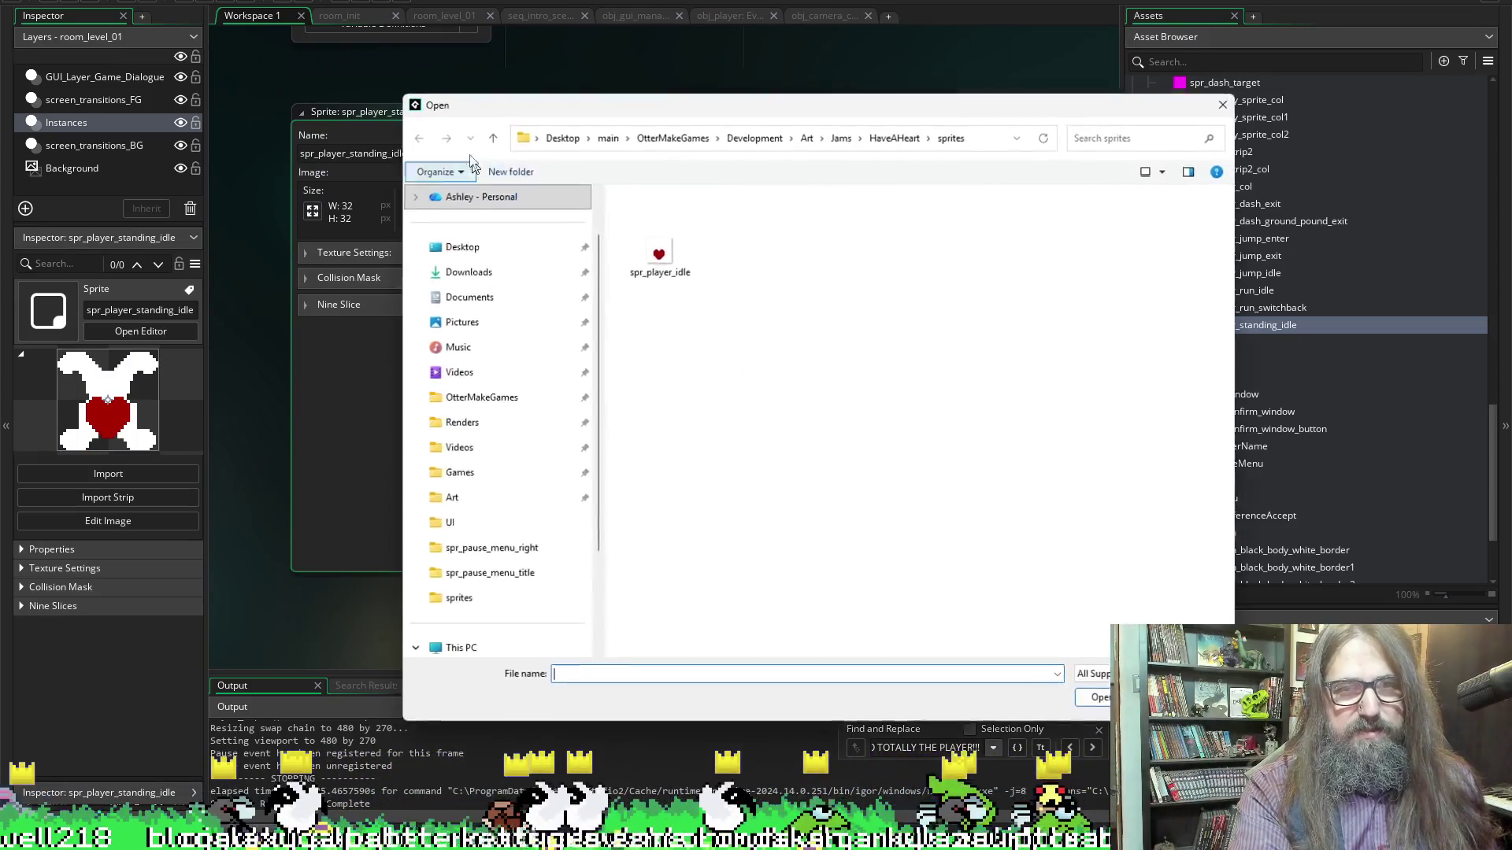
Load spr_player_idle into spr_player_standing_idle as a 32×32 frame and close the Output panel
double_click(670, 275)
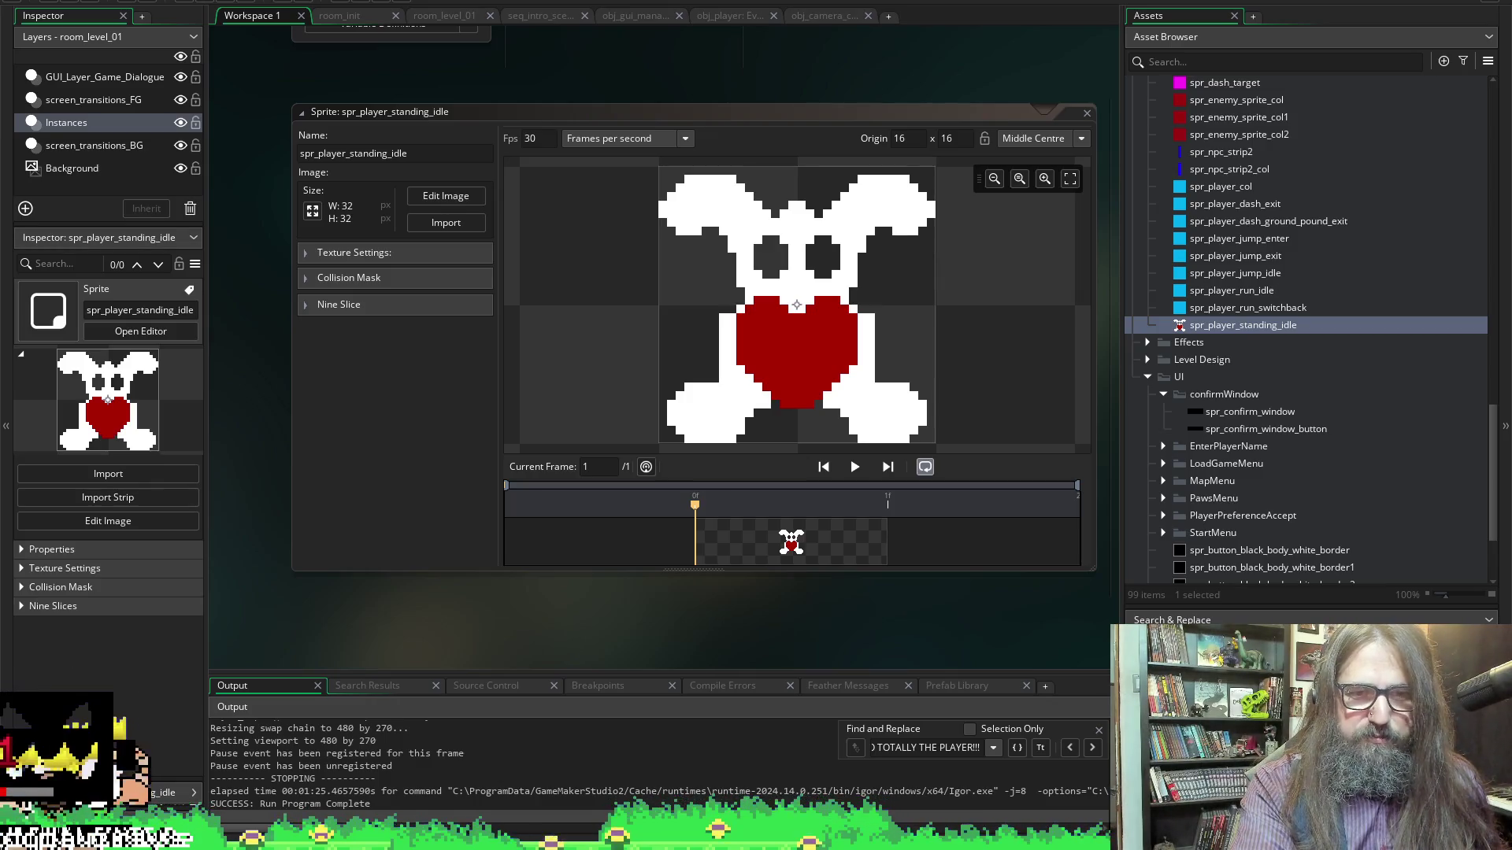
click(703, 663)
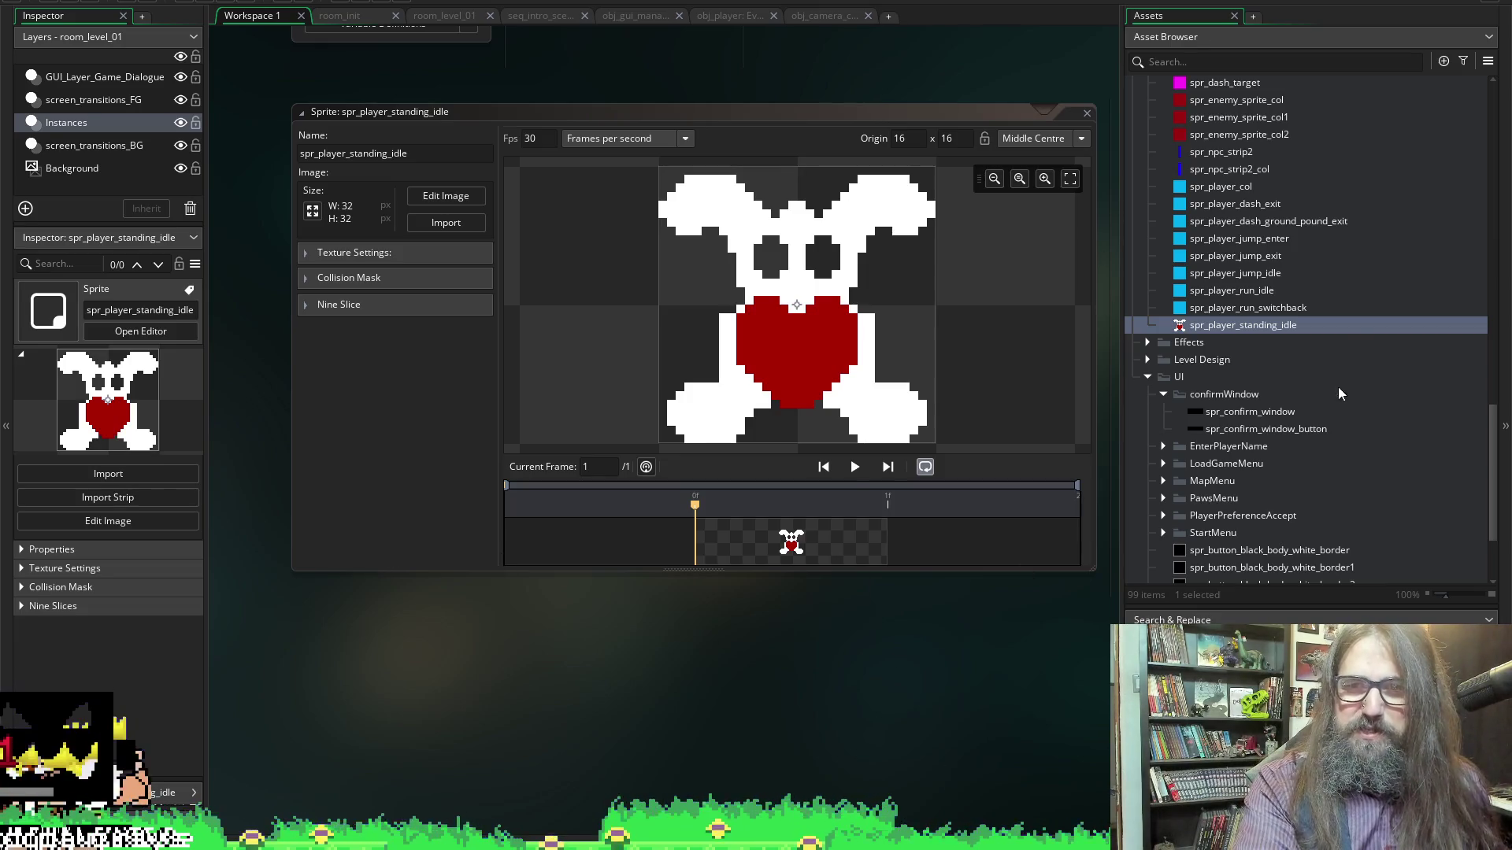
scroll(1312, 304, up, 5)
scroll(1019, 467, down, 3)
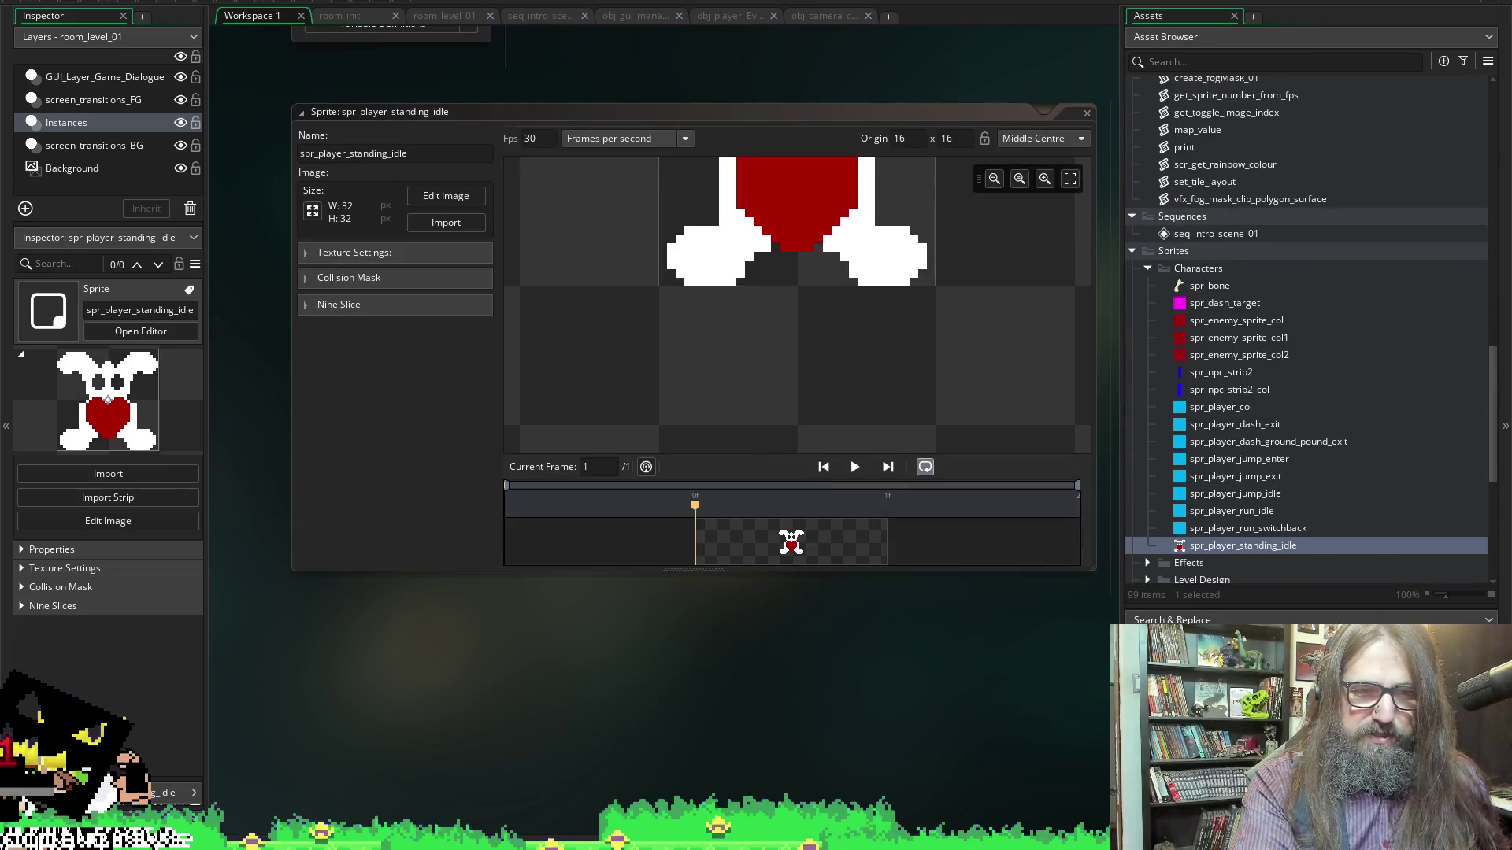
mouse_move(580, 842)
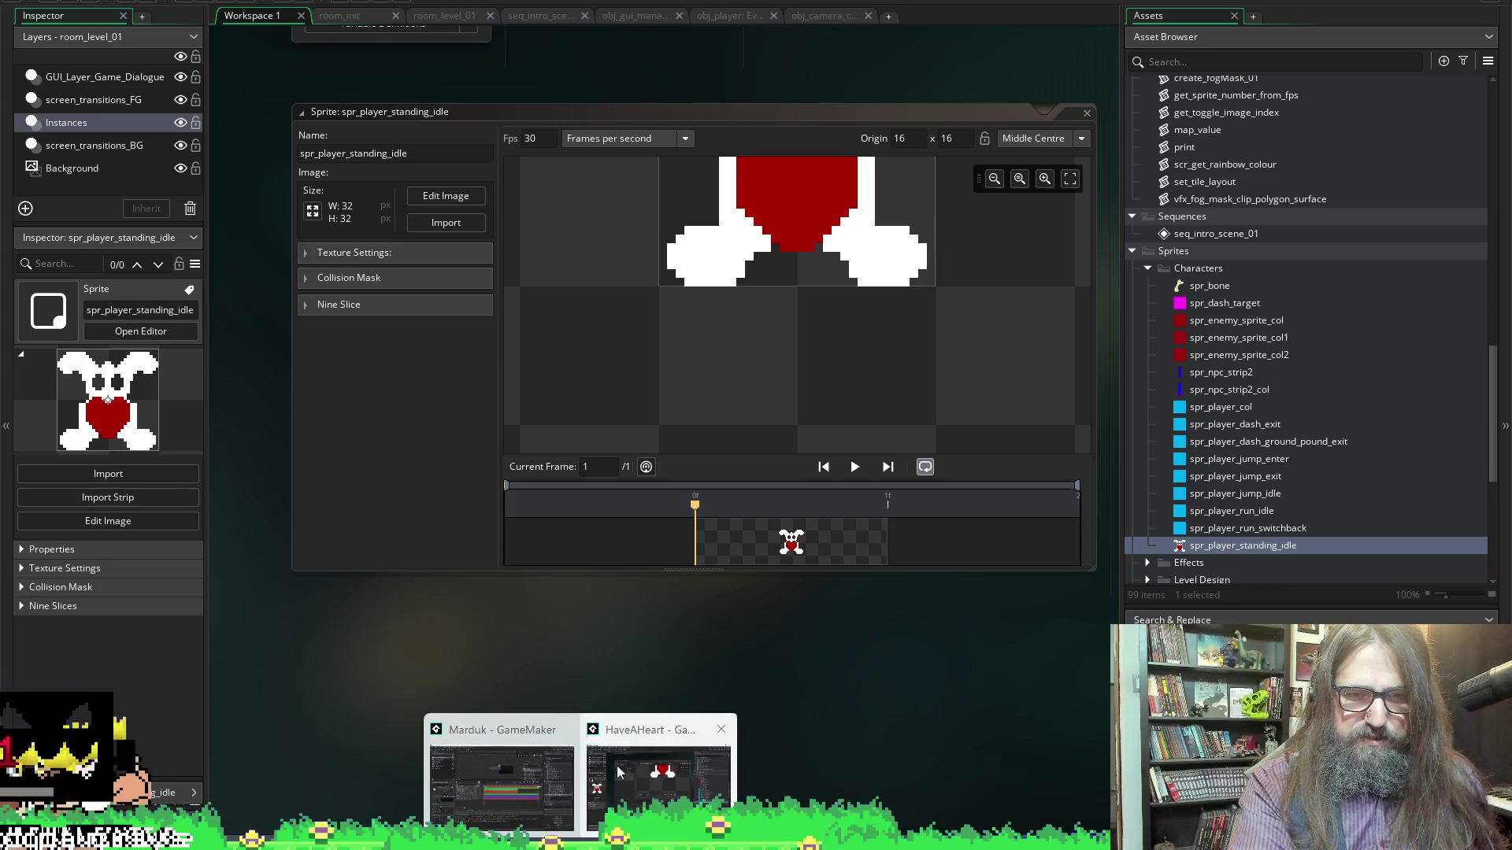
In the Marduk project, open obj_npc_home_00 from Interactables > npcs > home
click(504, 779)
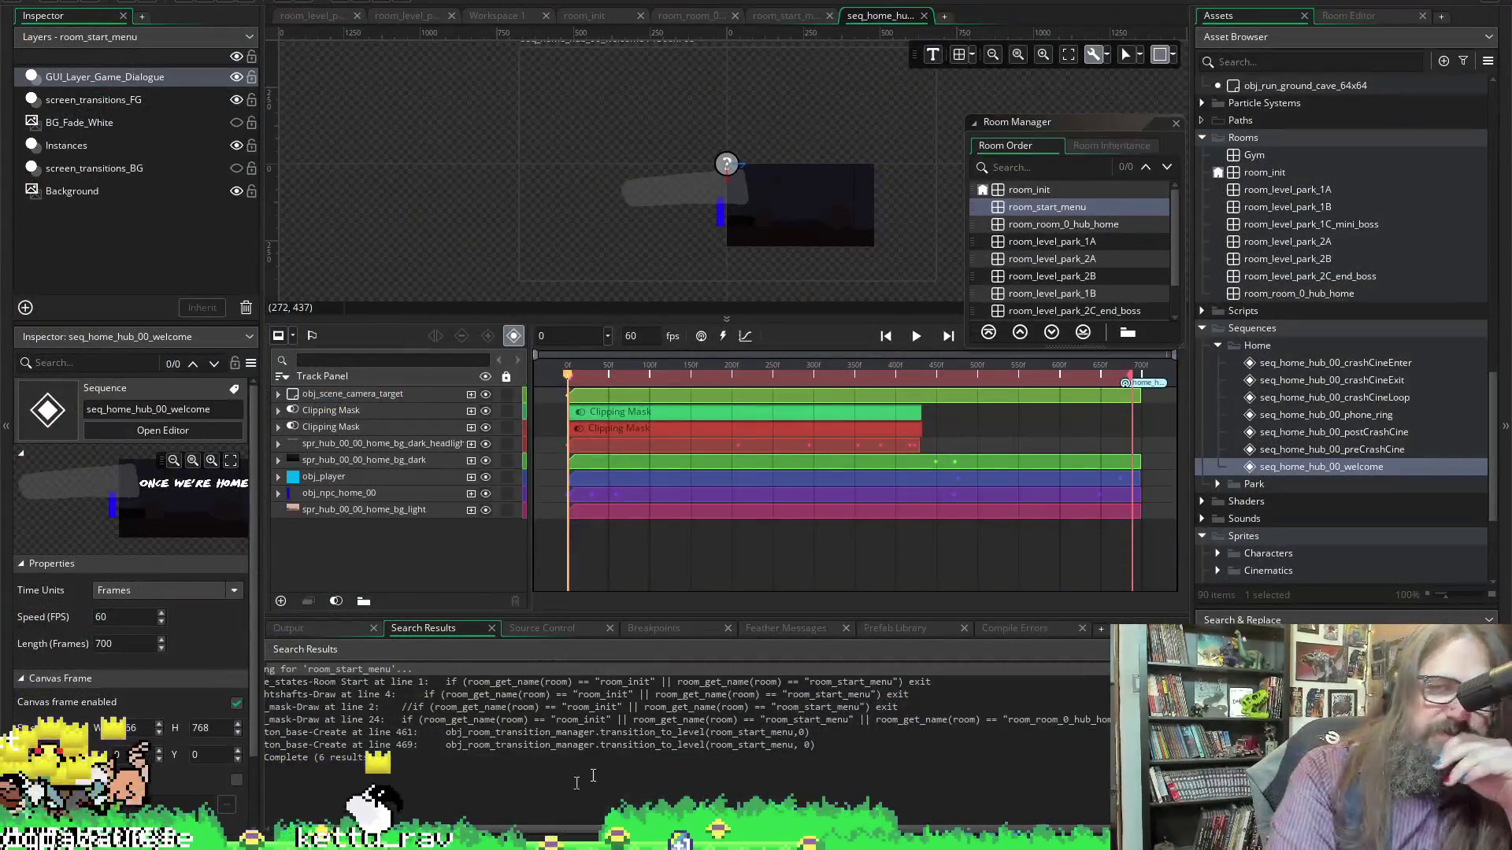
scroll(1213, 234, up, 15)
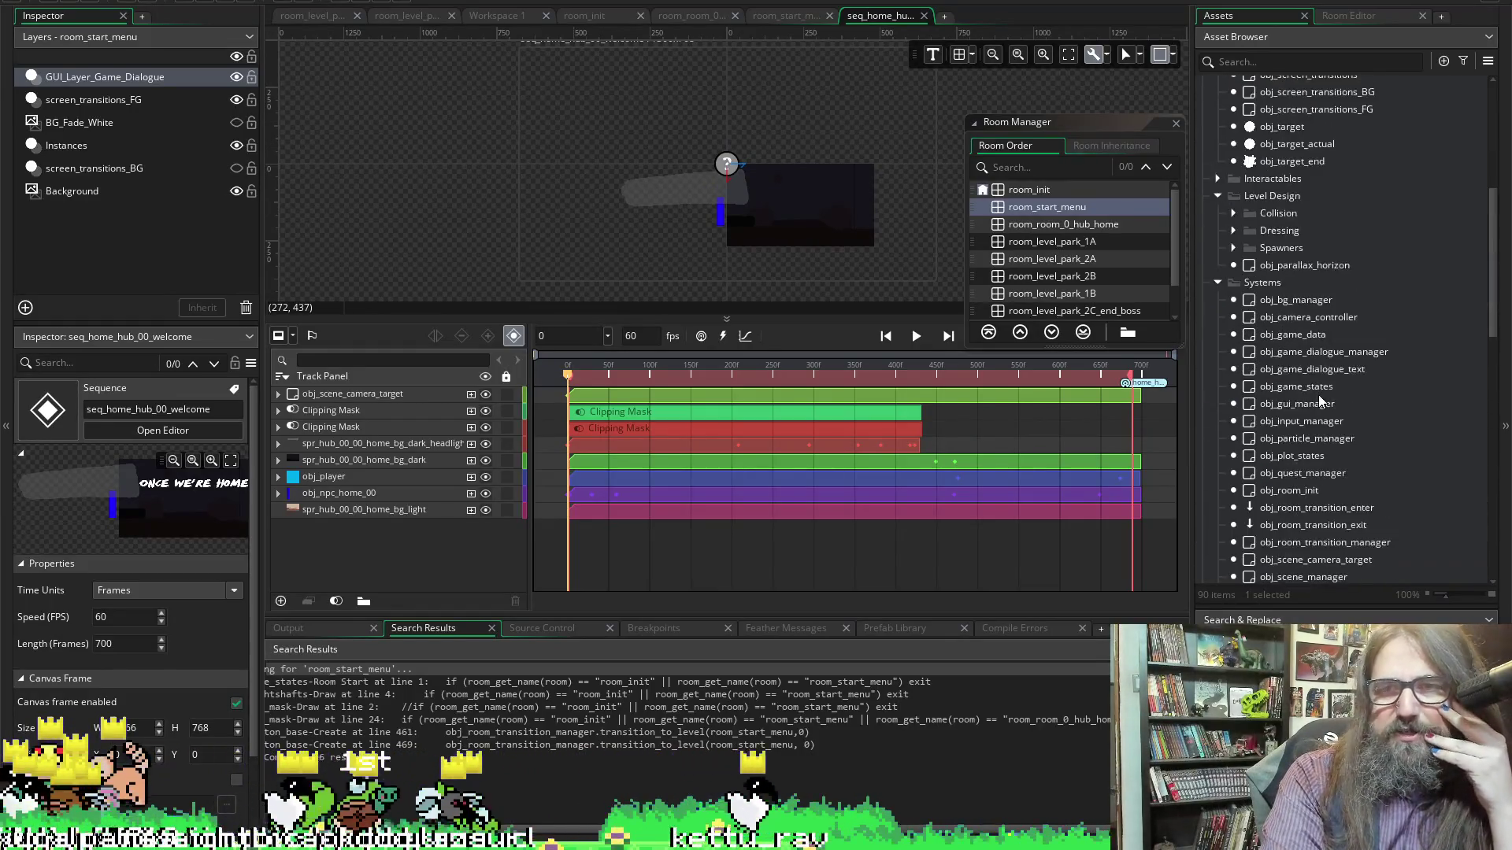
scroll(1315, 394, up, 3)
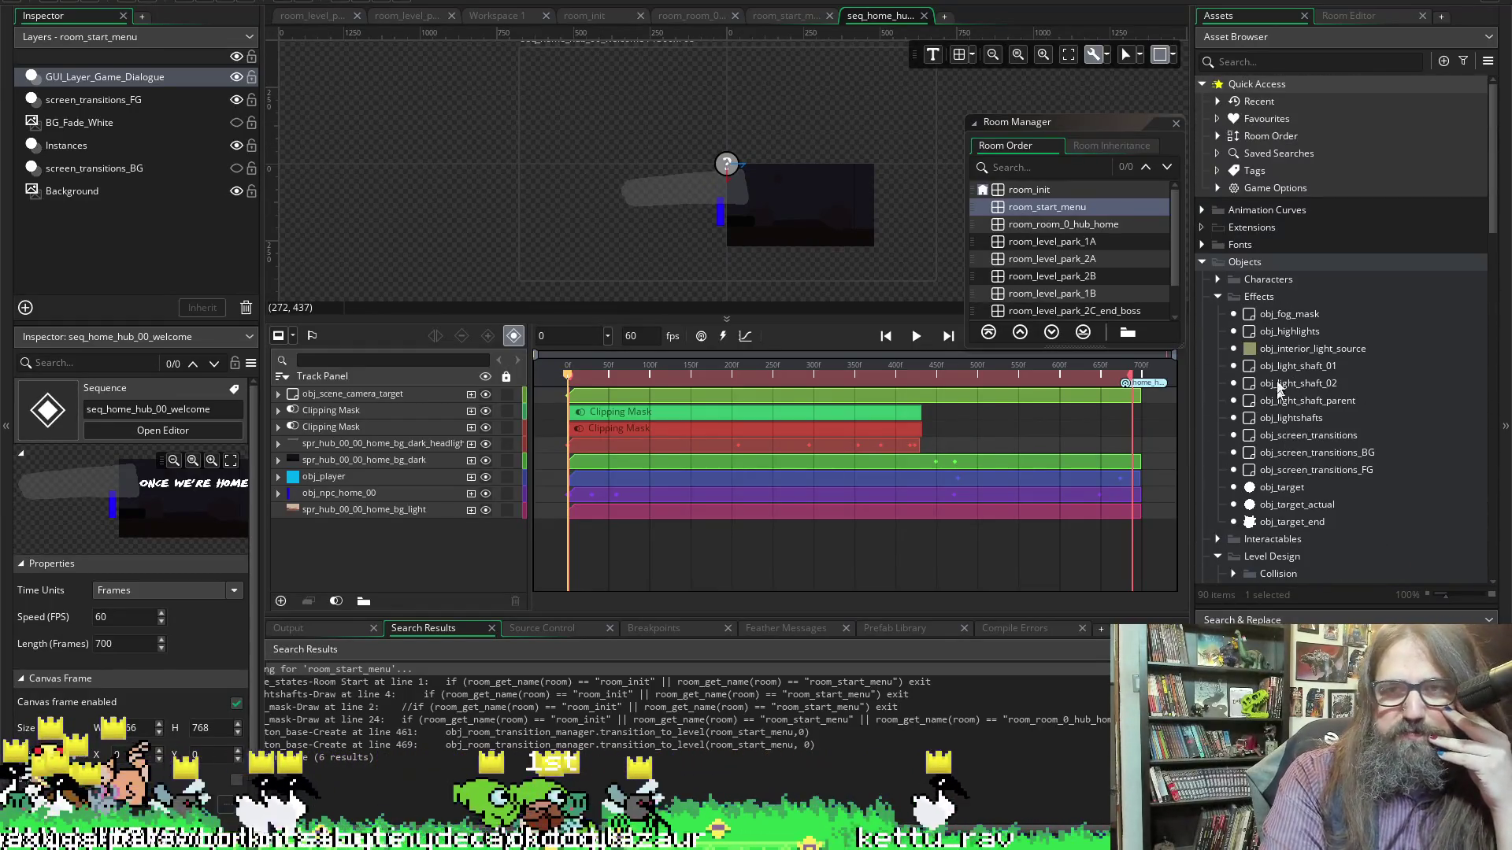
click(1218, 296)
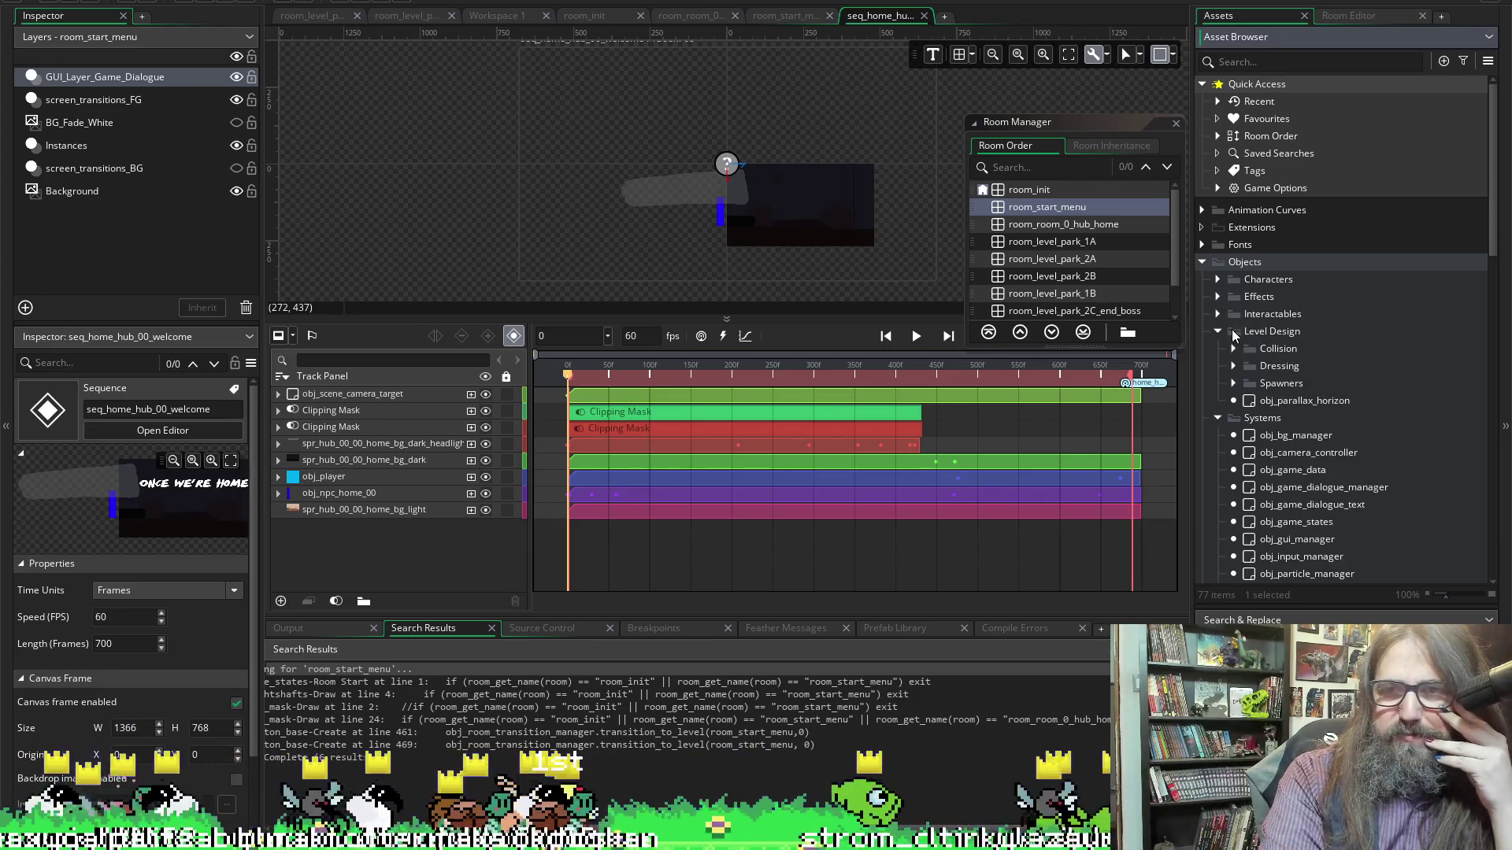
click(1218, 314)
click(1233, 365)
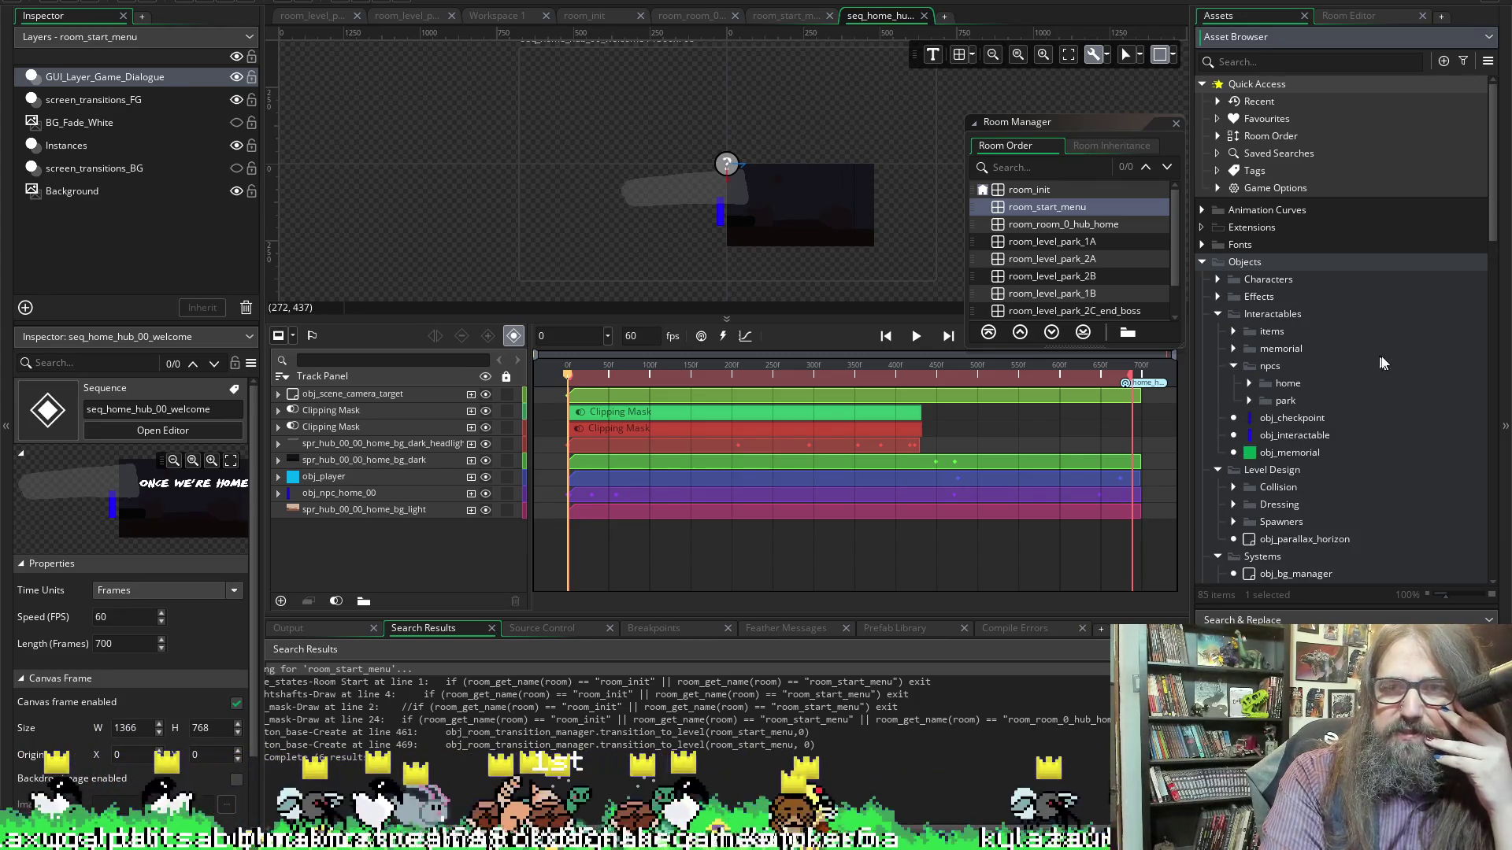
click(1249, 382)
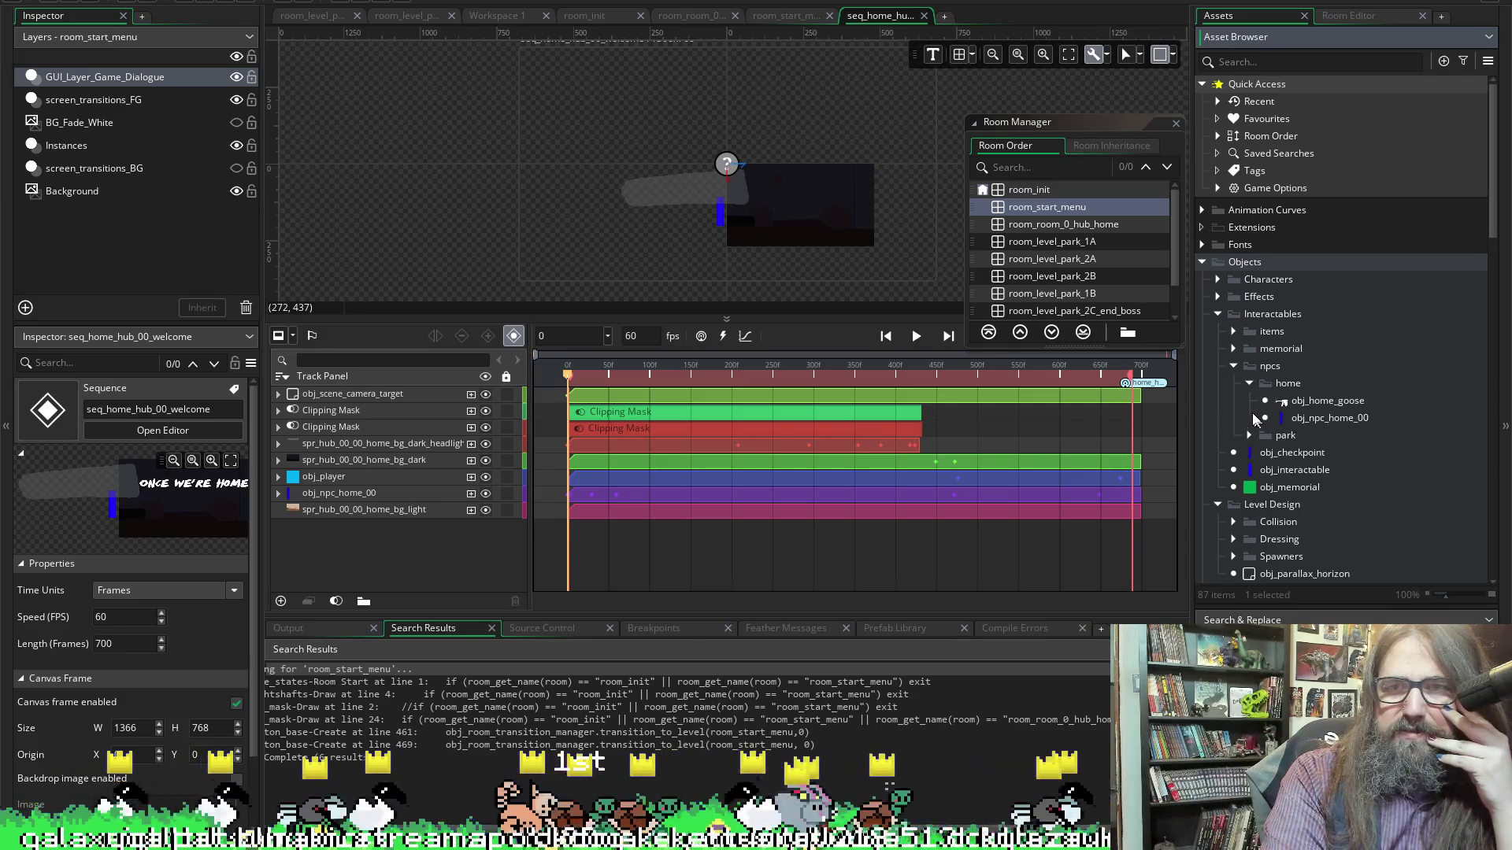
double_click(1308, 415)
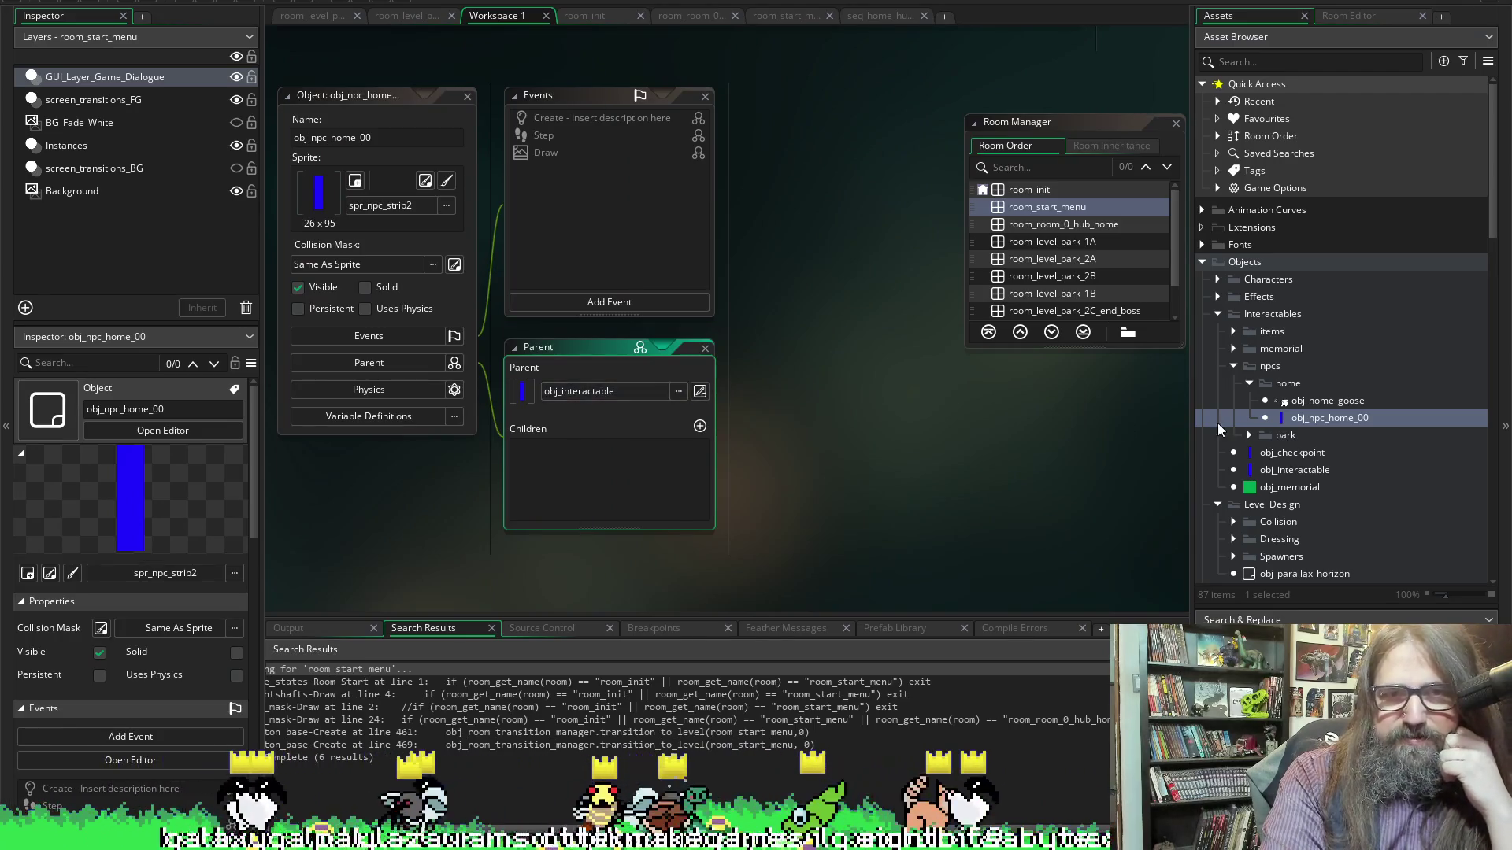
Close the room order list, check Aseprite's File menu, then return to HaveAHeart
click(1176, 124)
right_click(1336, 421)
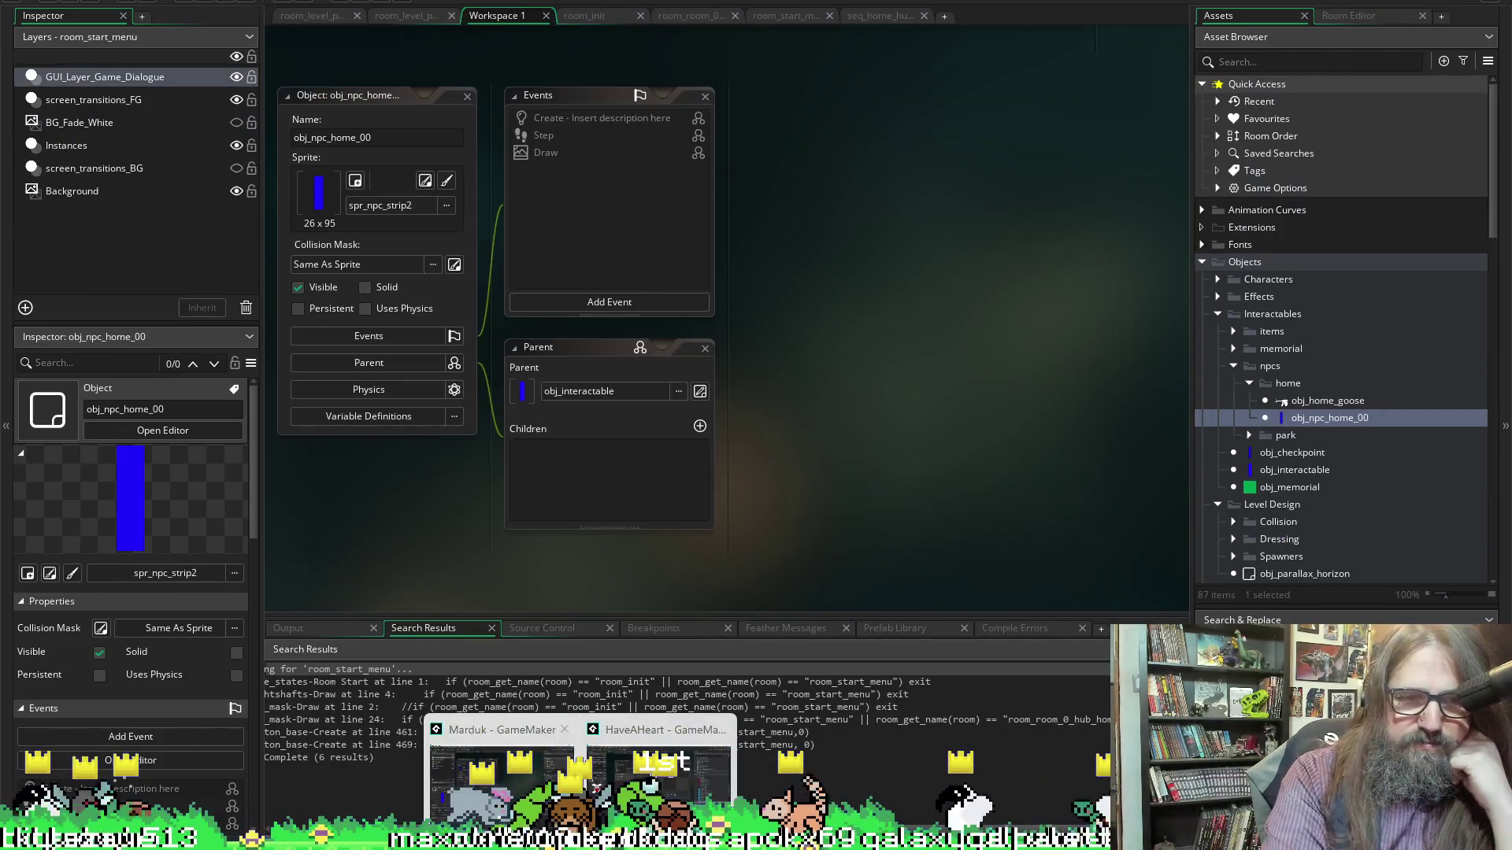
mouse_move(477, 837)
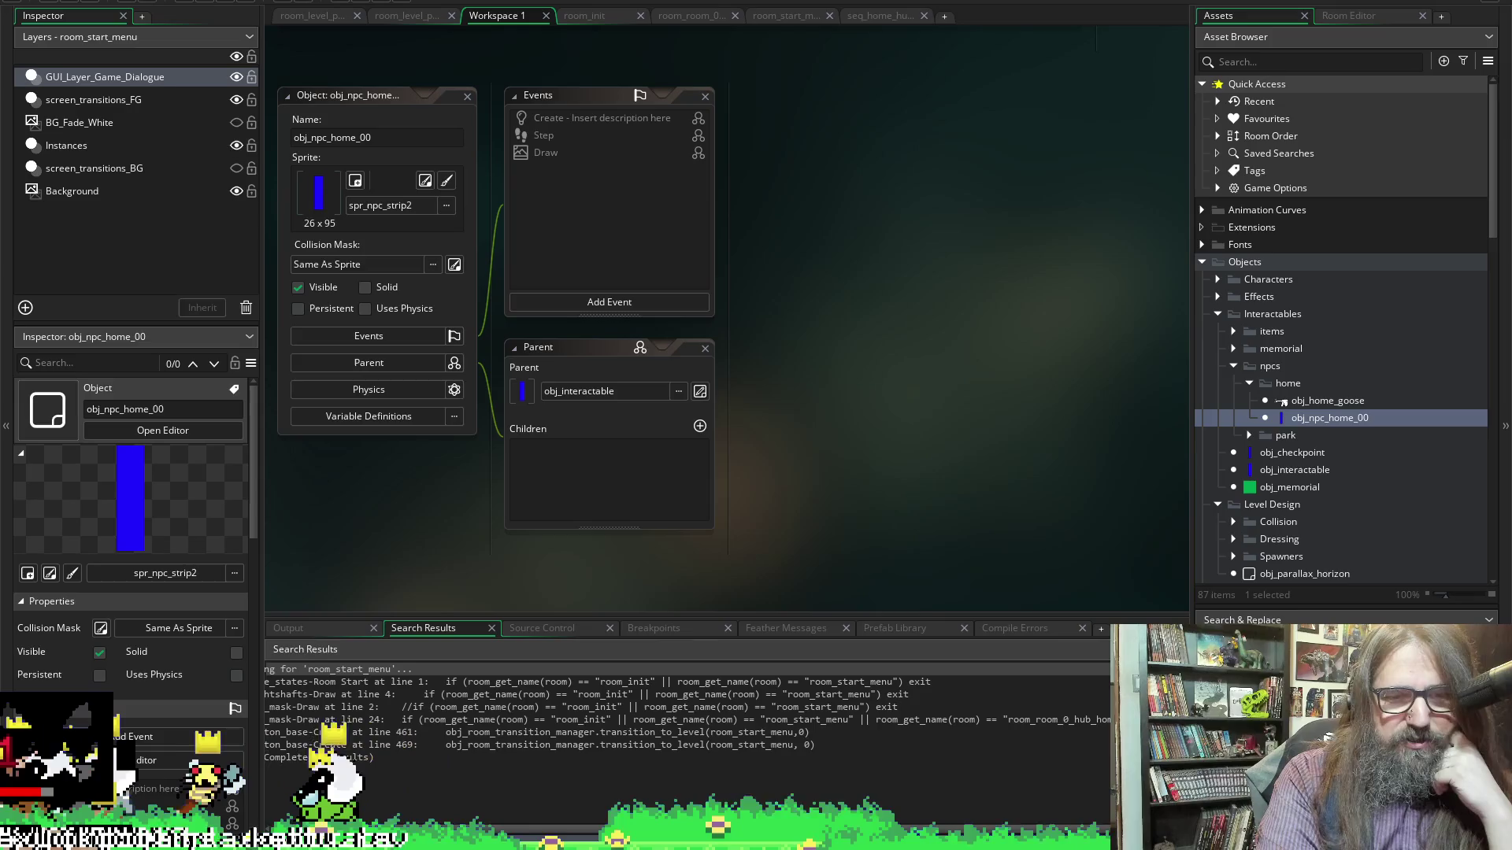
click(512, 834)
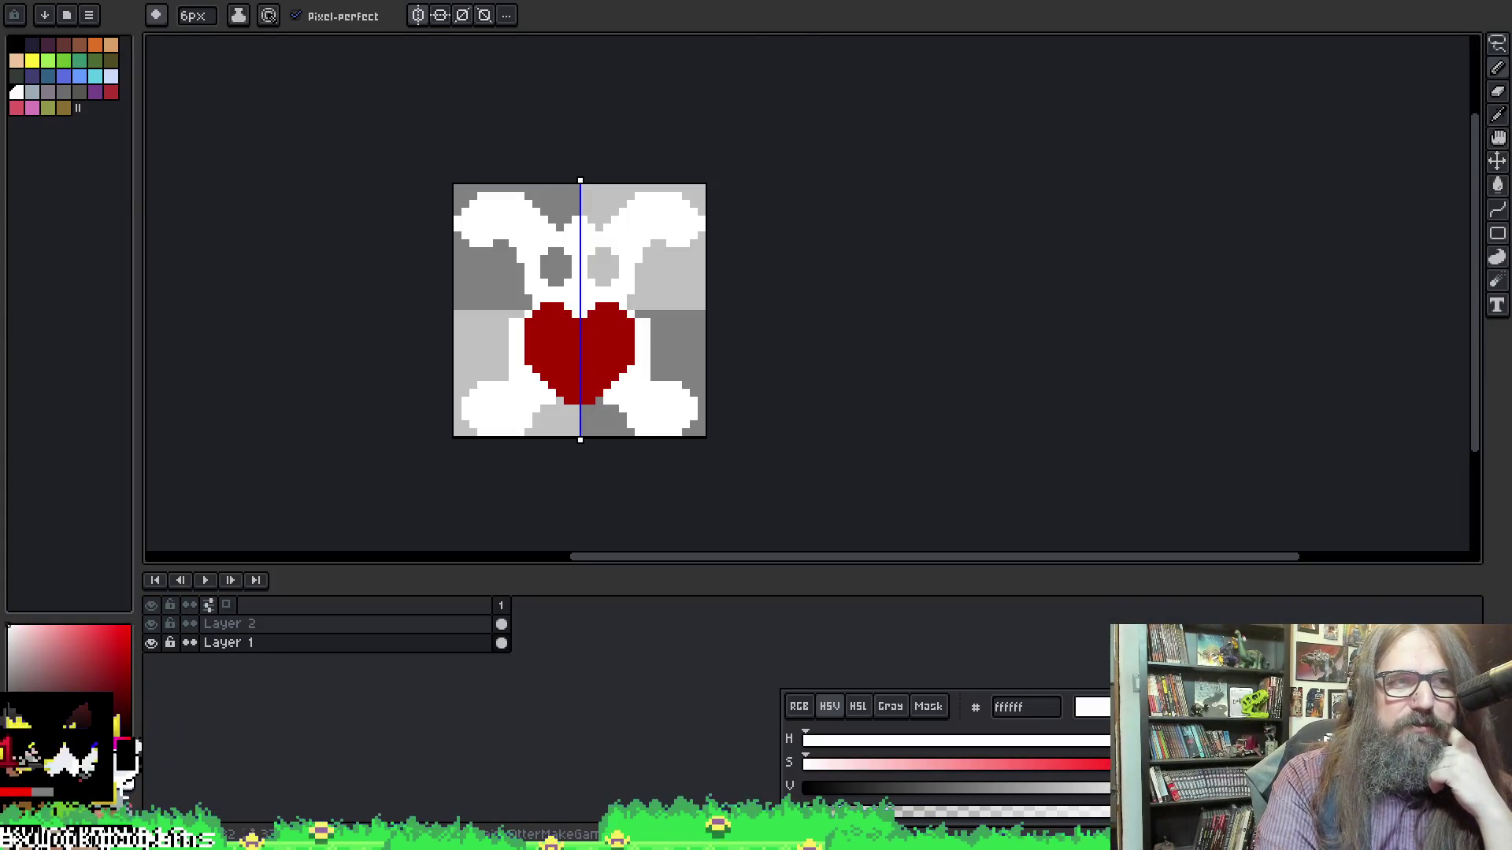
click(65, 16)
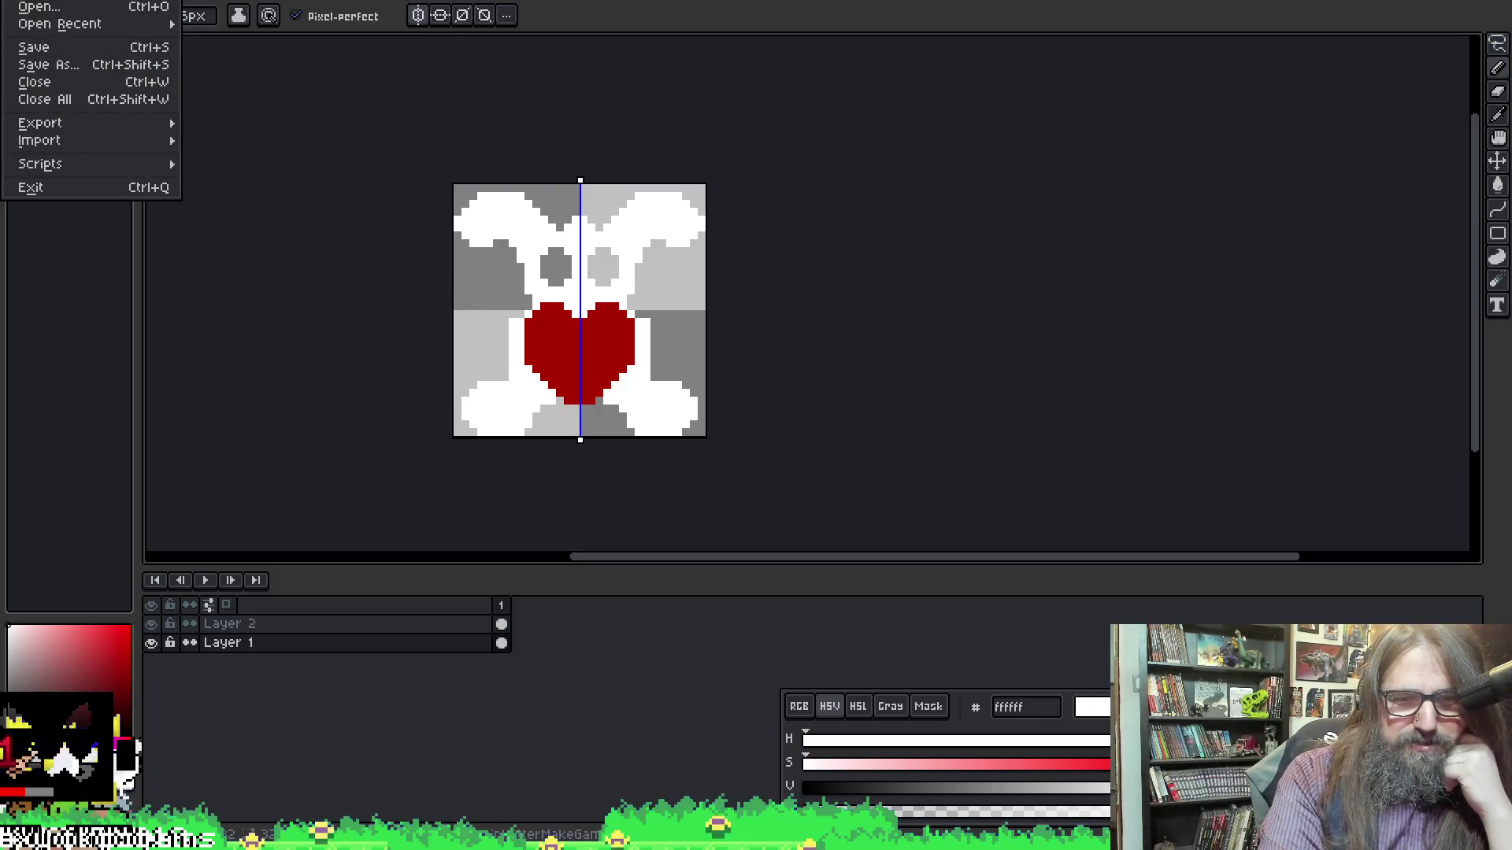
click(654, 748)
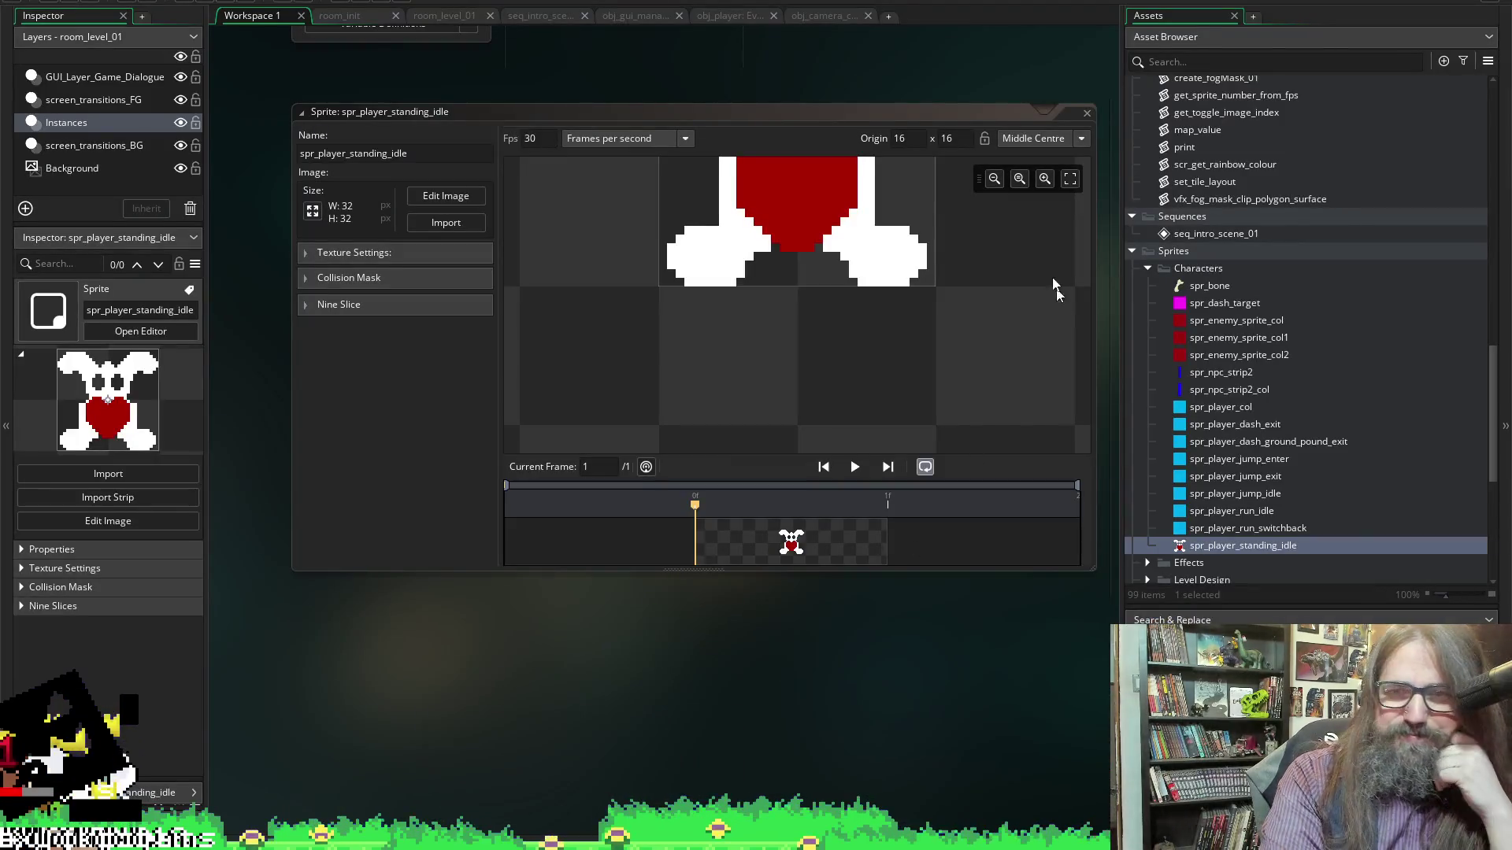
Choose Add Existing on the Interactables folder under Objects in the Asset Browser
scroll(1270, 426, down, 4)
scroll(1238, 423, up, 15)
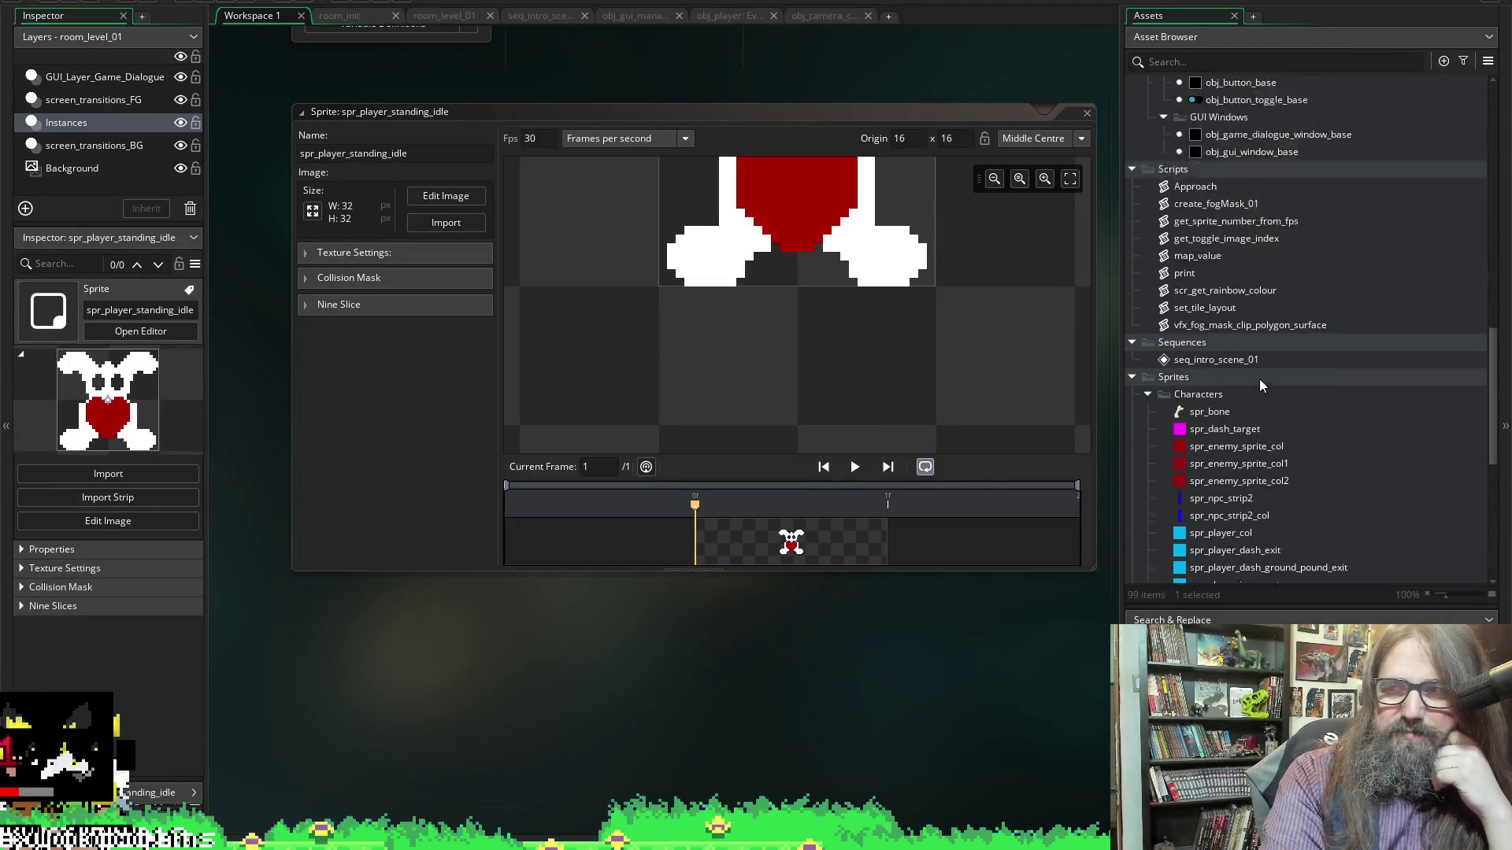
scroll(1315, 349, up, 2)
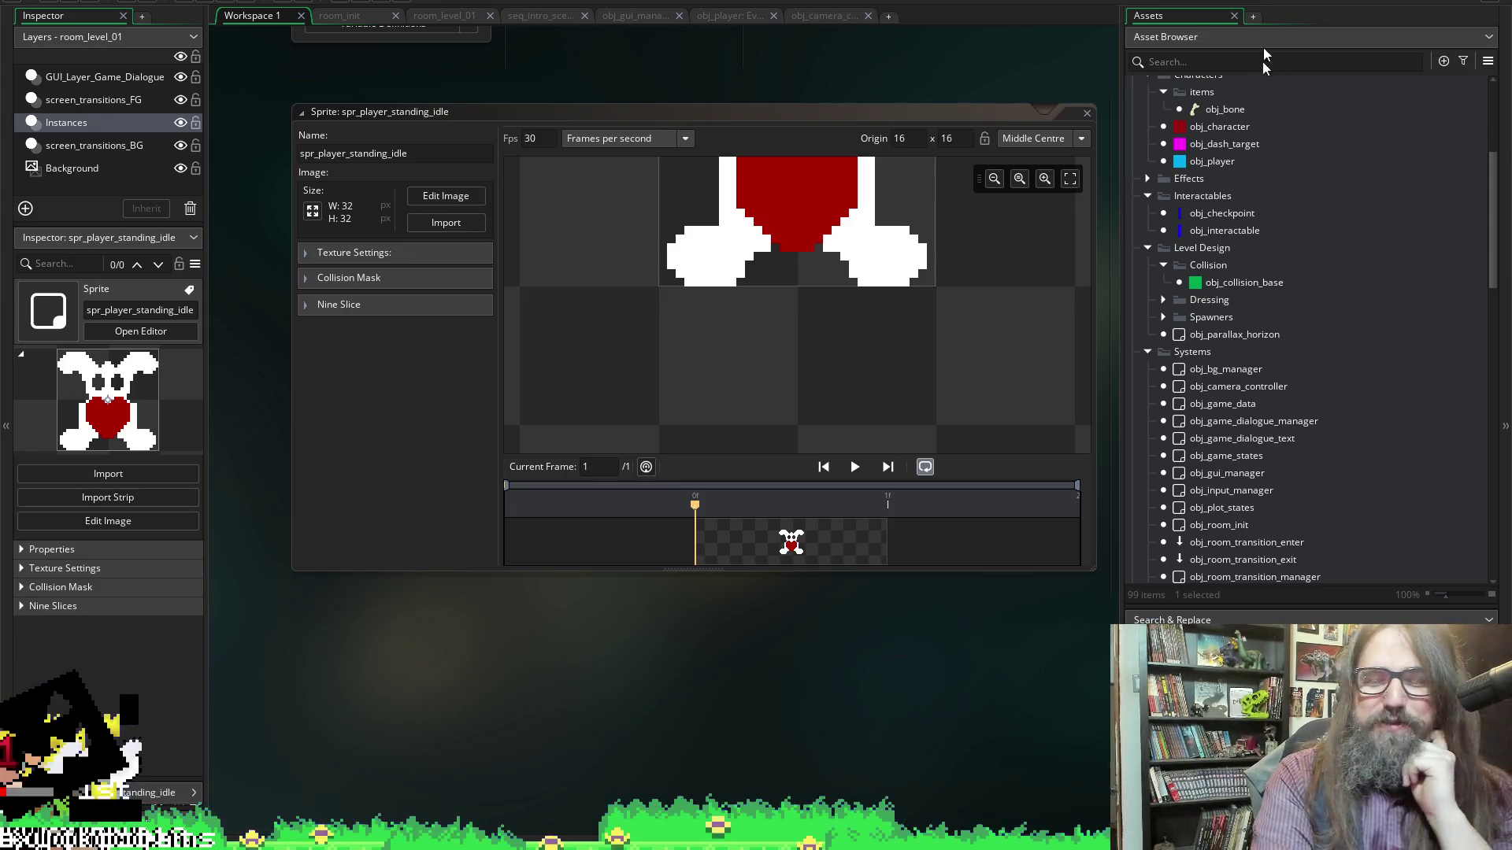
scroll(1329, 452, up, 5)
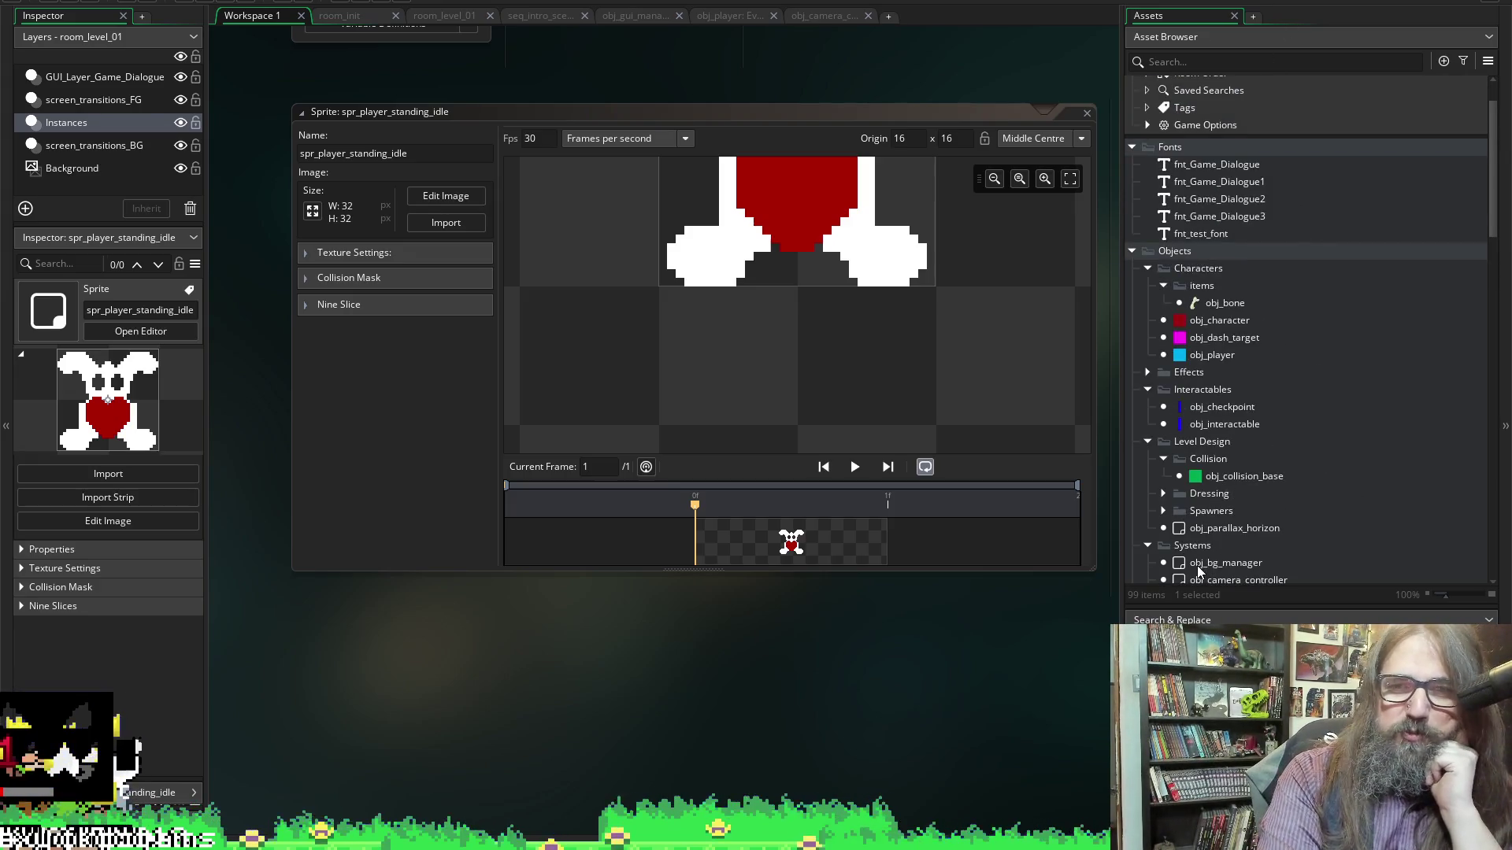
click(1246, 388)
right_click(1247, 388)
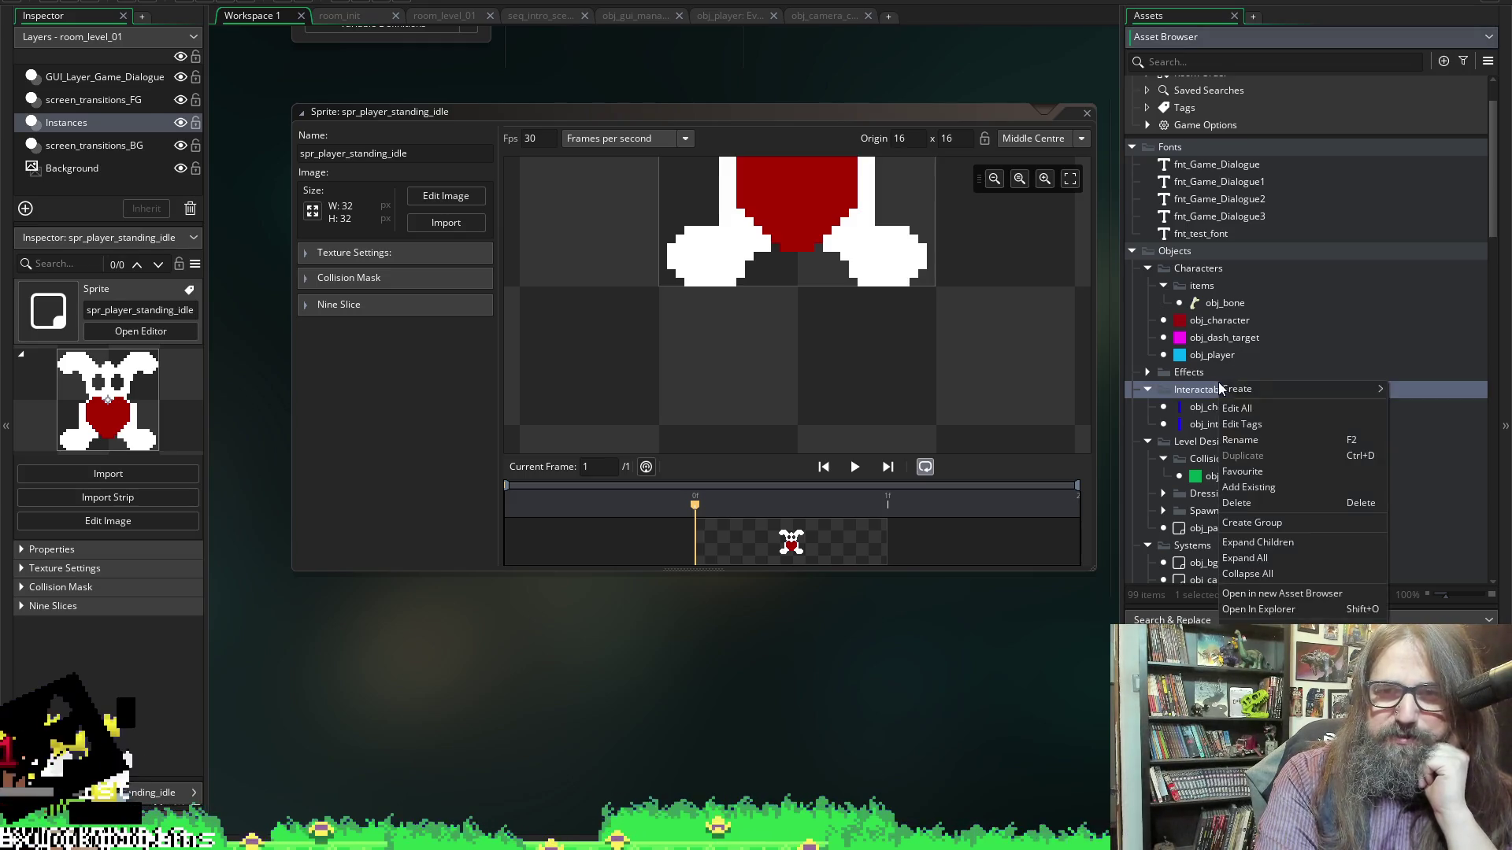
click(1260, 489)
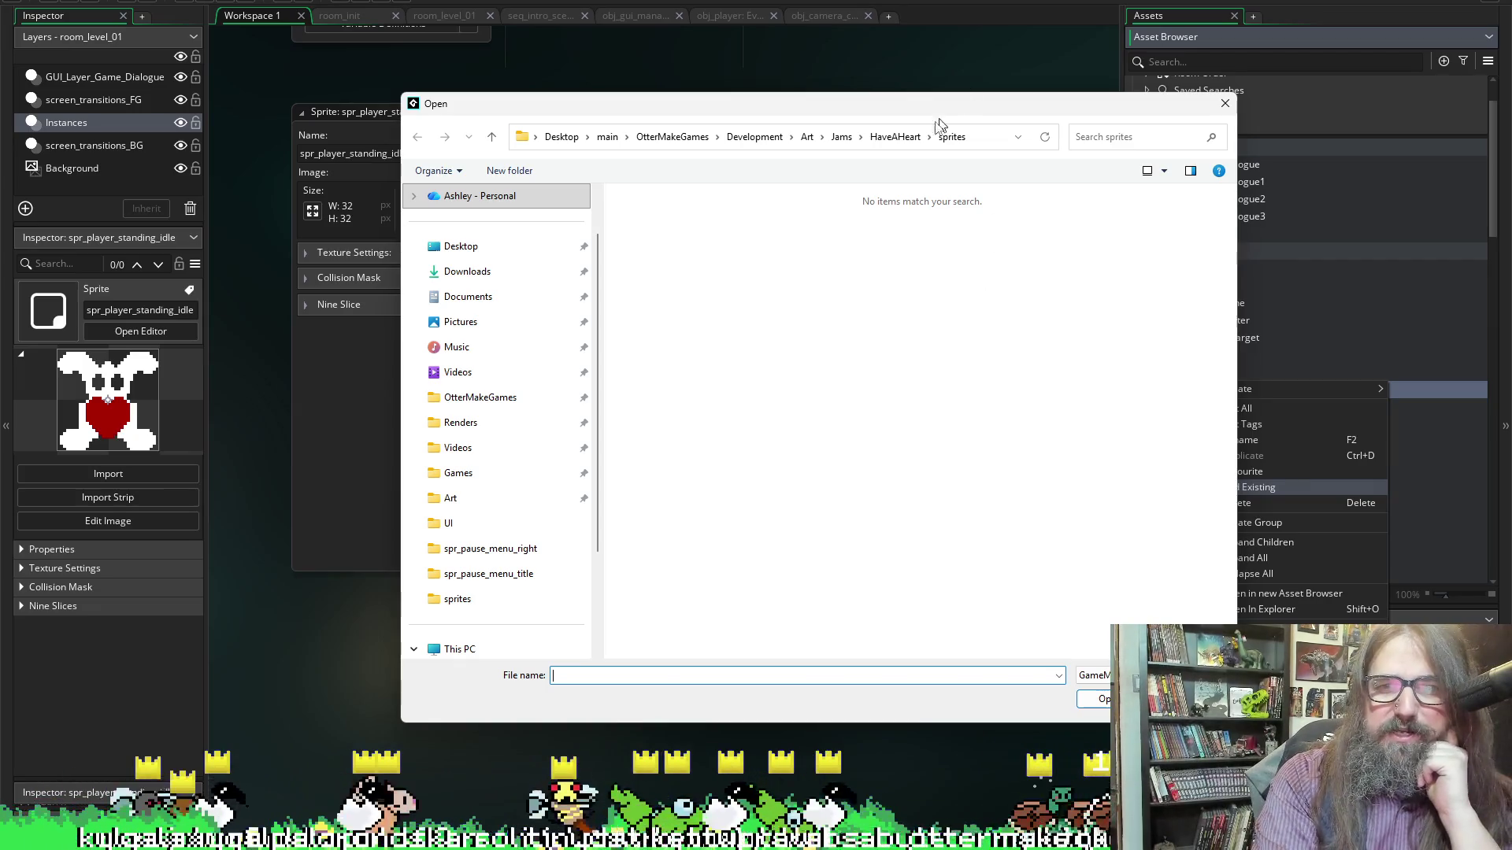
Browse the file picker from Jams into the HaveAHeart project's sprites folder and back
click(895, 137)
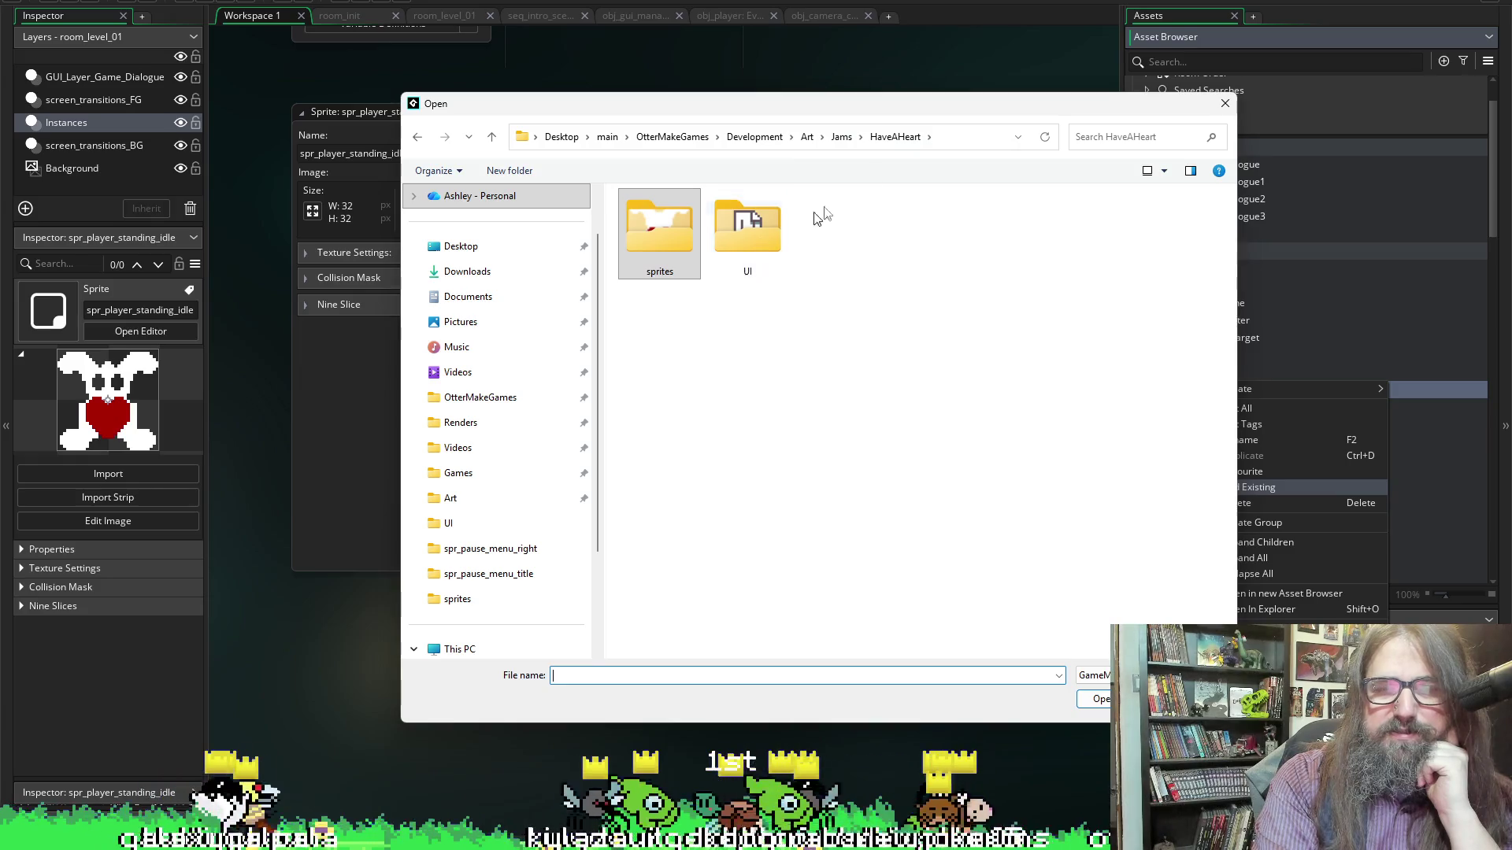
click(841, 137)
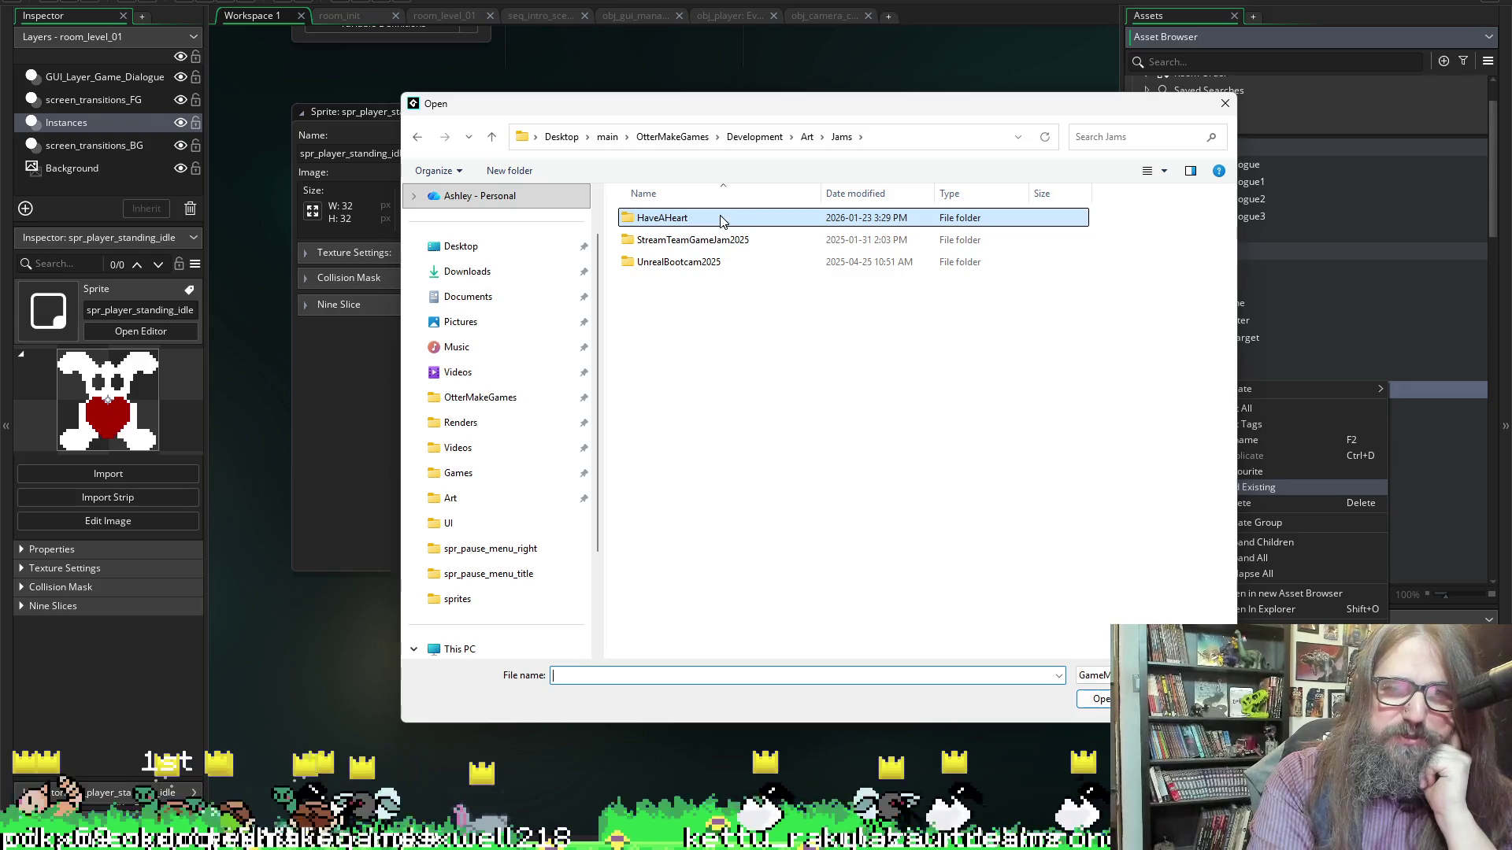
click(781, 220)
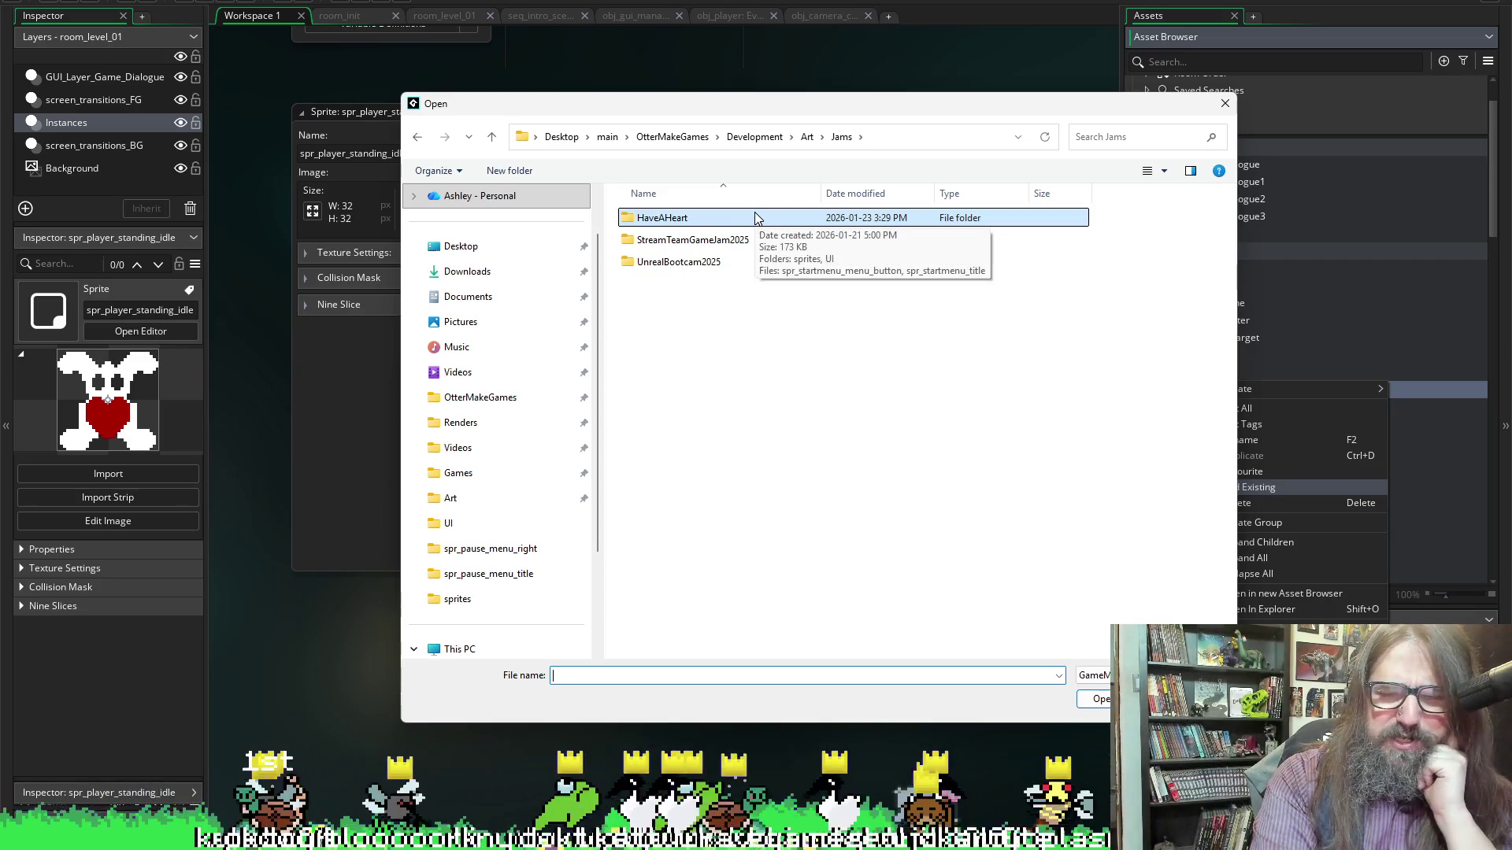
double_click(754, 215)
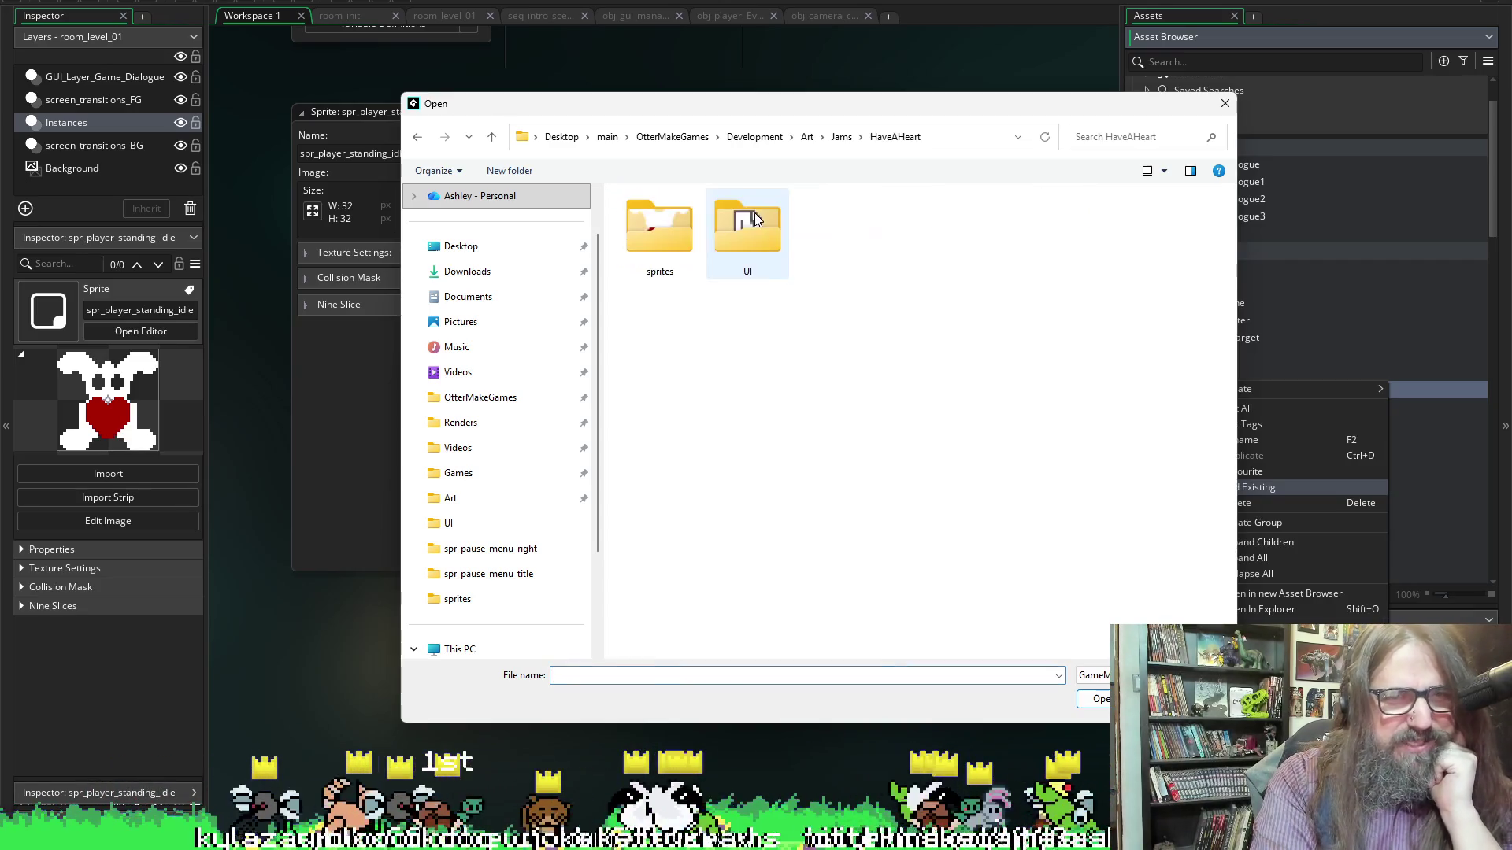
double_click(660, 229)
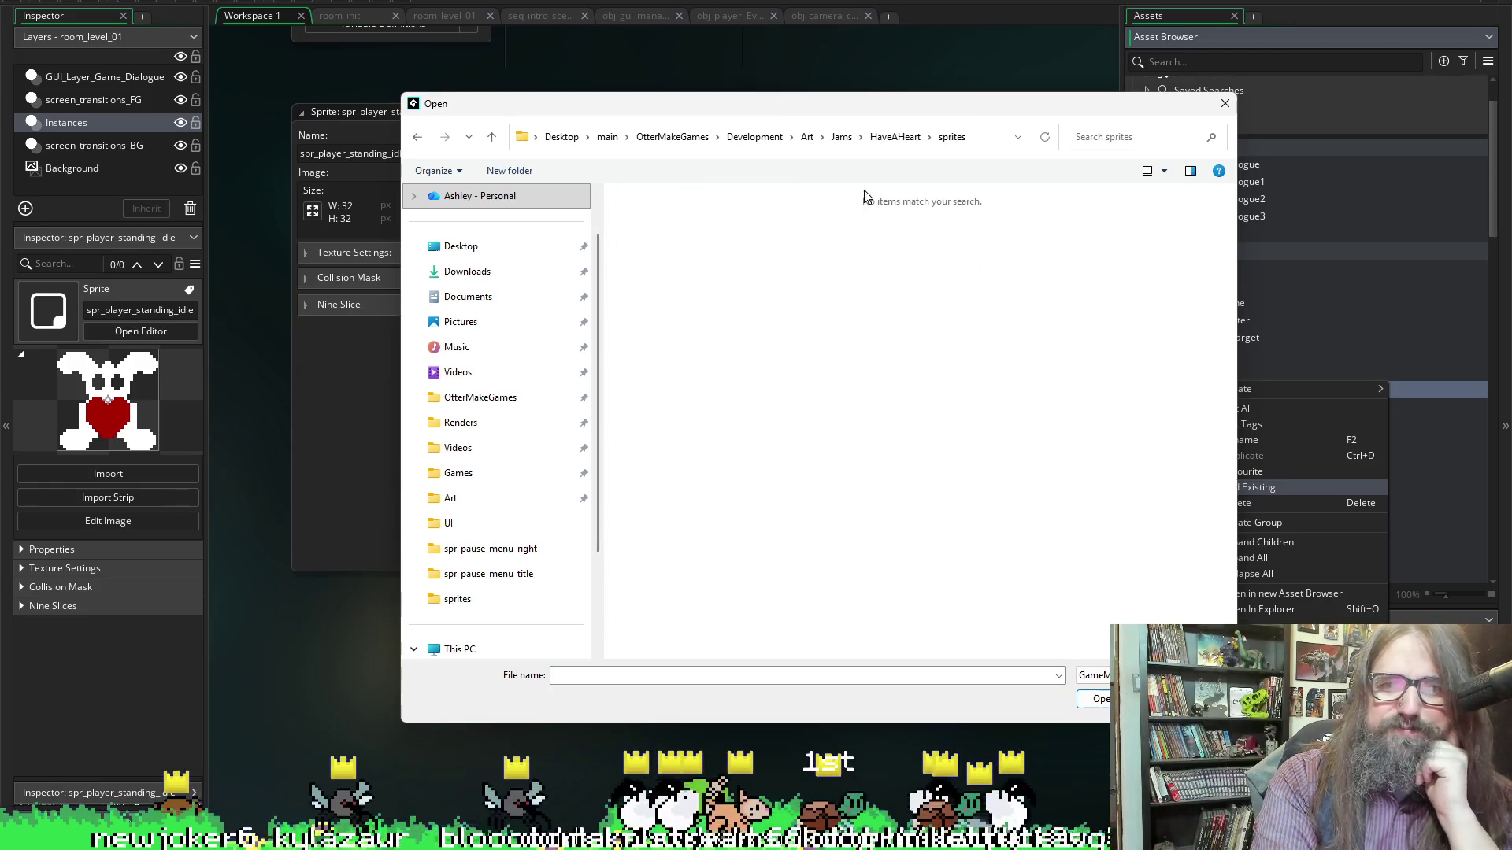
key(alt+Left)
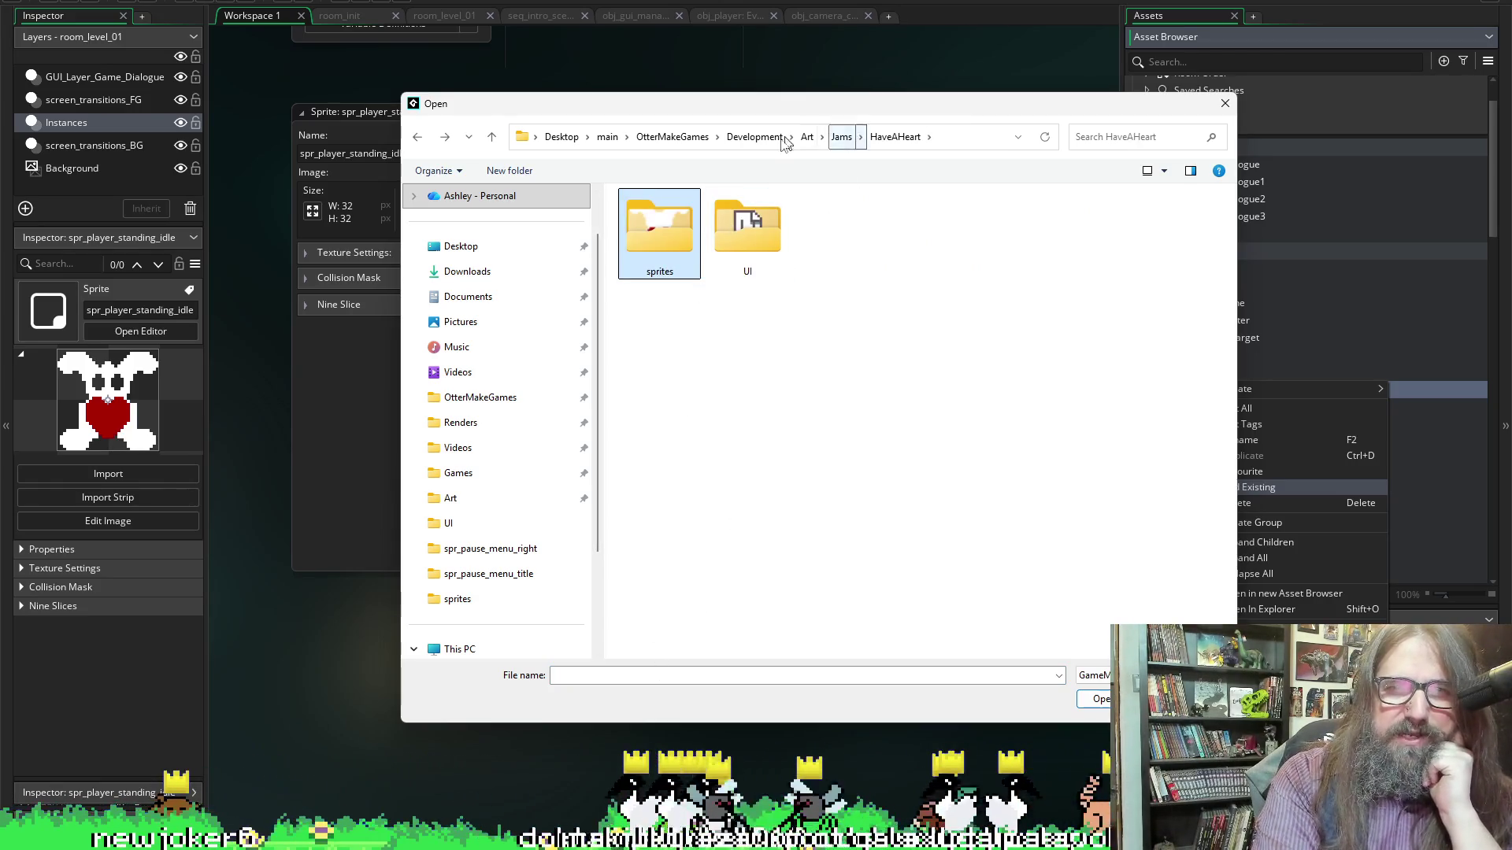
Import obj_npc_park_00.yy from Development > Games > Marduk > objects > obj_npc_park_00
click(787, 137)
double_click(662, 262)
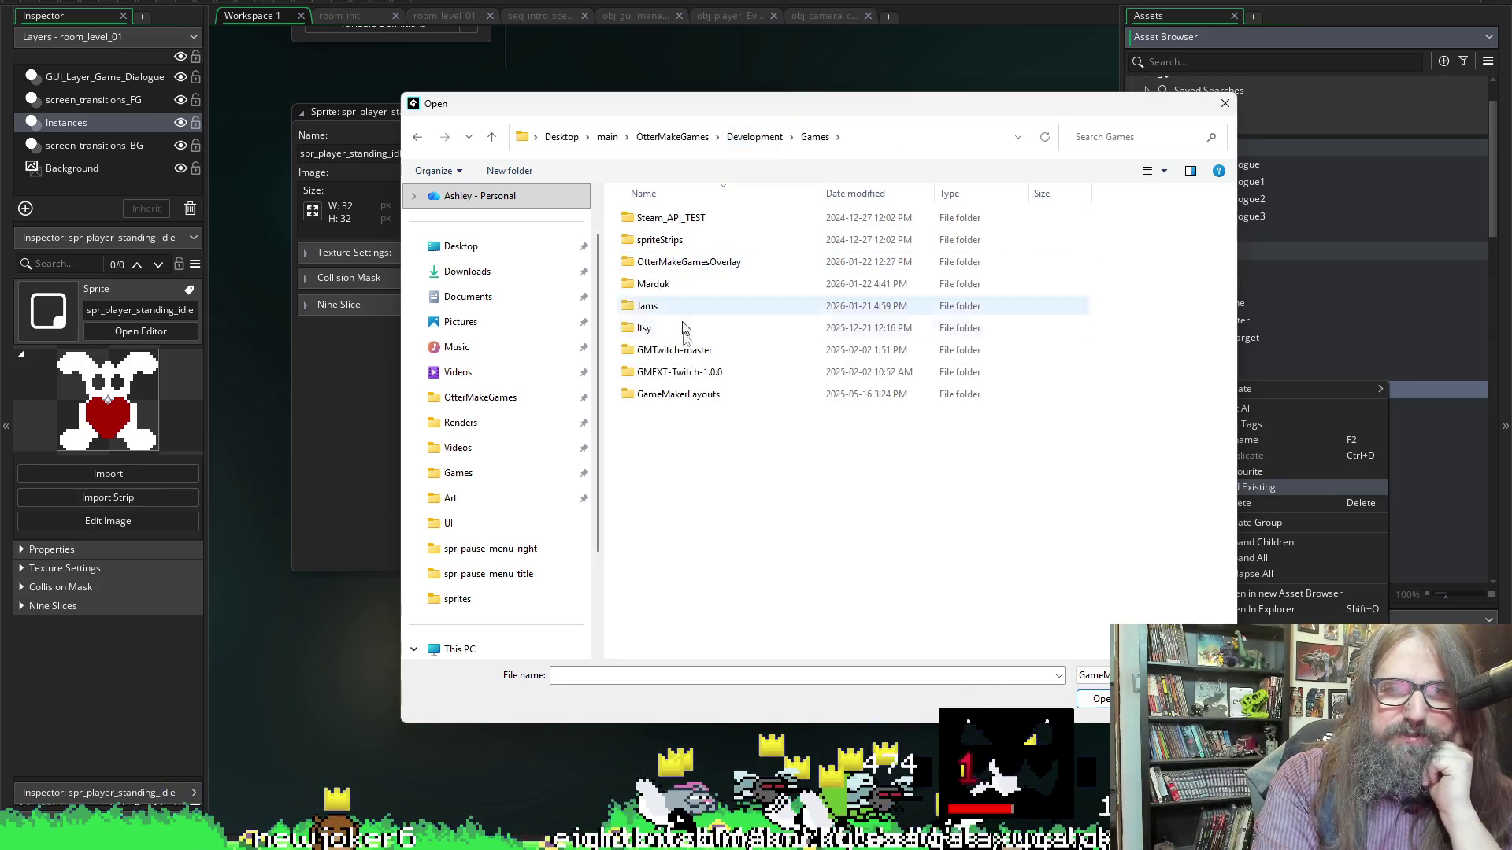
double_click(658, 284)
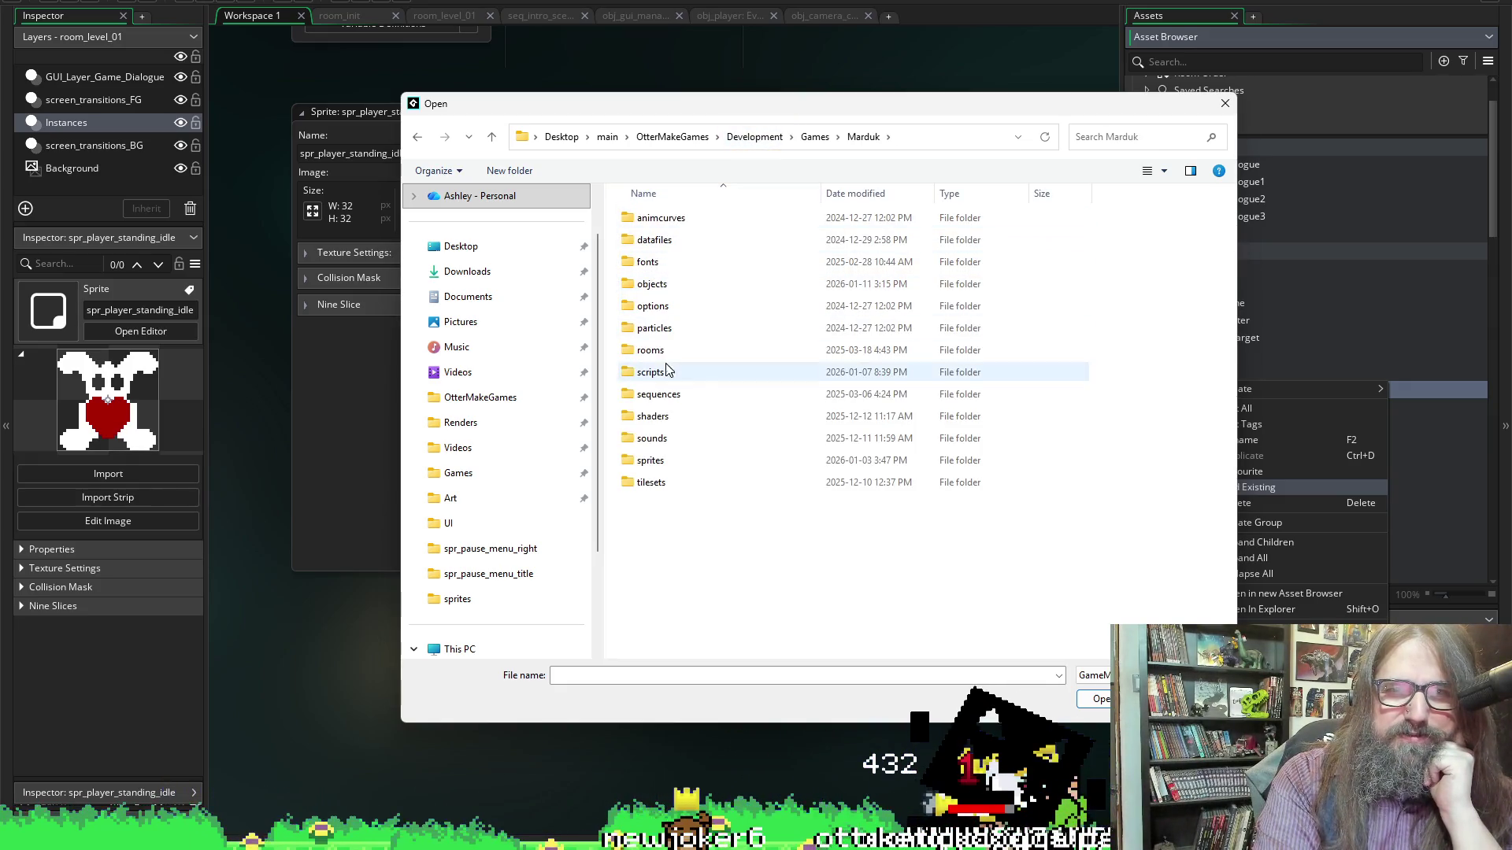
double_click(664, 305)
key(alt+Left)
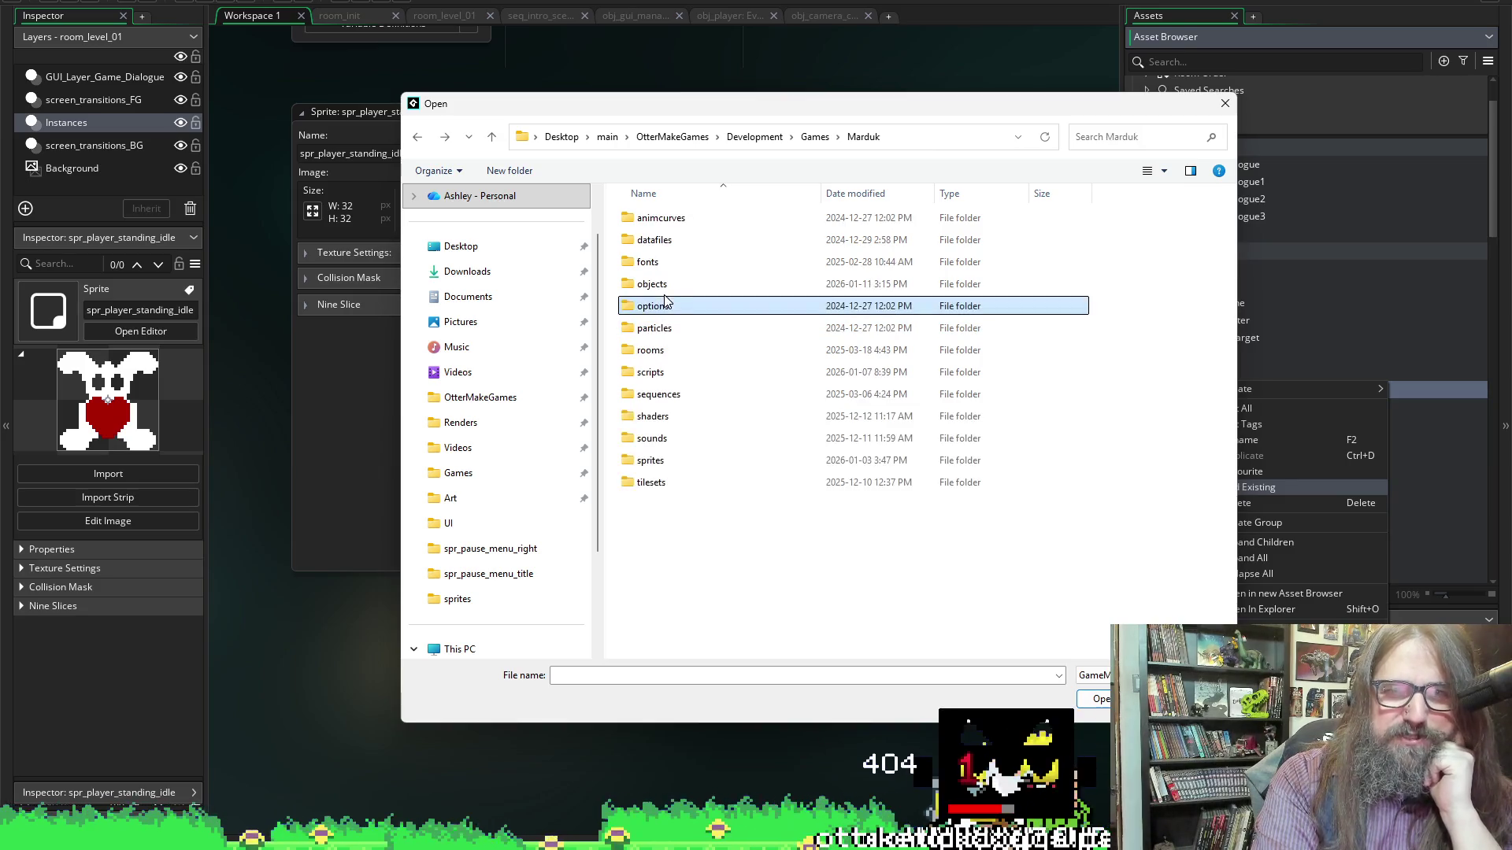
double_click(664, 282)
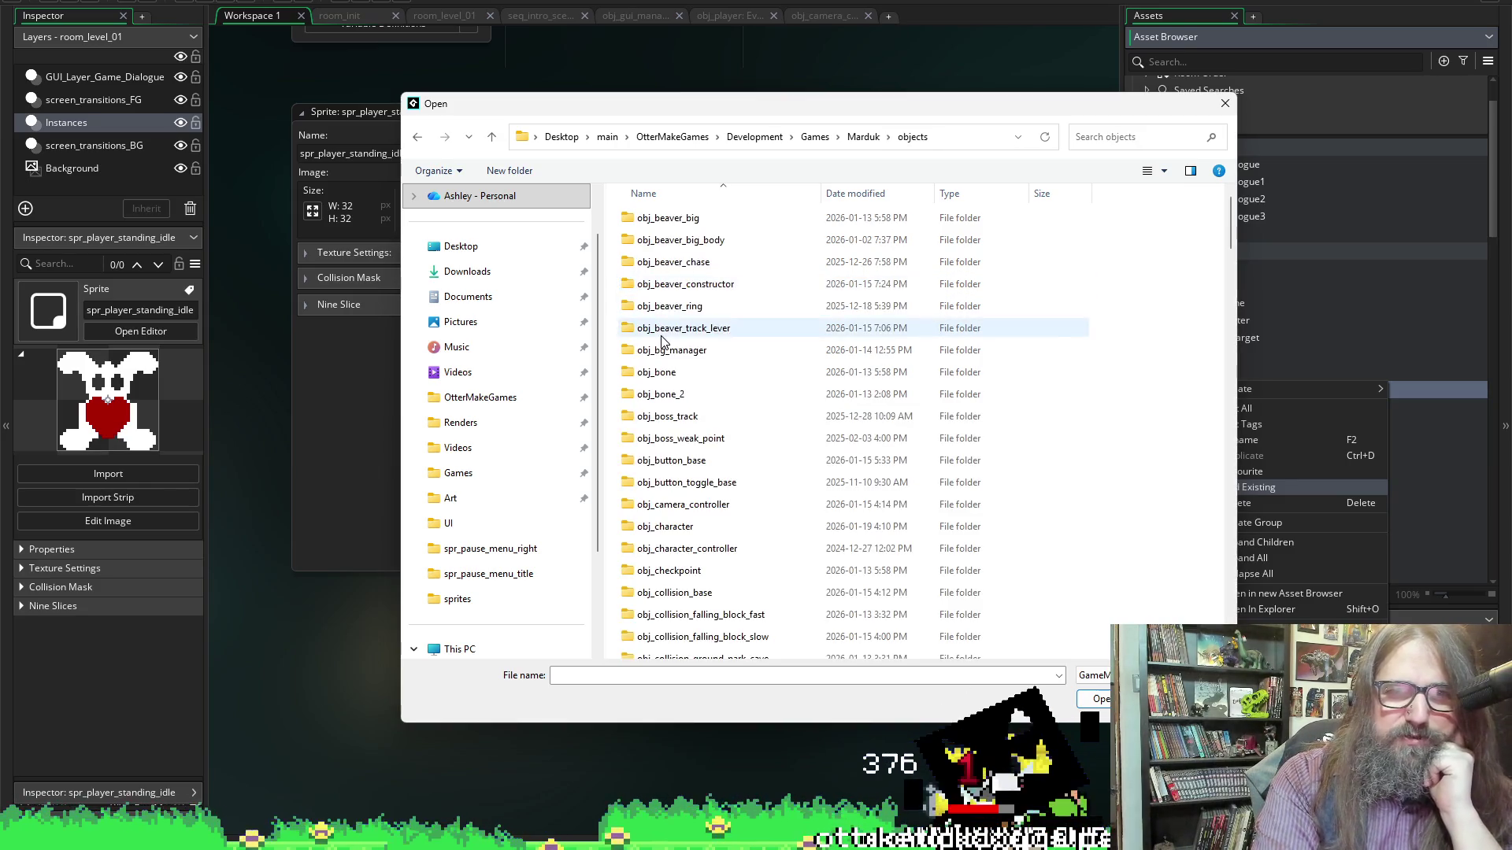
scroll(737, 403, down, 20)
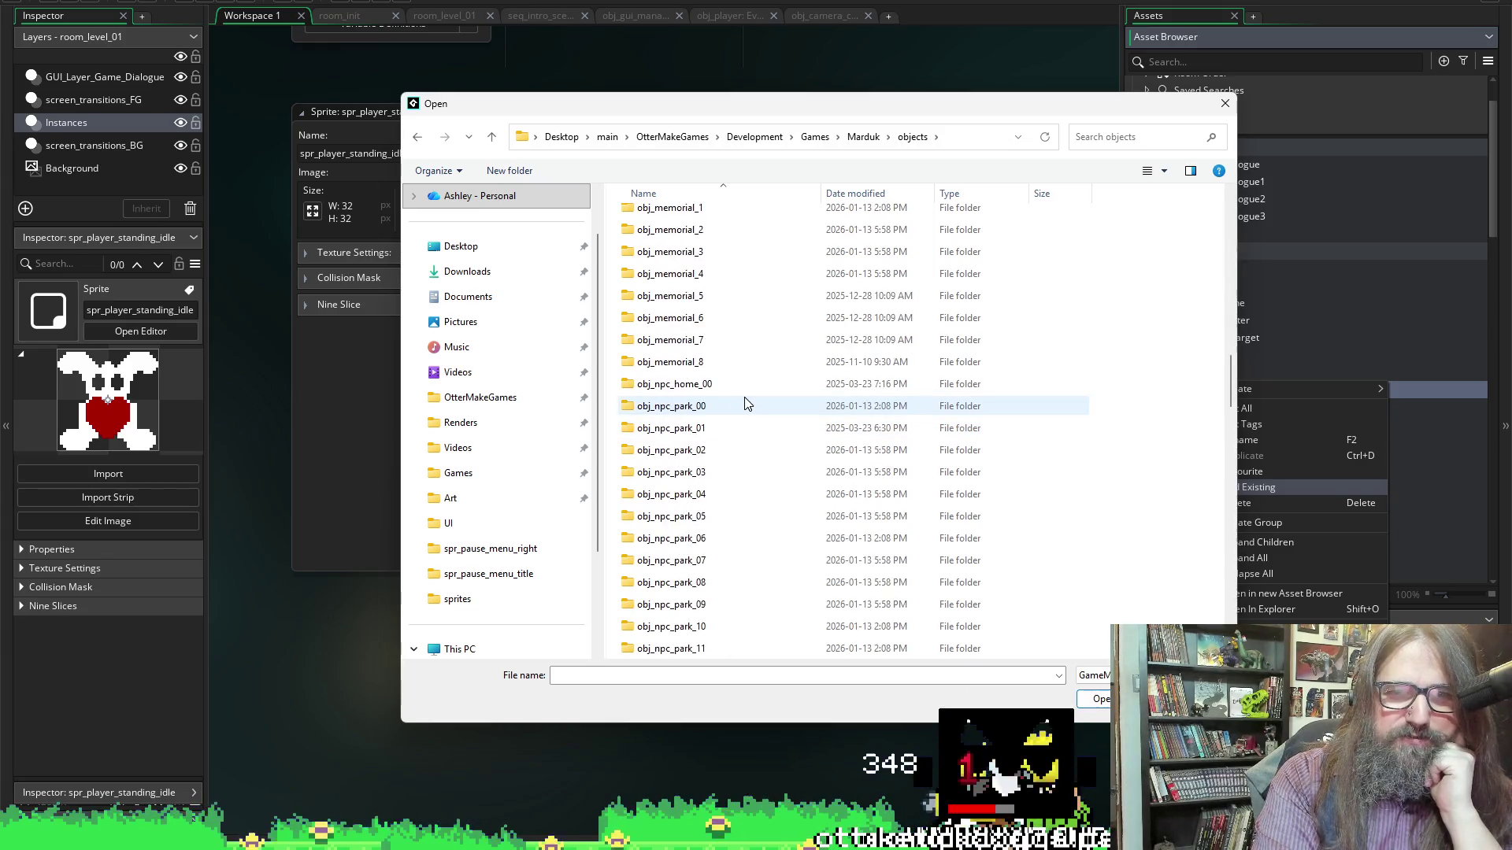
scroll(746, 403, up, 2)
double_click(730, 459)
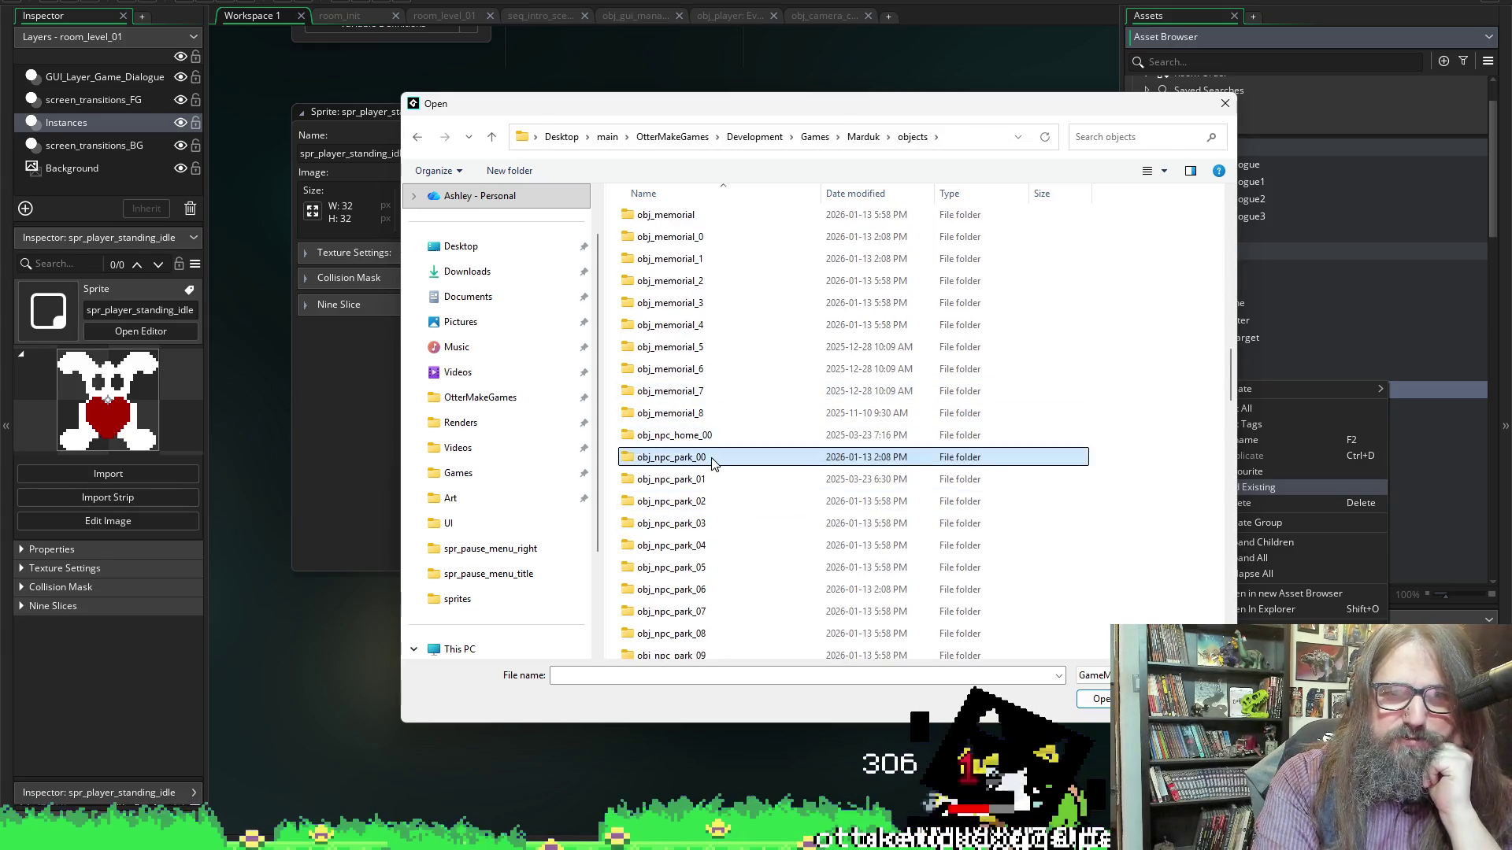
double_click(696, 218)
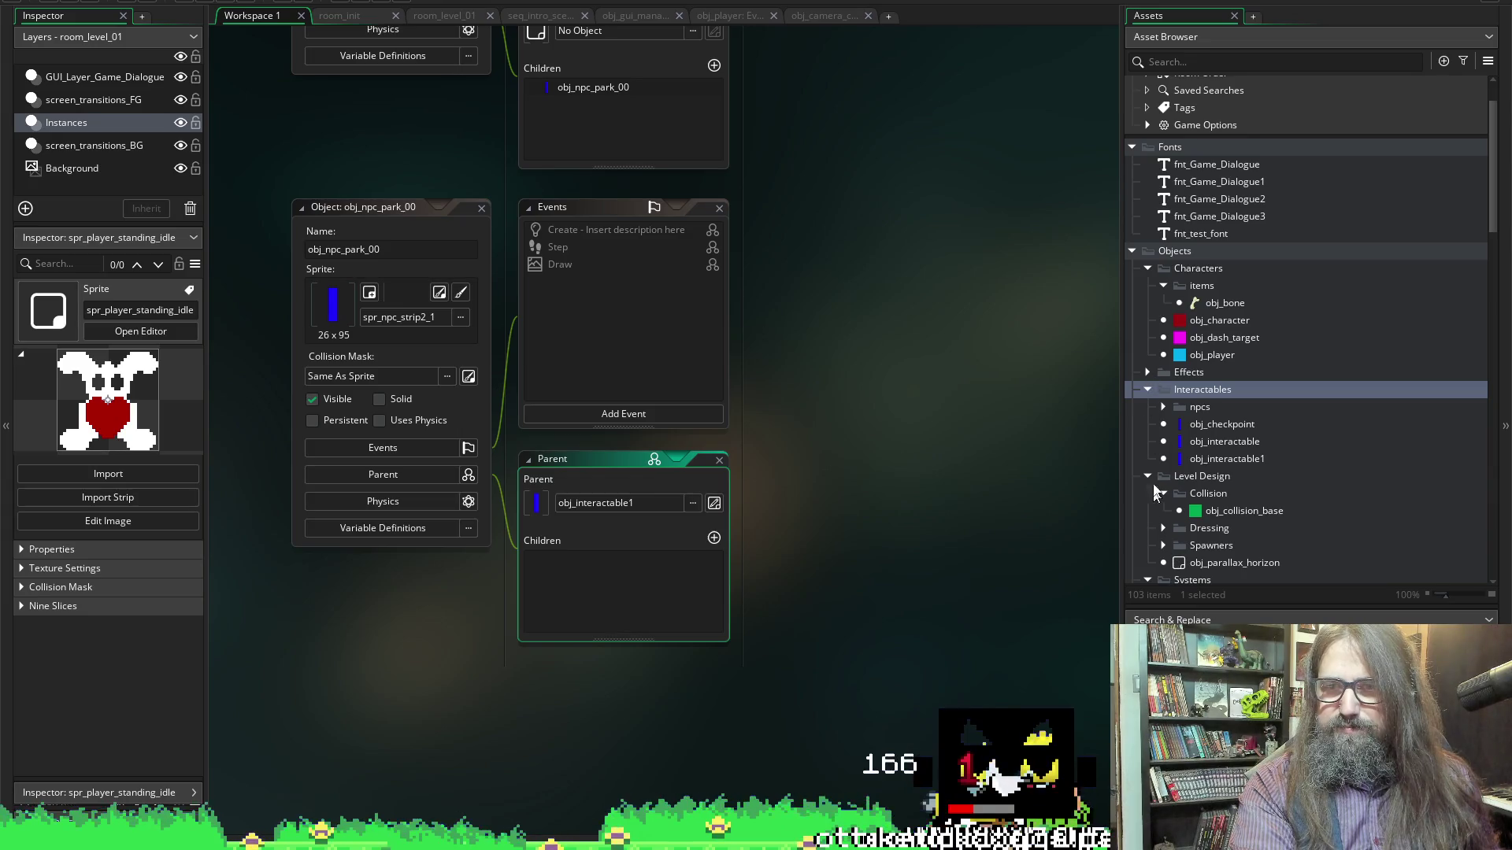
Rename obj_npc_park_00 in the npcs > park folder to obj_npc_00
click(1193, 425)
click(1164, 407)
click(1205, 408)
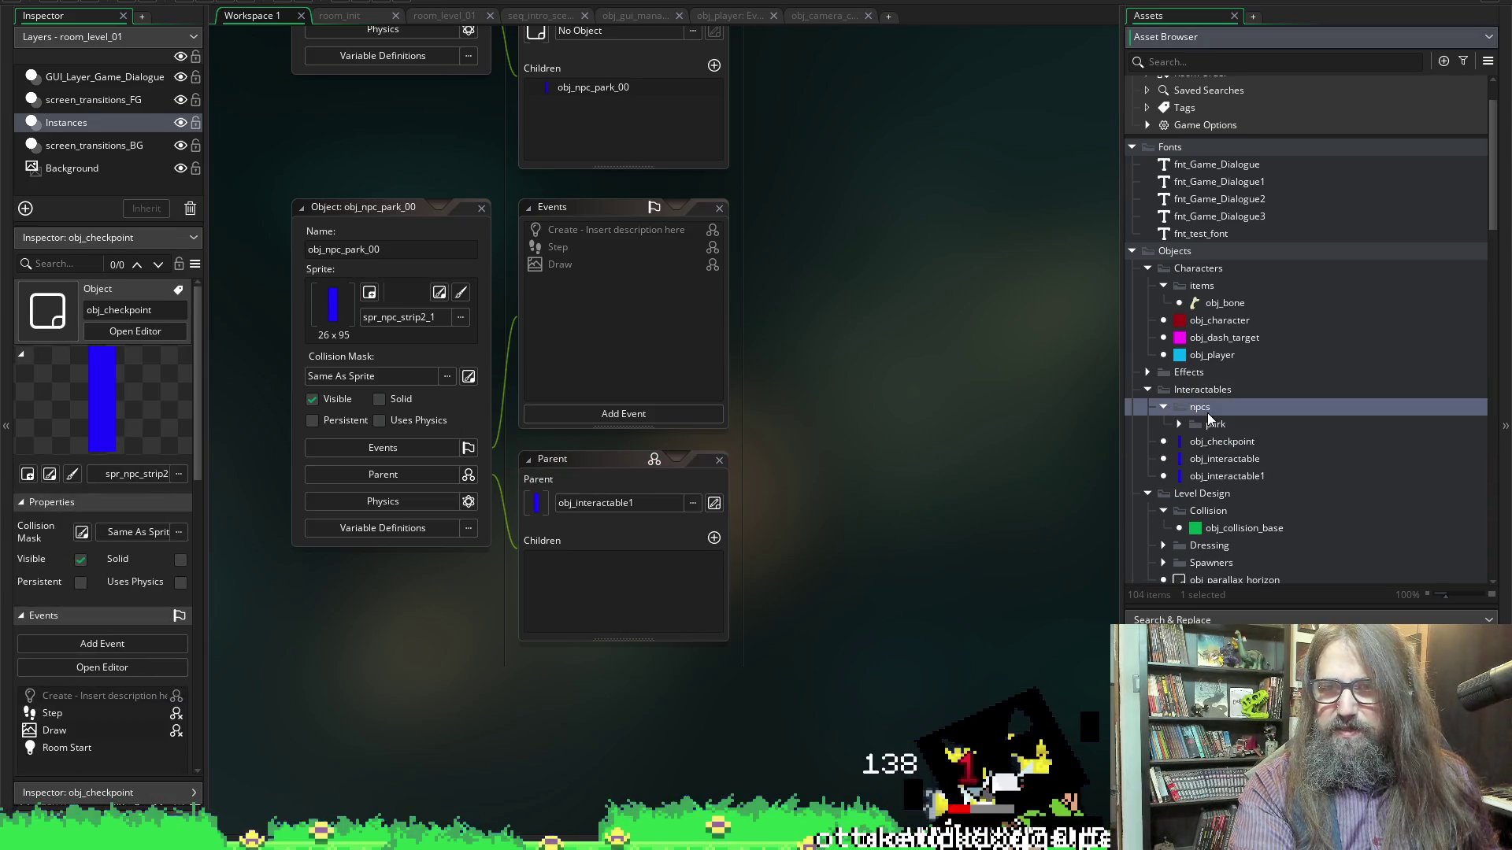
click(1180, 425)
click(1249, 442)
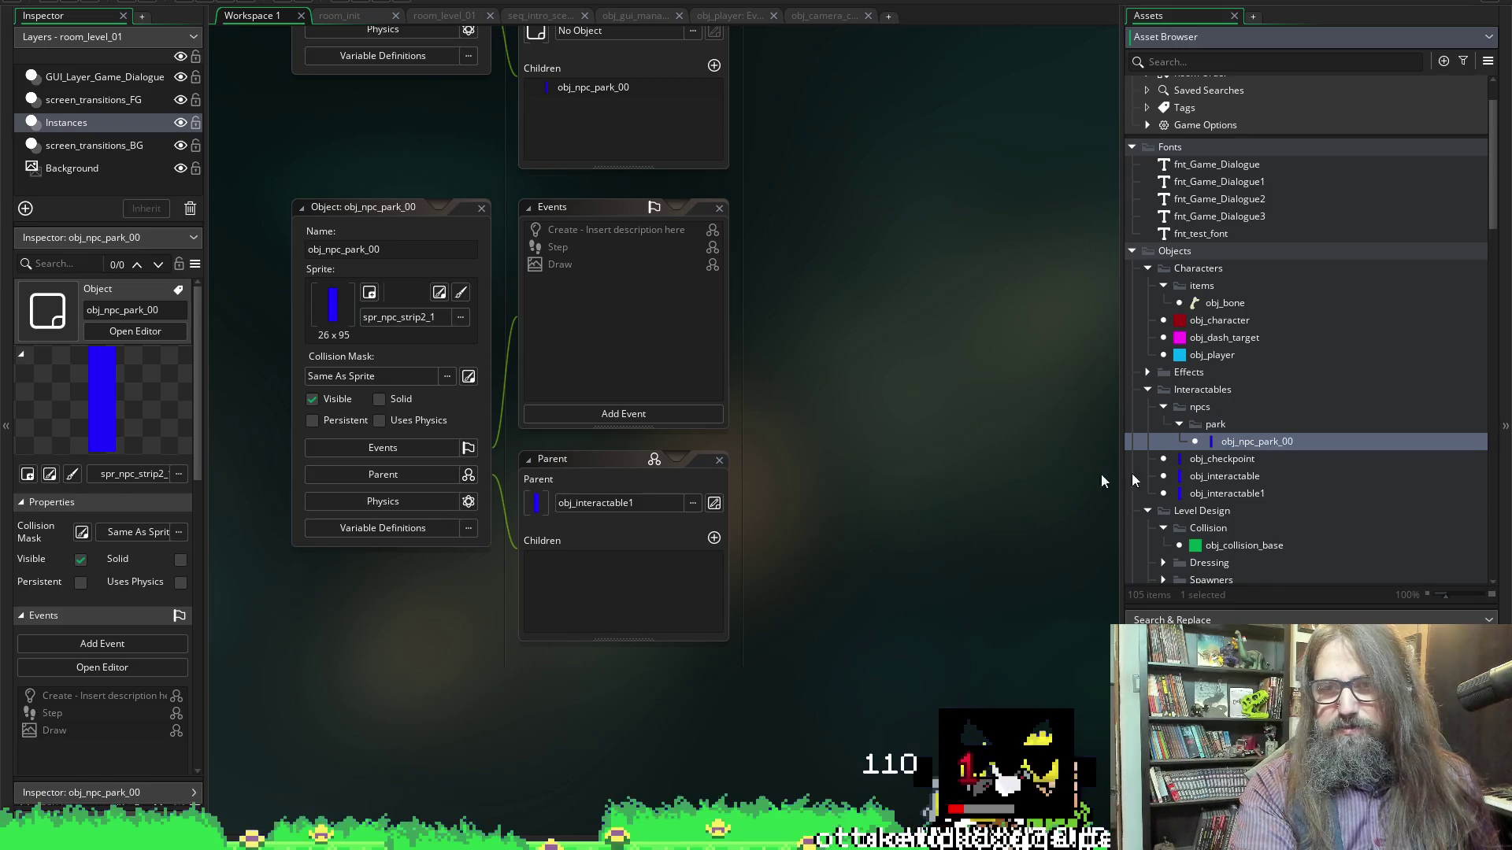
click(1252, 441)
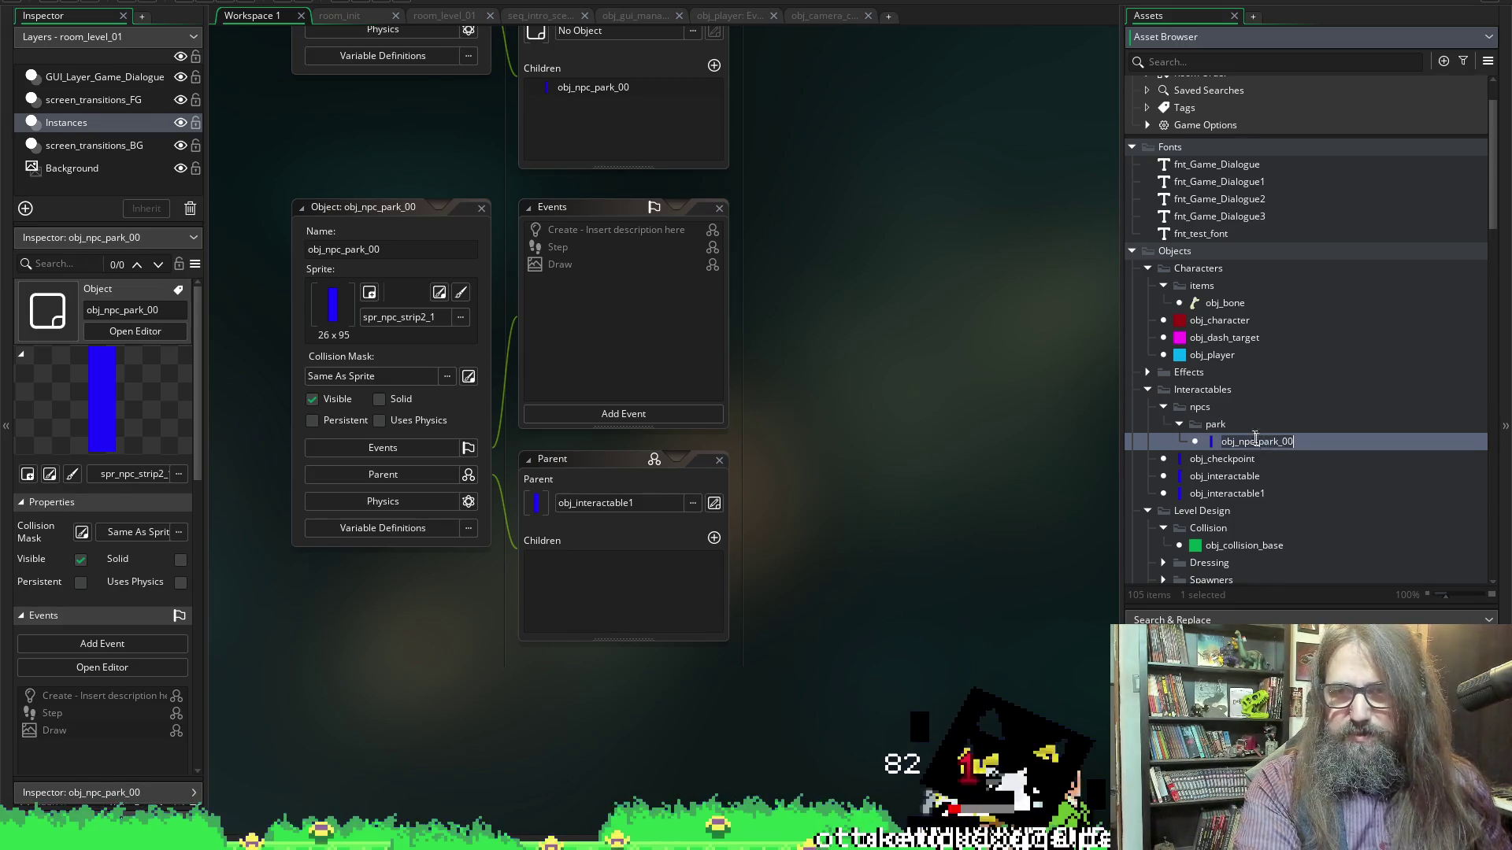
double_click(1257, 442)
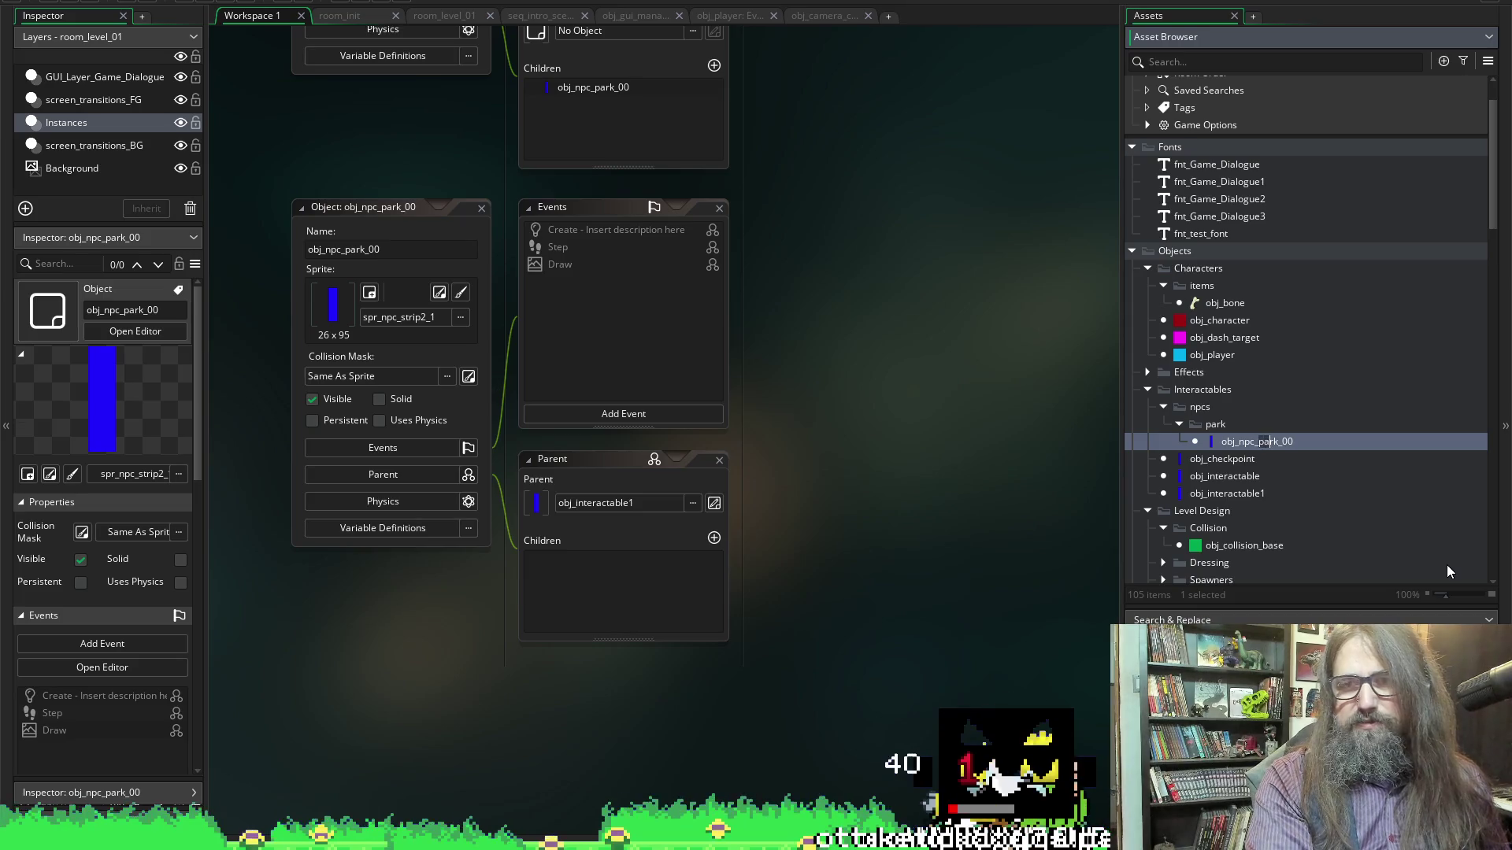
key(BackSpace)
key(BackSpace)
key(Return)
Move obj_npc_00 into the npcs folder and delete the empty park folder
drag(1224, 442, 1229, 405)
click(1227, 424)
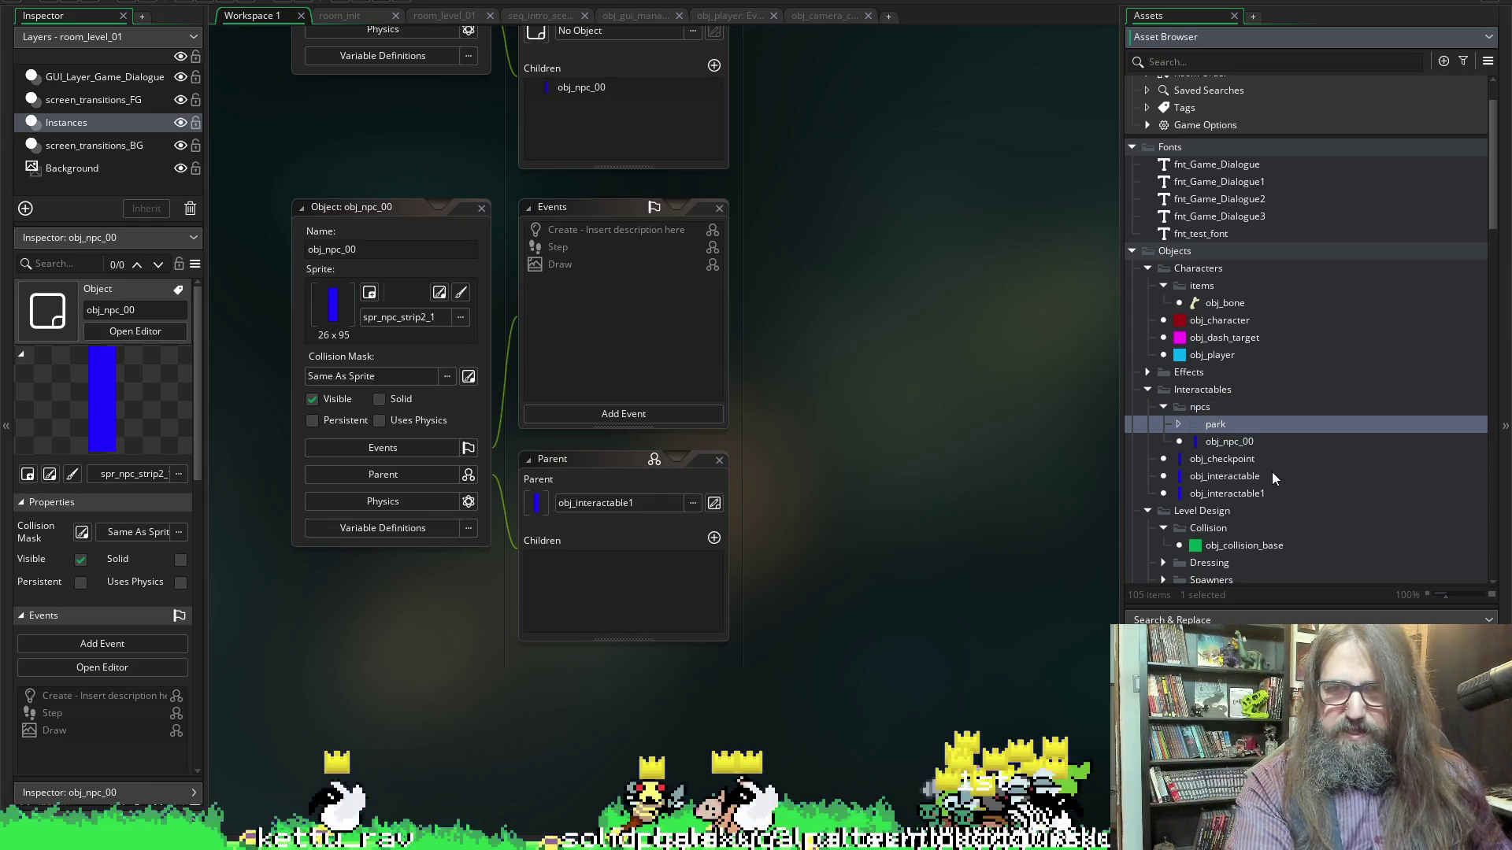
key(Delete)
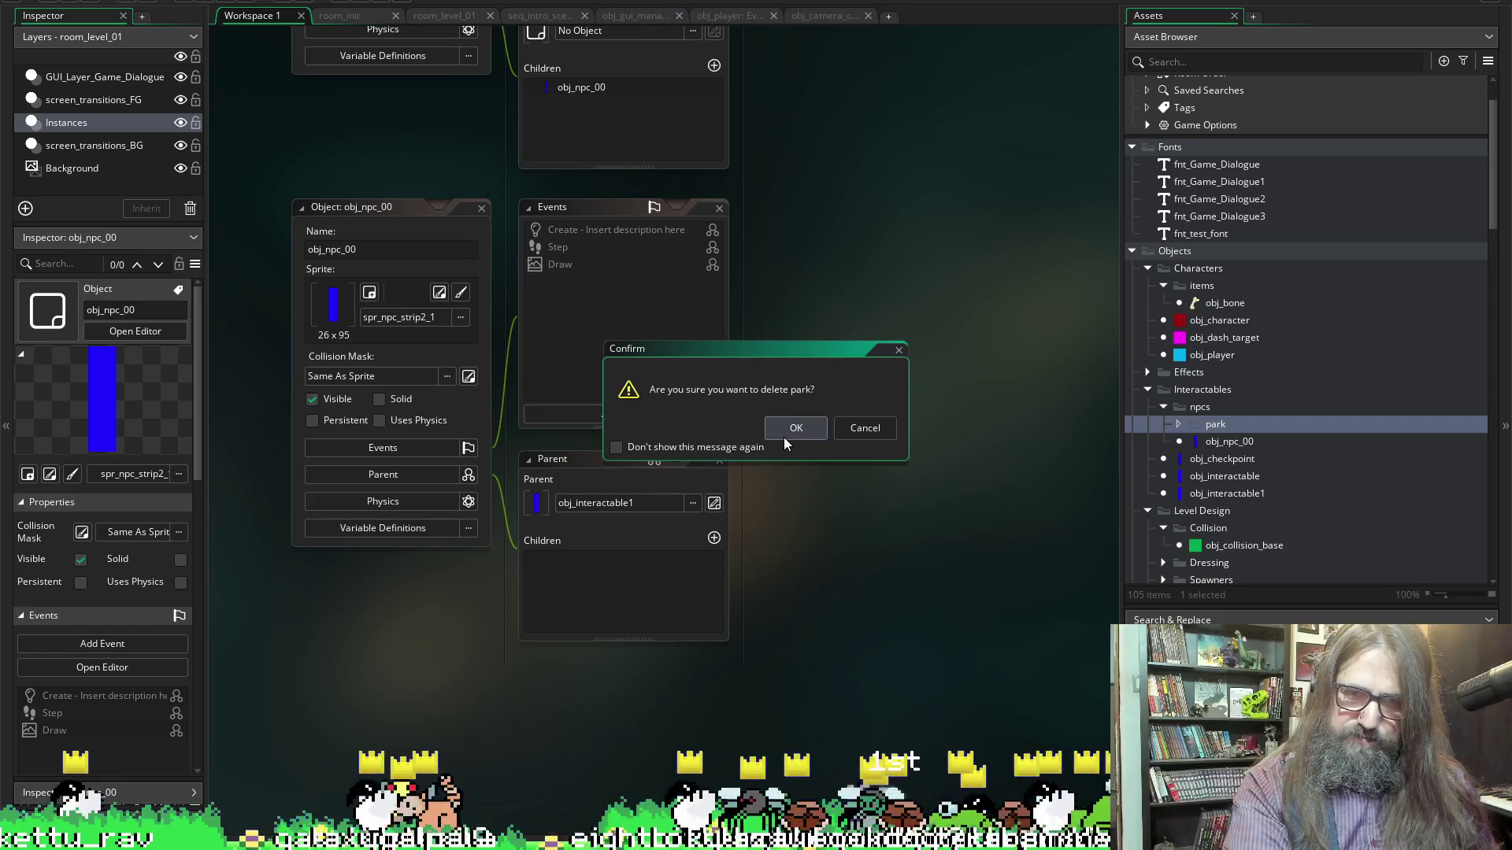
click(785, 437)
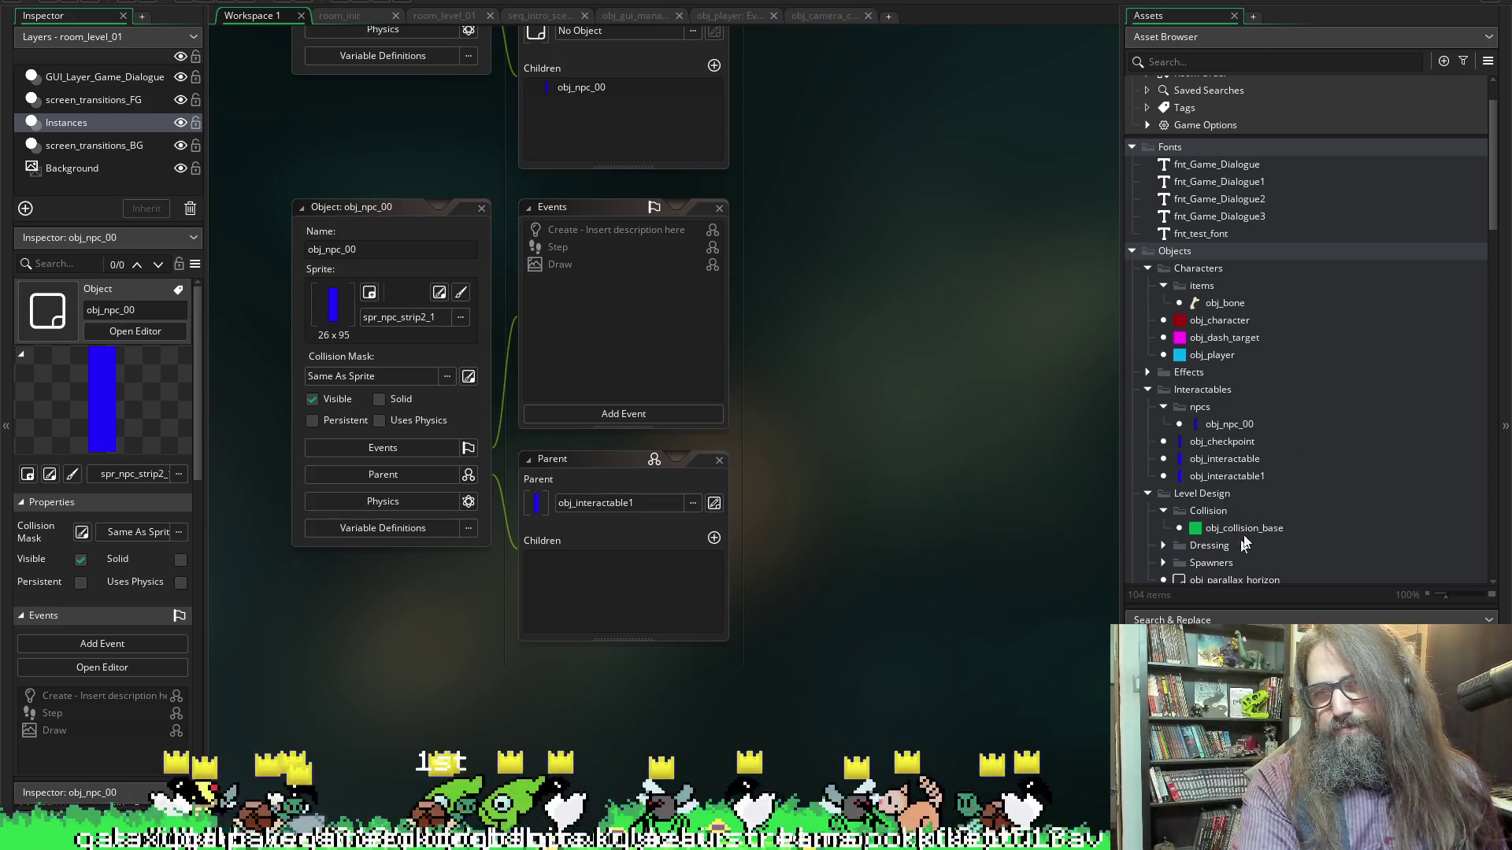
Assign spr_player_standing_idle as obj_npc_00's sprite, then return to room_level_01
click(1225, 421)
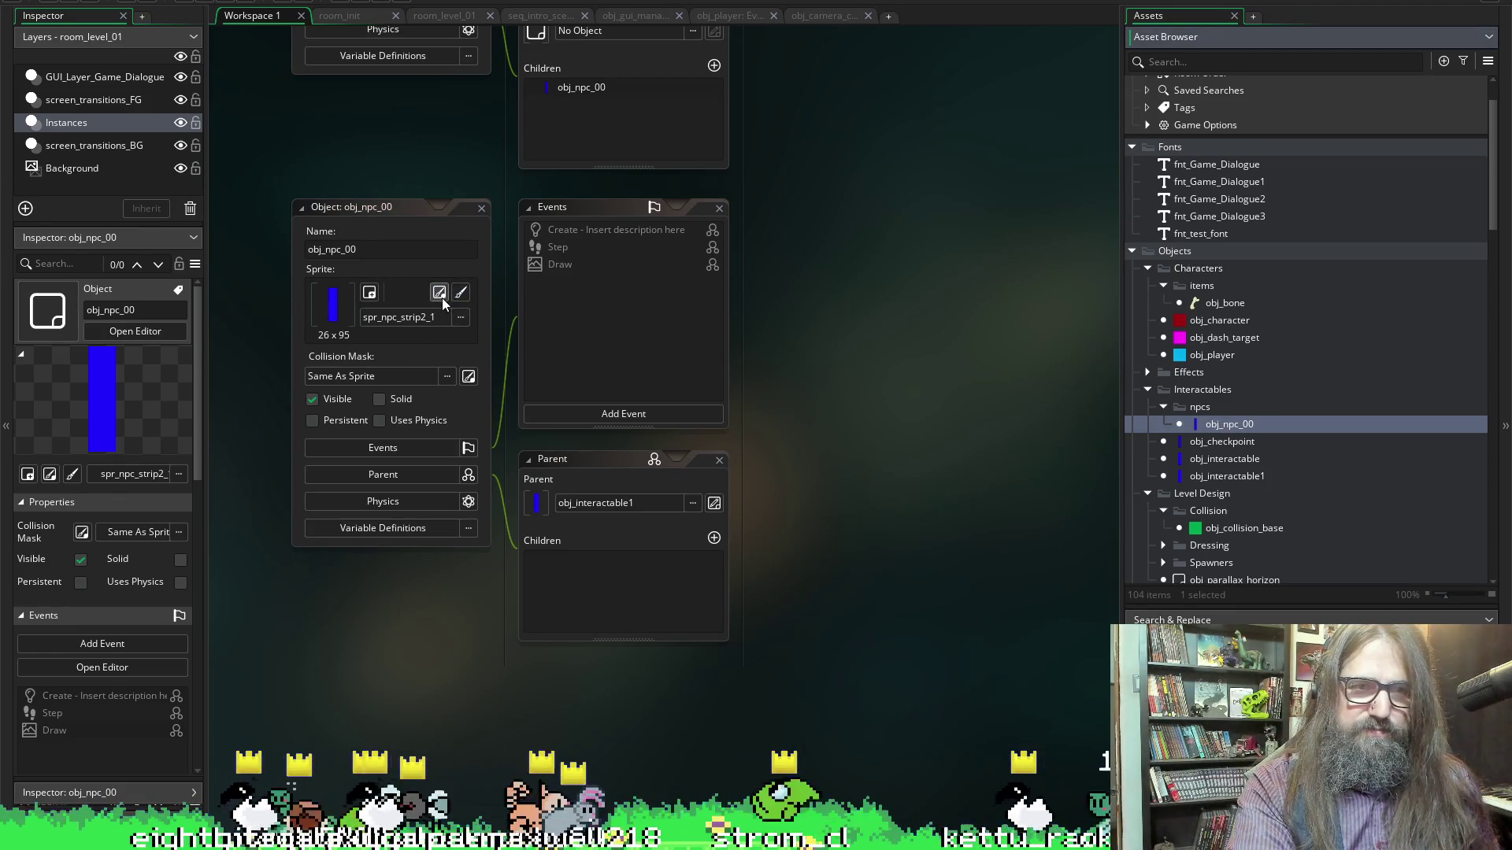
scroll(1275, 441, down, 15)
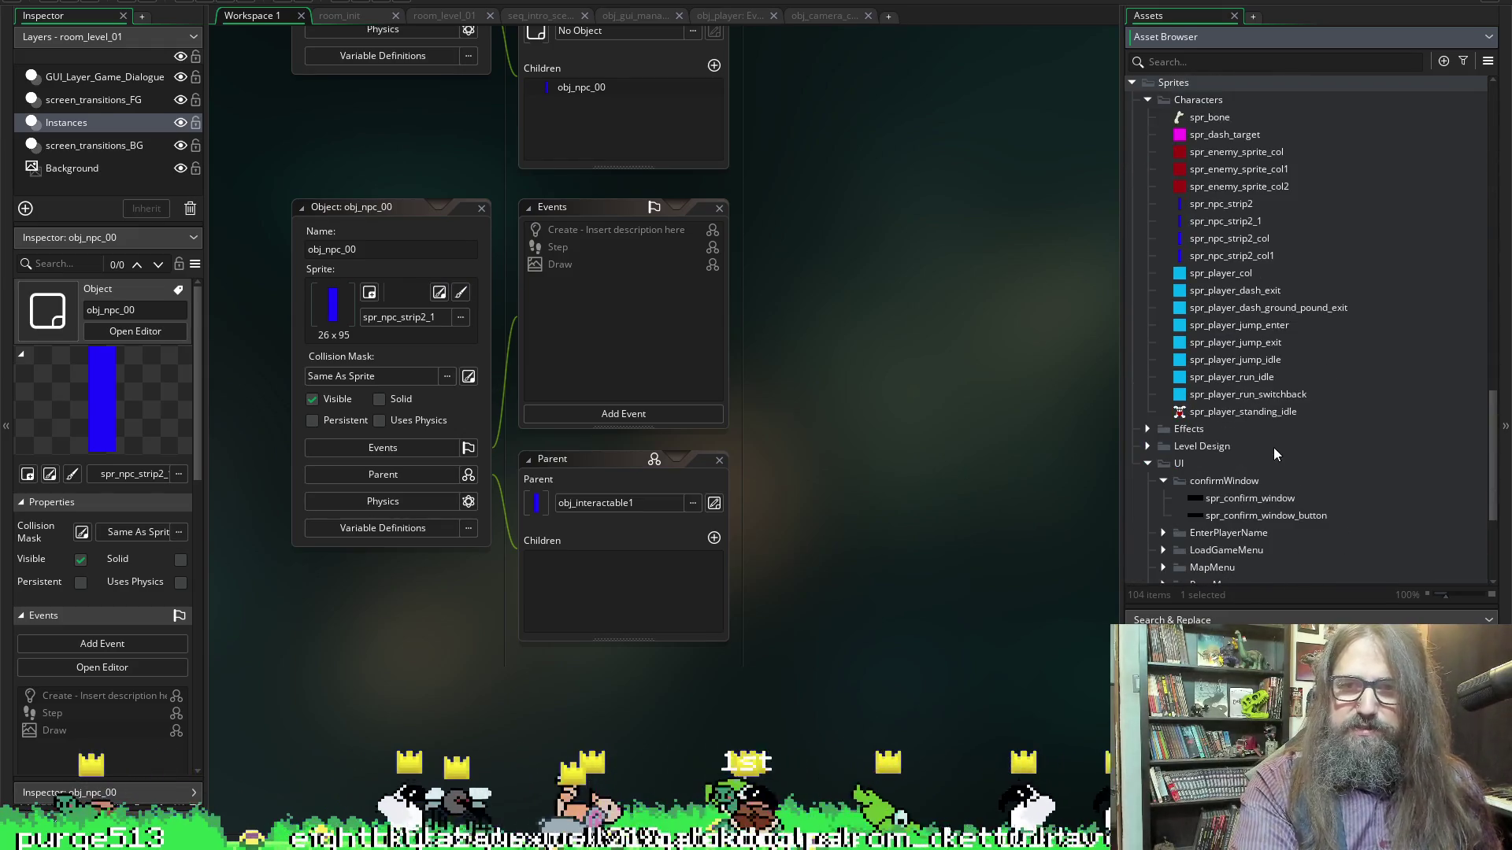
drag(1242, 412, 406, 319)
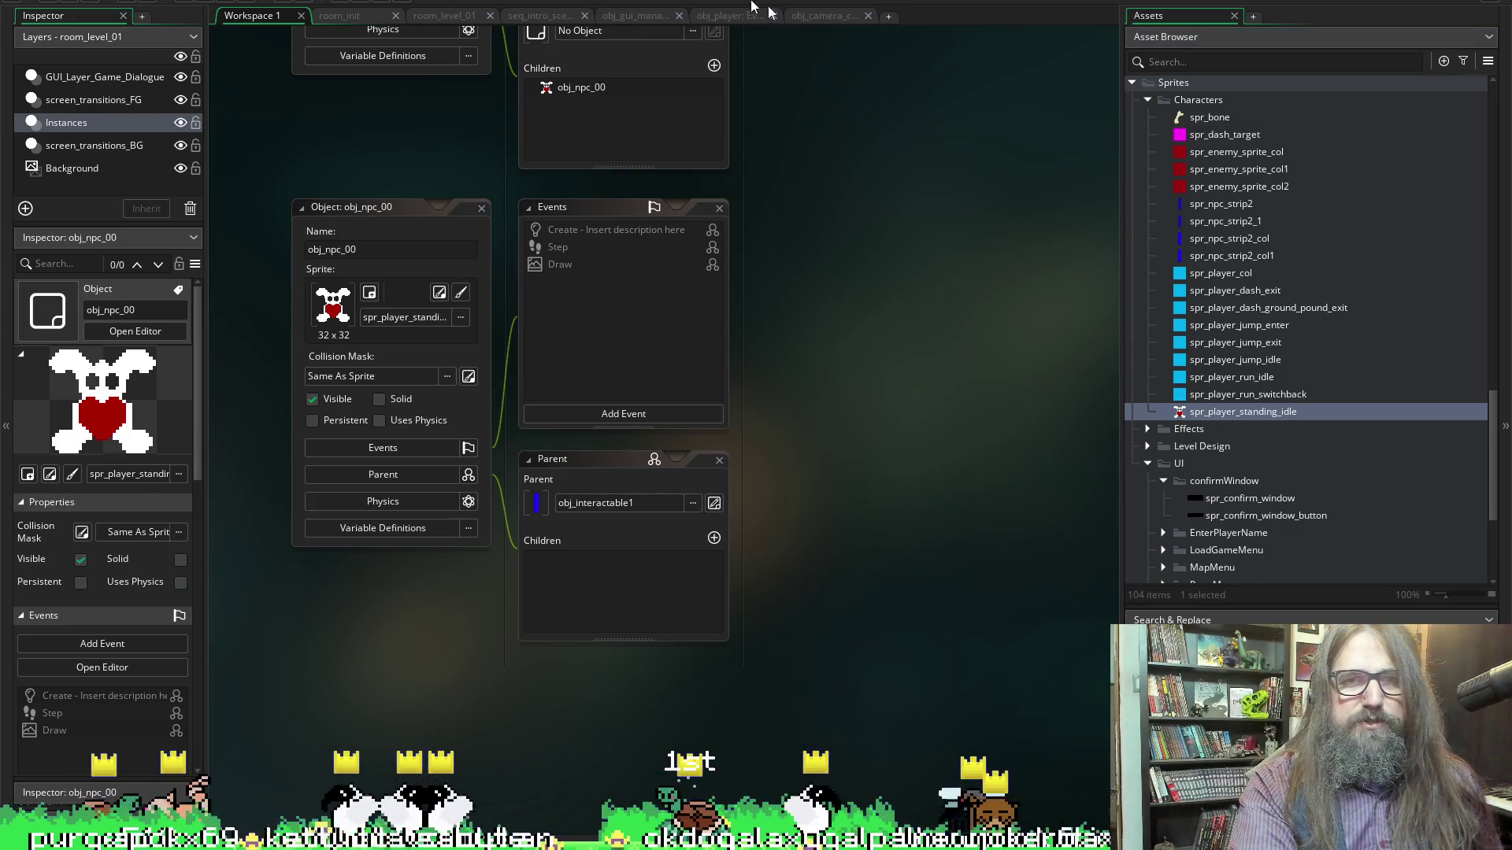
click(513, 19)
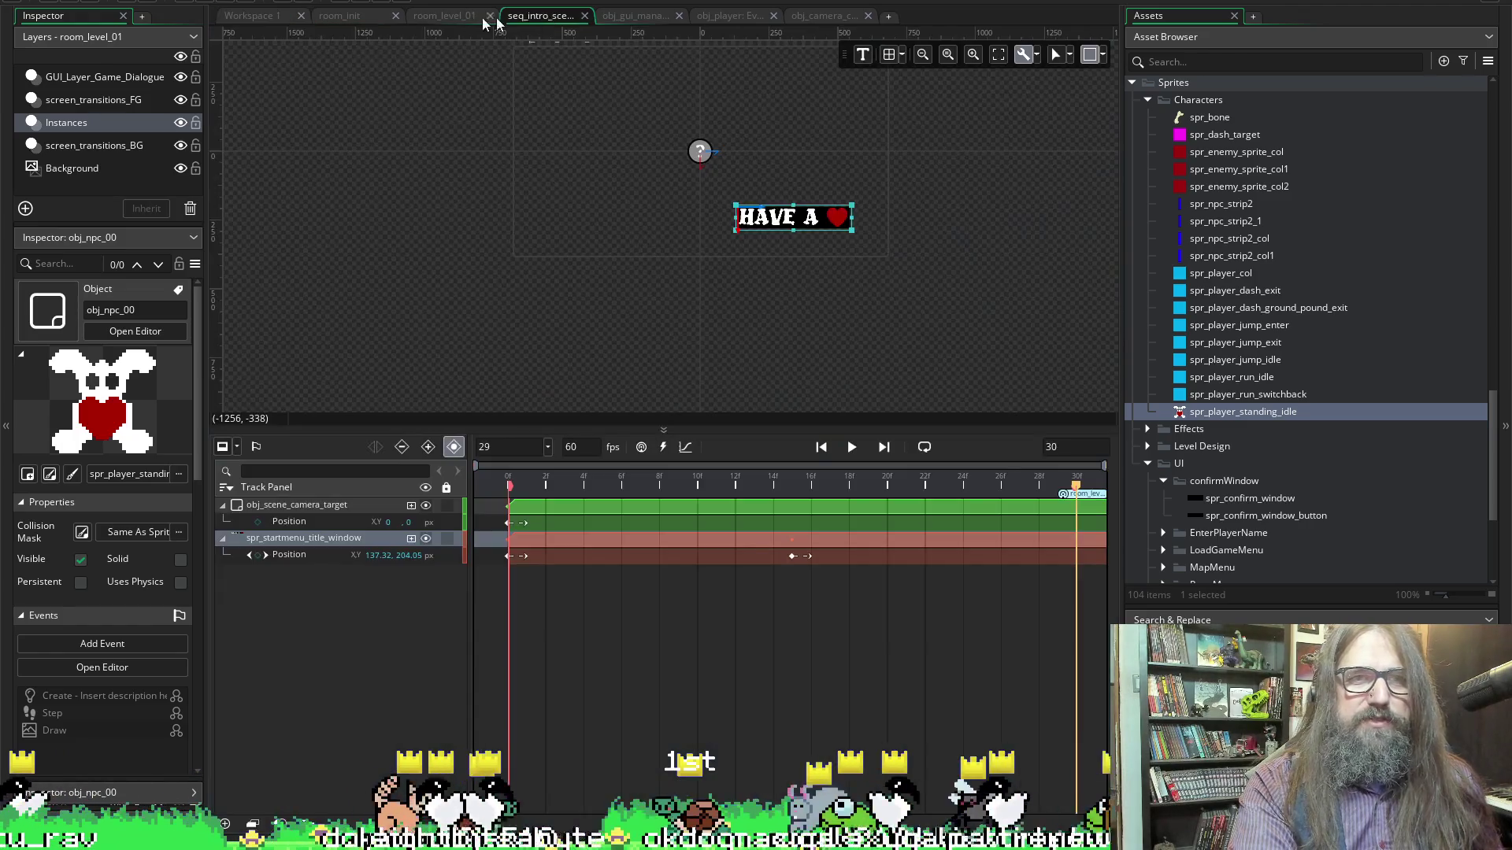
click(450, 17)
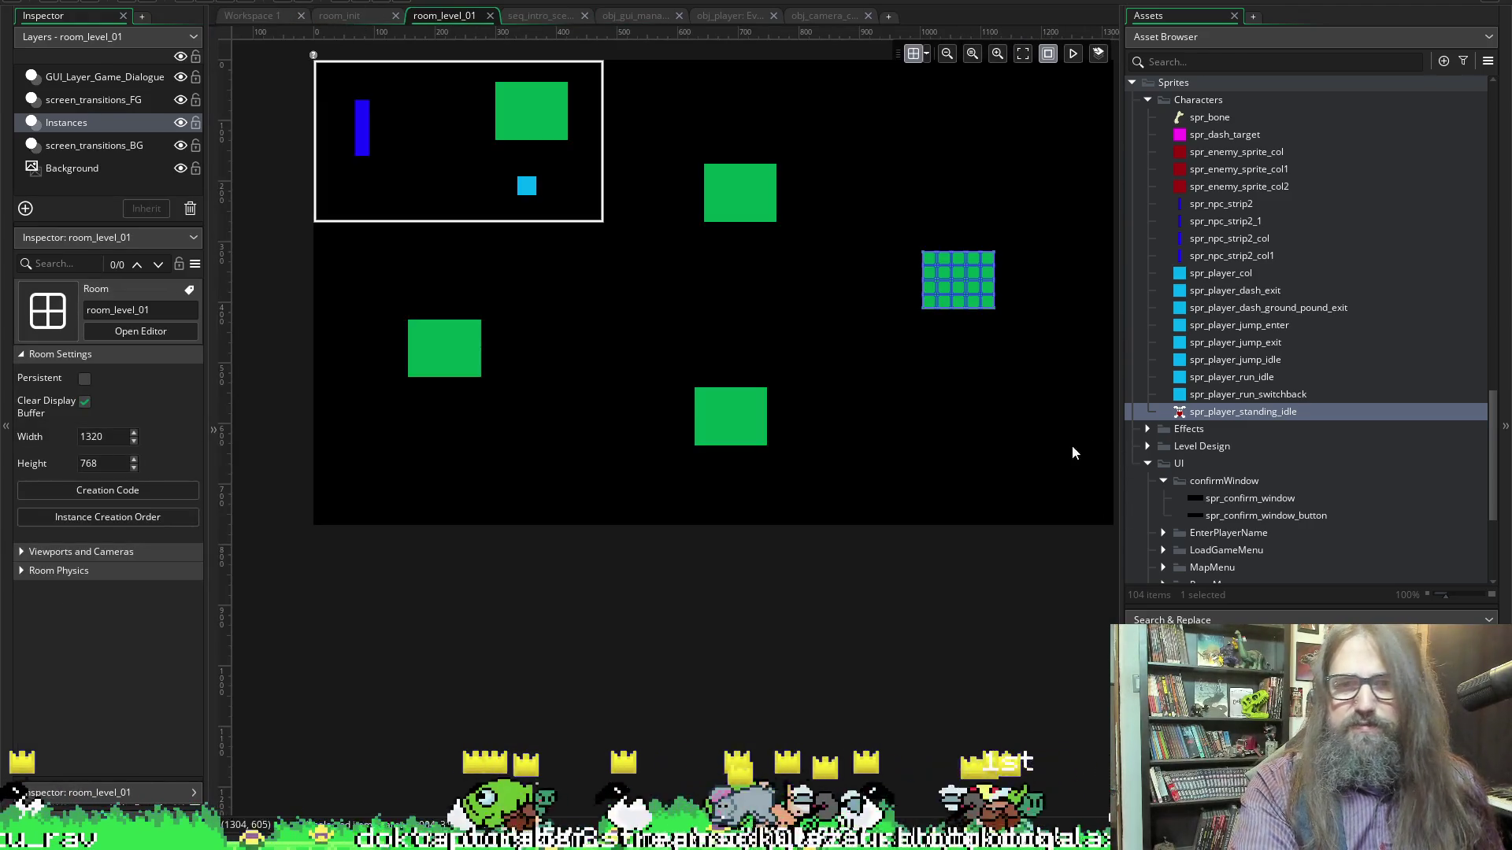
Try dropping the bunny sprite into room_level_01, dismiss the asset-layer offer, and select obj_npc_00
drag(1178, 423, 773, 246)
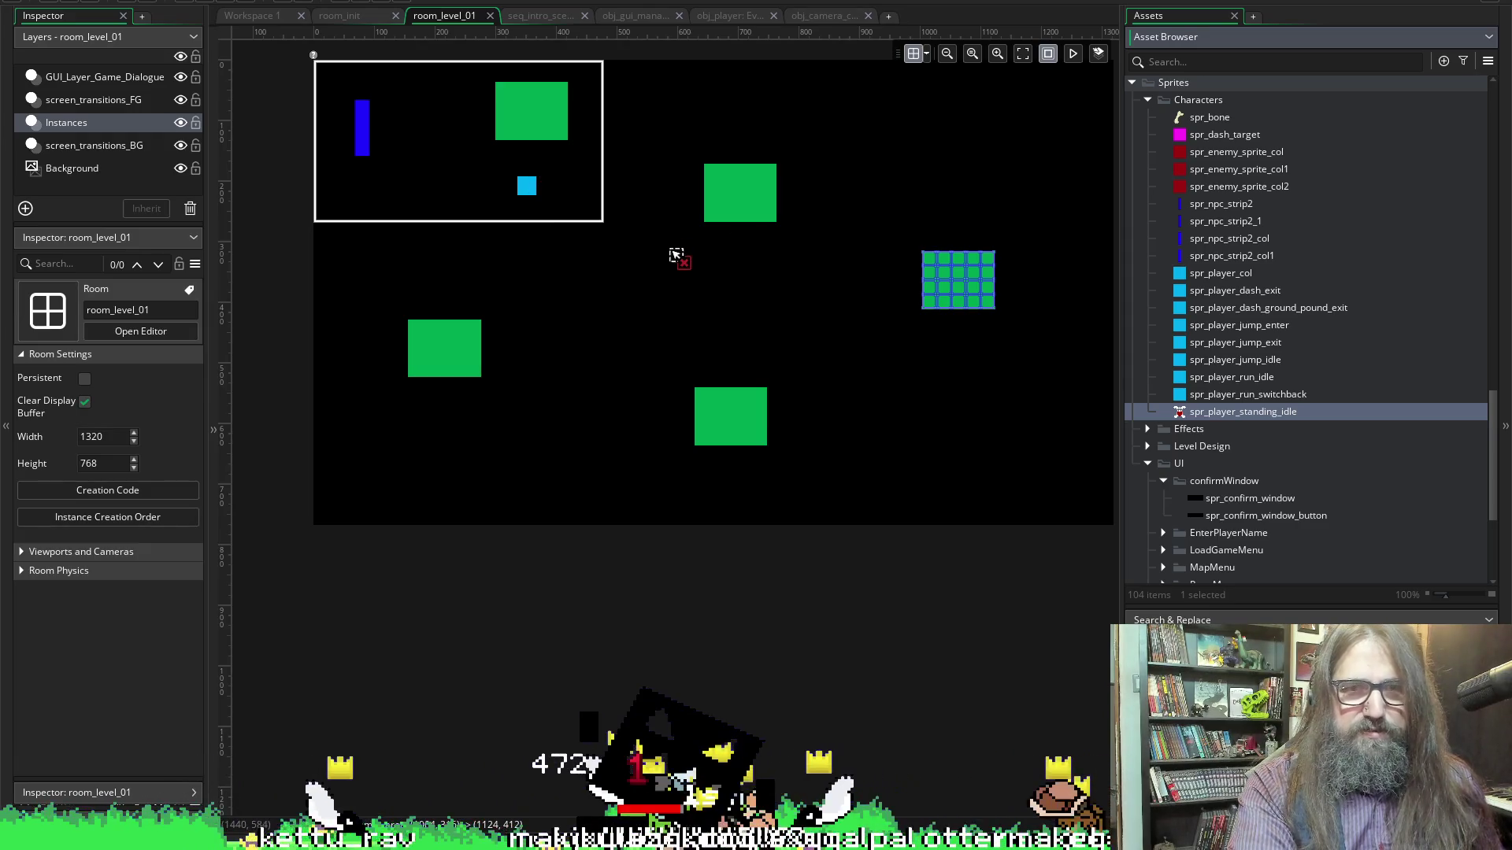
drag(676, 256, 676, 255)
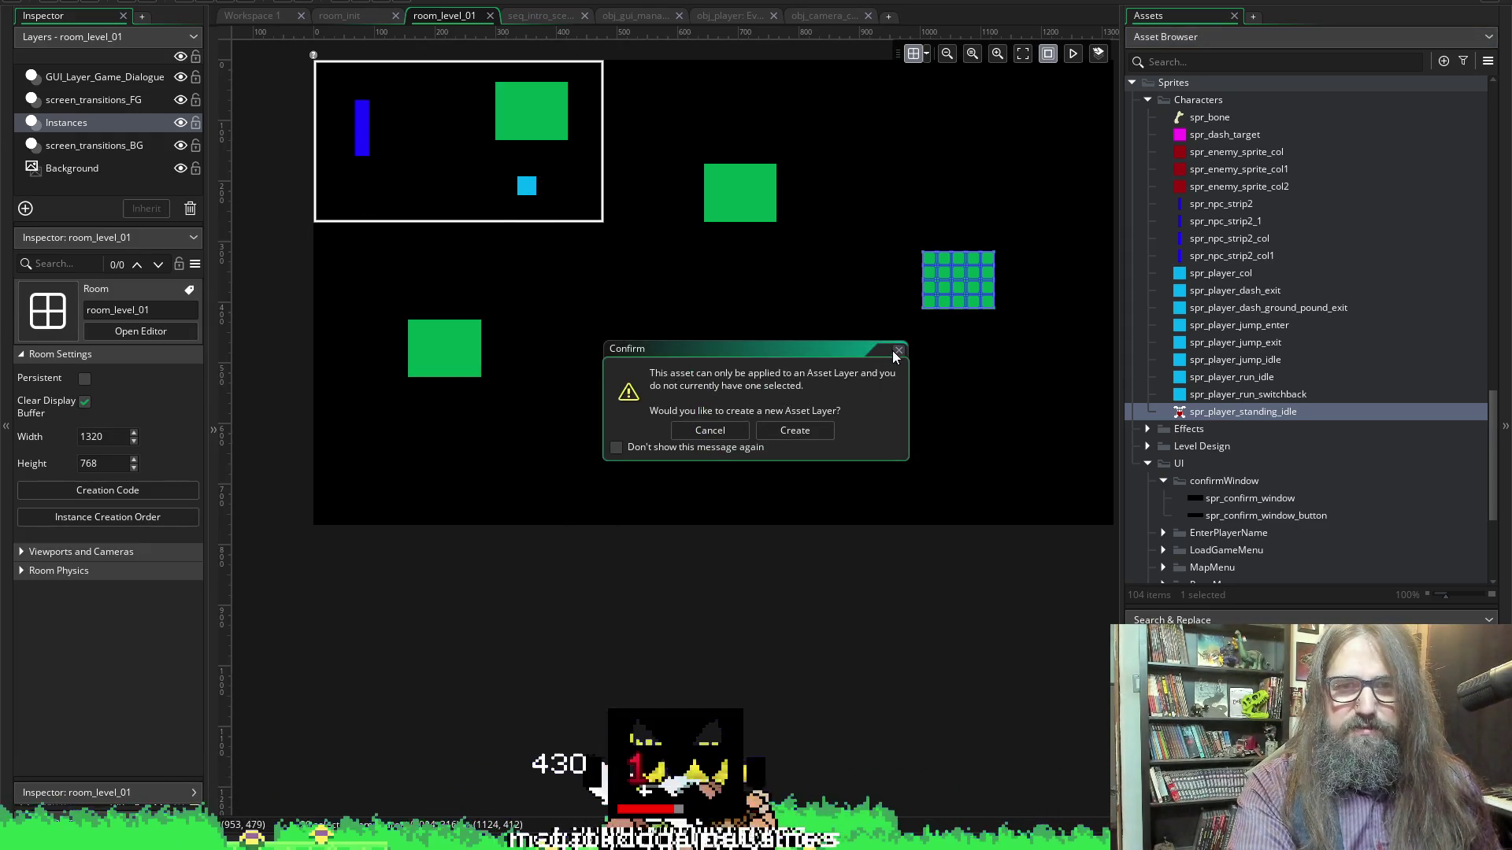
key(Escape)
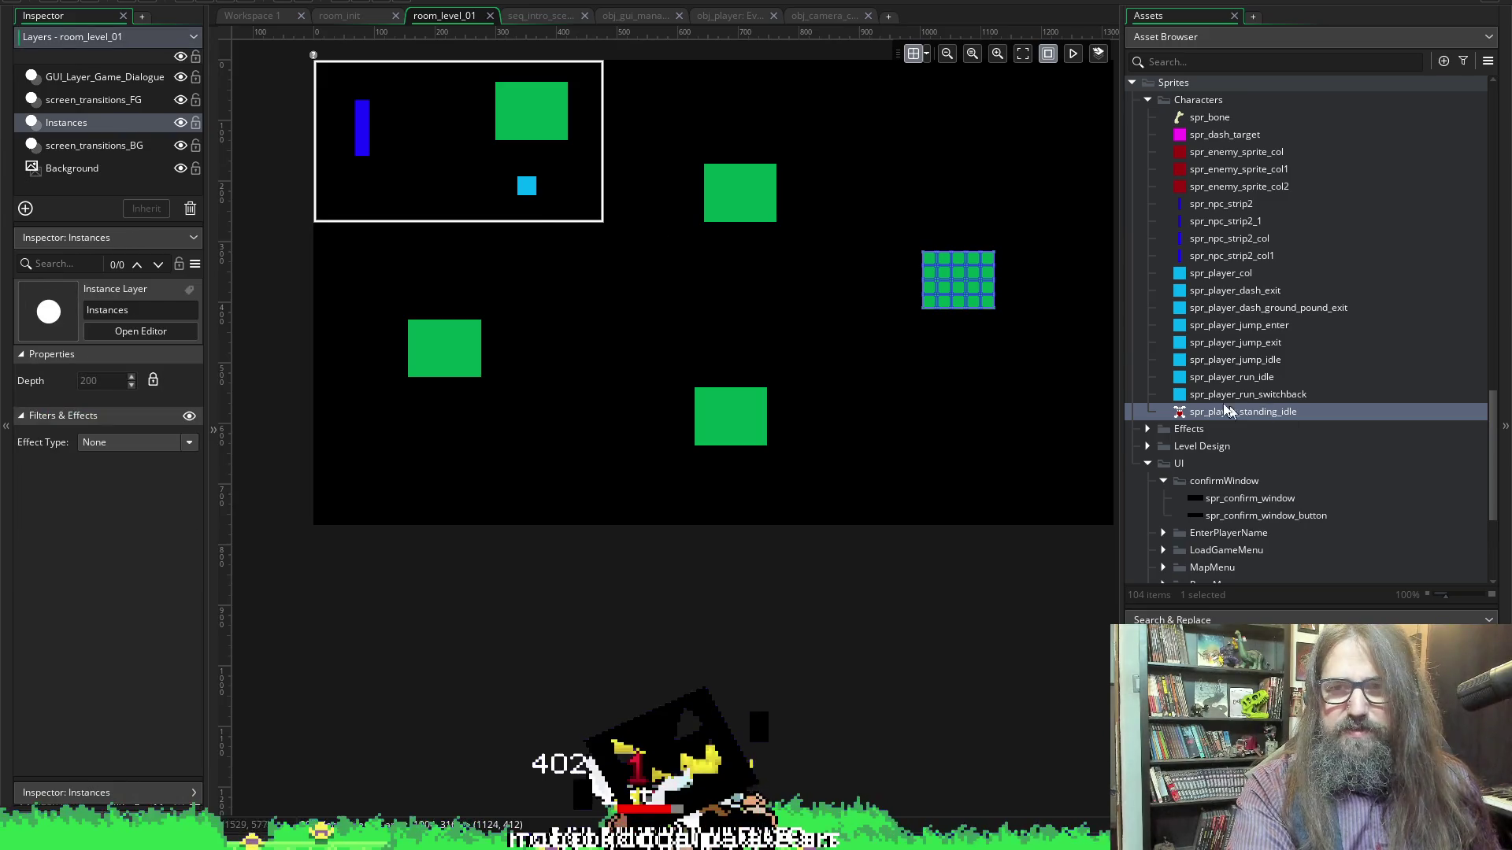
click(1233, 410)
scroll(1236, 372, down, 10)
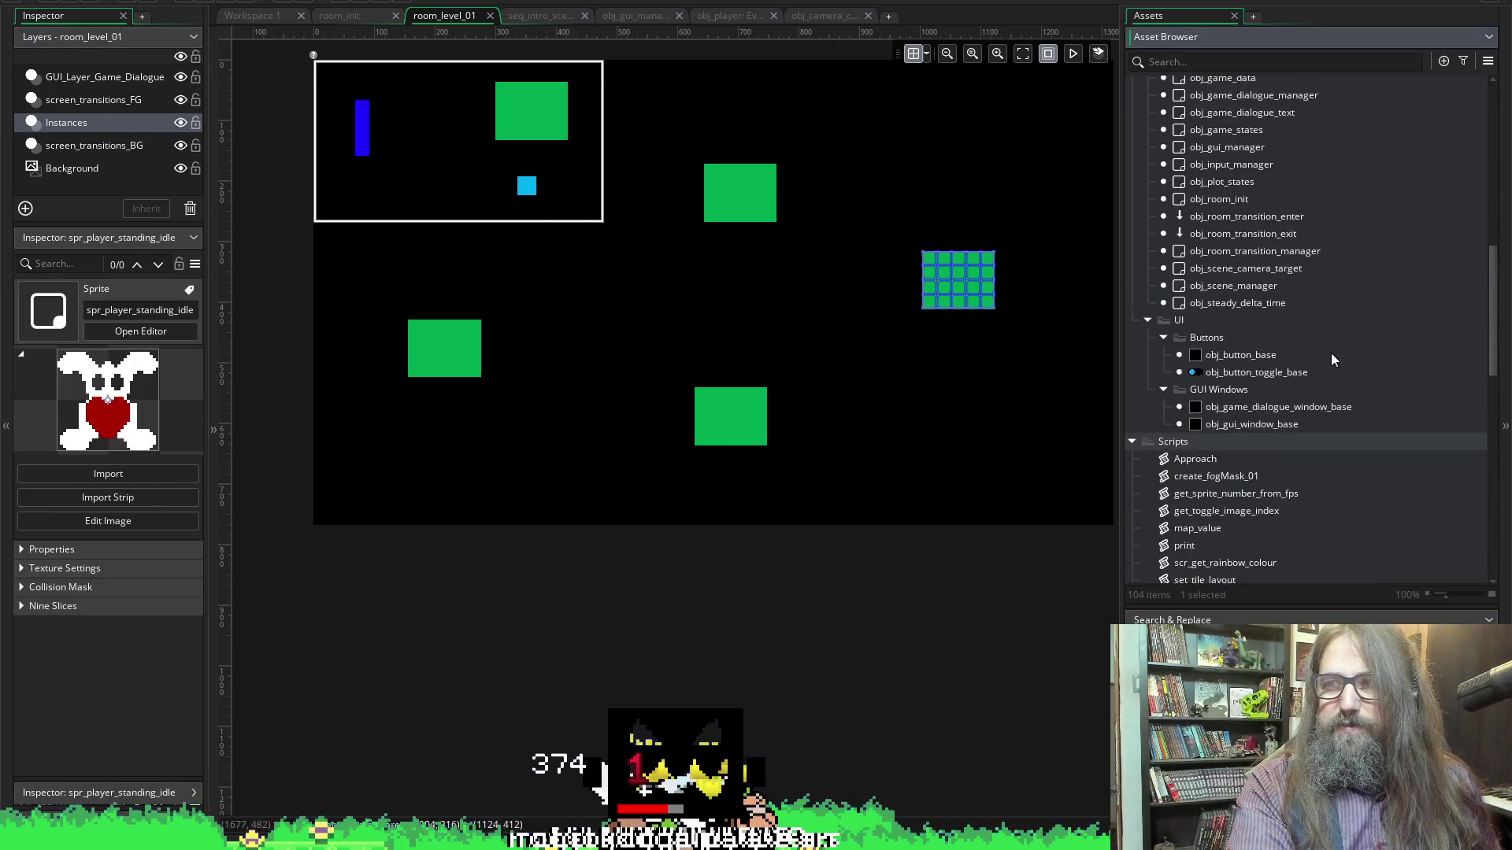
scroll(1322, 351, up, 10)
click(1229, 455)
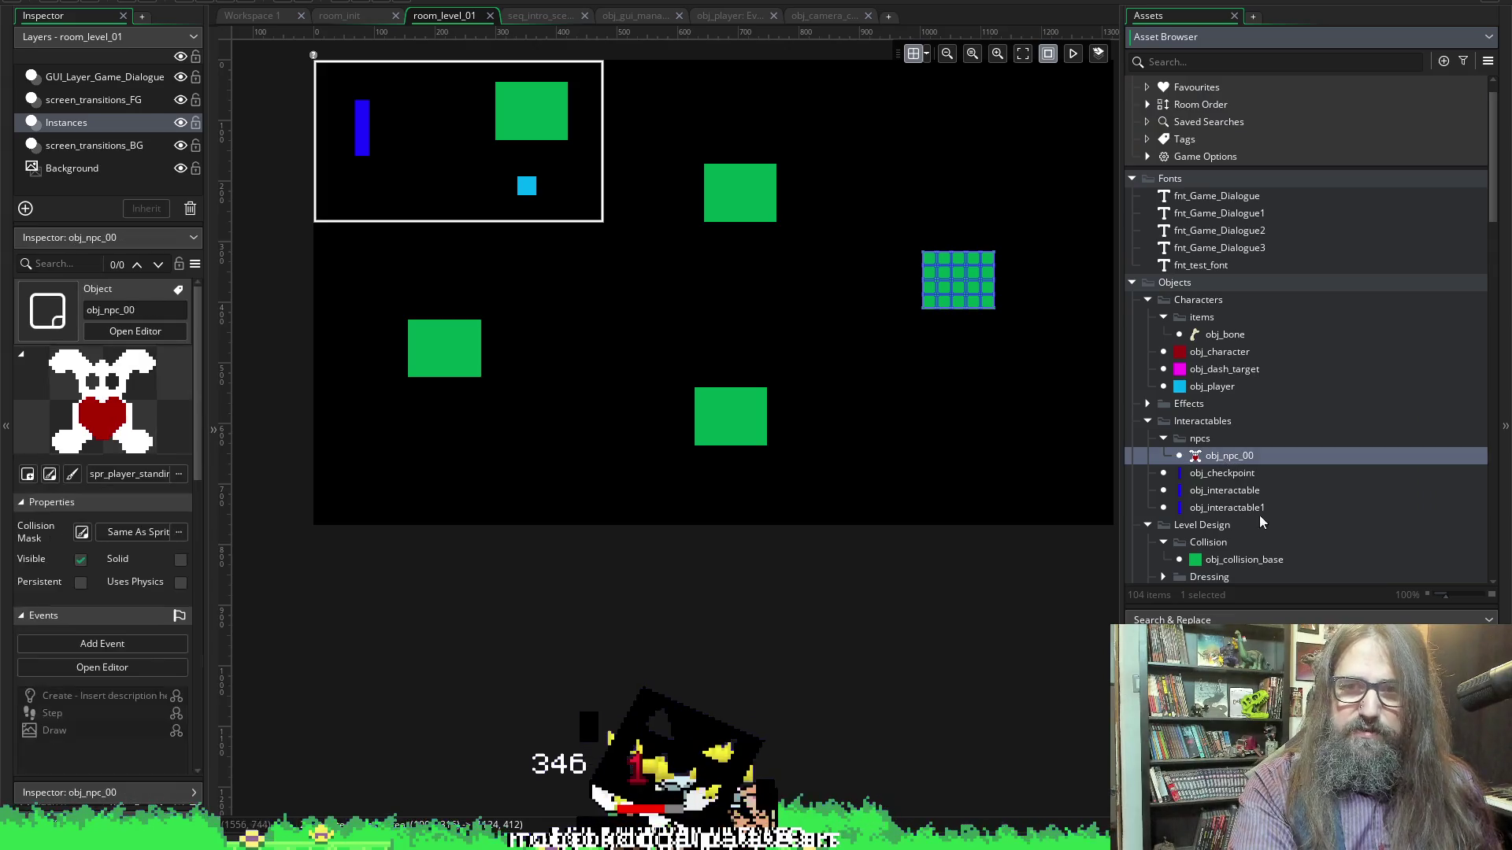
Place an obj_npc_00 instance in room_level_01 and move it up and left
drag(811, 344, 820, 347)
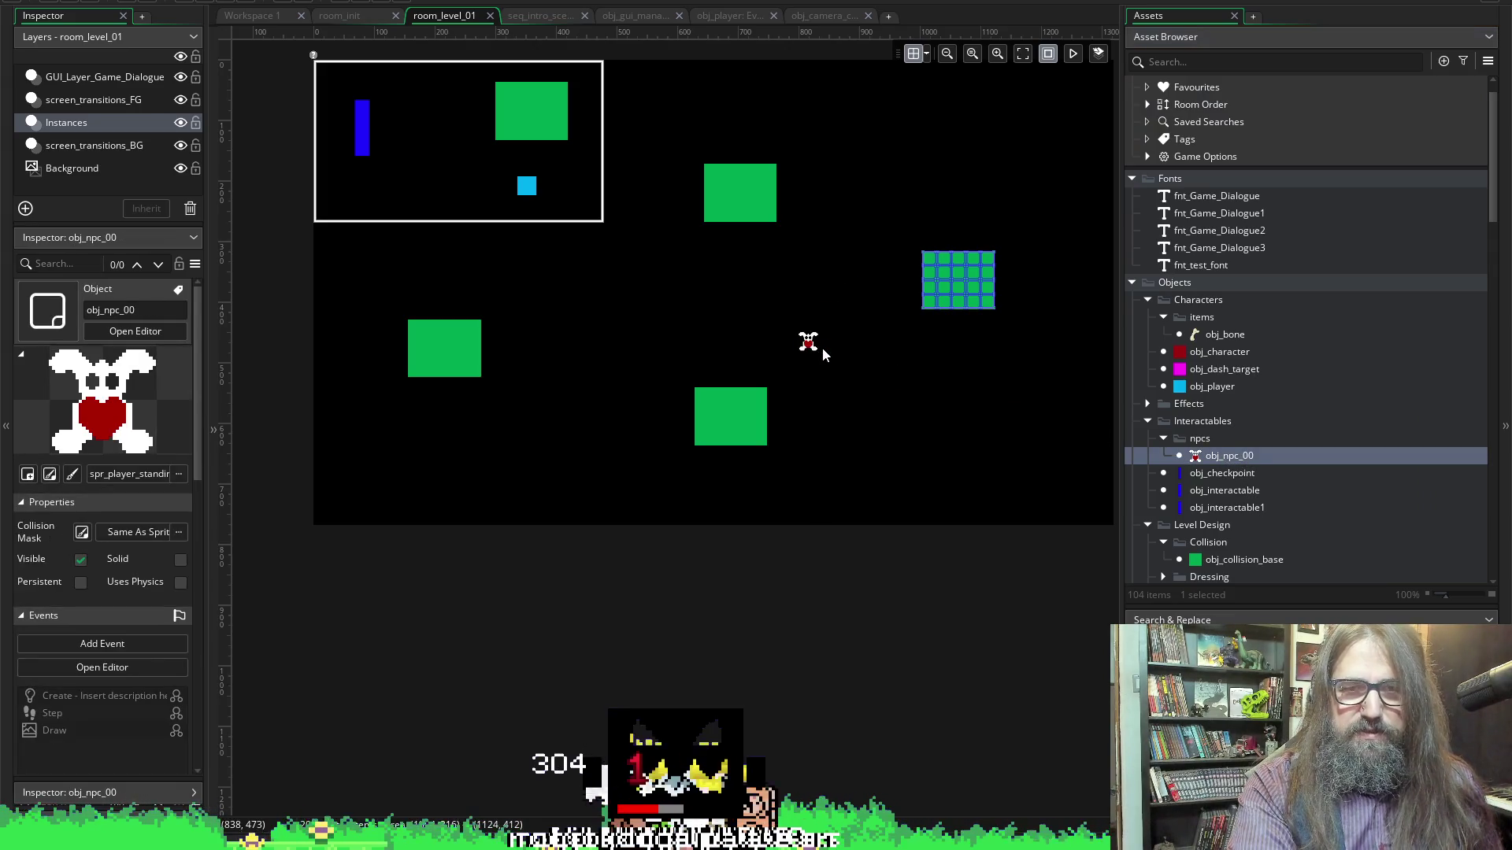
scroll(822, 347, up, 3)
scroll(837, 352, down, 2)
ctrl+scroll(838, 353, up, 2)
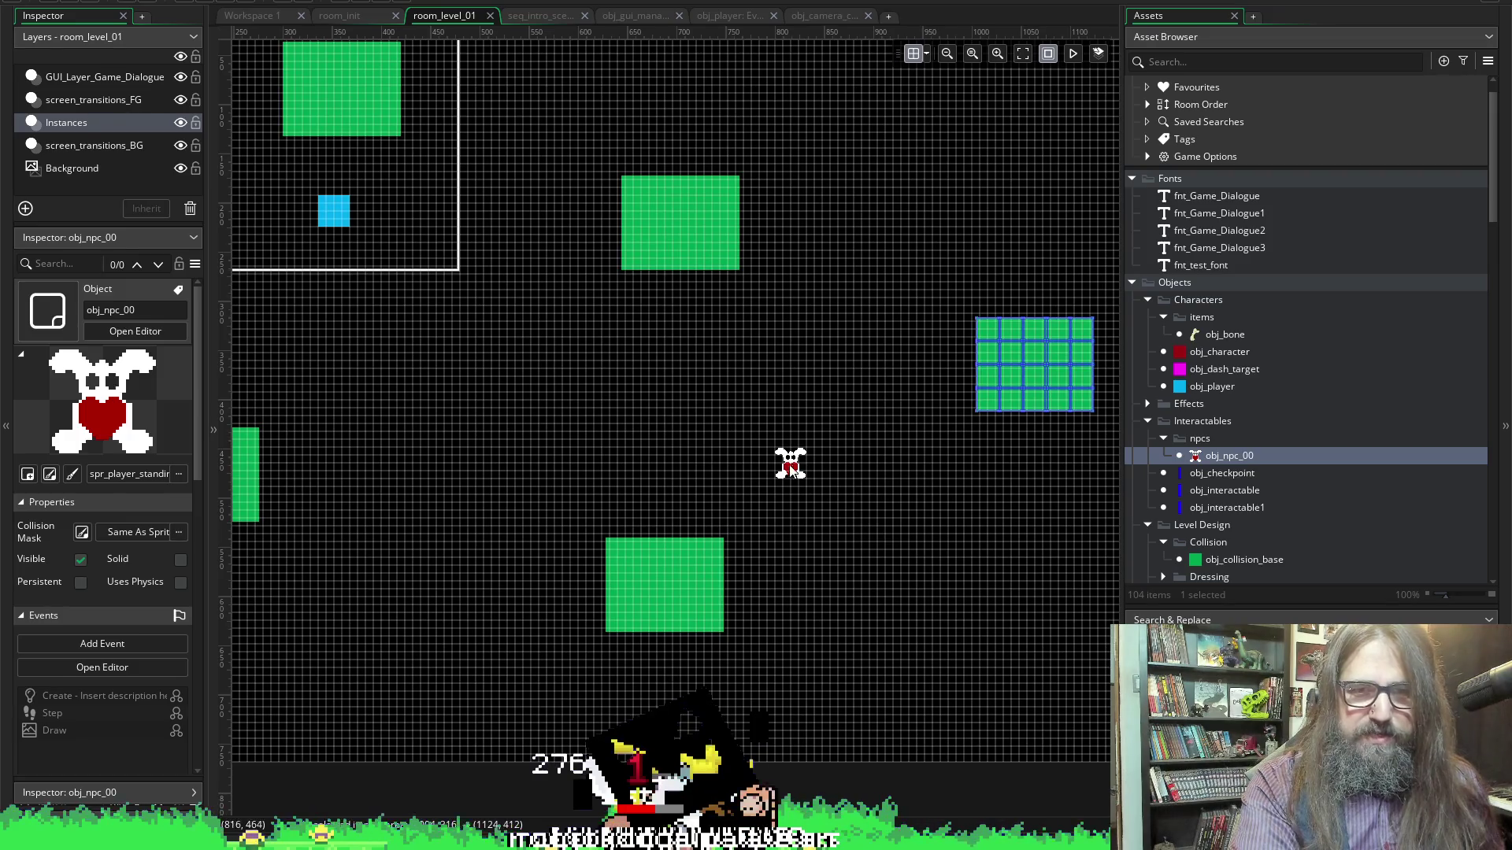
drag(783, 456, 606, 337)
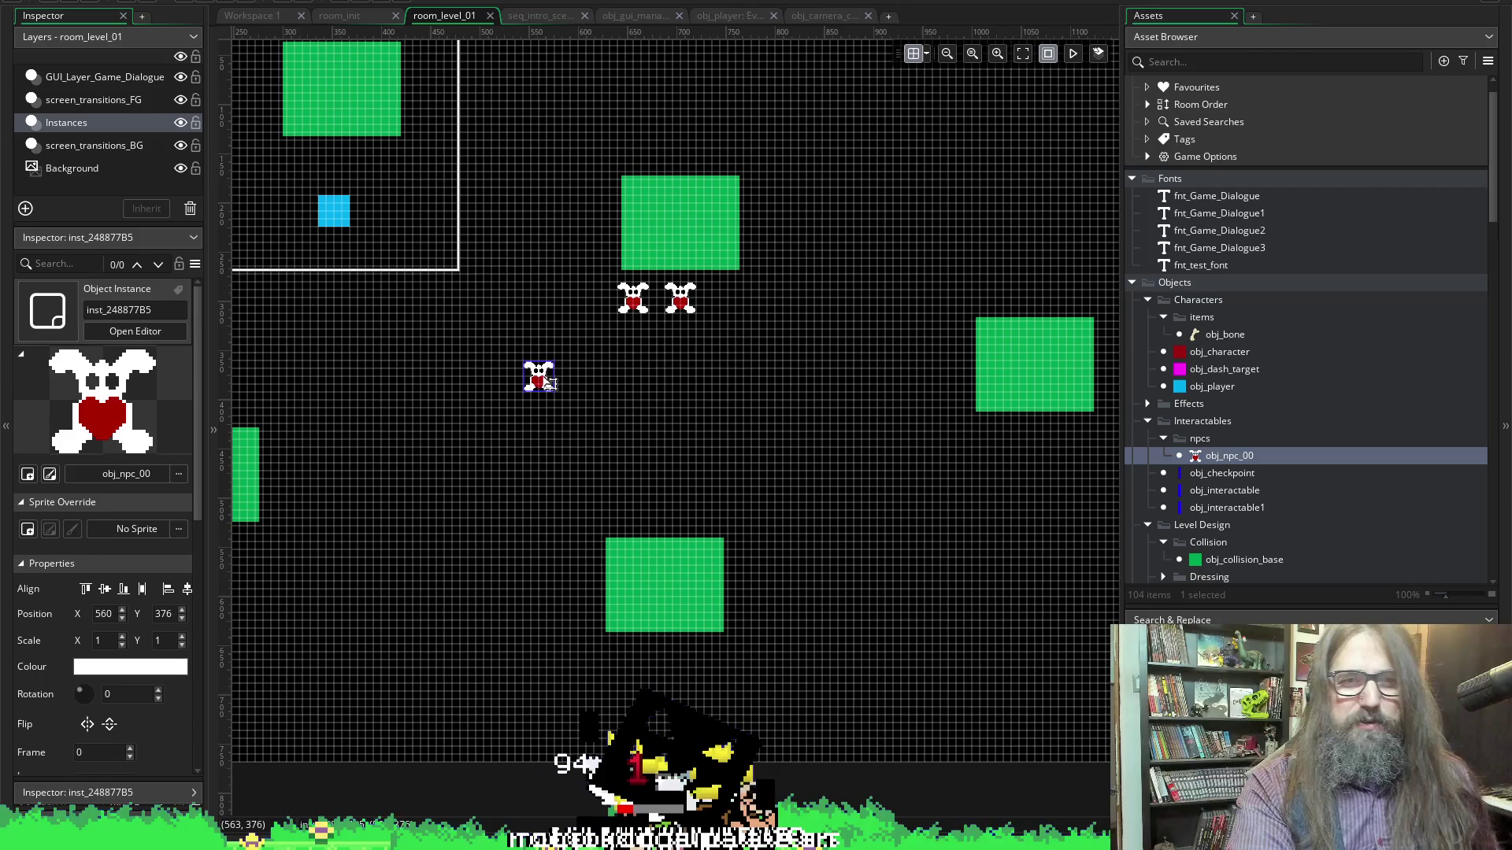
scroll(533, 406, left, 5)
scroll(782, 357, up, 3)
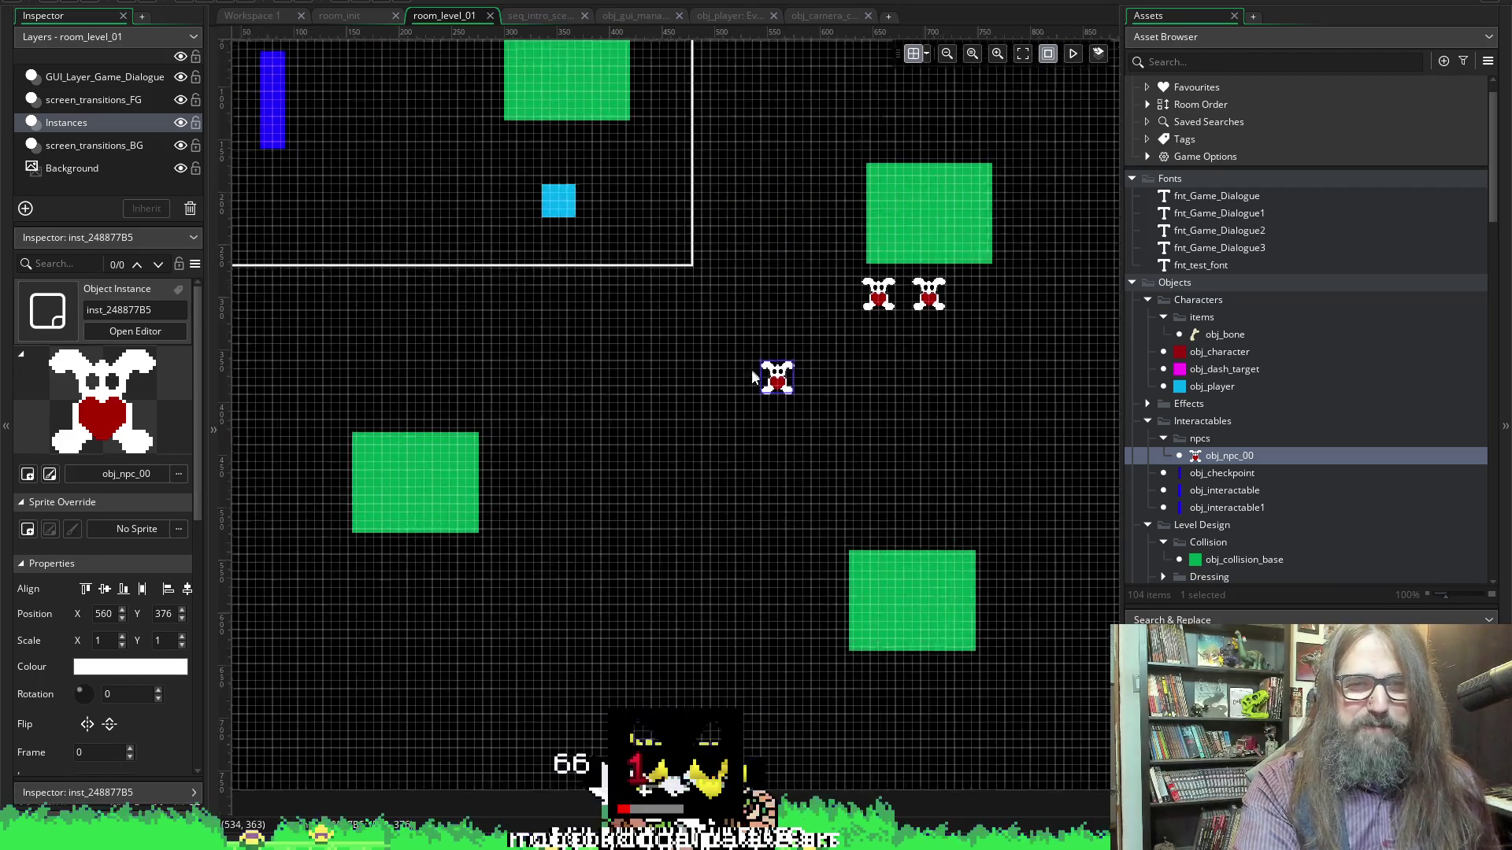
mouse_move(783, 384)
mouse_down()
mouse_move(609, 315)
mouse_move(538, 379)
mouse_move(850, 327)
mouse_move(507, 543)
mouse_move(445, 405)
mouse_move(470, 498)
mouse_move(446, 478)
mouse_up()
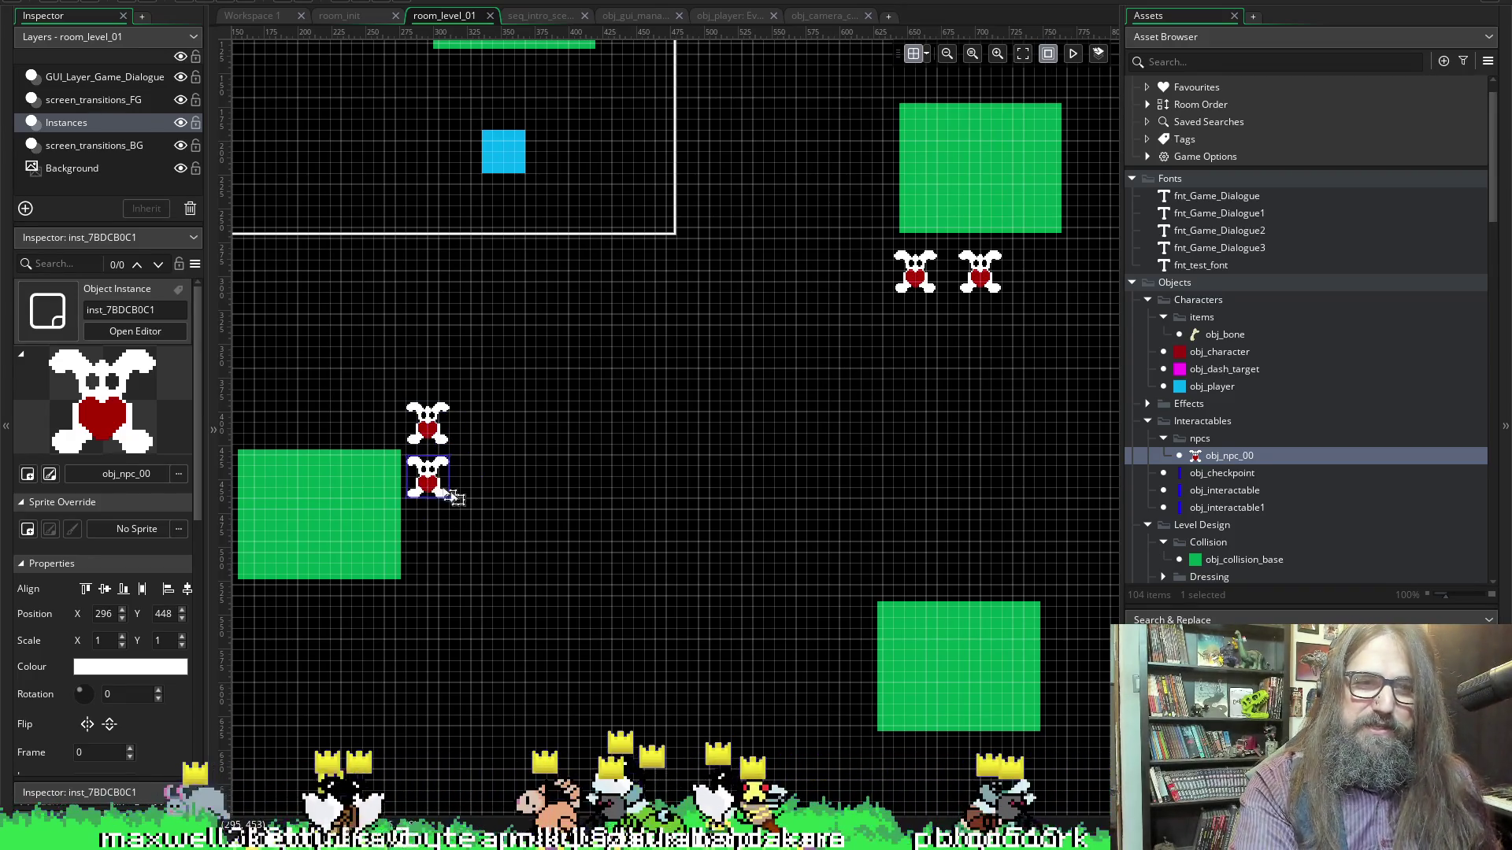
Add several more NPC copies around the room and run the game, hitting the interactType enum error
mouse_move(433, 484)
mouse_down()
mouse_move(847, 406)
mouse_move(872, 457)
mouse_up()
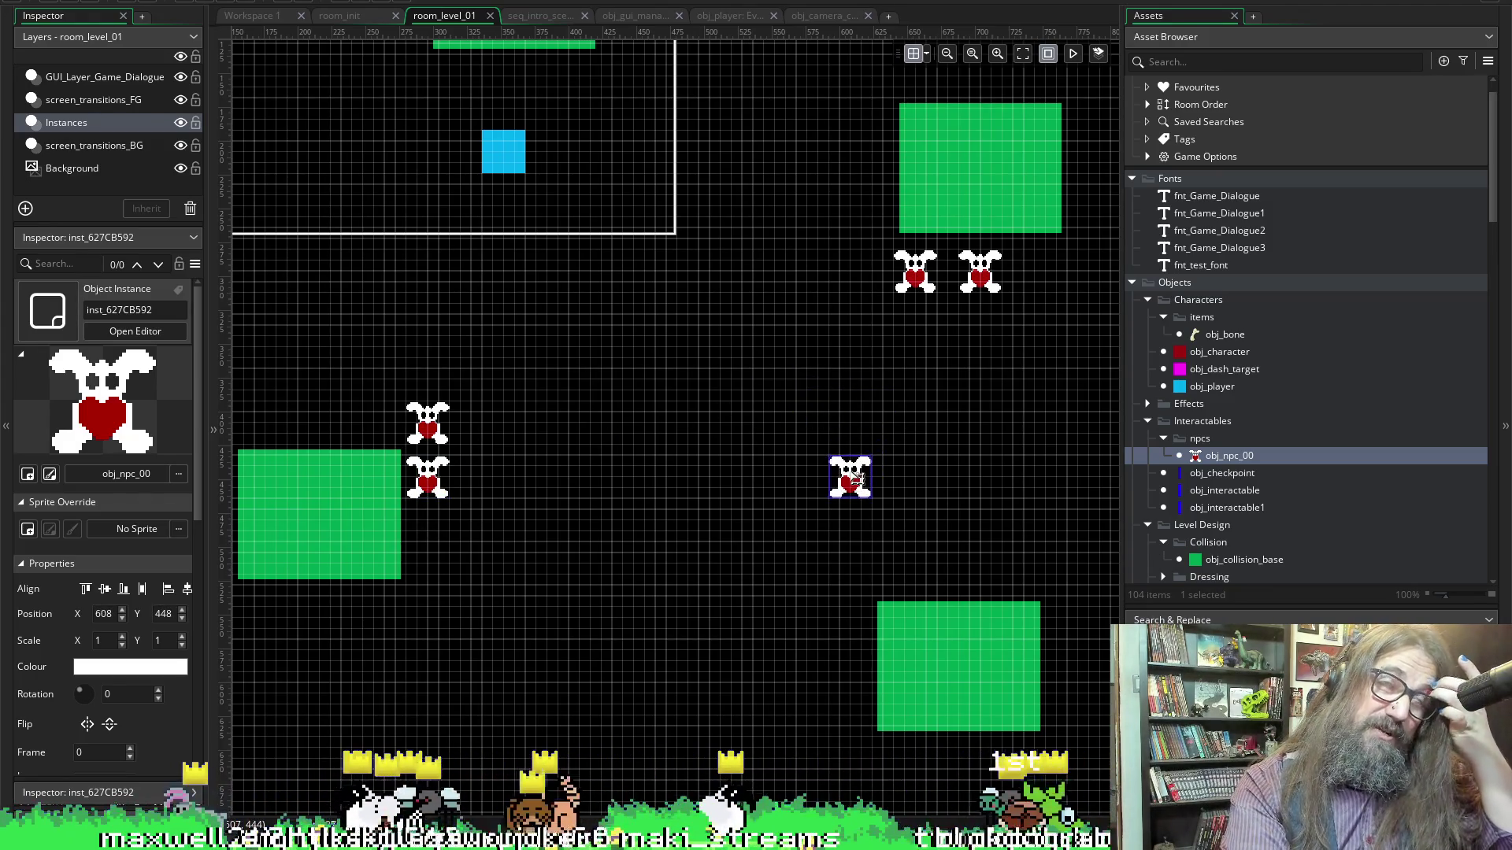
mouse_move(860, 477)
mouse_down()
mouse_move(882, 477)
mouse_move(873, 538)
mouse_move(920, 534)
mouse_move(929, 550)
mouse_move(888, 545)
mouse_move(892, 556)
mouse_up()
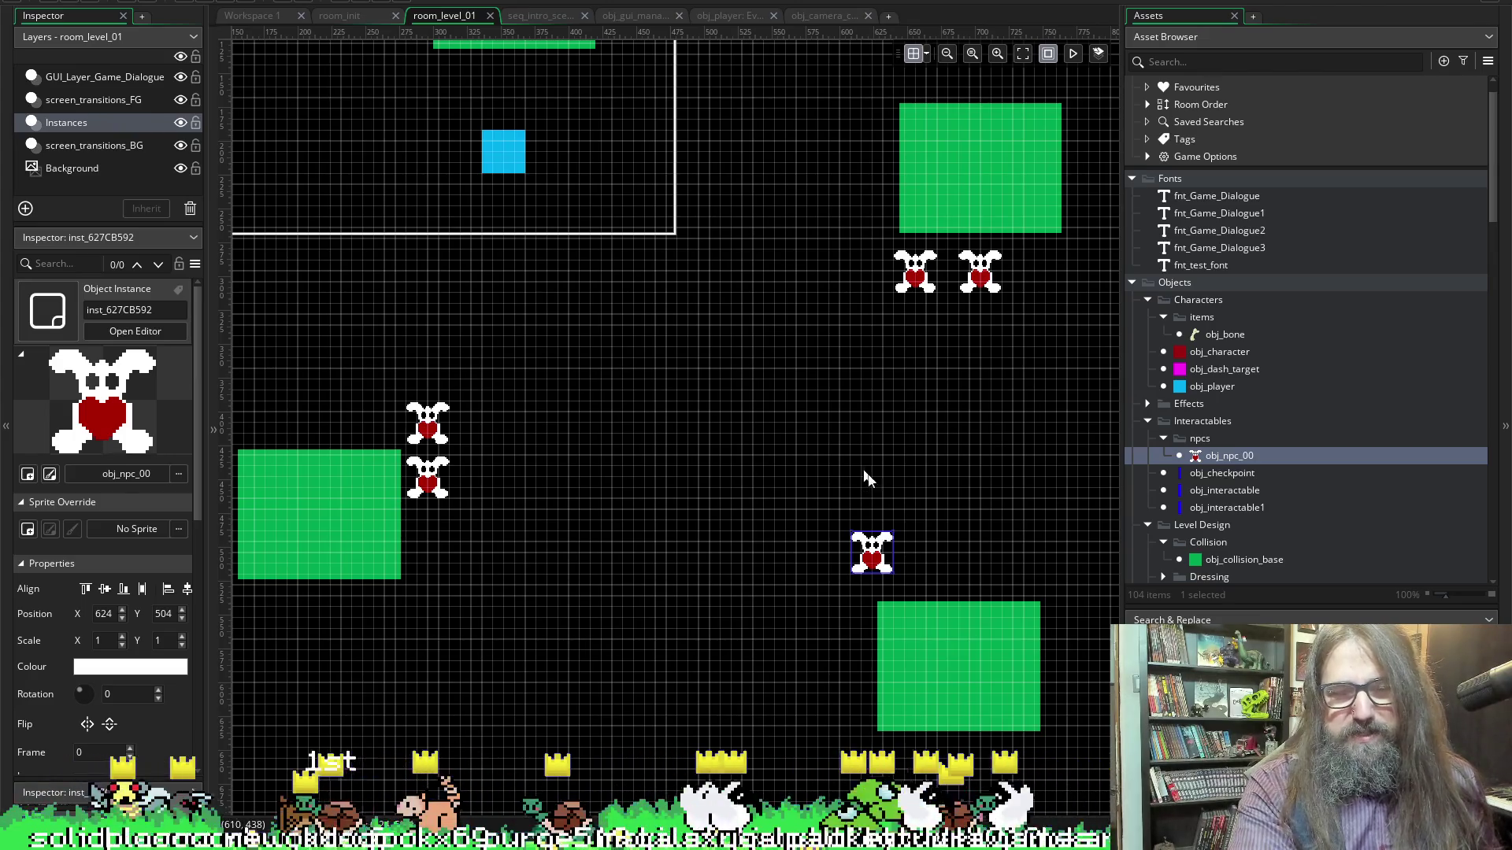
scroll(581, 337, up, 4)
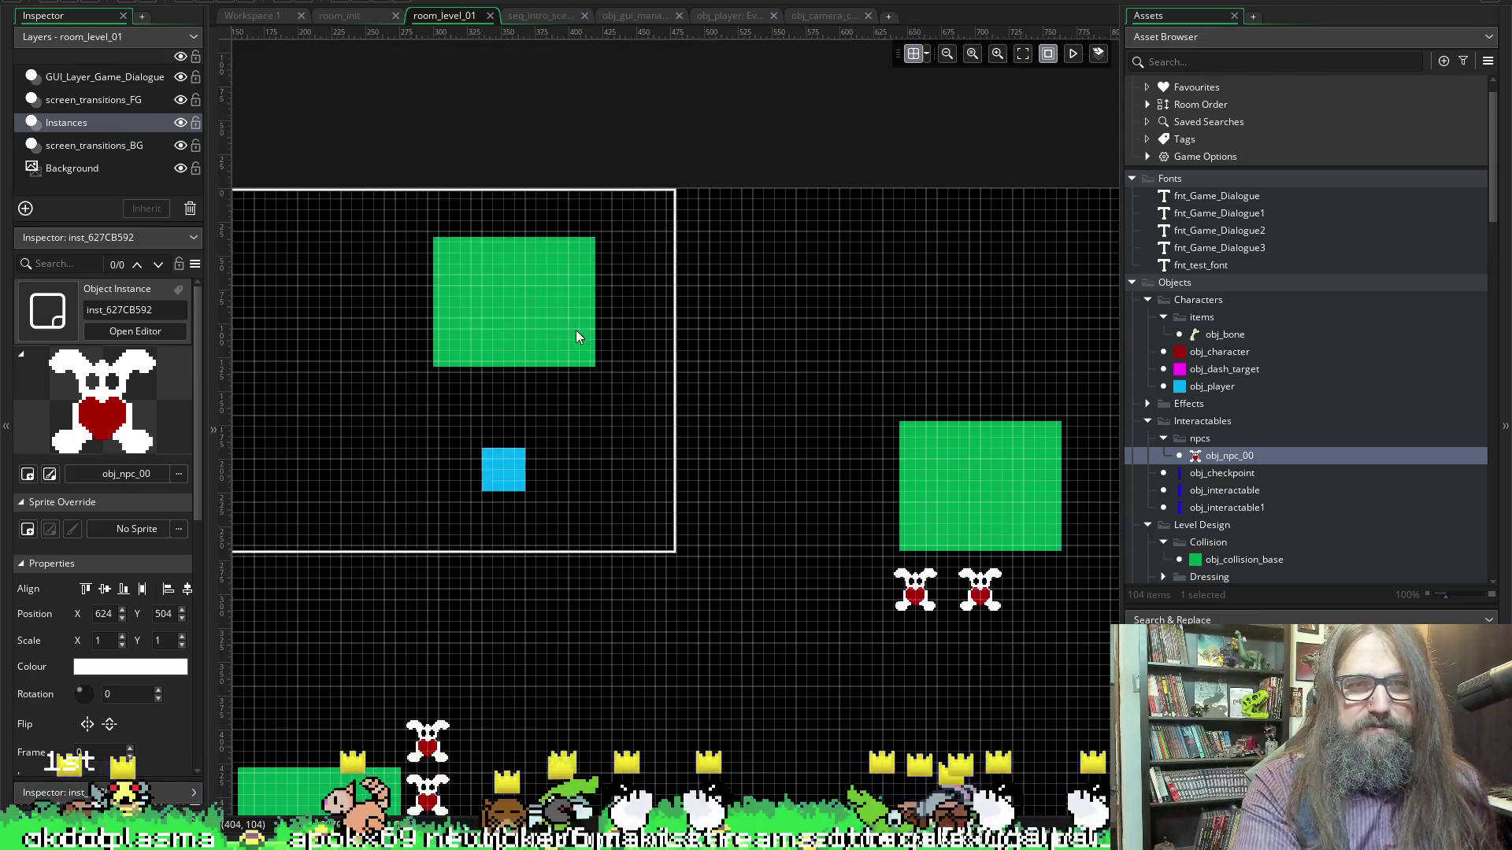
scroll(709, 473, down, 2)
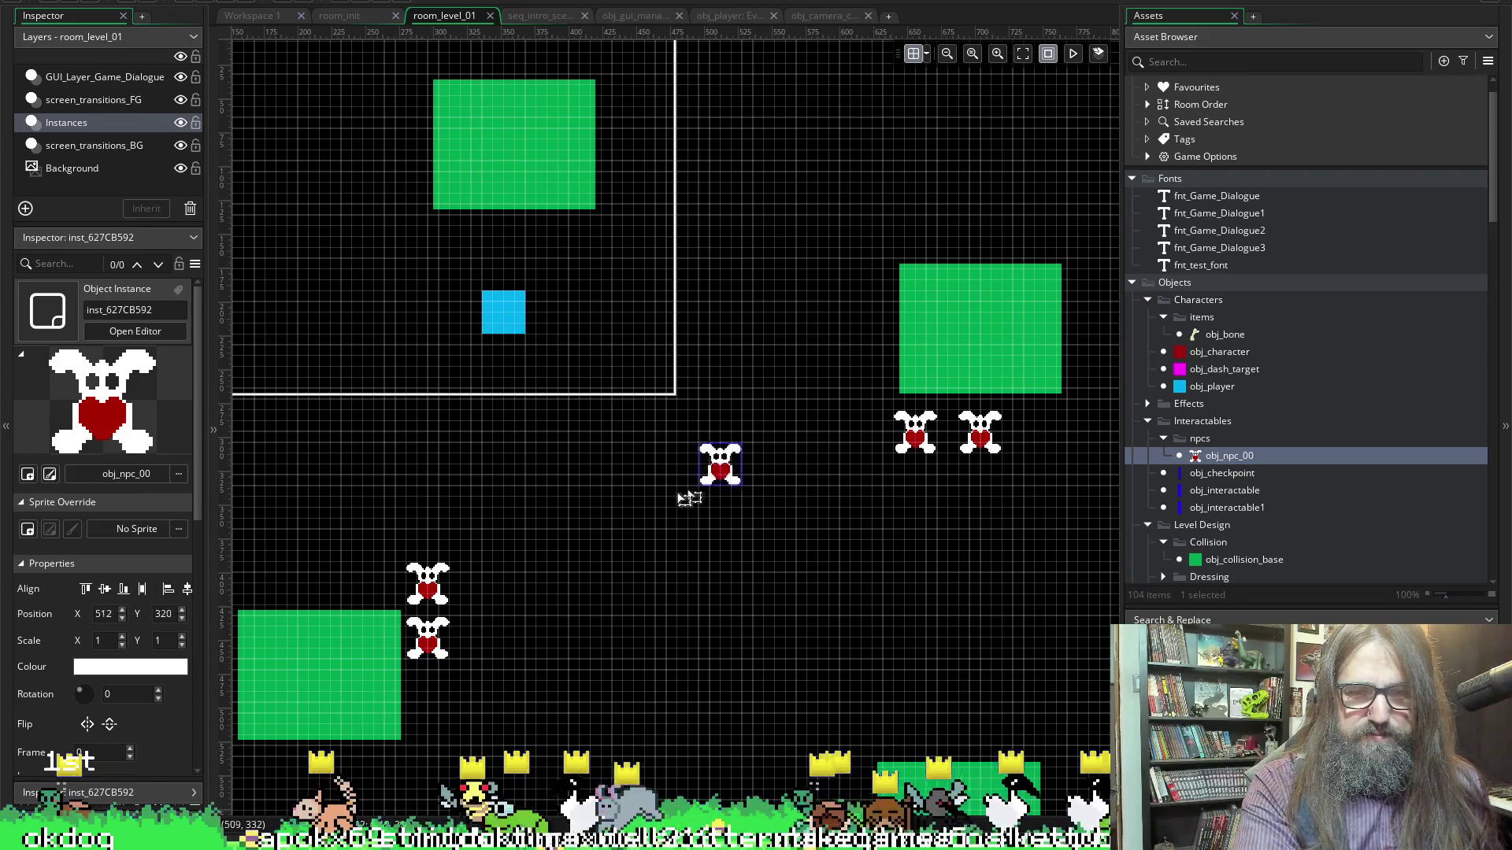
key(ctrl+v)
mouse_move(881, 745)
mouse_down()
mouse_move(339, 289)
mouse_move(414, 273)
mouse_move(379, 266)
mouse_move(393, 268)
mouse_up()
key(ctrl+v)
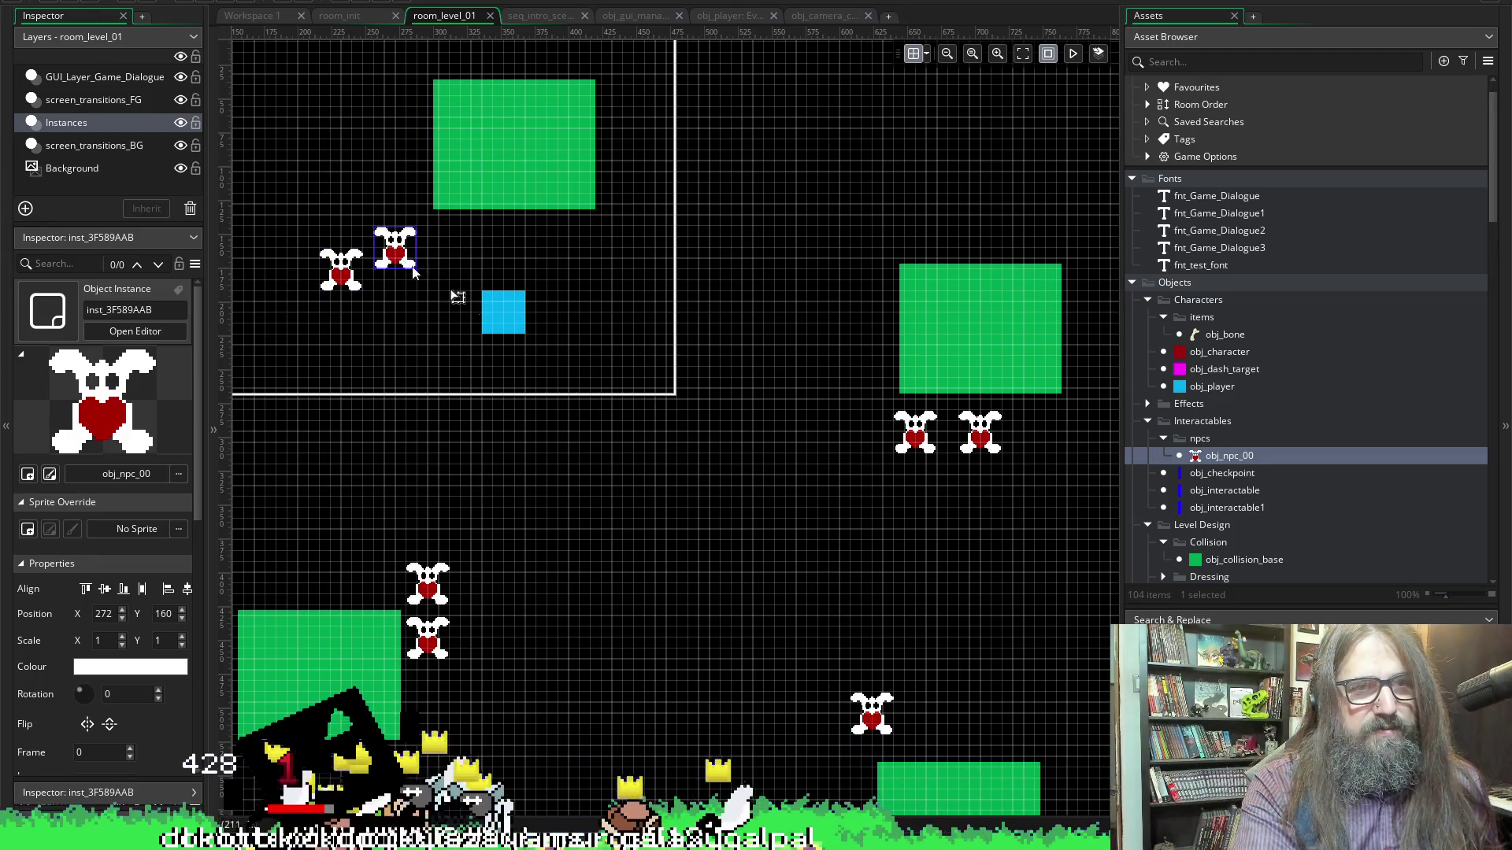
alt+click(447, 271)
click(448, 272)
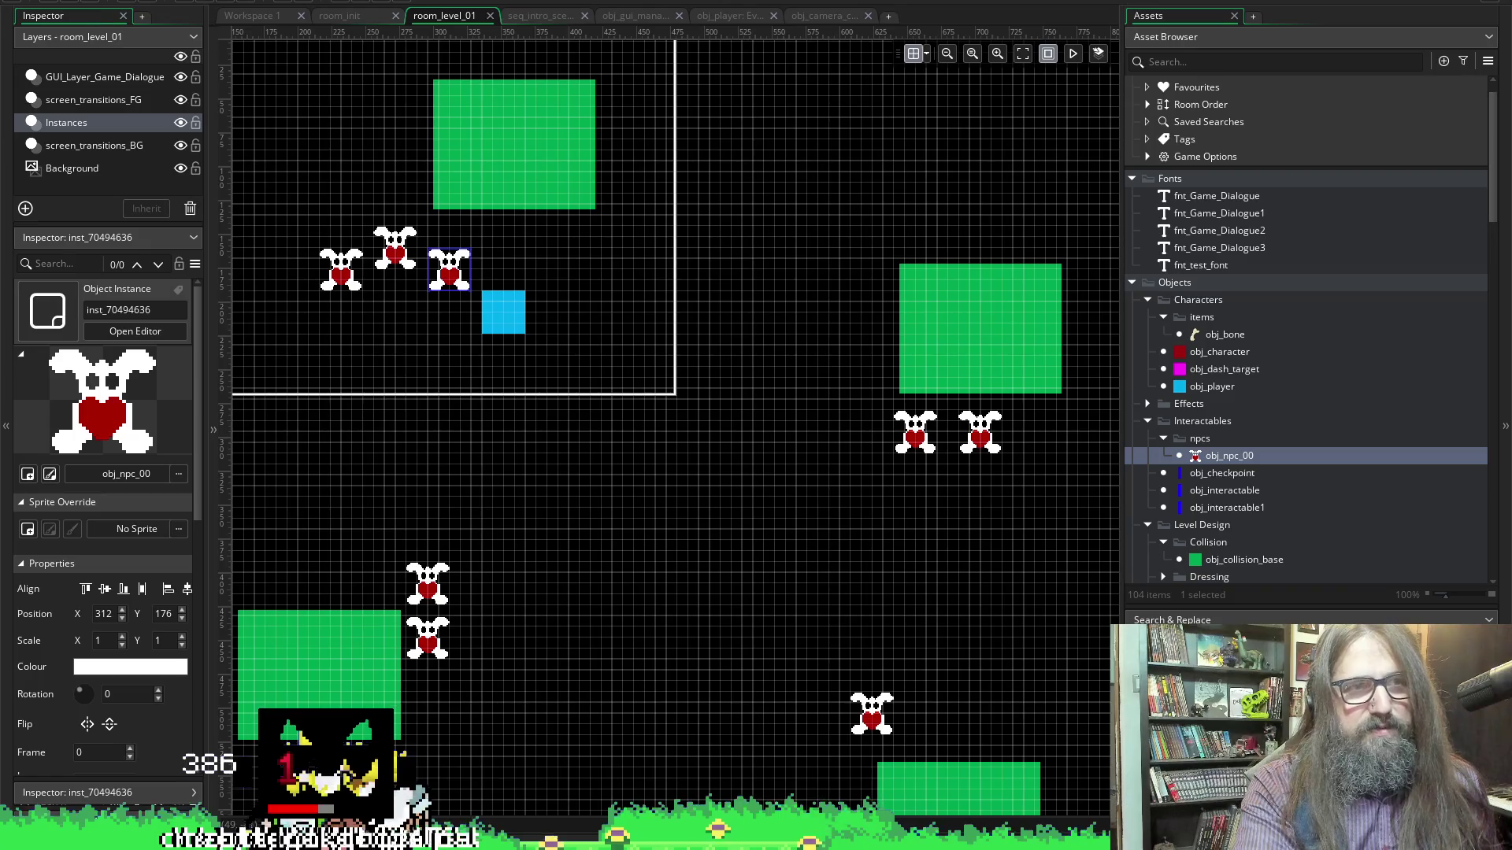
click(235, 5)
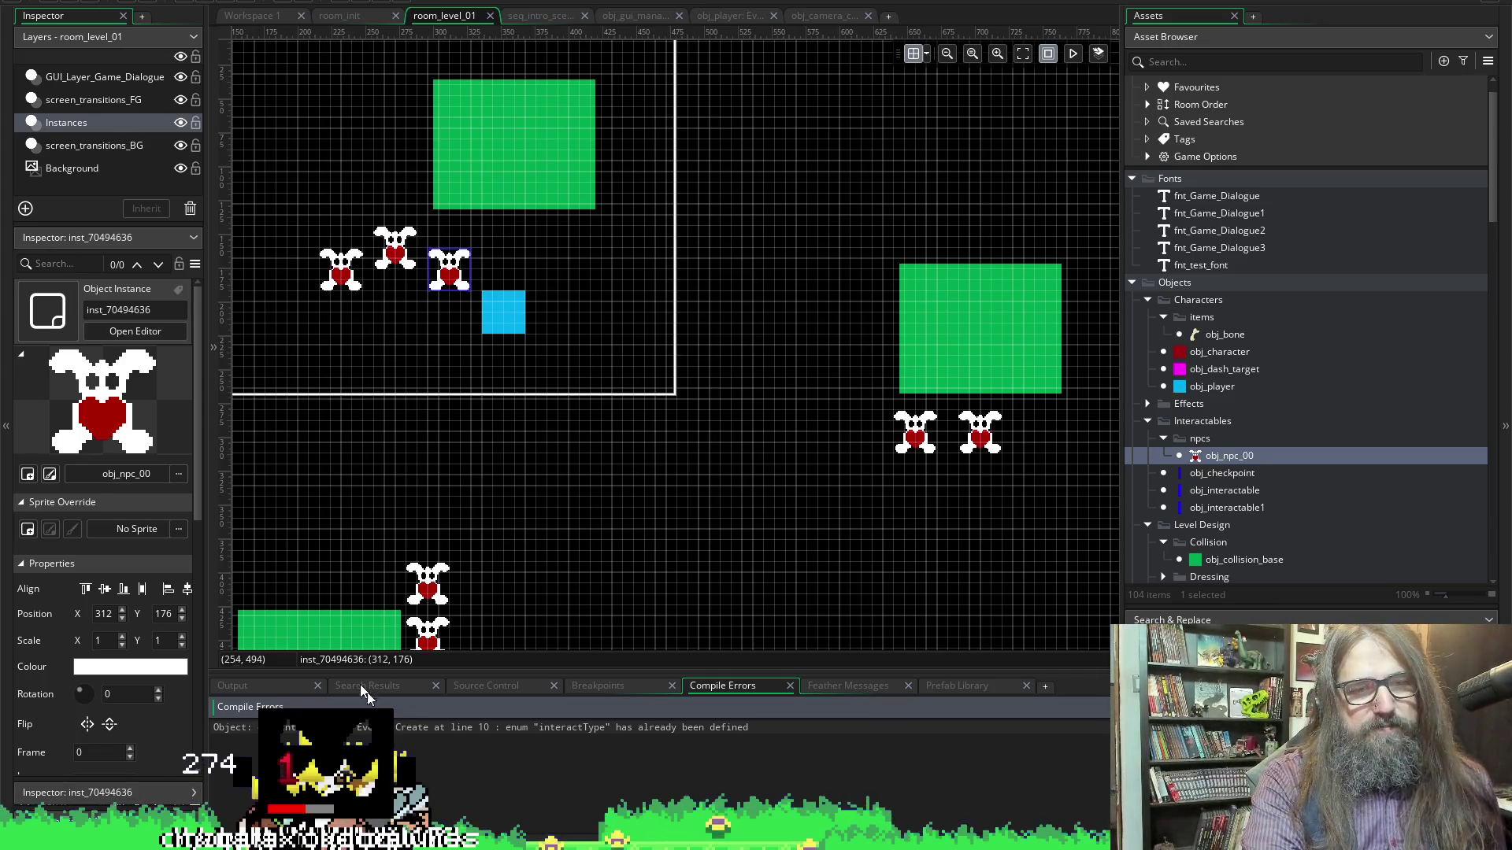
Jump to the enum error's source and delete the duplicate obj_interactable1 object
double_click(568, 730)
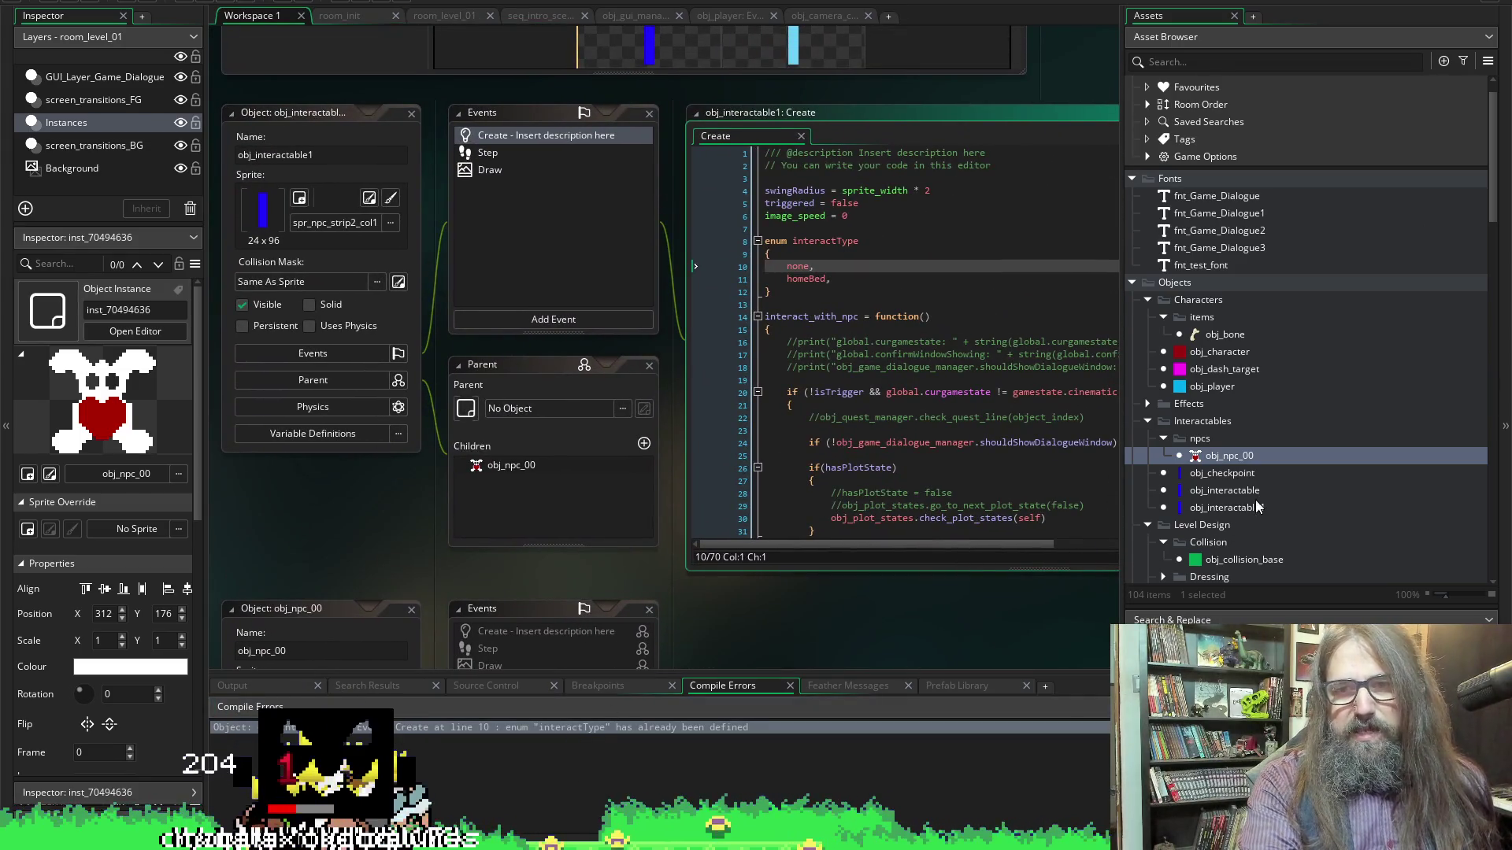
click(1227, 508)
key(Delete)
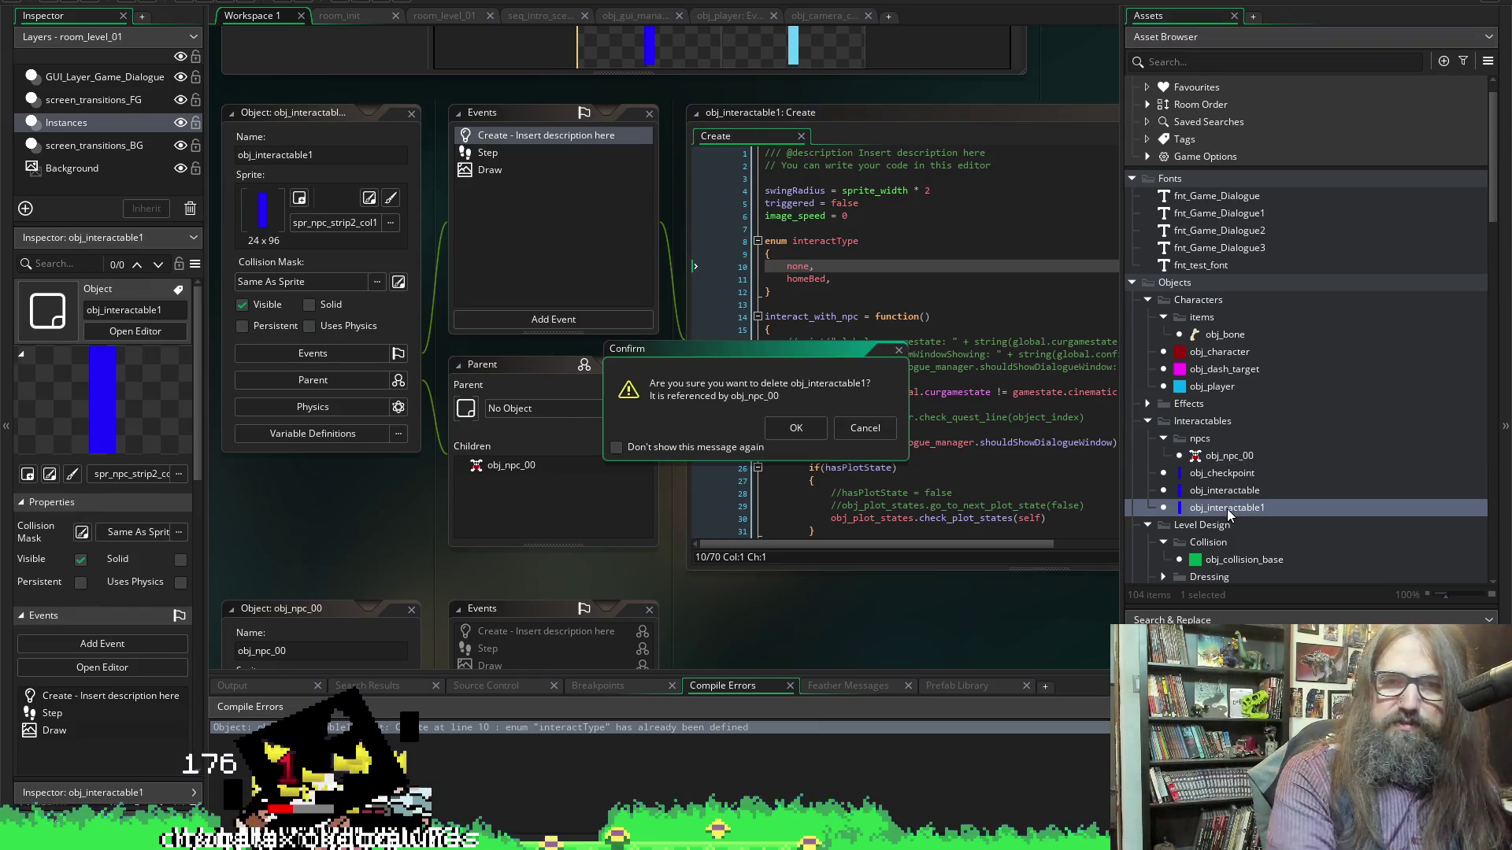
click(797, 431)
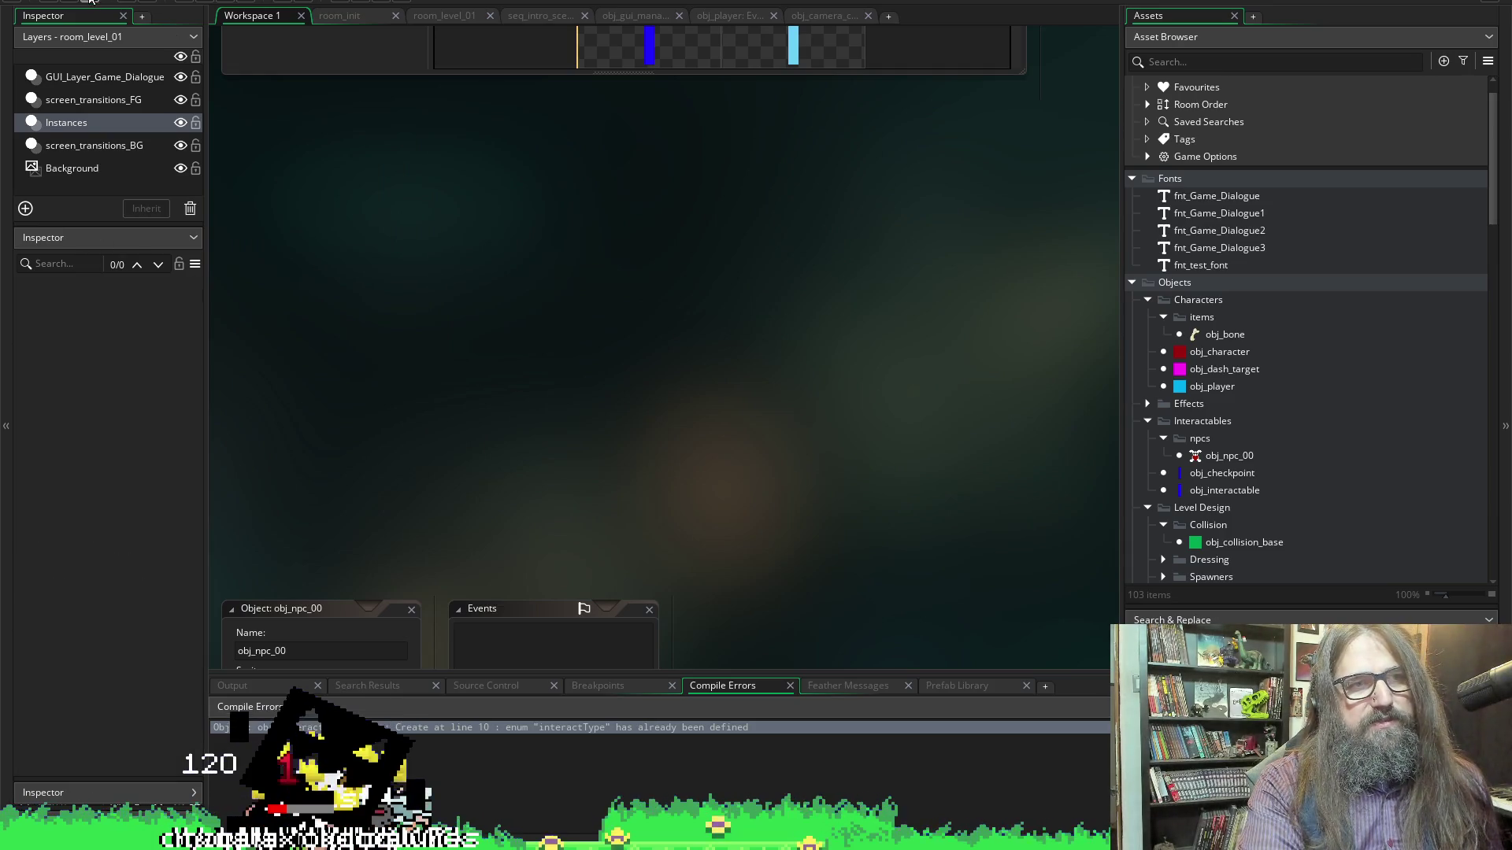
Set obj_interactable as obj_npc_00's parent and run the game again
click(1222, 457)
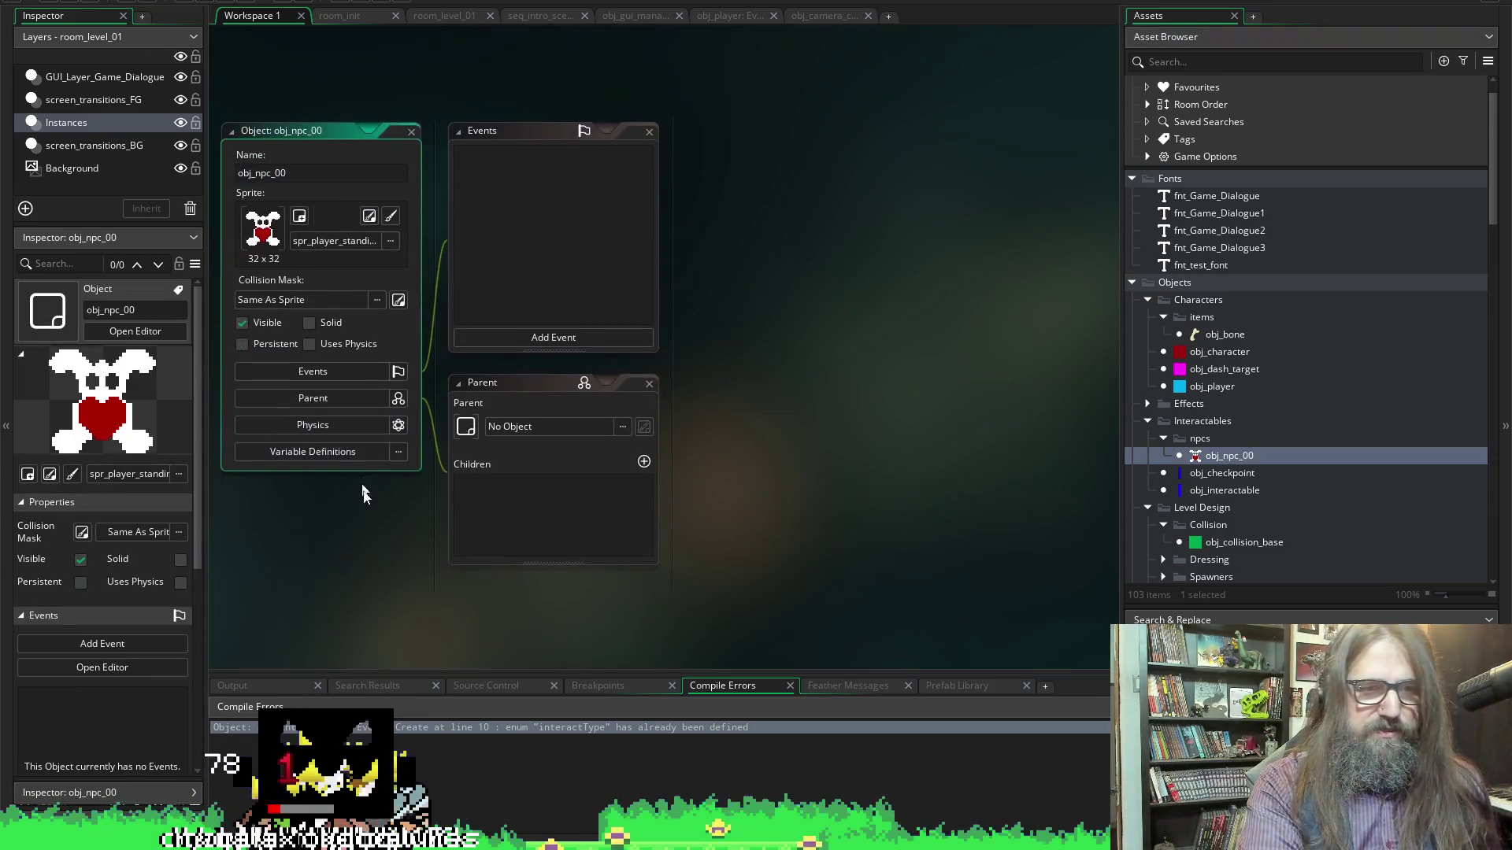
mouse_move(1225, 490)
mouse_down()
mouse_move(901, 395)
mouse_move(607, 422)
mouse_up()
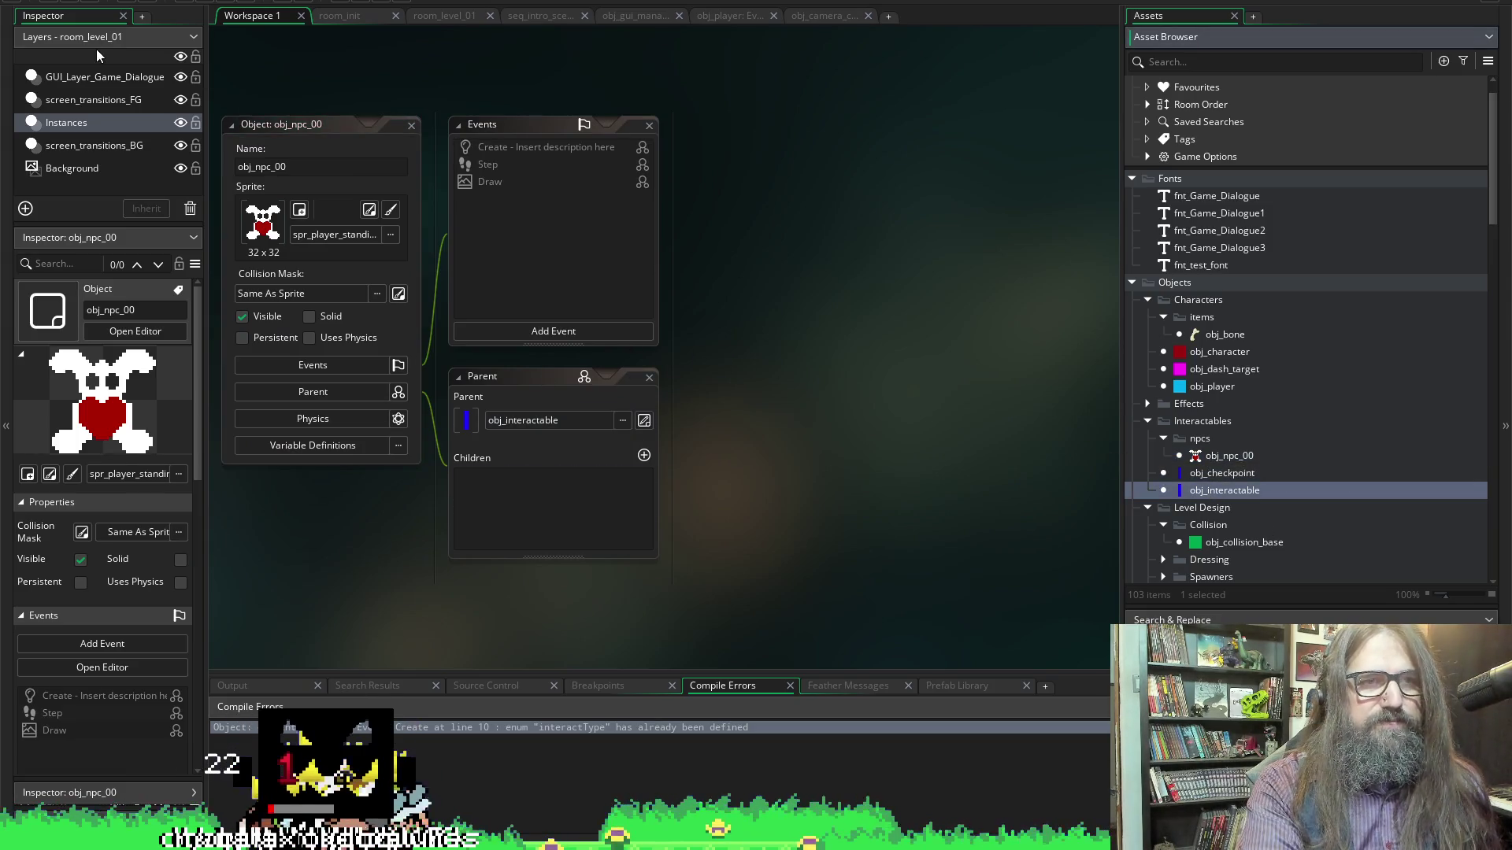
click(211, 4)
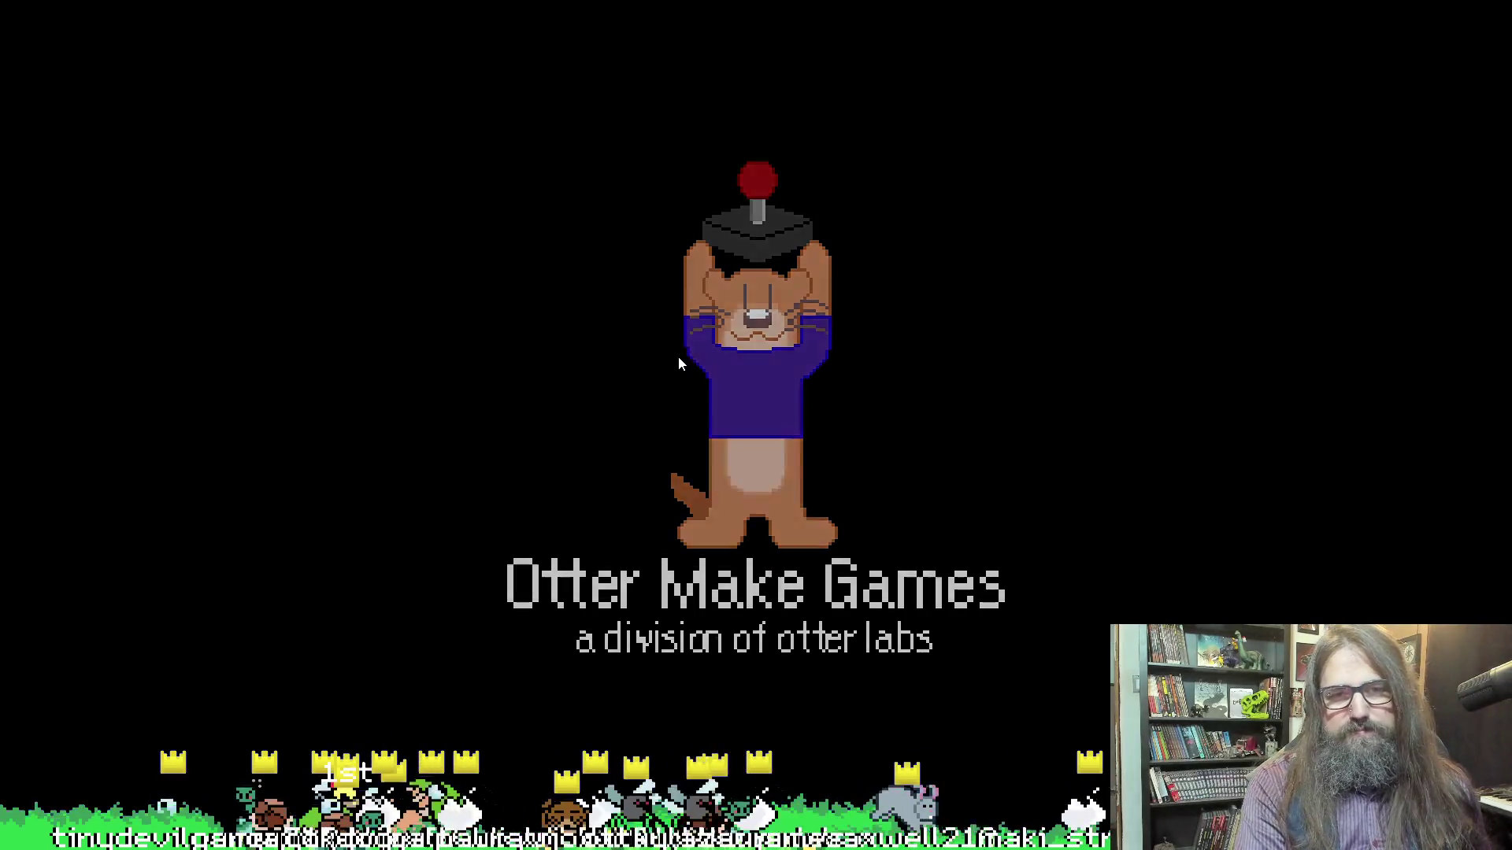
Choose Continue in the game, highlight spr_ui_button_a in the crash error, and abort
key(Down)
key(Down)
key(Down)
key(Down)
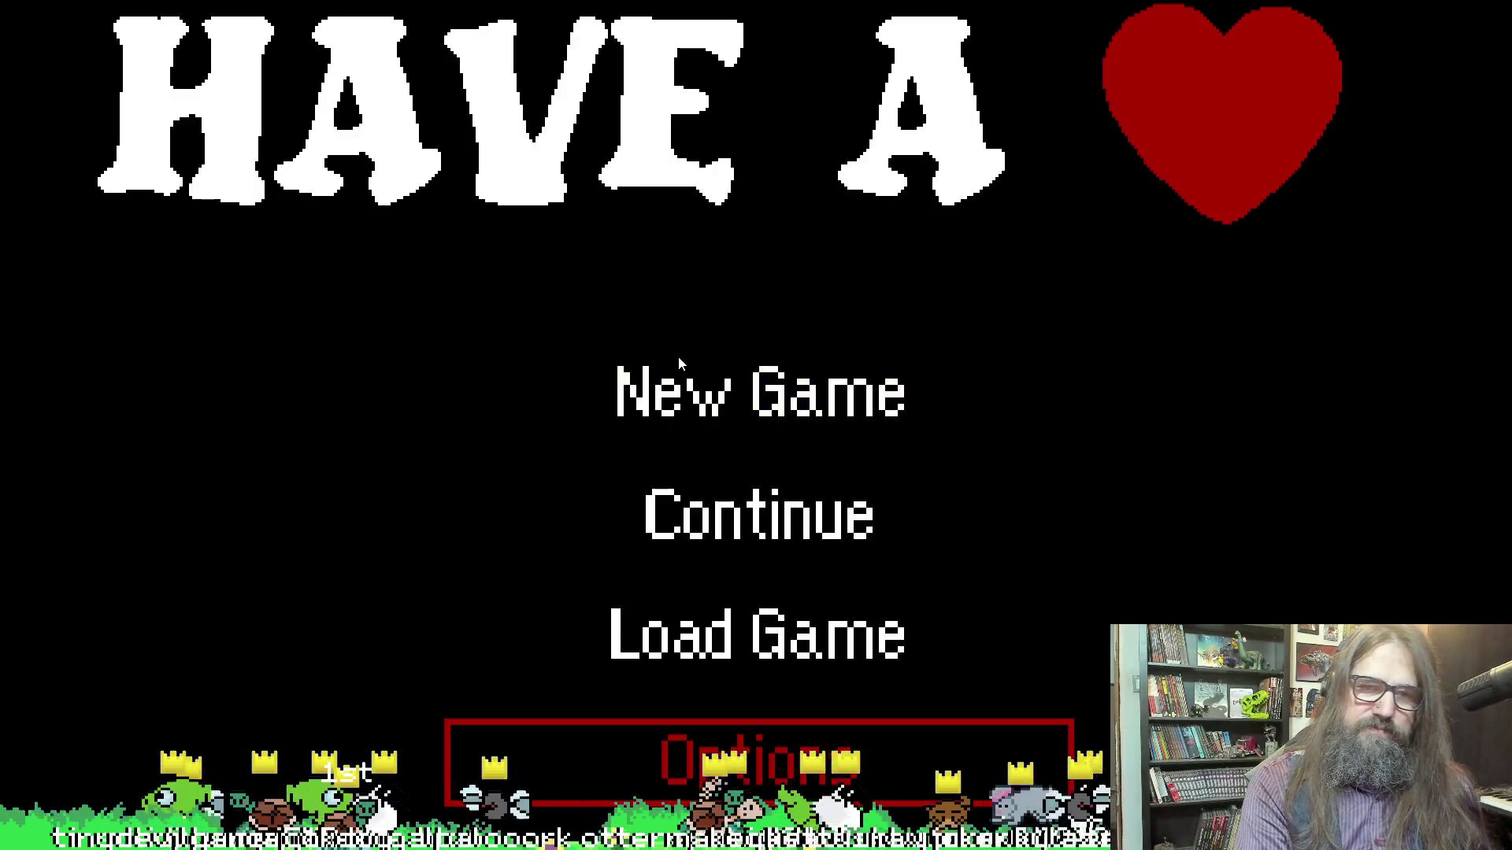
key(Return)
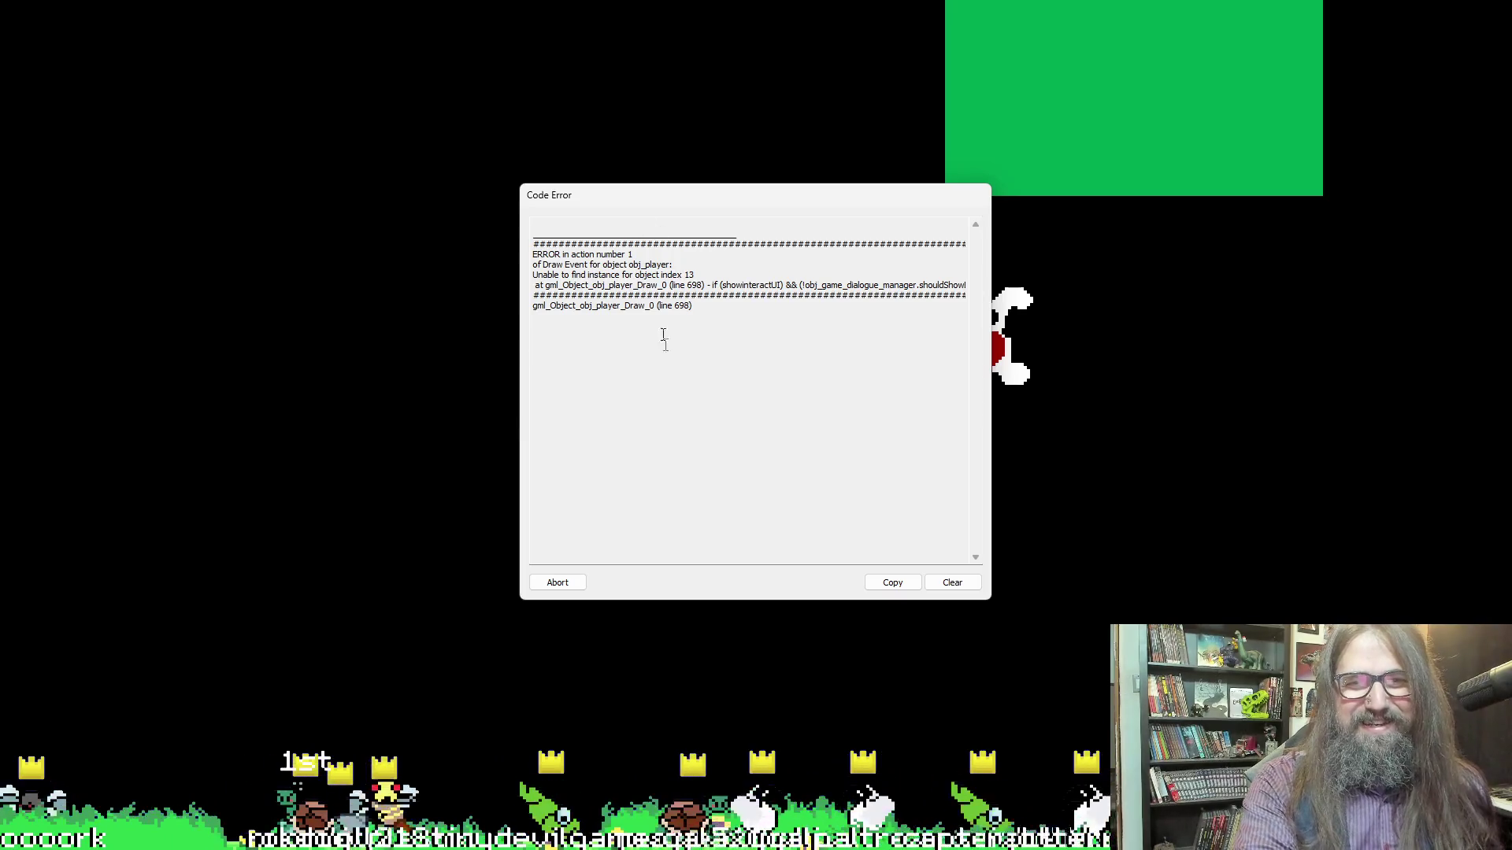
drag(786, 285, 956, 288)
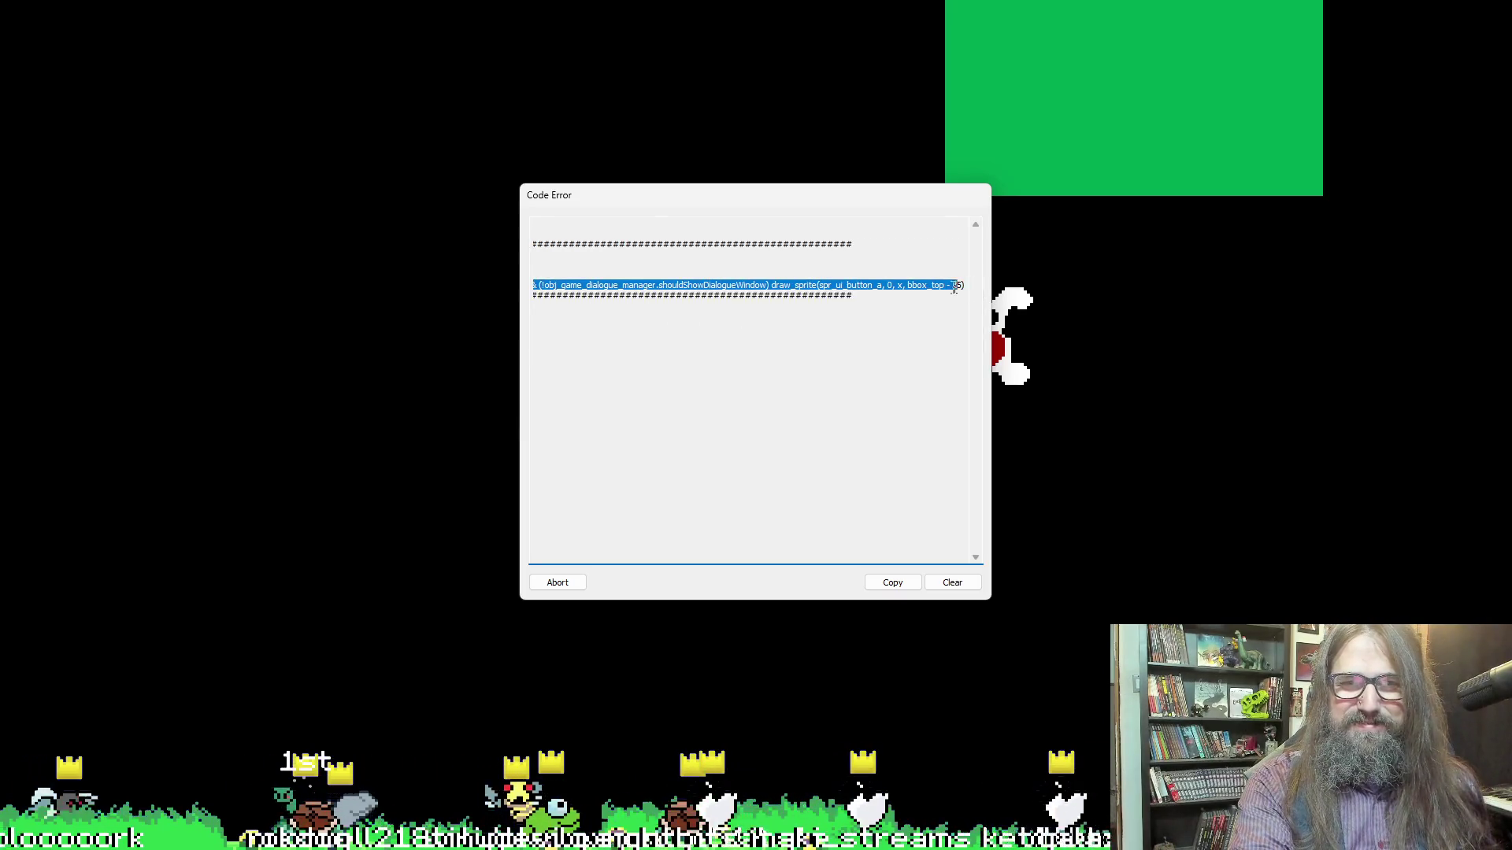
drag(817, 285, 888, 285)
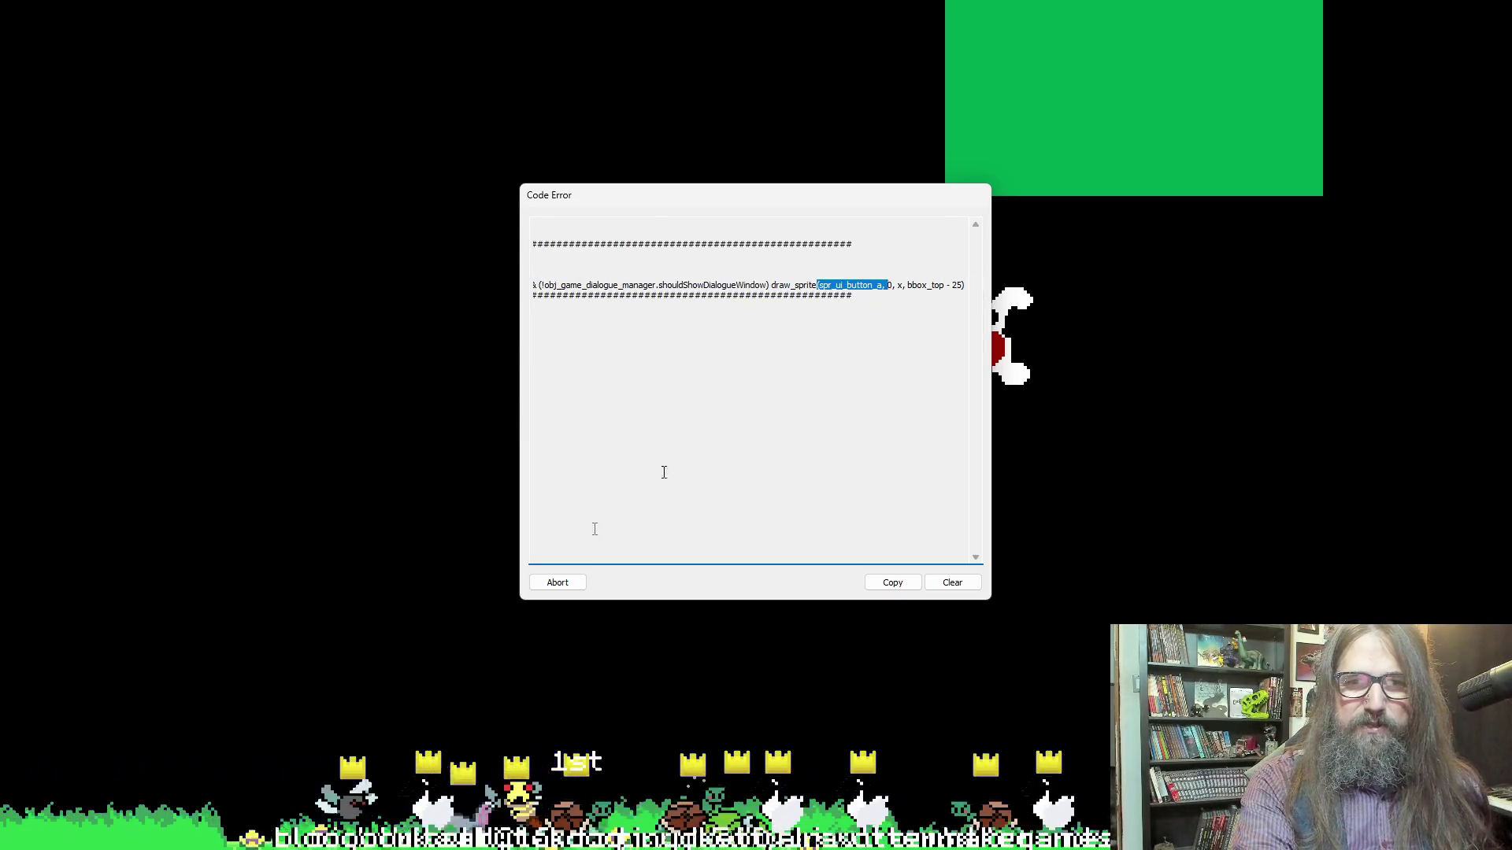
click(558, 583)
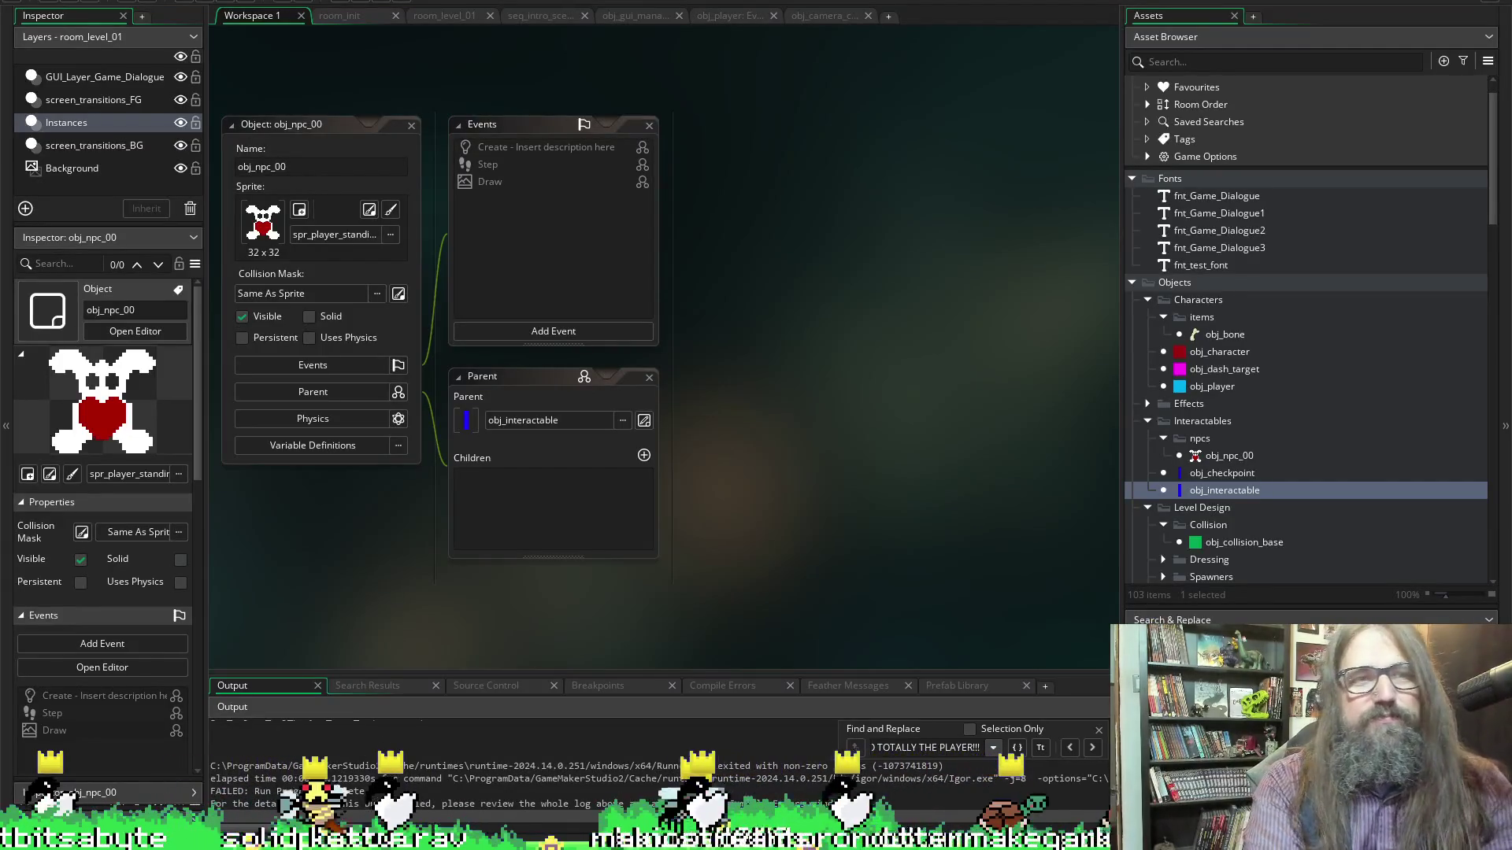
Choose Add Existing from the Sprites group's context menu in the Asset Browser
scroll(1325, 447, down, 10)
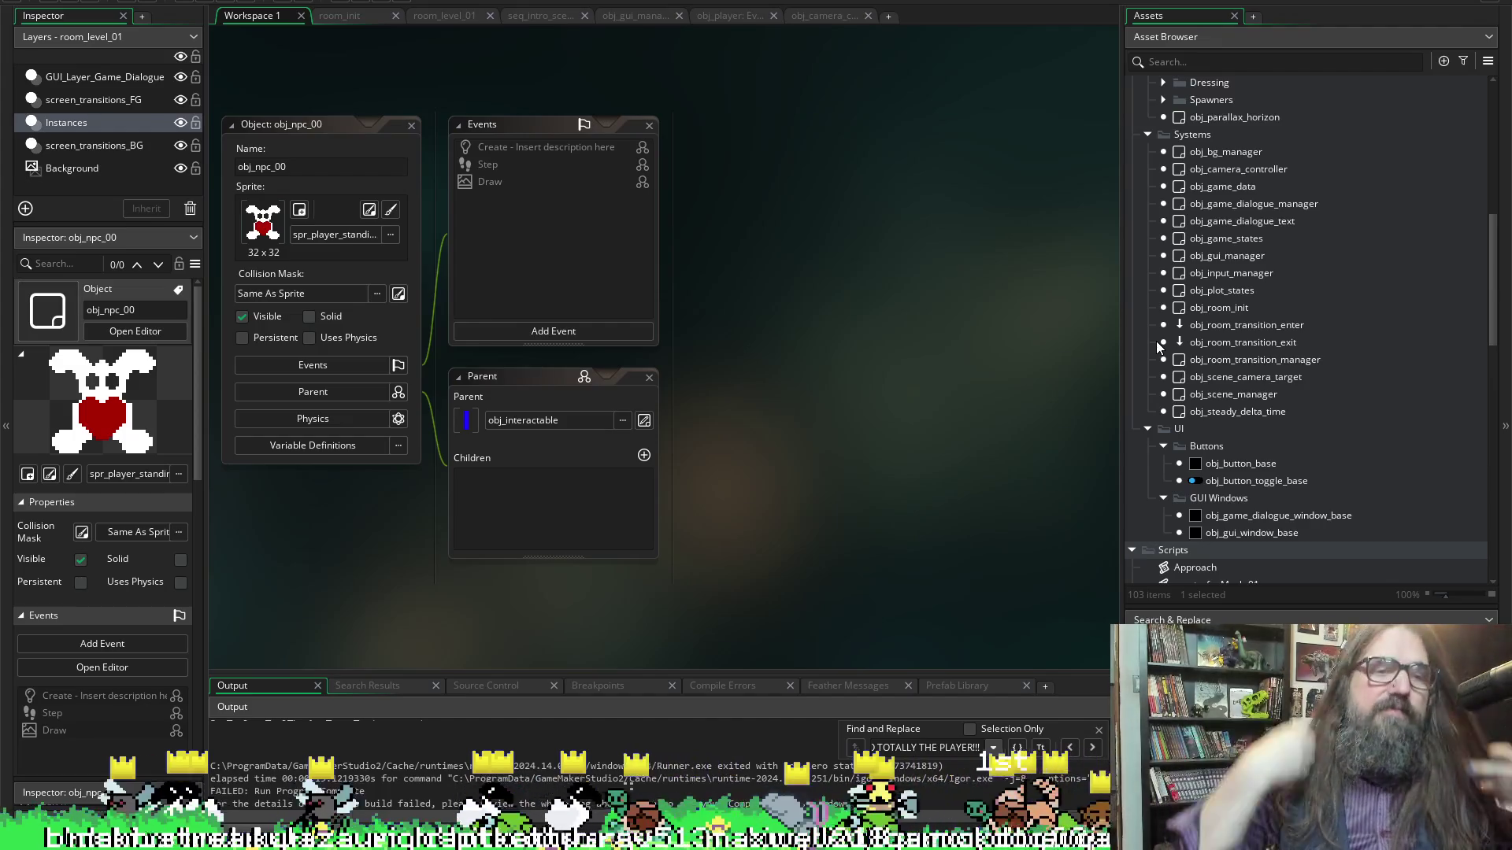
scroll(1269, 308, down, 2)
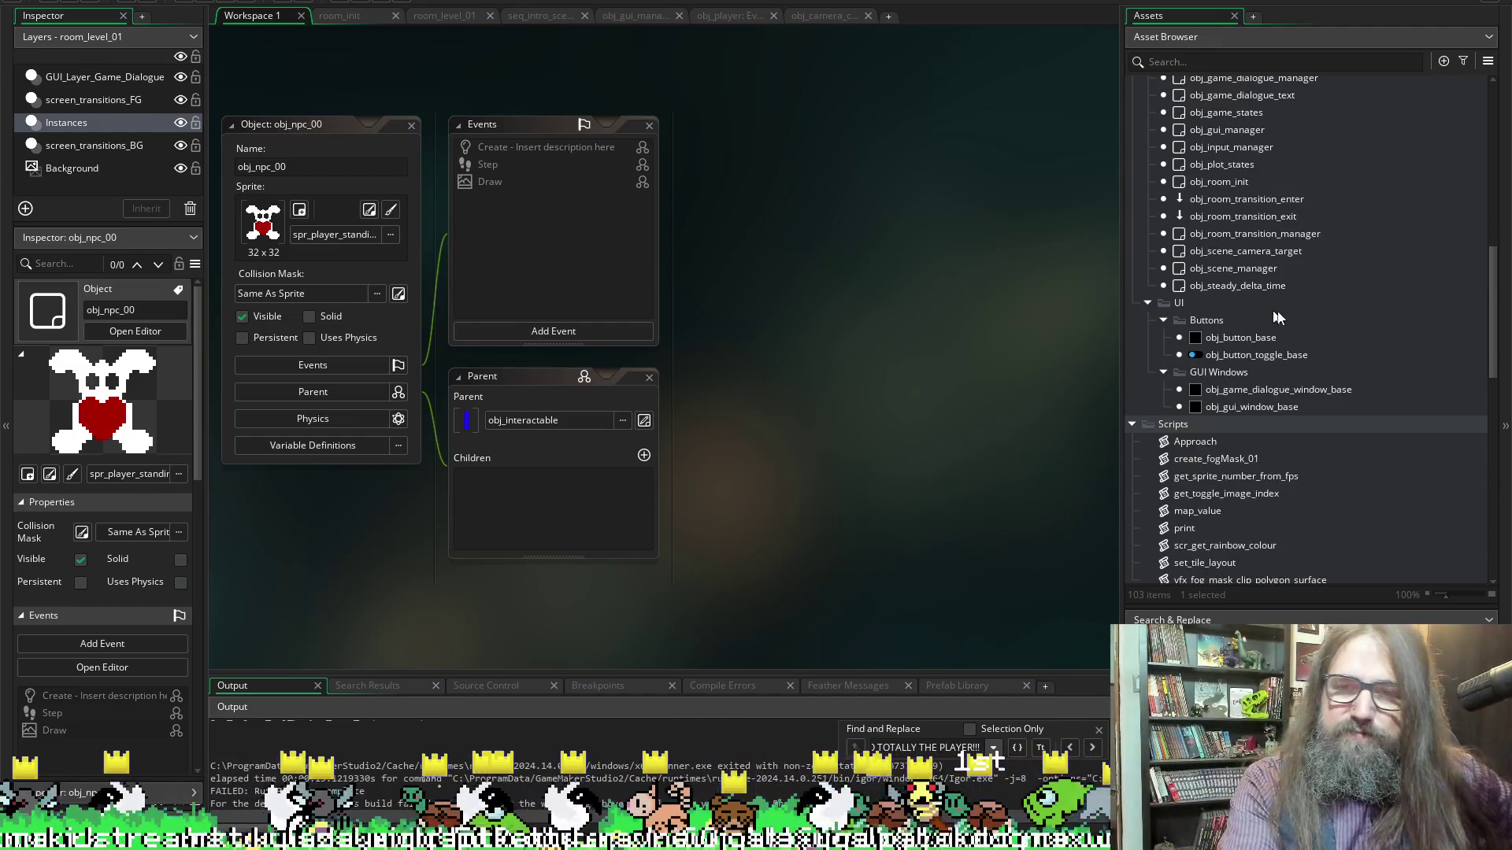
scroll(1283, 404, up, 4)
scroll(1283, 404, up, 1)
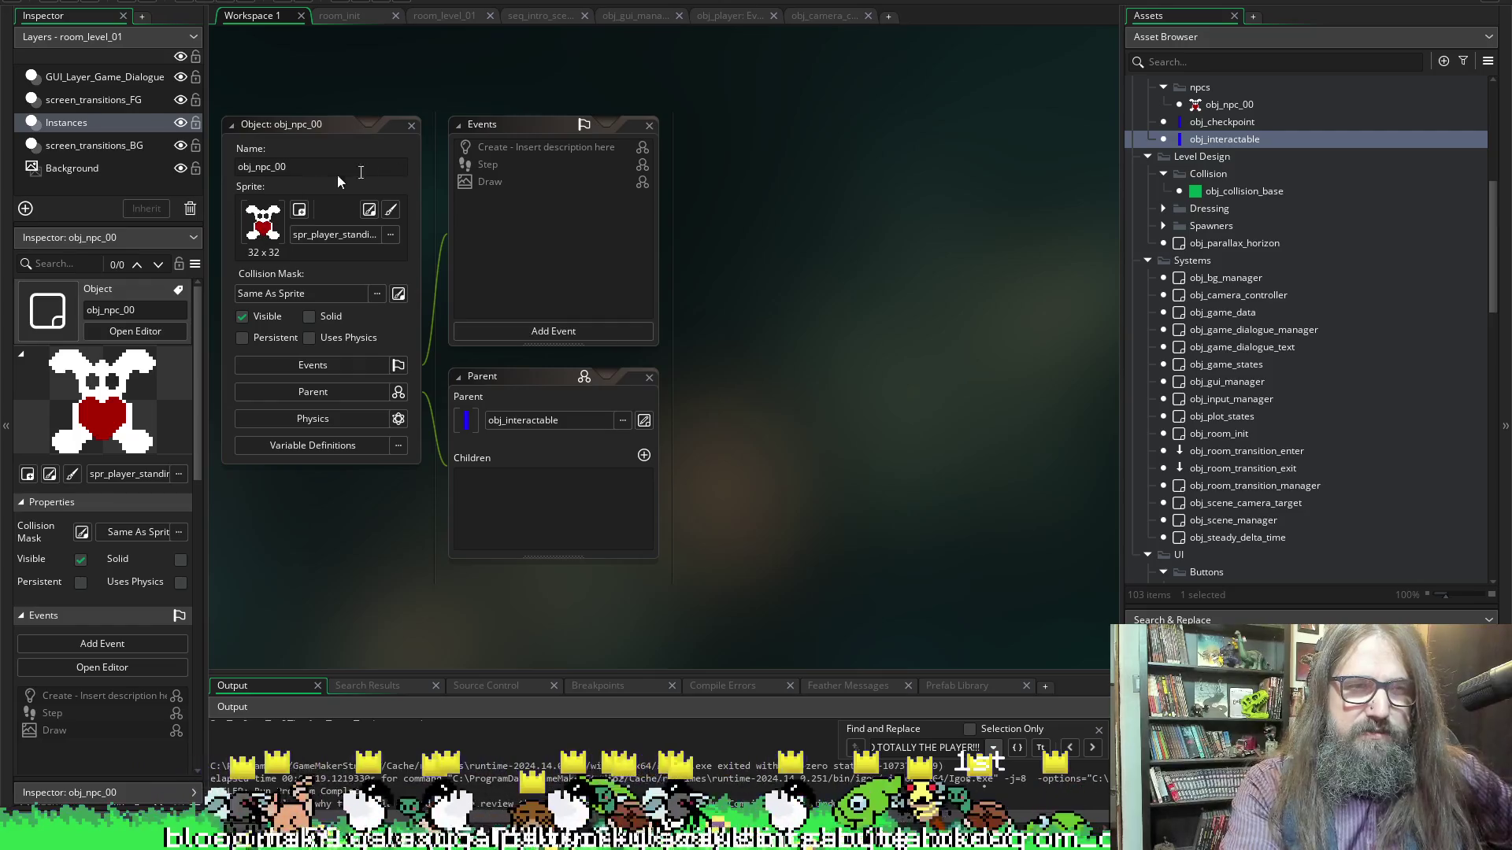
scroll(1354, 409, up, 5)
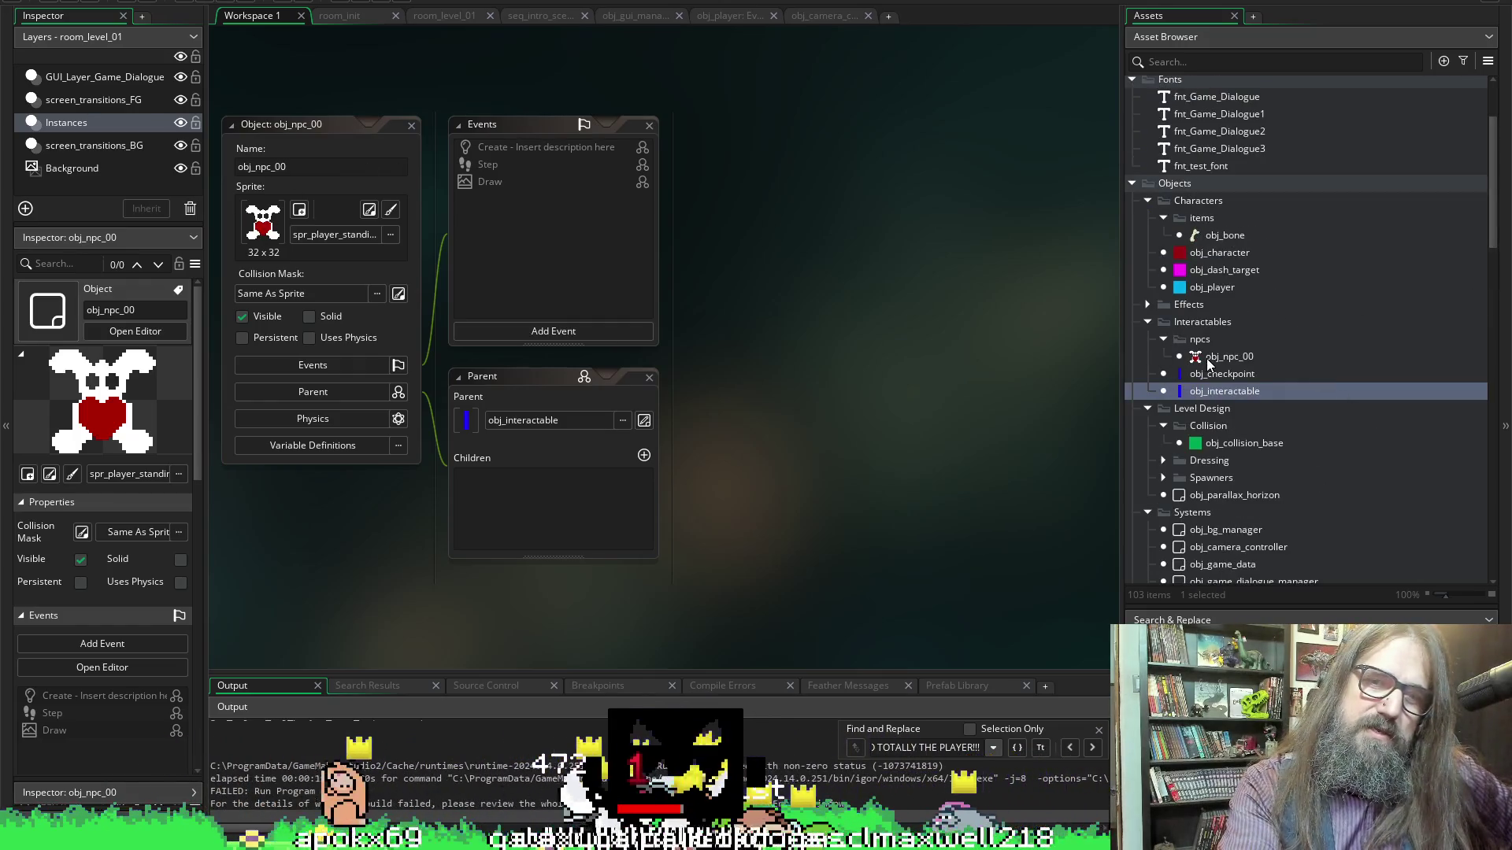
scroll(1220, 237, down, 10)
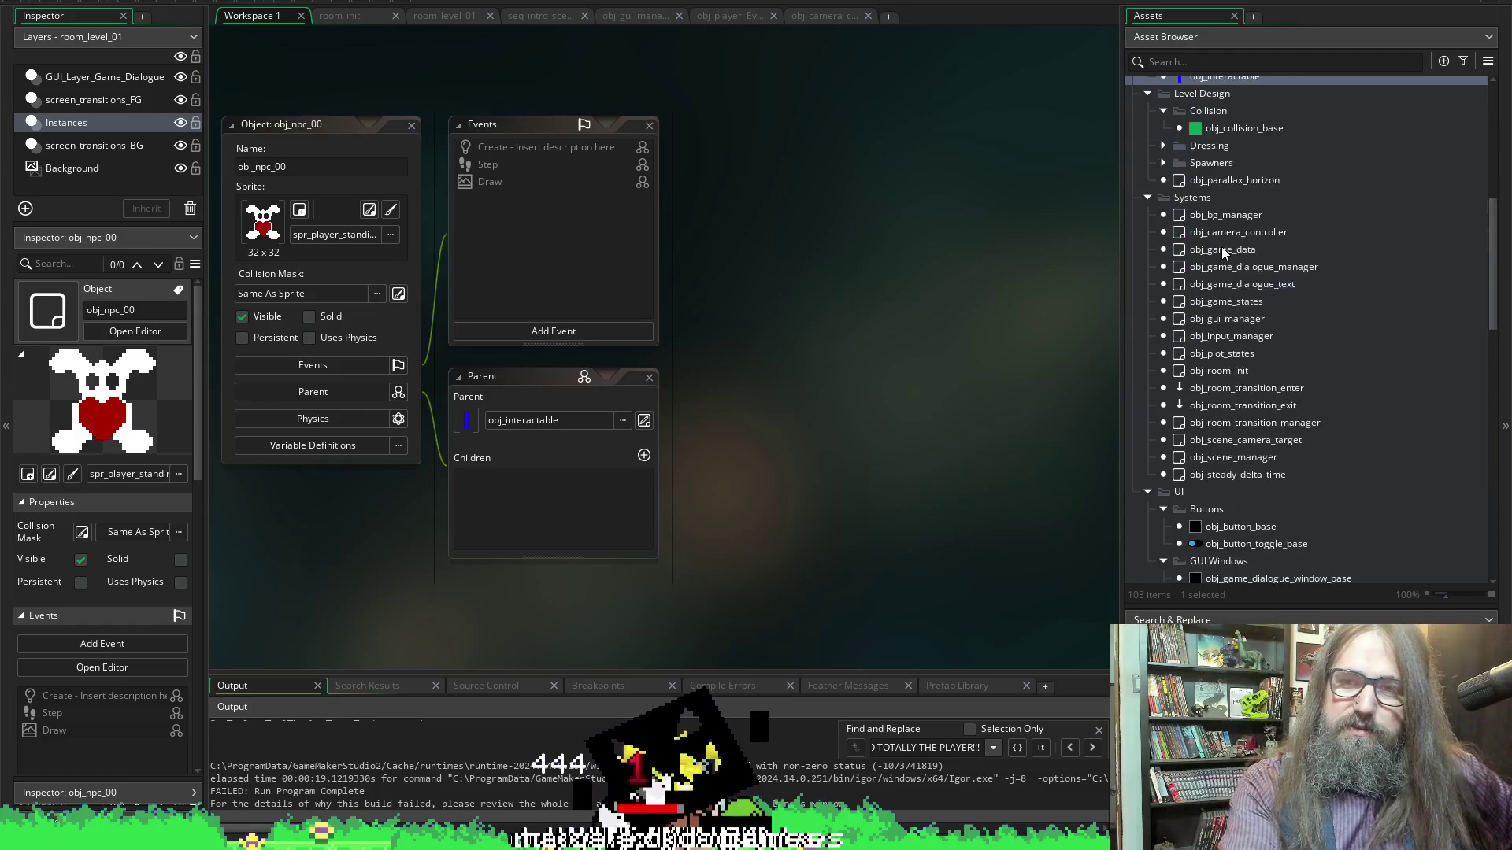
scroll(1238, 250, down, 5)
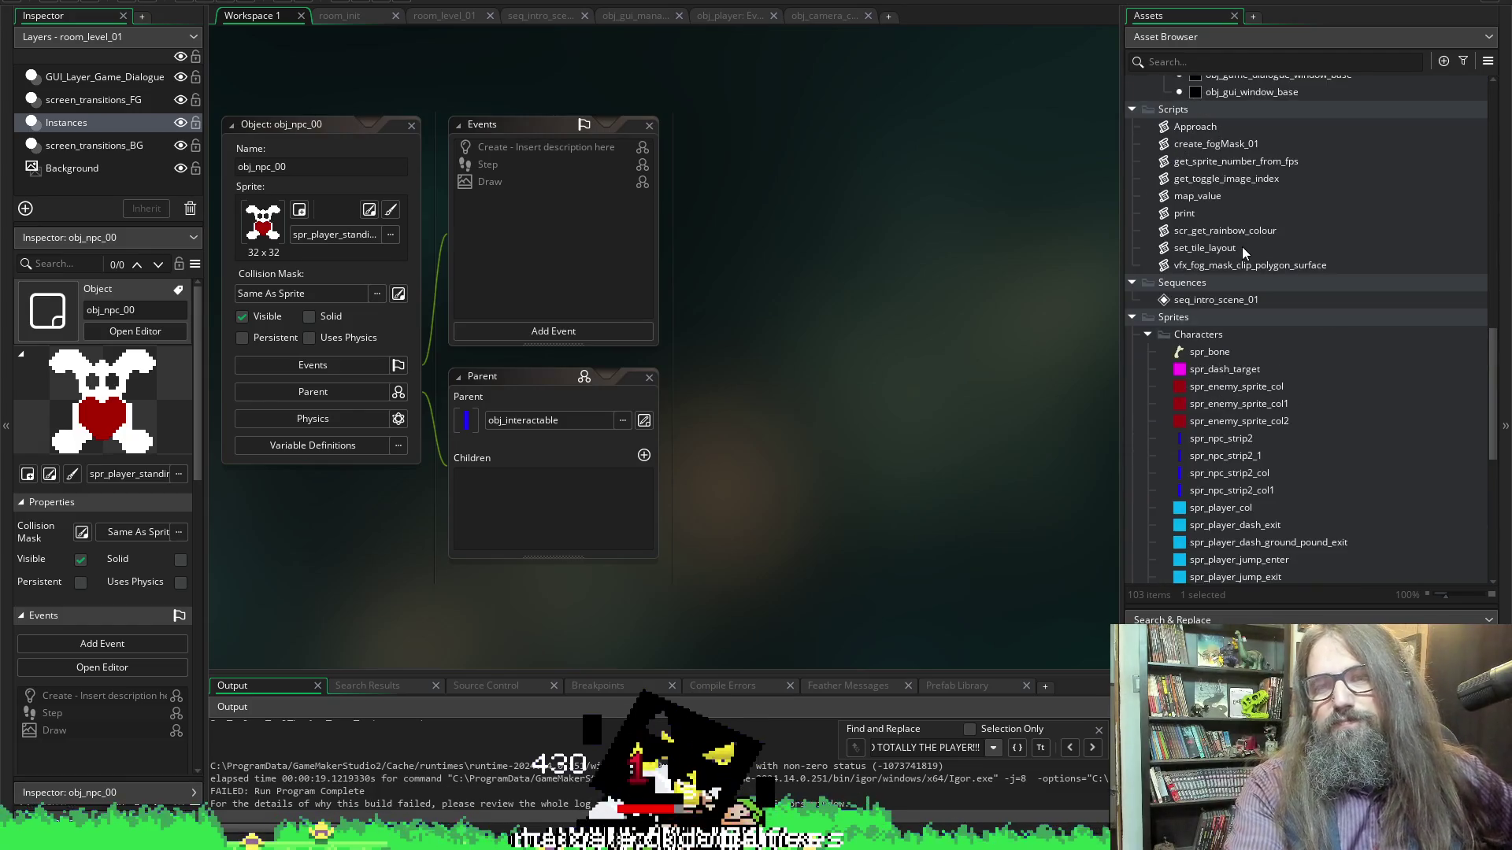
right_click(1252, 317)
mouse_move(1292, 317)
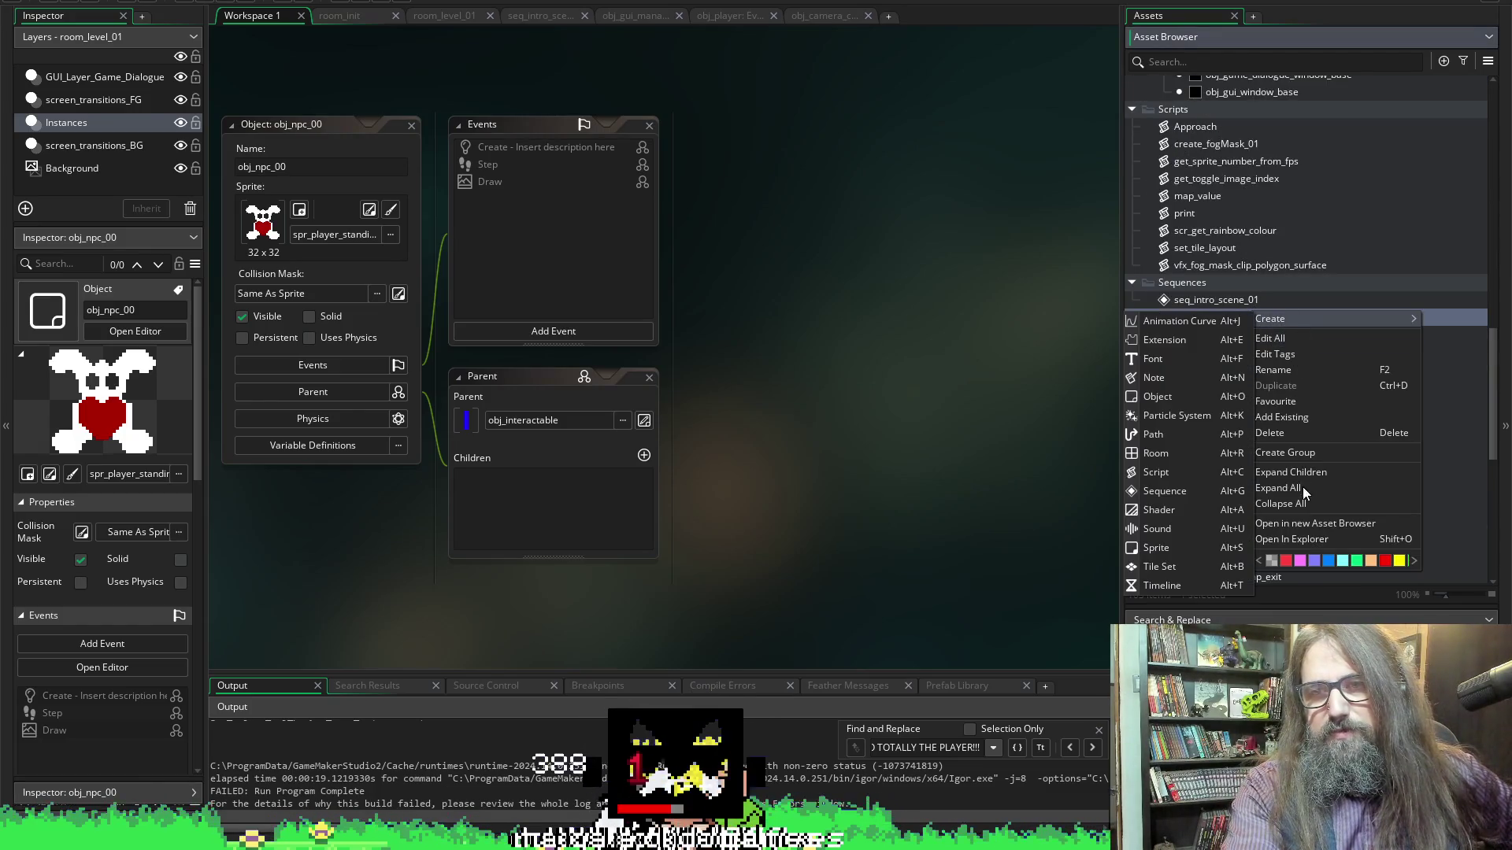
click(1304, 418)
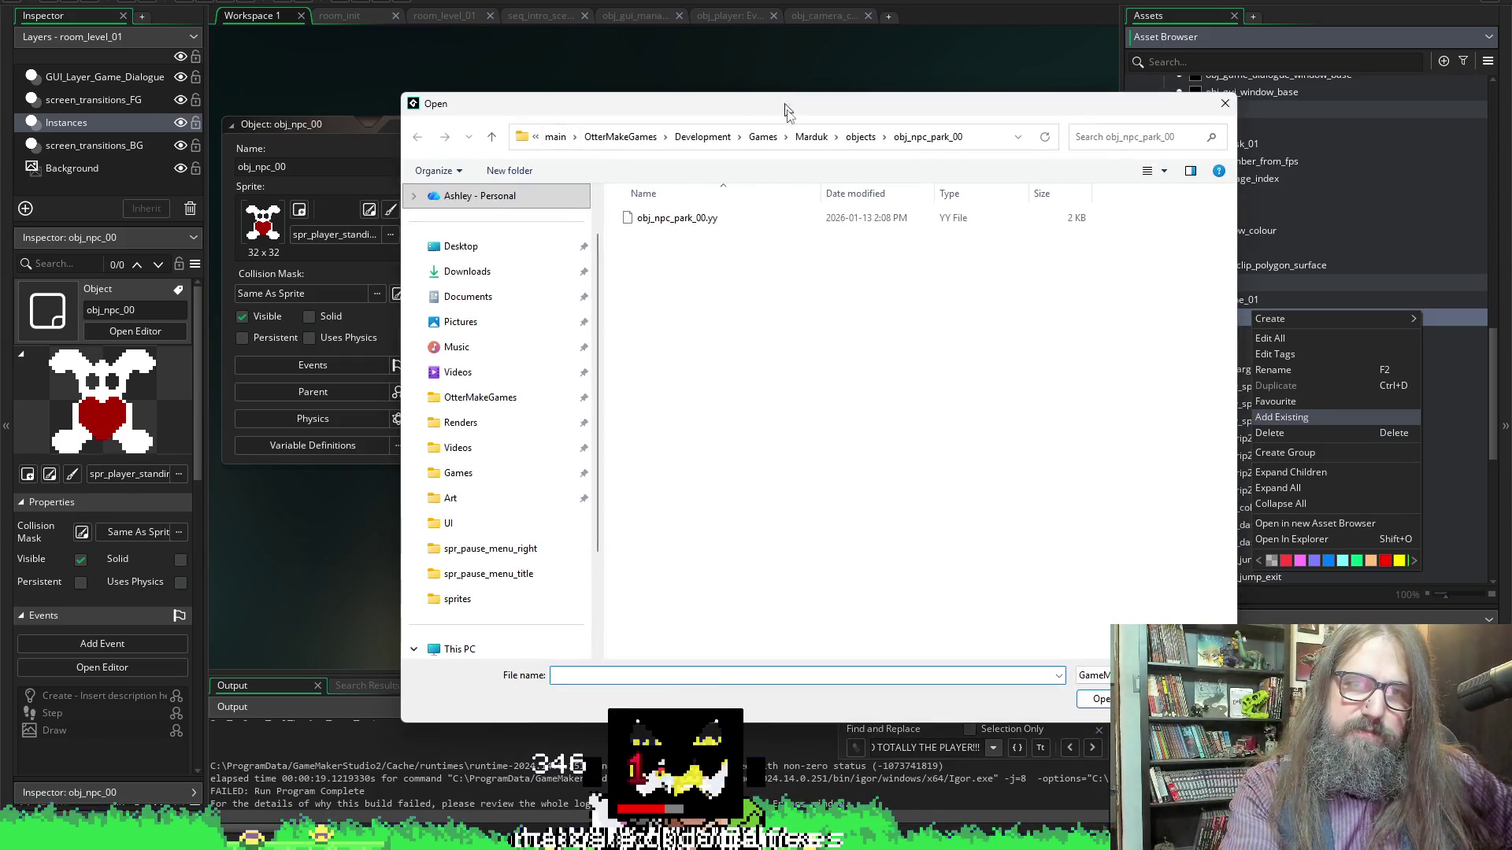
Look through the Marduk scripts and sprites folders, then cancel the file picker
click(811, 137)
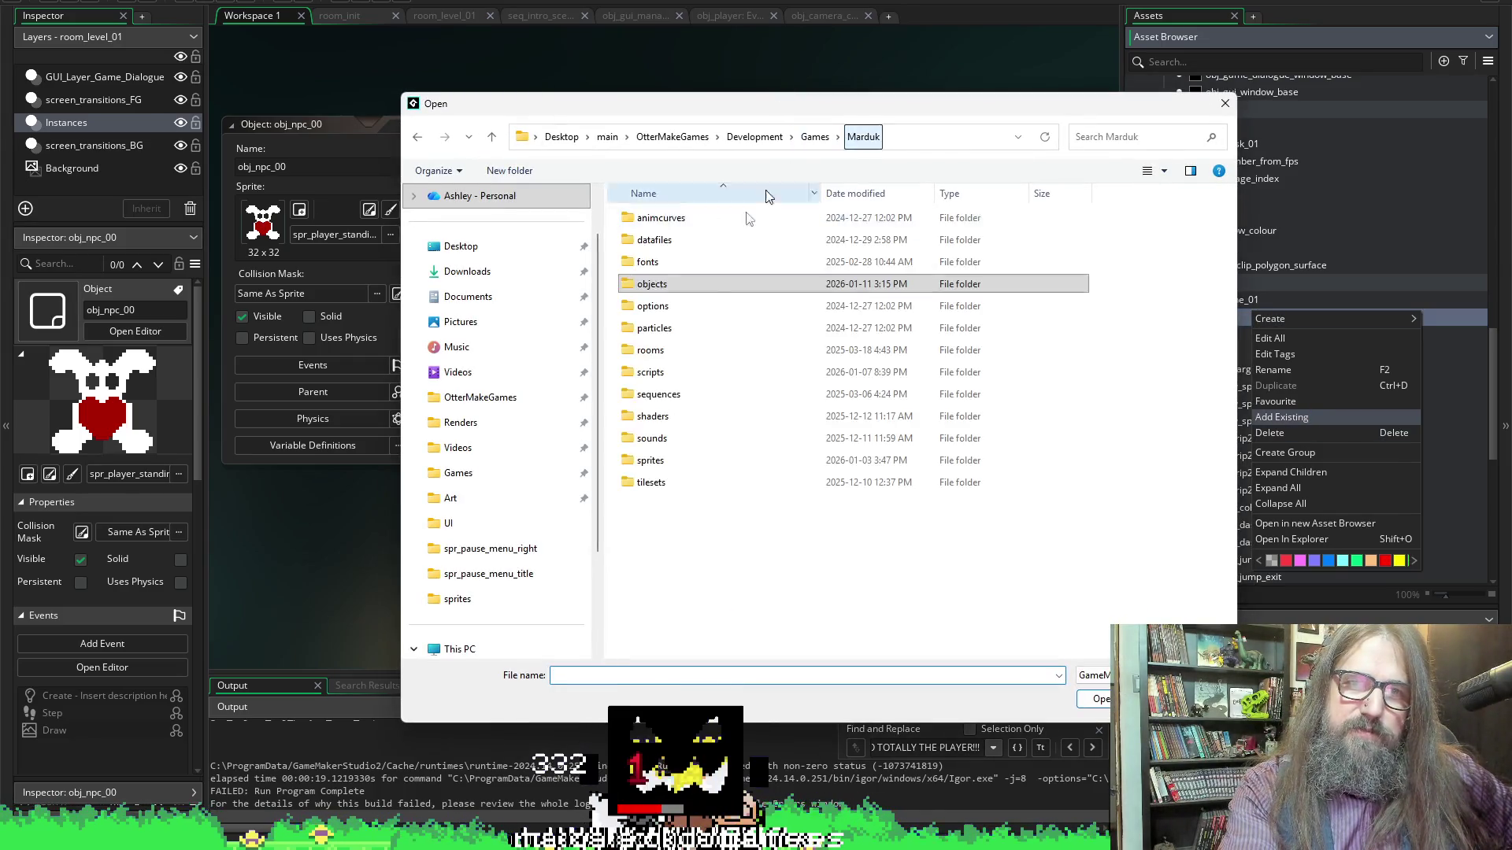
double_click(664, 380)
key(alt+Left)
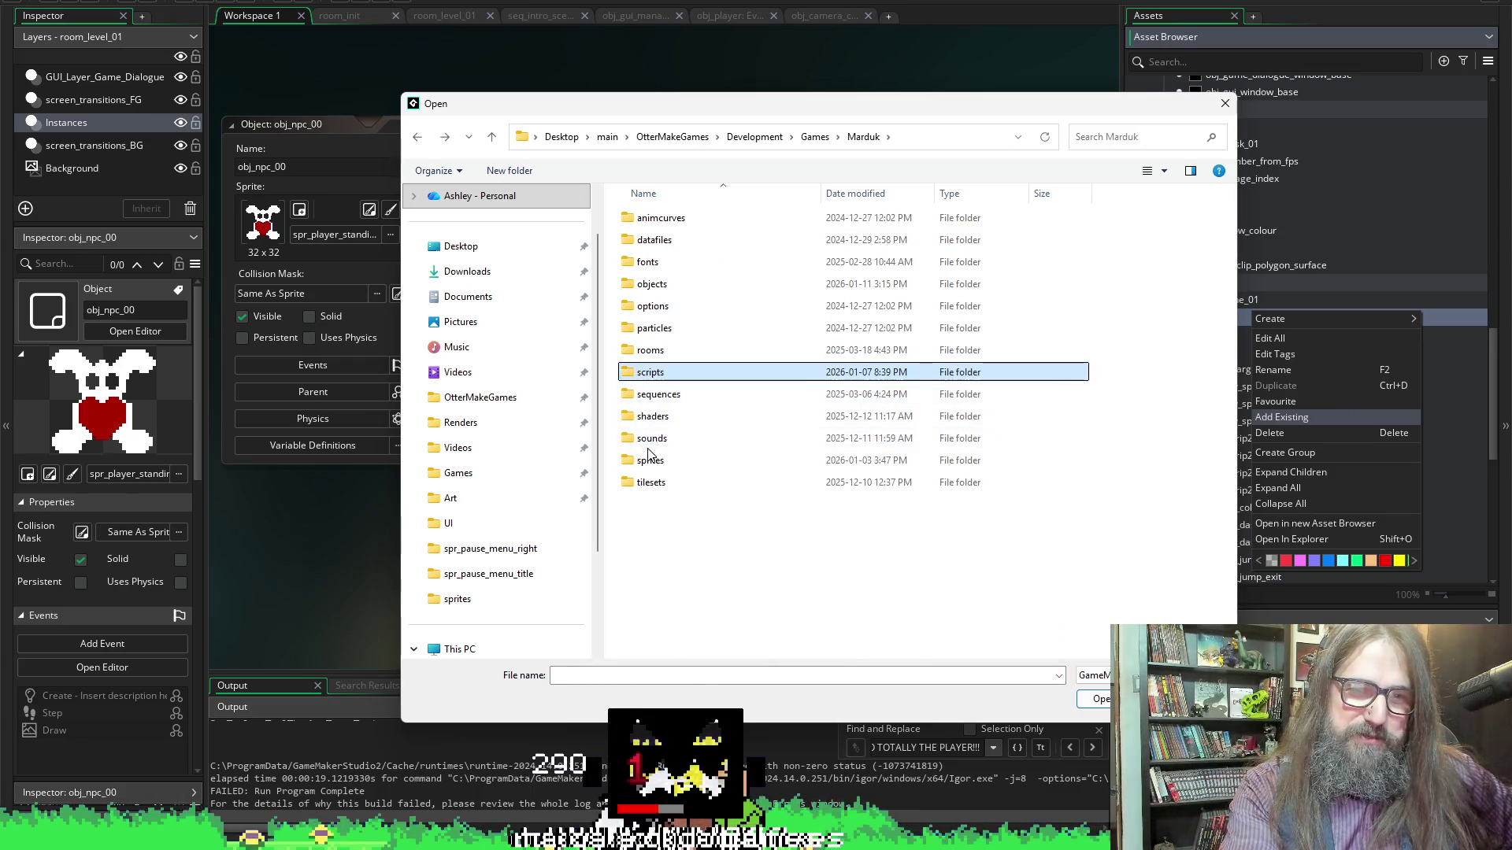
double_click(650, 460)
scroll(860, 425, down, 3)
scroll(861, 424, down, 2)
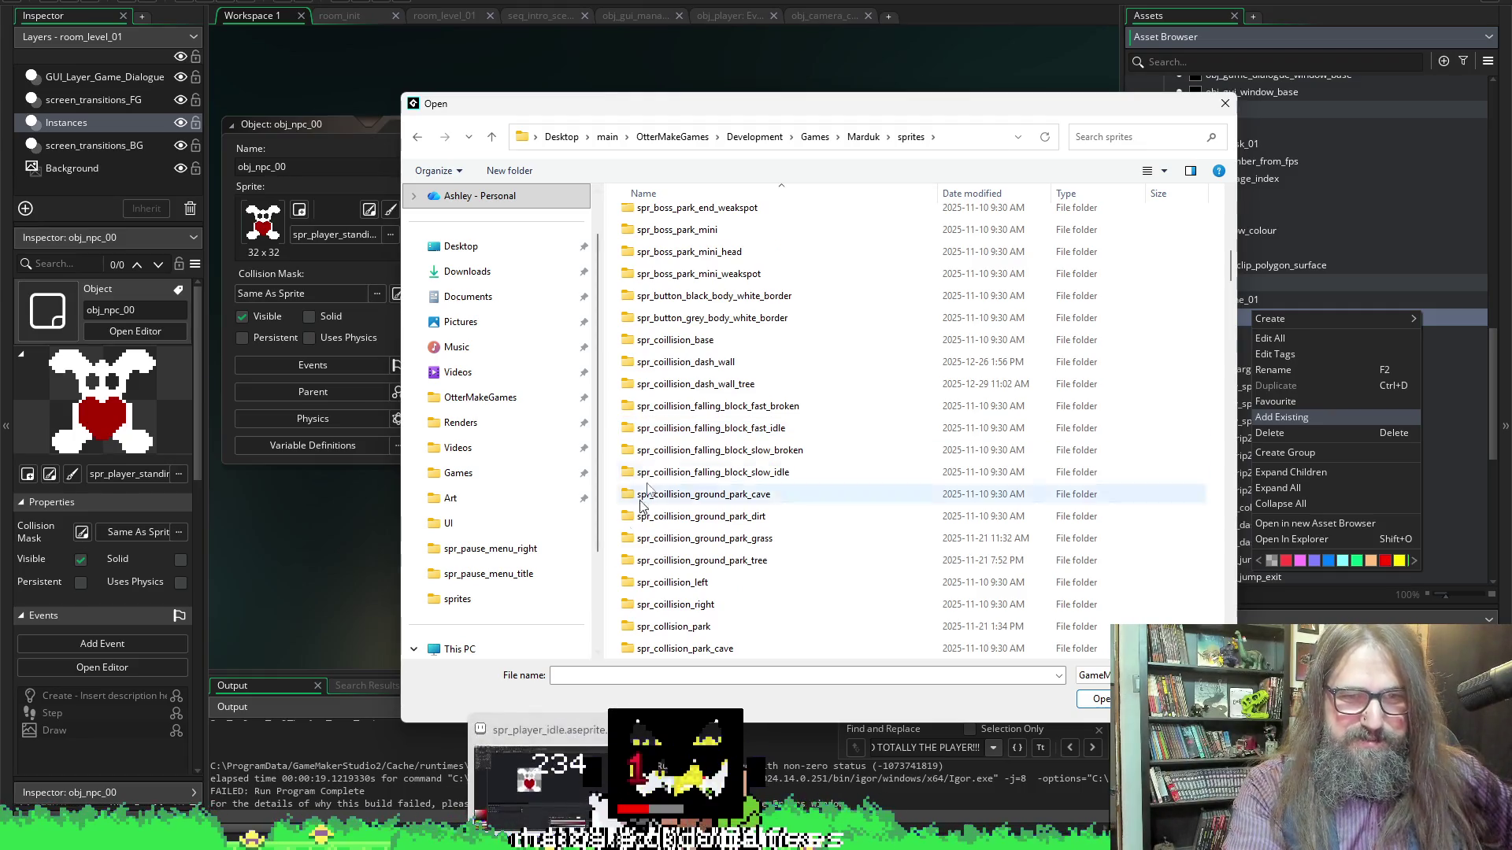
scroll(898, 457, down, 8)
key(Escape)
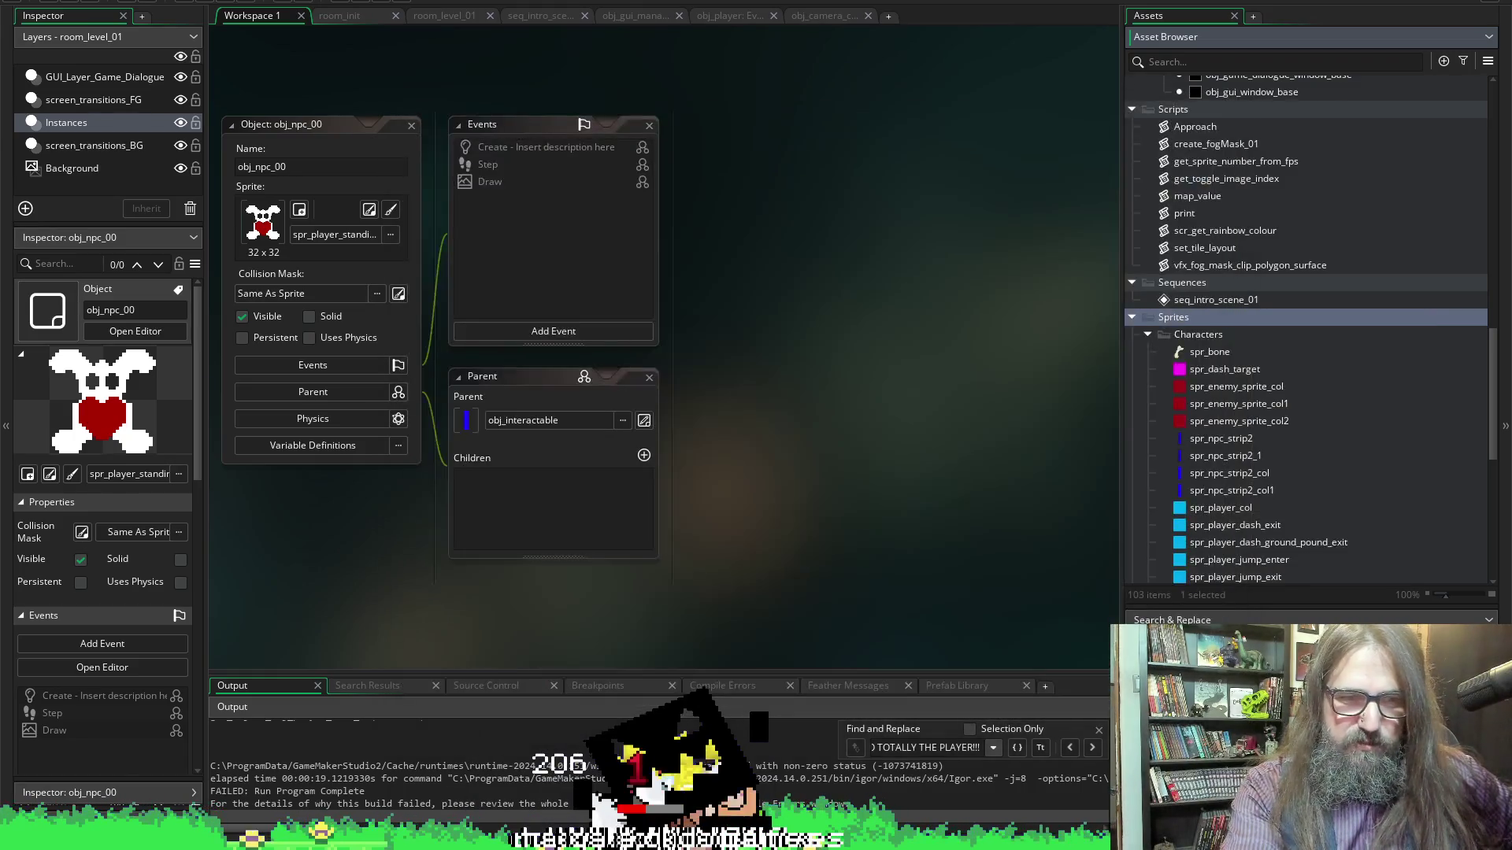
Check the error line in the output, then reopen Add Existing on the Sprites group
mouse_move(1010, 786)
mouse_down()
mouse_move(1103, 787)
mouse_move(1018, 794)
mouse_up()
click(880, 797)
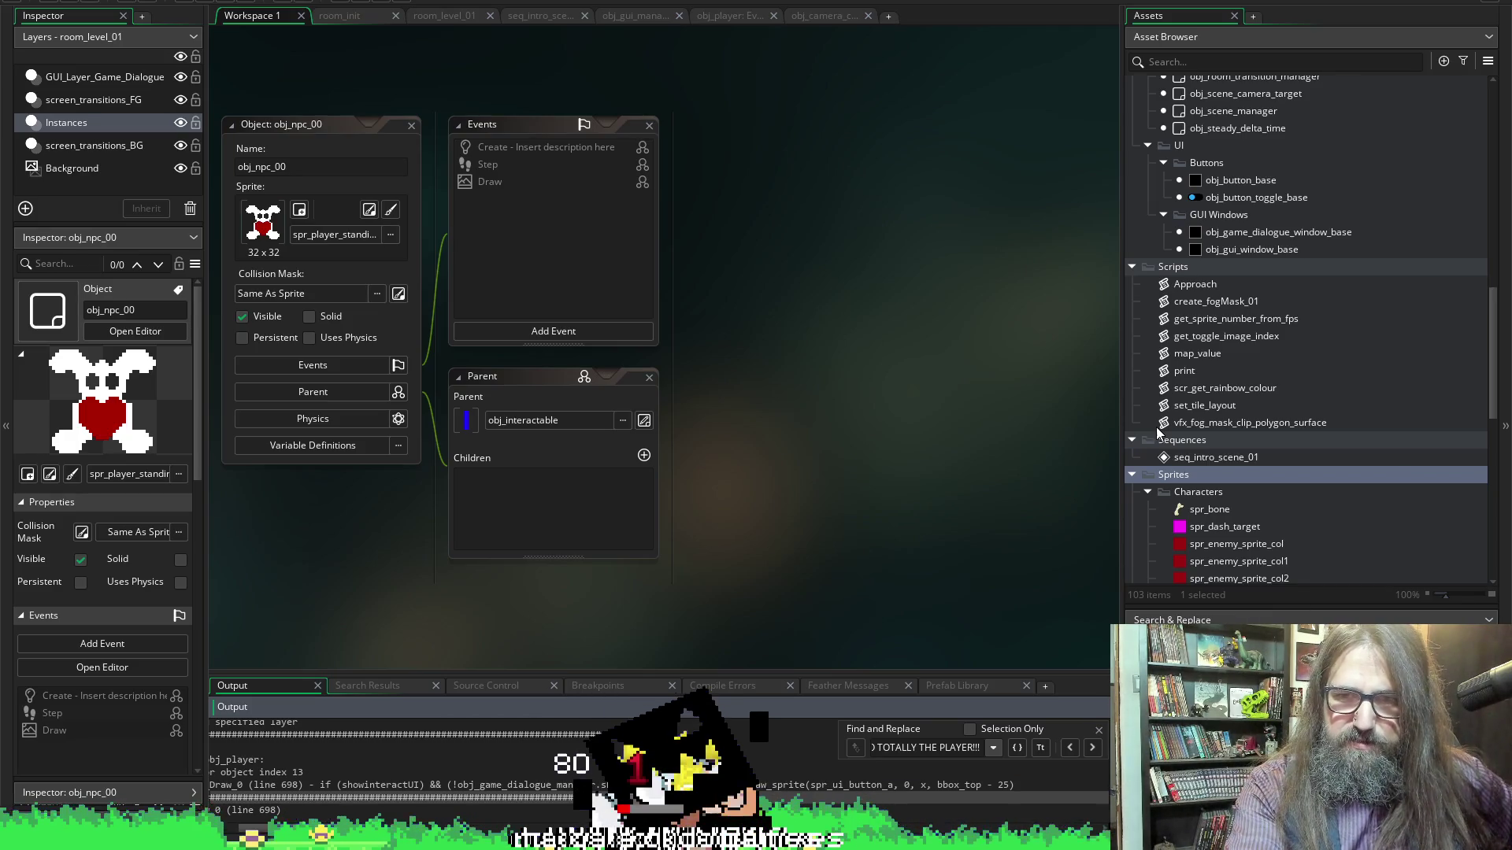
right_click(1183, 476)
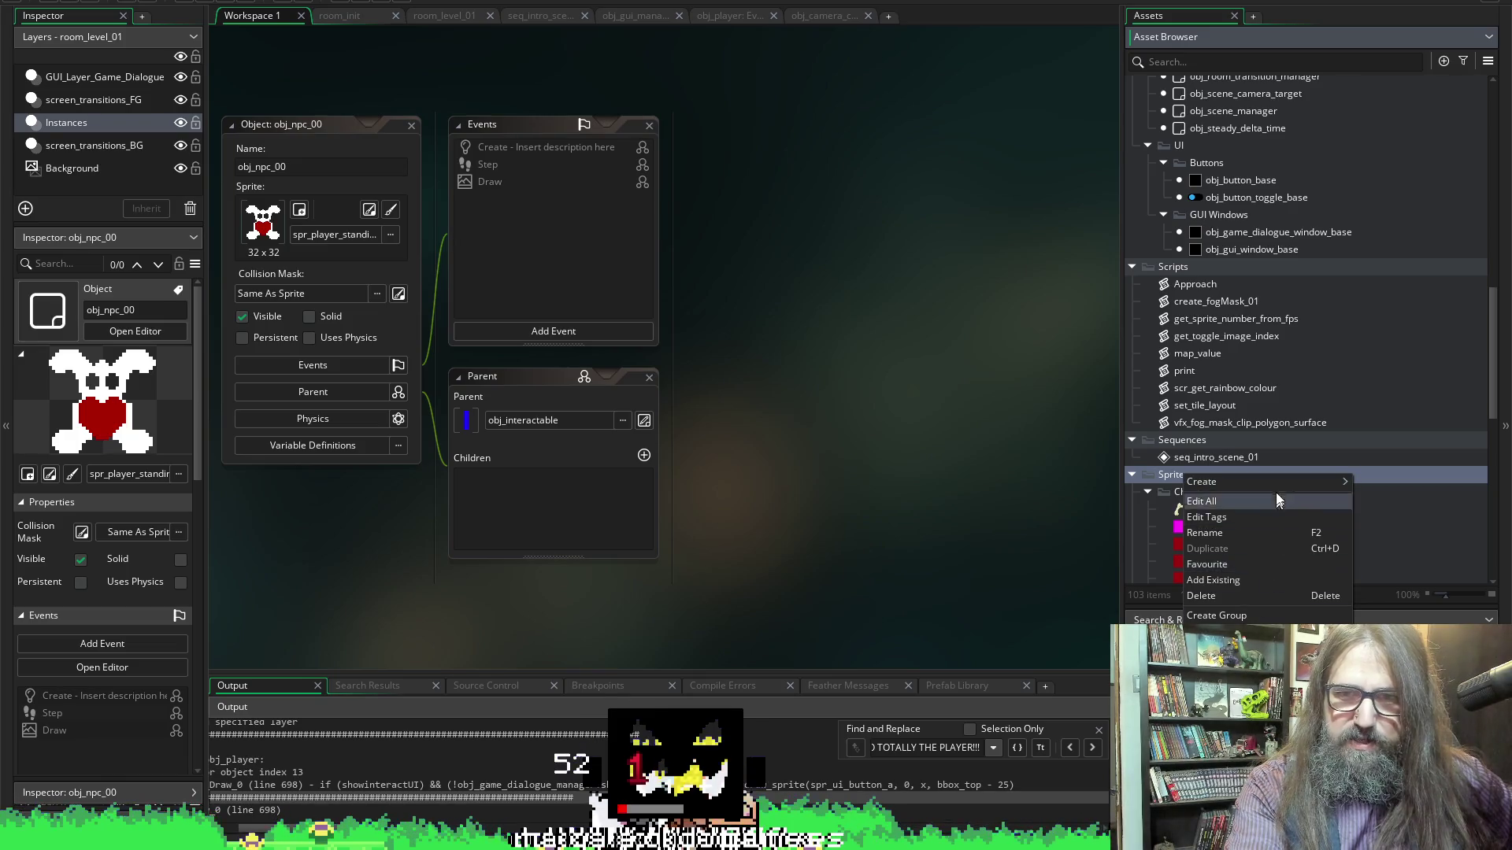
click(1213, 579)
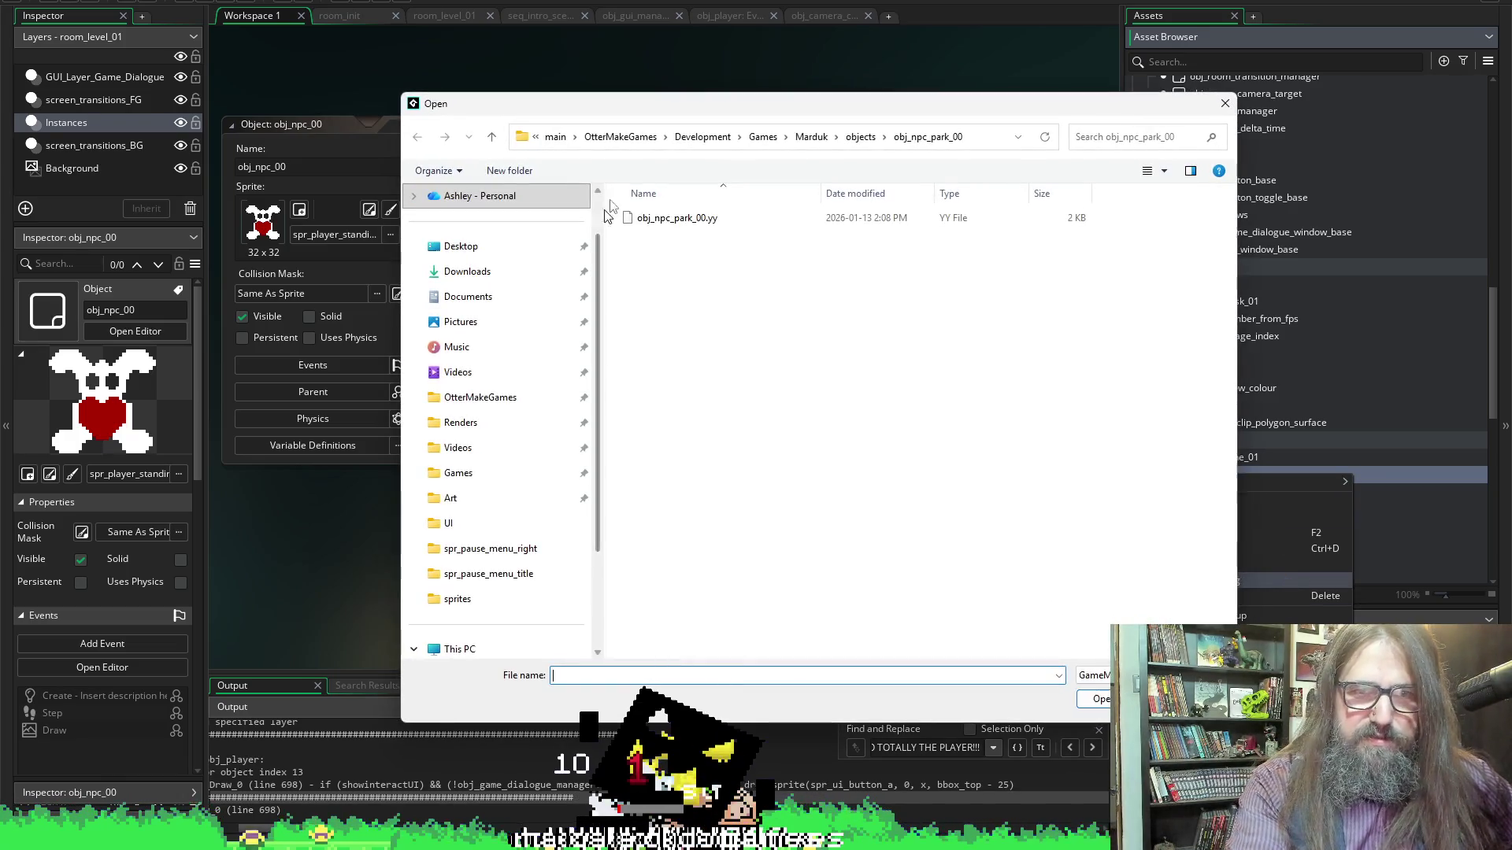
Import spr_ui_button_a.yy from the Marduk project's sprites/spr_ui_button_a folder
click(811, 136)
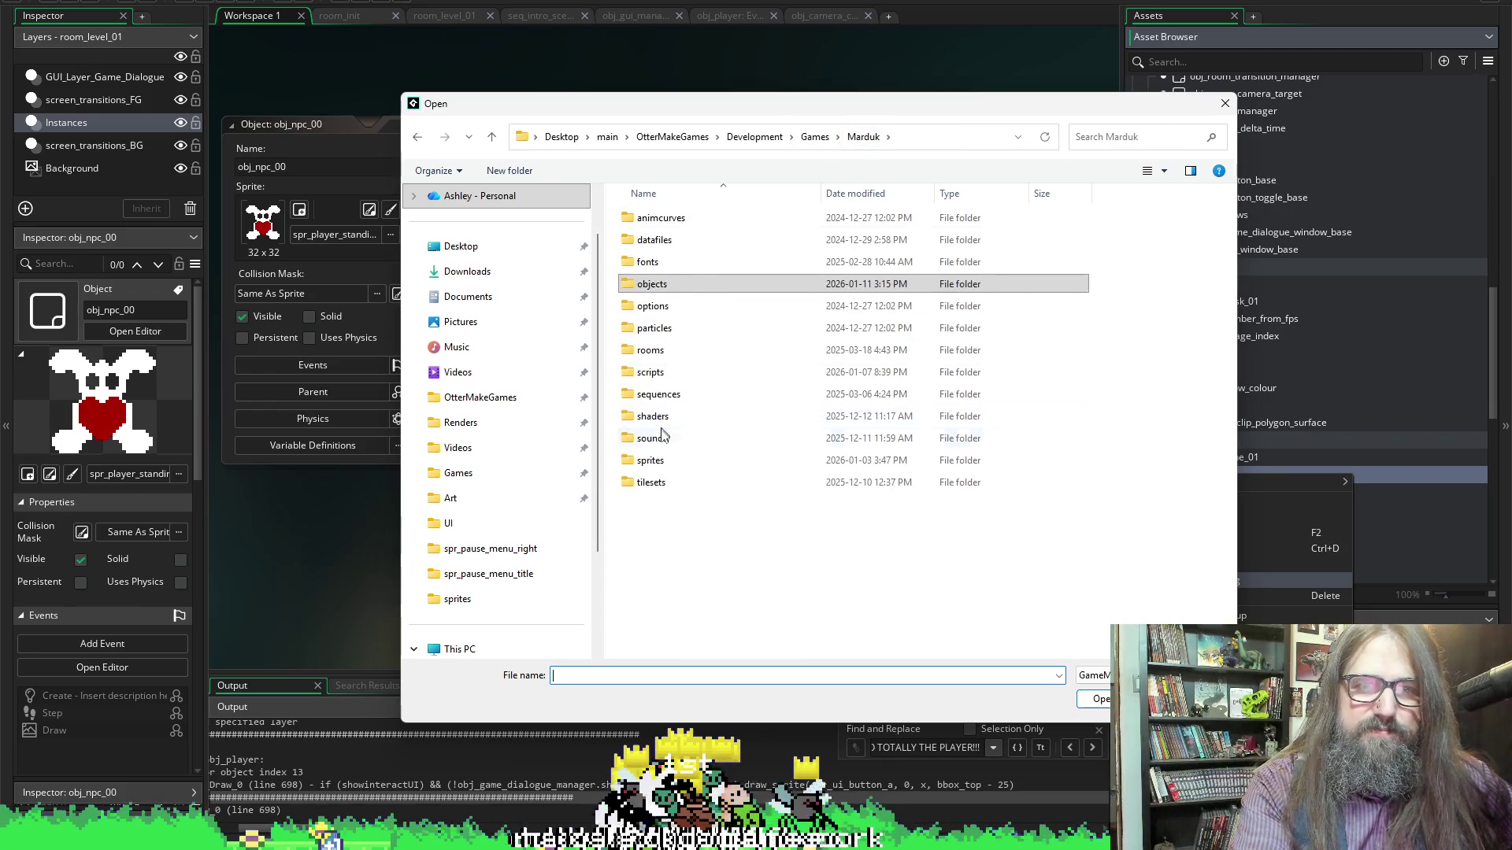
double_click(650, 462)
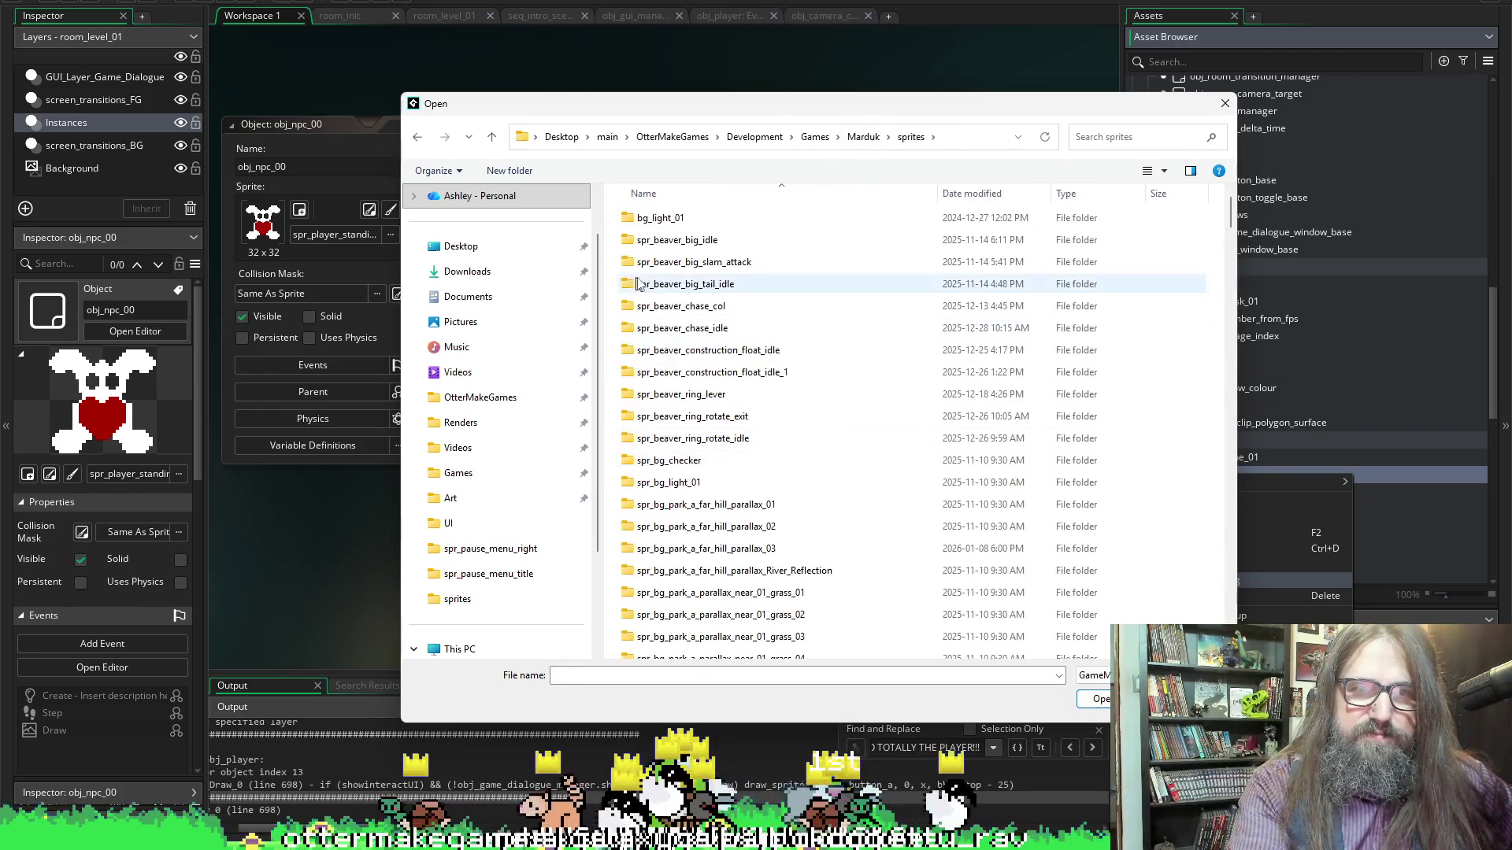
scroll(755, 447, down, 5)
scroll(762, 461, down, 20)
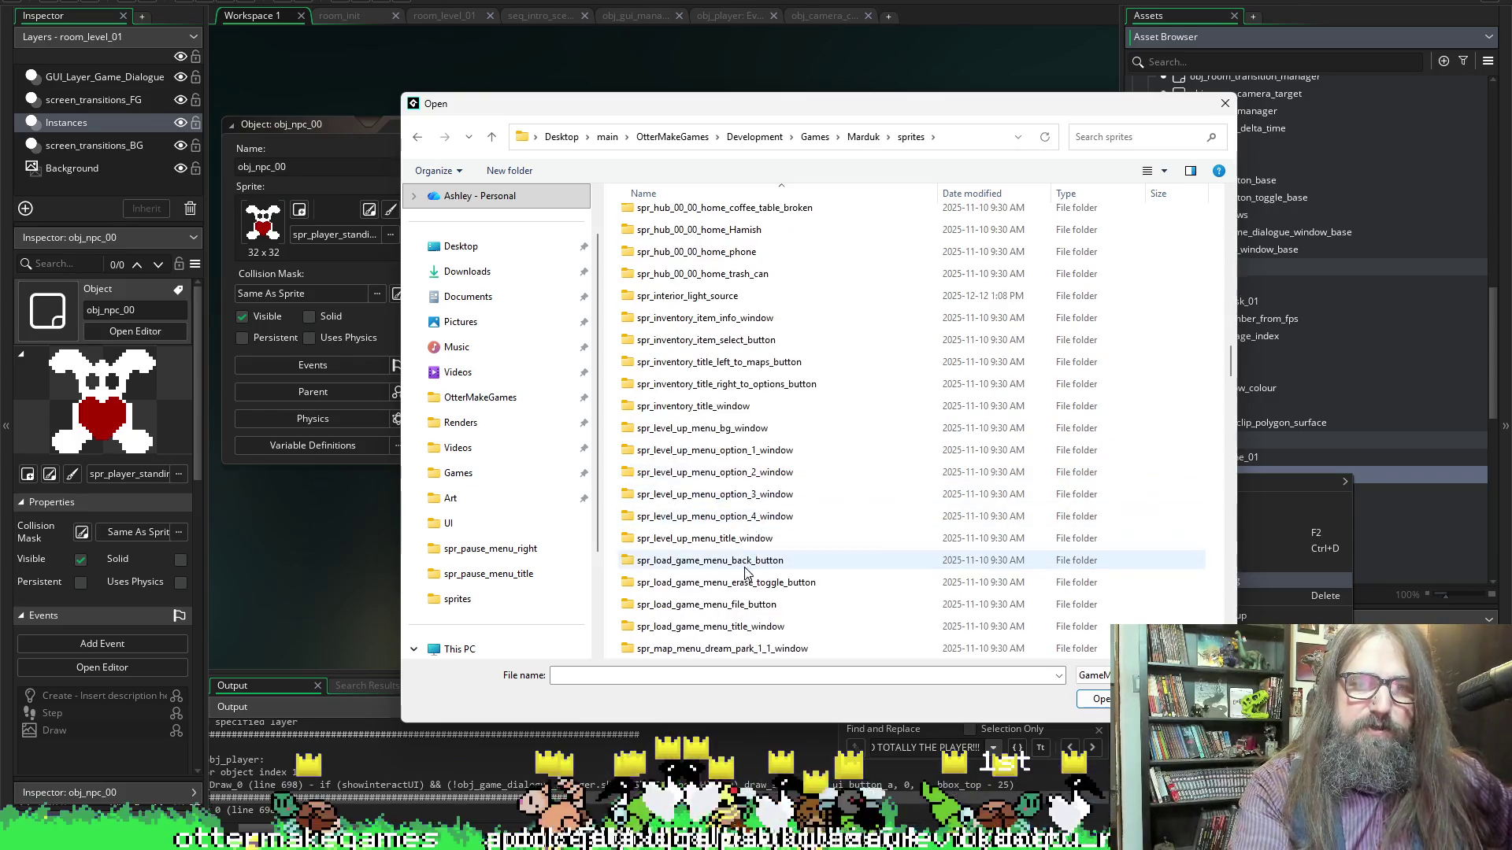
scroll(748, 527, down, 20)
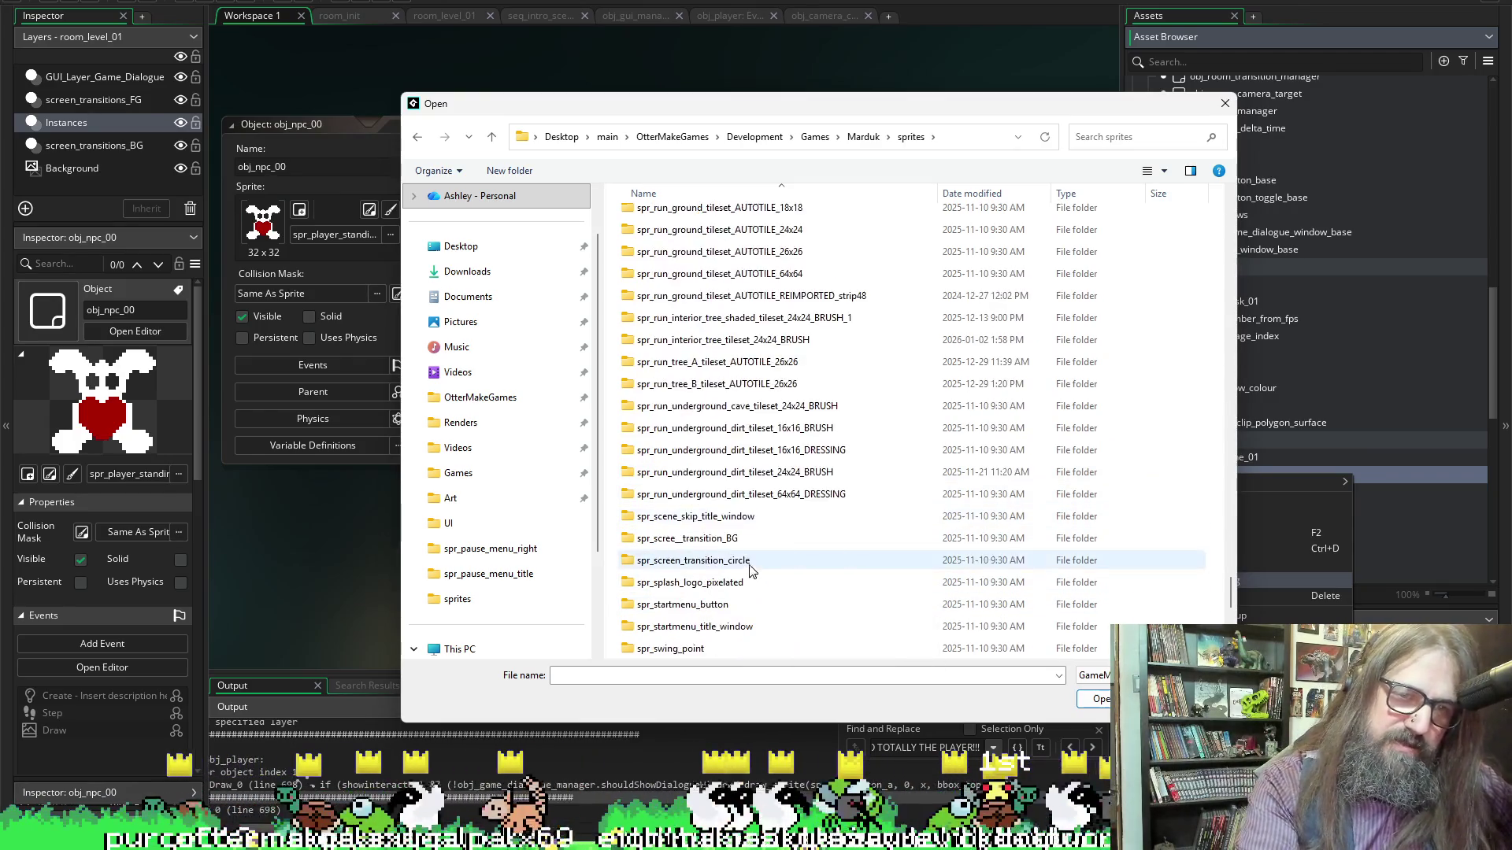
scroll(669, 473, up, 2)
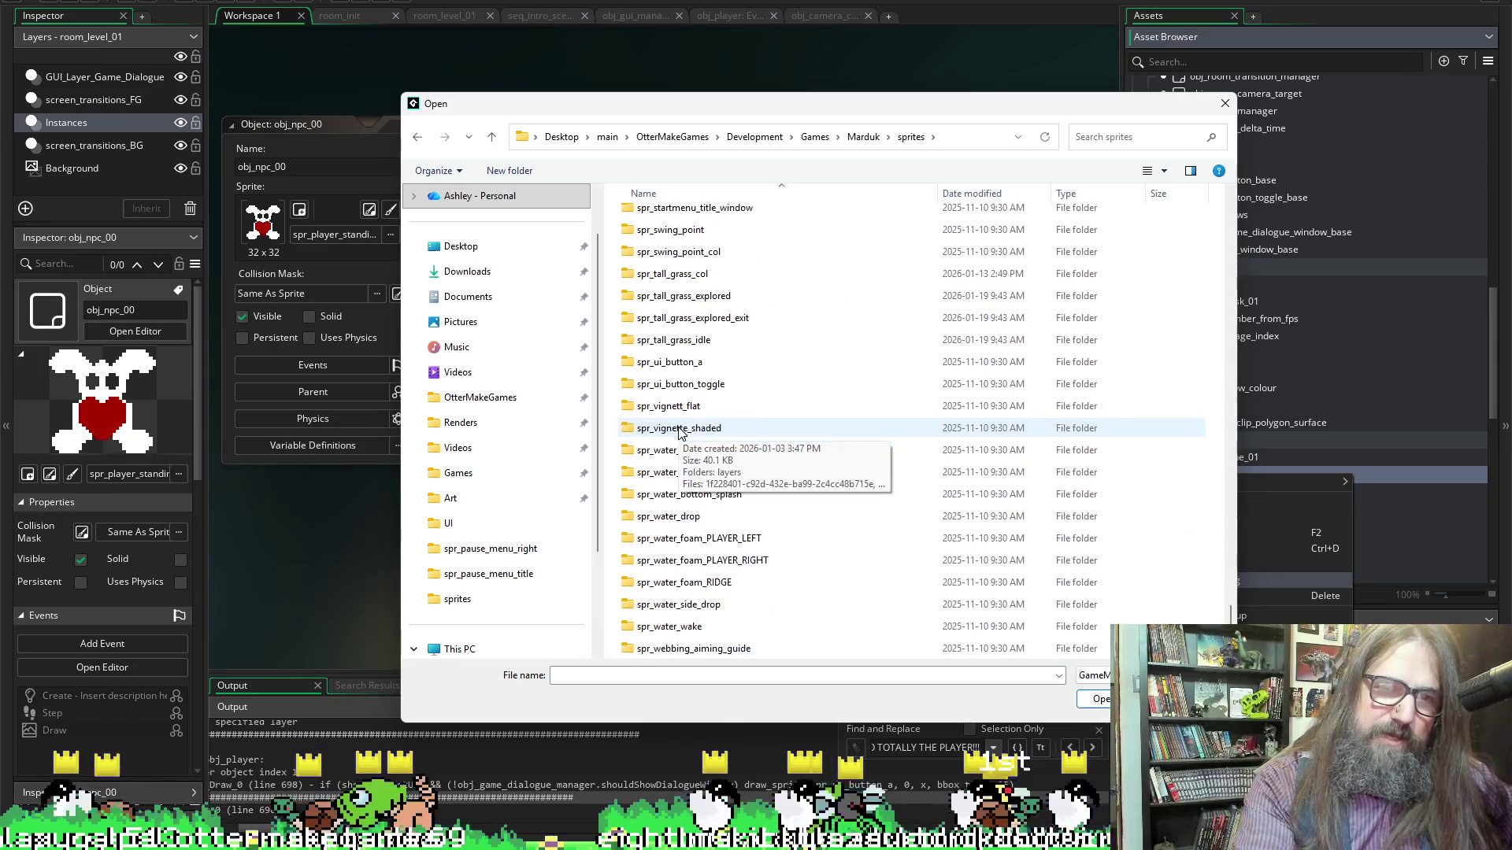
scroll(709, 472, up, 10)
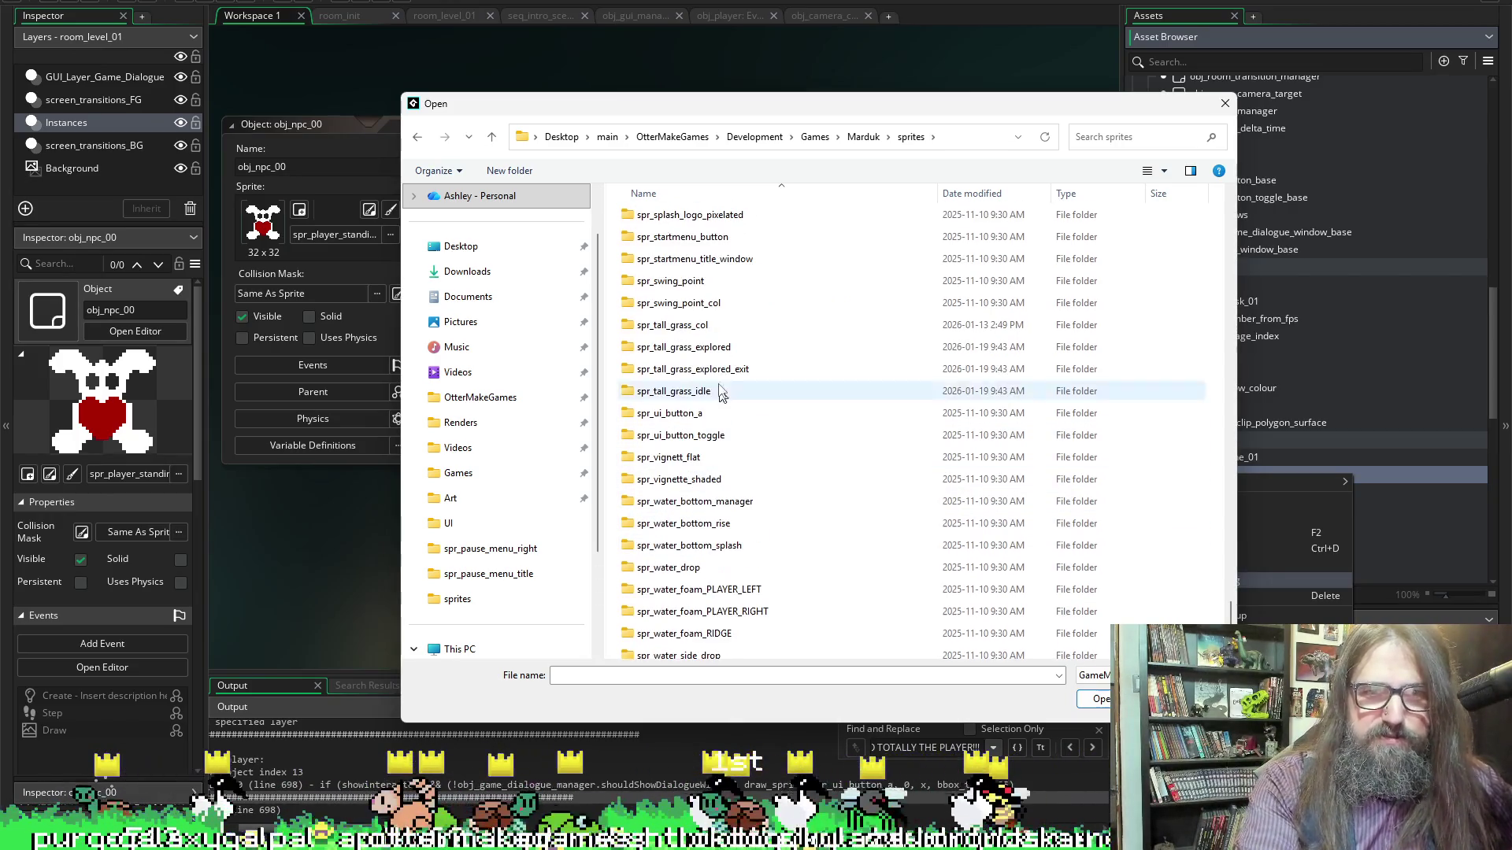
scroll(719, 425, up, 5)
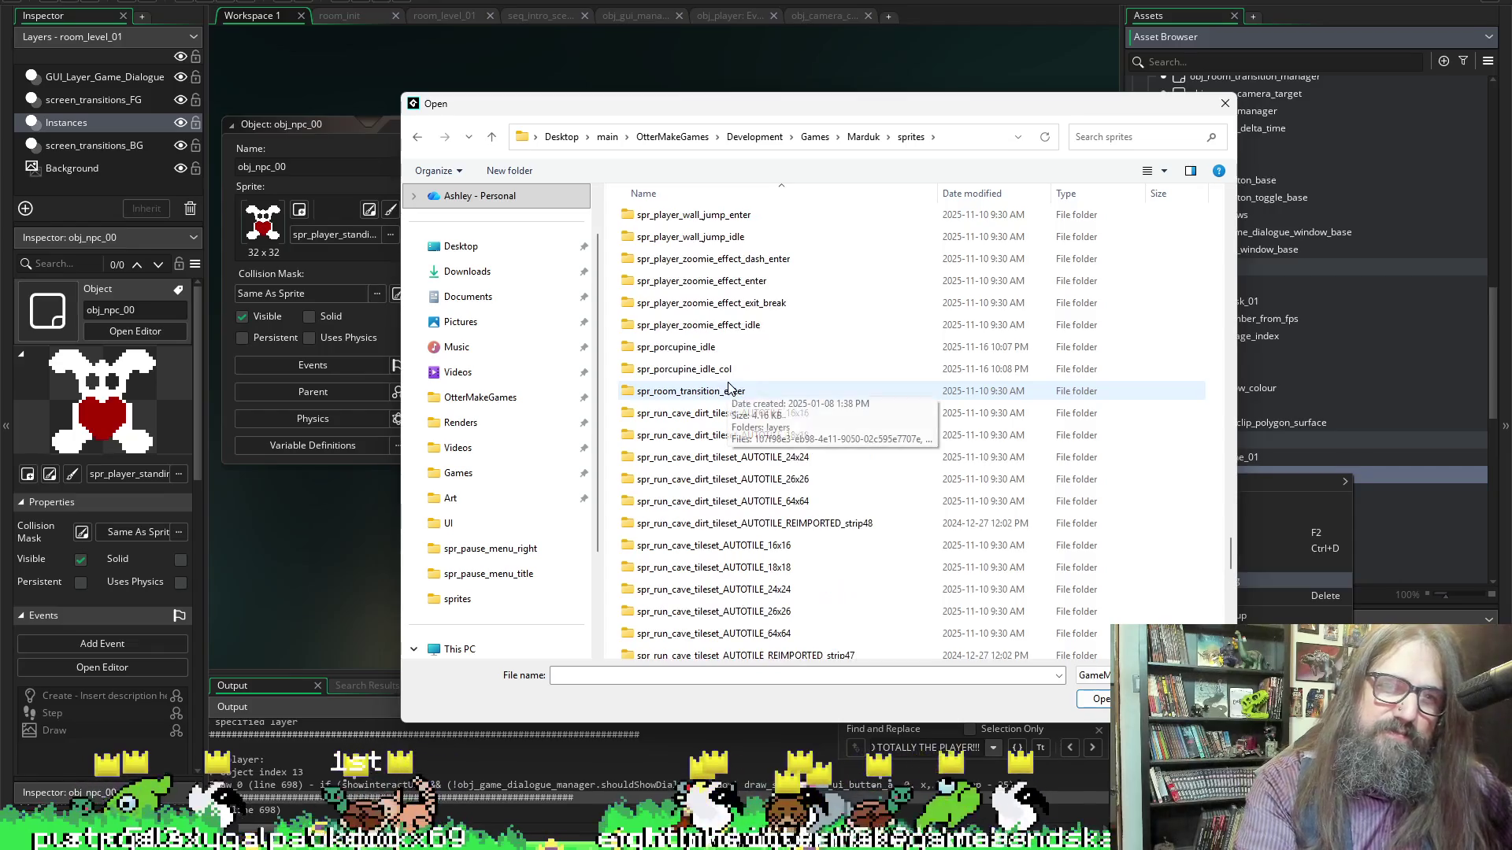
scroll(866, 425, down, 3)
scroll(874, 418, down, 5)
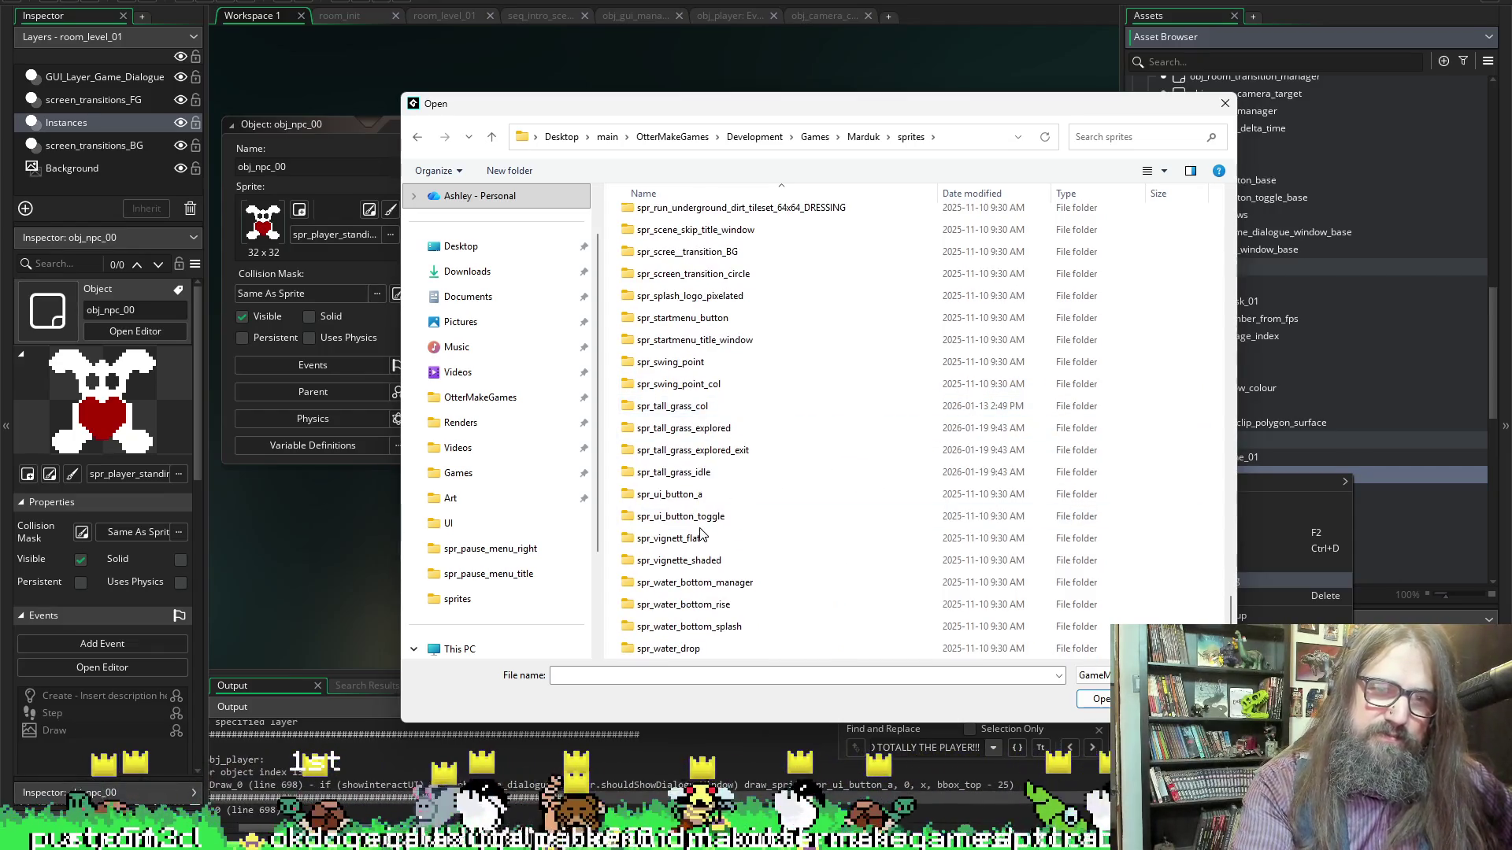
double_click(693, 497)
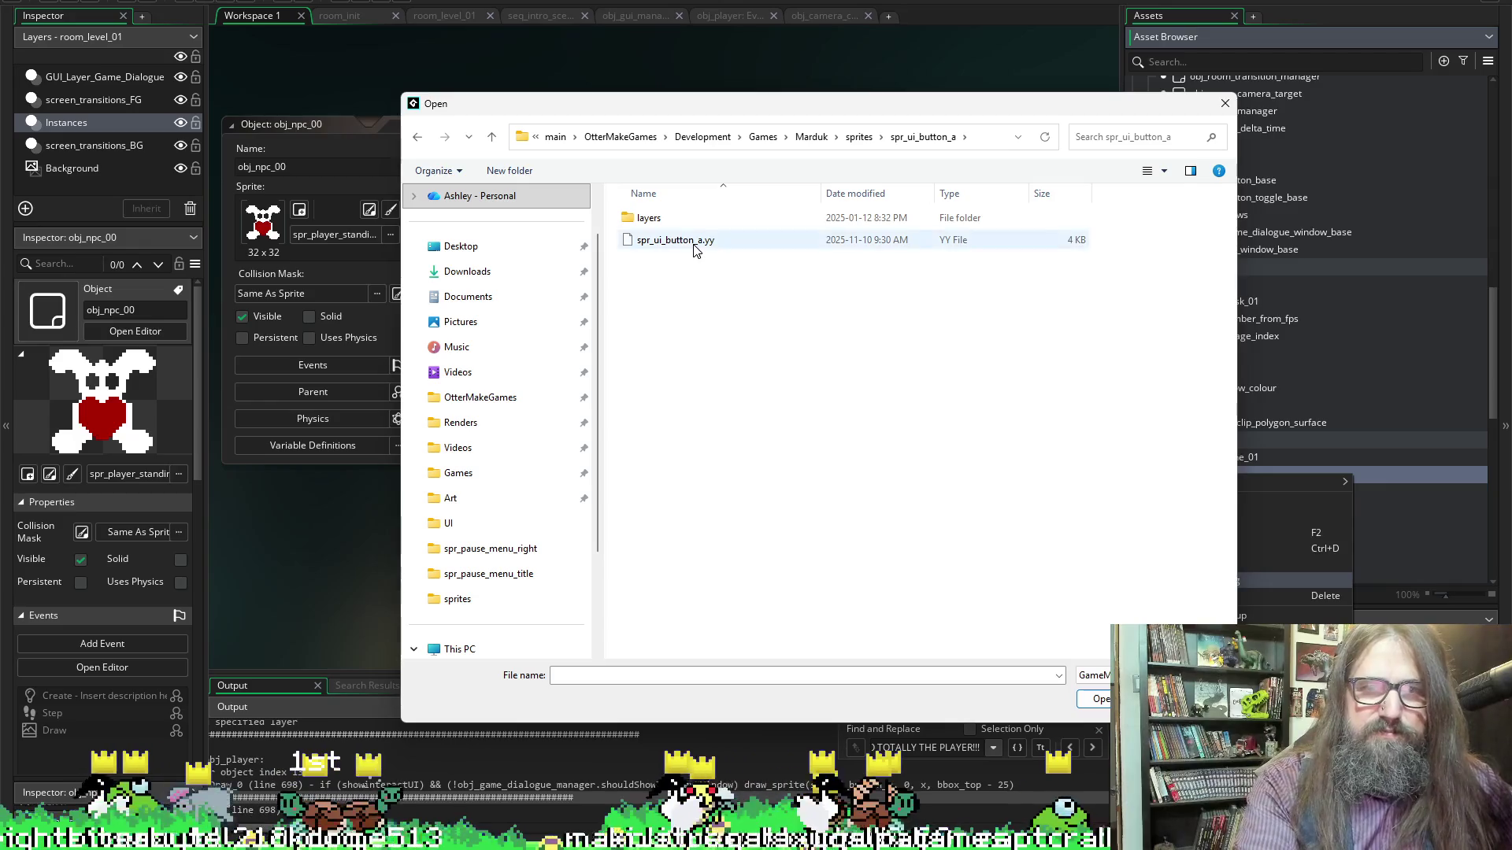
double_click(689, 241)
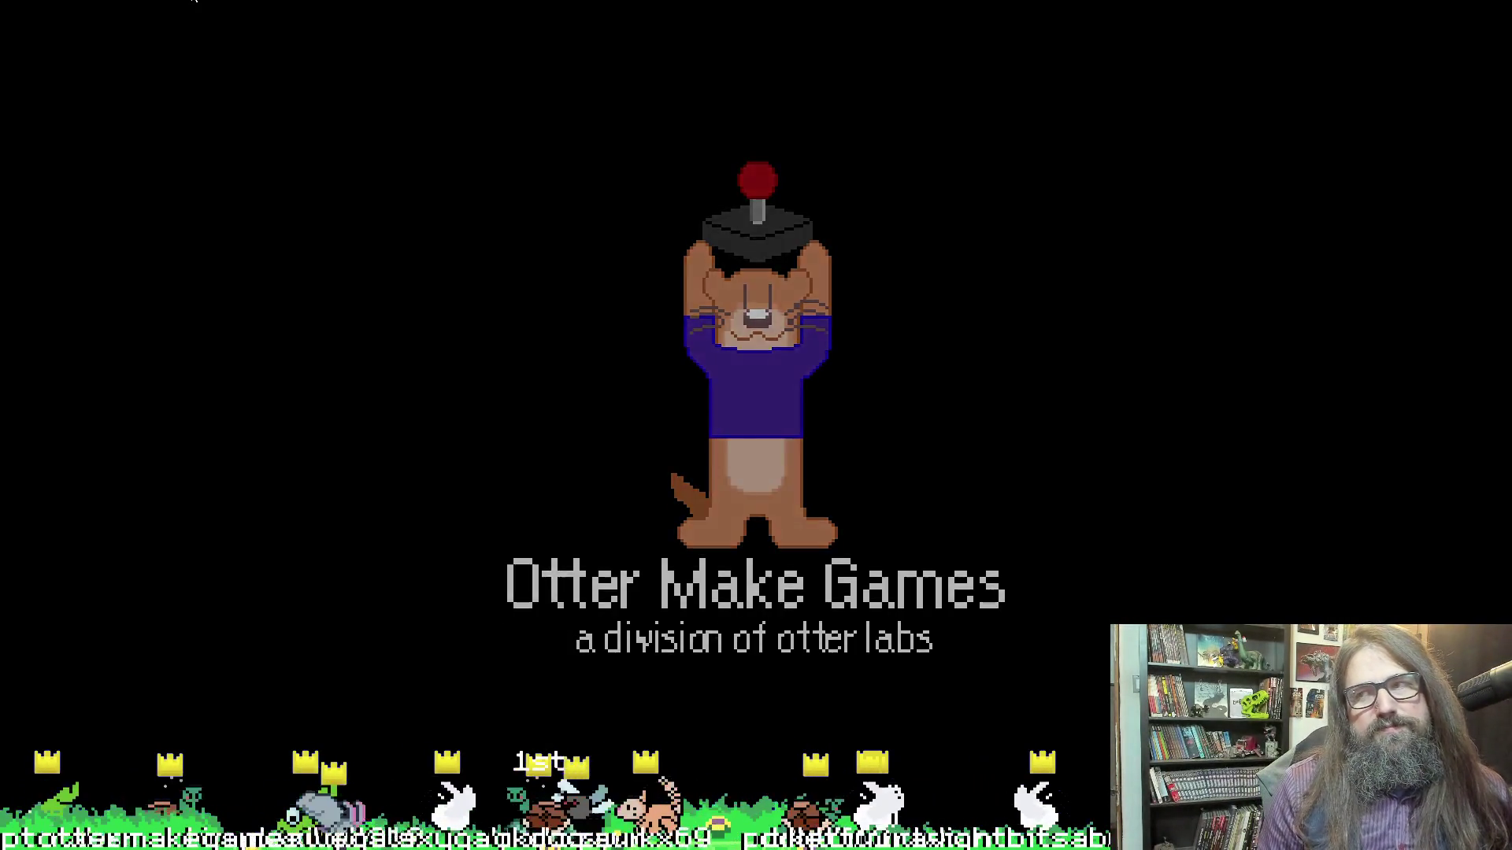
key(Down)
key(Up)
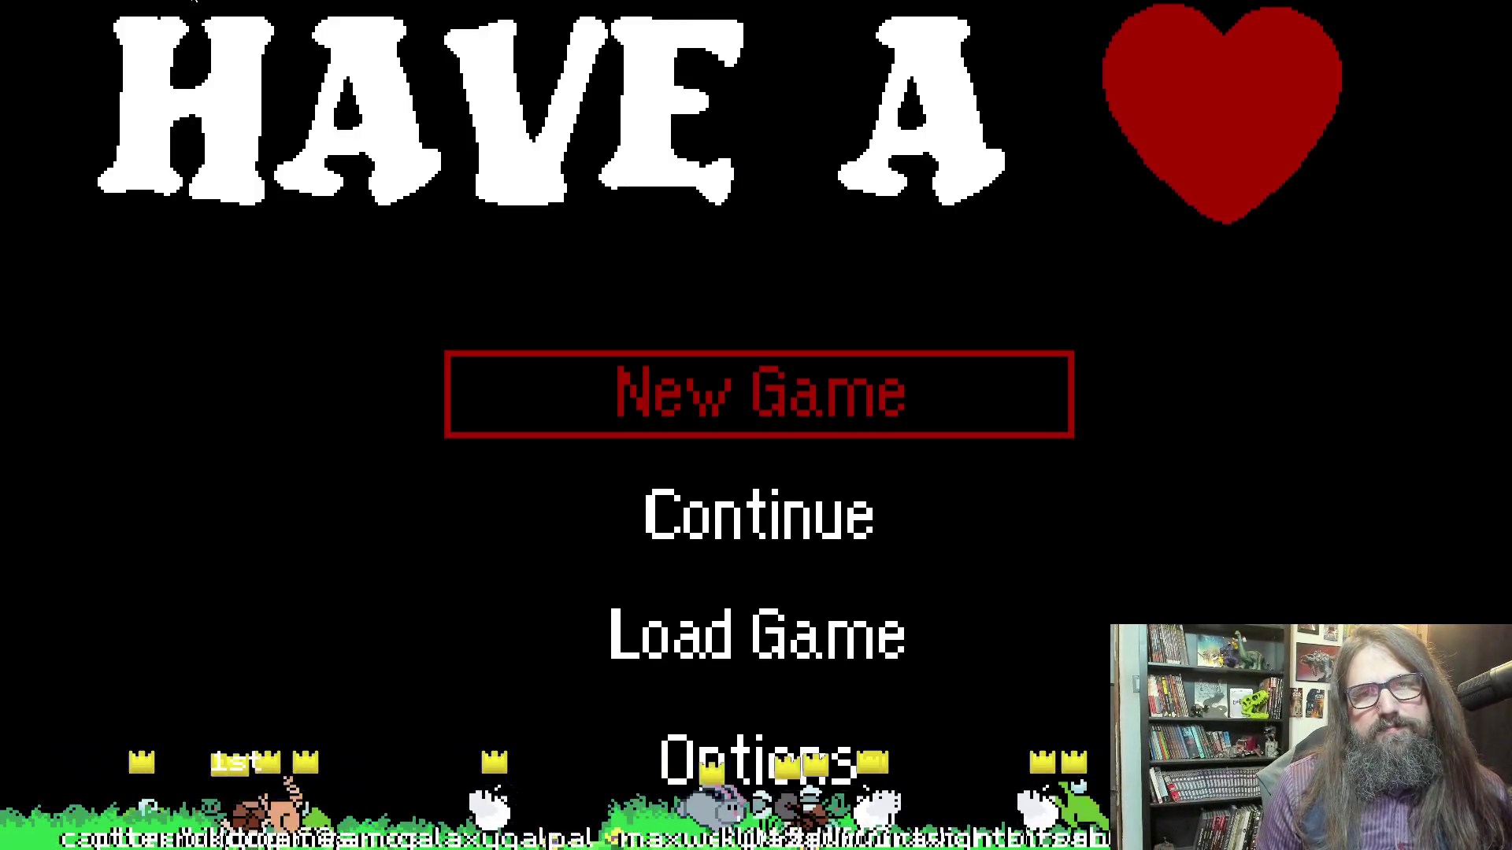
key(Down)
key(Return)
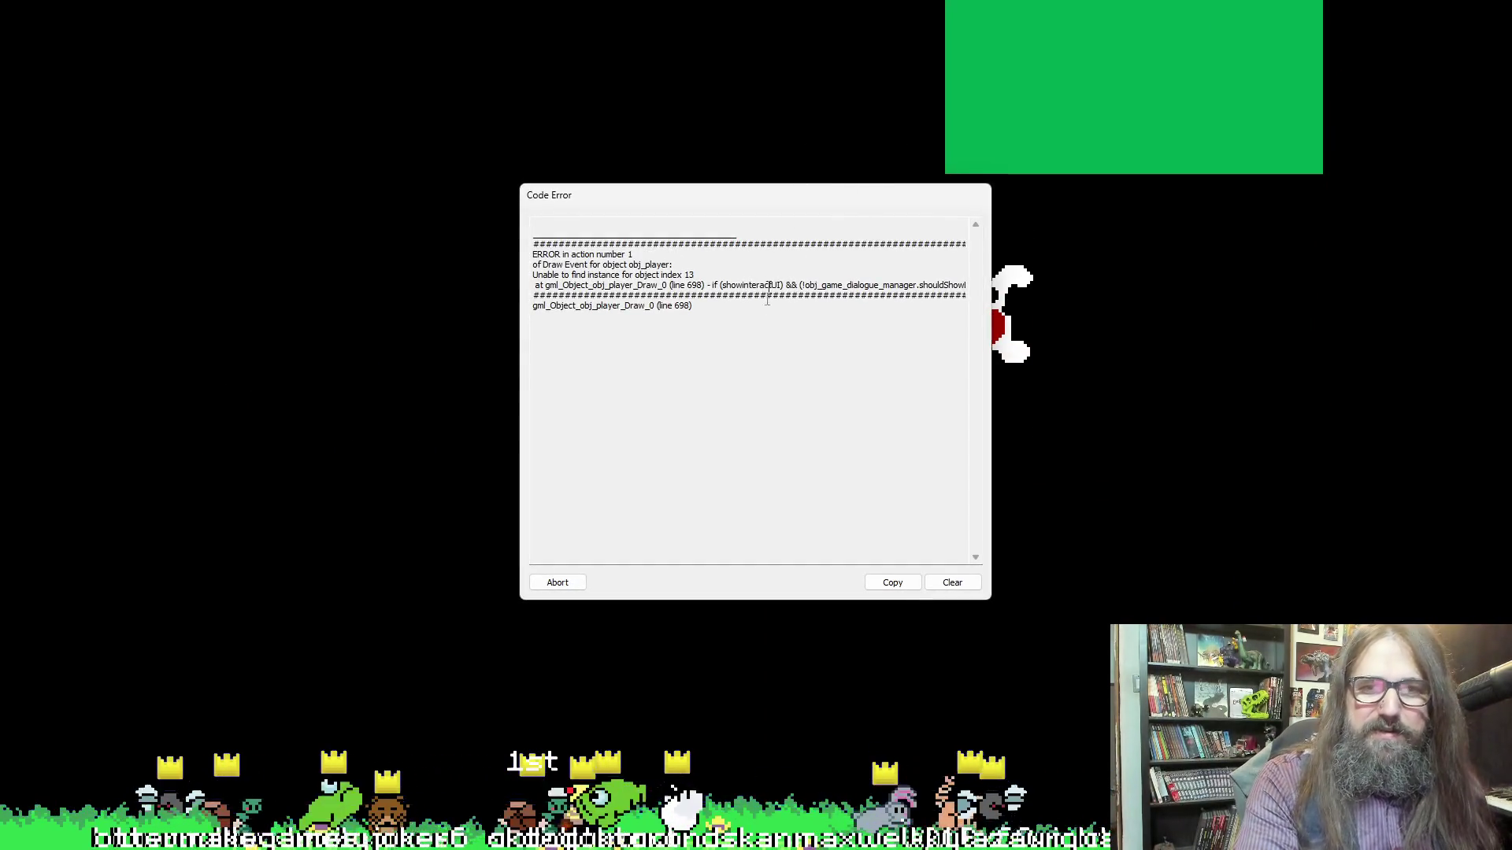
drag(830, 285, 973, 285)
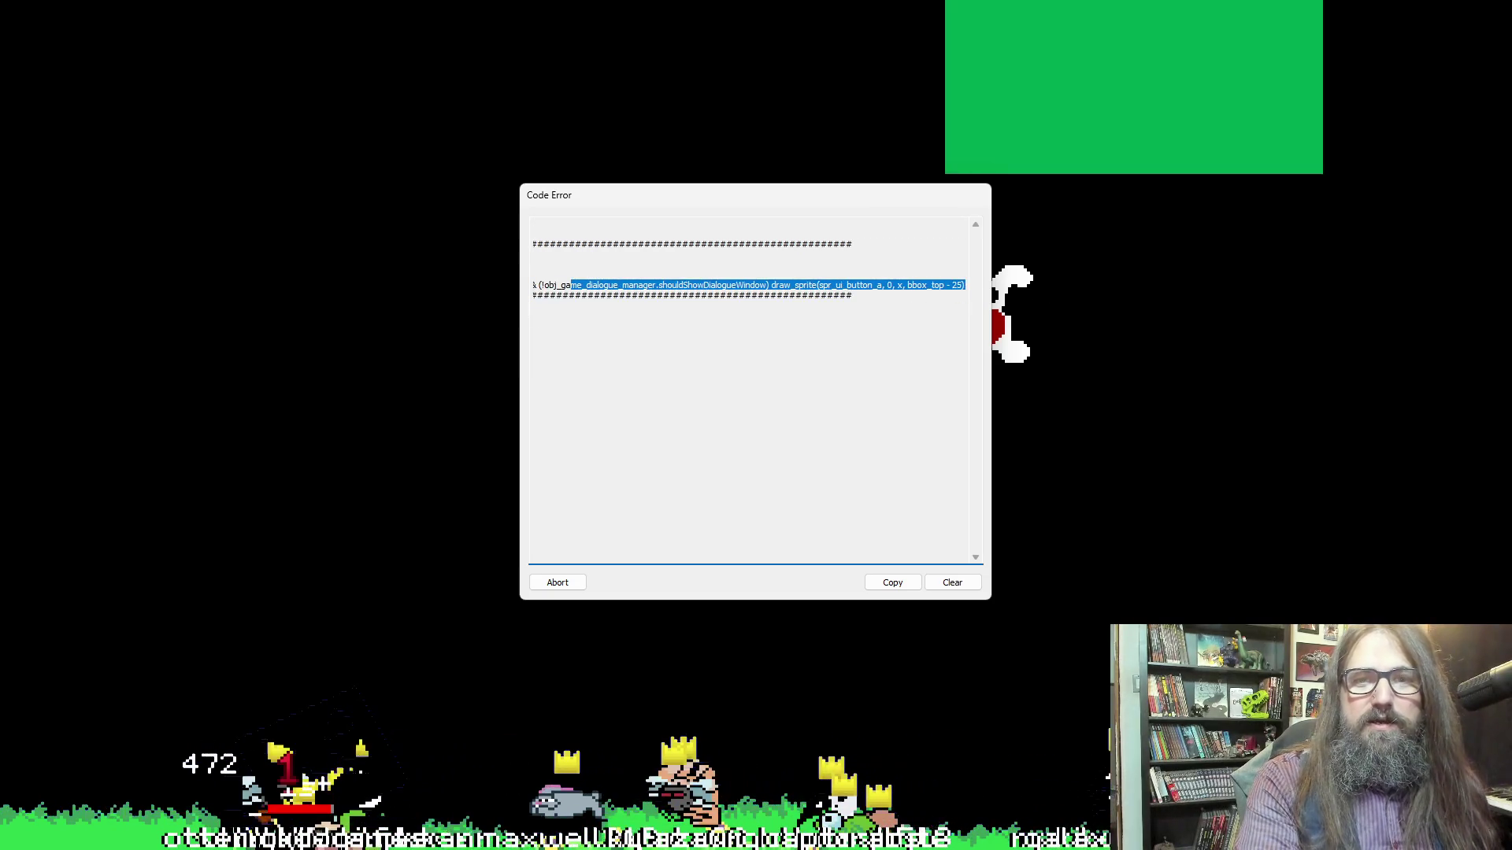
click(896, 308)
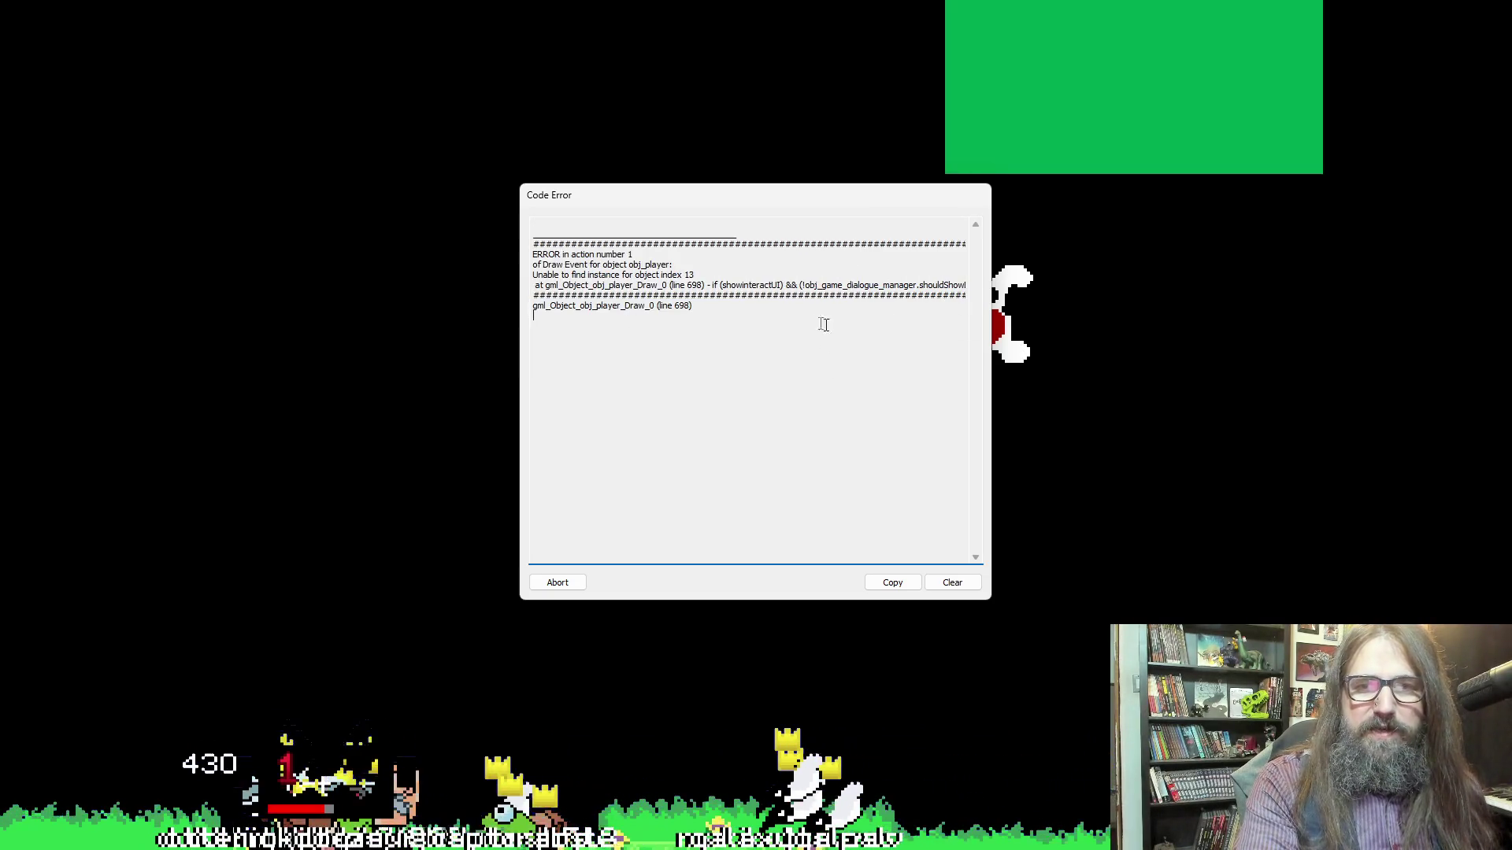
click(567, 583)
click(566, 583)
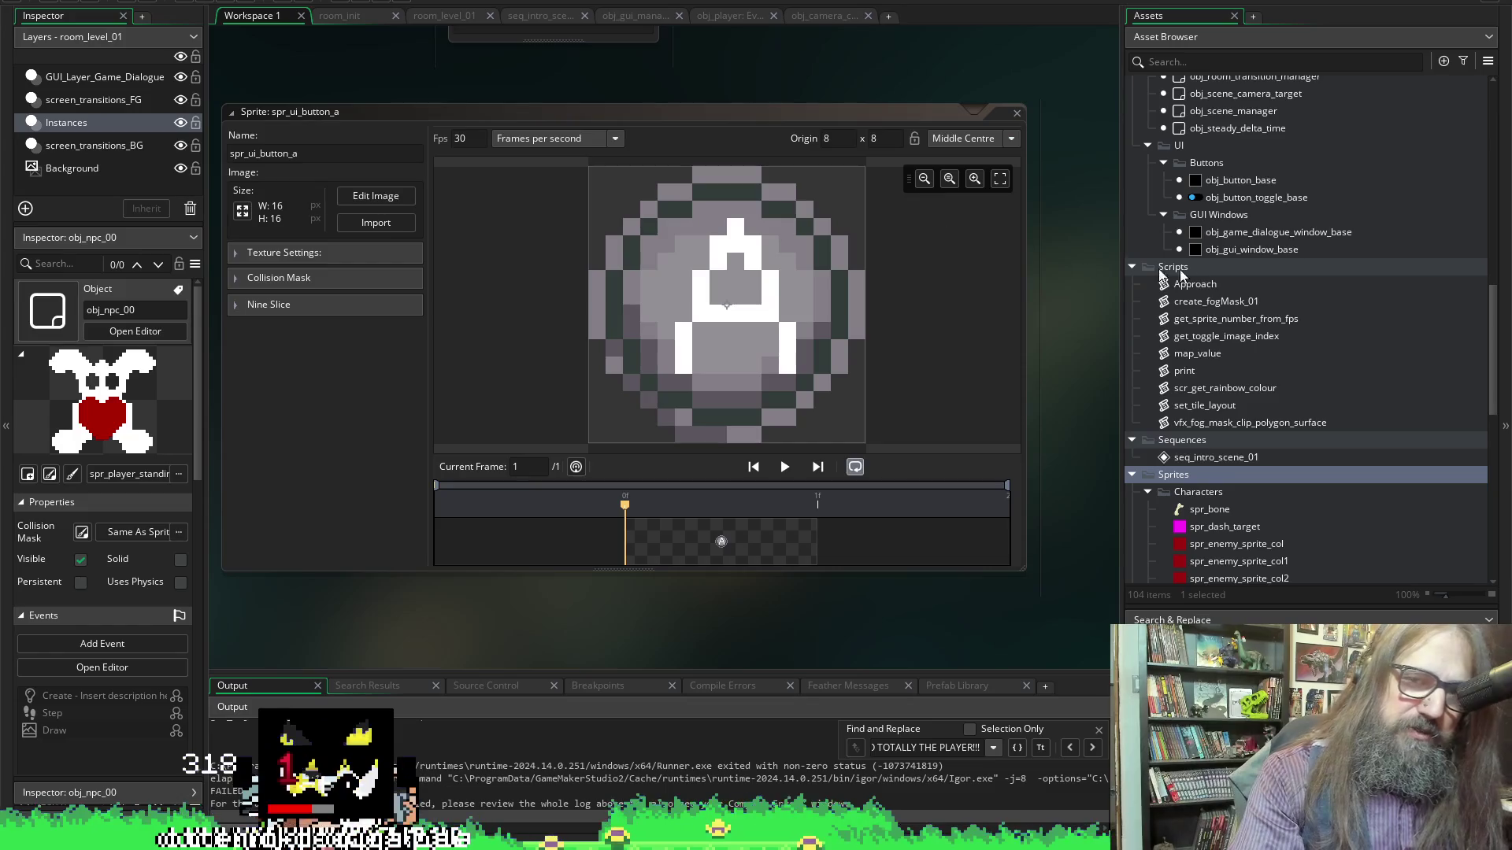
Open obj_room_init from the Systems folder to show its Room Start code
scroll(1239, 285, down, 6)
scroll(1296, 345, up, 8)
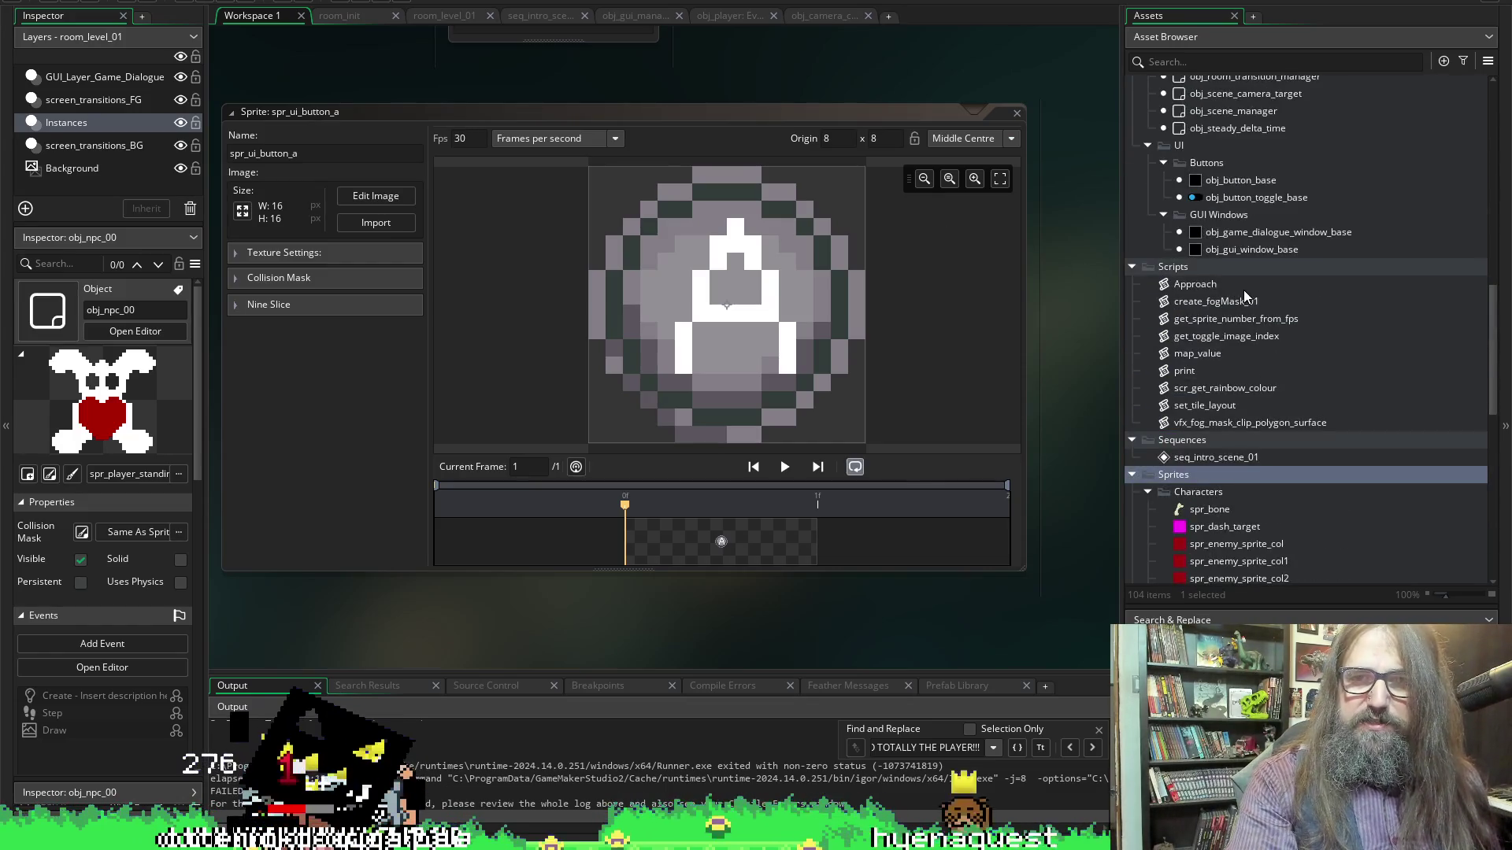
scroll(1296, 366, up, 2)
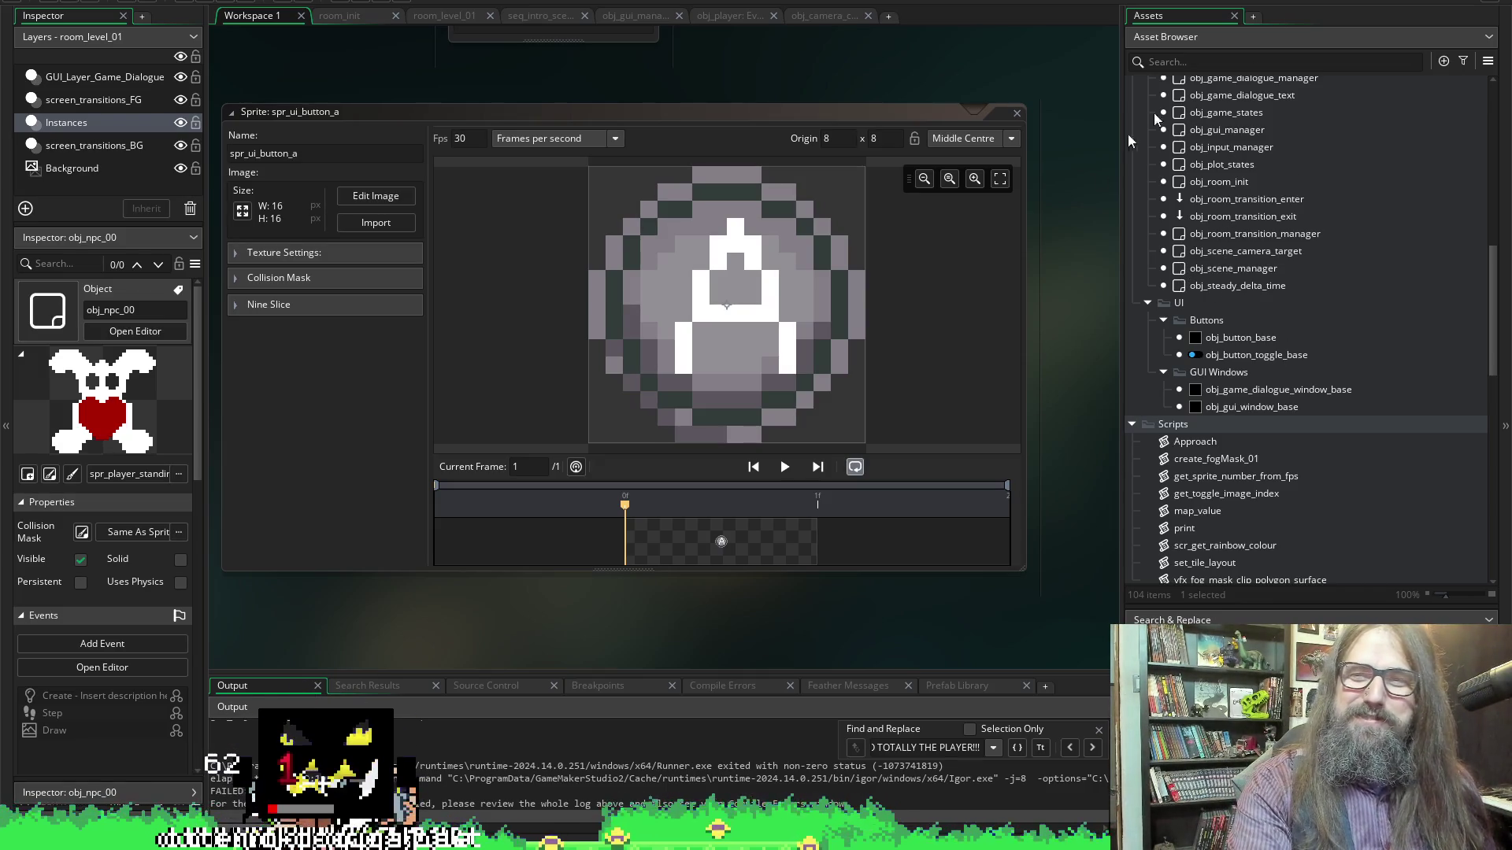
scroll(1209, 193, up, 3)
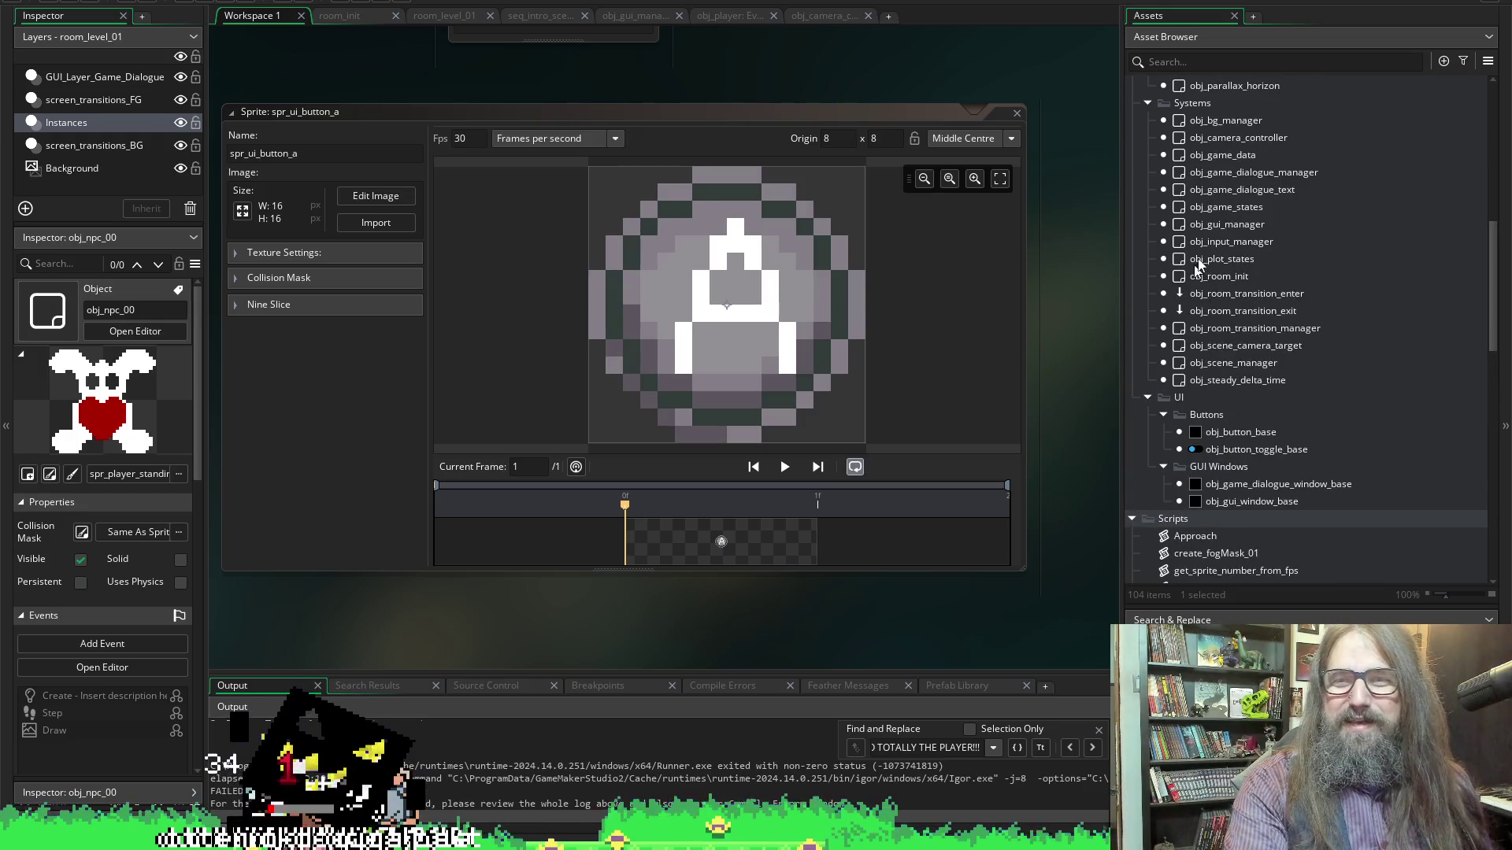
double_click(1212, 284)
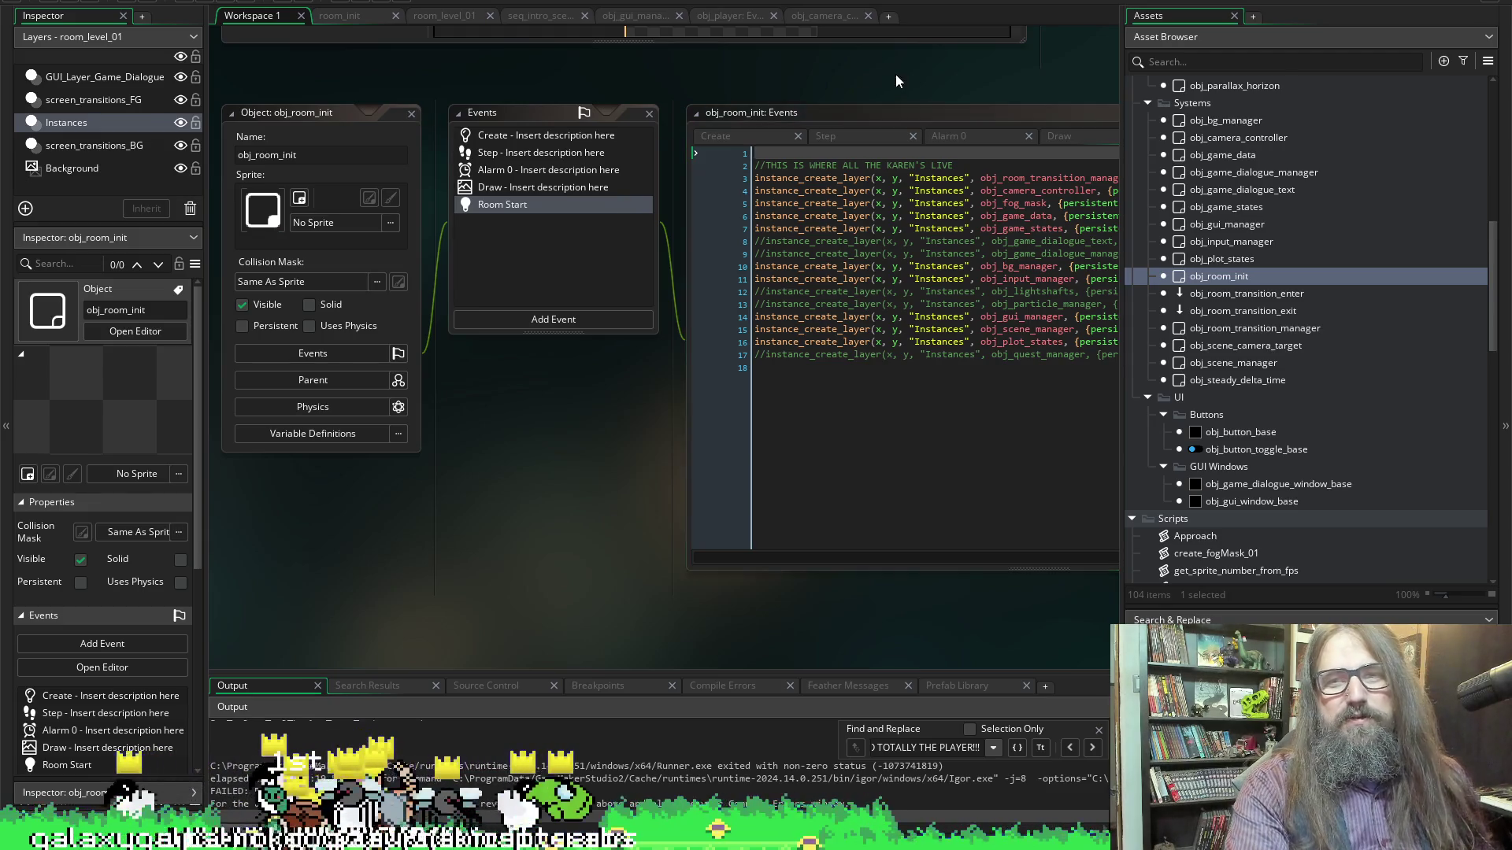
Uncomment lines 8 and 9 creating obj_game_dialogue_text and obj_game_dialogue_manager
scroll(895, 74, down, 3)
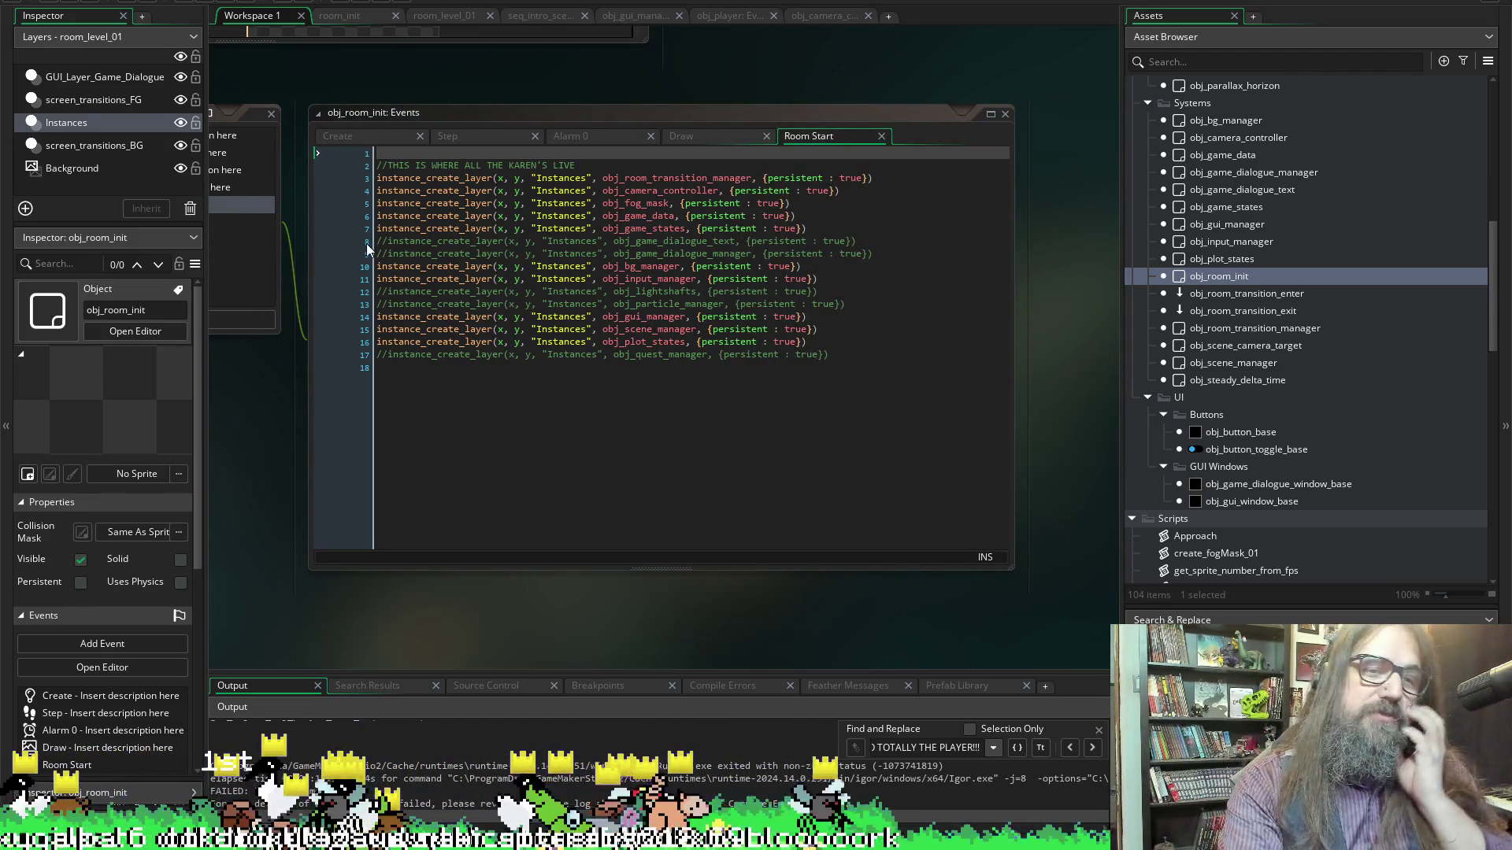
click(393, 242)
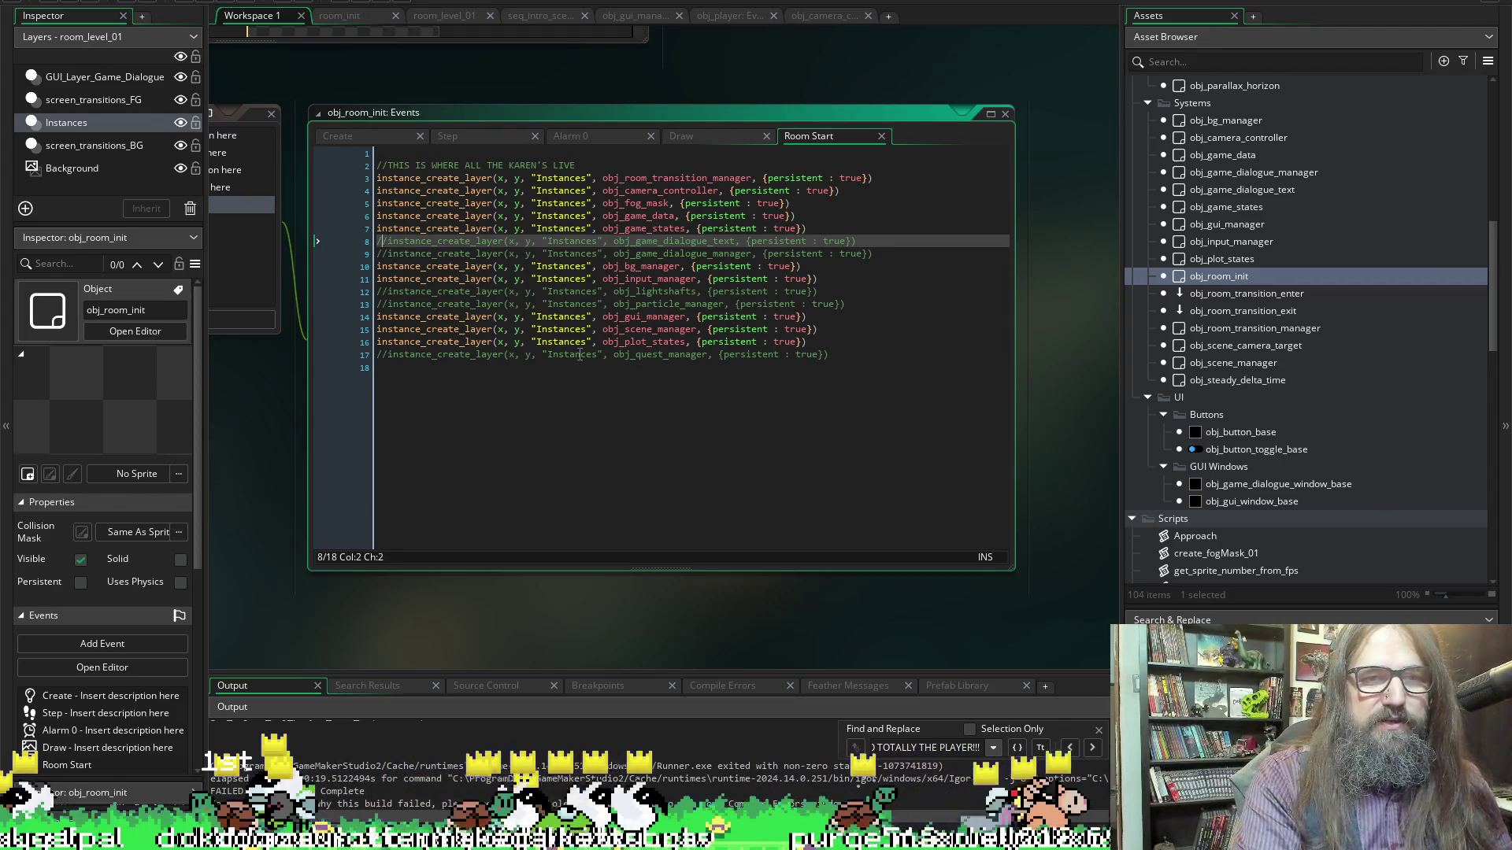
key(BackSpace)
key(BackSpace)
key(Down)
key(BackSpace)
key(BackSpace)
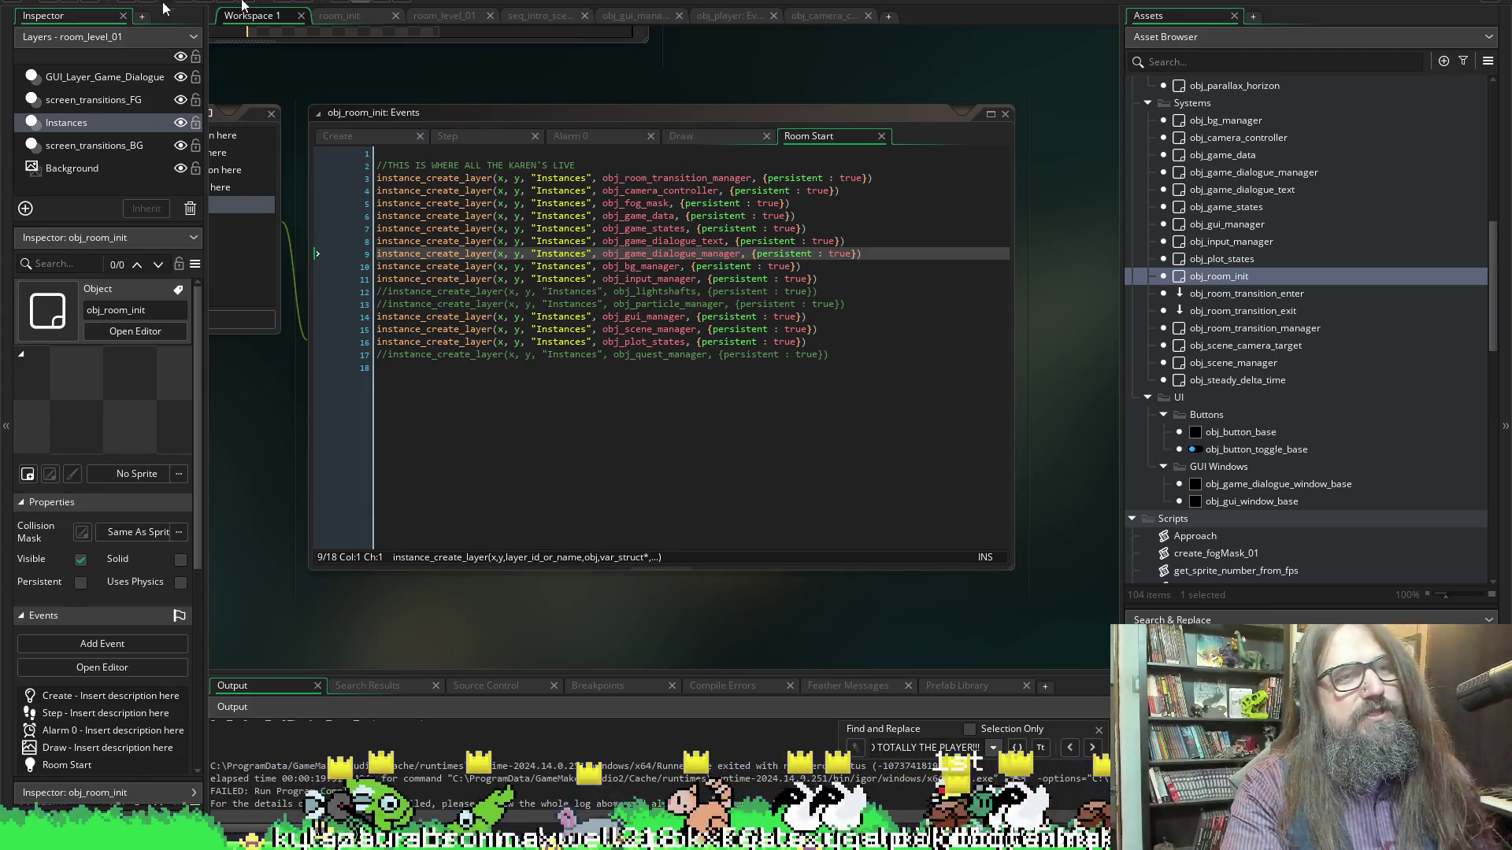
Run the game with F5 to reproduce the code-error crash
drag(426, 165, 602, 168)
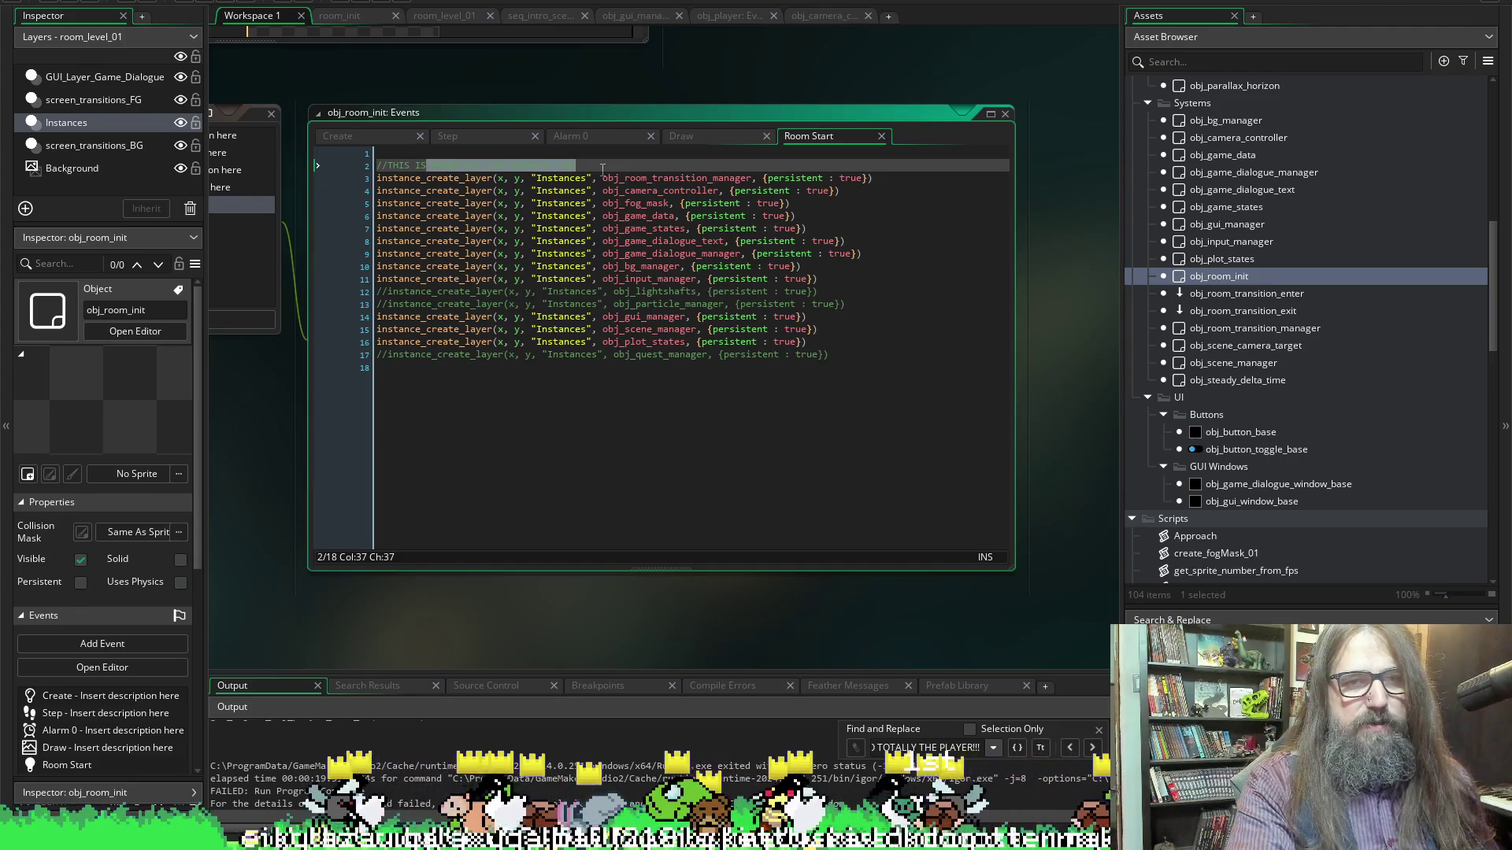
key(End)
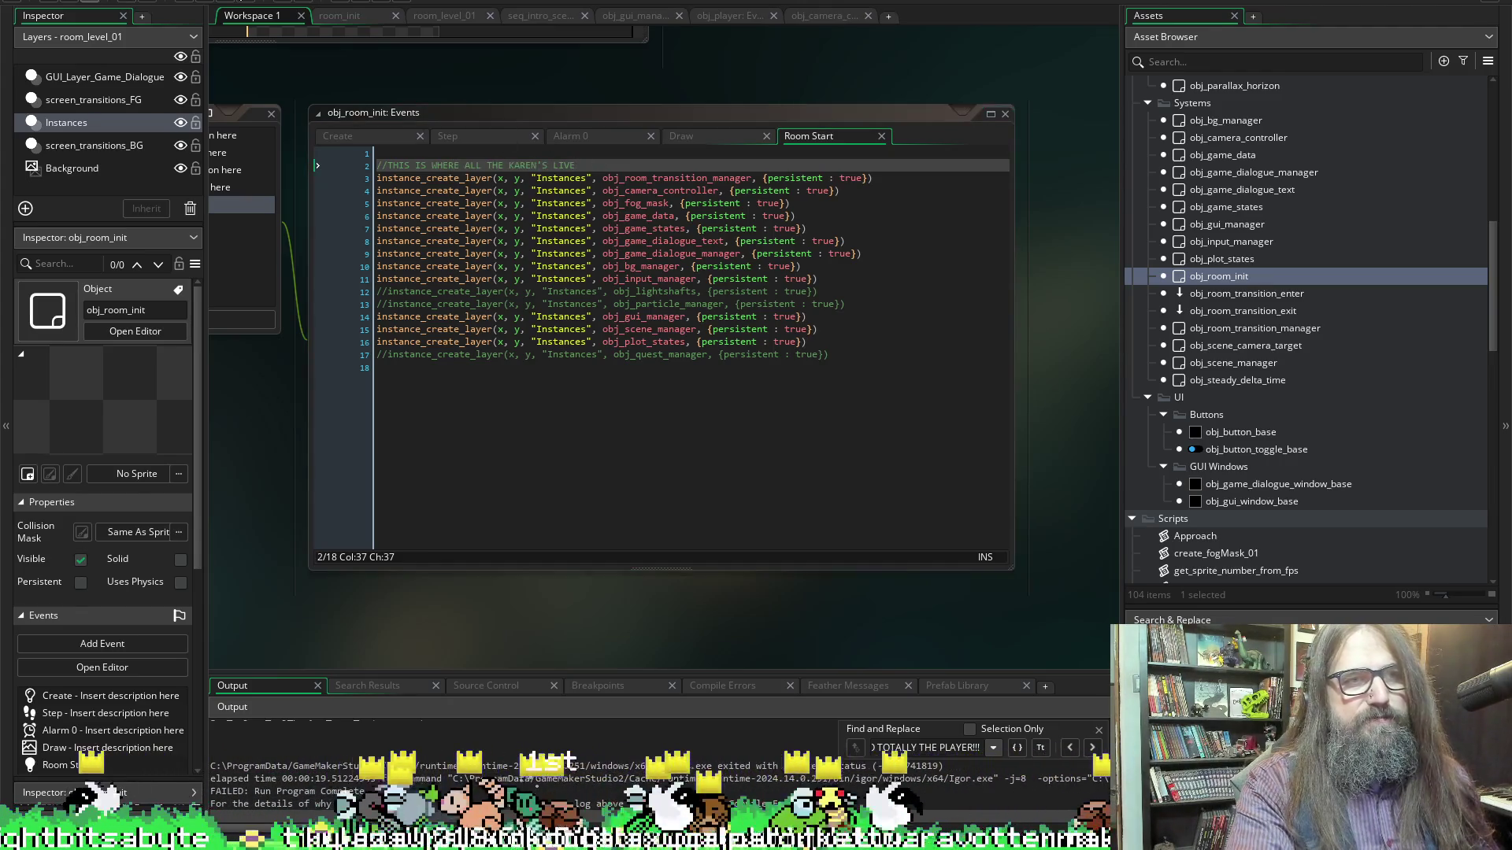
key(F5)
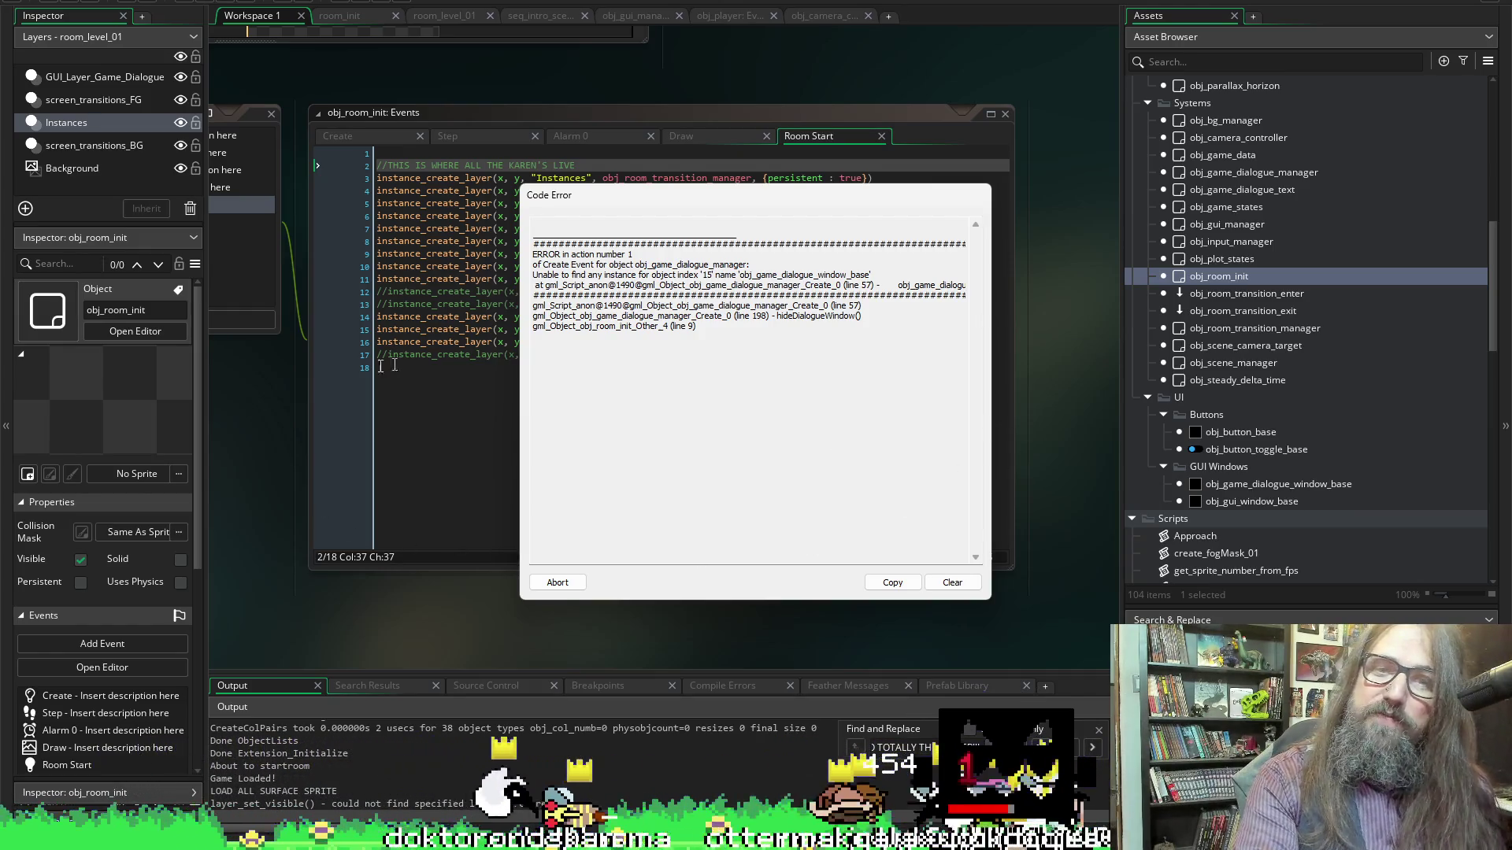
Read the crash message and abort the run from the Code Error dialog
mouse_move(787, 286)
mouse_down()
mouse_move(1027, 300)
mouse_move(714, 308)
mouse_move(706, 270)
mouse_up()
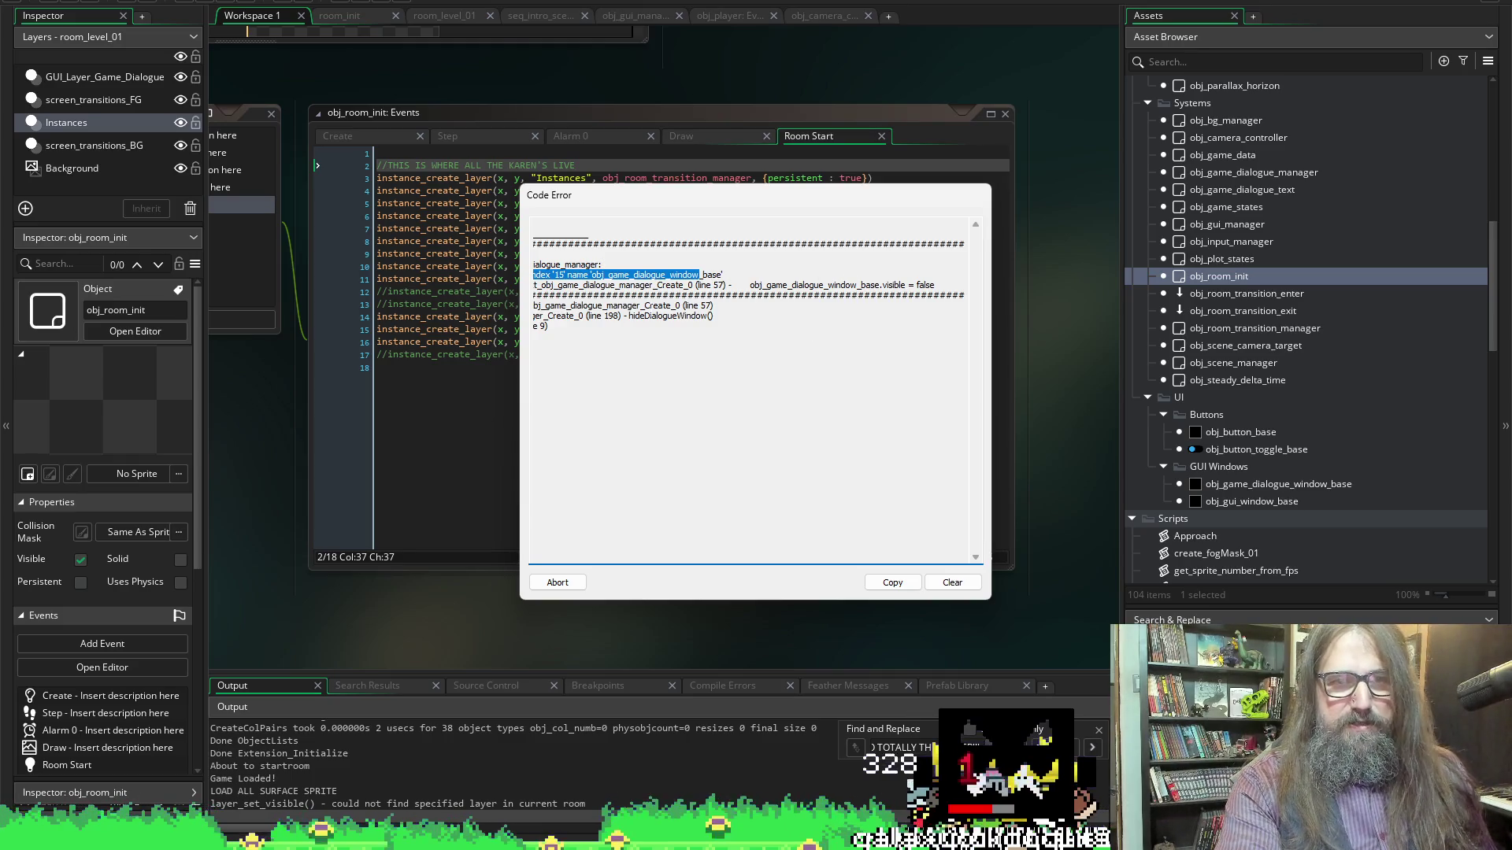
click(649, 295)
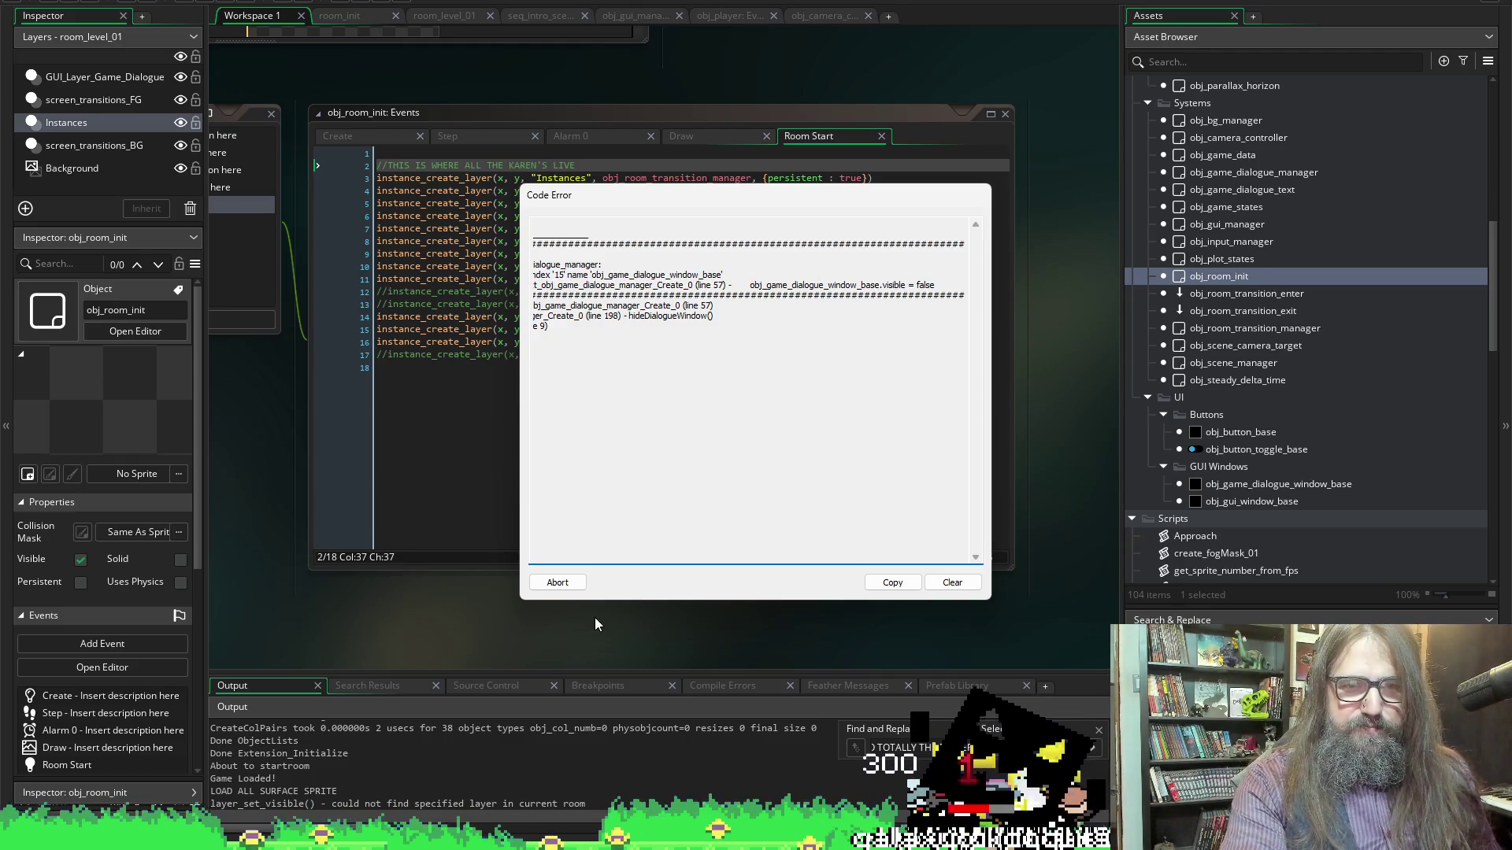
click(556, 582)
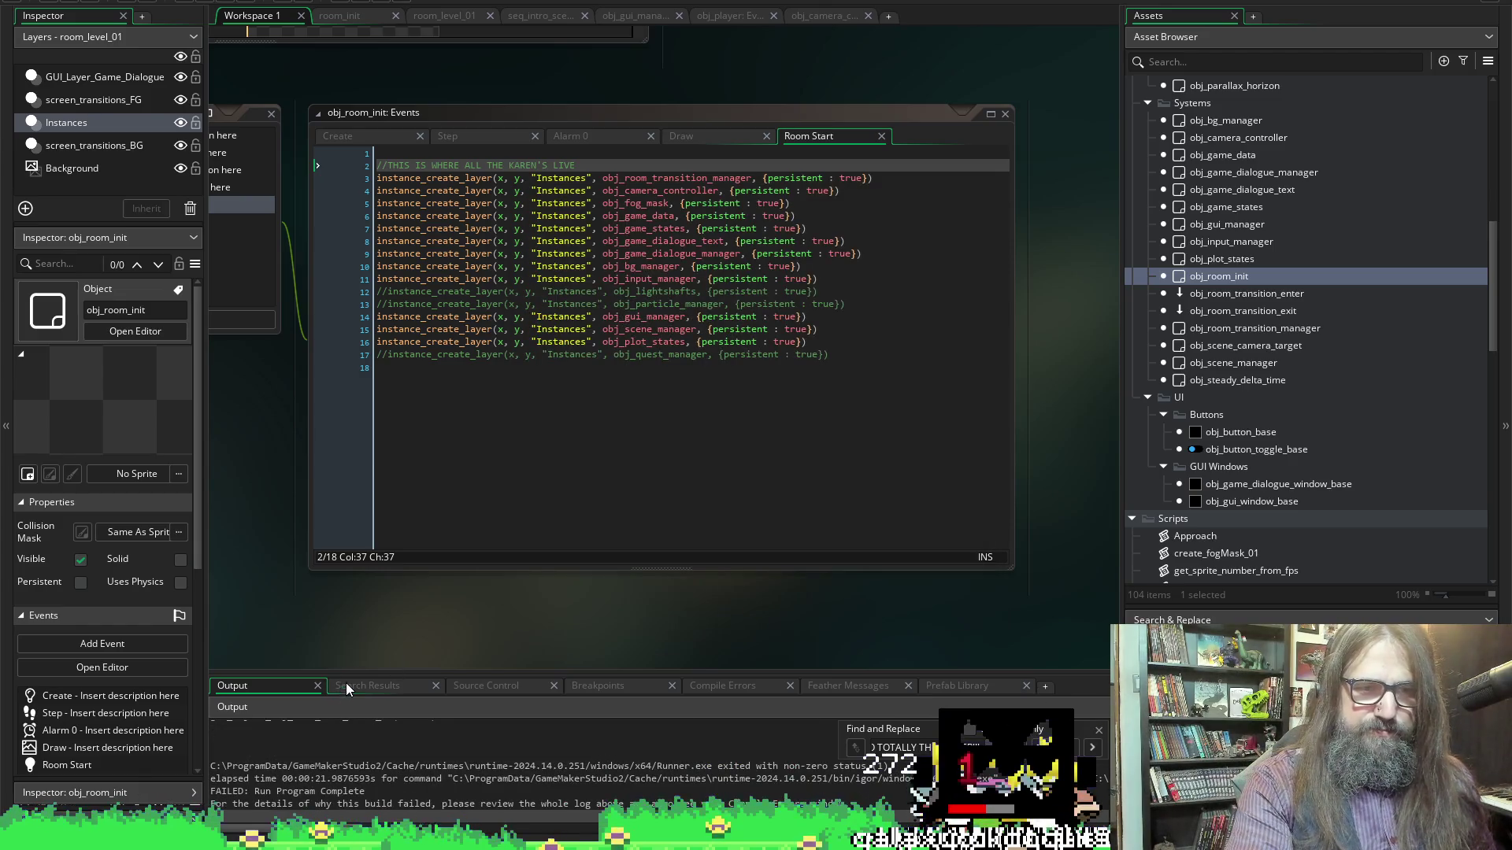
Enlarge the Output panel and highlight obj_game_dialogue_window_base in the error log
mouse_move(350, 674)
mouse_down()
mouse_move(364, 547)
mouse_move(381, 557)
mouse_move(411, 518)
mouse_up()
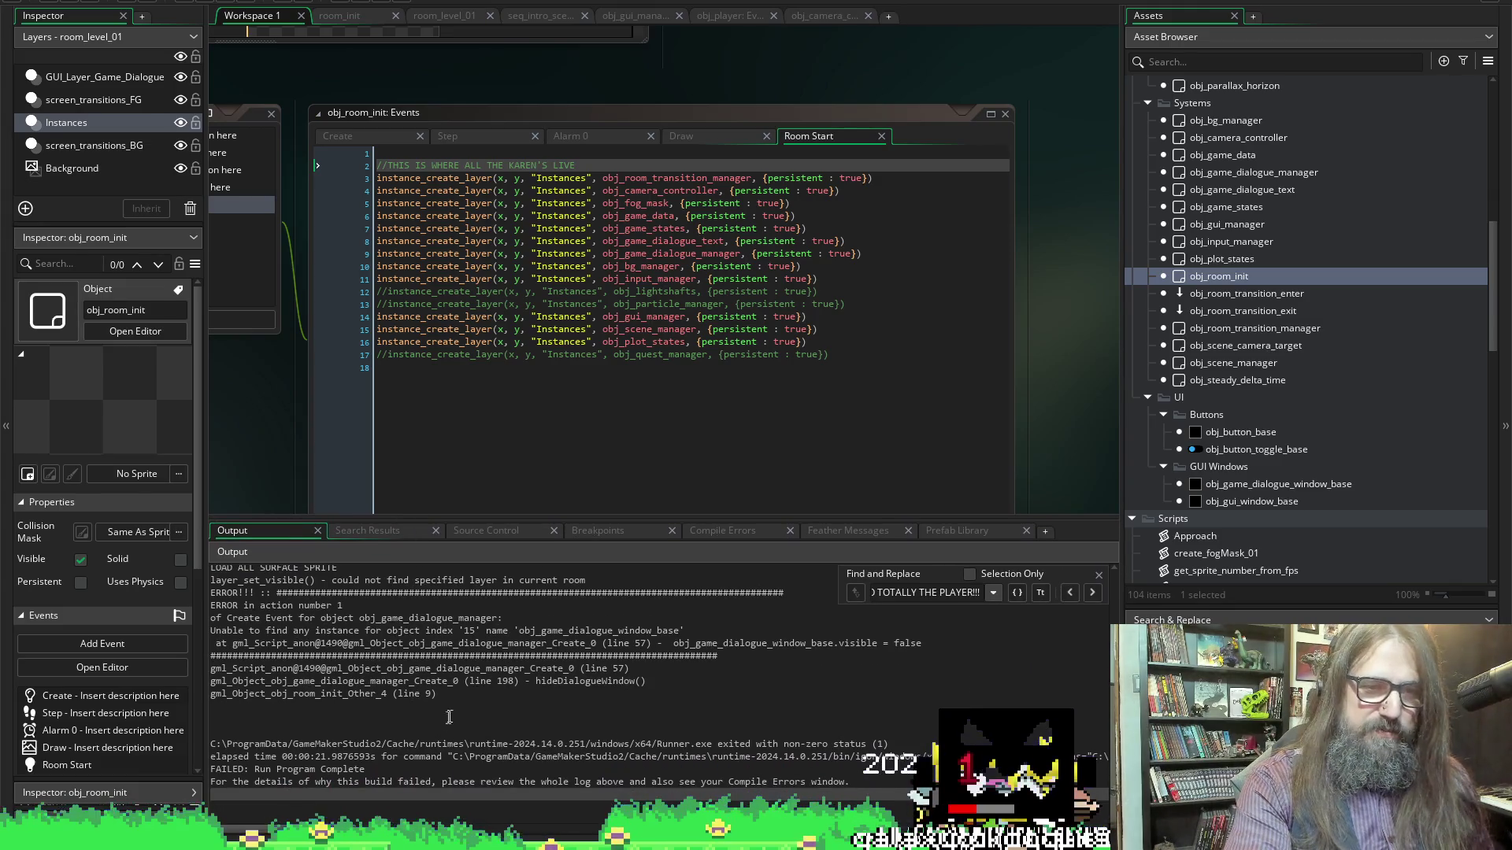
scroll(448, 719, up, 1)
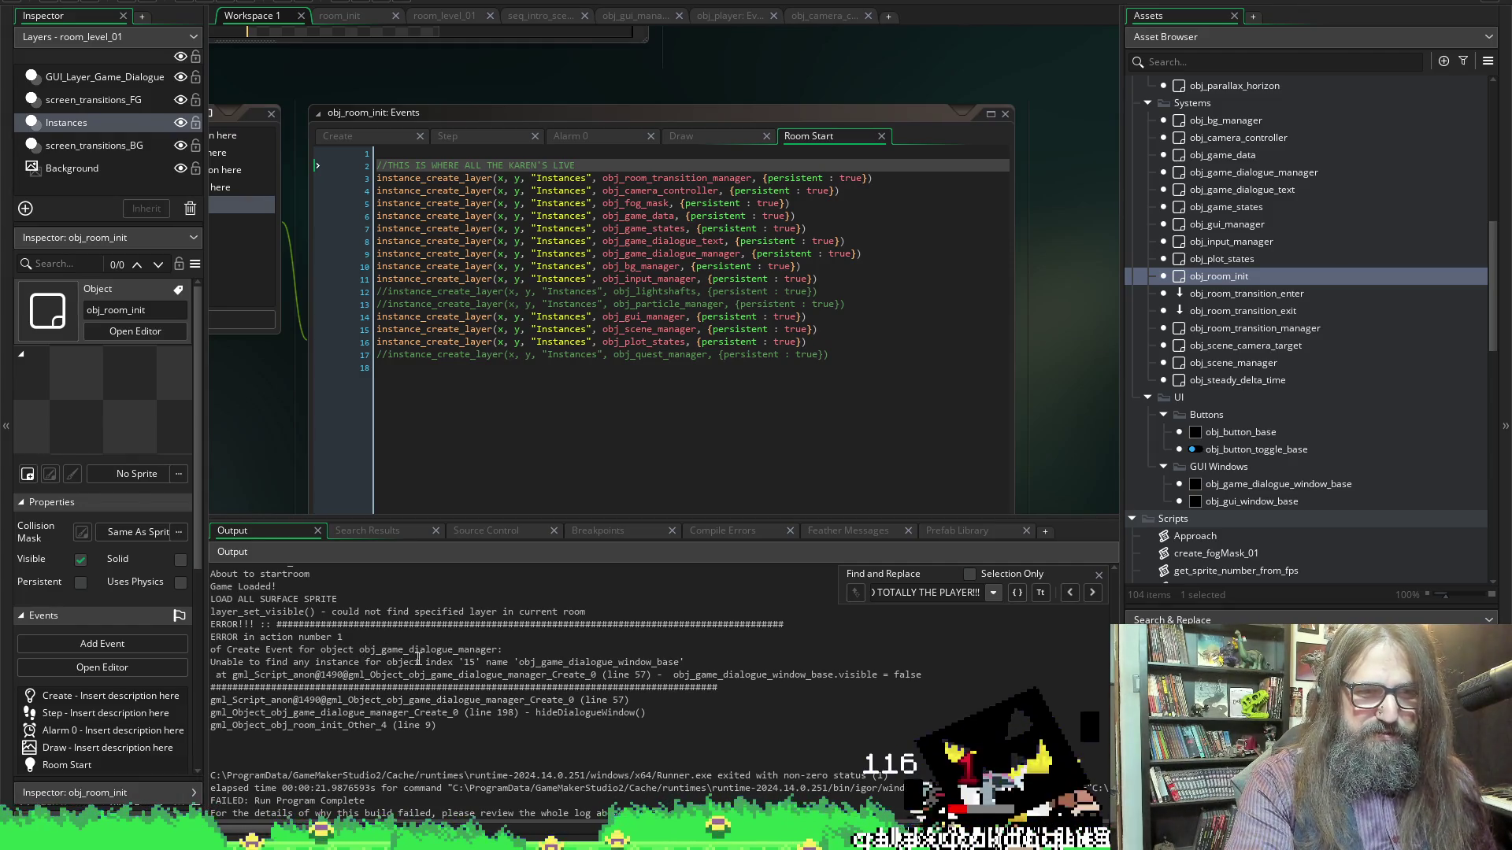
double_click(608, 663)
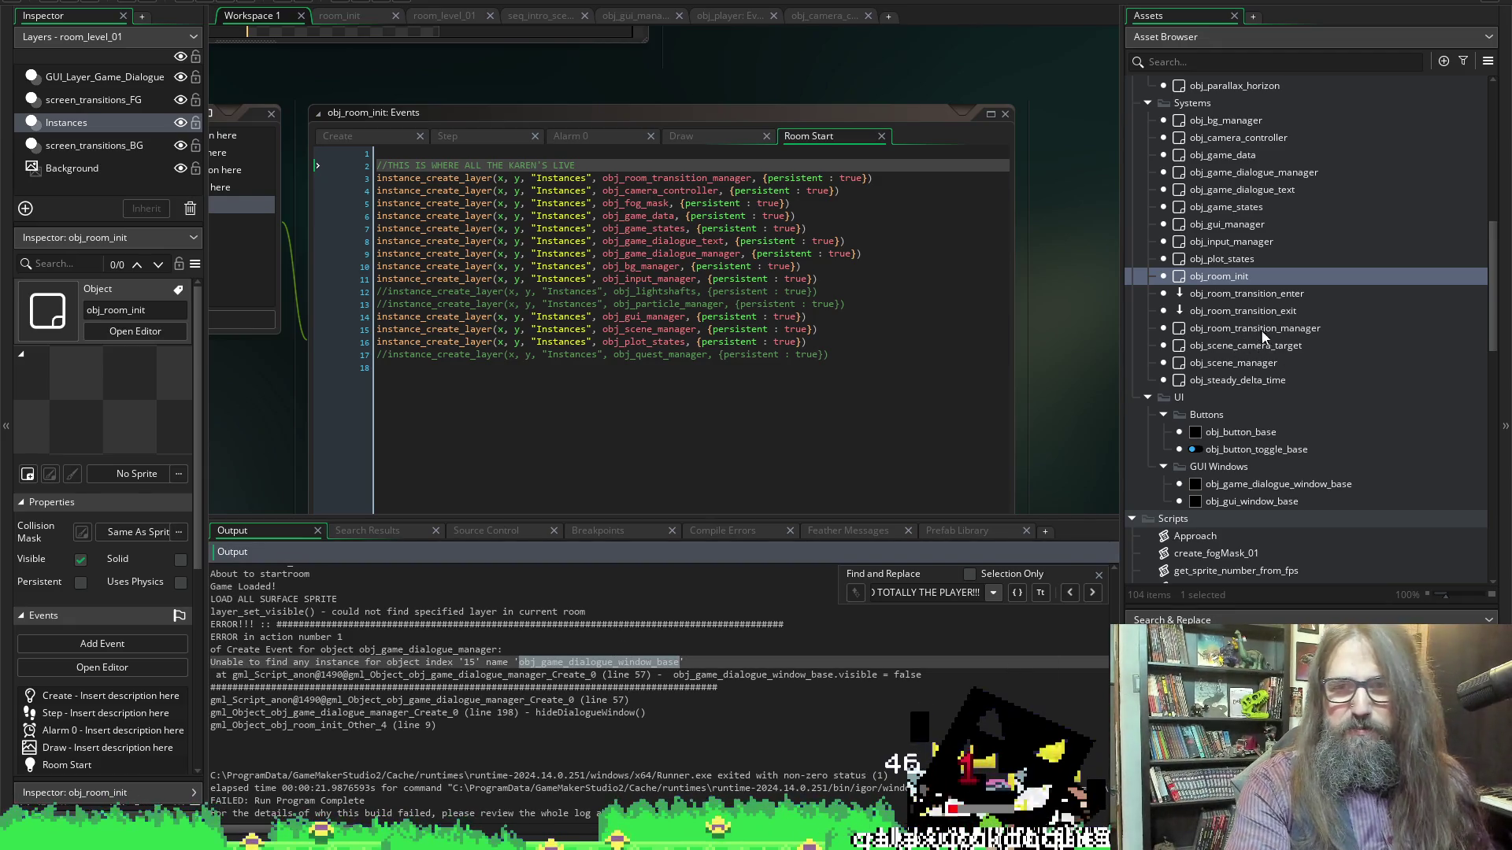
scroll(1275, 370, down, 4)
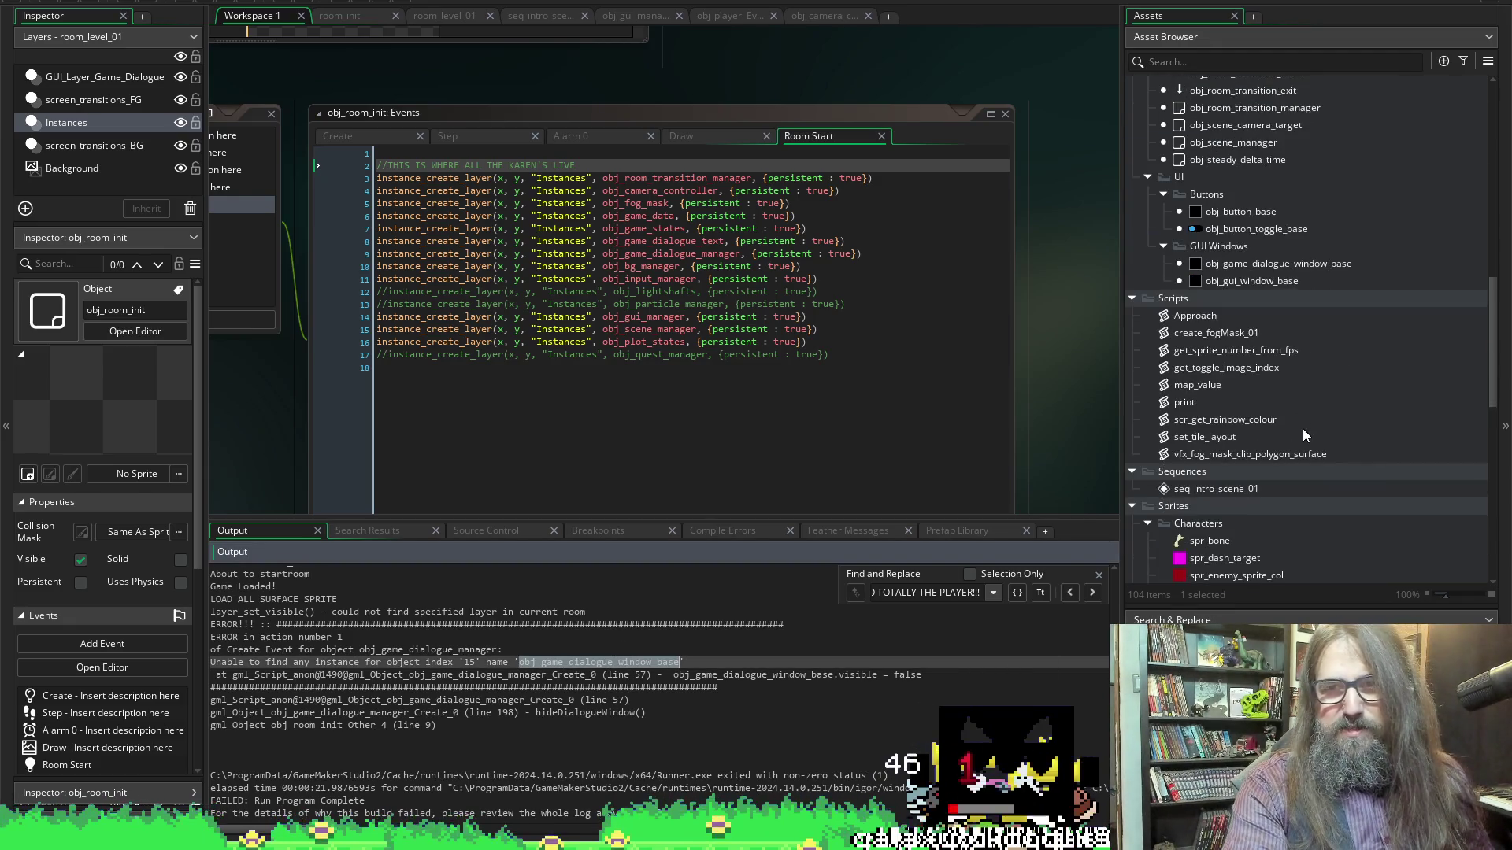
Select obj_game_dialogue_window_base and open room_level_01 on its GUI_Layer_Game_Dialogue layer, panning the view
click(1295, 265)
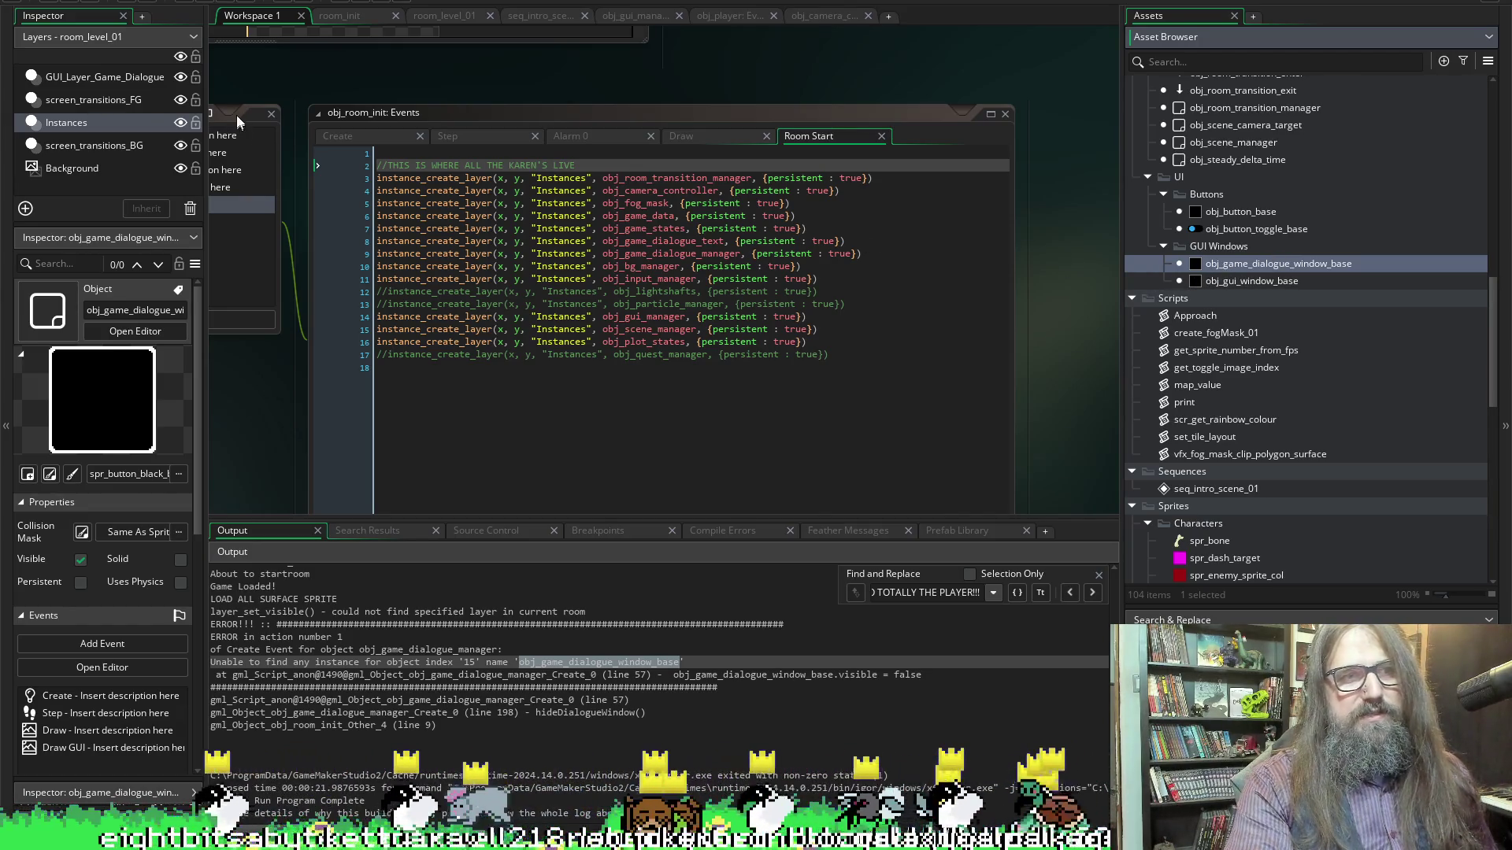
click(100, 77)
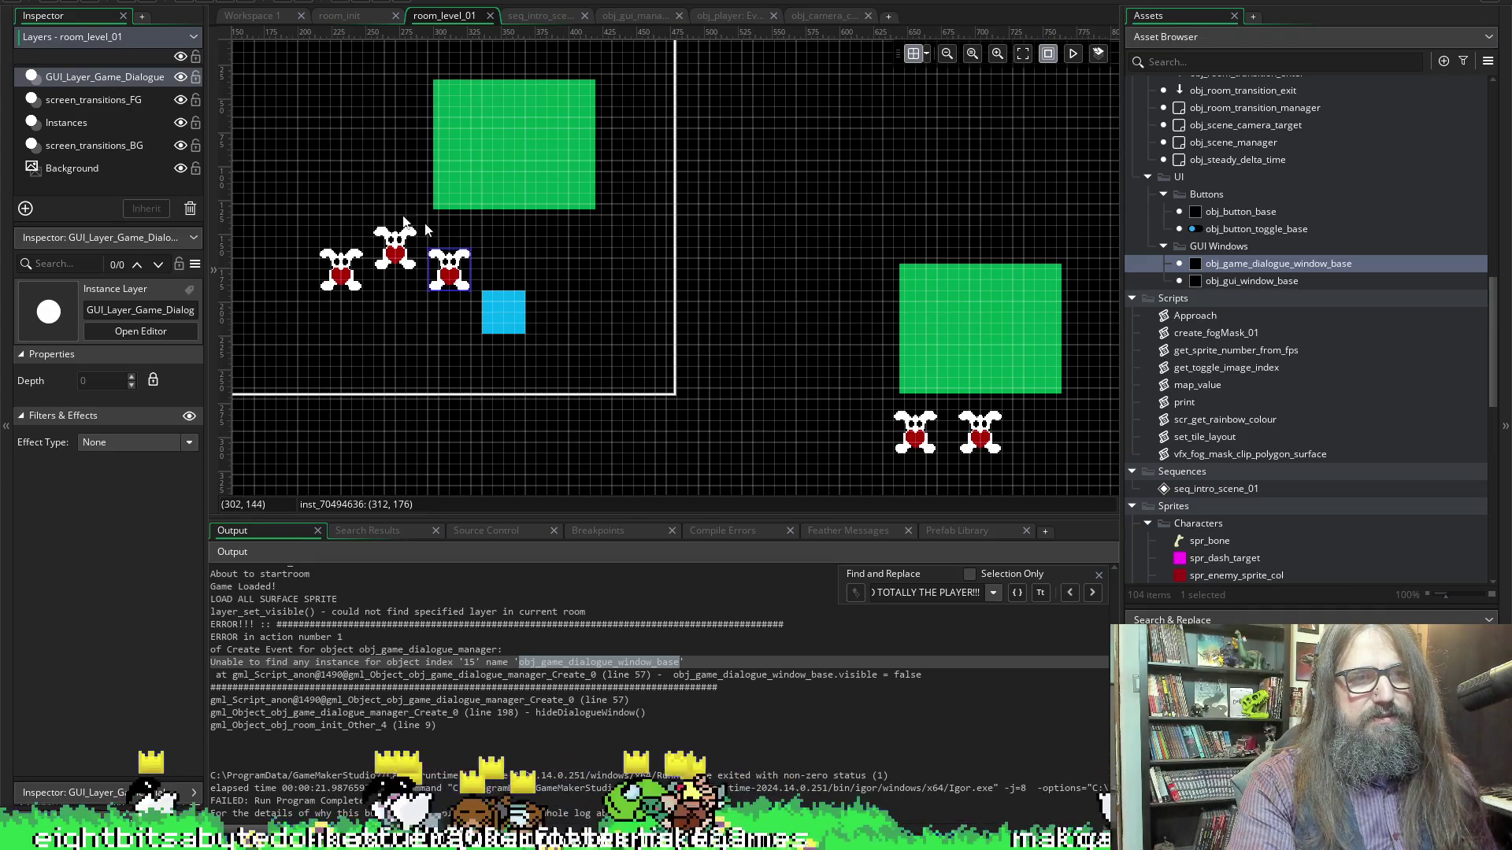
scroll(306, 189, up, 5)
scroll(312, 186, down, 5)
scroll(313, 186, left, 4)
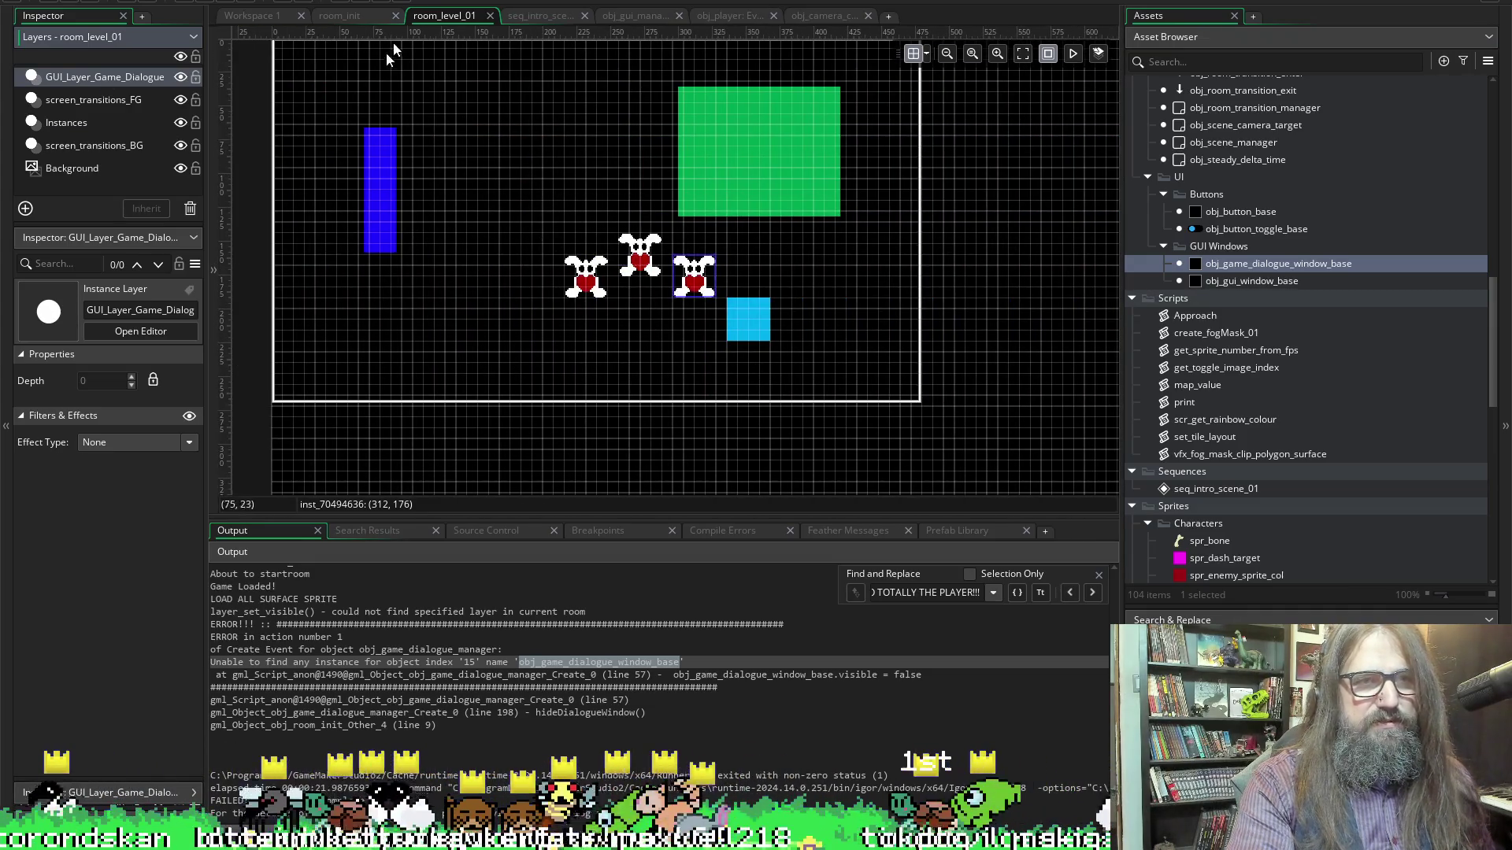
scroll(466, 293, up, 1)
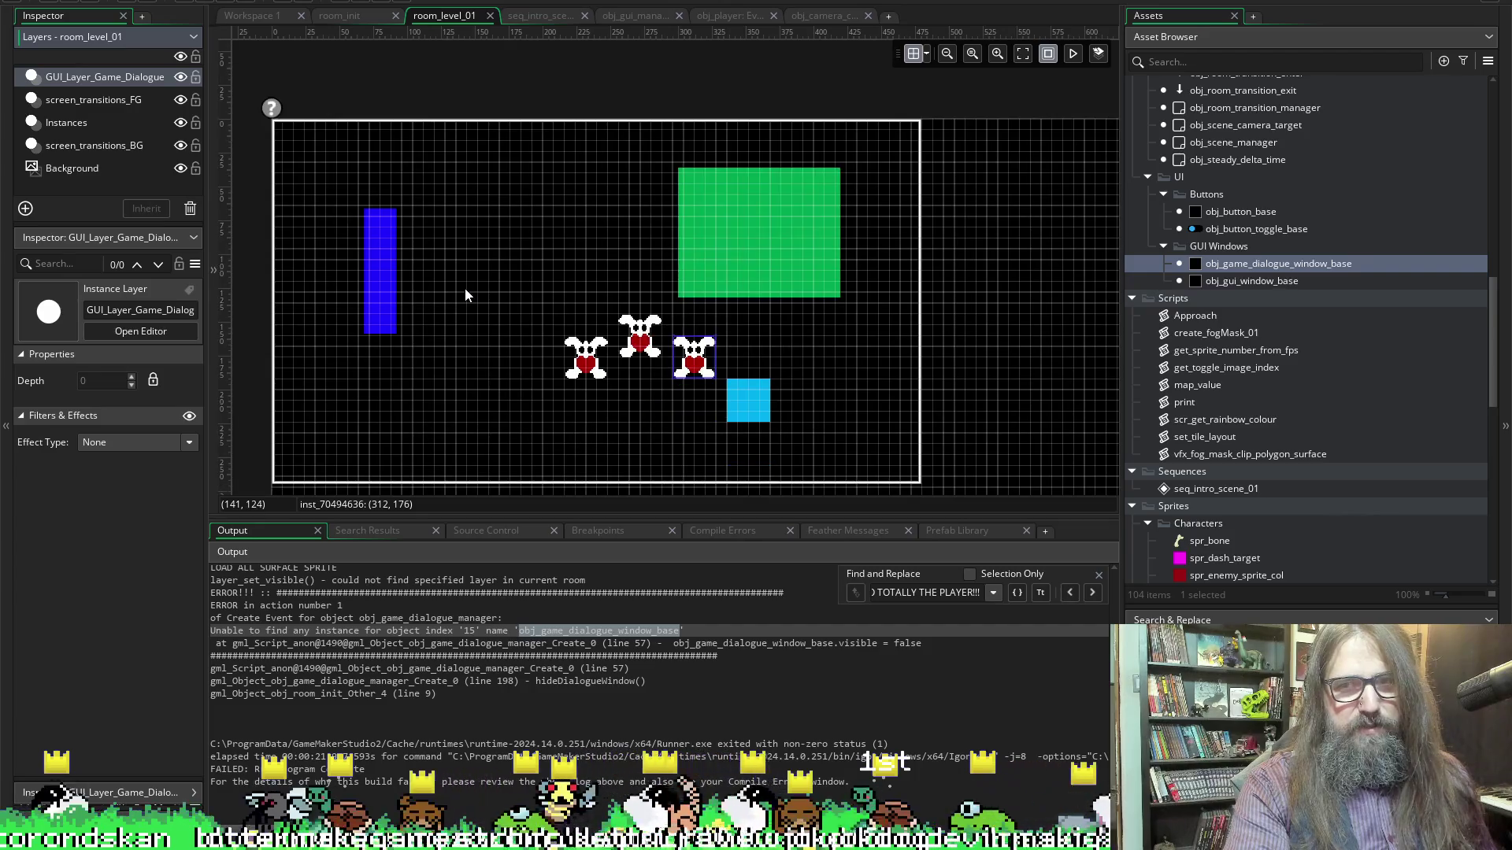
click(1326, 263)
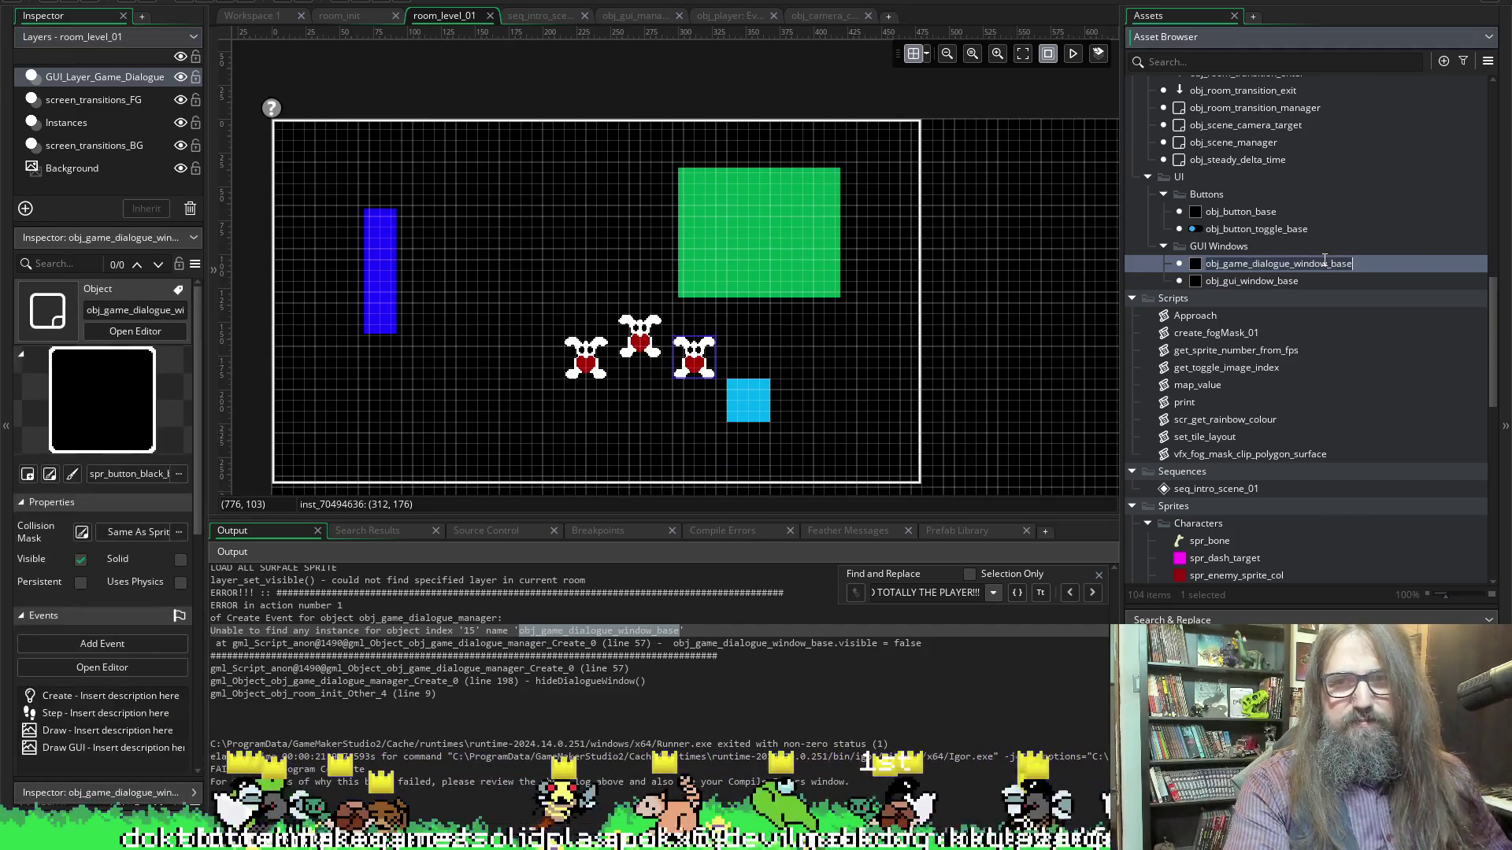
click(942, 338)
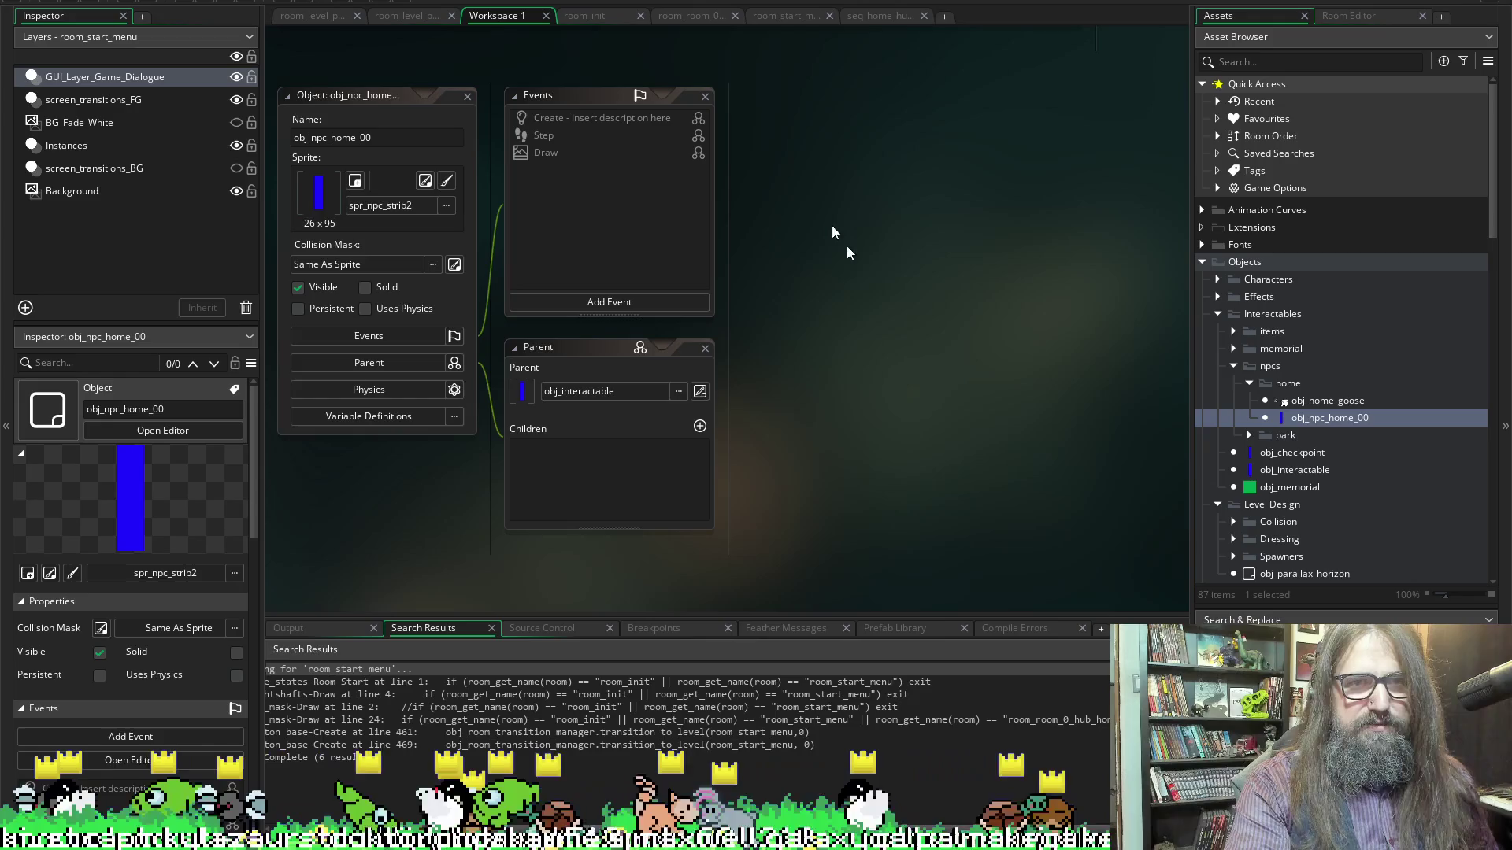
Scroll the second project's Asset Browser to Sprites and expand then collapse the Level Design folder
scroll(1358, 490, down, 5)
scroll(1358, 490, down, 15)
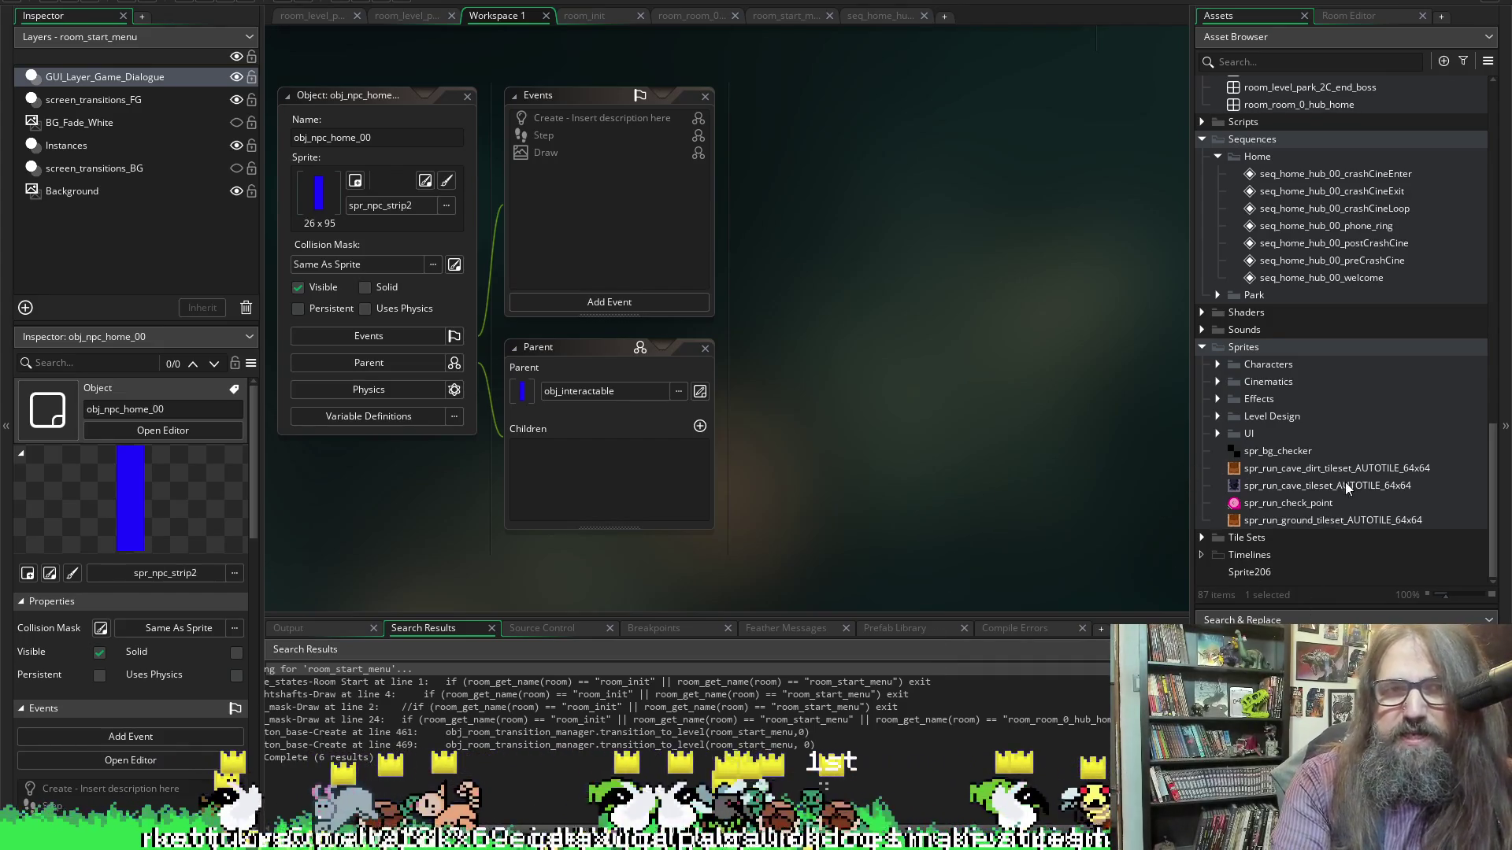
scroll(1354, 441, up, 3)
scroll(1299, 472, down, 3)
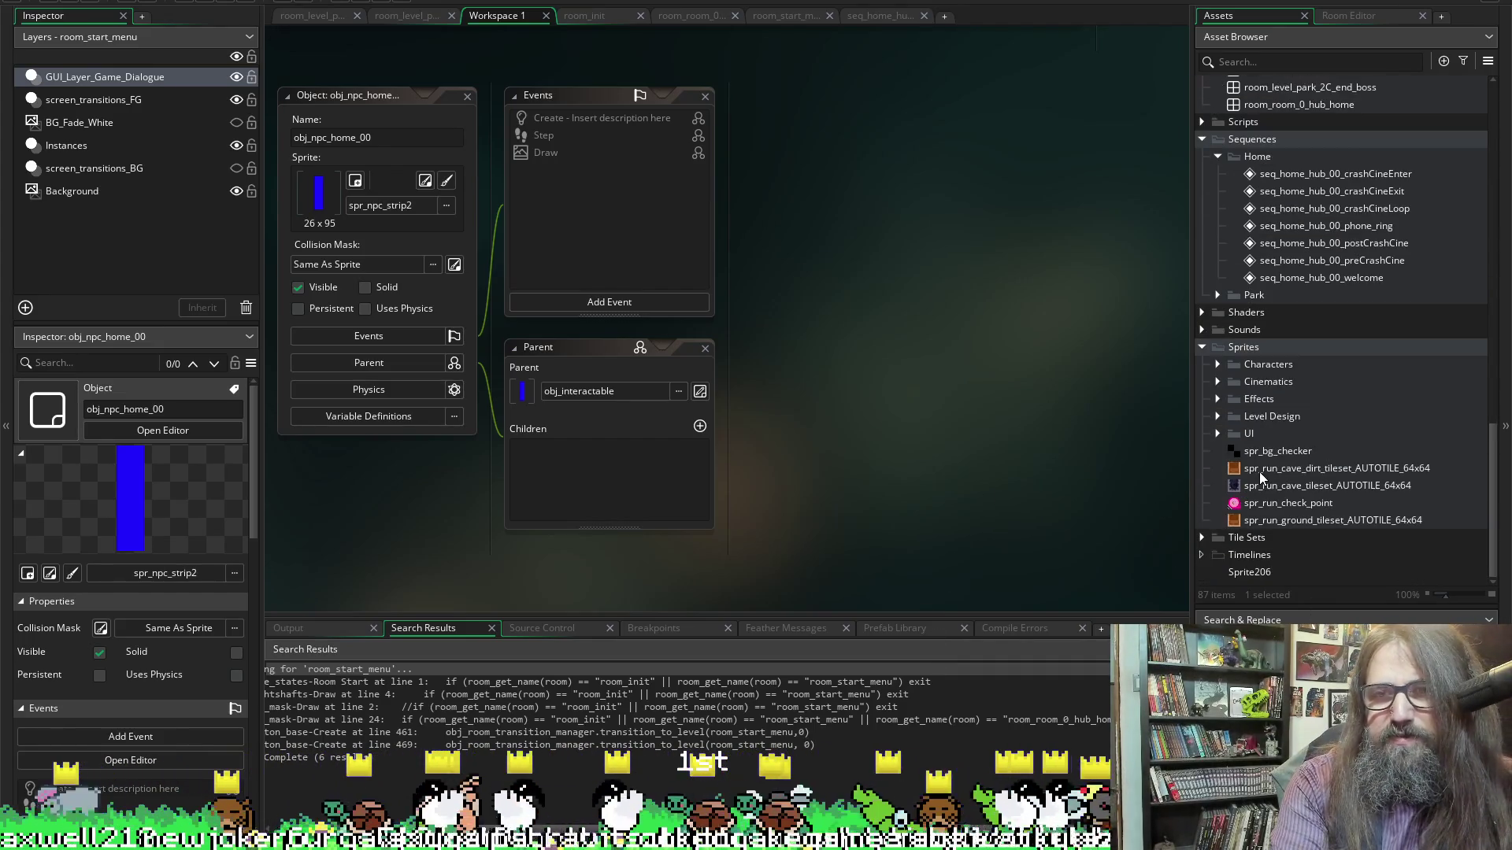
click(1218, 416)
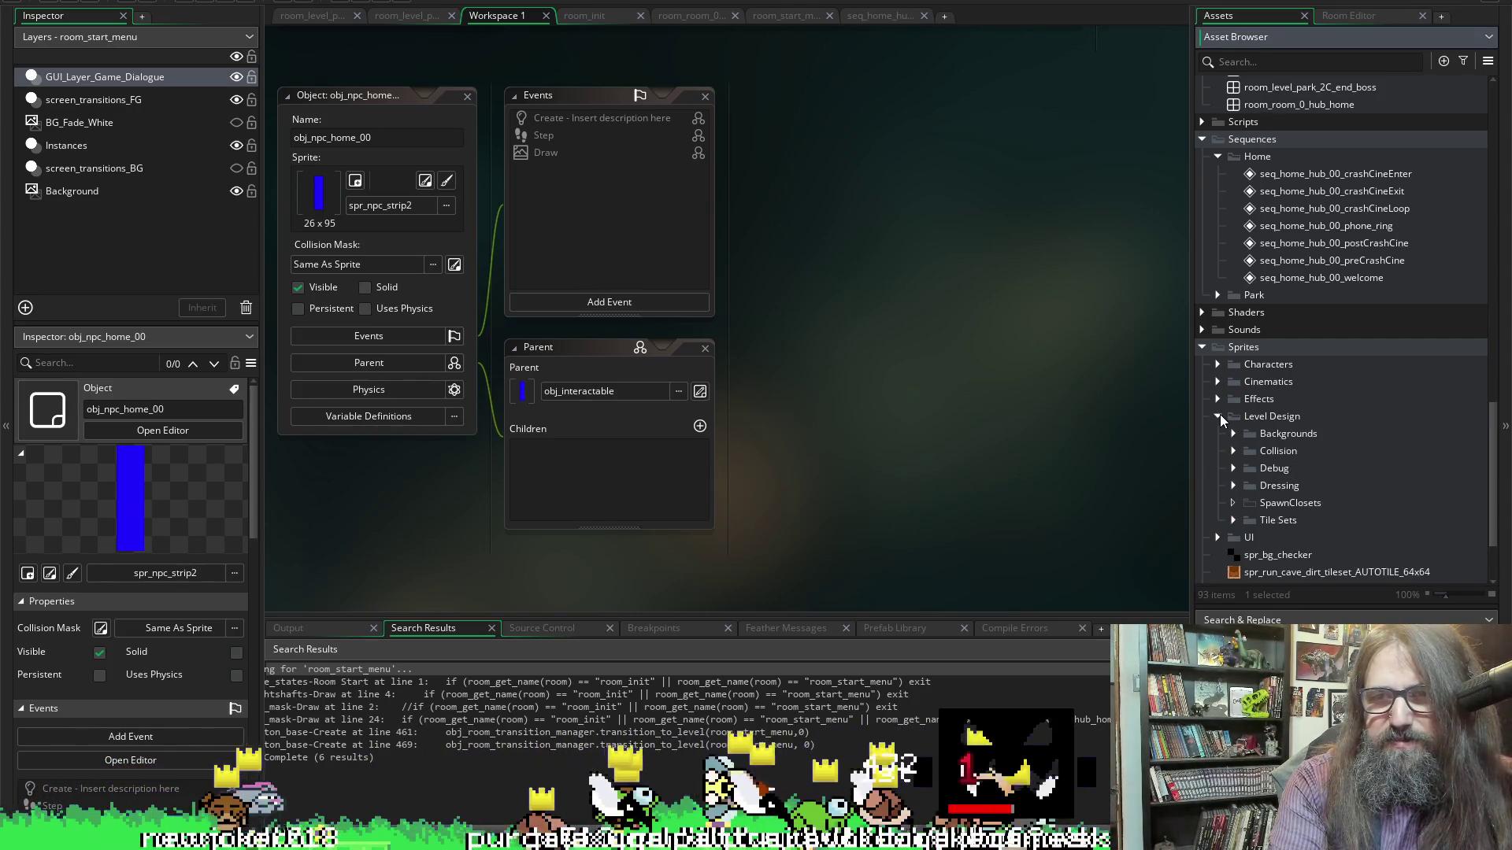
click(1218, 417)
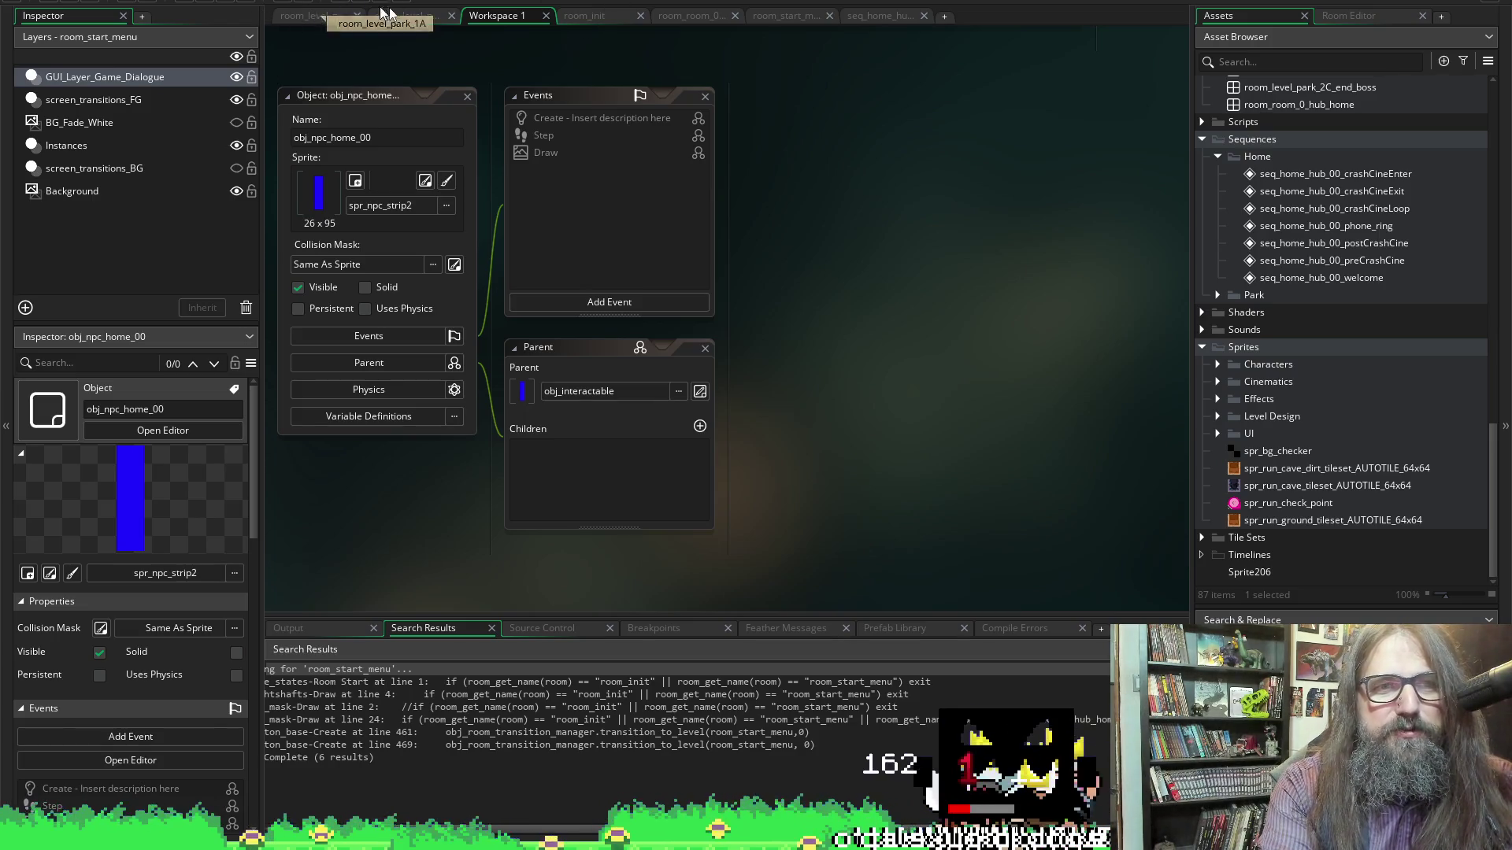
In room_level_park_1A, inspect the contents of the GUI_Layer_Game_Dialogue and Instances layers
click(316, 17)
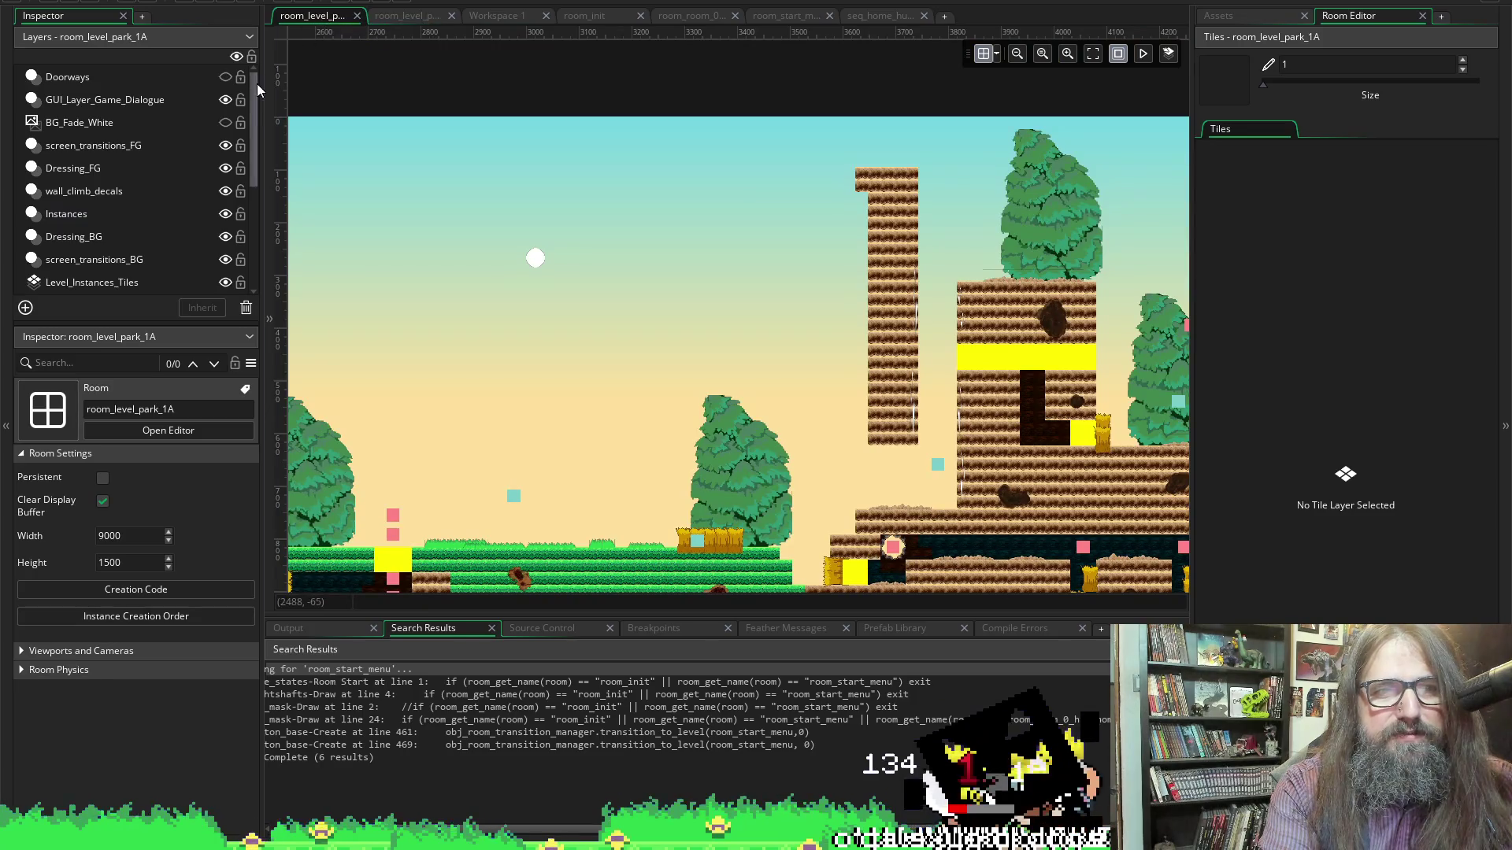
click(266, 134)
click(126, 100)
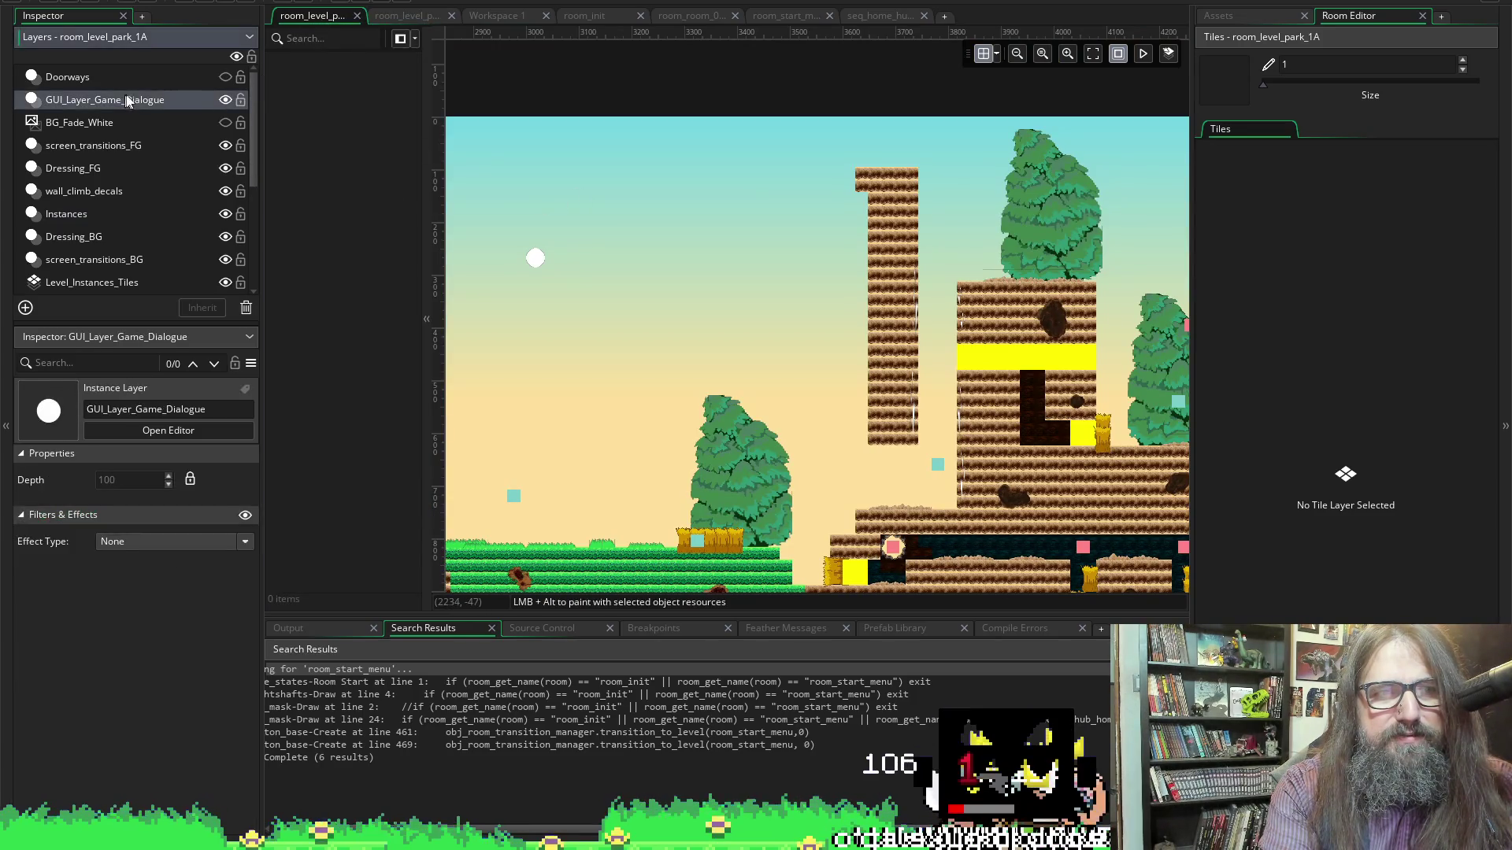
click(69, 218)
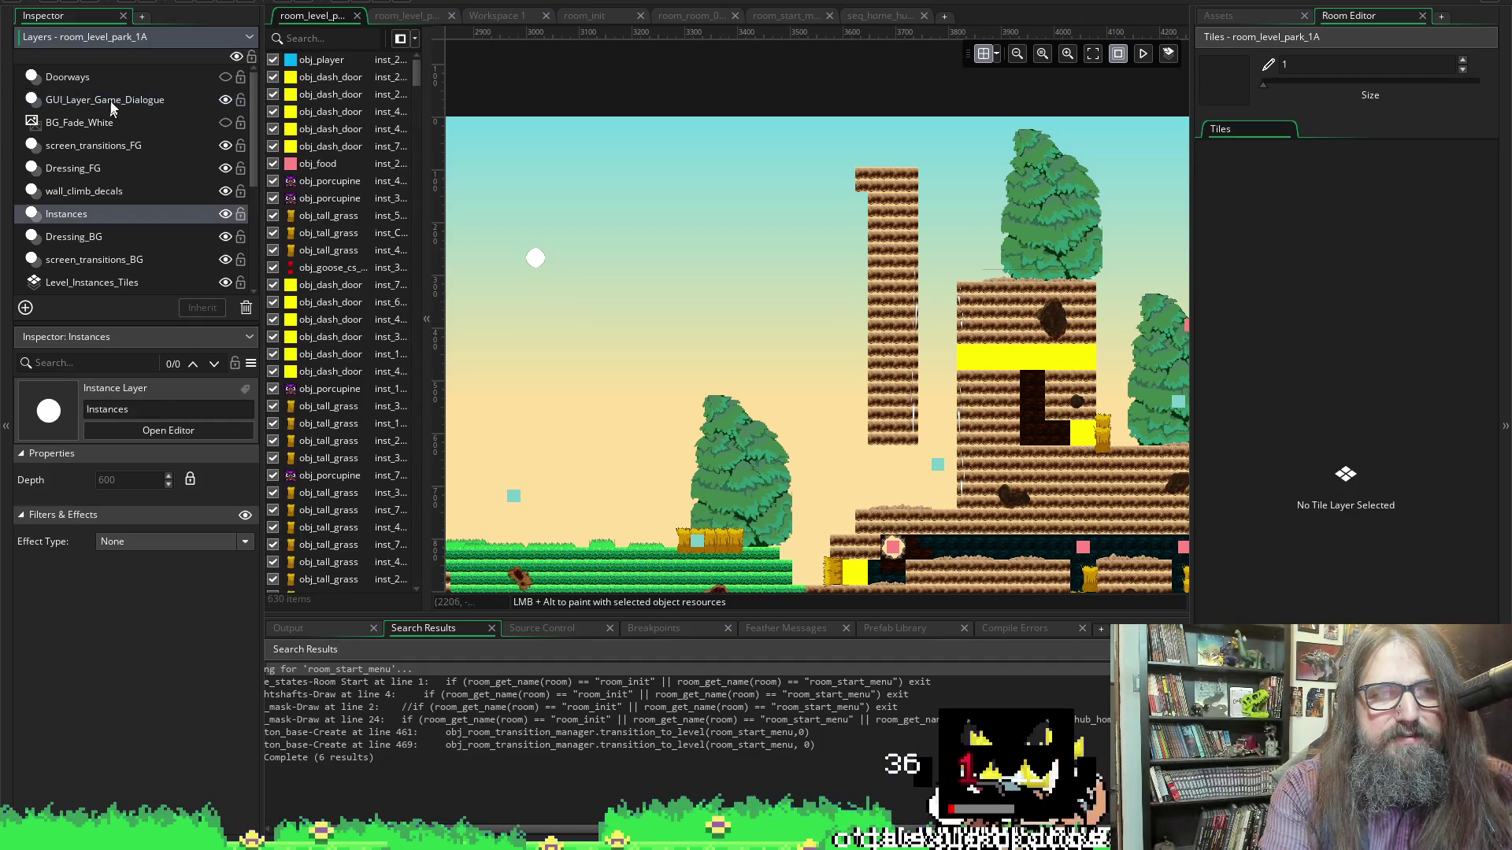
click(100, 96)
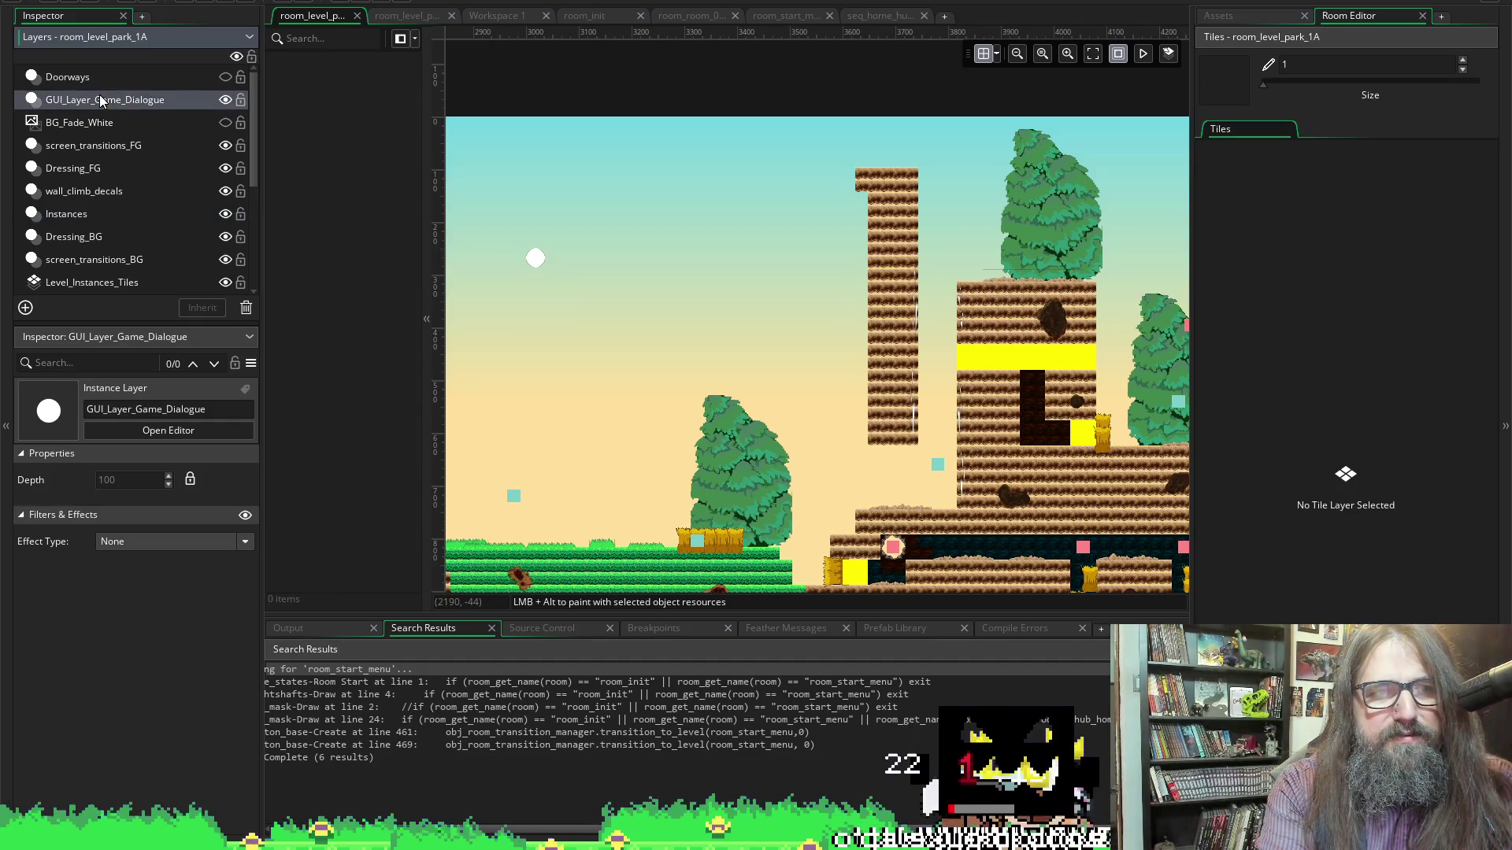
click(425, 148)
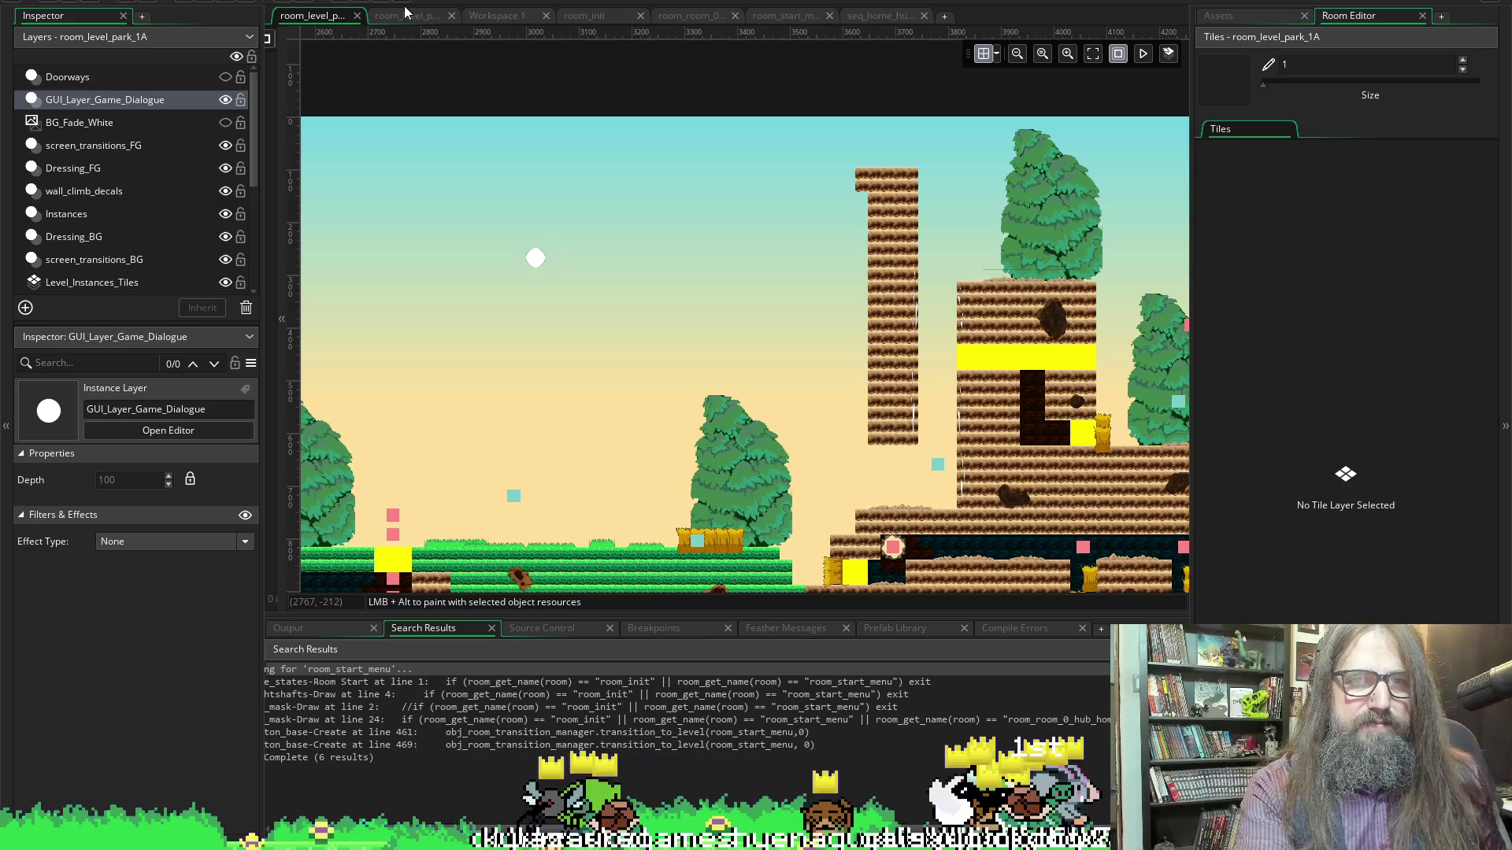
Switch through the hub home room to the start menu room and select its GUI_Layer_Game_Dialogue layer
click(686, 17)
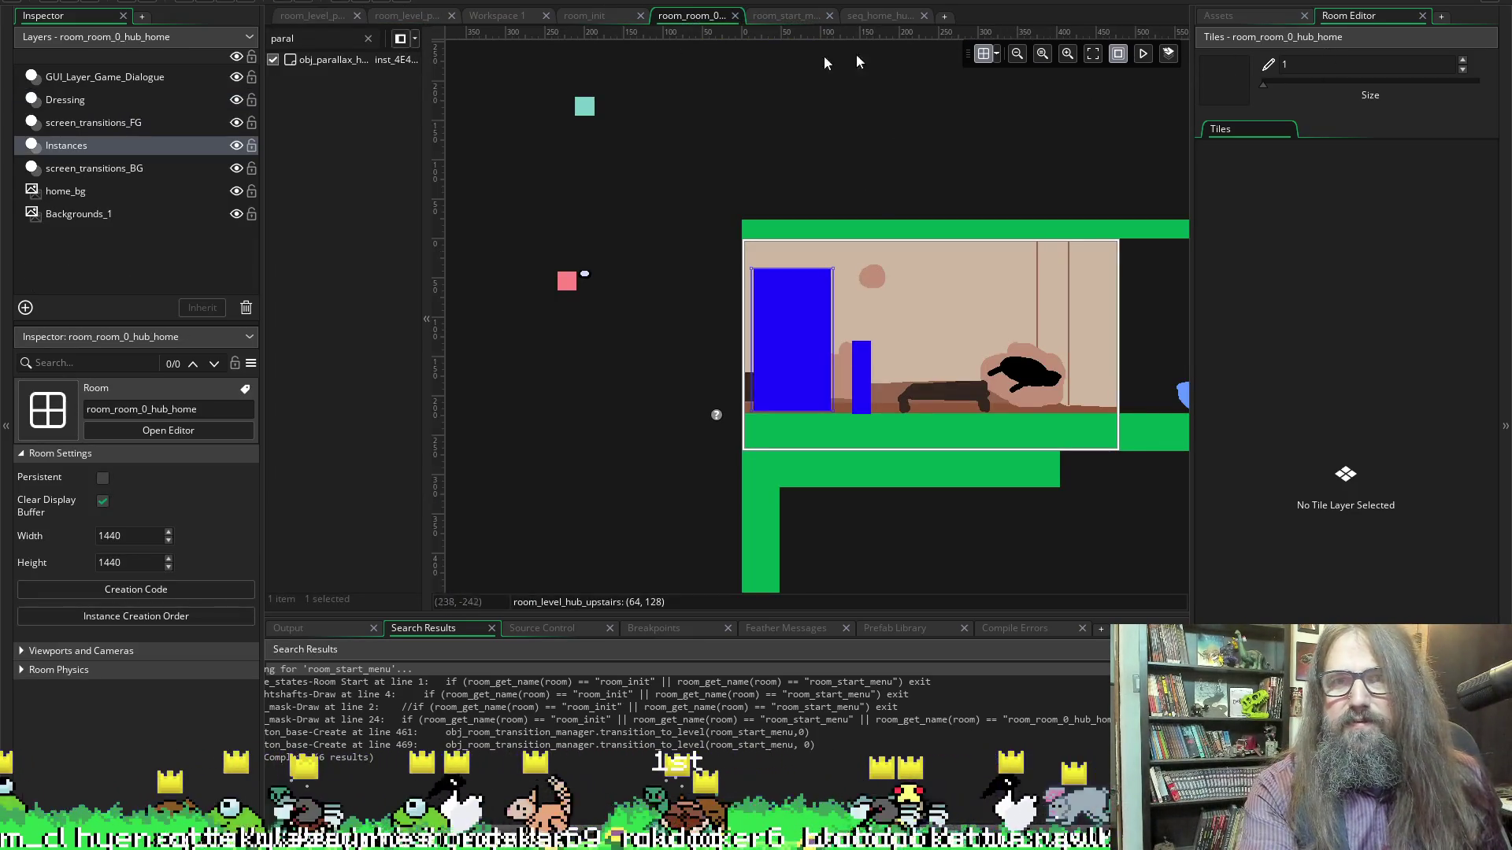
click(779, 17)
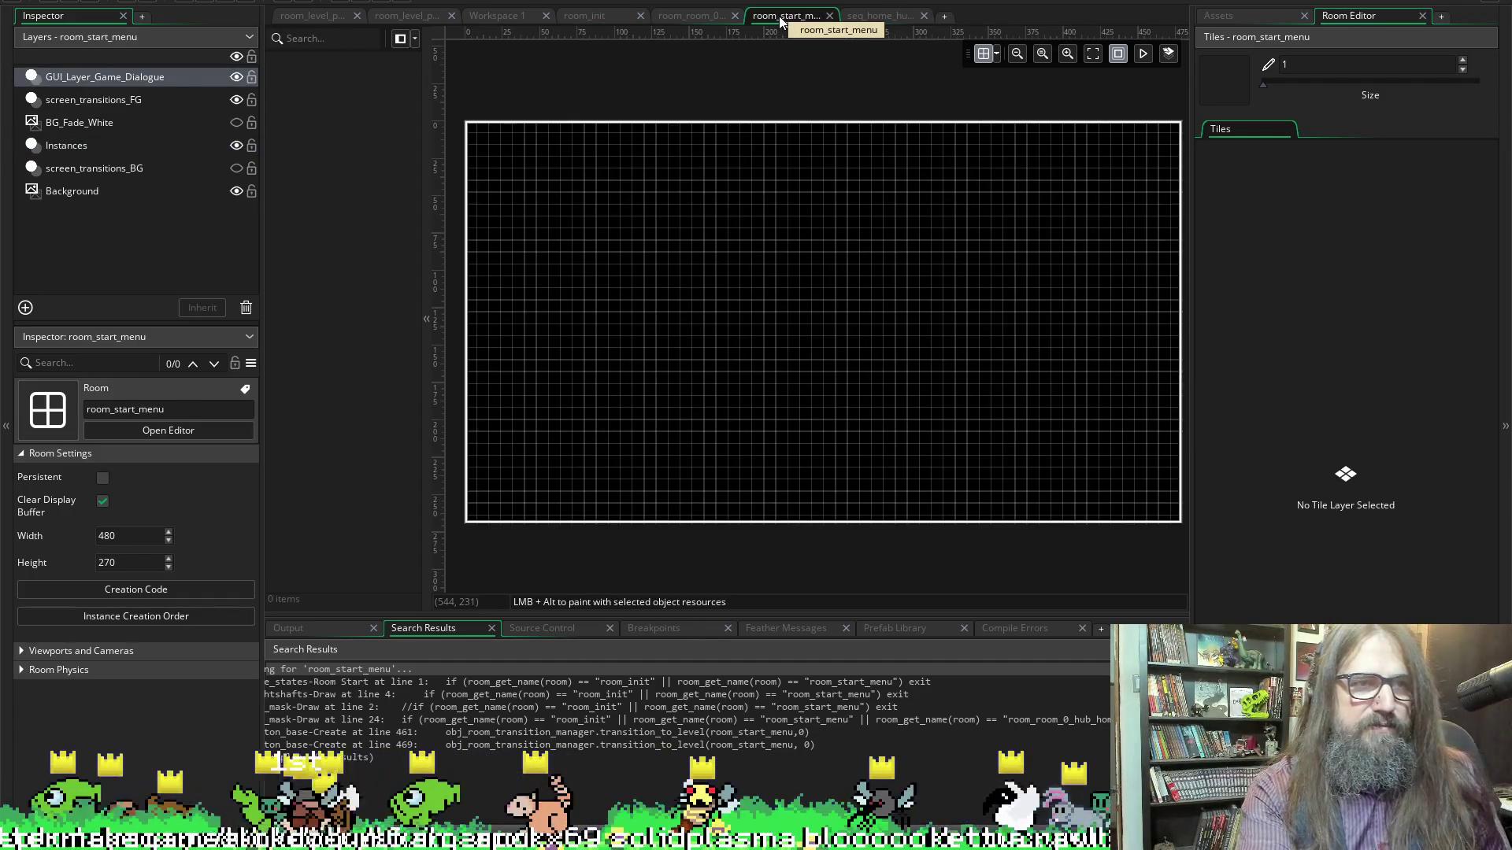
click(197, 74)
click(1218, 16)
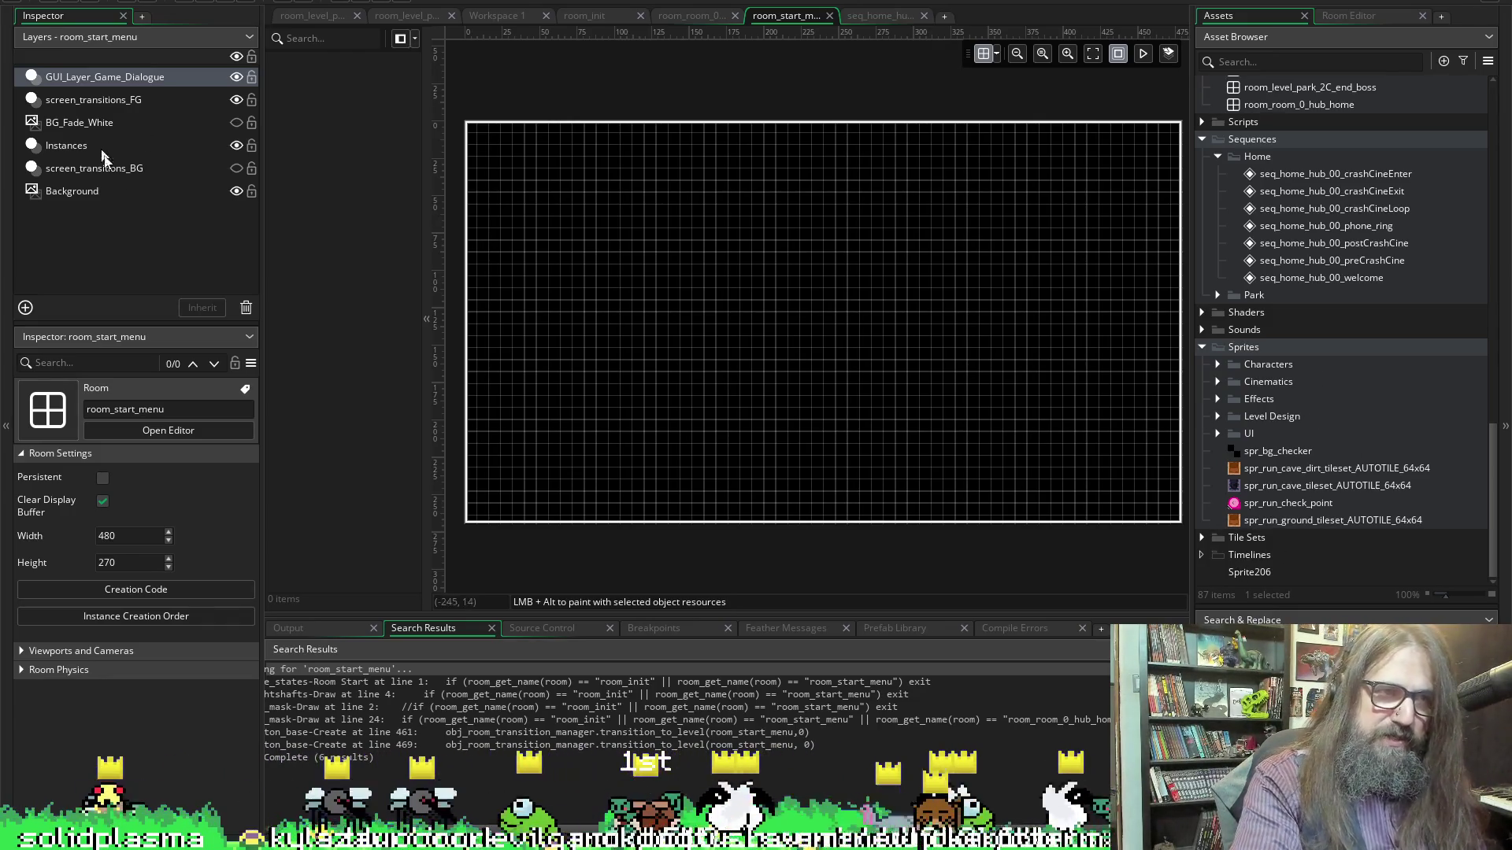
Find room_init in the Asset Browser and view its Creation Code
scroll(1341, 491, up, 3)
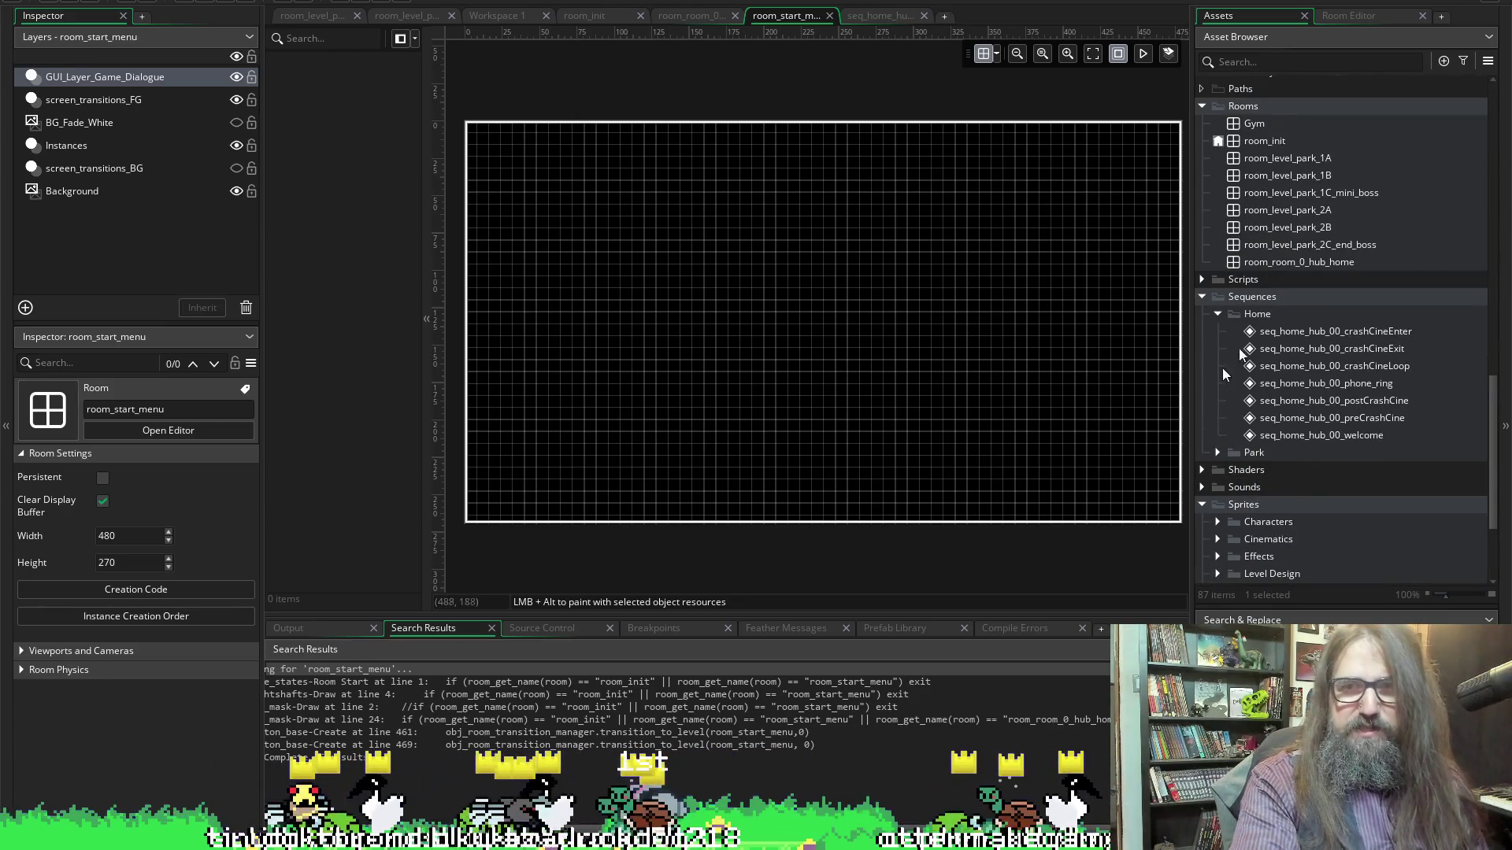
scroll(1335, 437, up, 4)
scroll(1348, 401, up, 10)
scroll(1348, 402, up, 3)
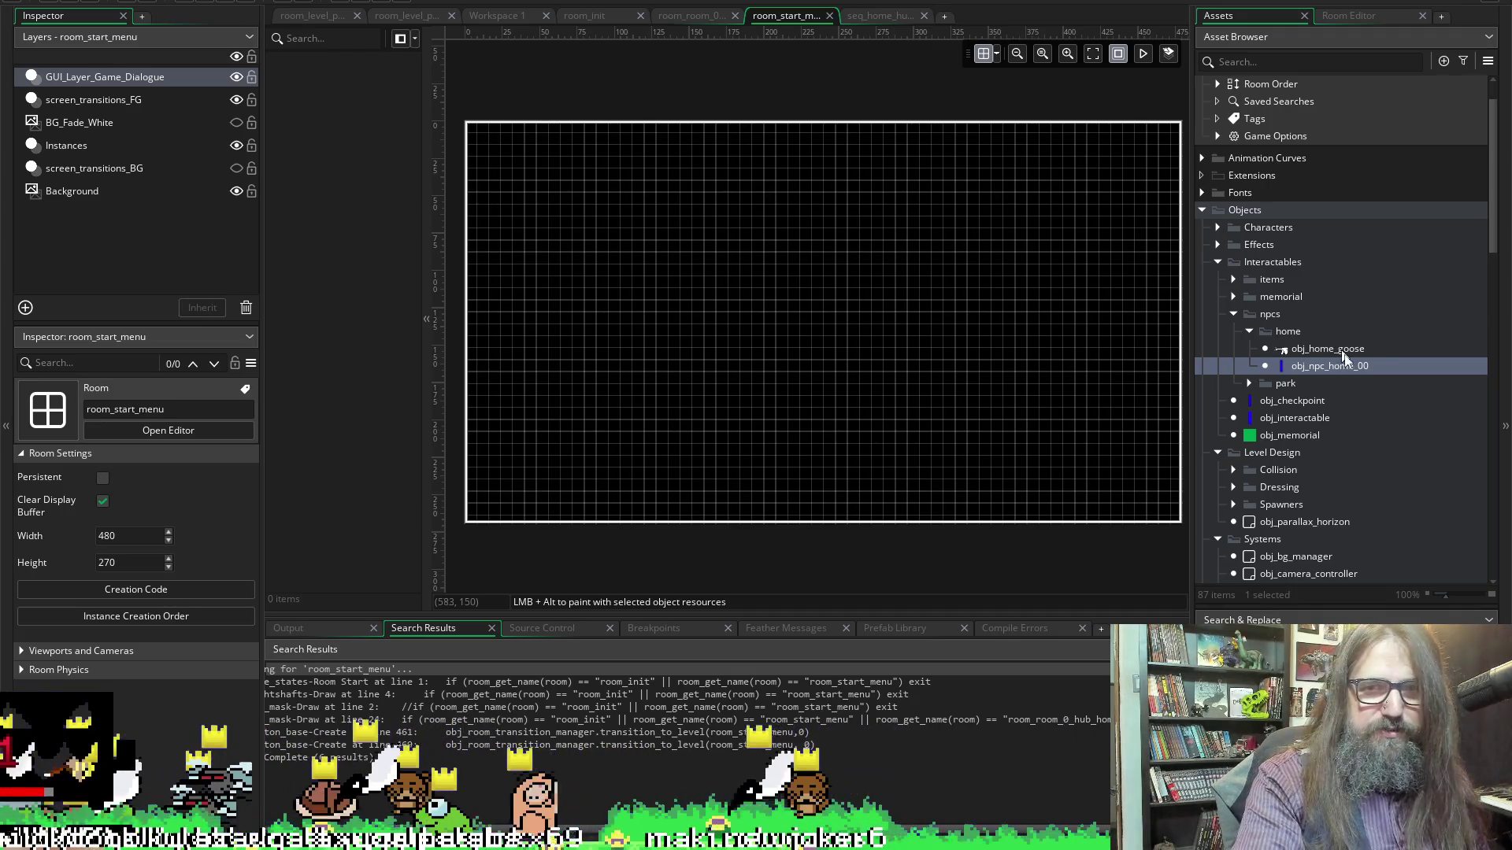
scroll(1323, 331, down, 14)
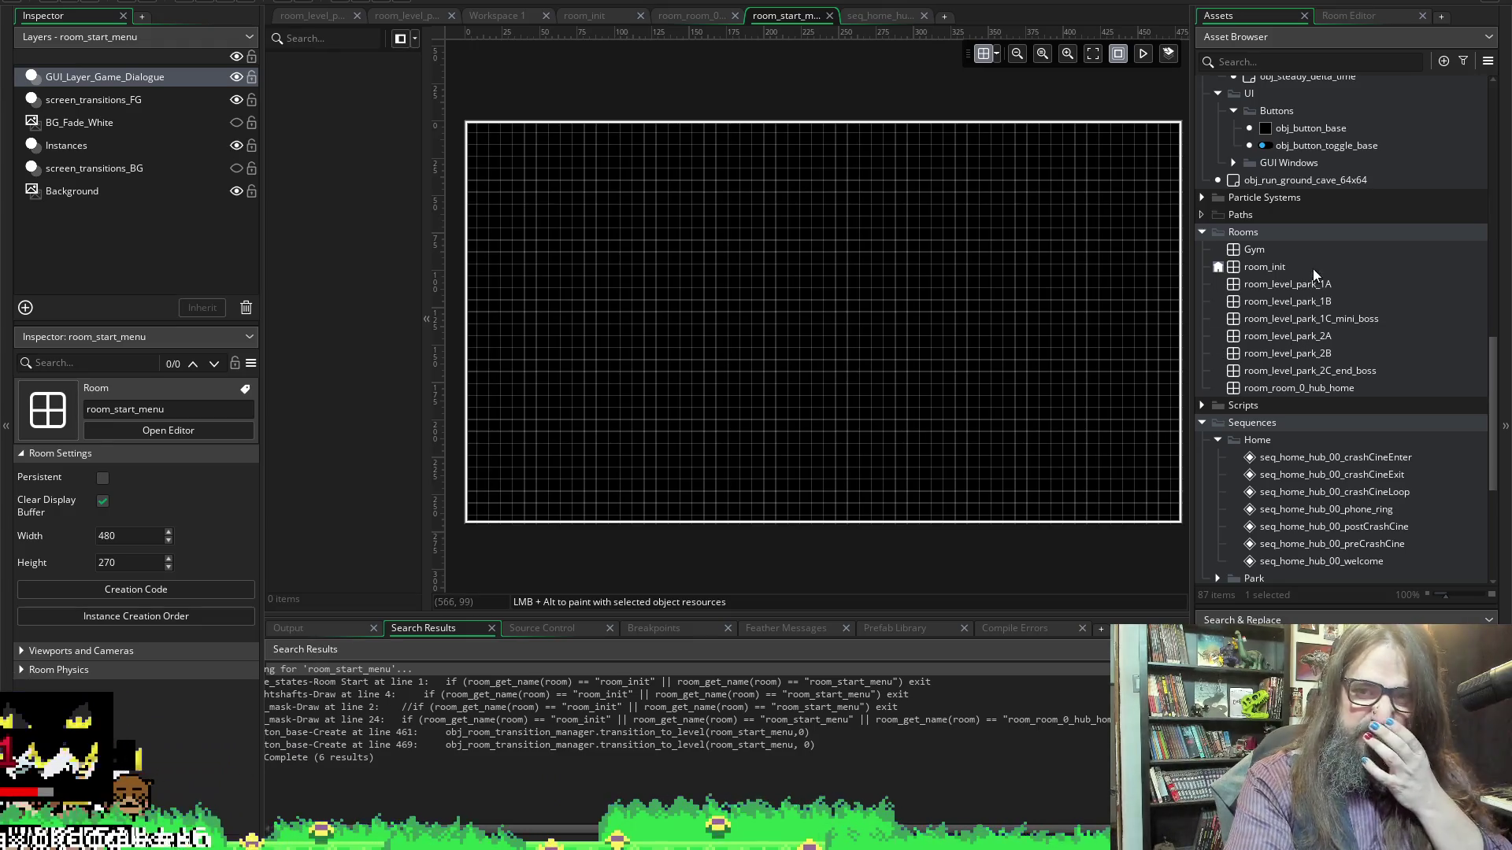
double_click(1287, 269)
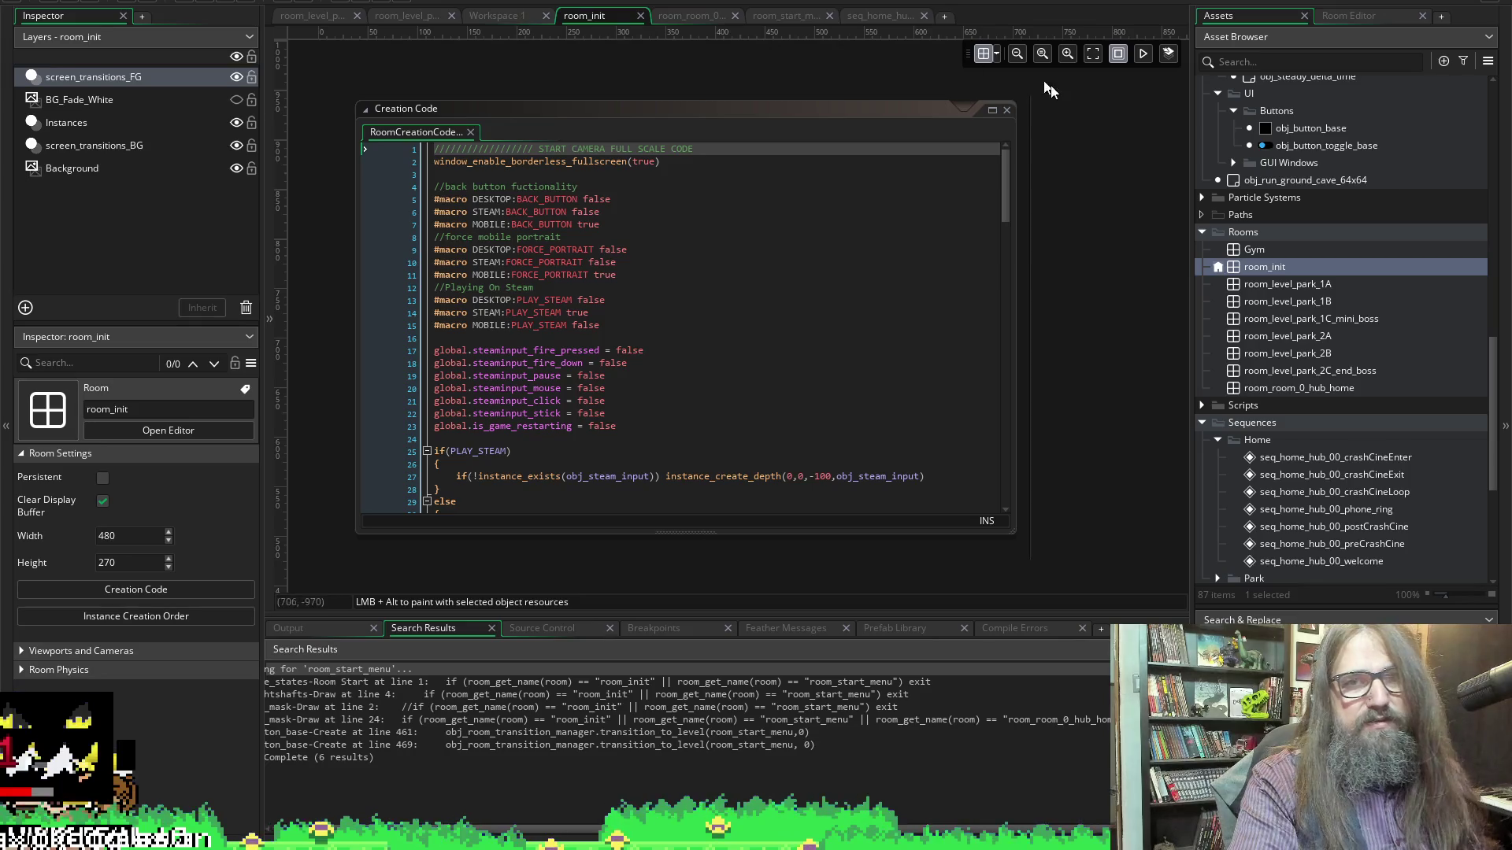
Return to room_start_menu and select the GUI_Layer_Game_Dialogue layer name for editing
click(703, 16)
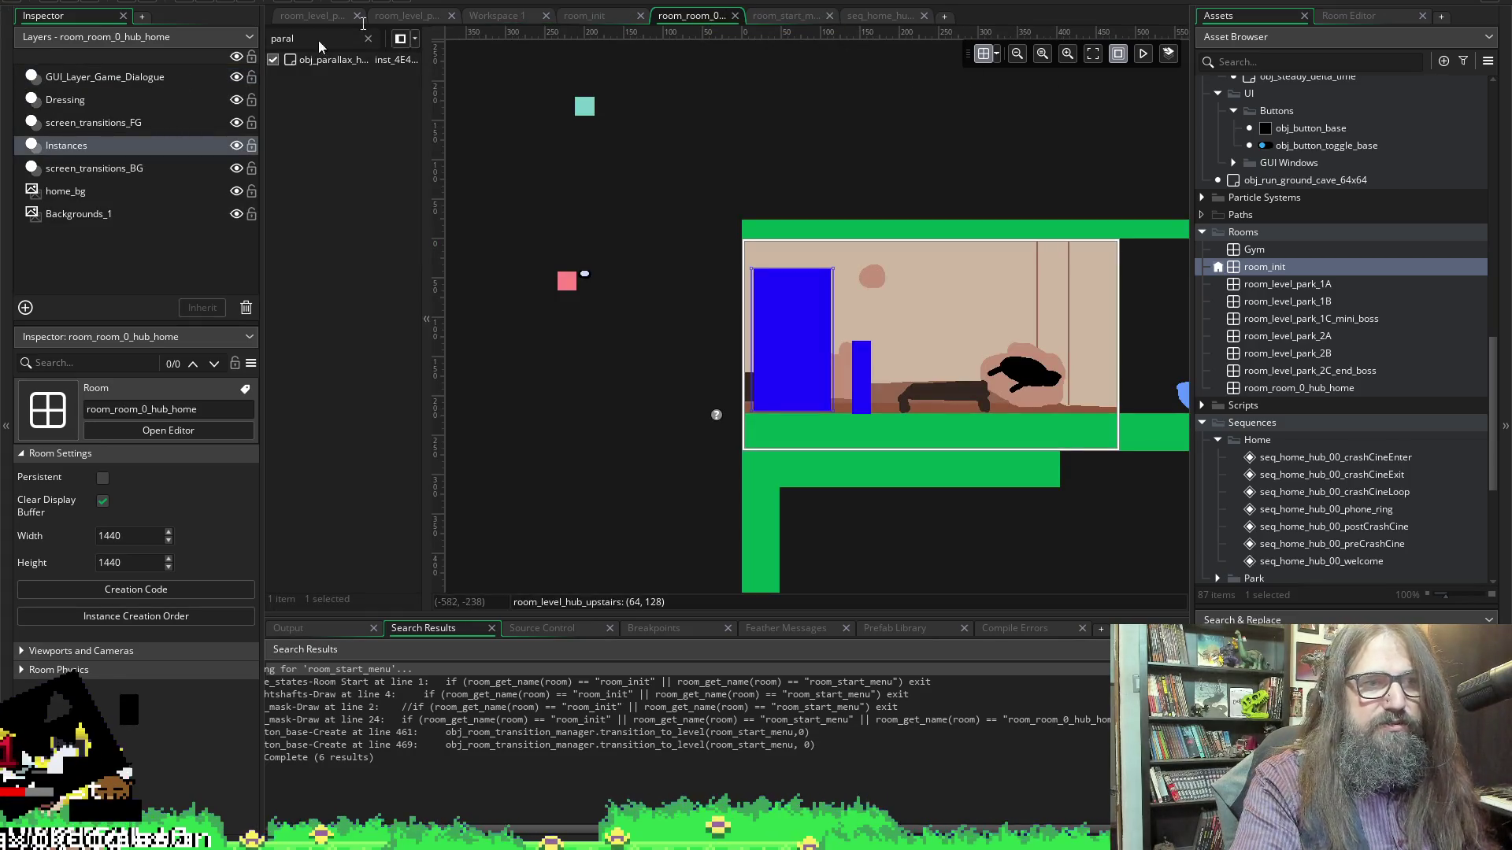
click(779, 17)
click(890, 15)
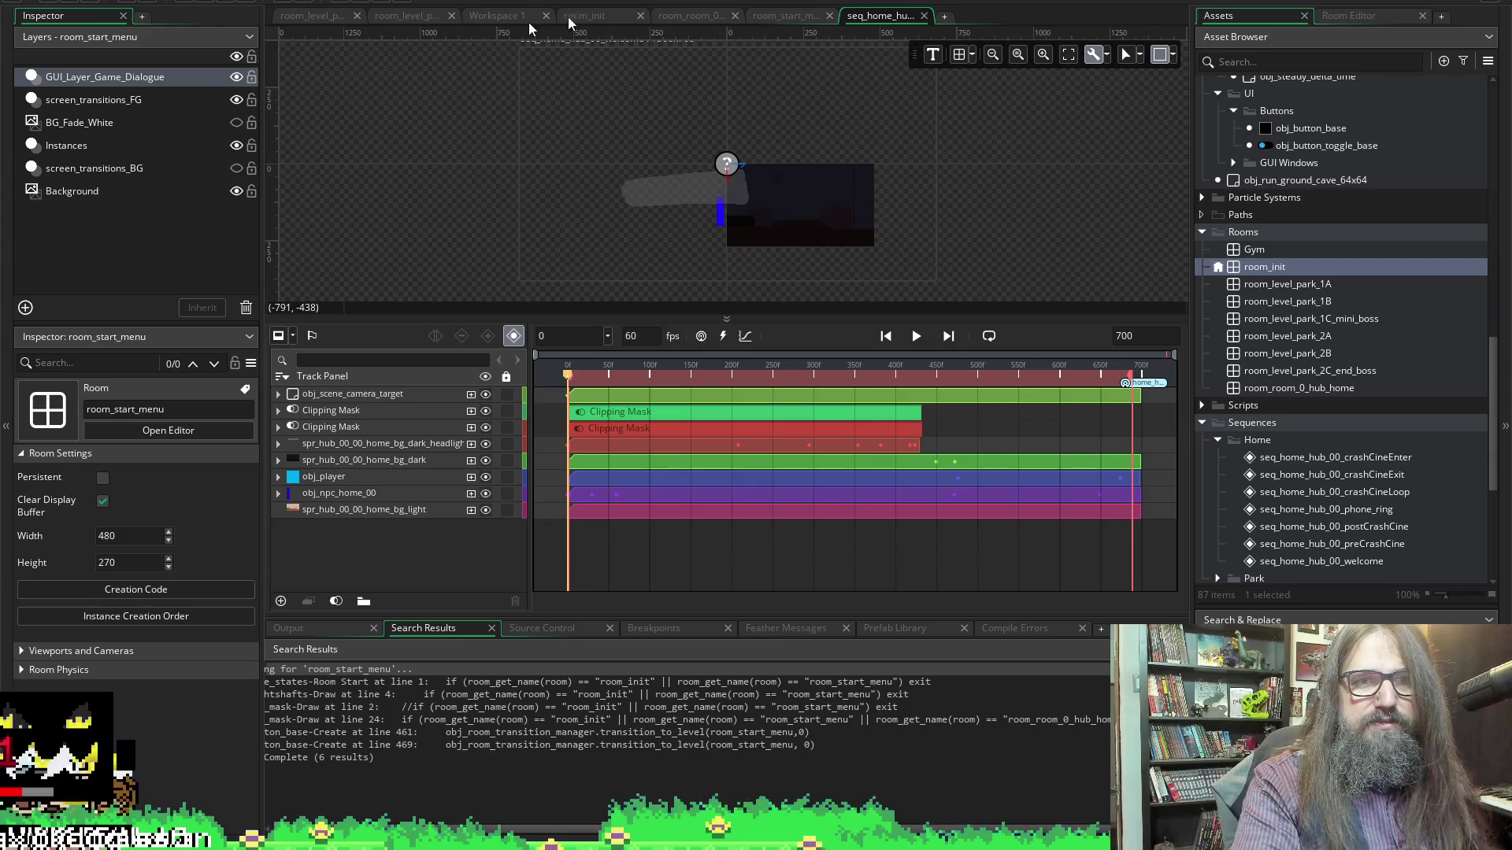
click(795, 15)
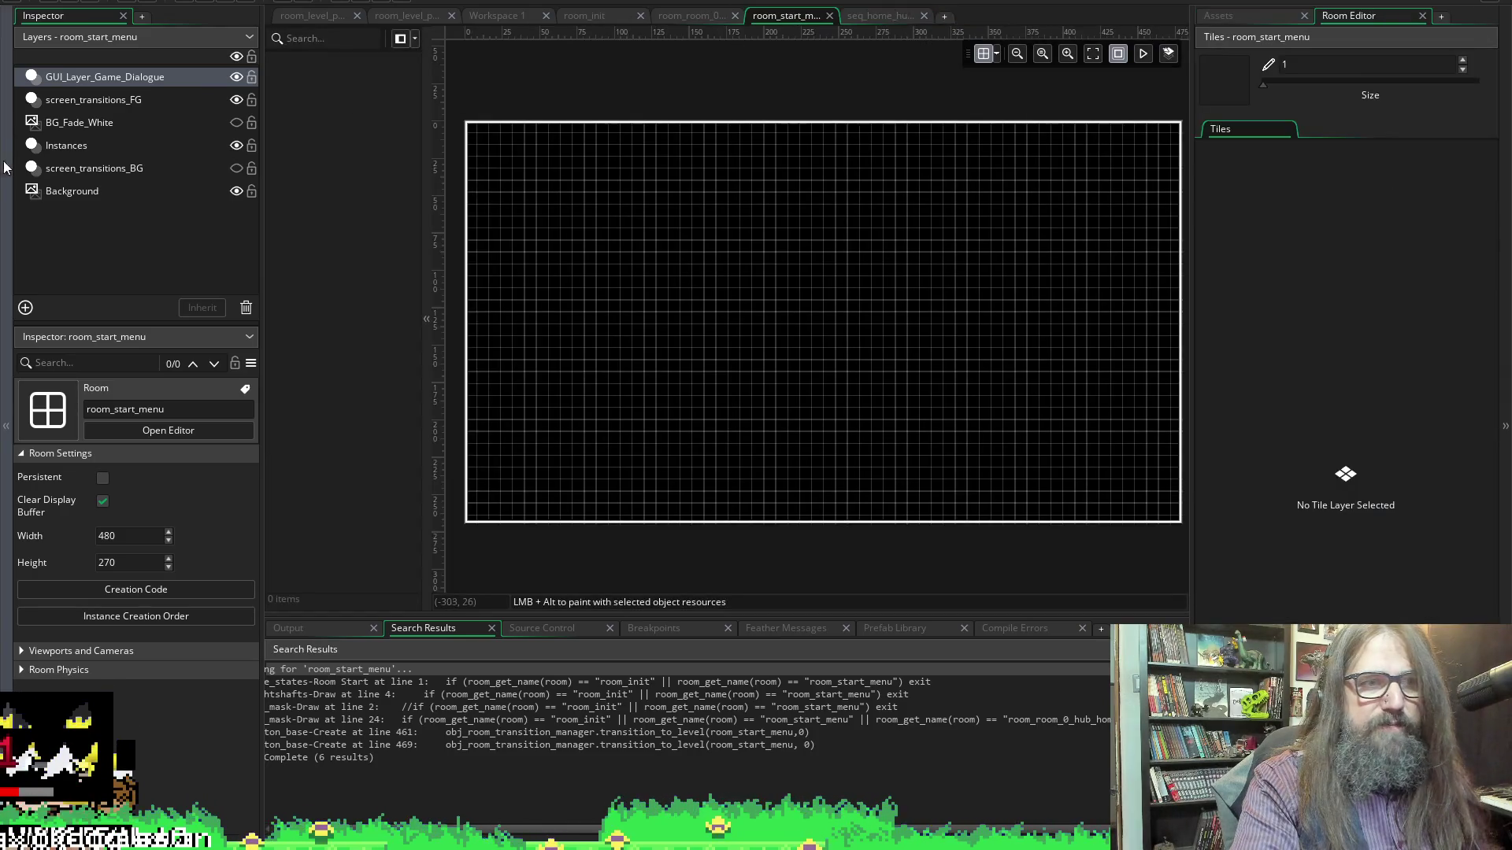
click(115, 78)
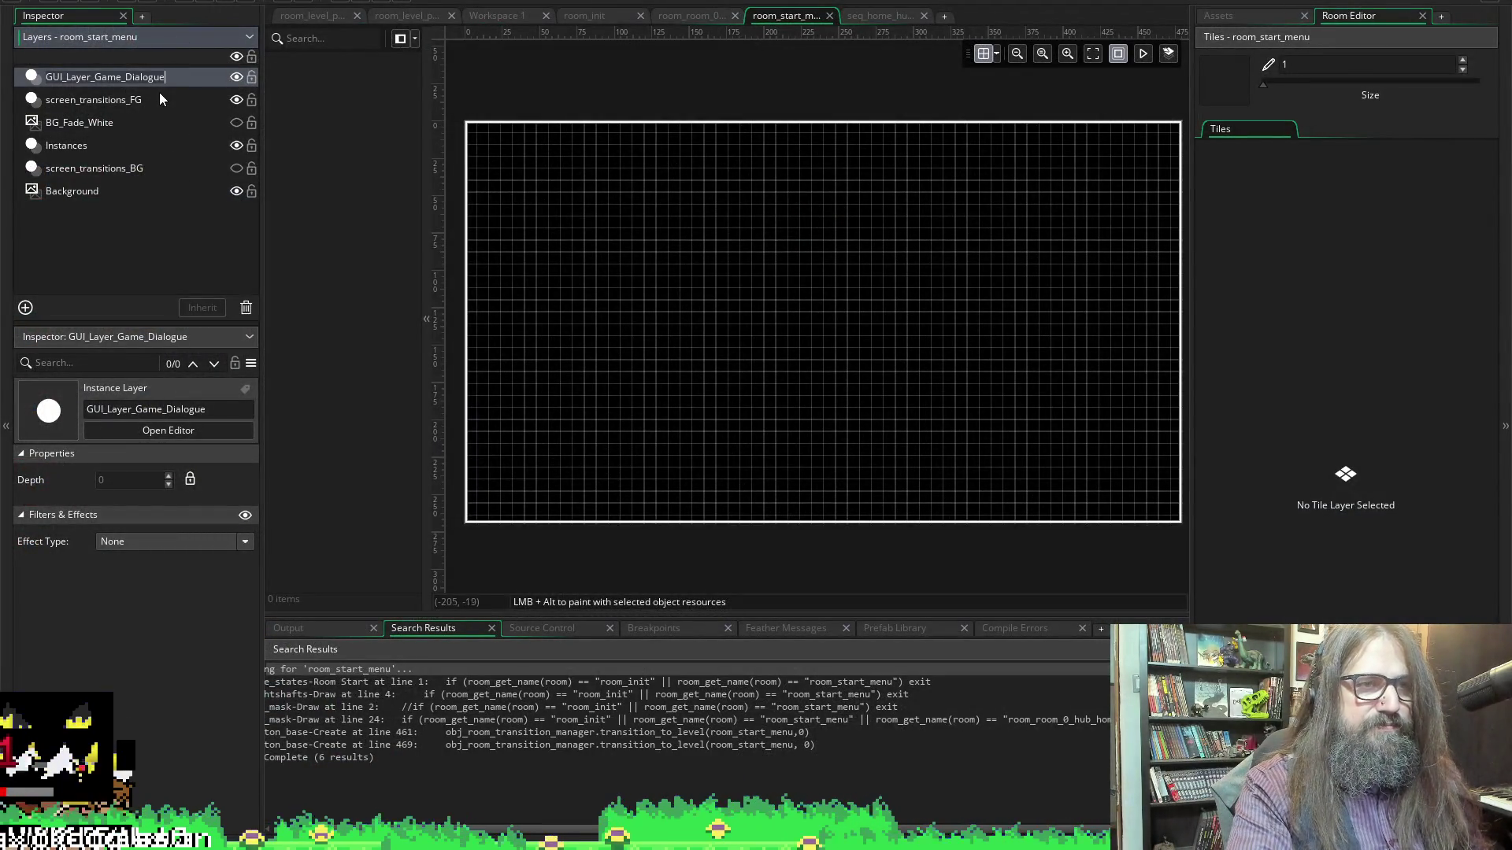
In the second project, open room_start_menu, check the room order, and show the room's settings
click(158, 98)
click(169, 82)
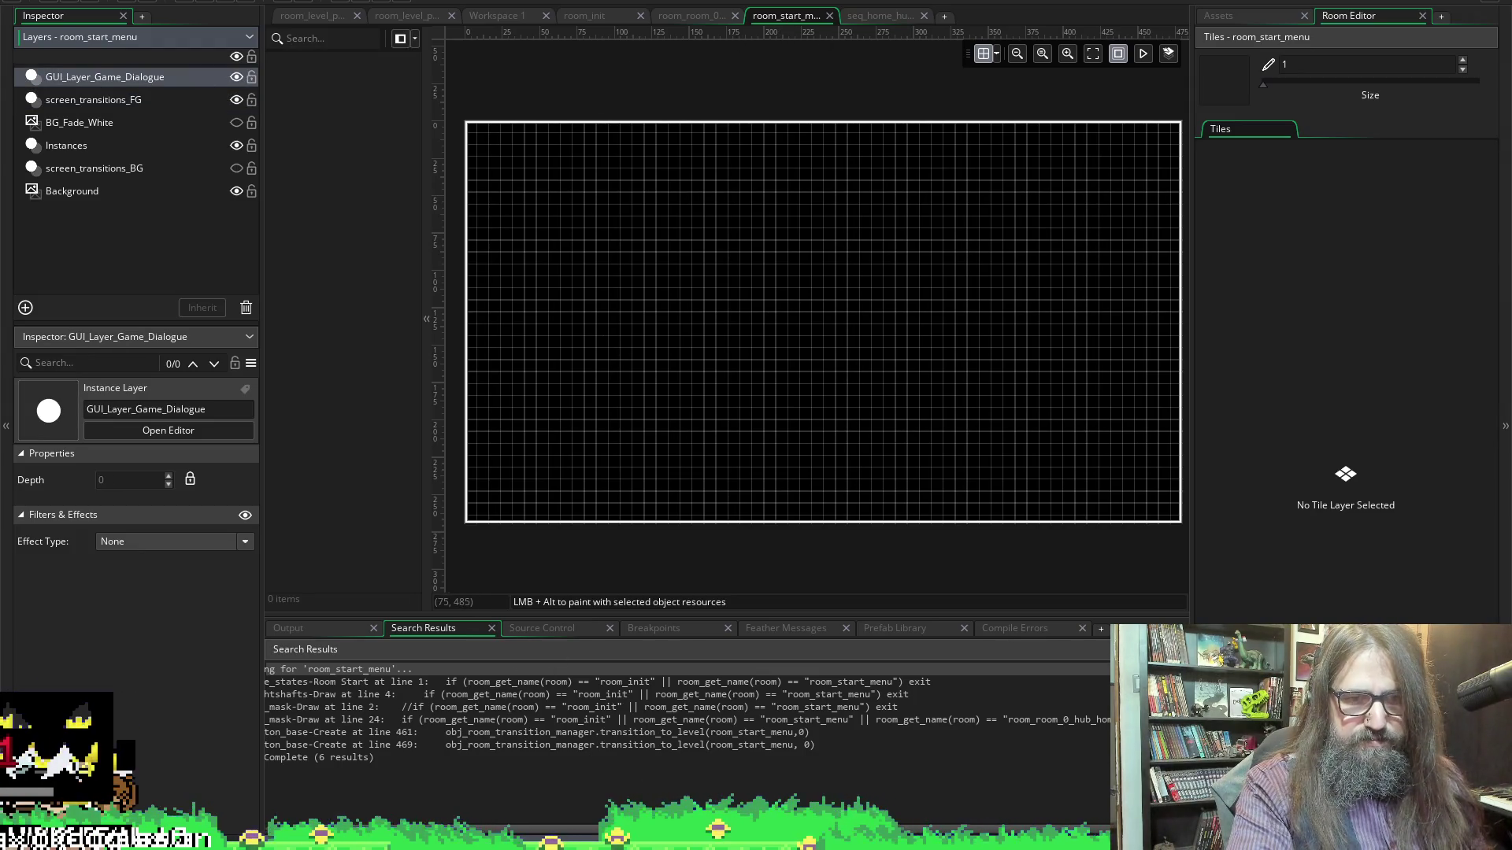
click(647, 737)
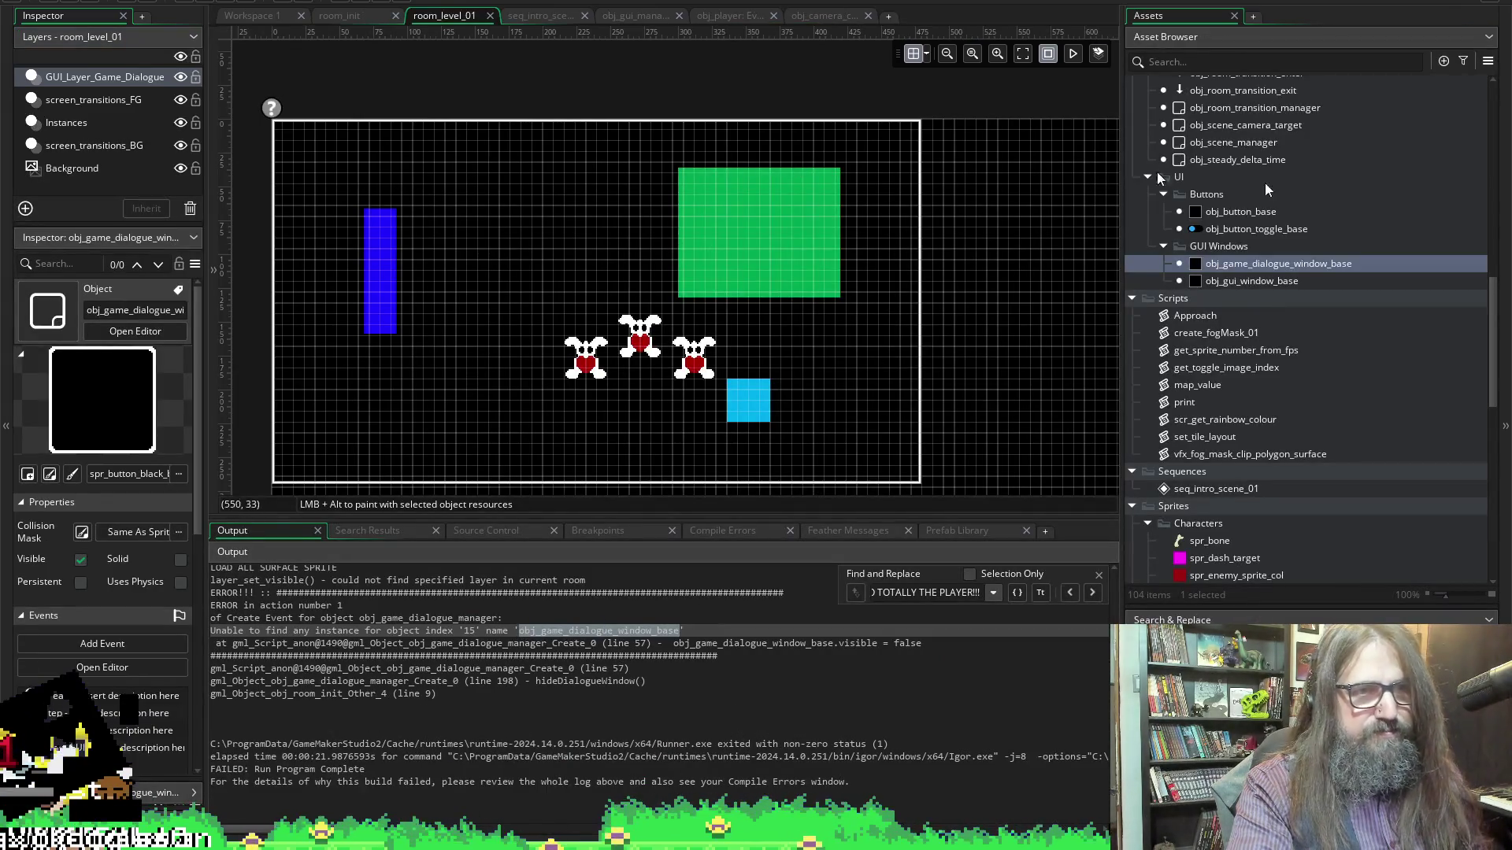
scroll(1320, 328, down, 15)
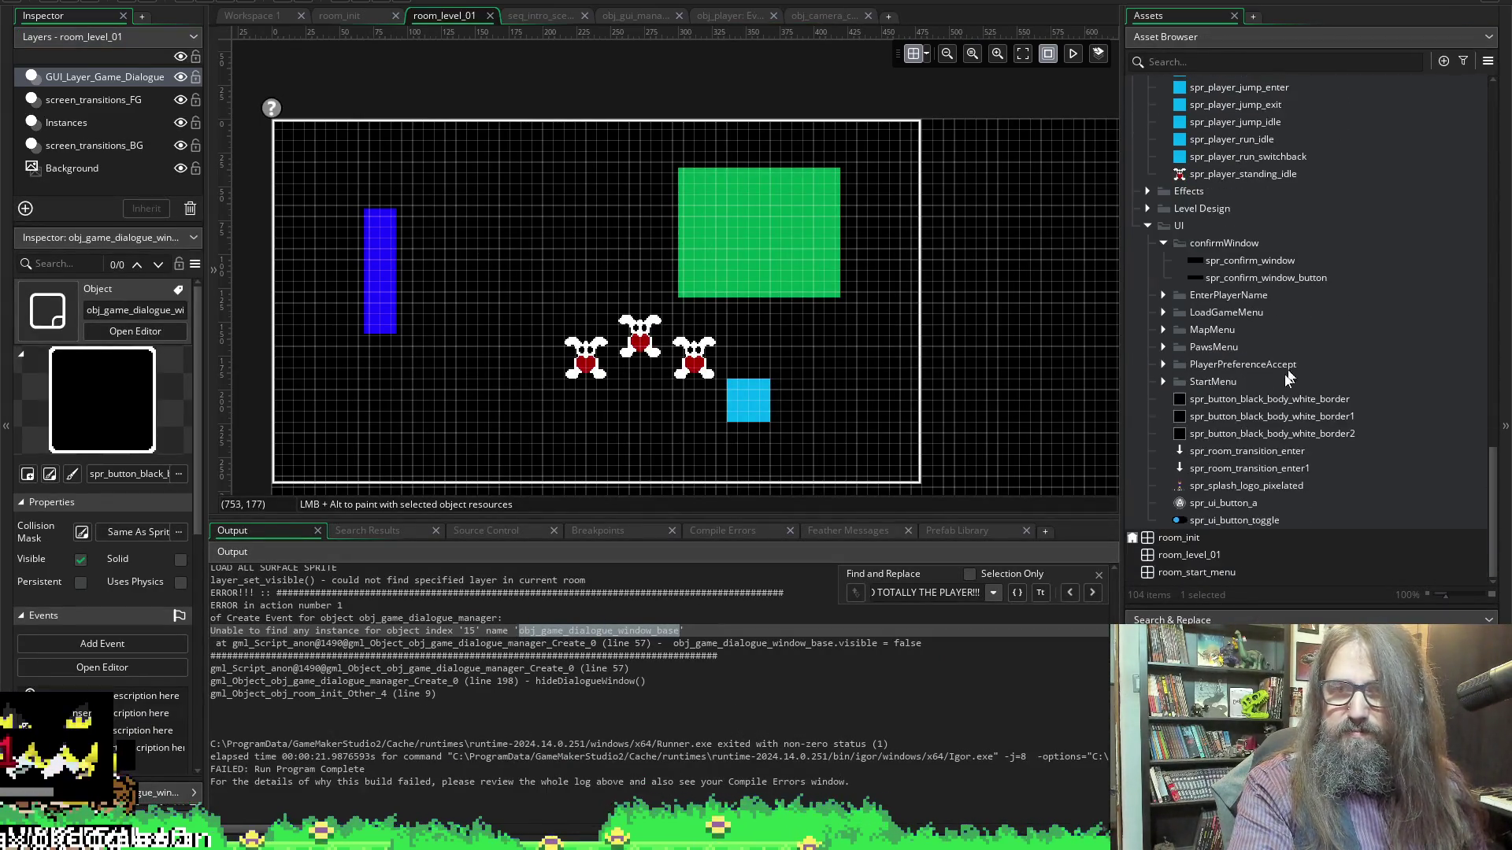
click(1200, 555)
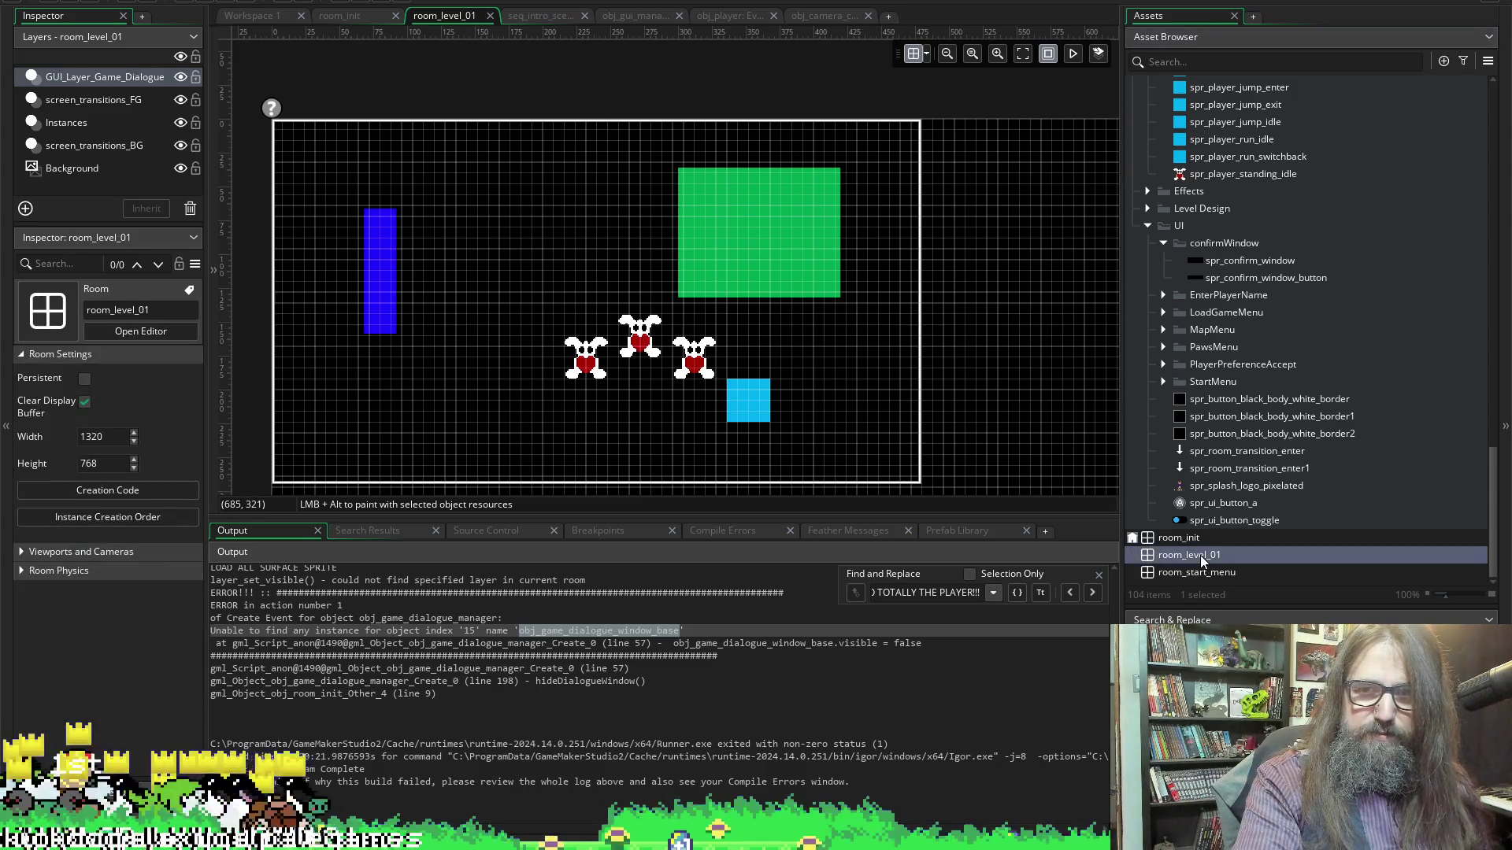
double_click(1199, 573)
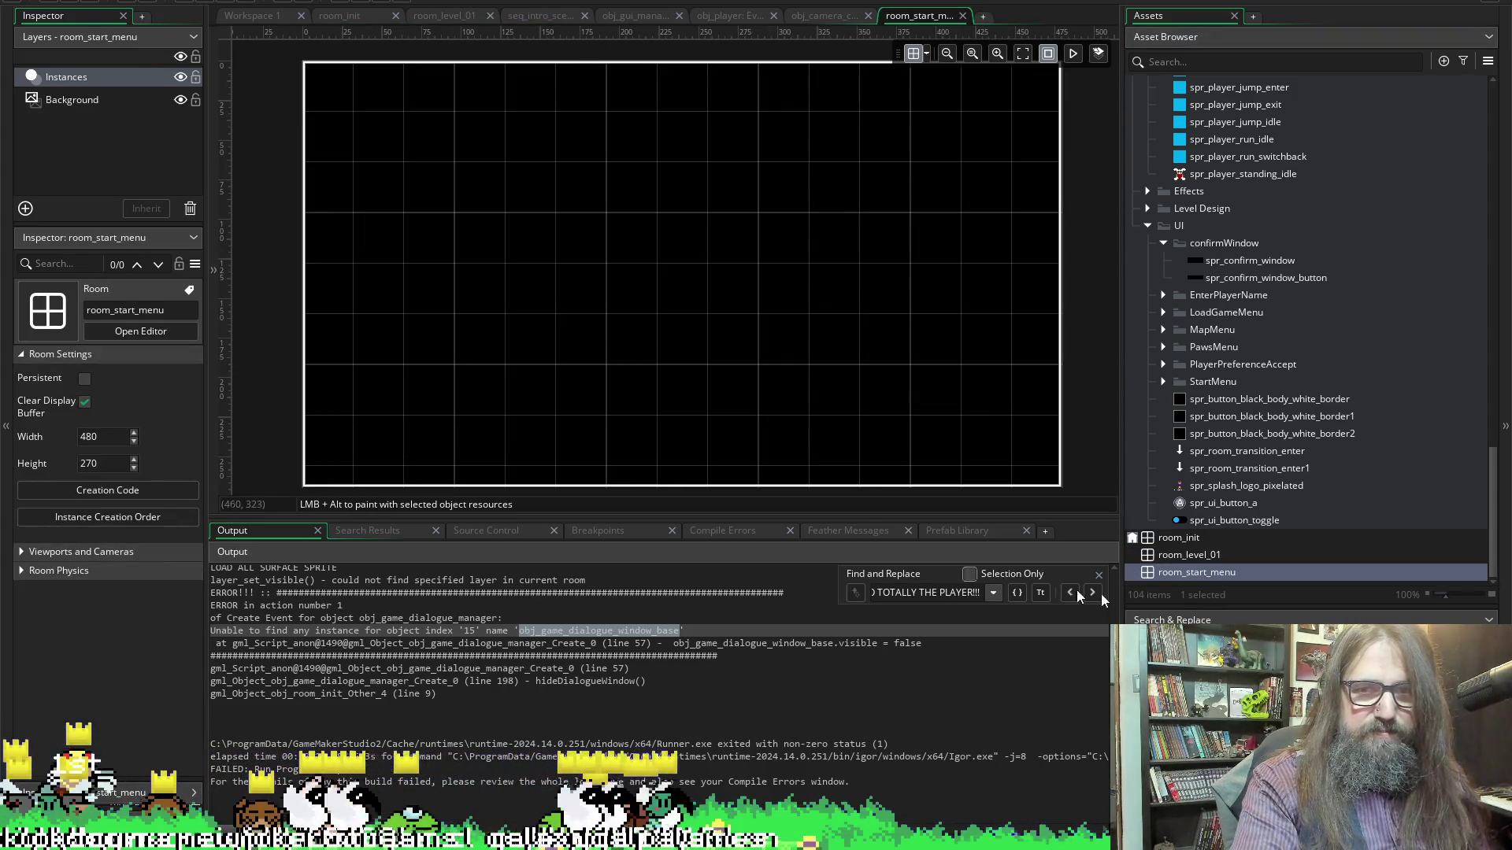
click(1134, 539)
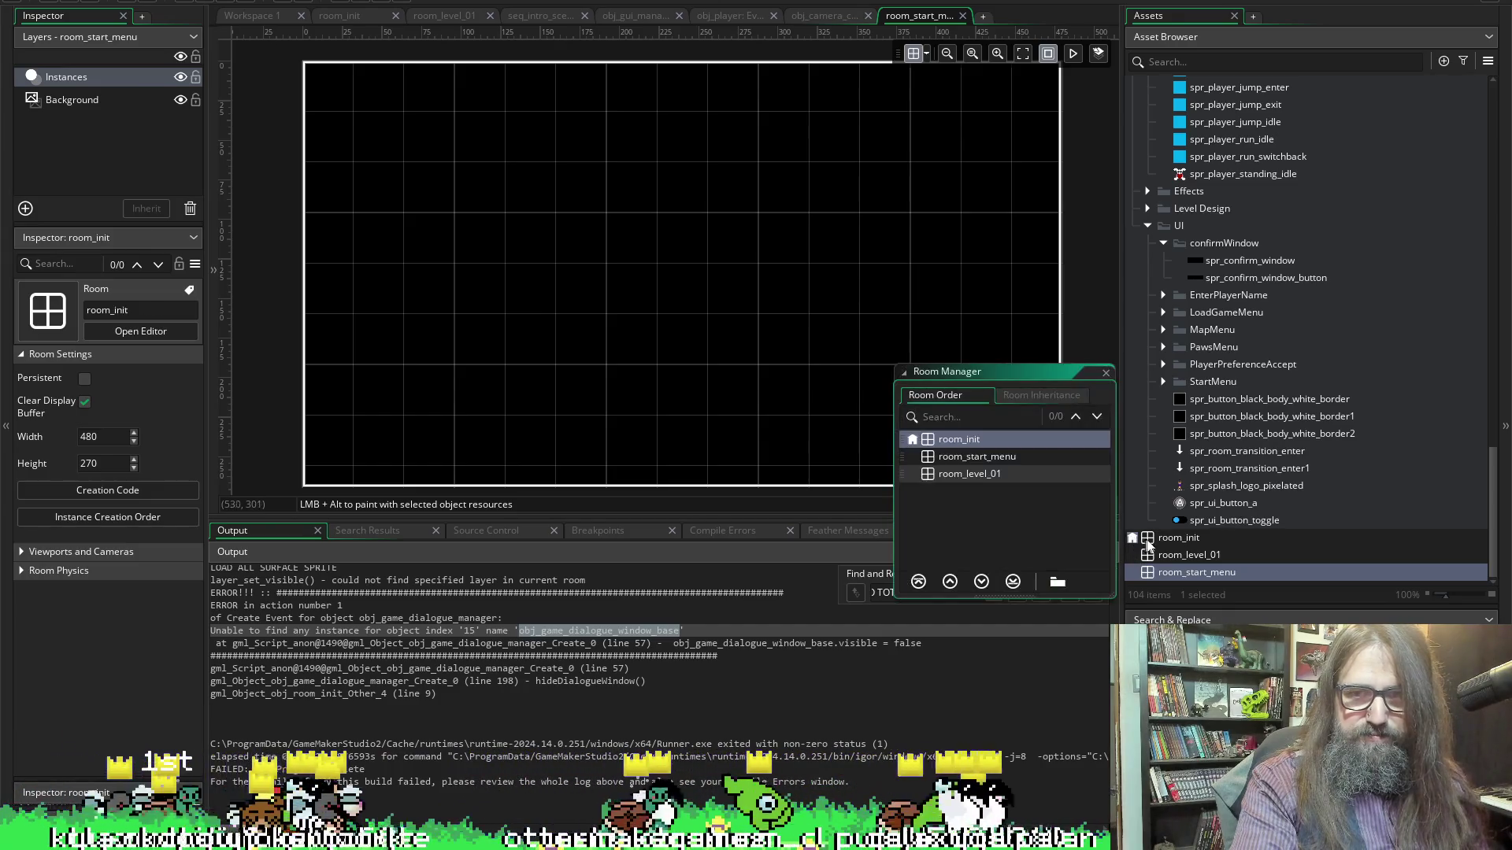
click(1106, 372)
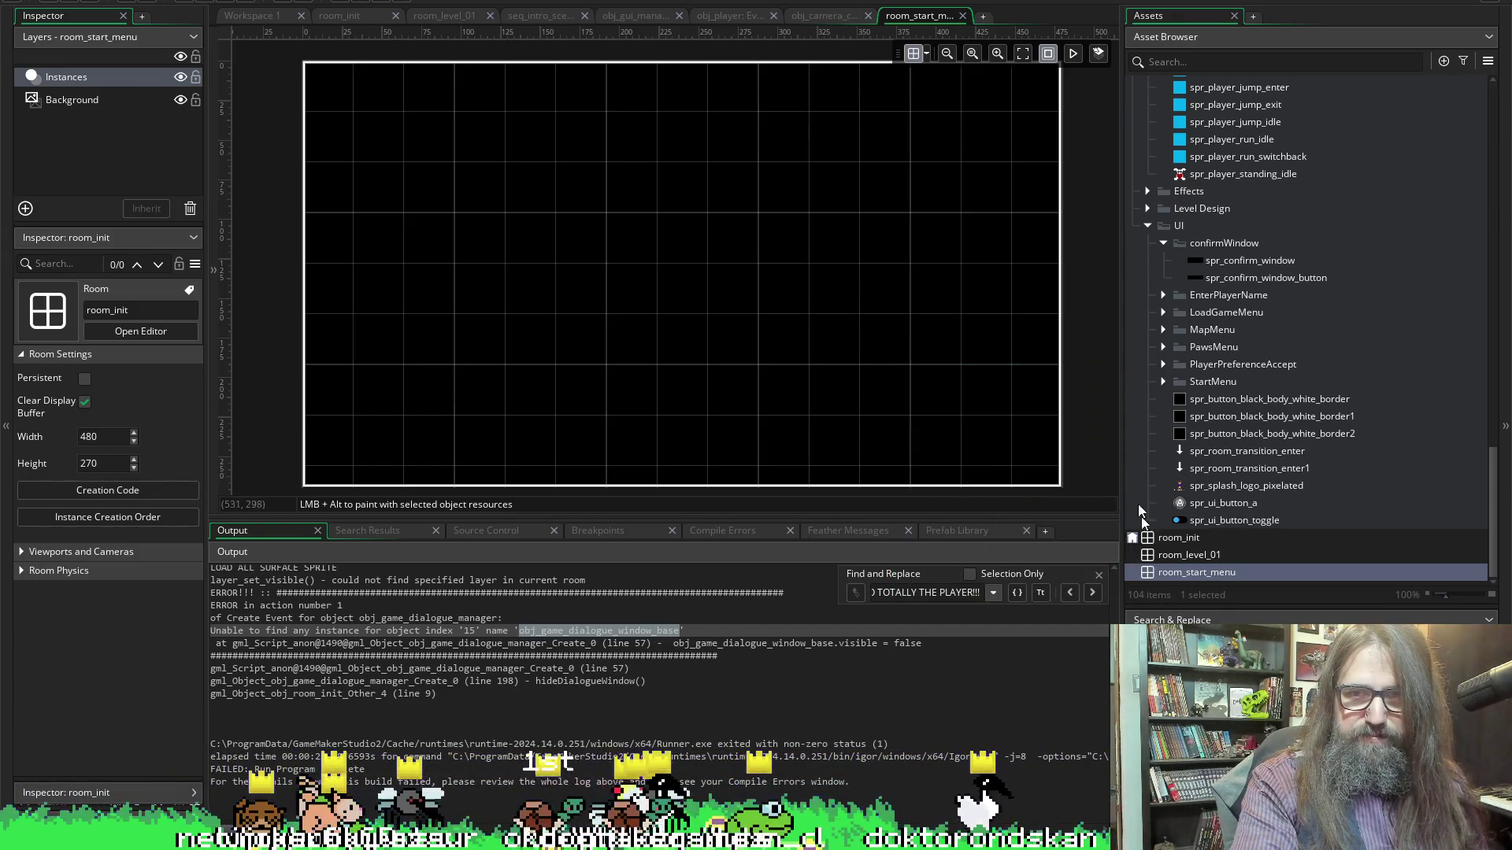
click(1173, 573)
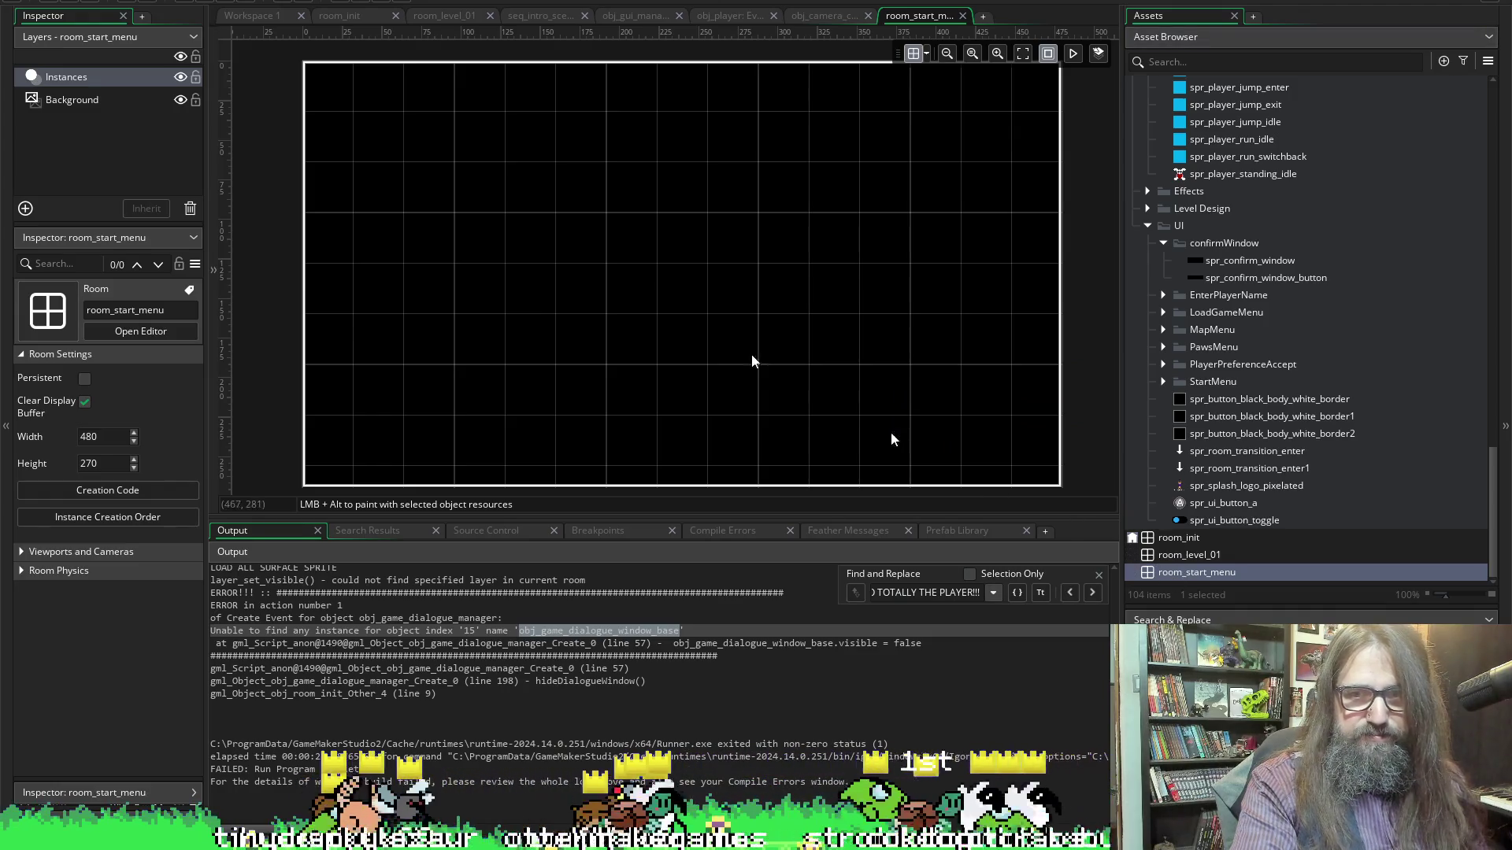
Add an instance layer renamed from Instances_1 to GUI_Layer_Game_Dialogue, then test-run the game
click(25, 208)
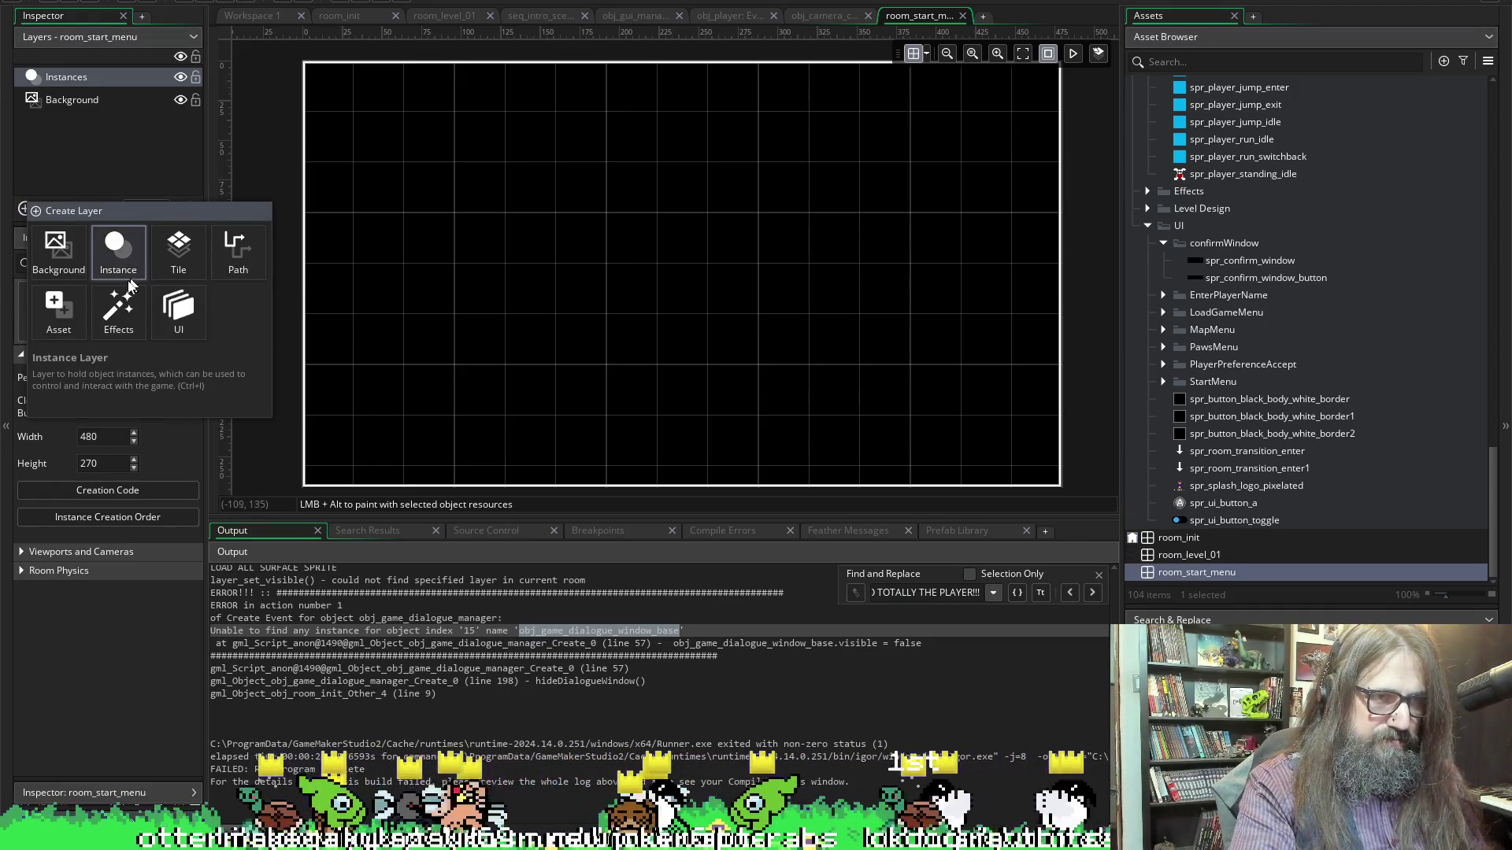
click(118, 250)
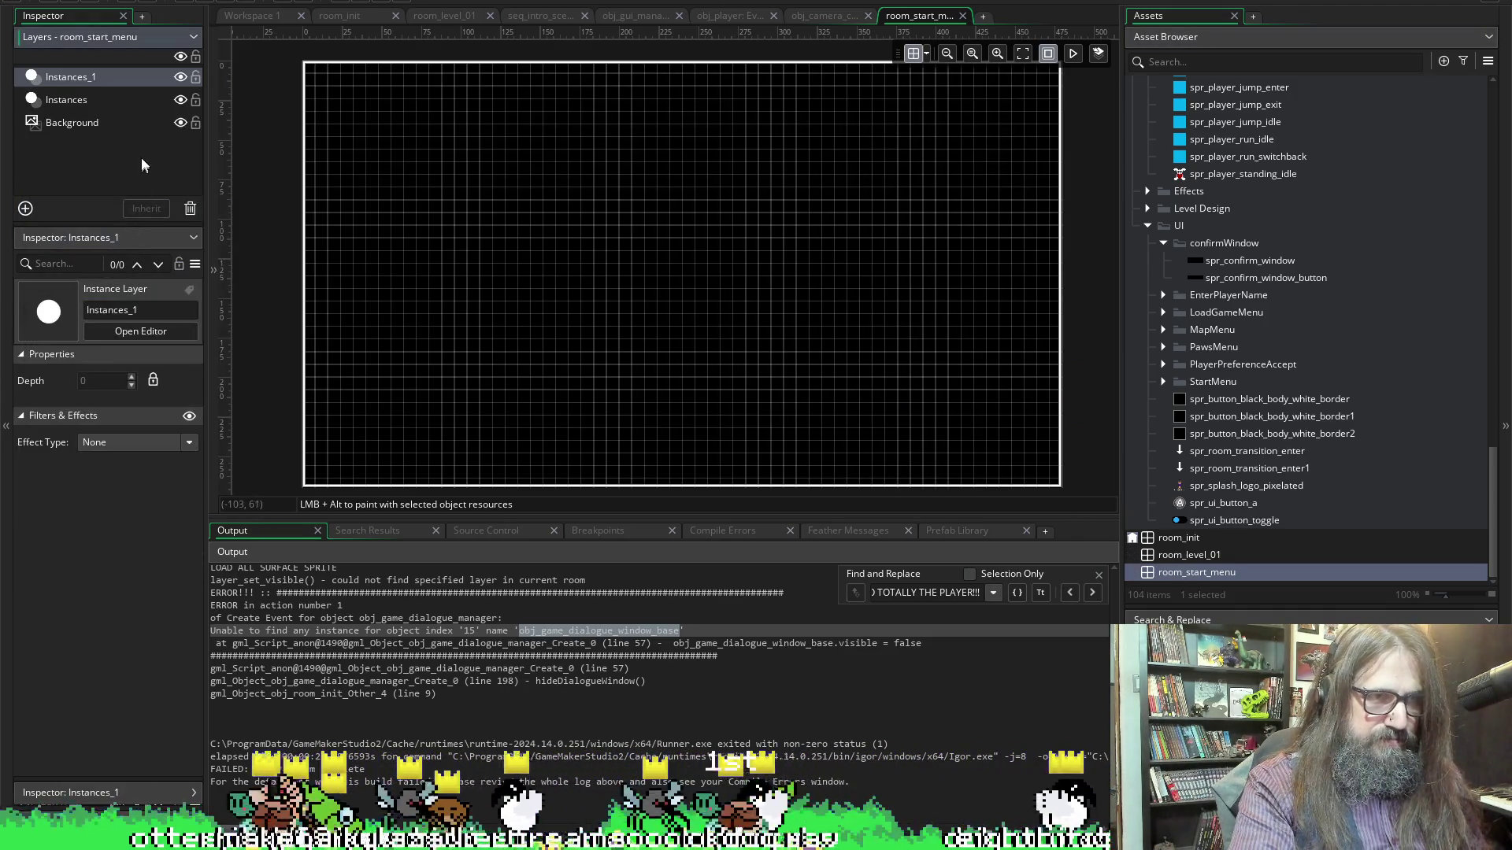
click(91, 79)
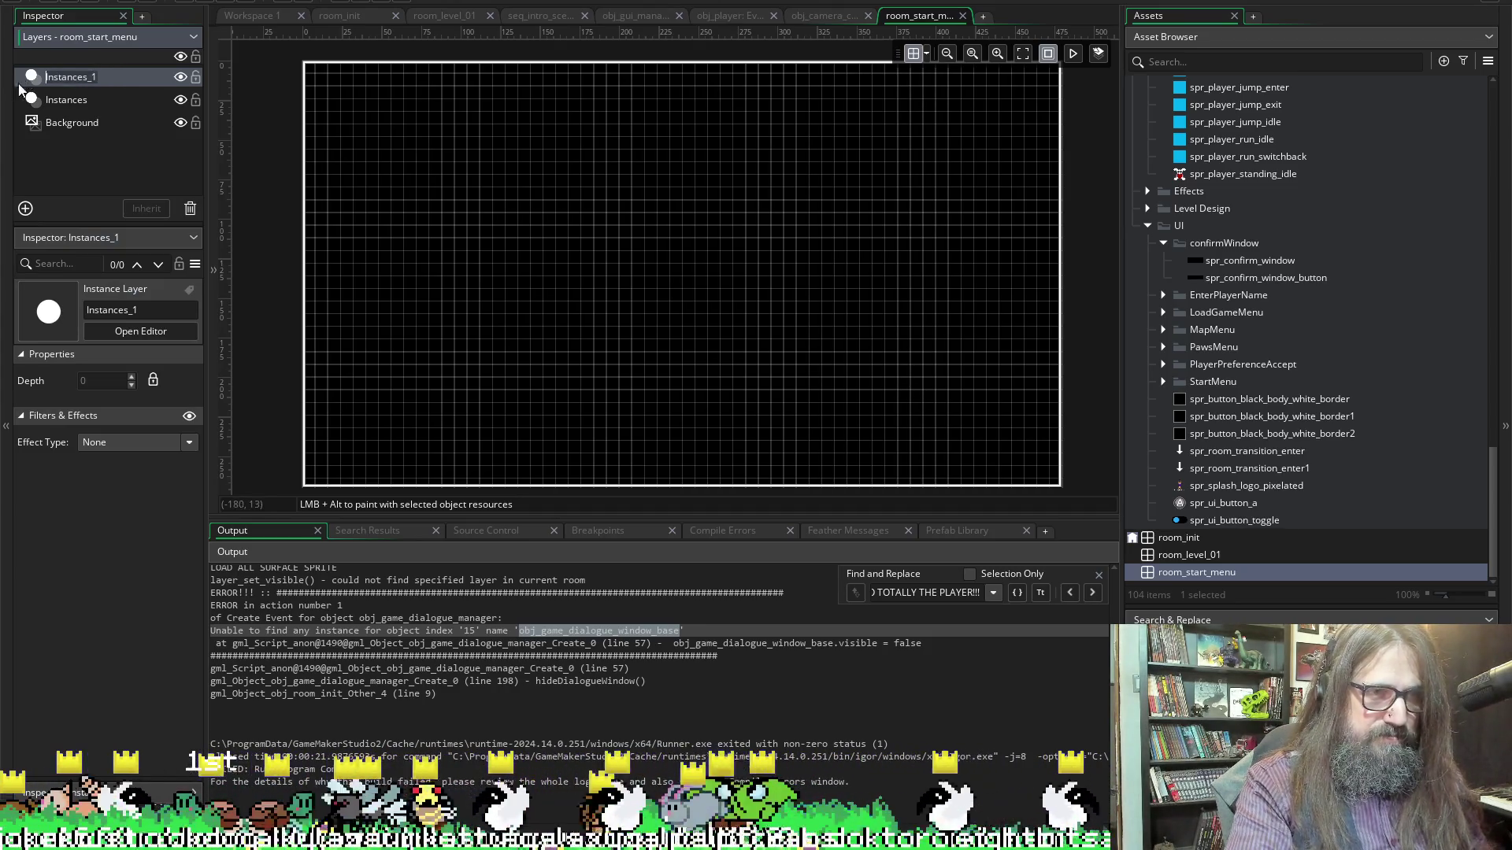
text(GUI_Layer_Game_Dialogue)
key(Return)
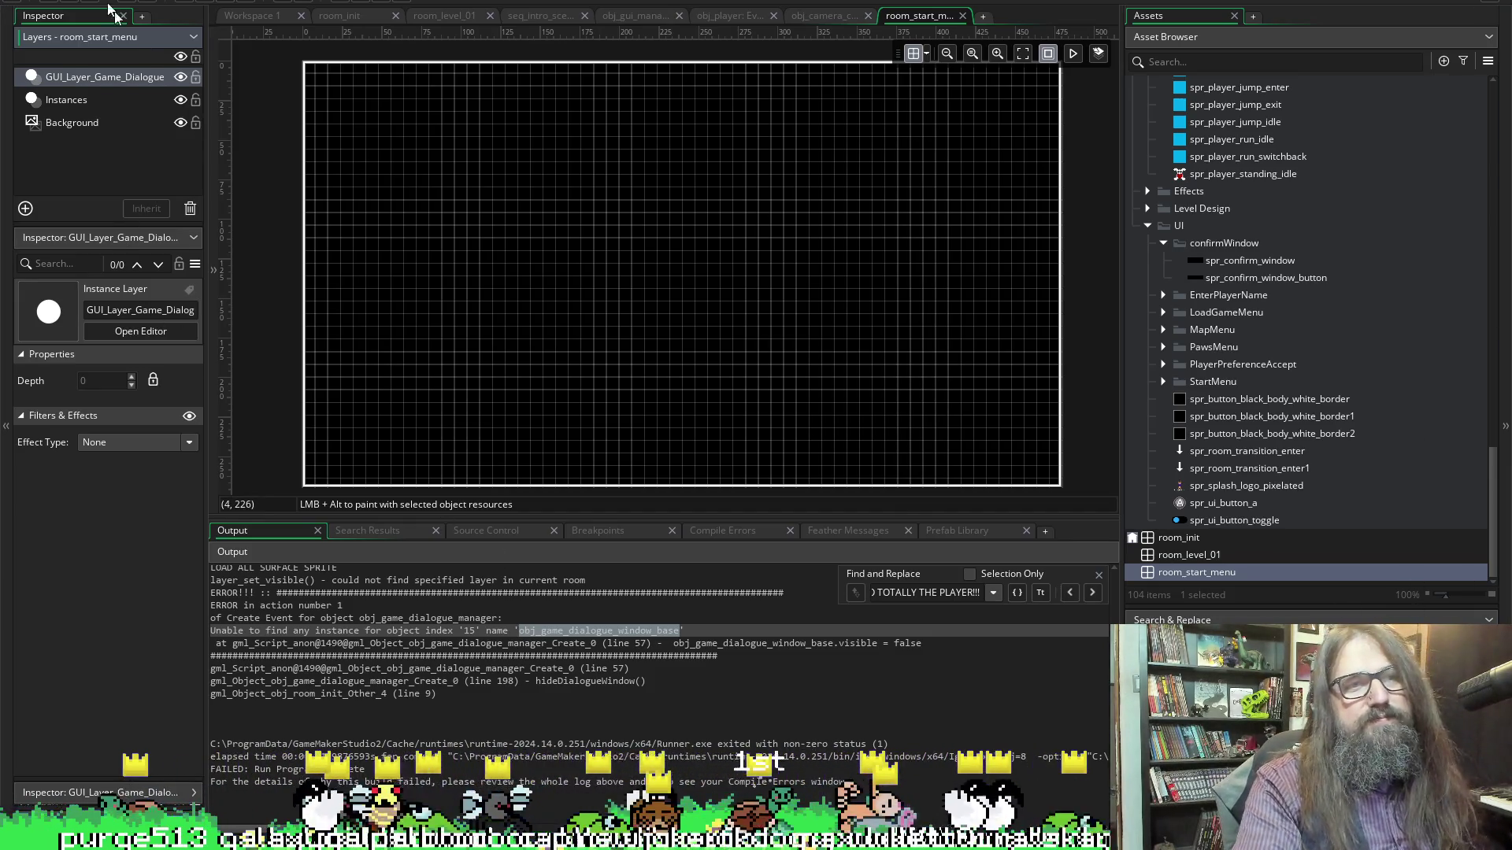
click(225, 1)
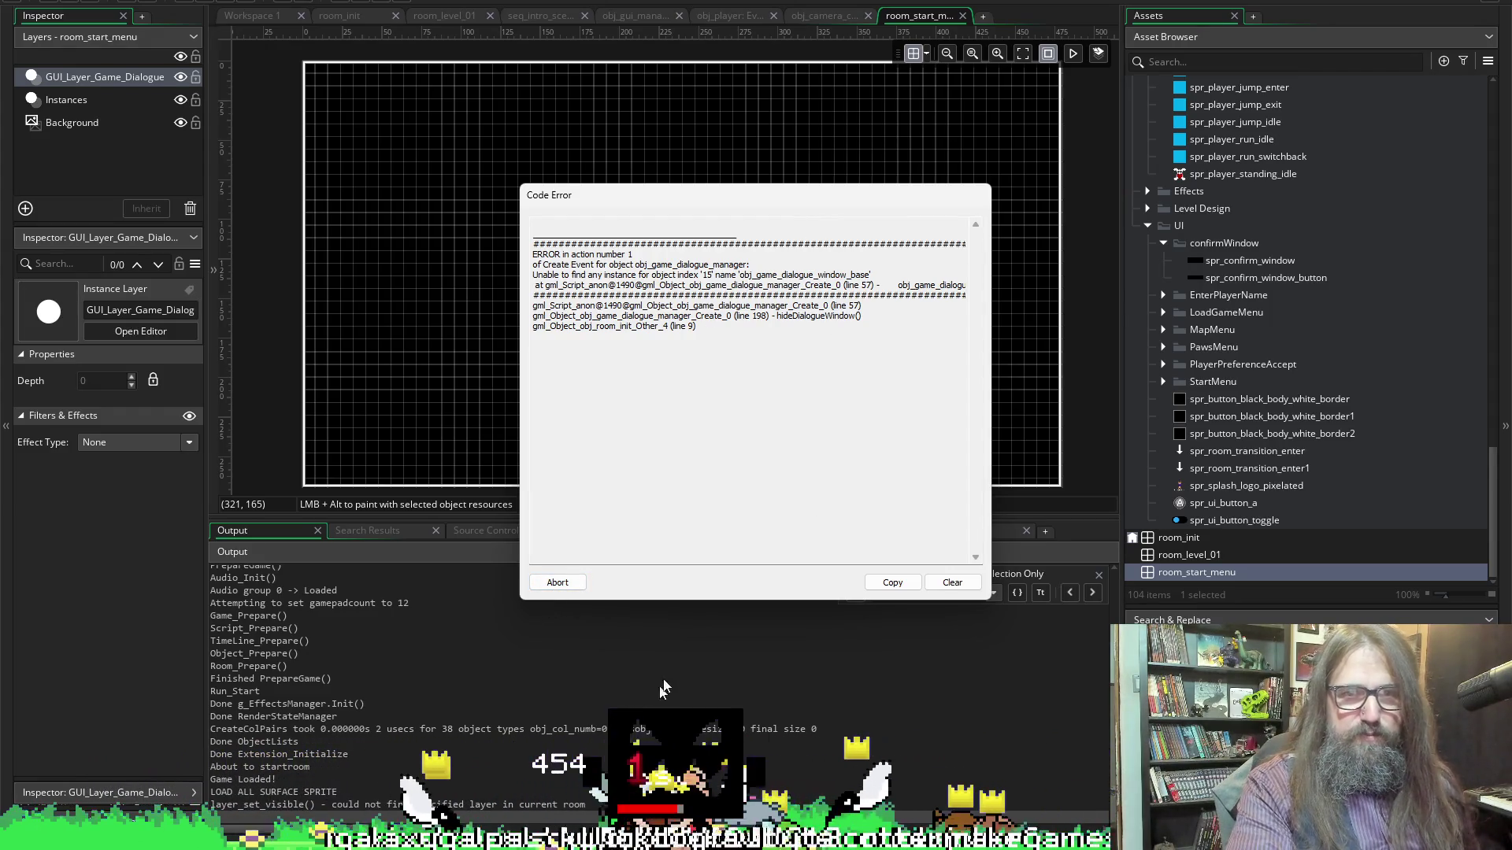
Abort the missing dialogue-window crash report and select obj_game_dialogue_manager in the Asset Browser
click(561, 582)
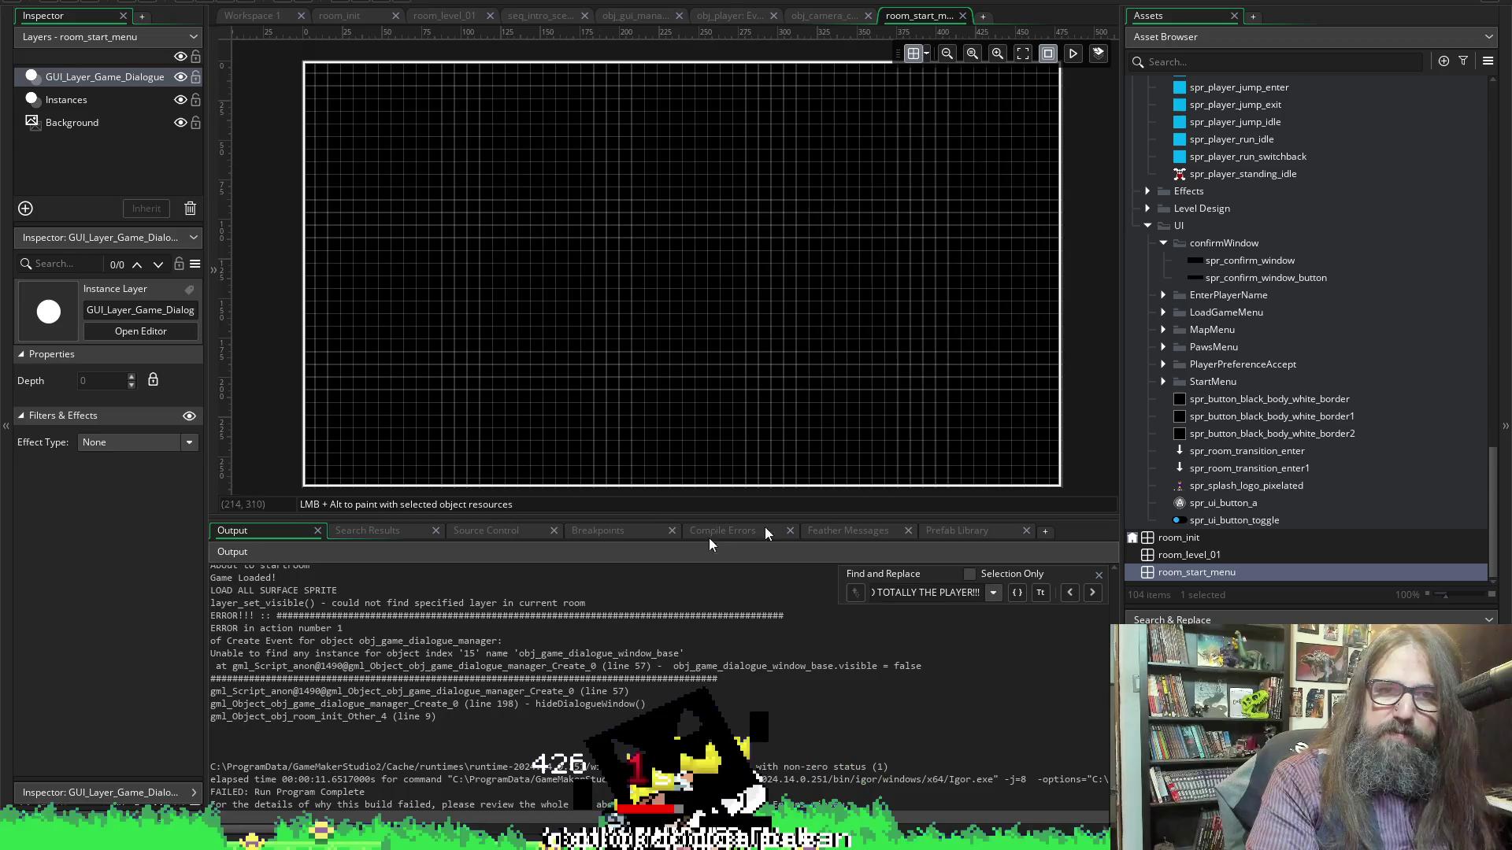
scroll(1314, 376, up, 15)
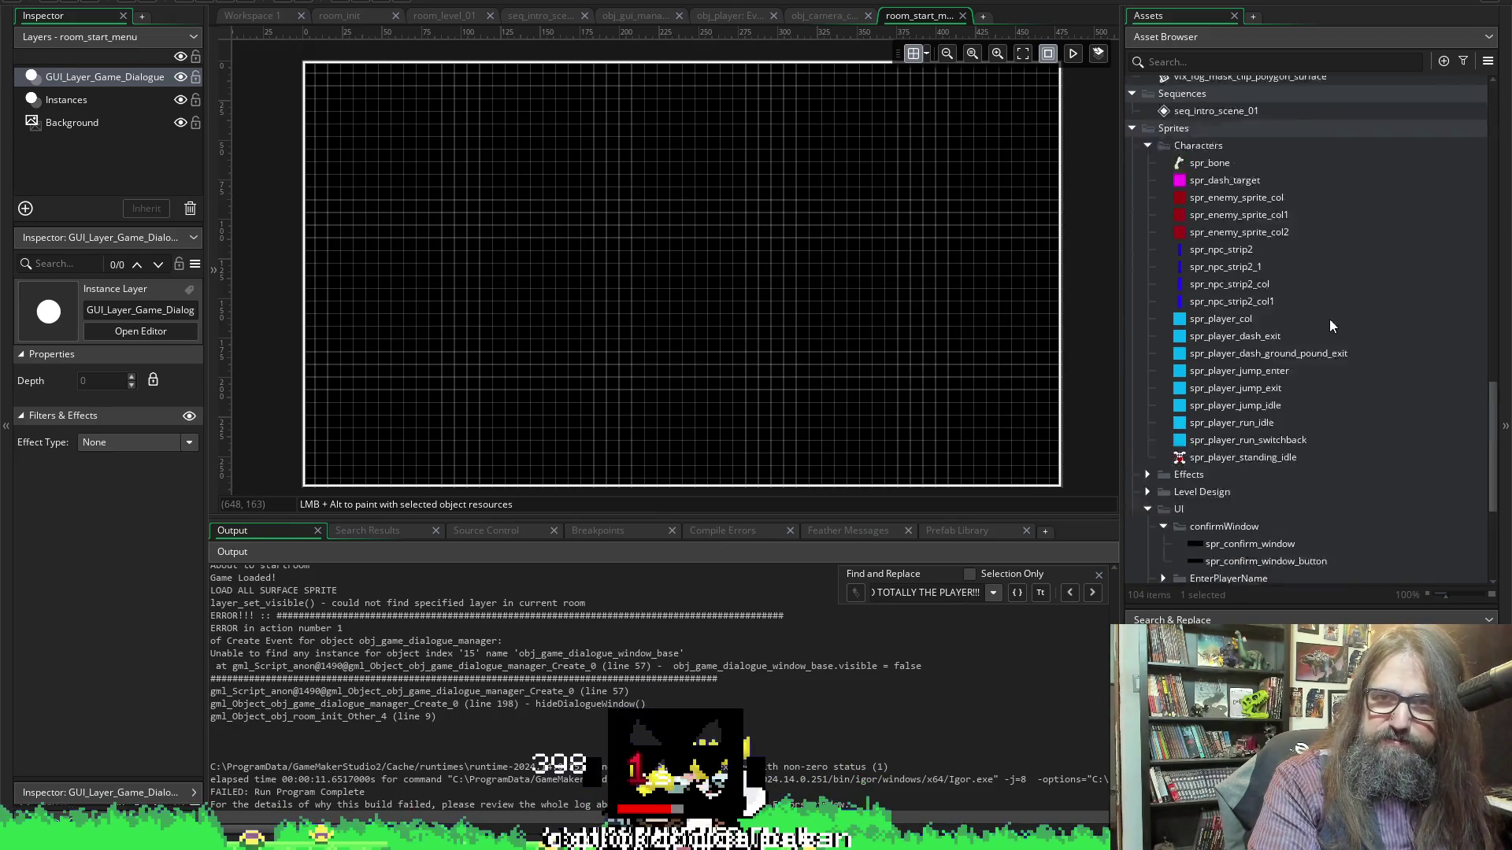
scroll(1226, 247, up, 5)
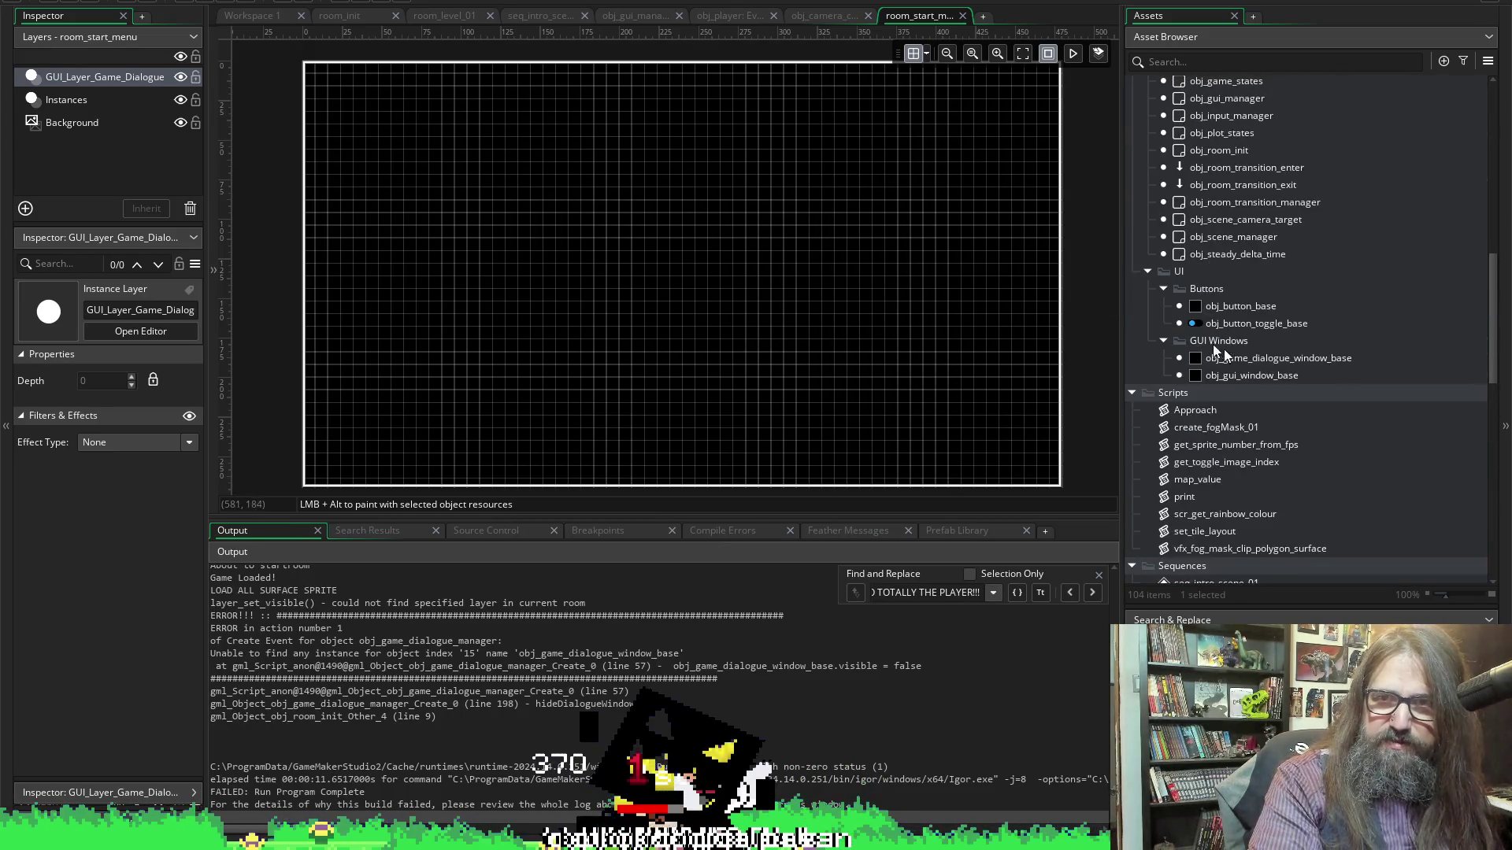
scroll(1259, 344, up, 1)
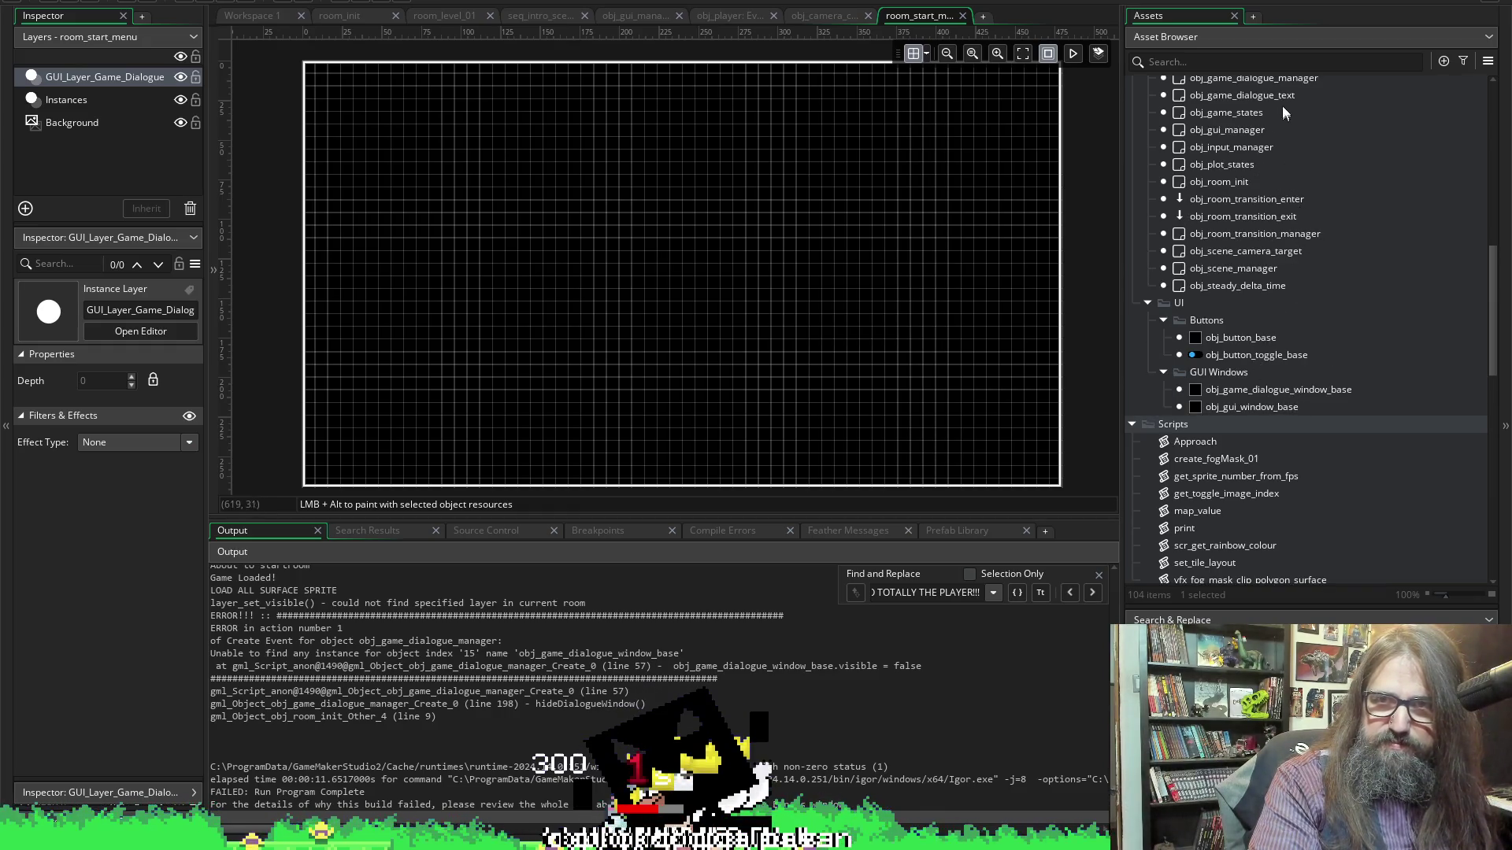
click(1261, 84)
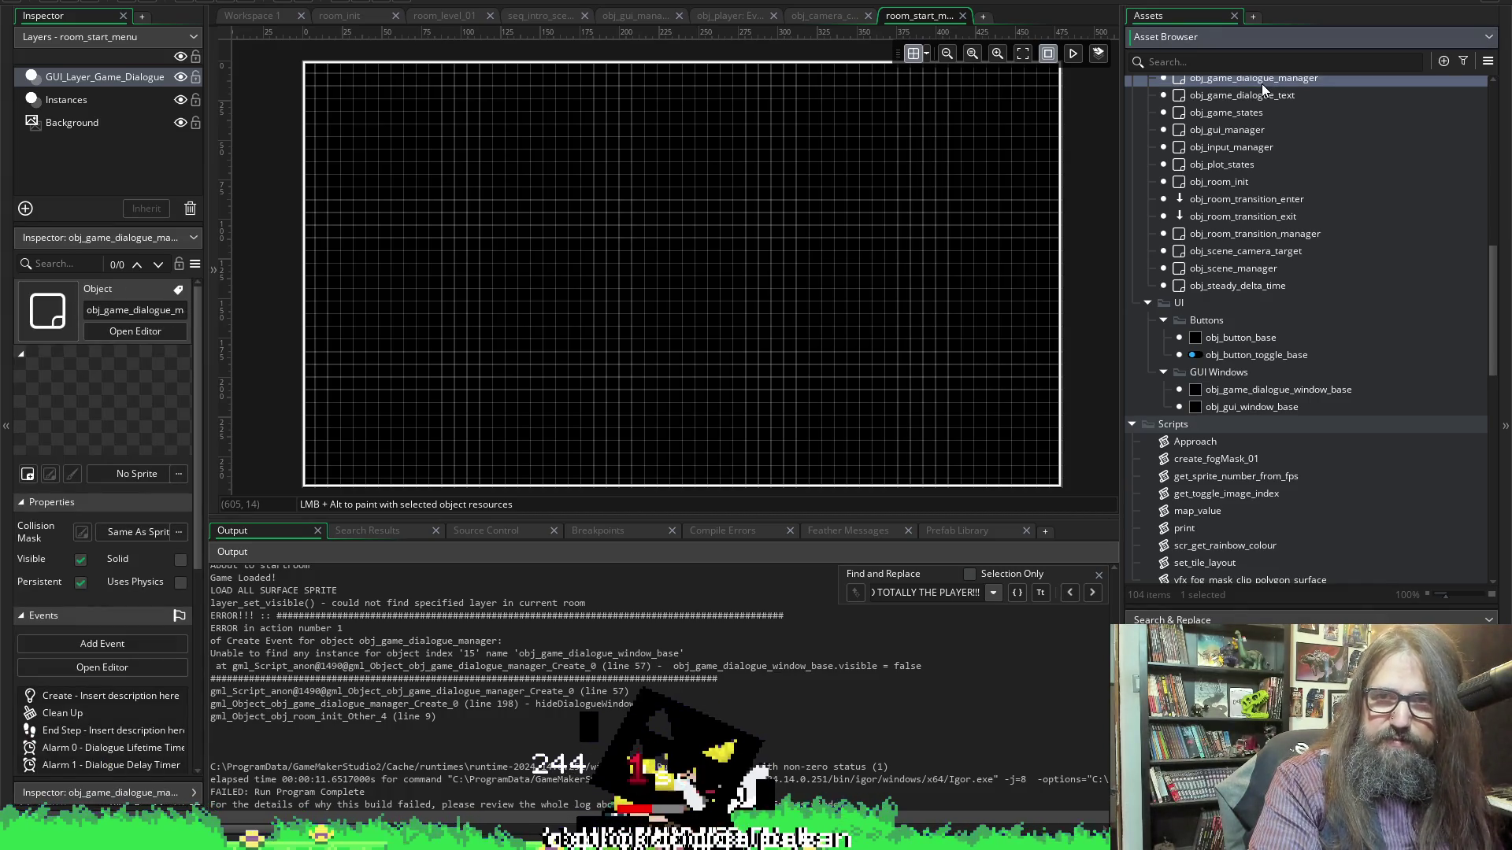
Open obj_game_dialogue_manager's Create event and read down to the showDialogueWindow line
double_click(1261, 83)
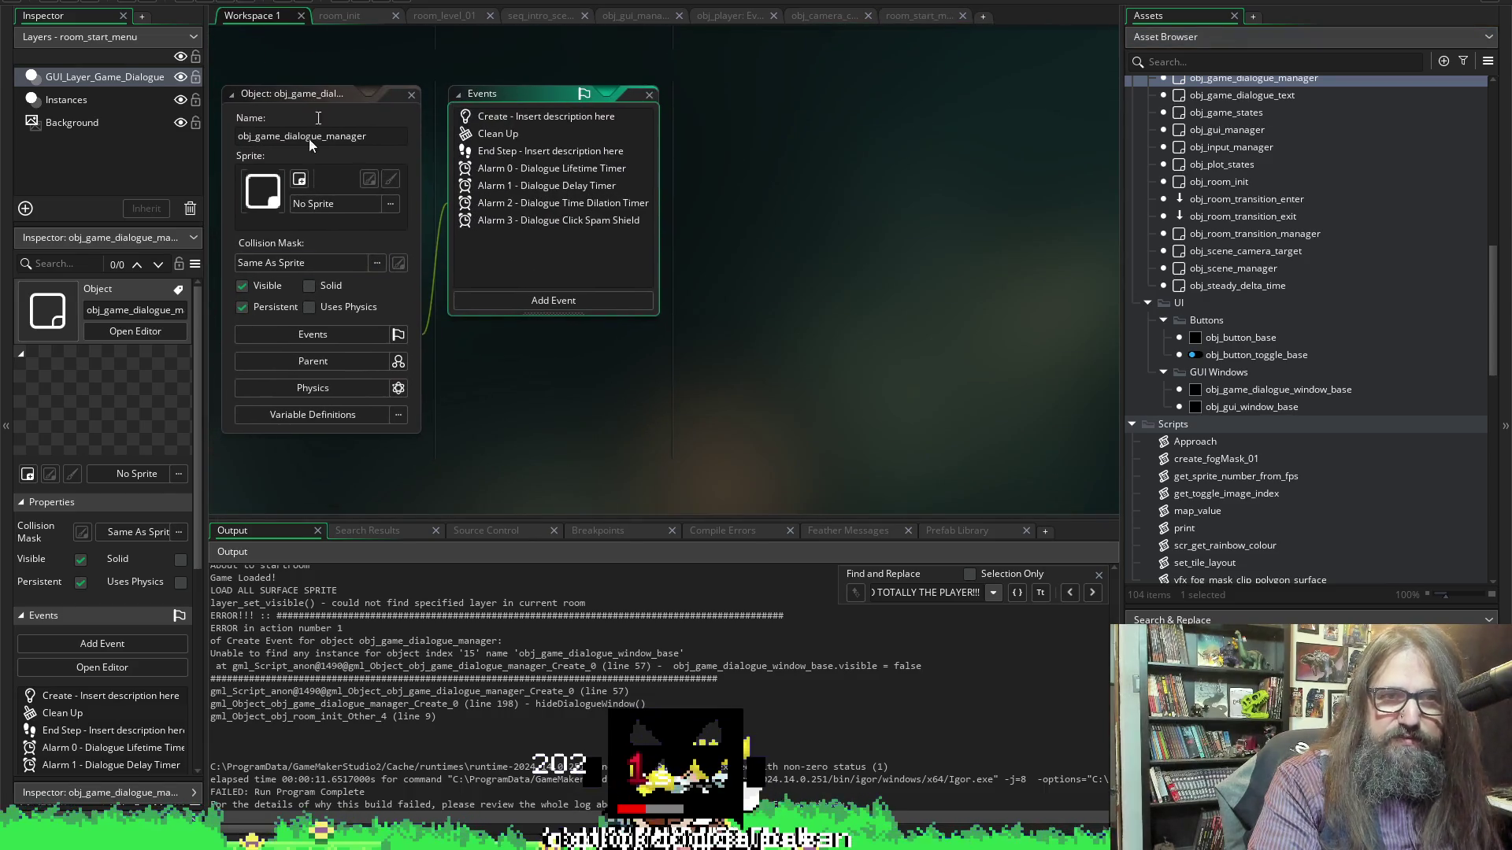
double_click(469, 119)
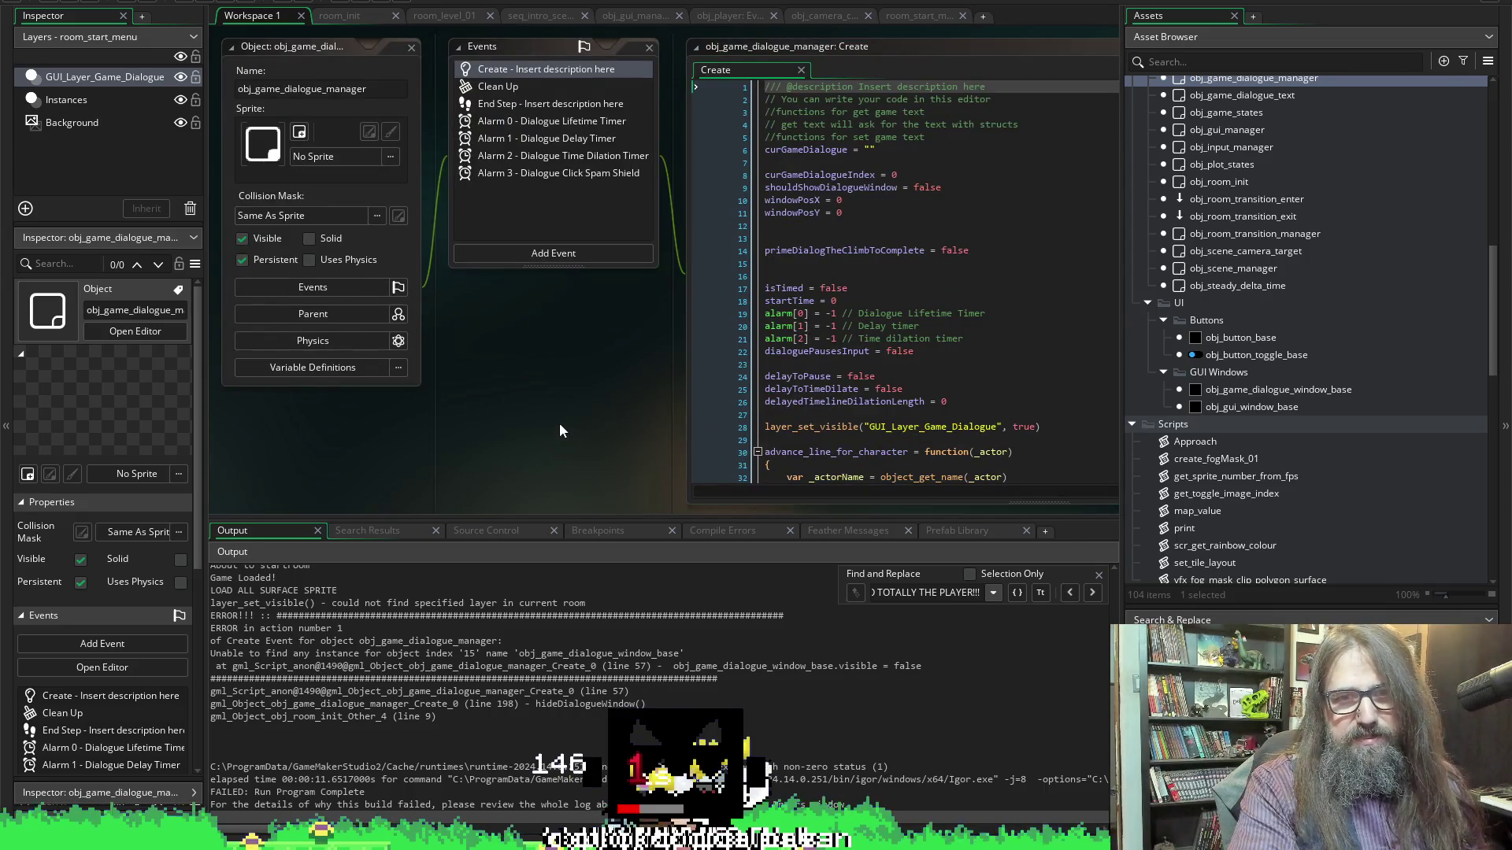
click(567, 276)
scroll(536, 384, down, 12)
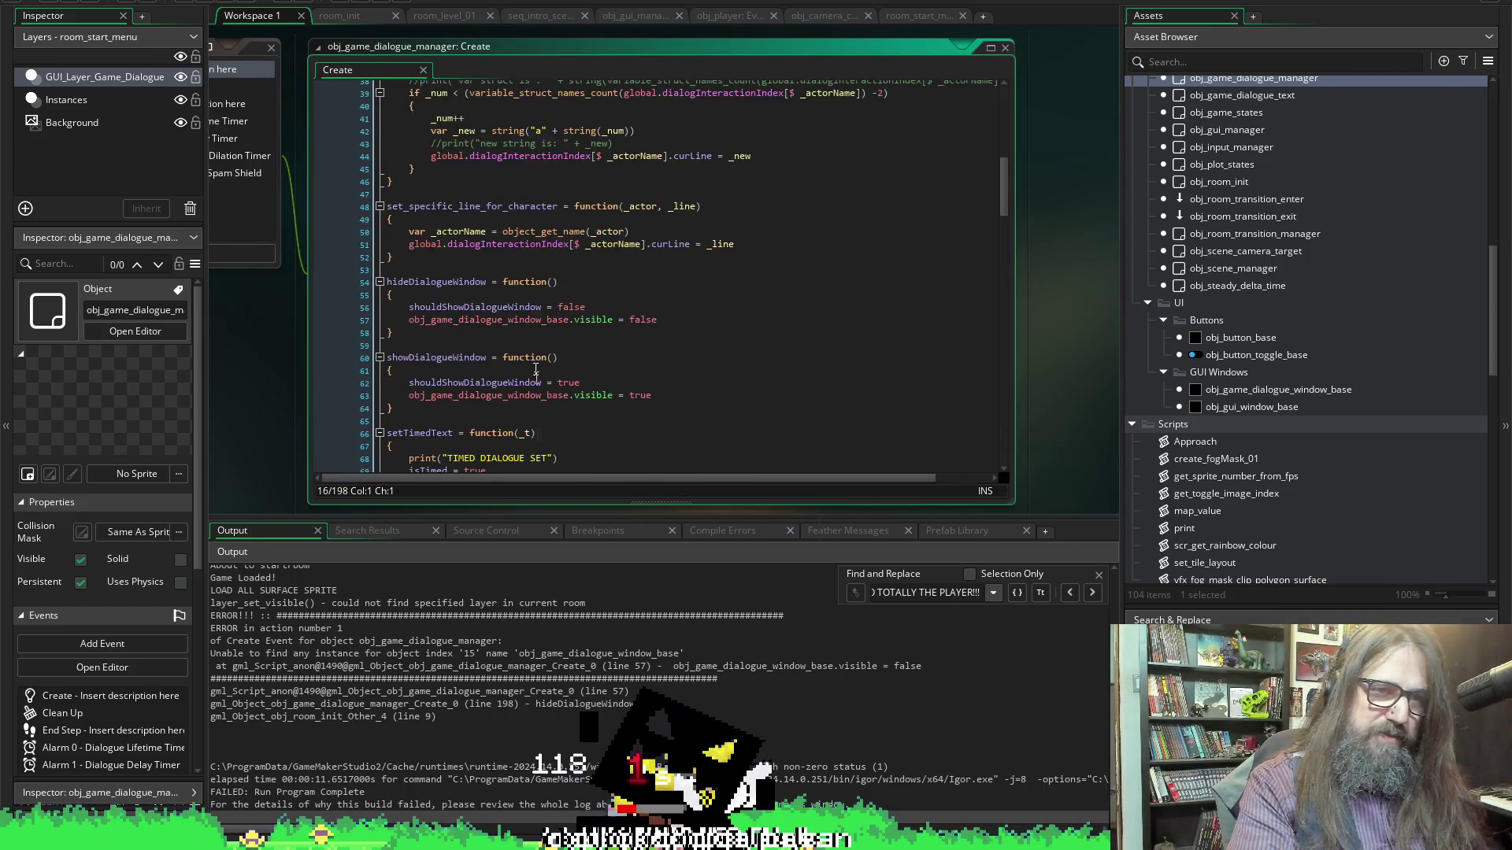
scroll(555, 275, down, 3)
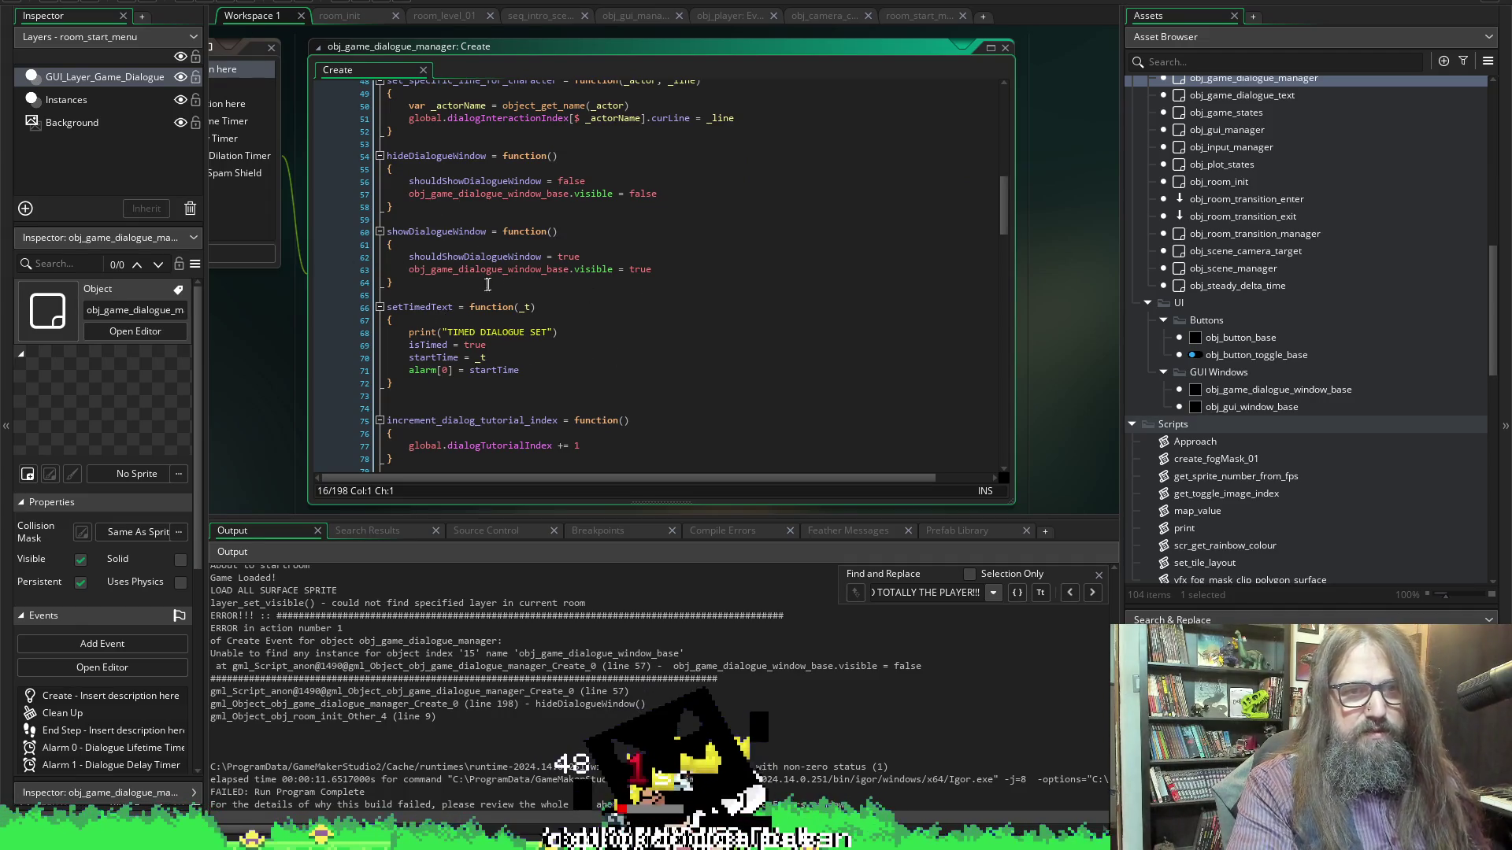
mouse_move(489, 270)
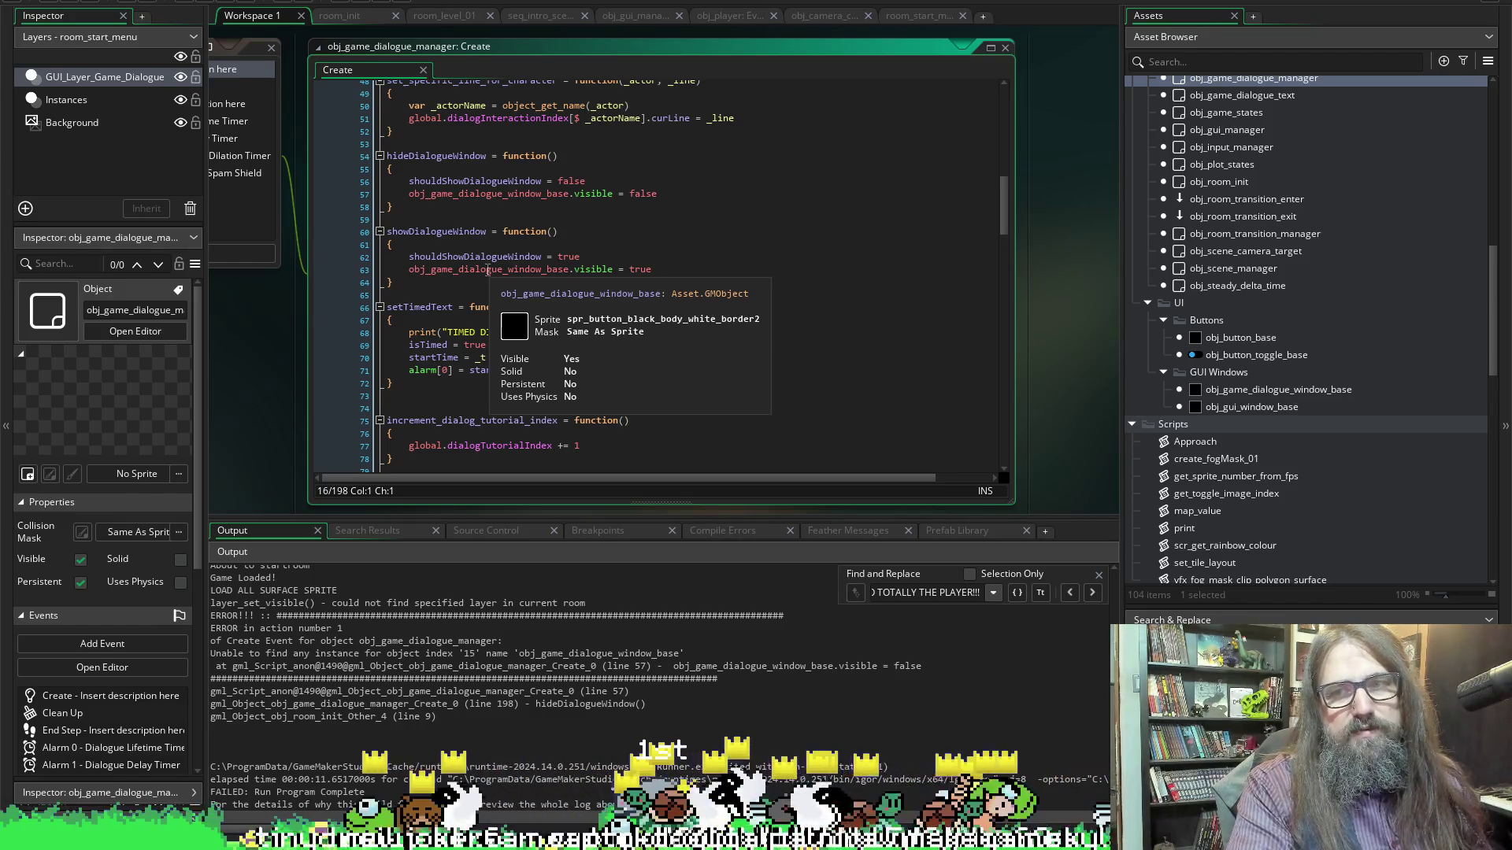
click(486, 270)
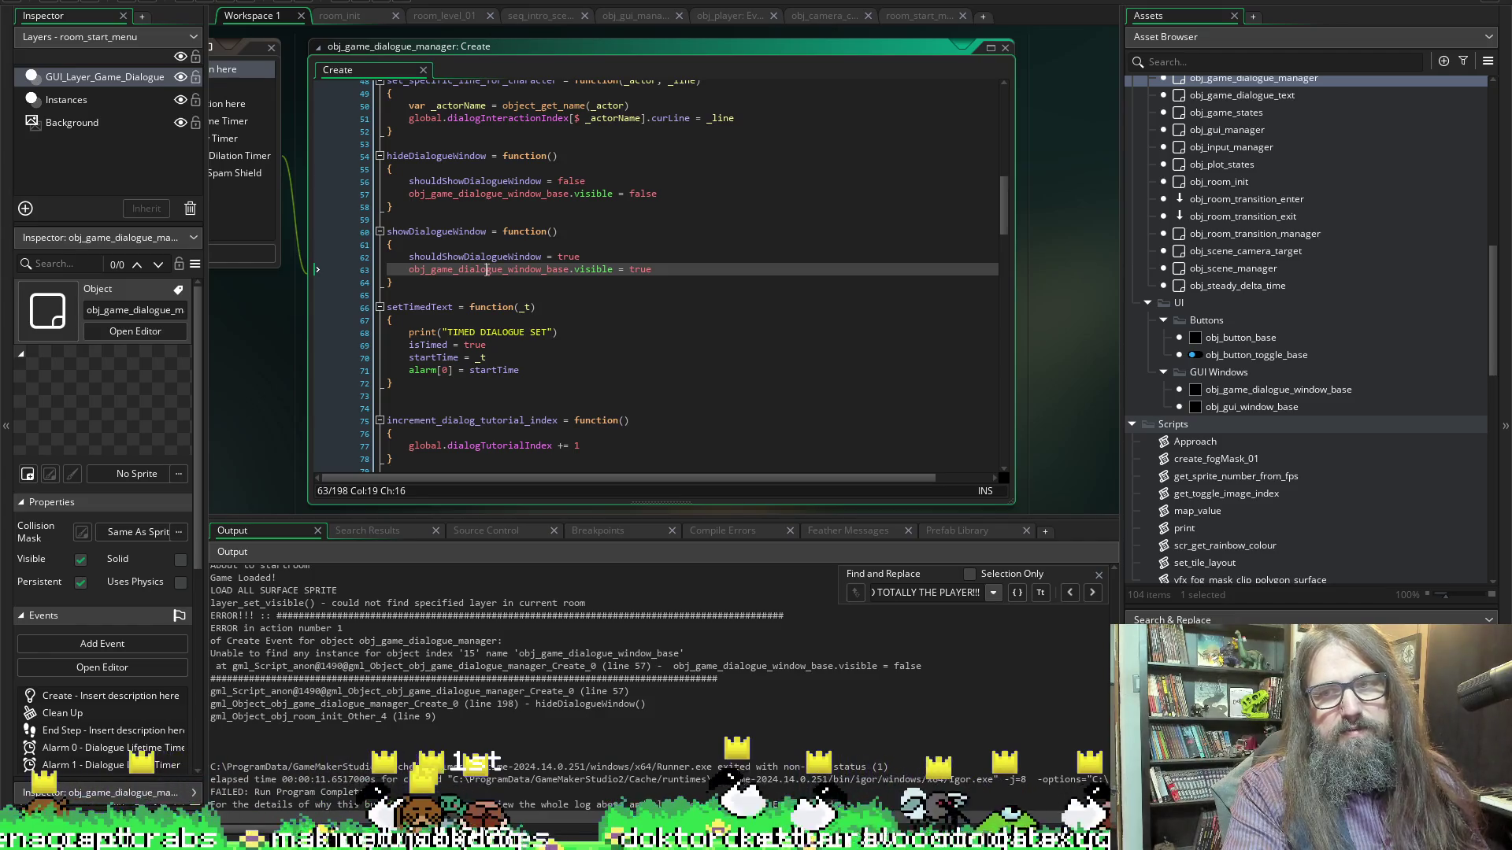
mouse_move(472, 270)
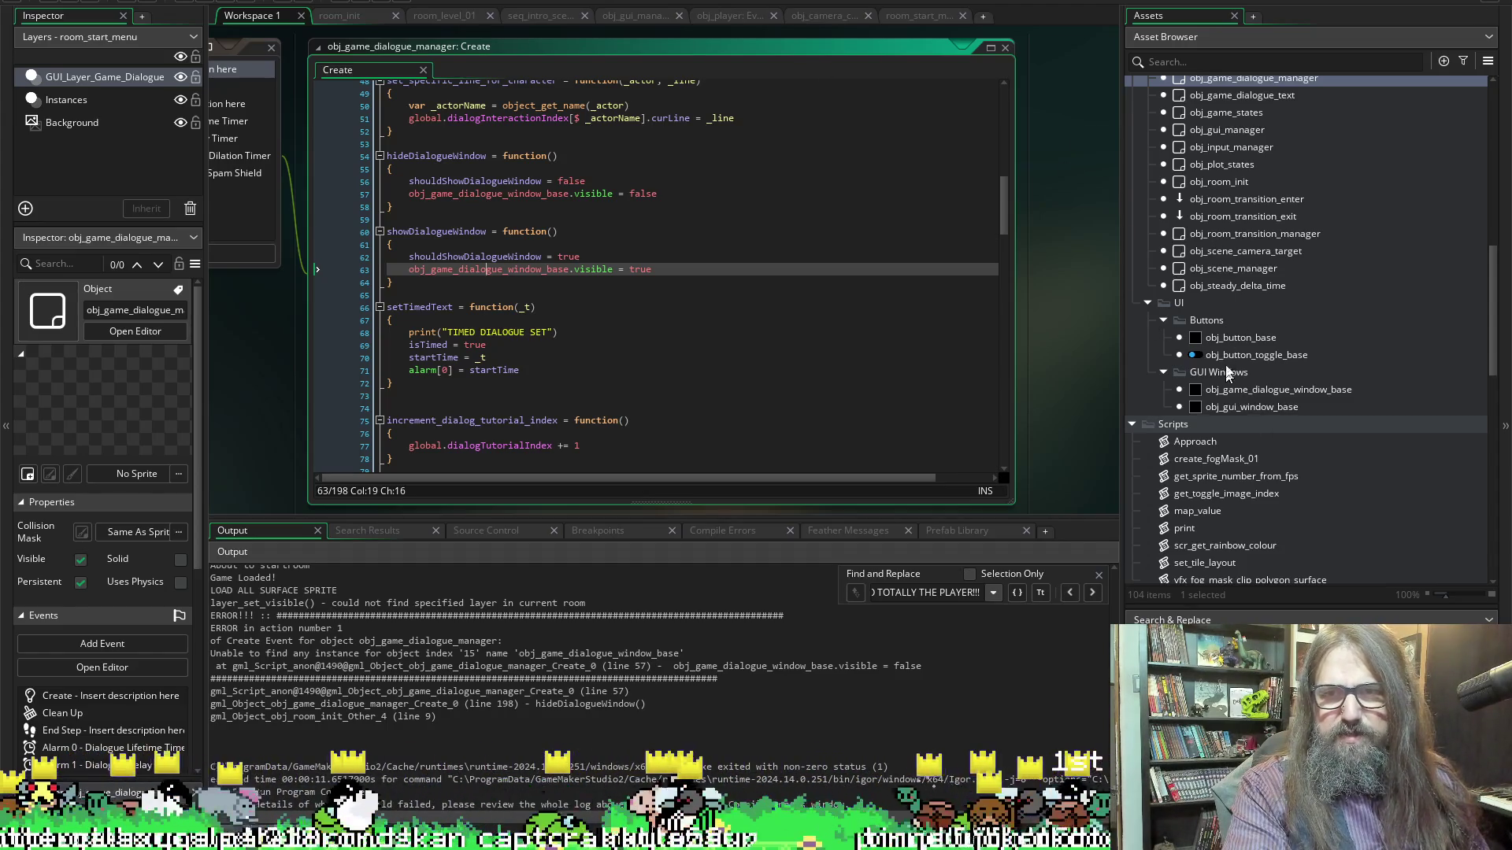
scroll(1219, 191, up, 2)
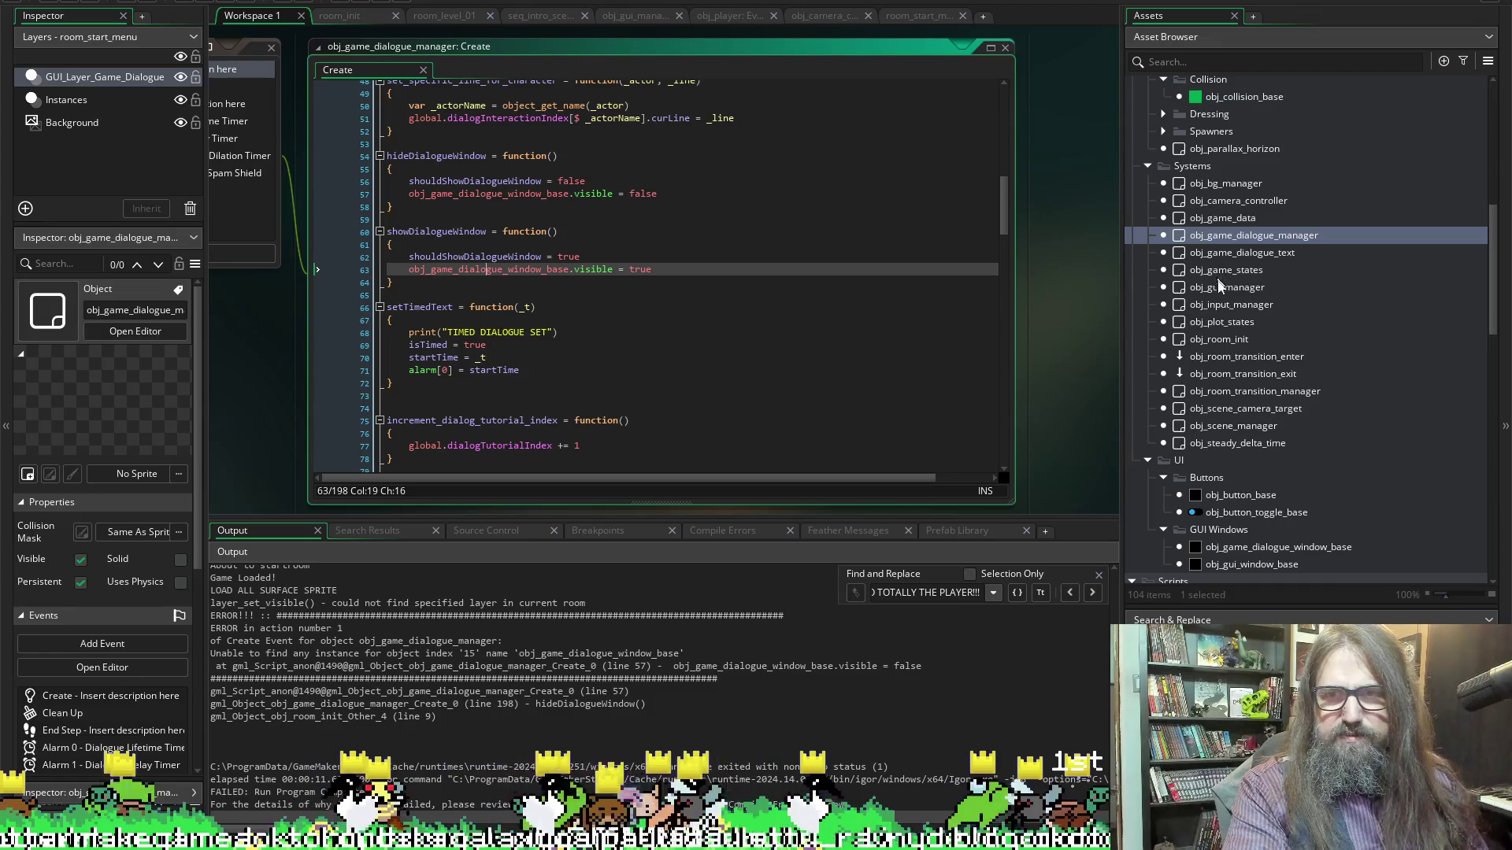
Review obj_room_init's Room Start code, then go back to the room_start_menu room
double_click(1219, 339)
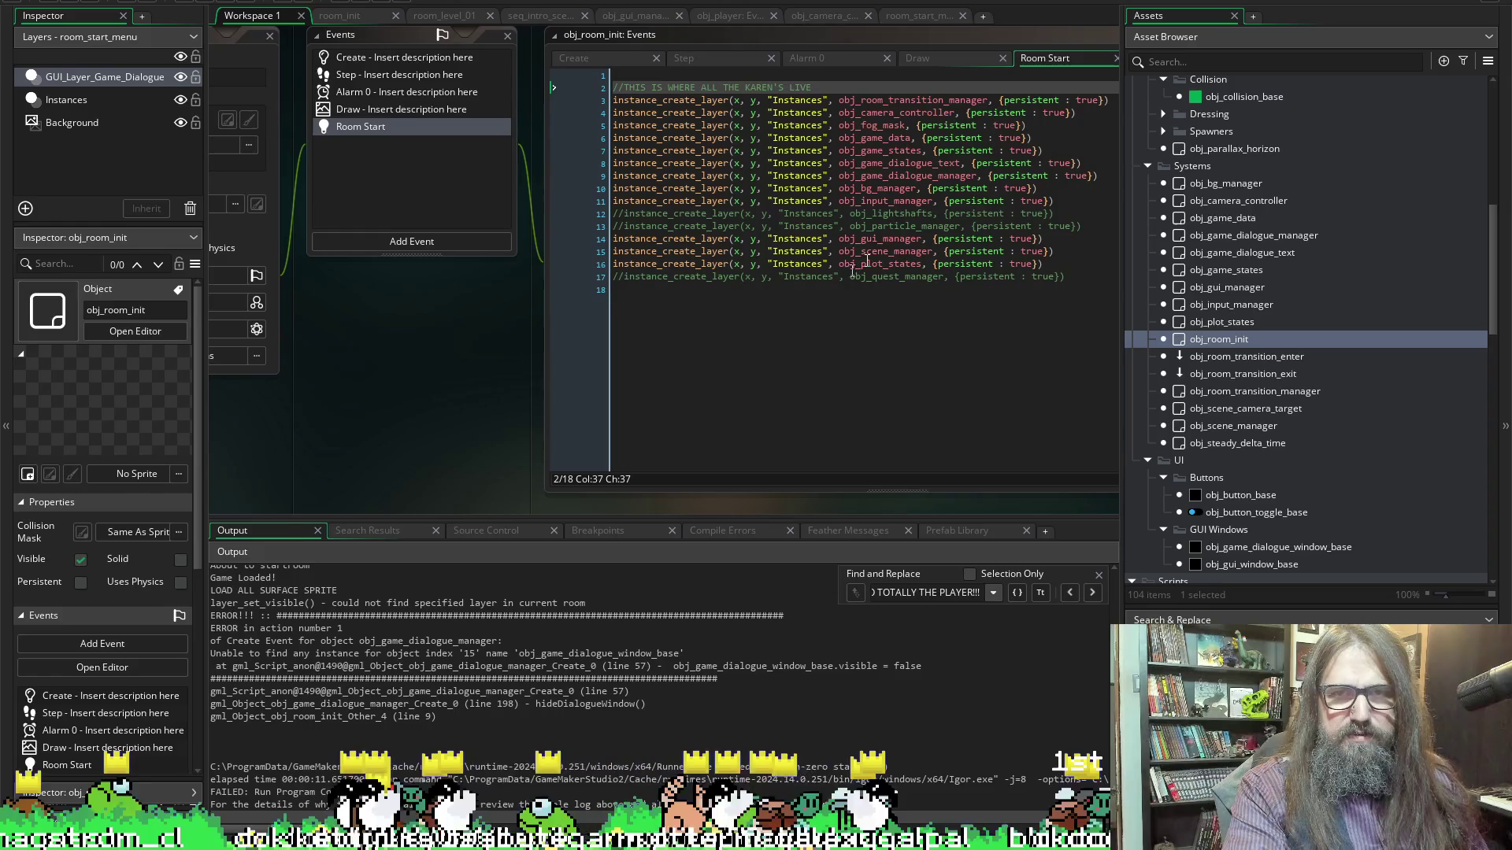
mouse_move(928, 181)
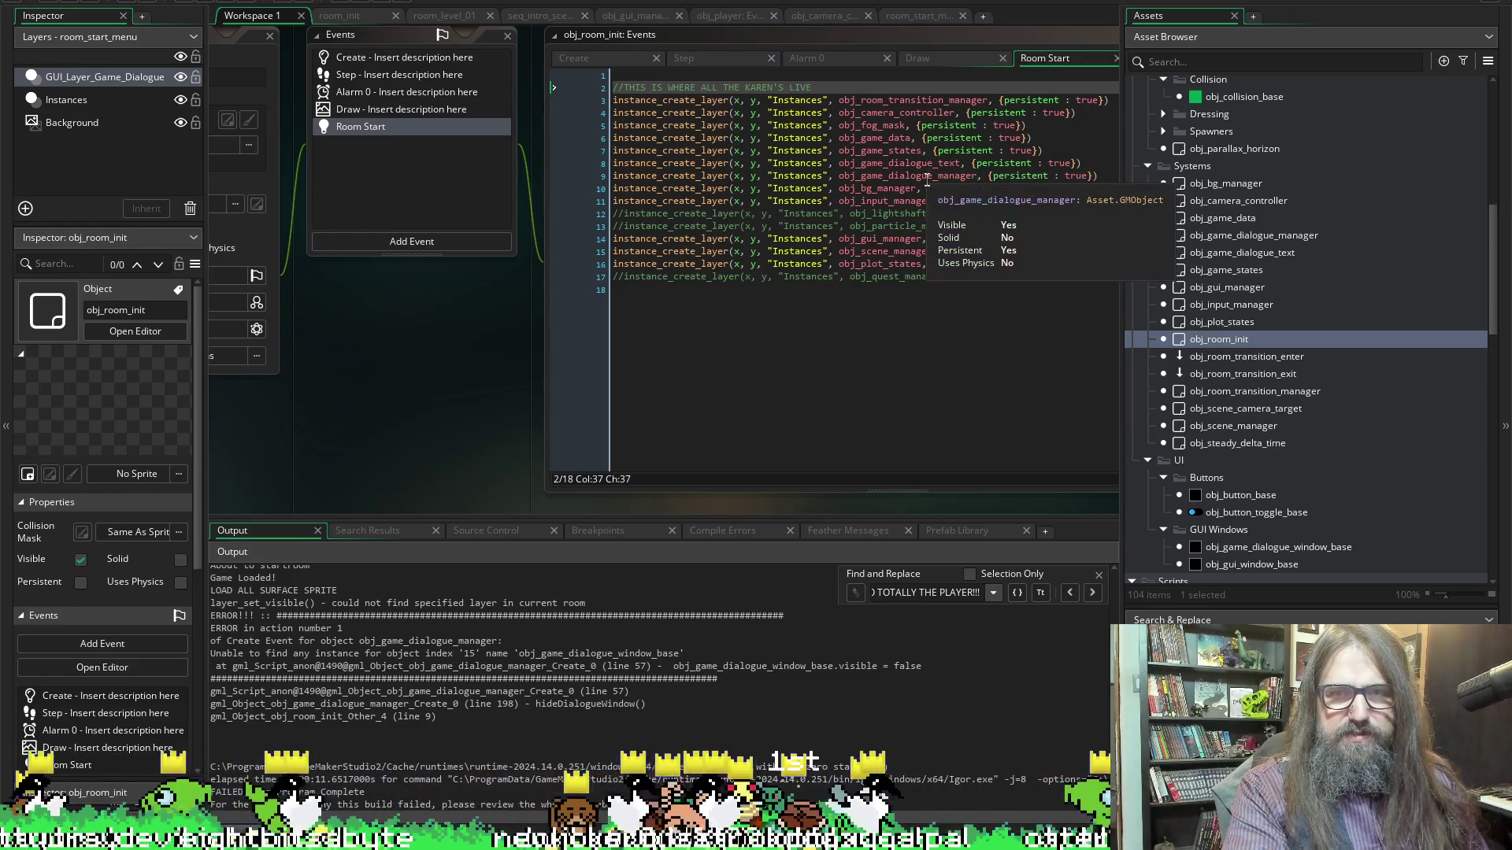
scroll(473, 433, down, 5)
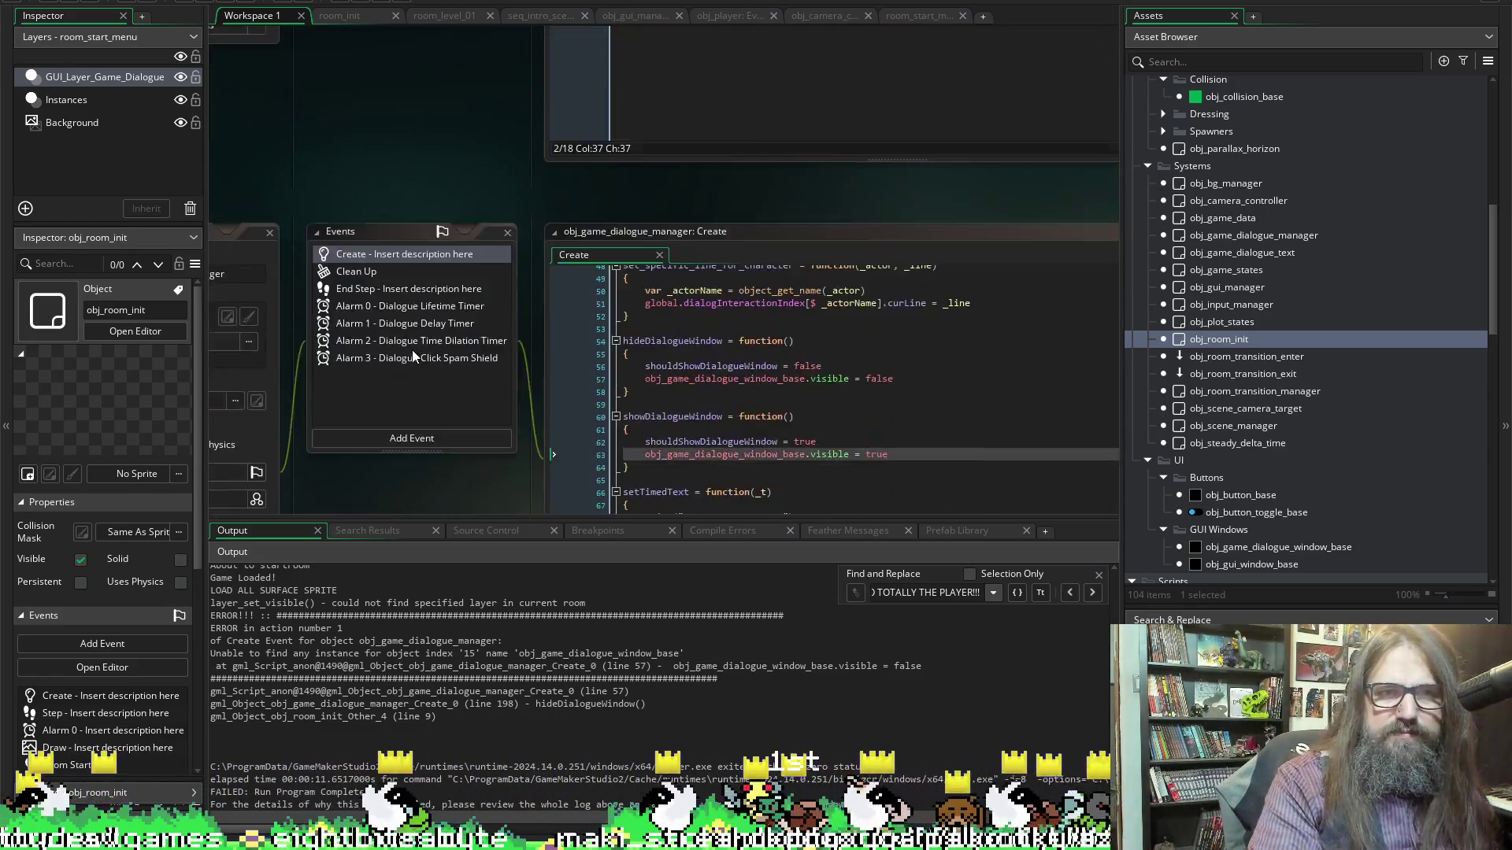
scroll(401, 331, up, 6)
click(111, 77)
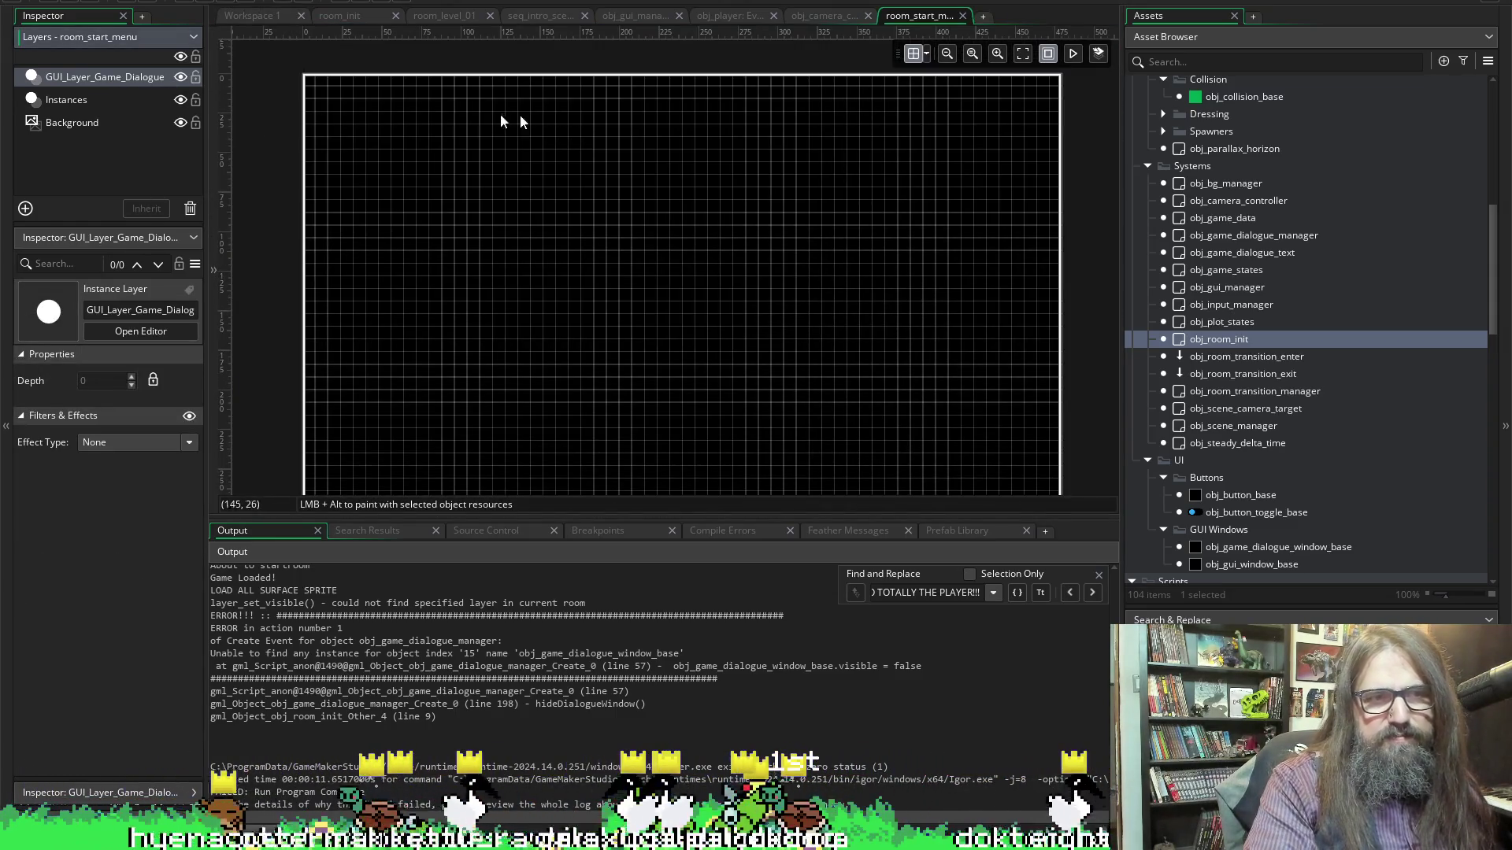
Inspect the room's Instances layer, then in the other project reselect GUI_Layer_Game_Dialogue
click(63, 101)
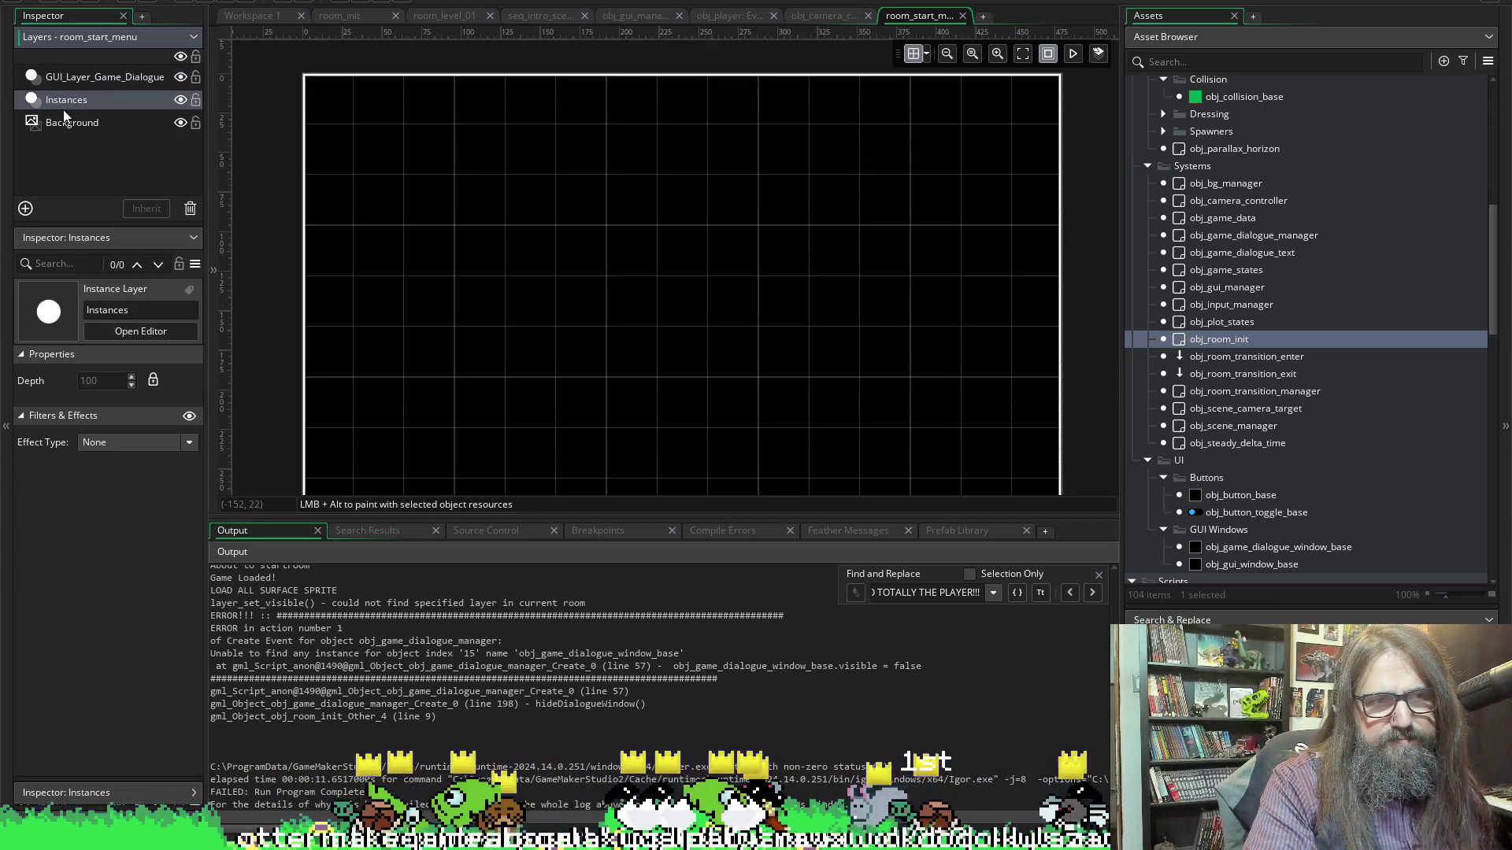
click(211, 106)
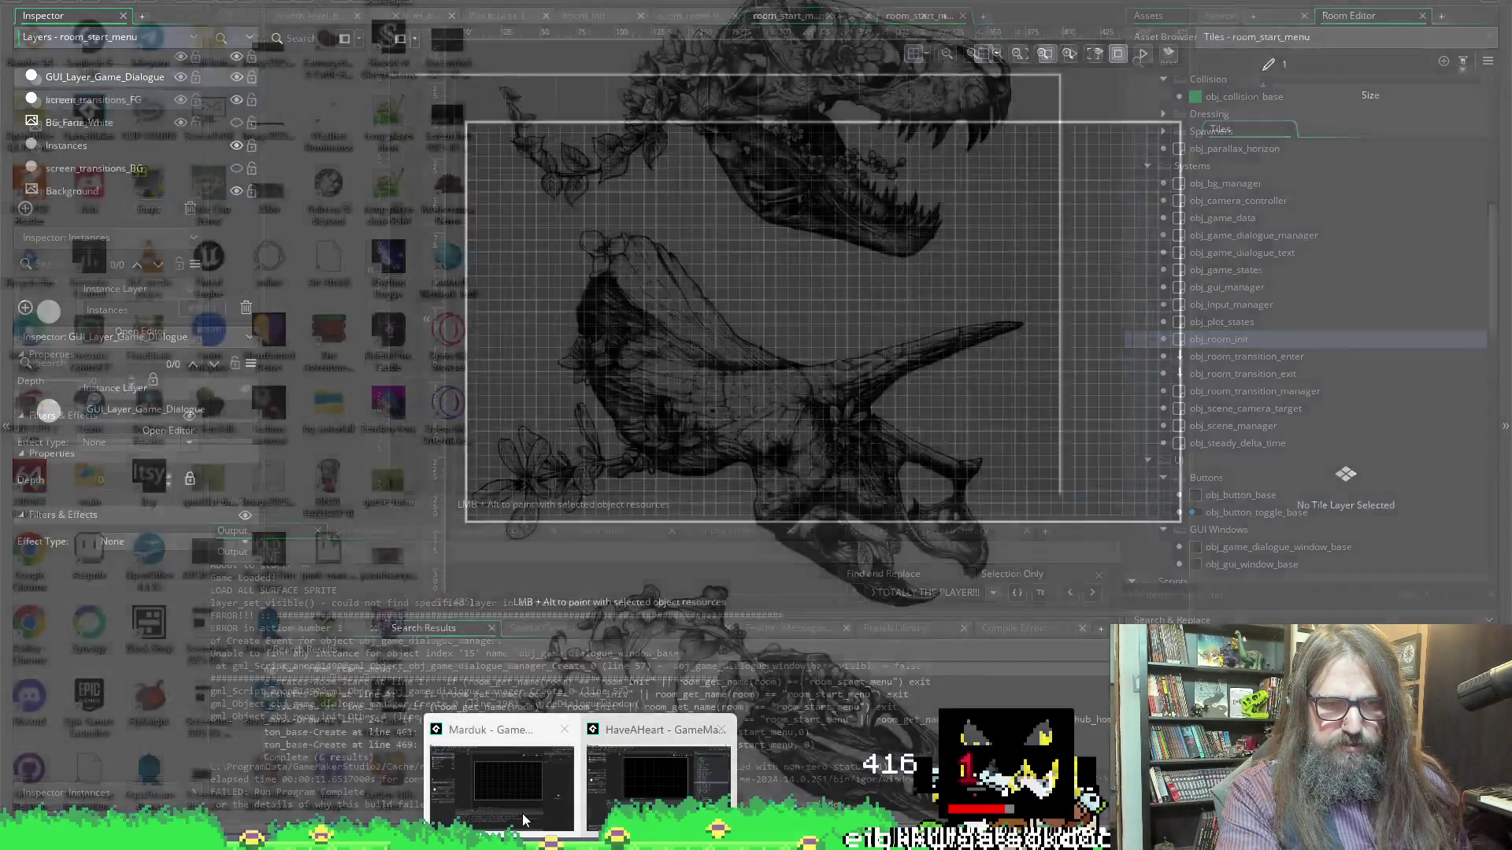
click(498, 736)
click(114, 100)
click(130, 77)
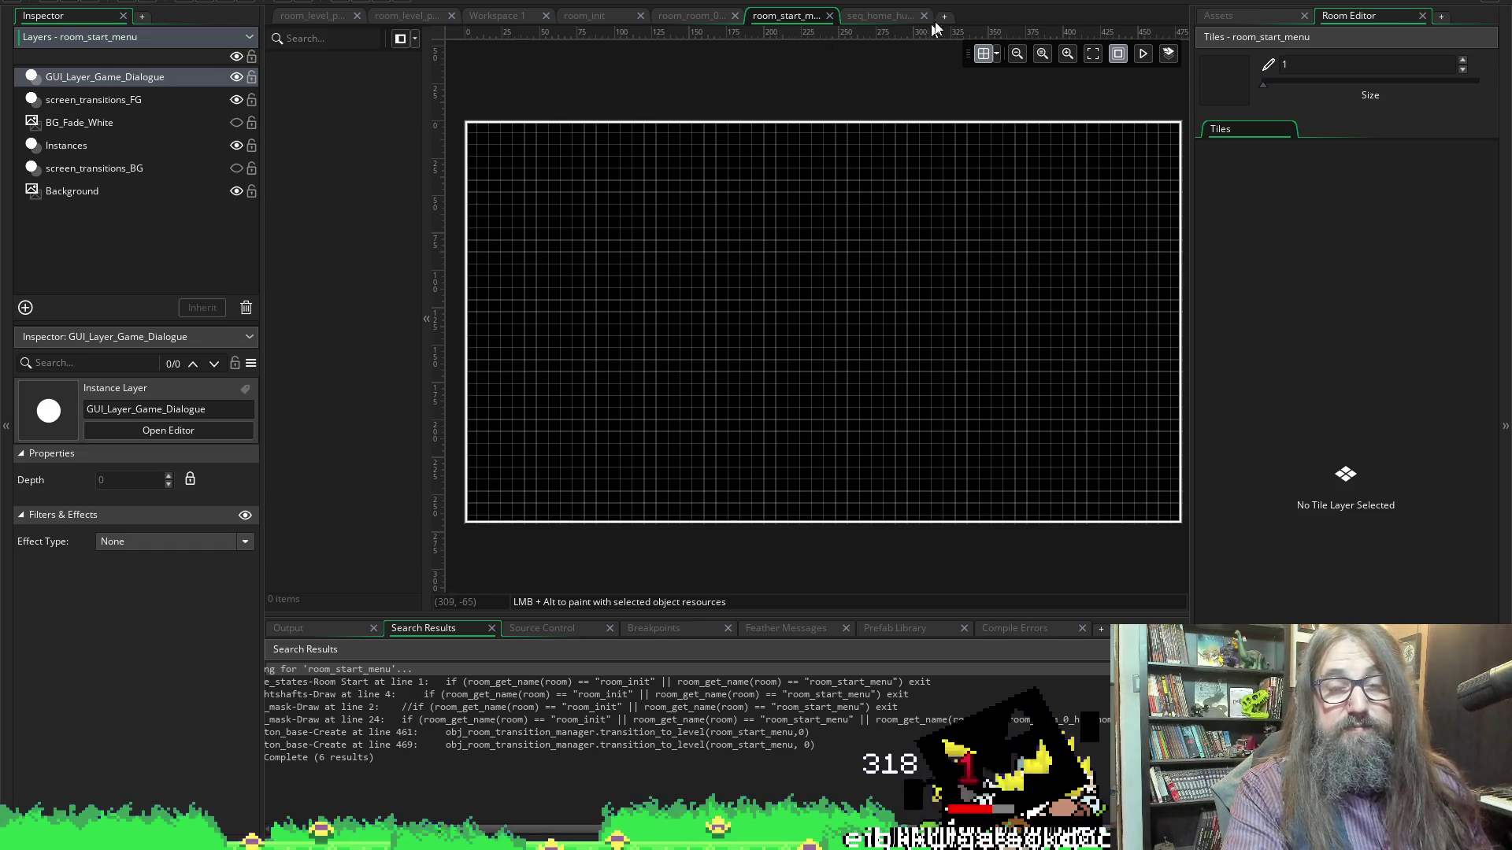
In room_level_park_1A, inspect the Dressing_FG layer and copy the GUI_Layer_Game_Dialogue layer name
click(318, 16)
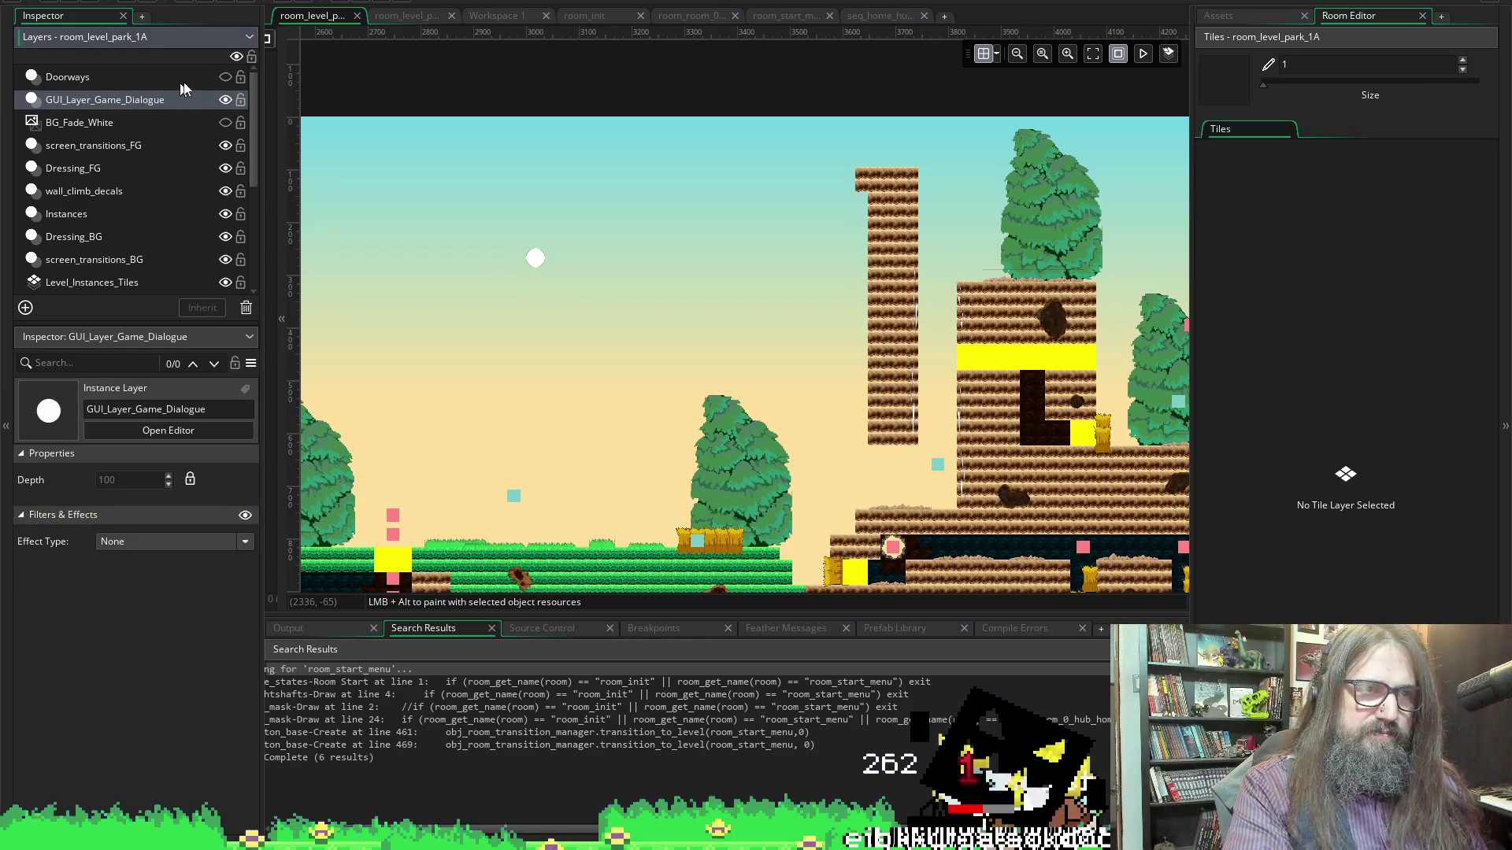
mouse_move(271, 114)
mouse_down()
mouse_move(351, 177)
mouse_move(464, 184)
mouse_move(407, 150)
mouse_up()
click(78, 168)
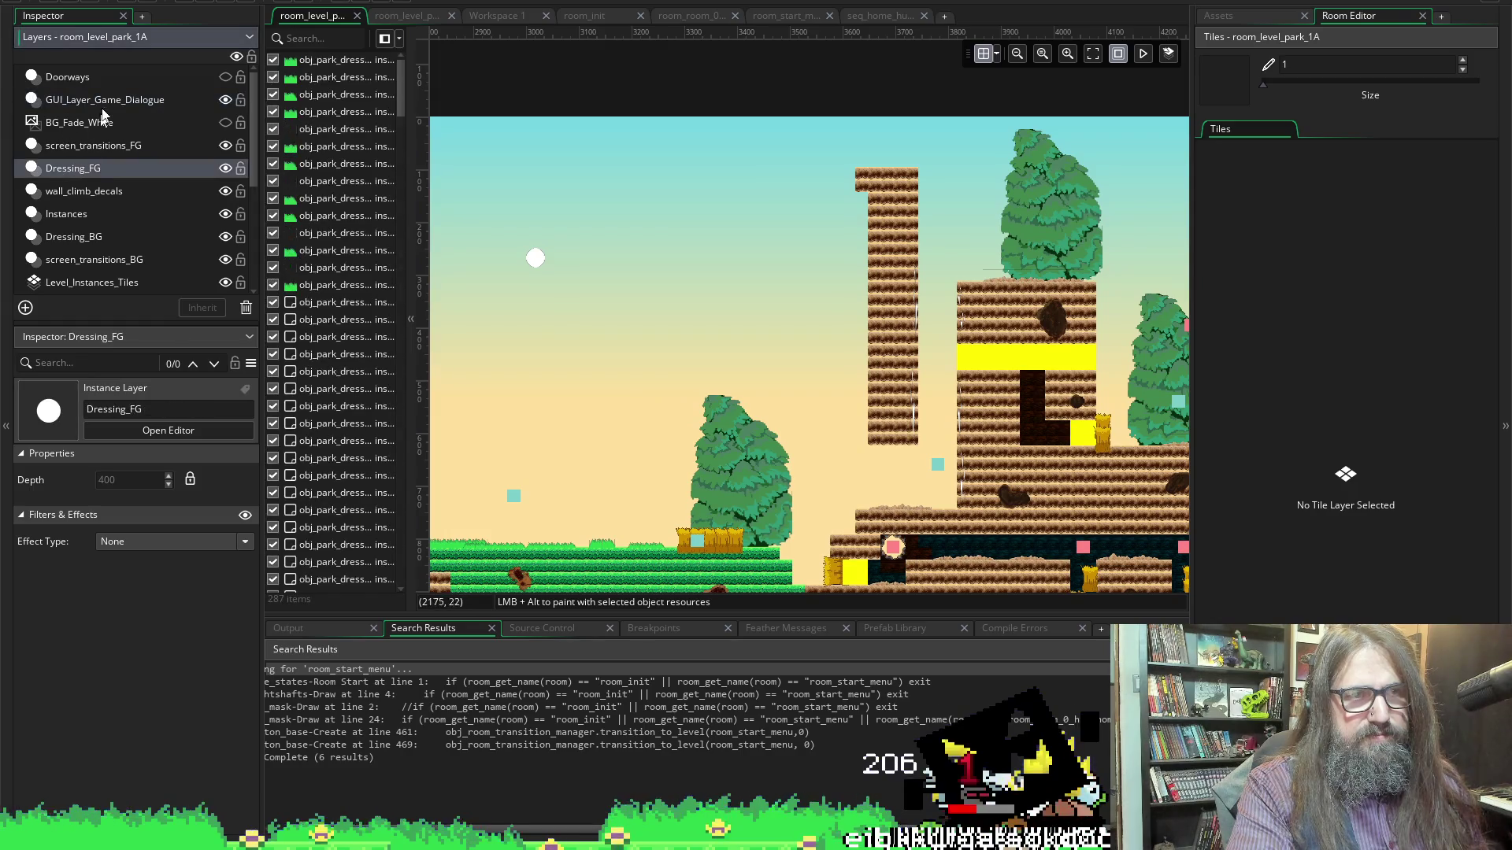
click(105, 96)
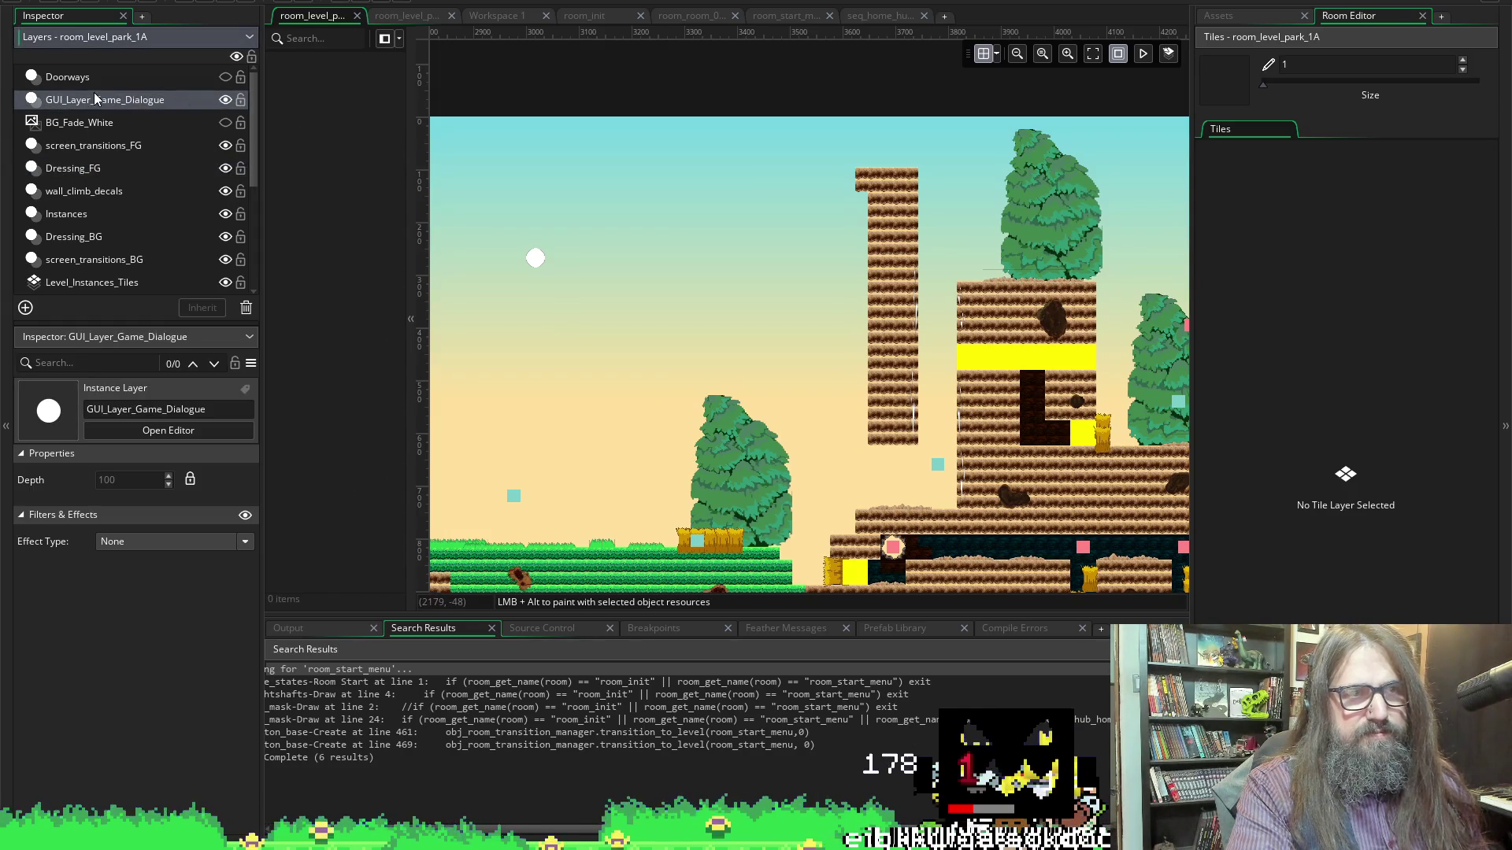
click(83, 107)
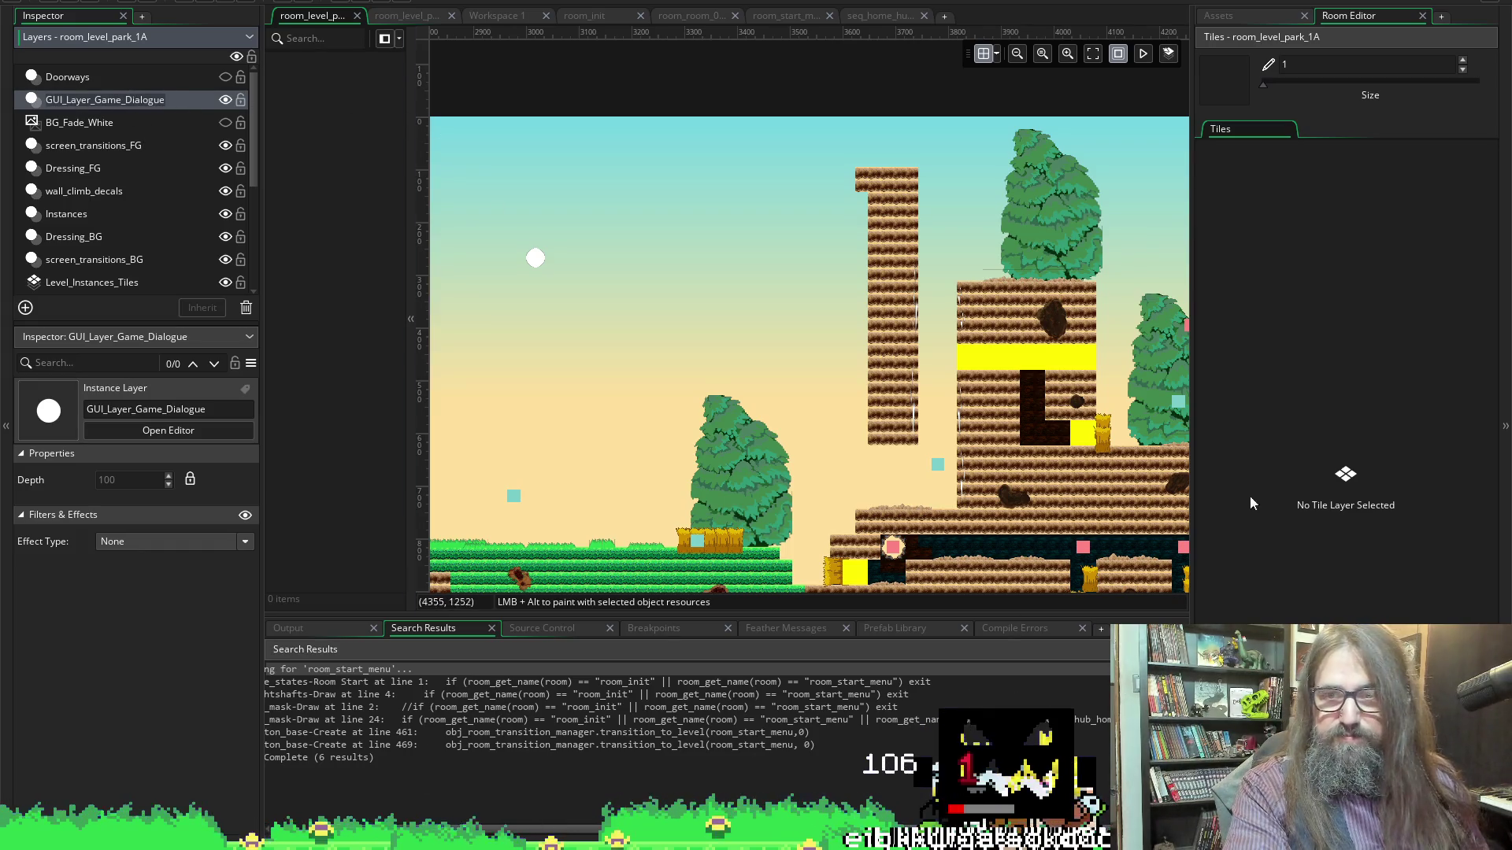
Search the project for GUI_Layer_Game_Dialogue and open the obj_game_states Room Start match
click(1256, 15)
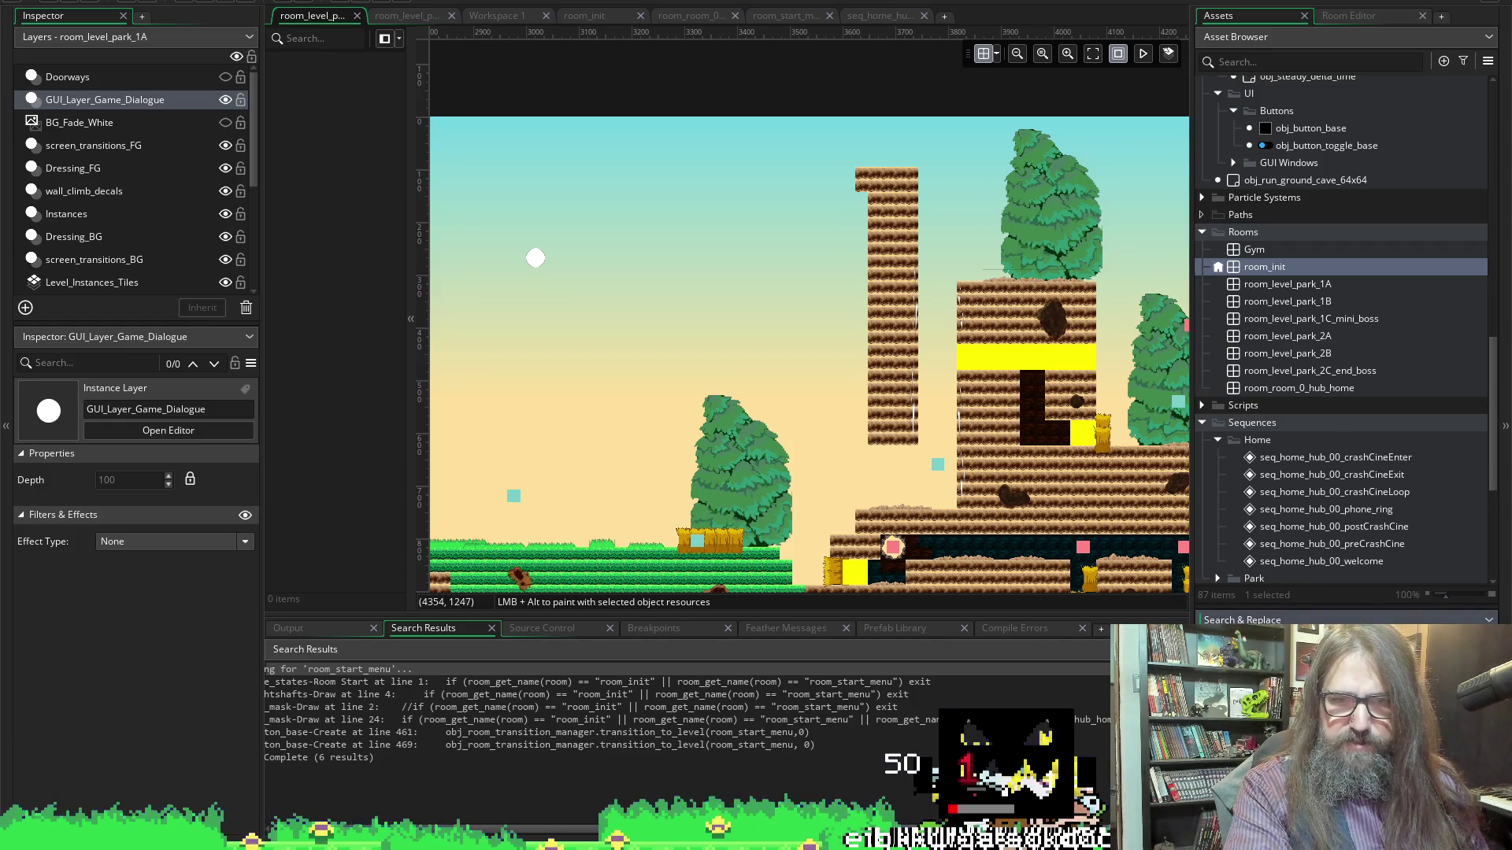
key(Return)
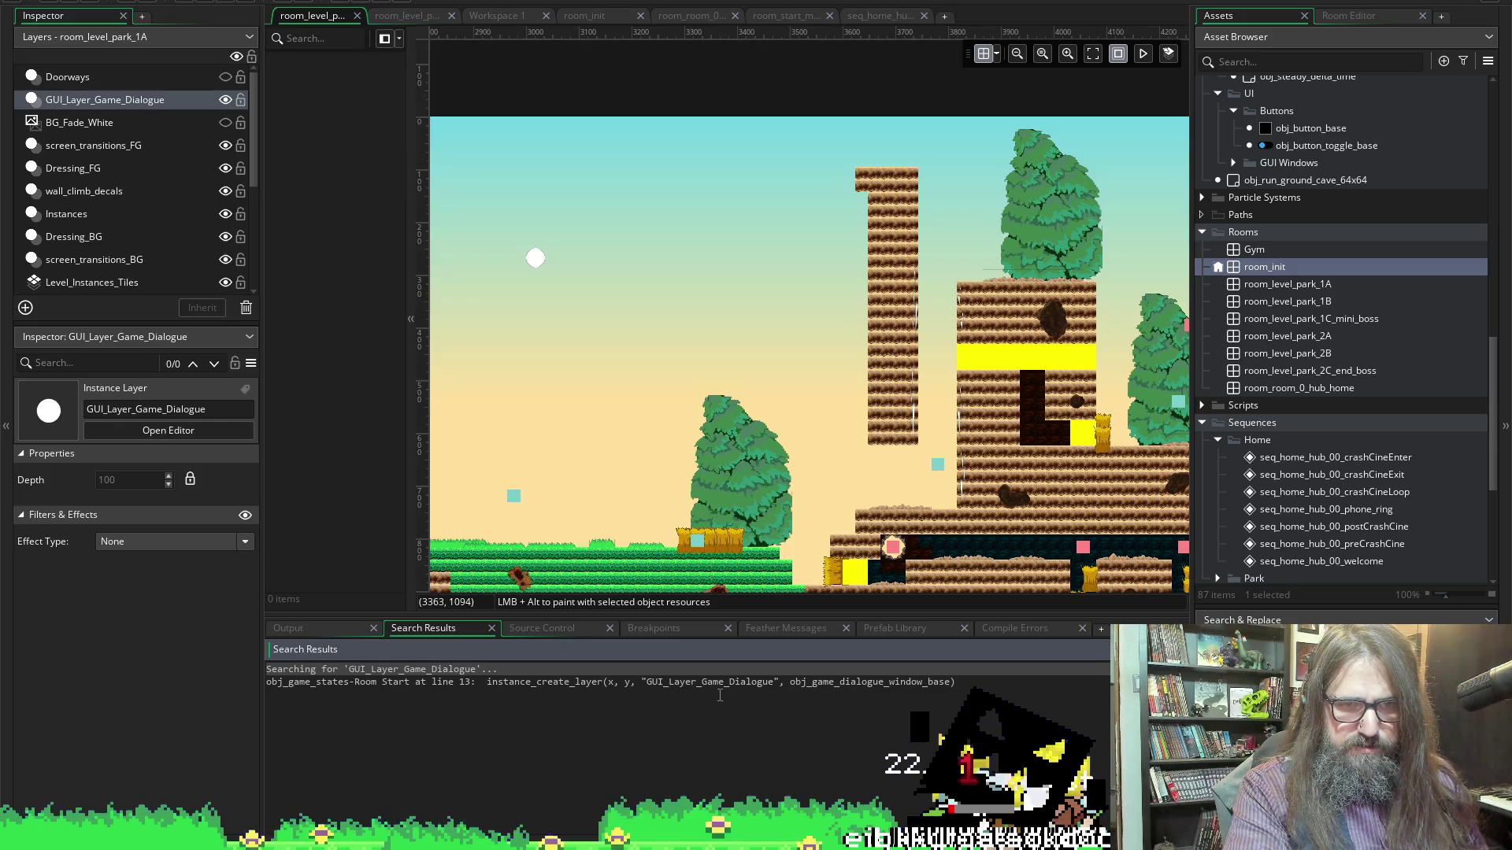
double_click(724, 682)
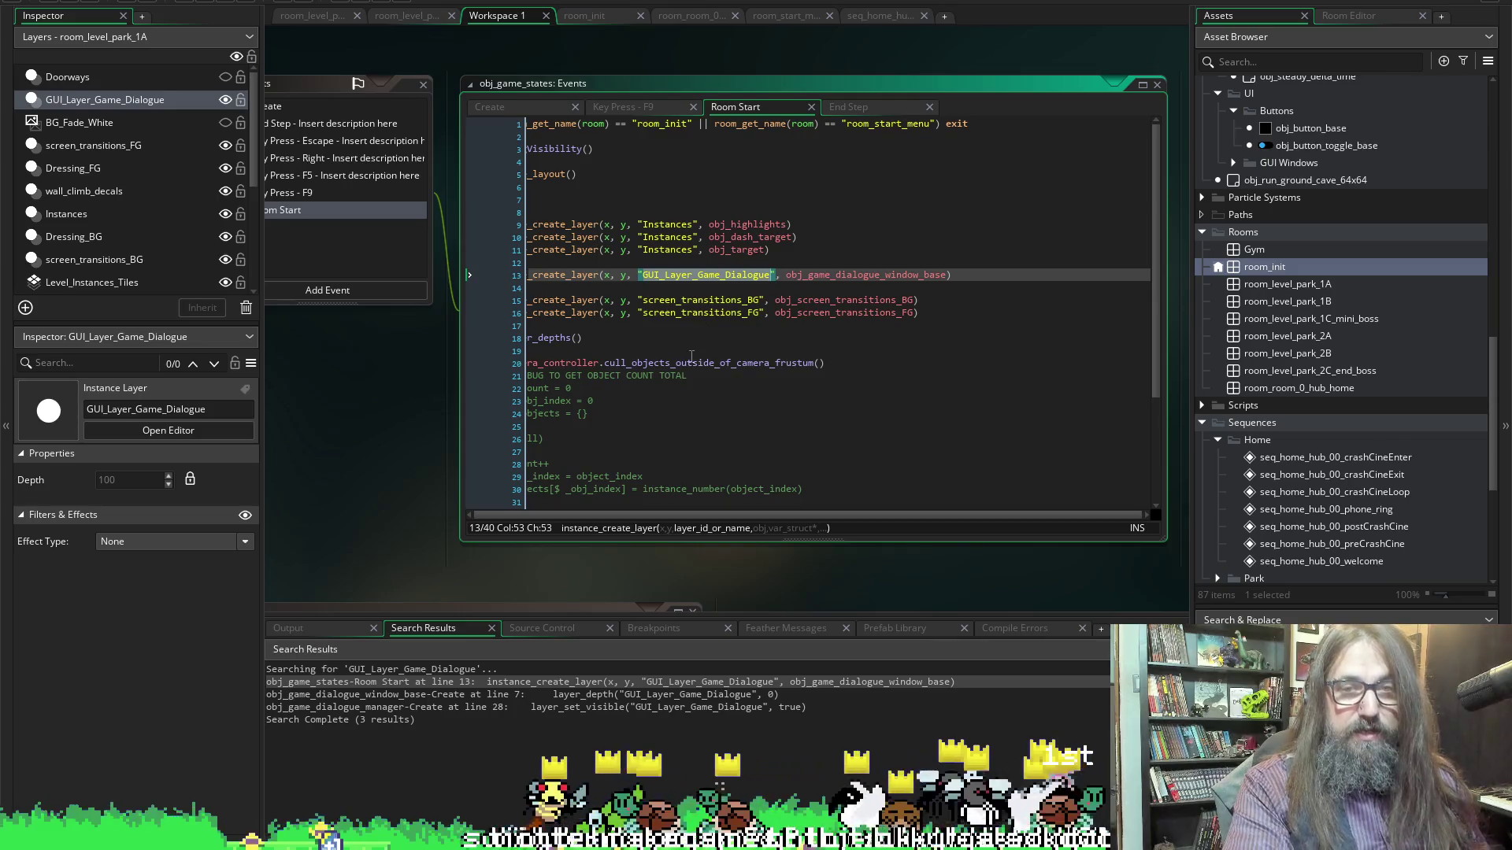
scroll(425, 429, left, 5)
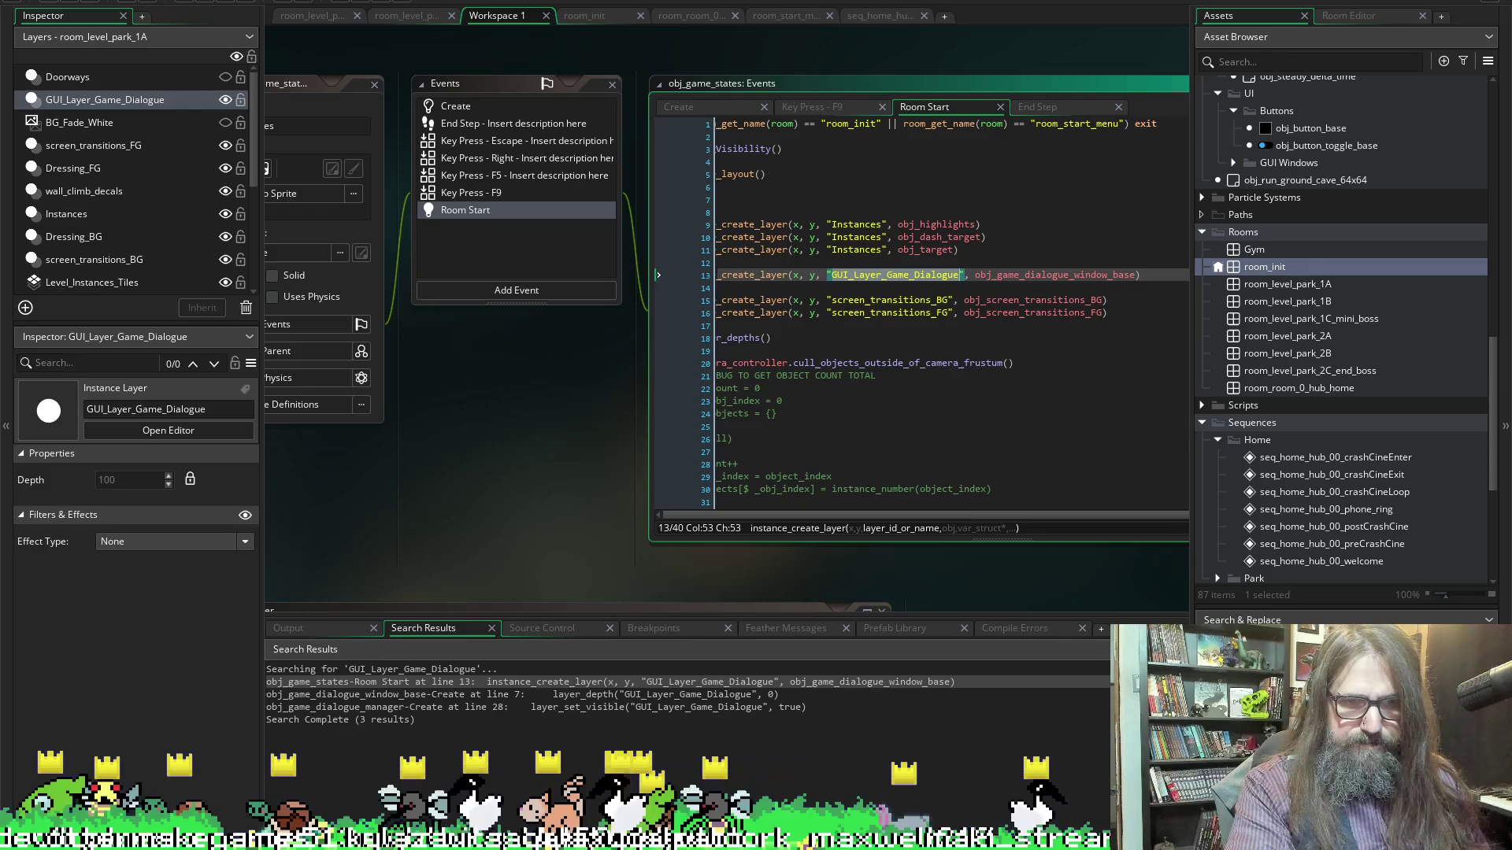
mouse_move(580, 847)
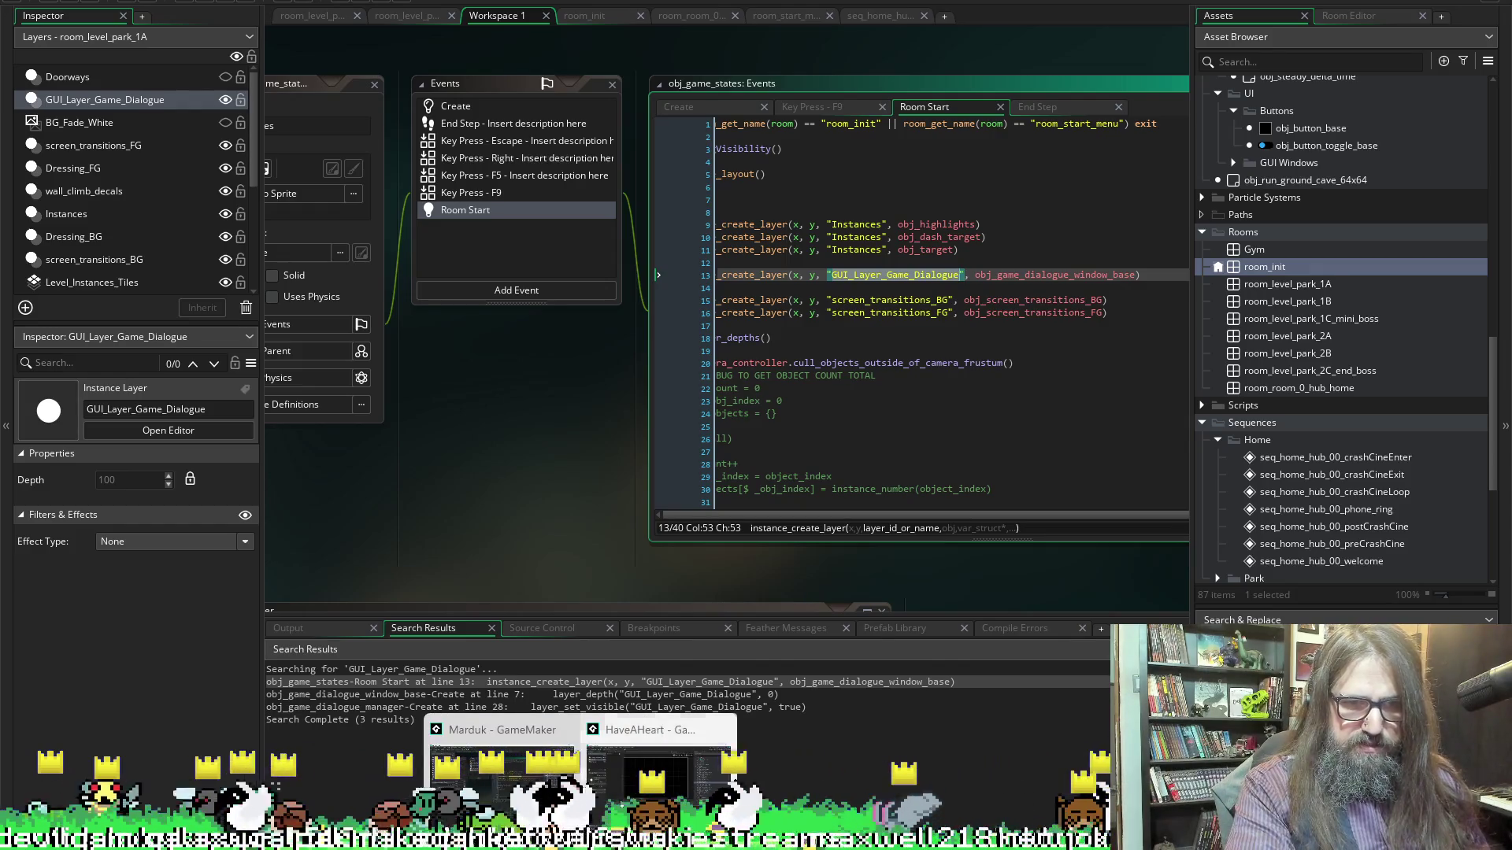
click(657, 756)
Open obj_game_states' Create code and enlarge the code window to show more lines
click(1222, 270)
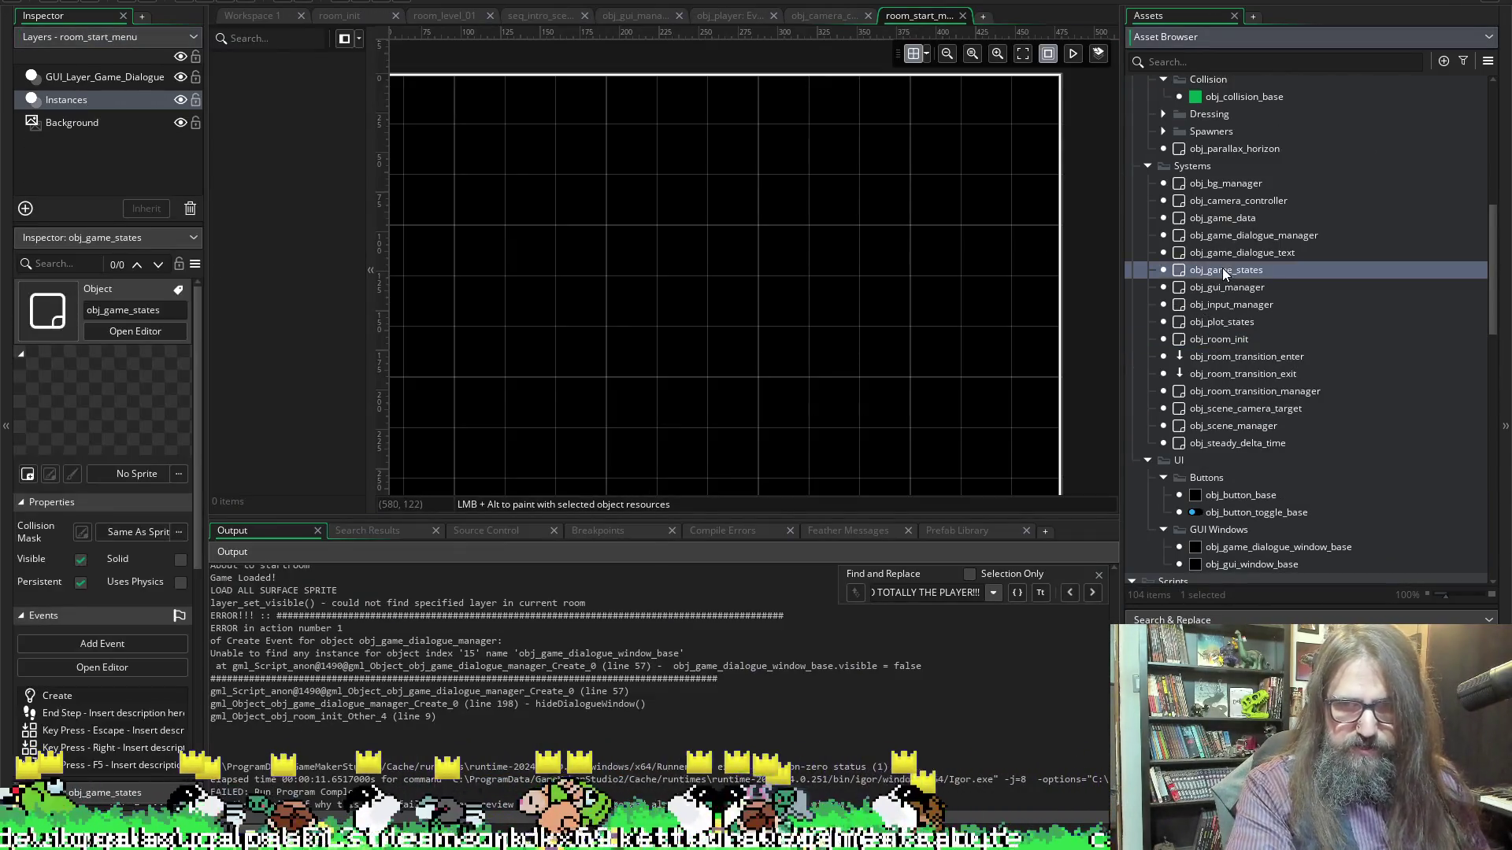
double_click(1222, 270)
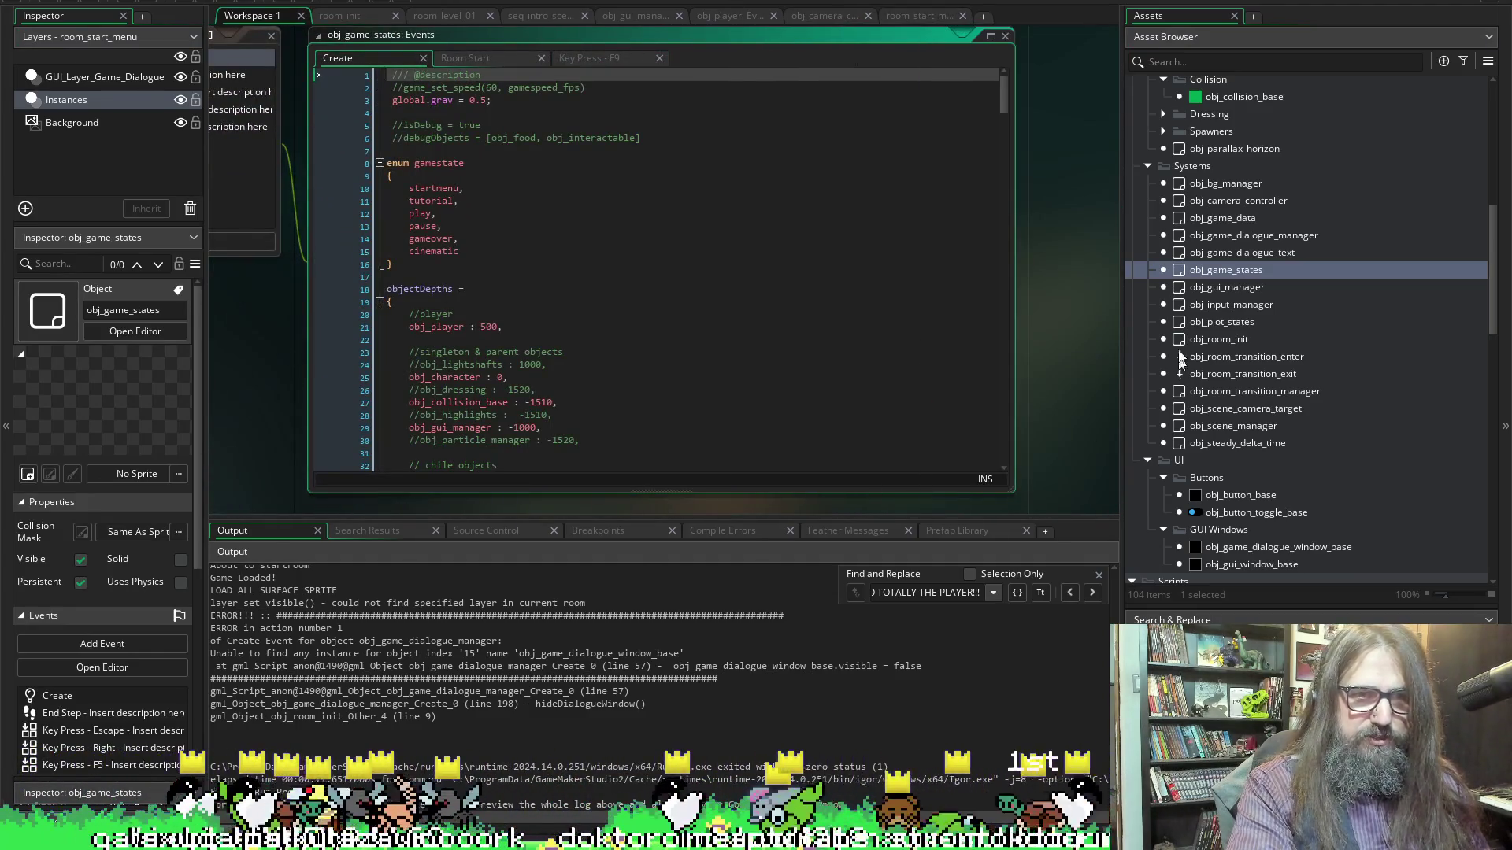
click(1073, 371)
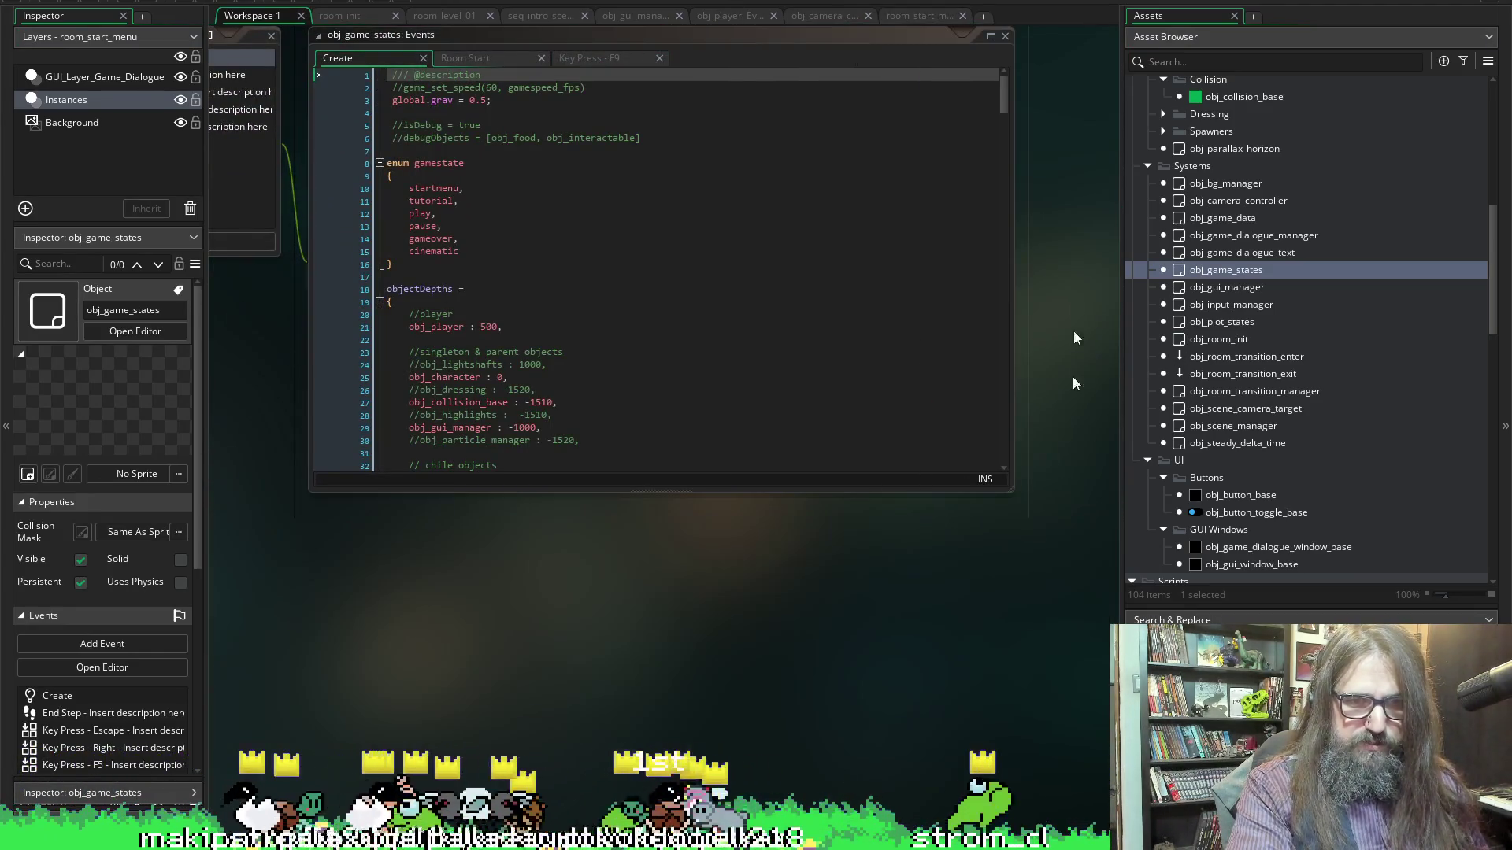
click(658, 149)
scroll(658, 149, down, 4)
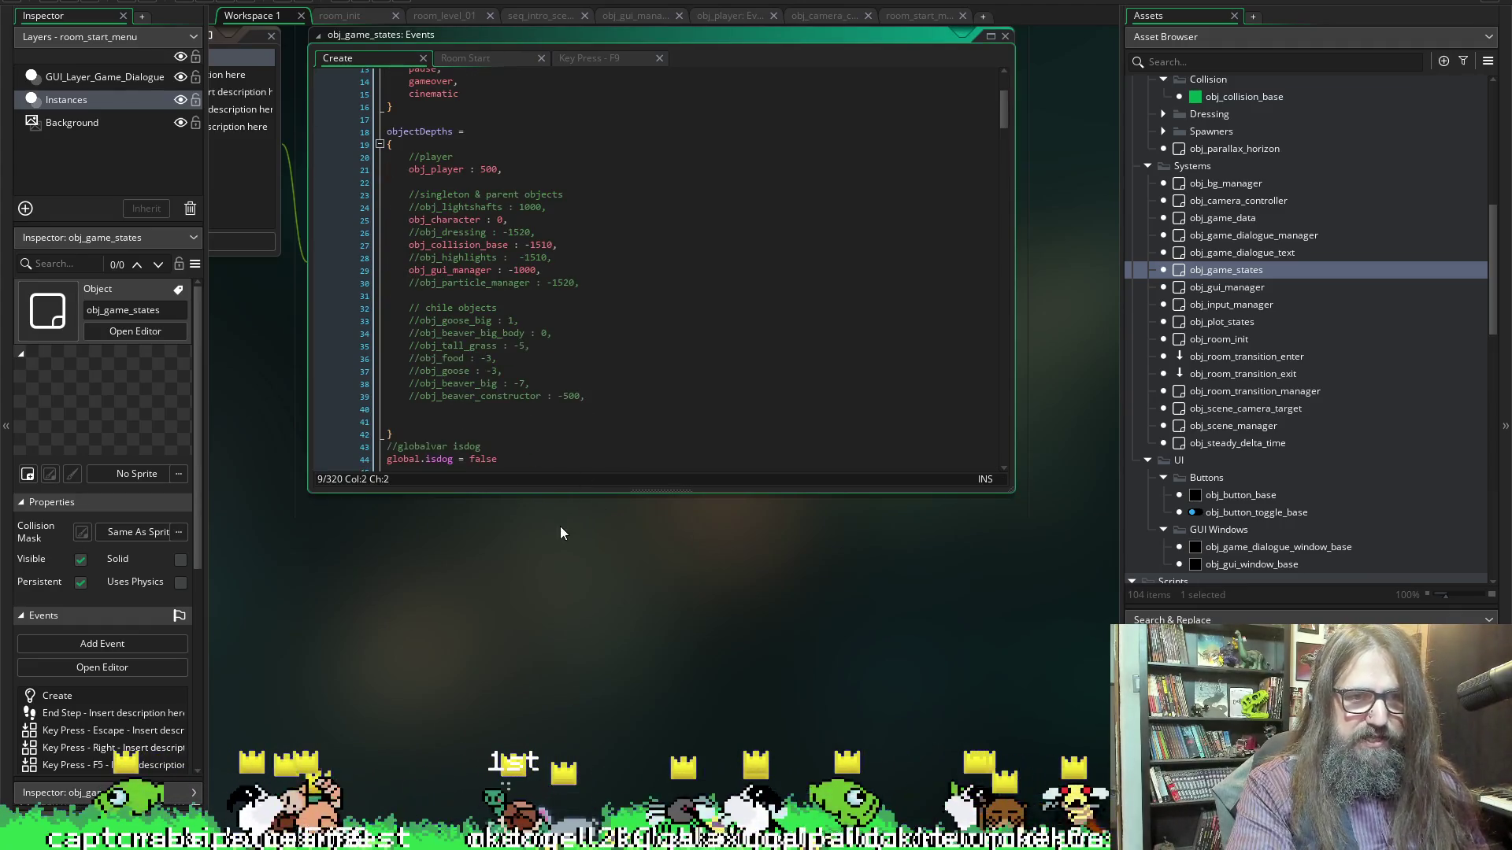
drag(554, 494, 554, 690)
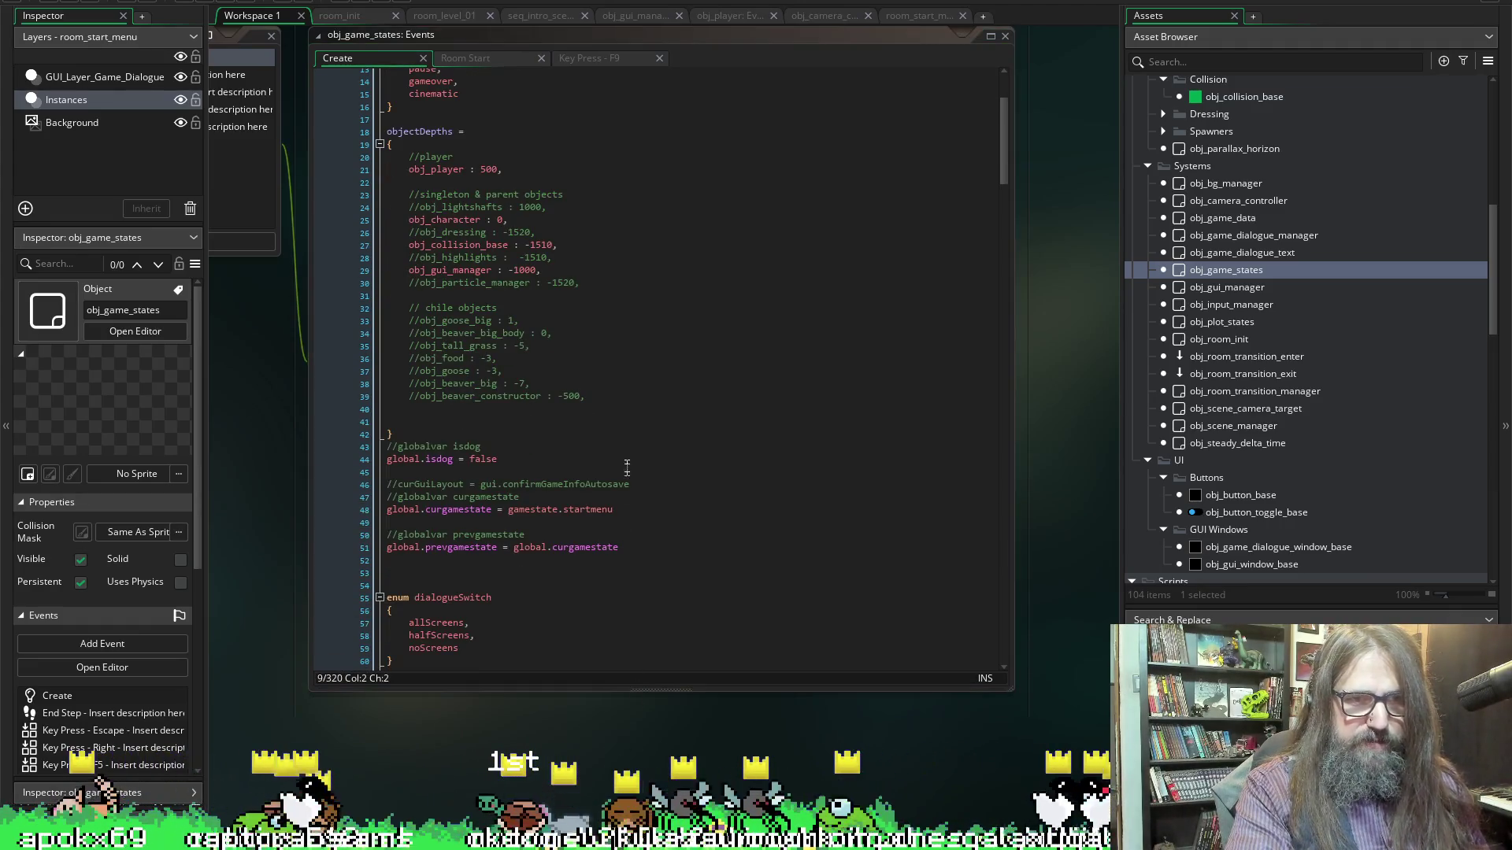
Pan the workspace to obj_game_states' events and read through its Create code
scroll(636, 372, up, 4)
scroll(671, 218, down, 8)
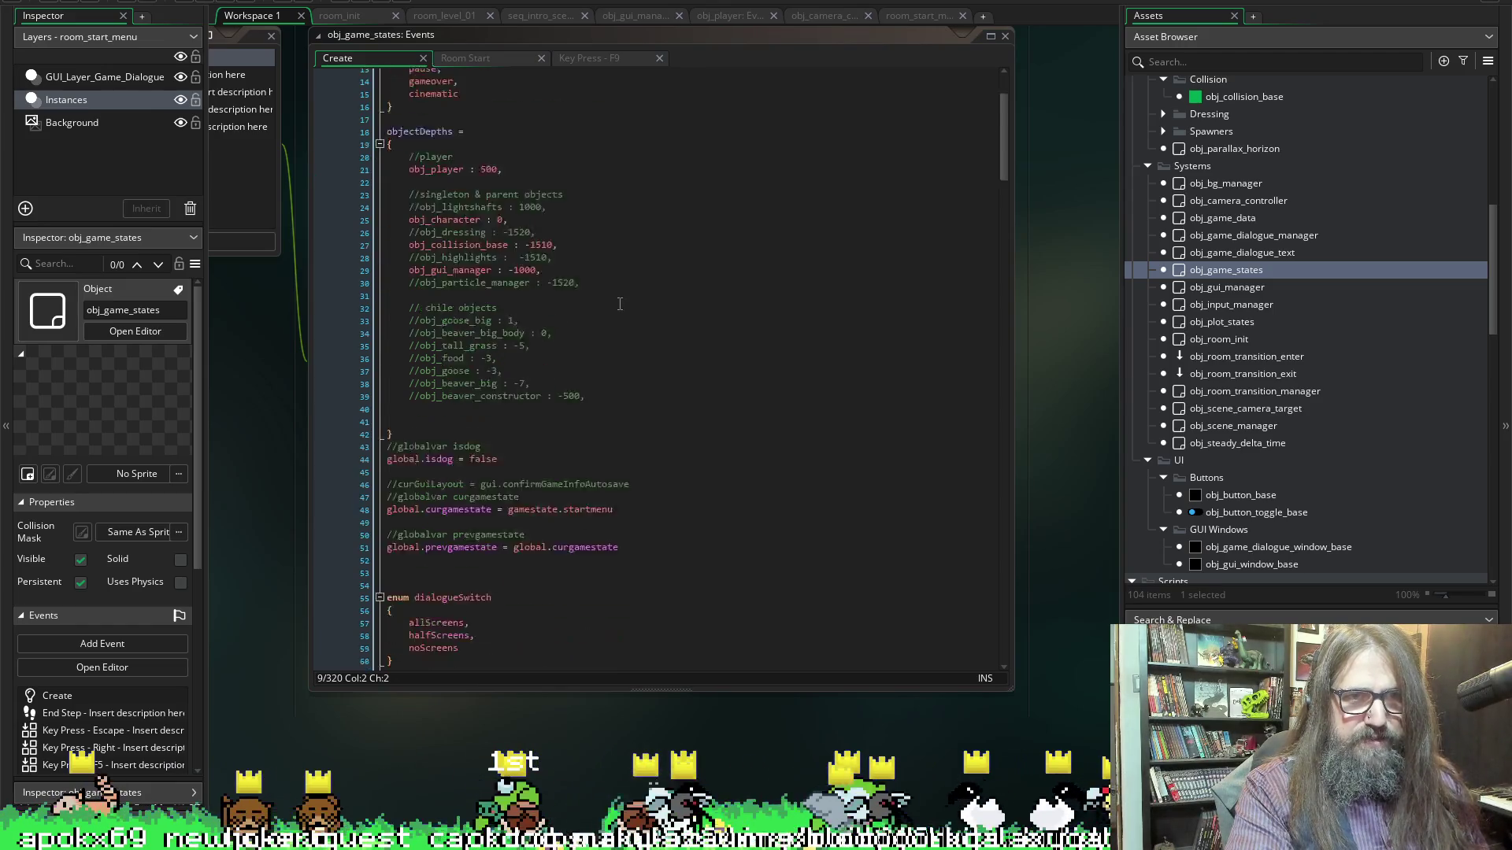
scroll(745, 221, up, 6)
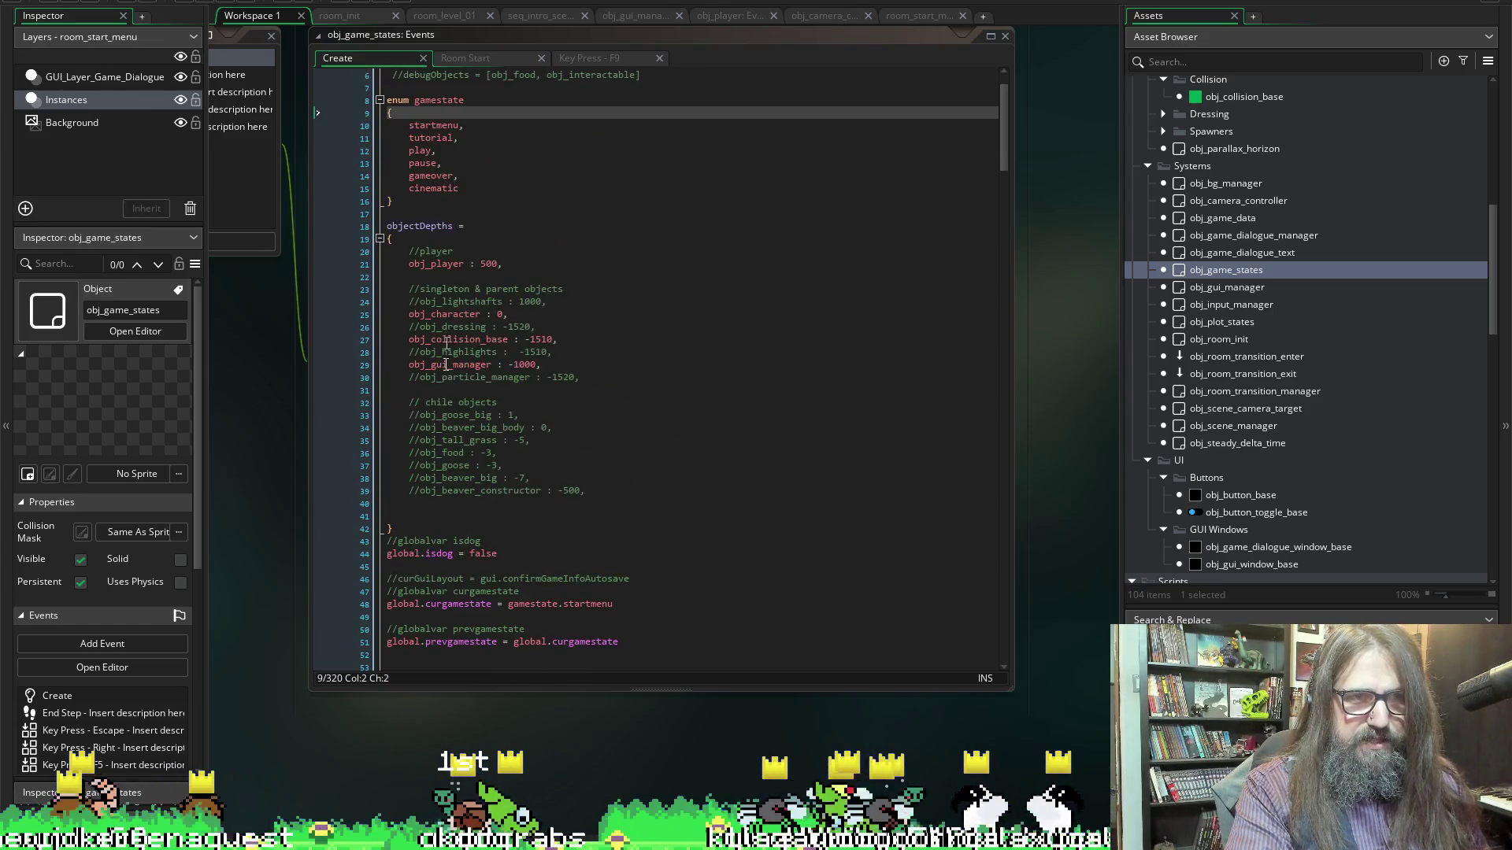
mouse_move(253, 363)
mouse_down()
mouse_move(412, 348)
mouse_move(537, 423)
mouse_up()
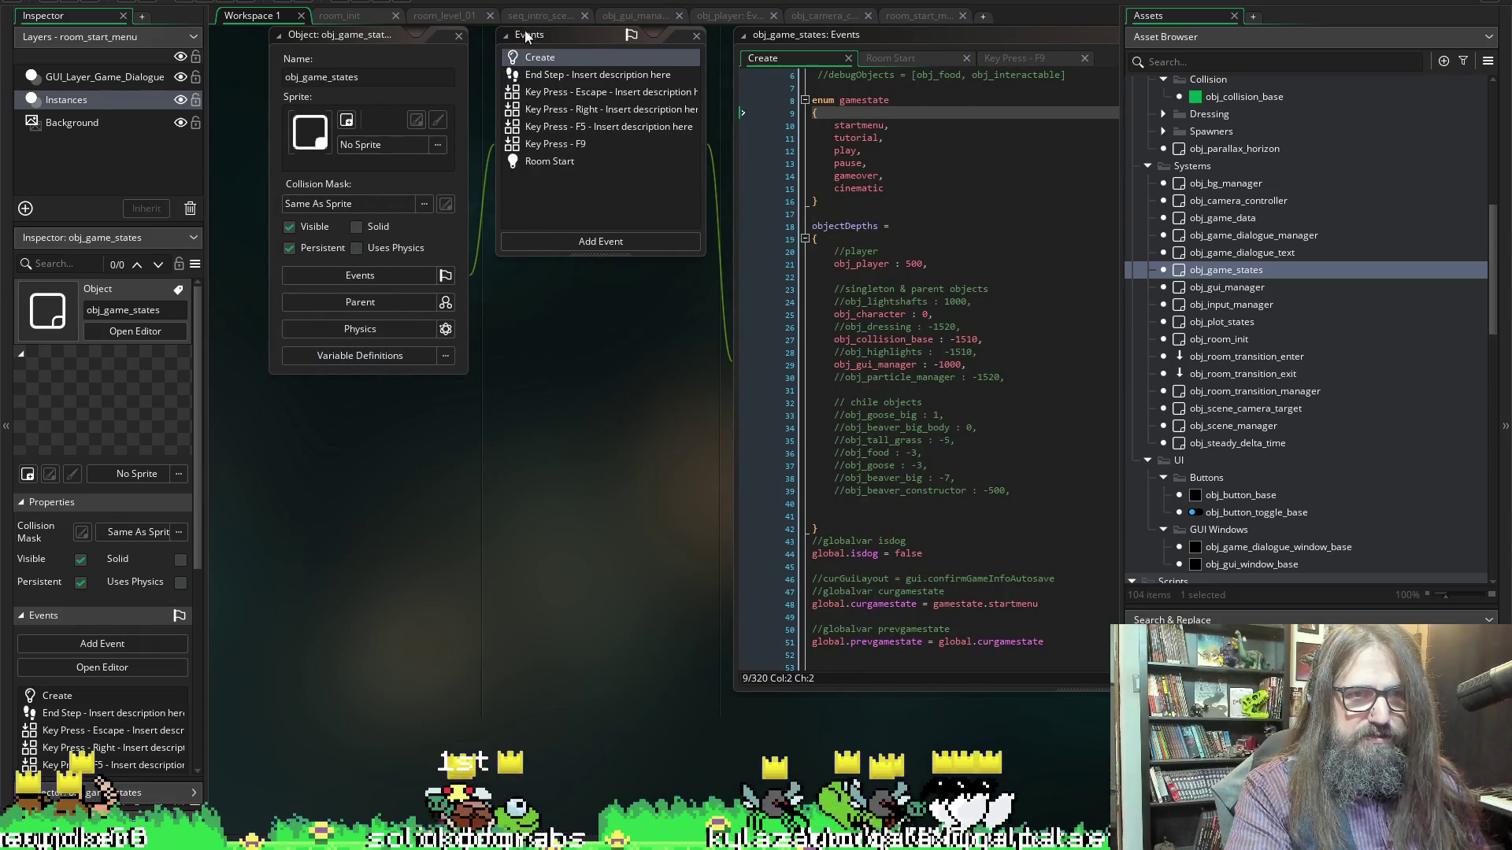
scroll(500, 400, right, 5)
click(675, 290)
scroll(690, 296, down, 9)
scroll(689, 295, down, 20)
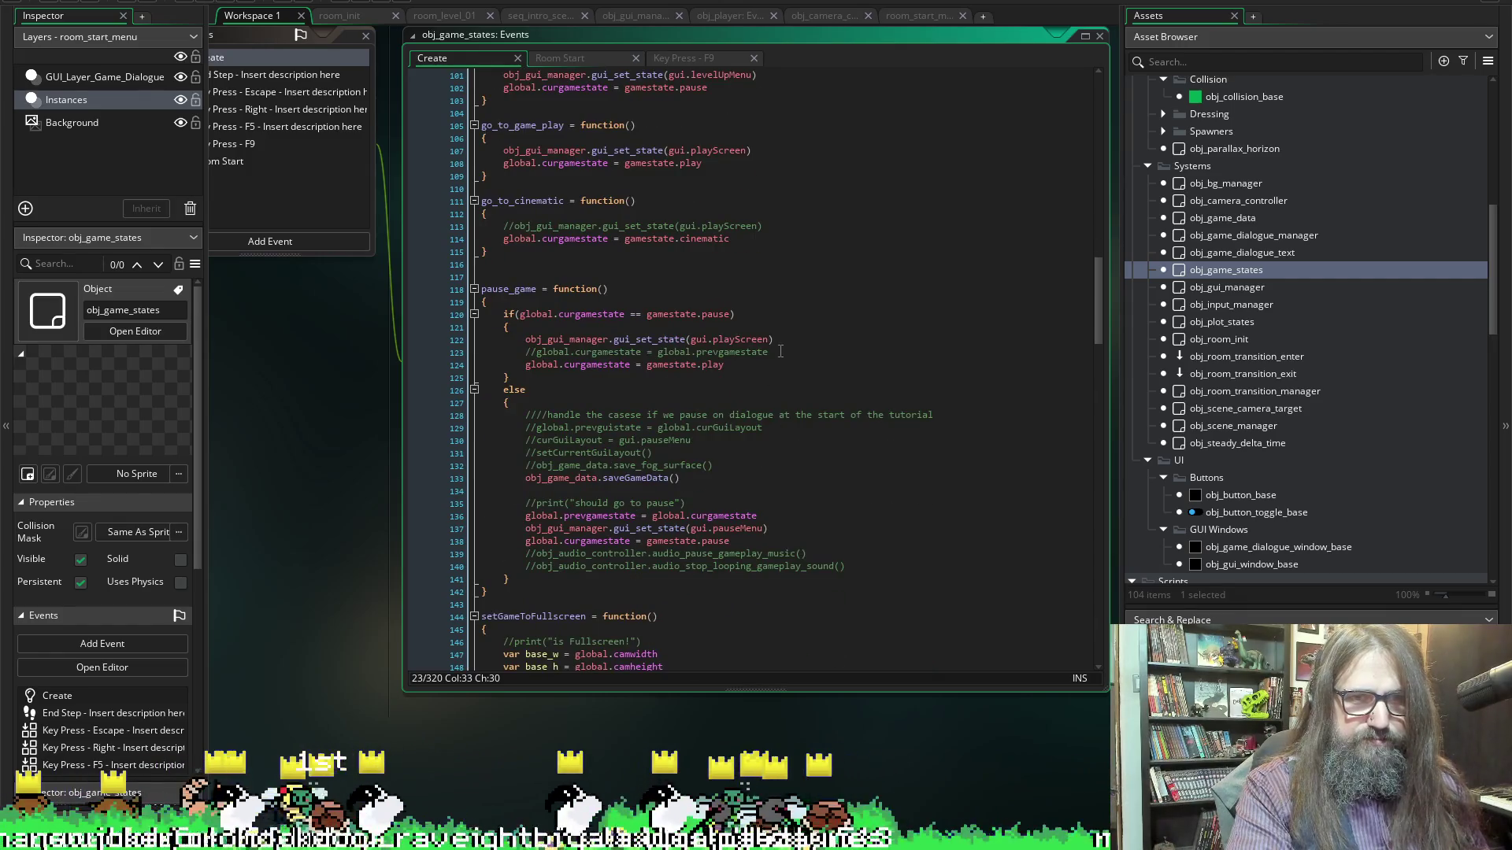
scroll(780, 351, up, 6)
Search for GUI_Layer_Game_Dialogue and open the dialogue manager line 28 and obj_game_states Room Start line 13 matches
key(Return)
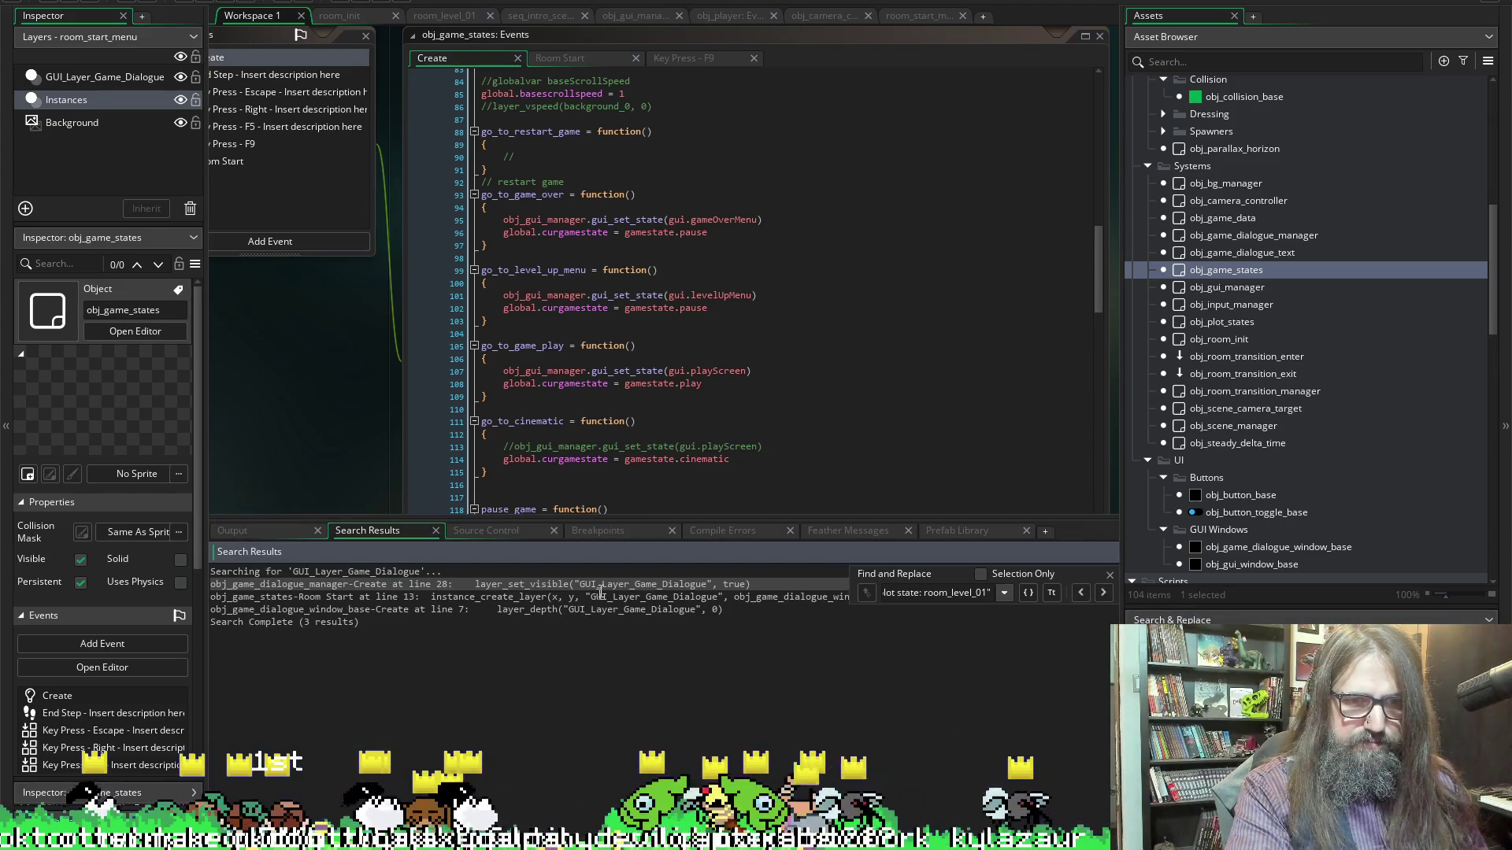
double_click(598, 585)
double_click(572, 596)
click(605, 341)
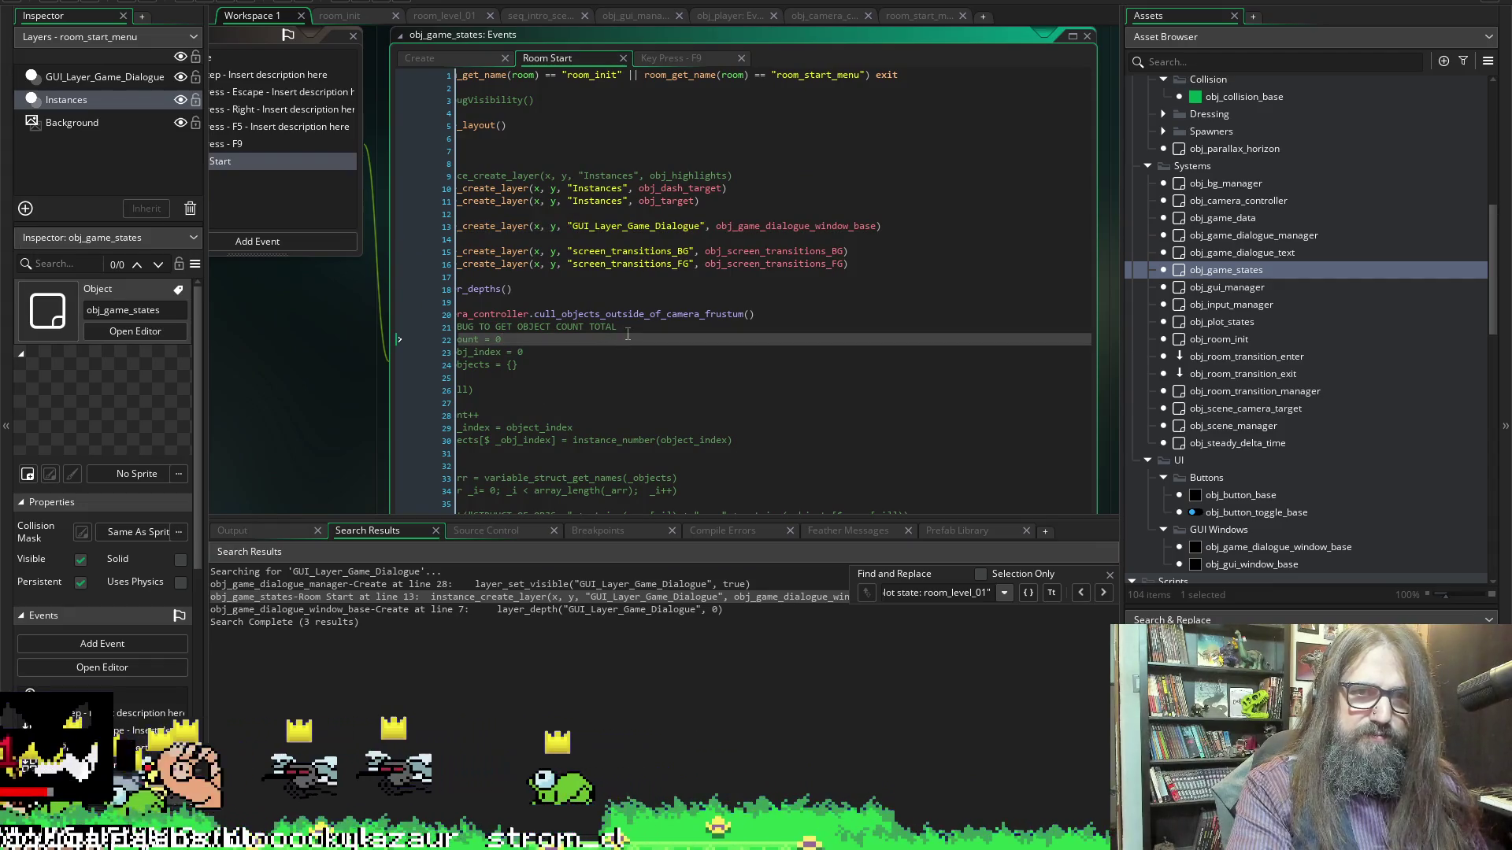
Place the caret inside line 13's dialogue-window creation call in the Room Start code
click(716, 226)
click(564, 226)
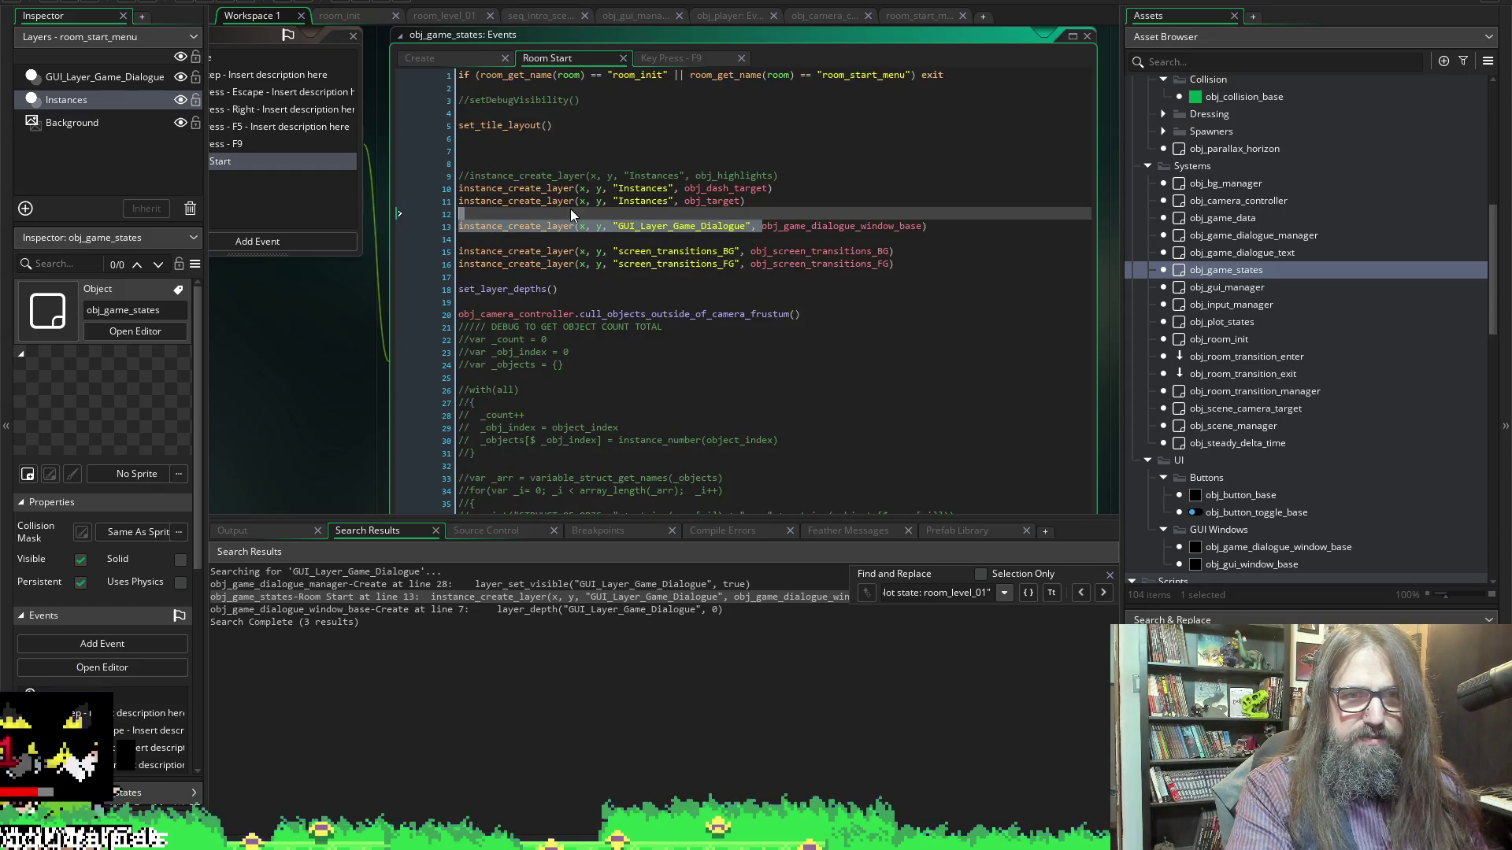
scroll(758, 321, left, 5)
scroll(561, 510, right, 5)
scroll(573, 326, up, 3)
scroll(573, 326, down, 3)
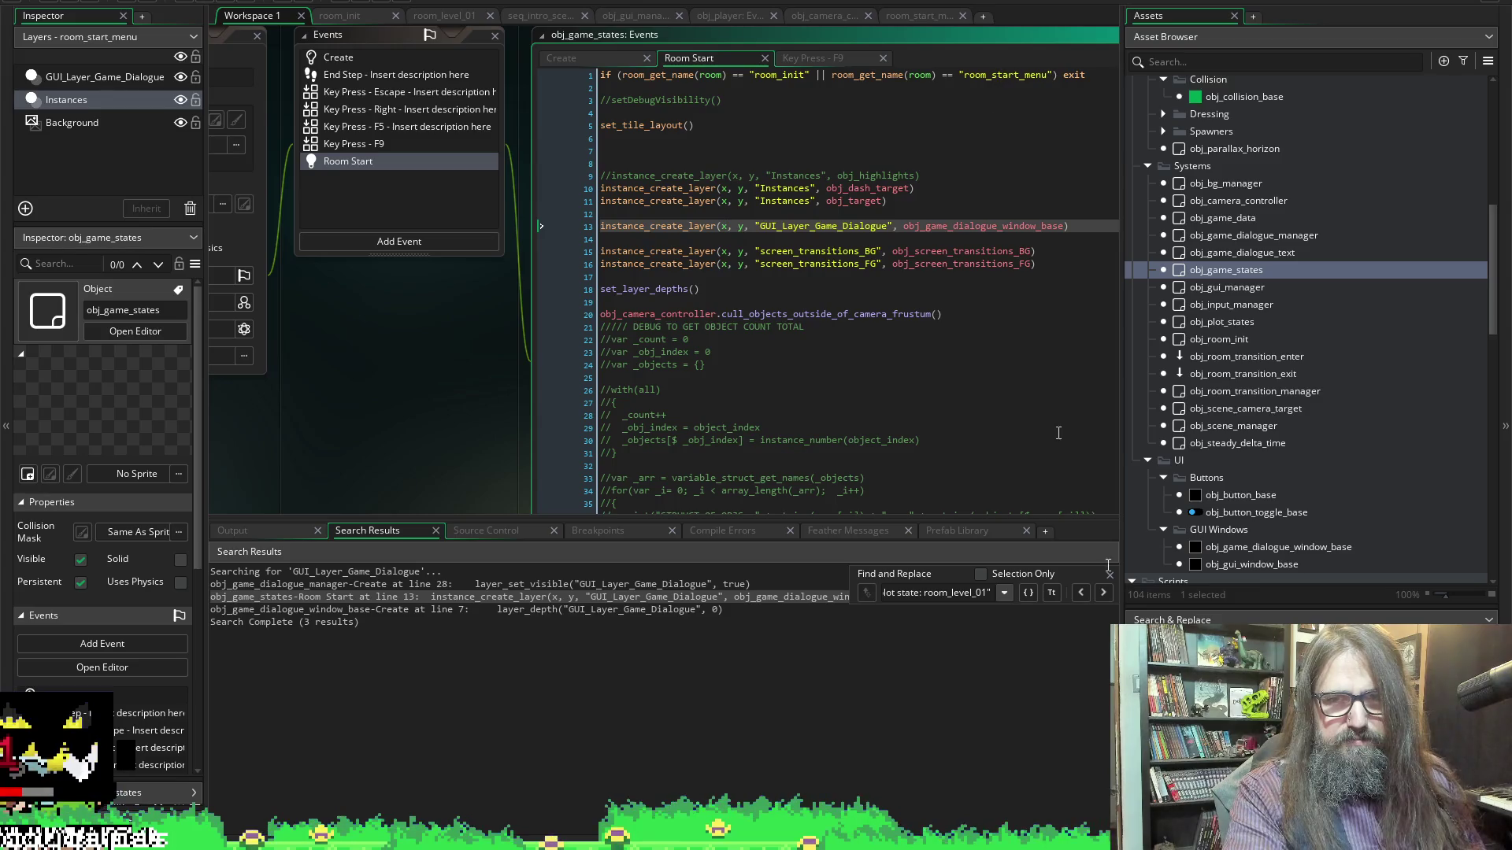
Show room_start_menu's 480×270 settings beside the Room Start code, then run the game with F5
scroll(1195, 356, down, 6)
scroll(1236, 378, down, 8)
scroll(1231, 408, down, 3)
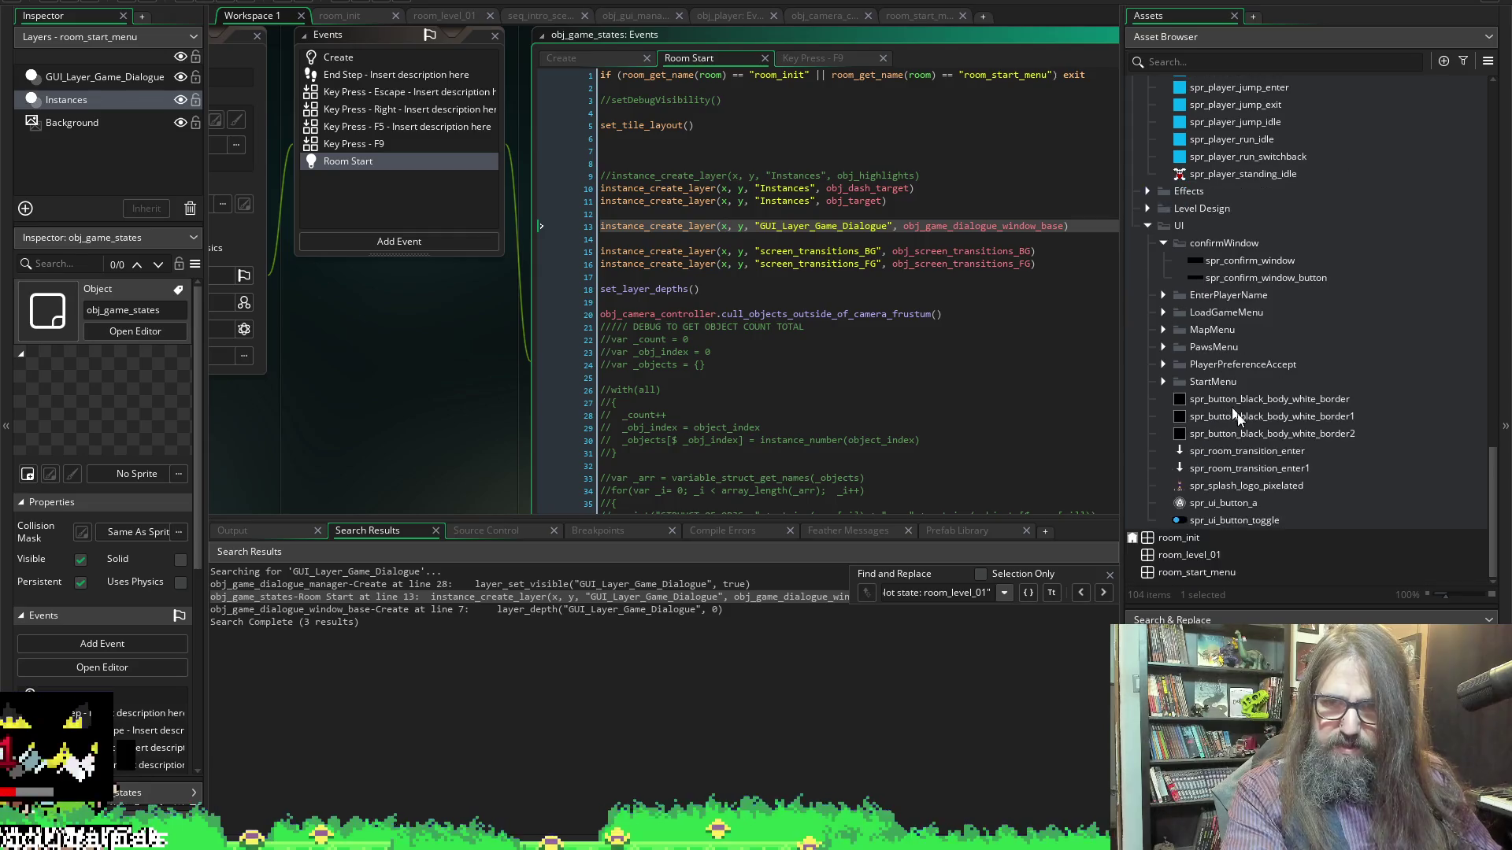
click(1222, 573)
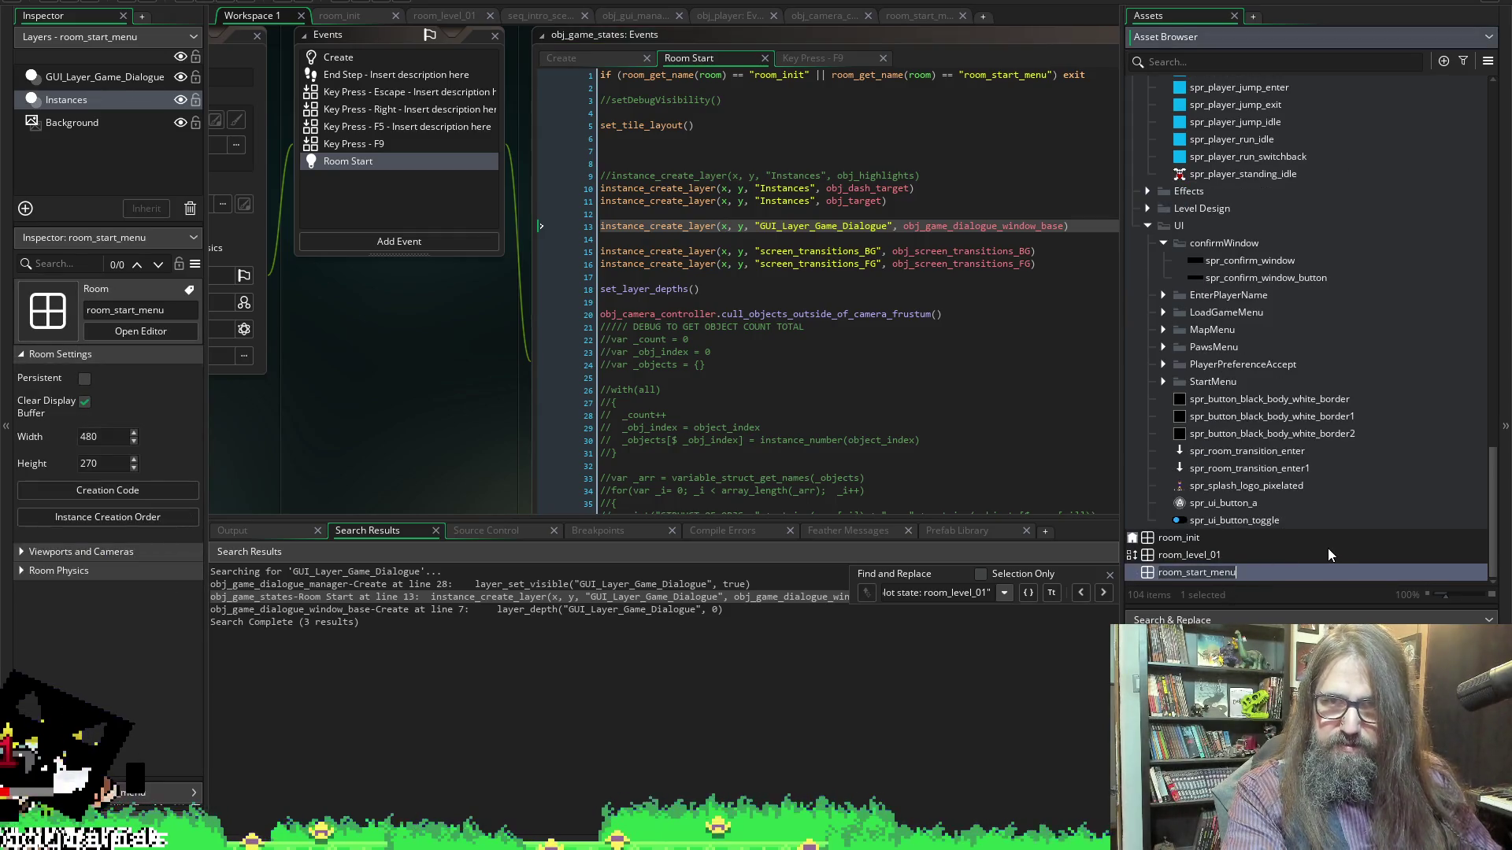
click(1047, 74)
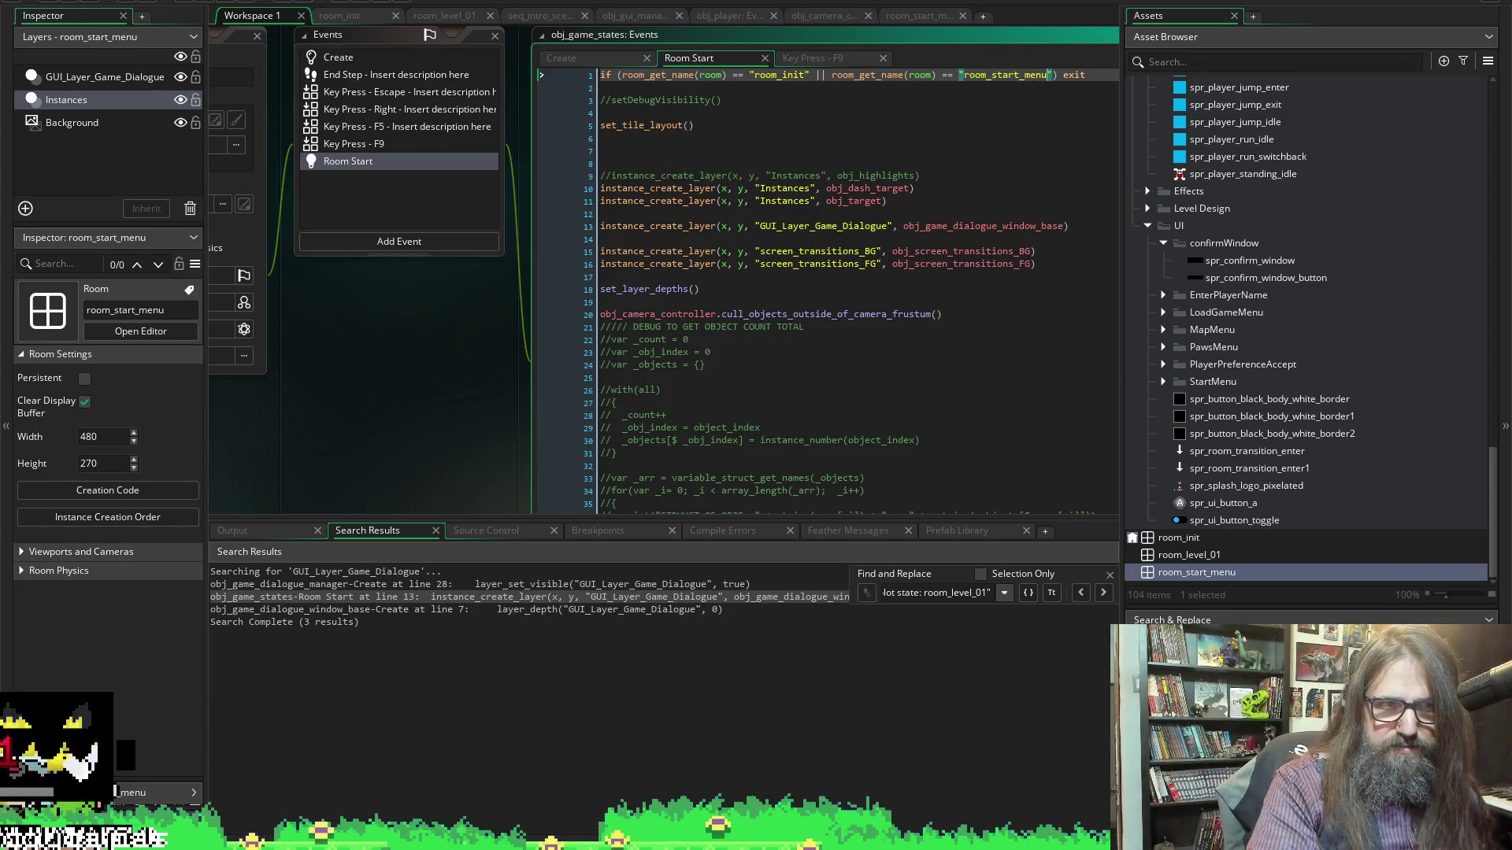
key(F5)
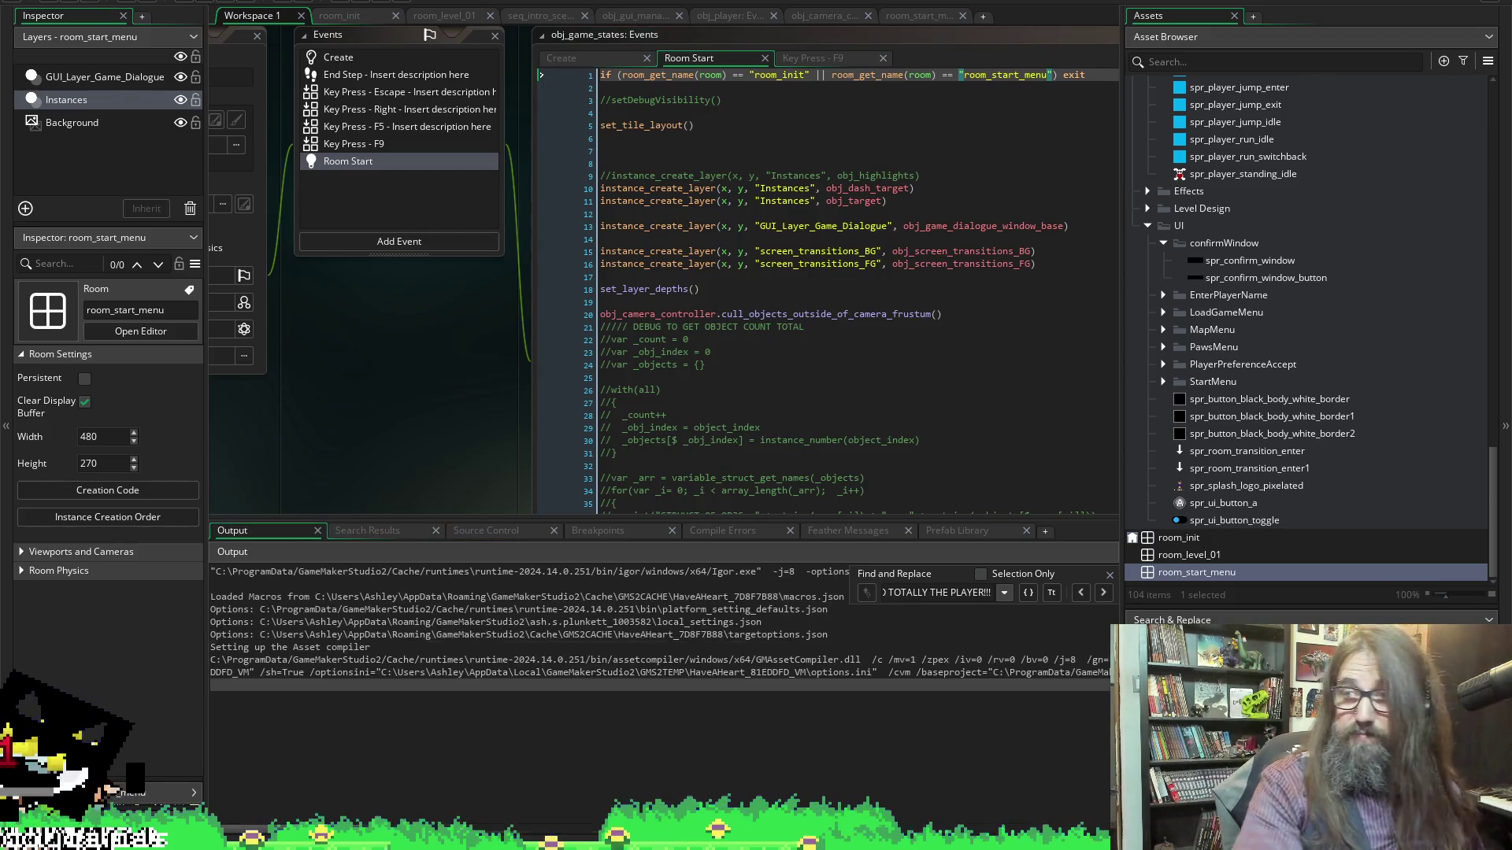
Read the Code Error about the missing obj_game_dialogue_window_base instance and abort the run
mouse_move(798, 244)
mouse_down()
mouse_move(874, 284)
mouse_move(496, 282)
mouse_up()
click(821, 304)
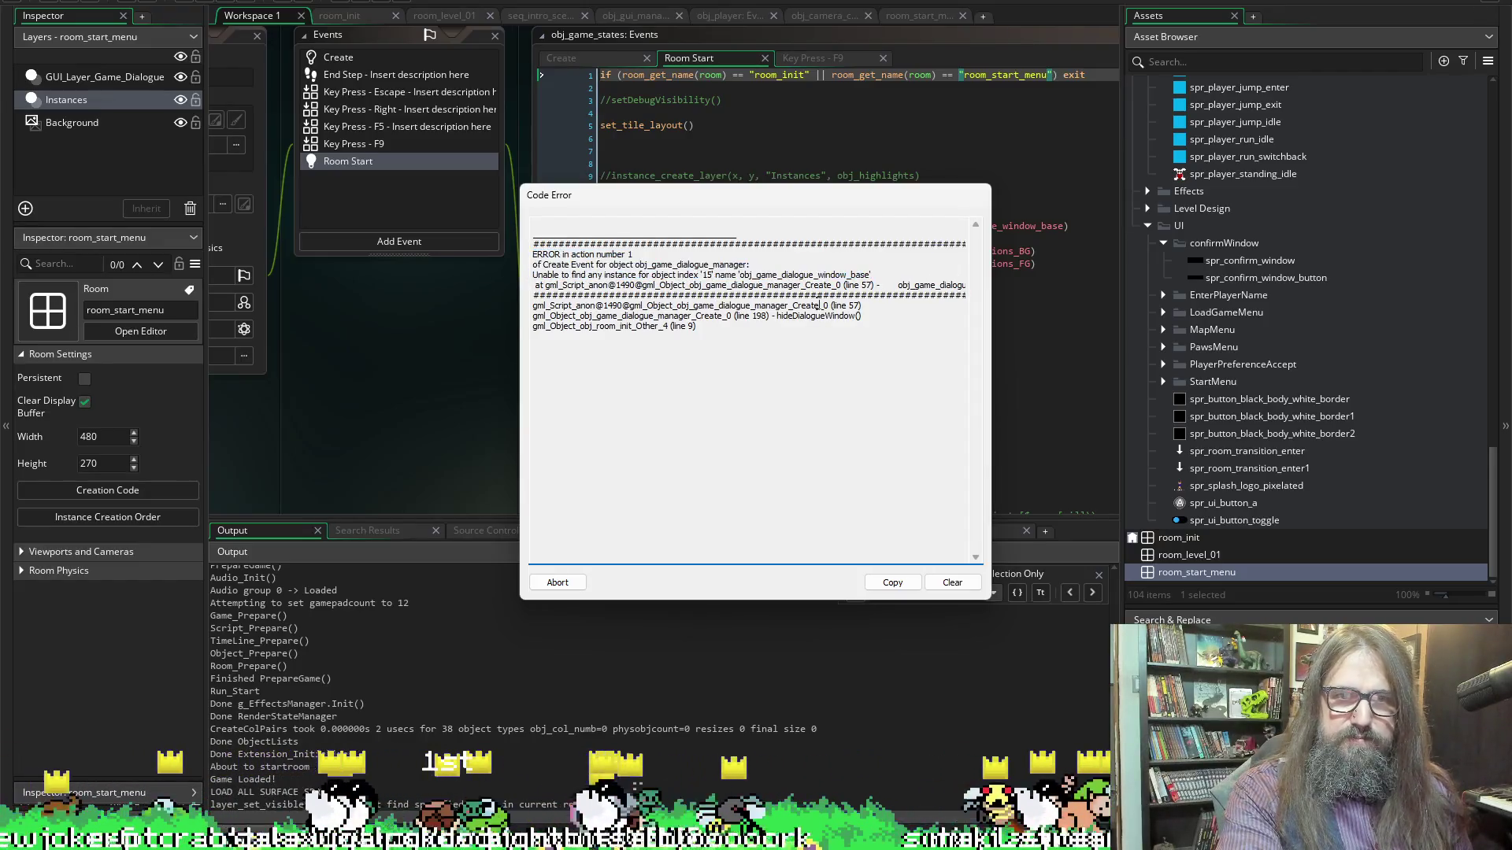
mouse_move(820, 305)
mouse_down()
mouse_move(1092, 315)
mouse_move(1268, 289)
mouse_up()
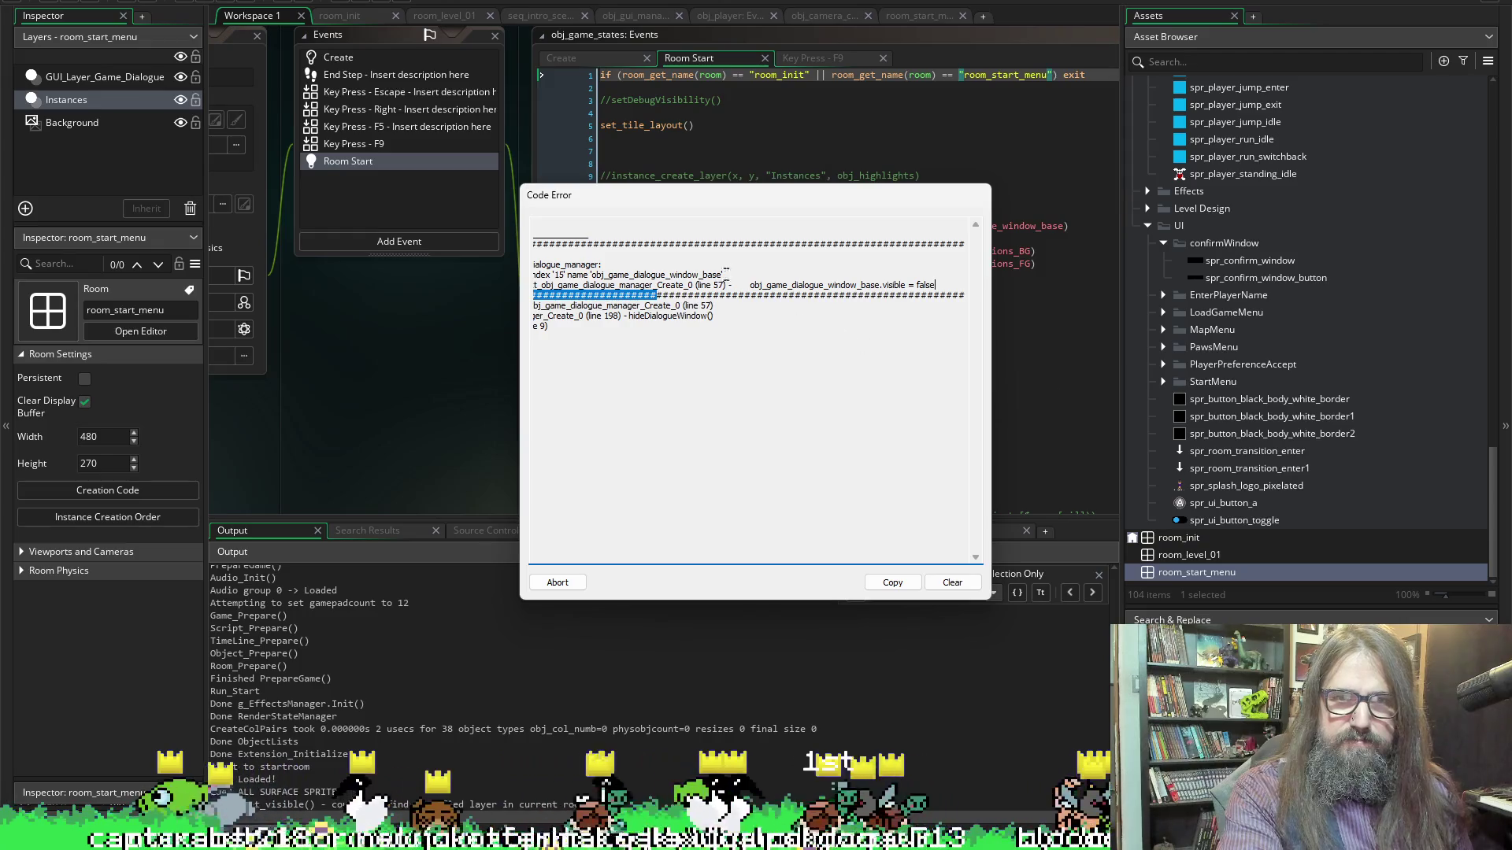
click(556, 582)
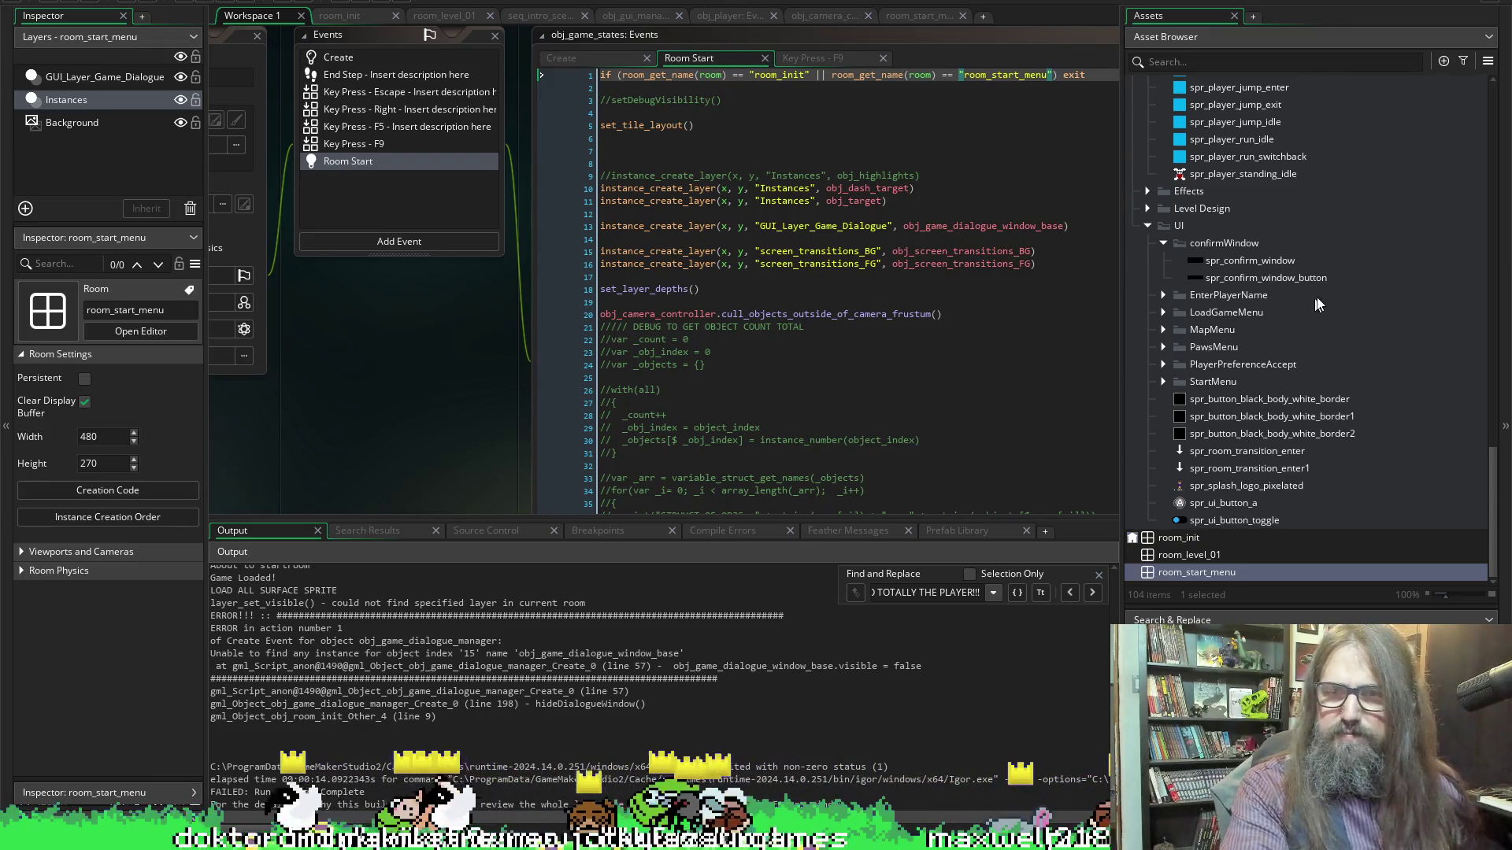
Bring back the GUI_Layer_Game_Dialogue search results and open the dialogue manager's line 28 layer_set_visible match
scroll(1254, 461, up, 7)
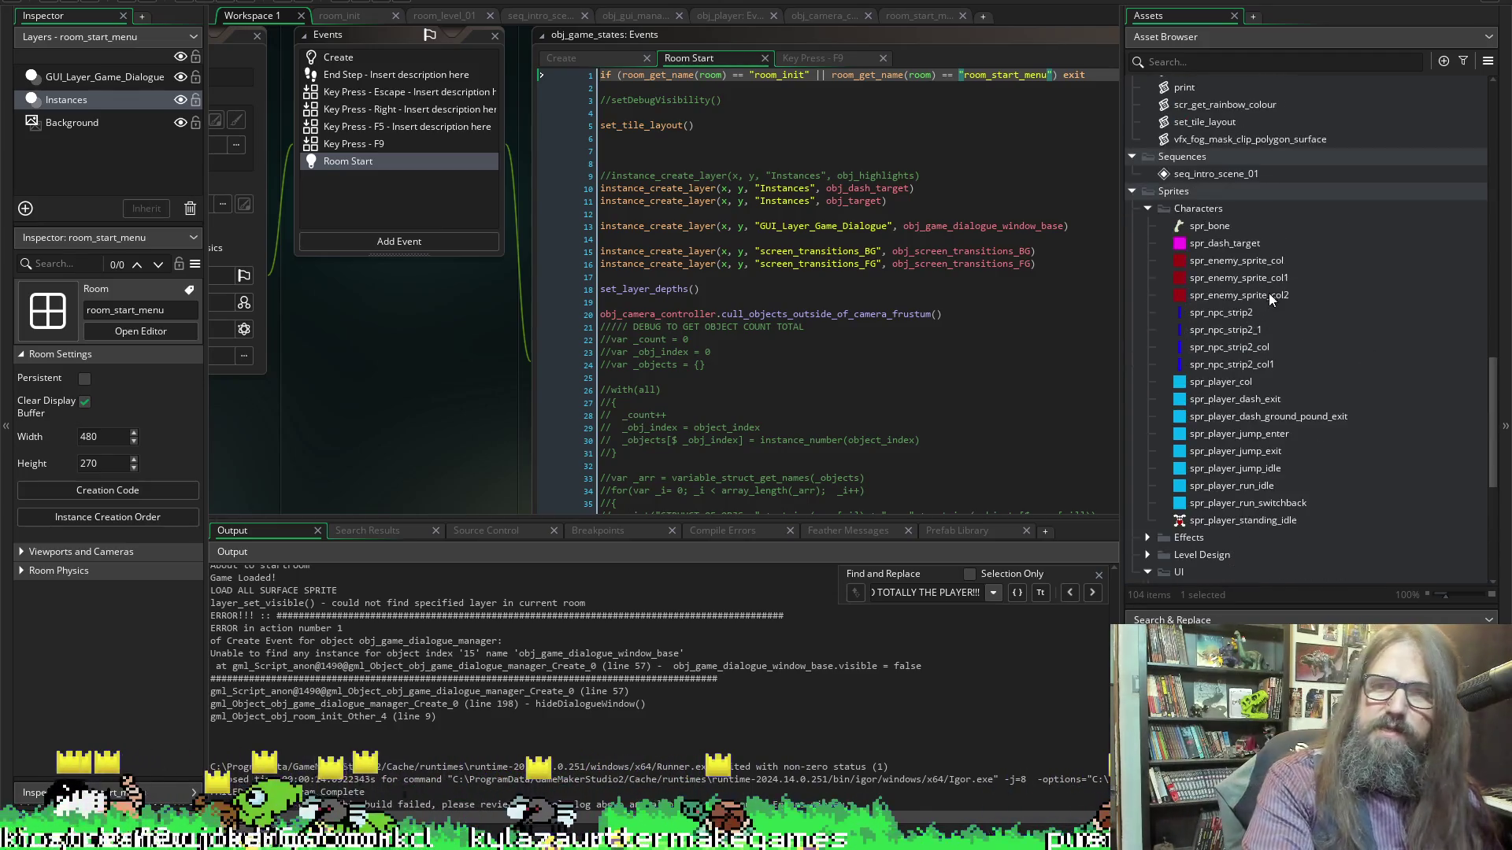
scroll(1285, 299, up, 5)
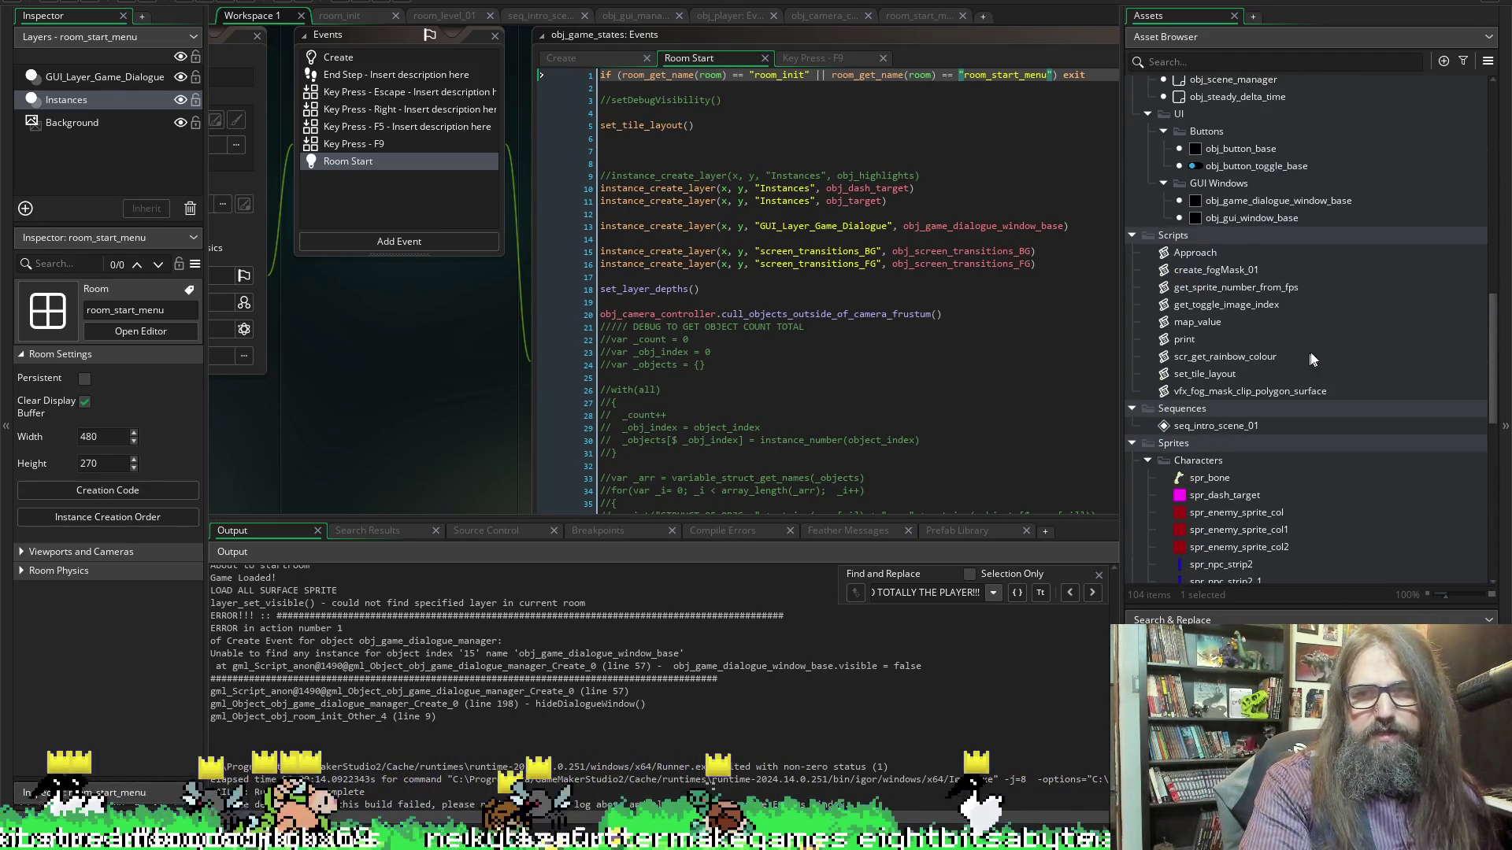
scroll(1291, 450, up, 5)
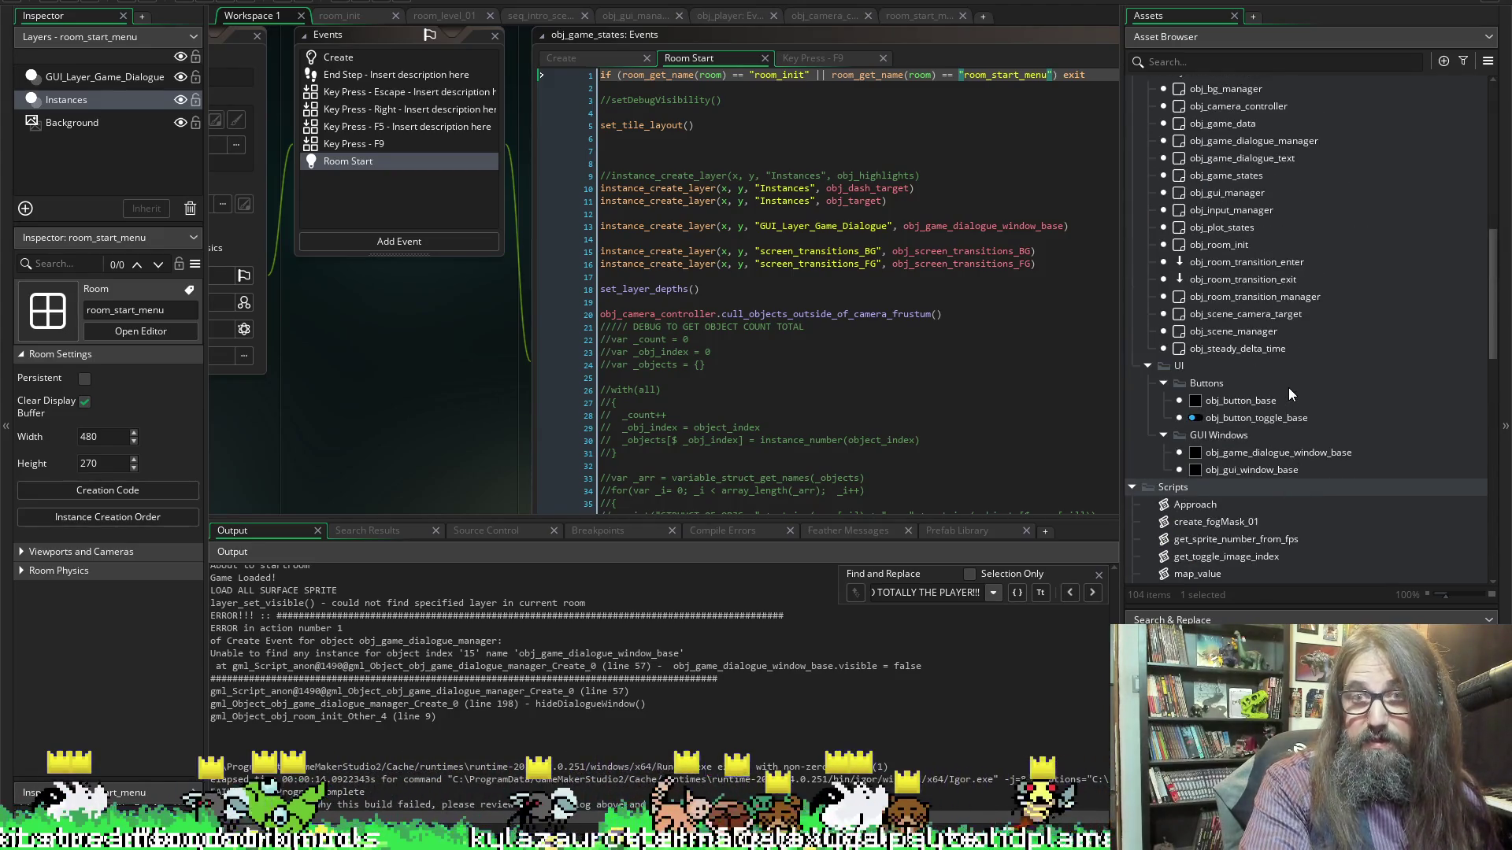
scroll(1288, 388, up, 5)
scroll(1287, 304, up, 3)
scroll(1288, 299, down, 7)
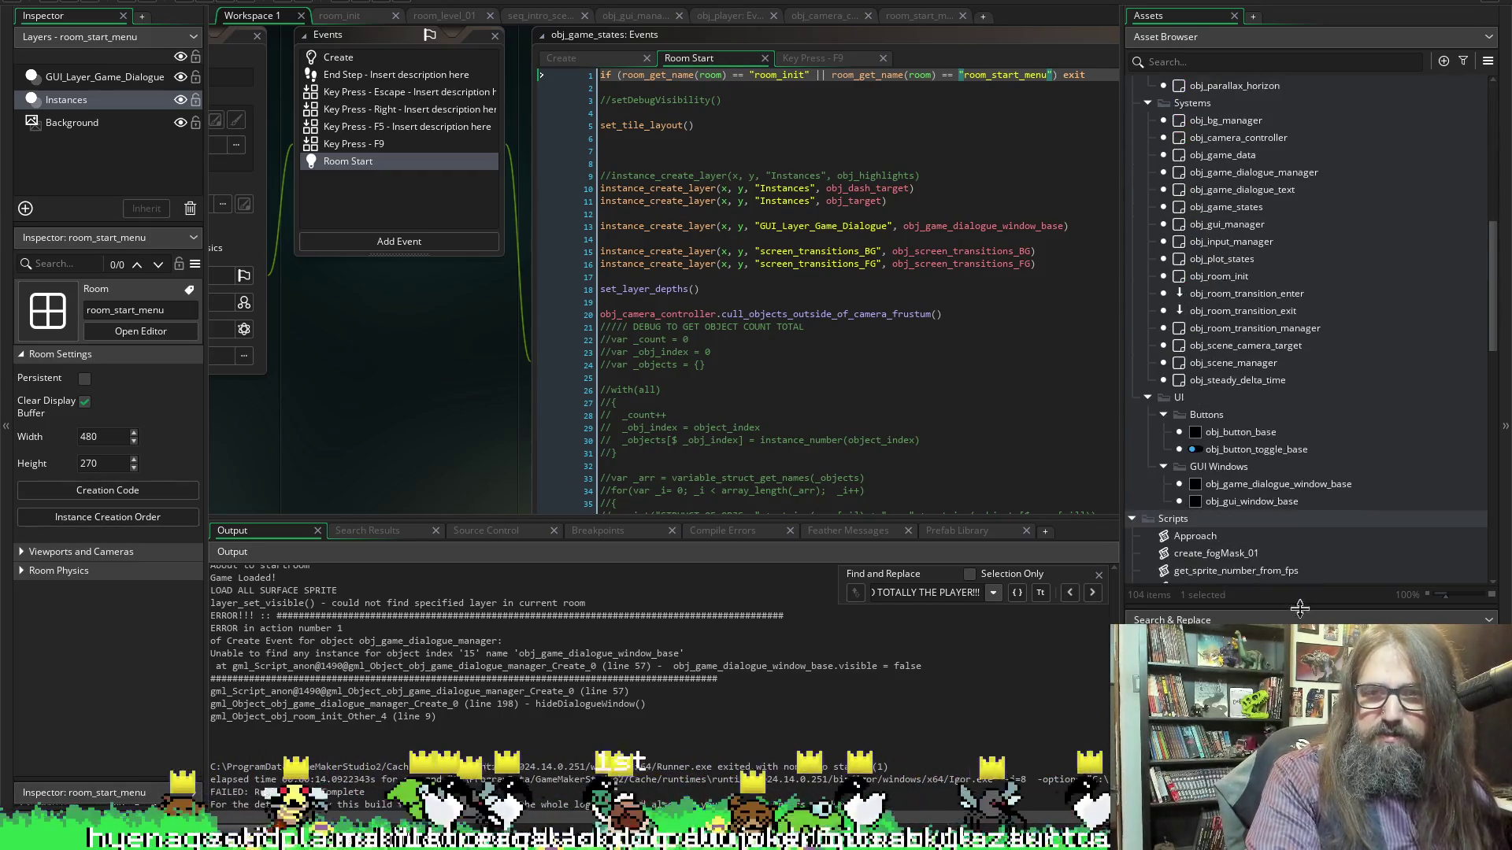
key(Return)
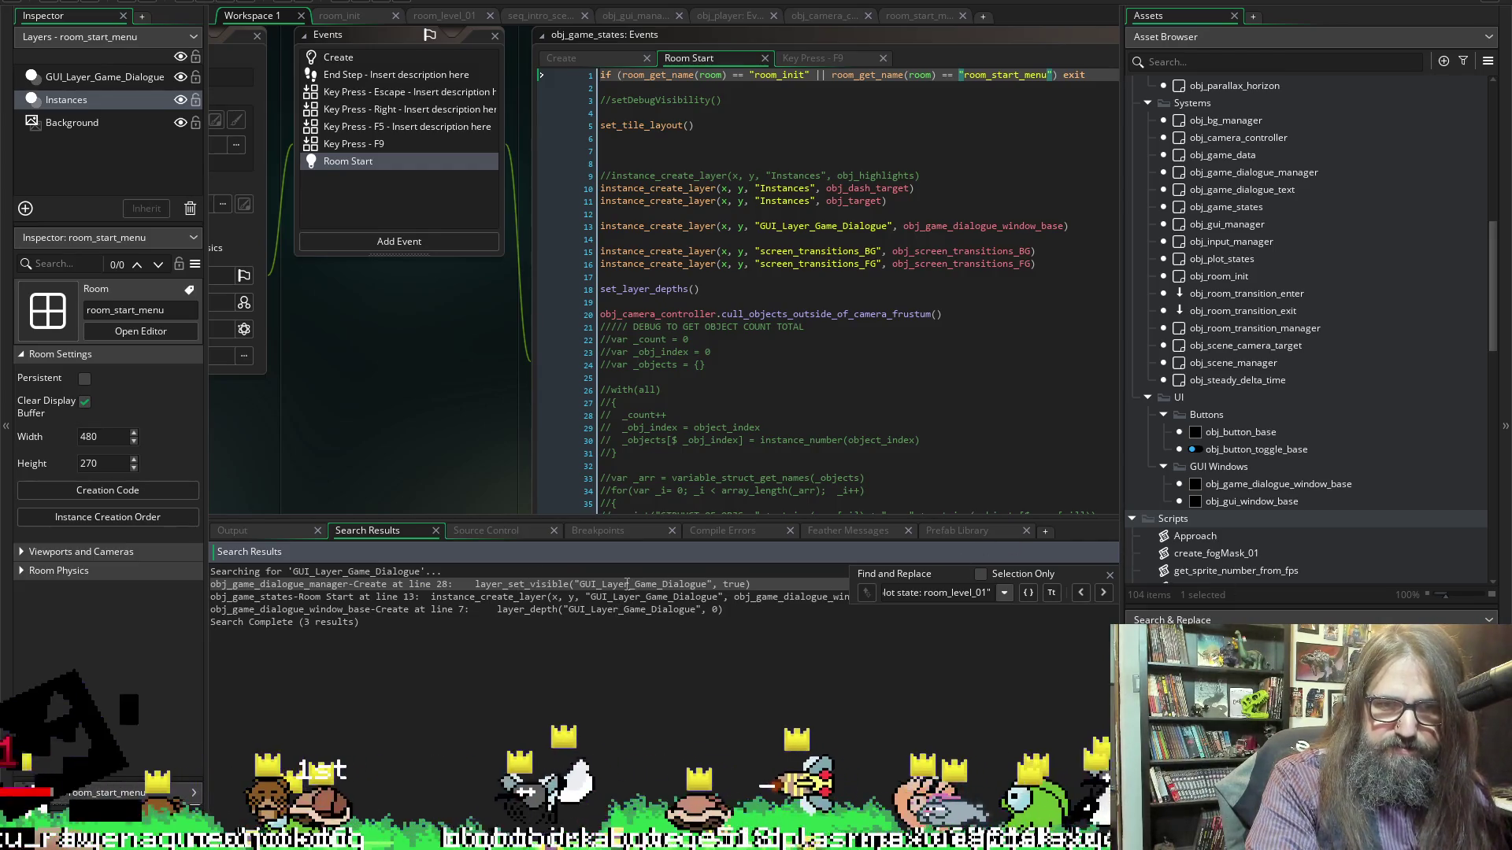
double_click(626, 584)
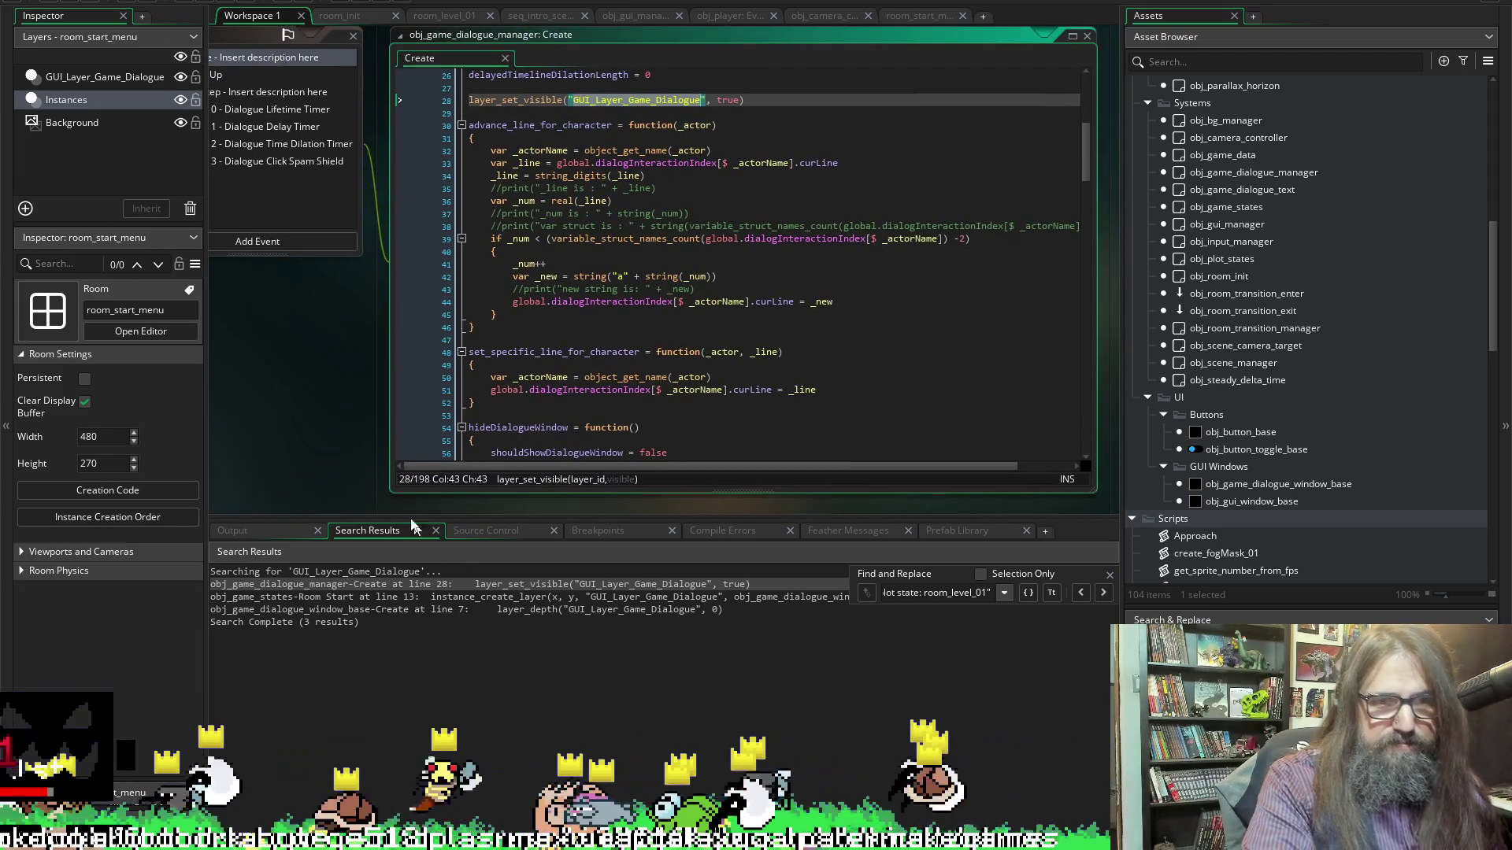
Scroll through the GUI_Layer_Game_Dialogue search results and the dialogue manager's Create code around line 28
scroll(1184, 380, down, 5)
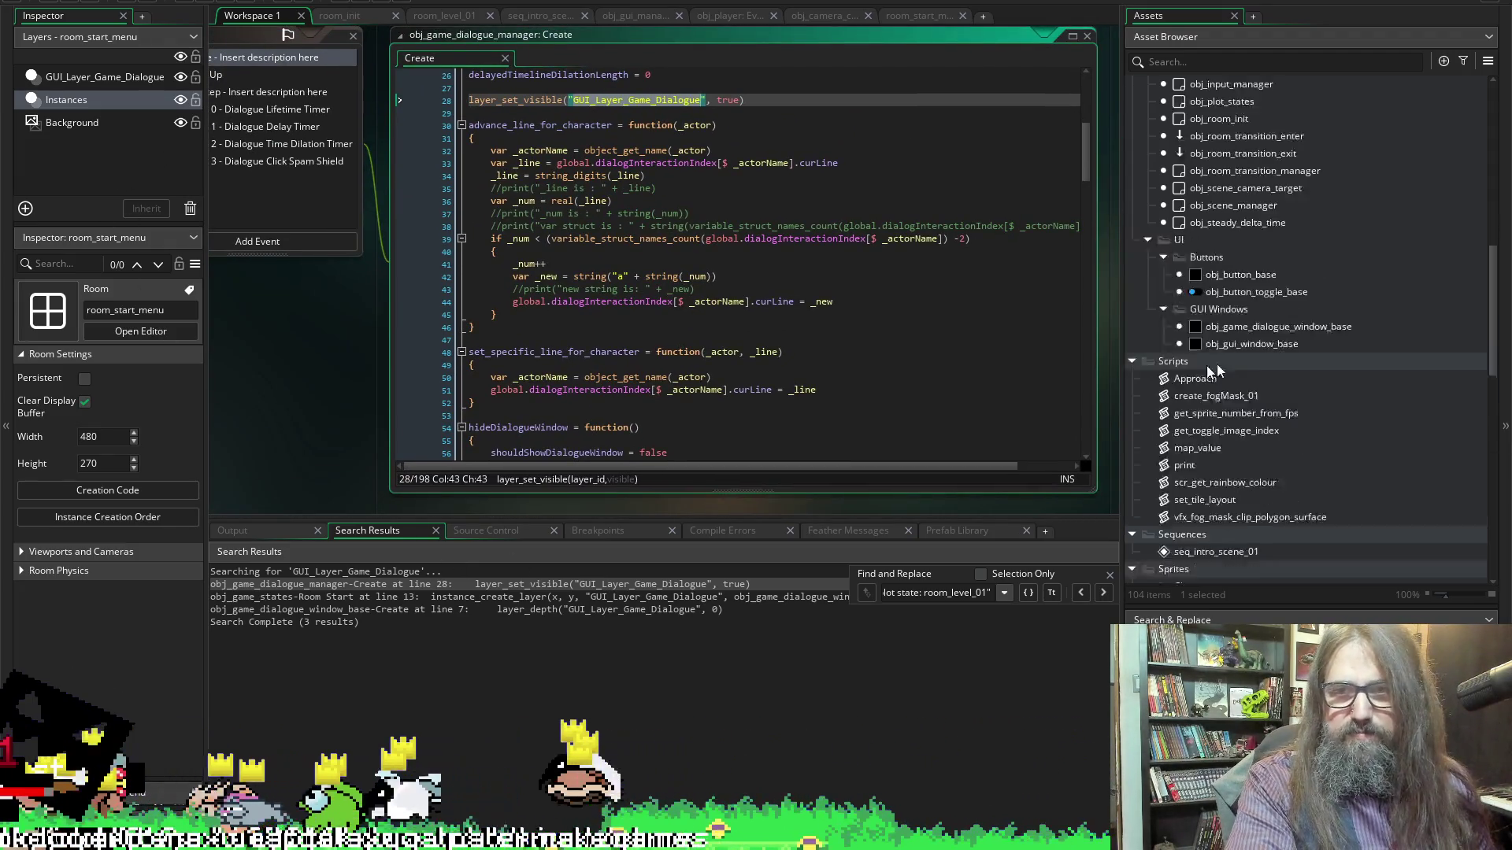
scroll(1276, 400, down, 9)
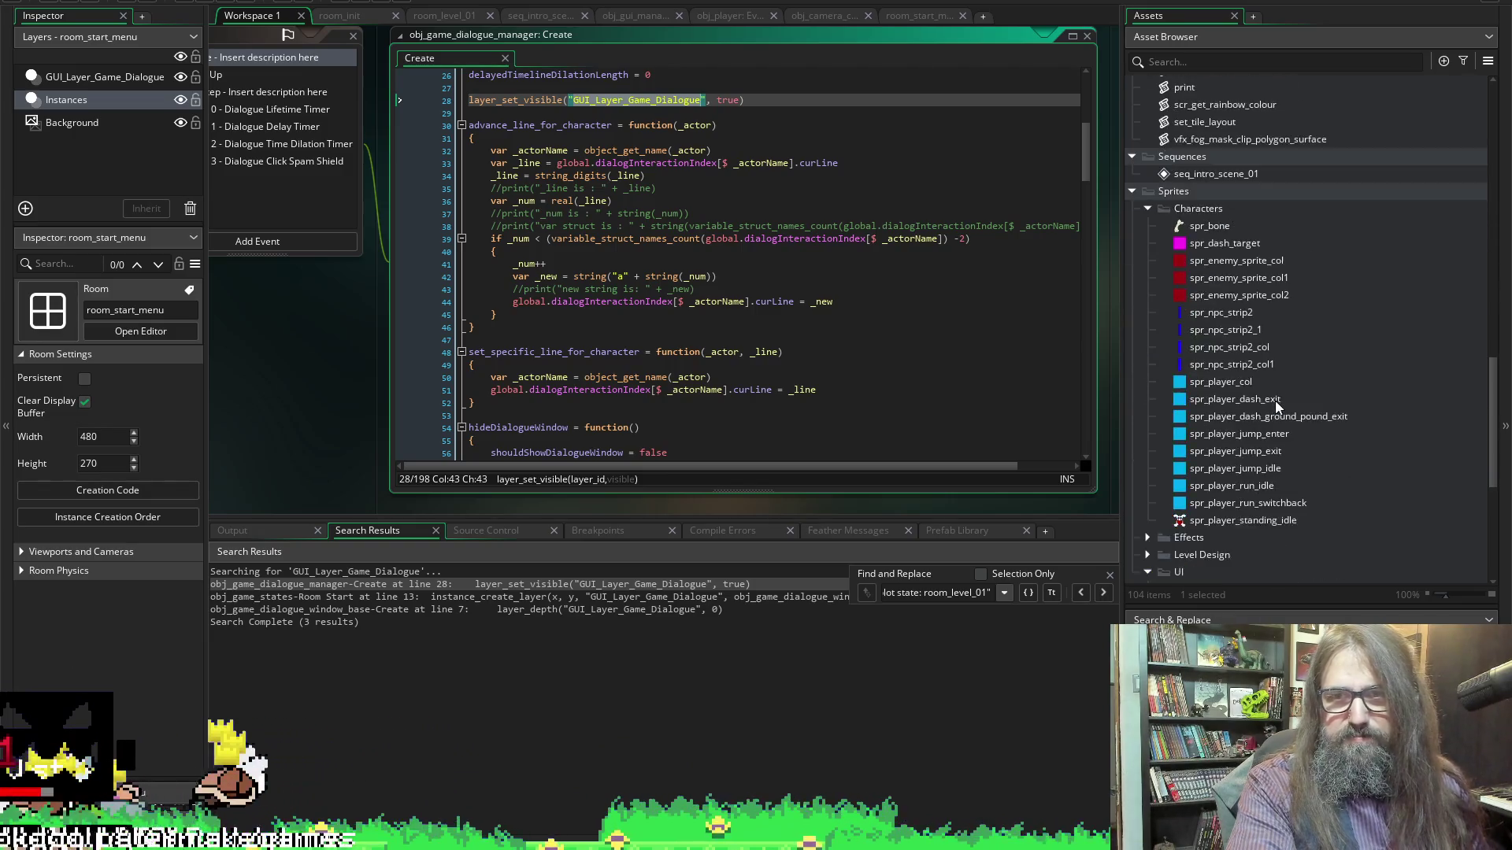
scroll(1193, 271, up, 9)
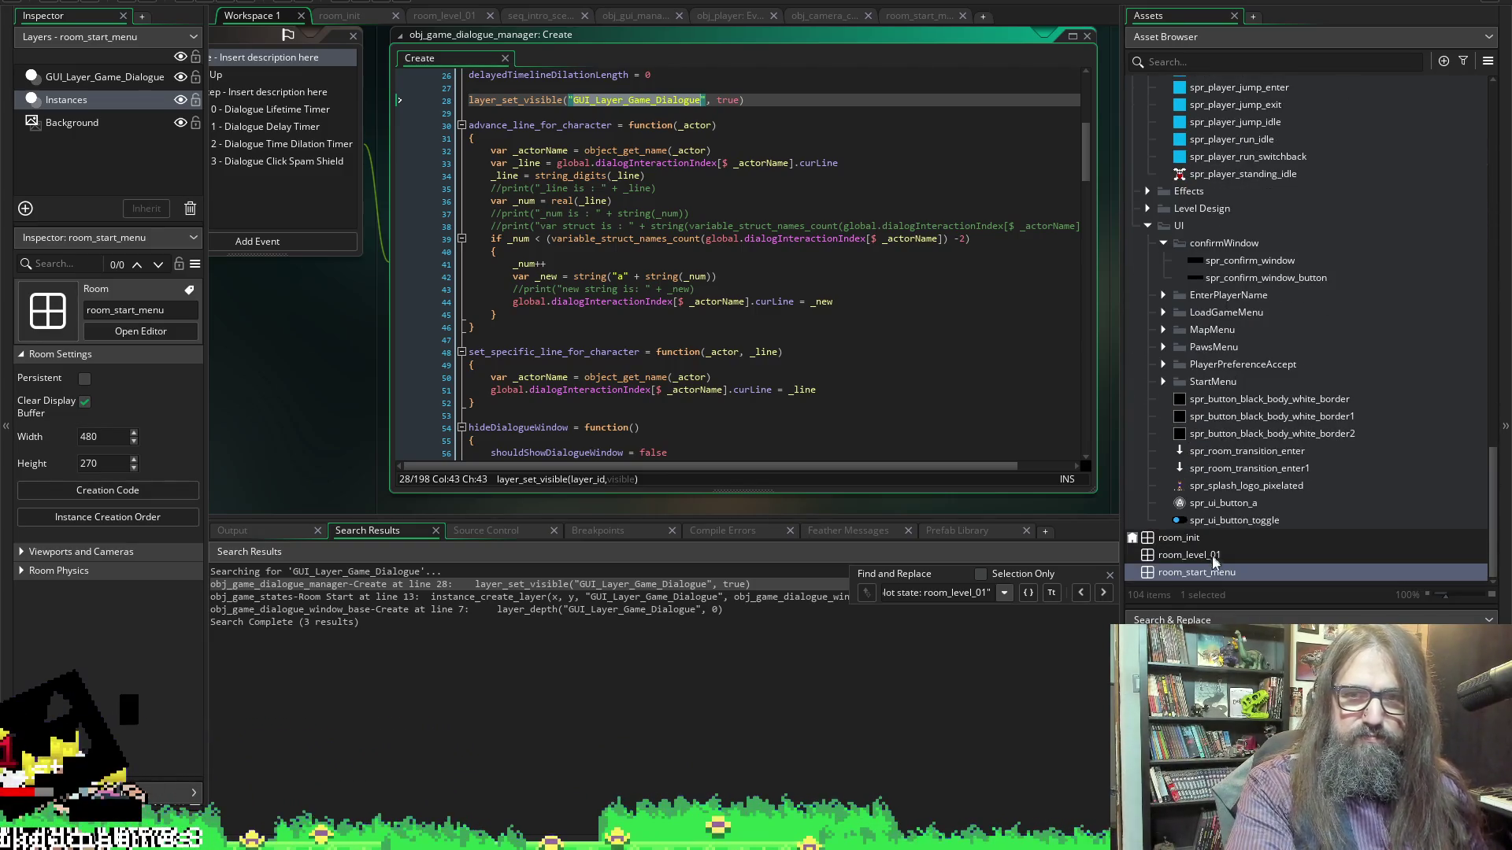
scroll(1184, 315, up, 5)
scroll(1208, 233, down, 6)
scroll(1228, 260, down, 4)
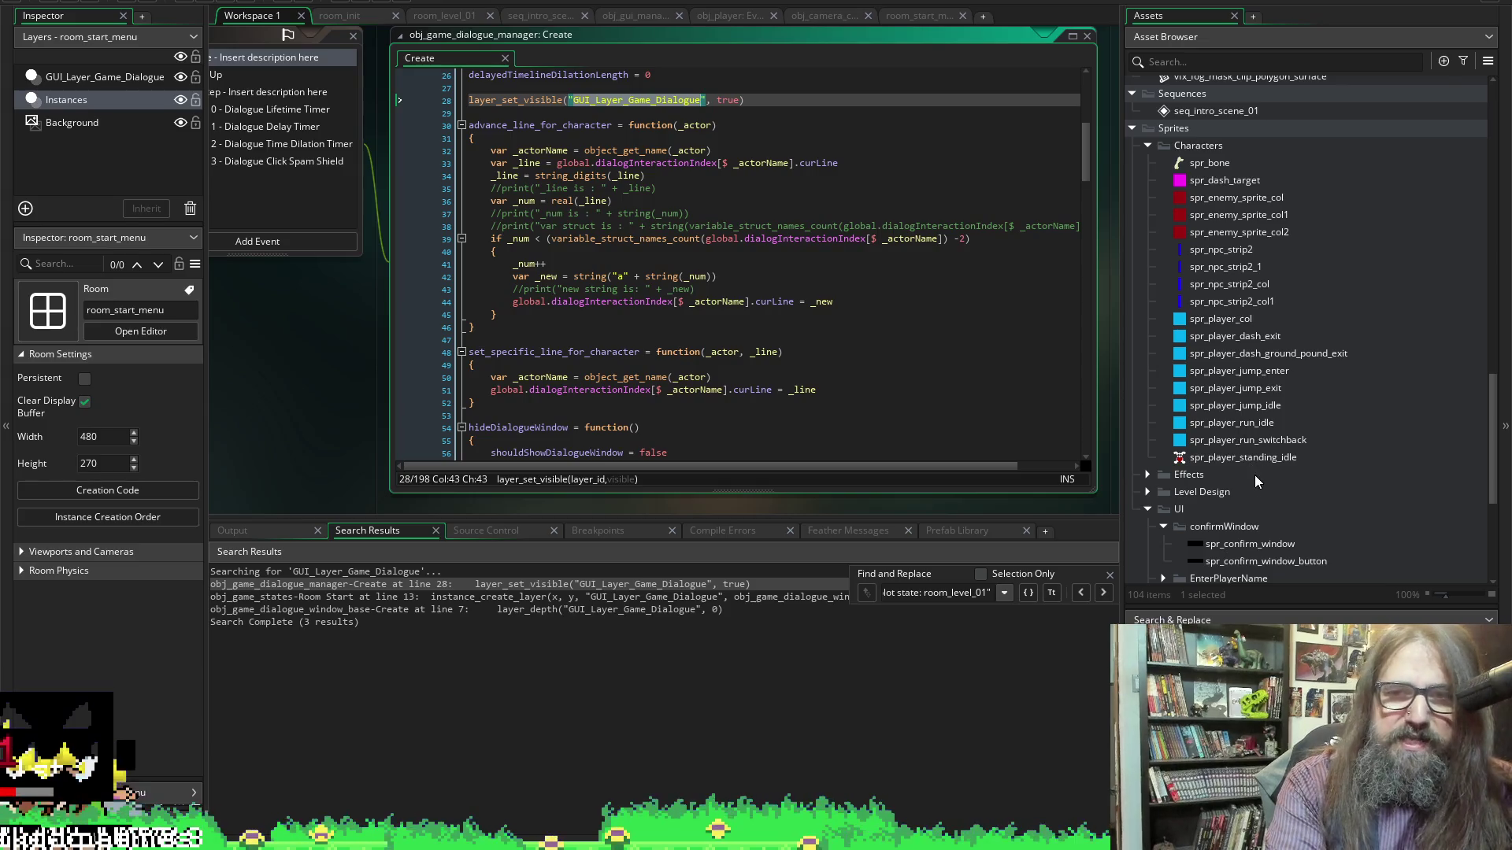
scroll(1254, 475, up, 4)
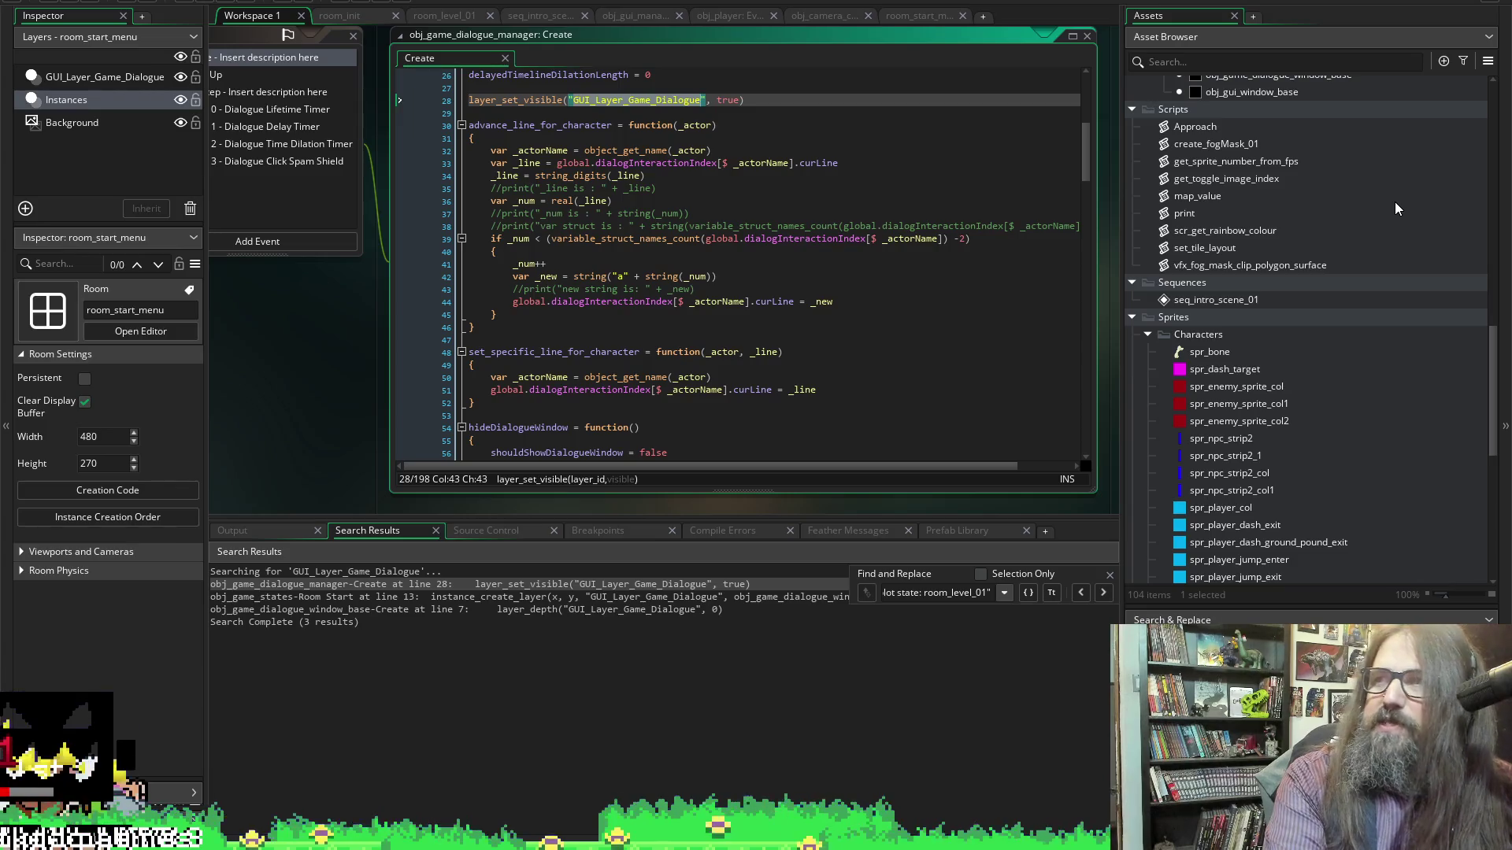
scroll(1283, 416, up, 3)
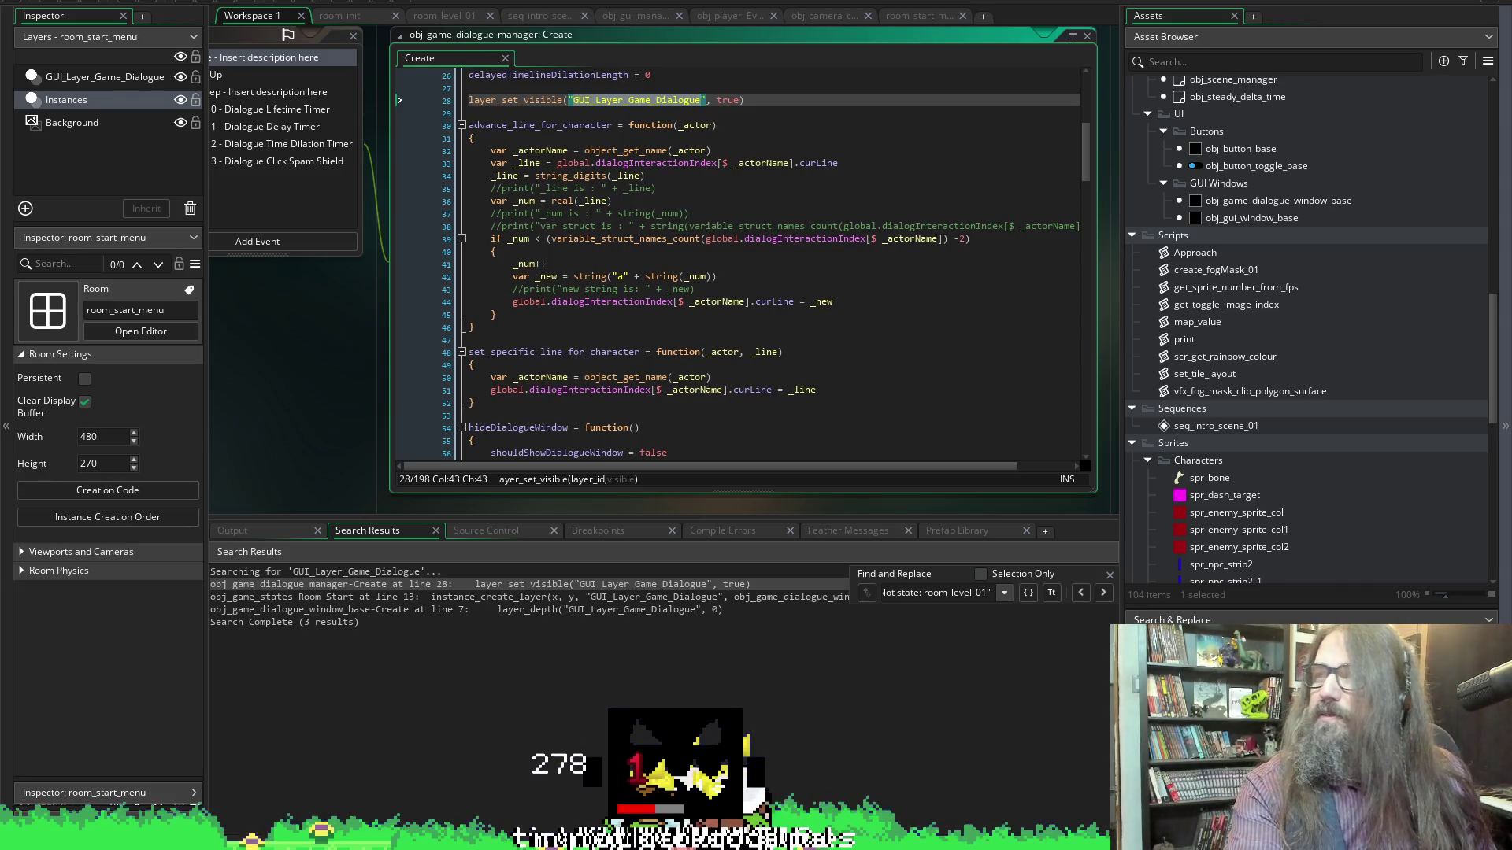
key(alt+Tab)
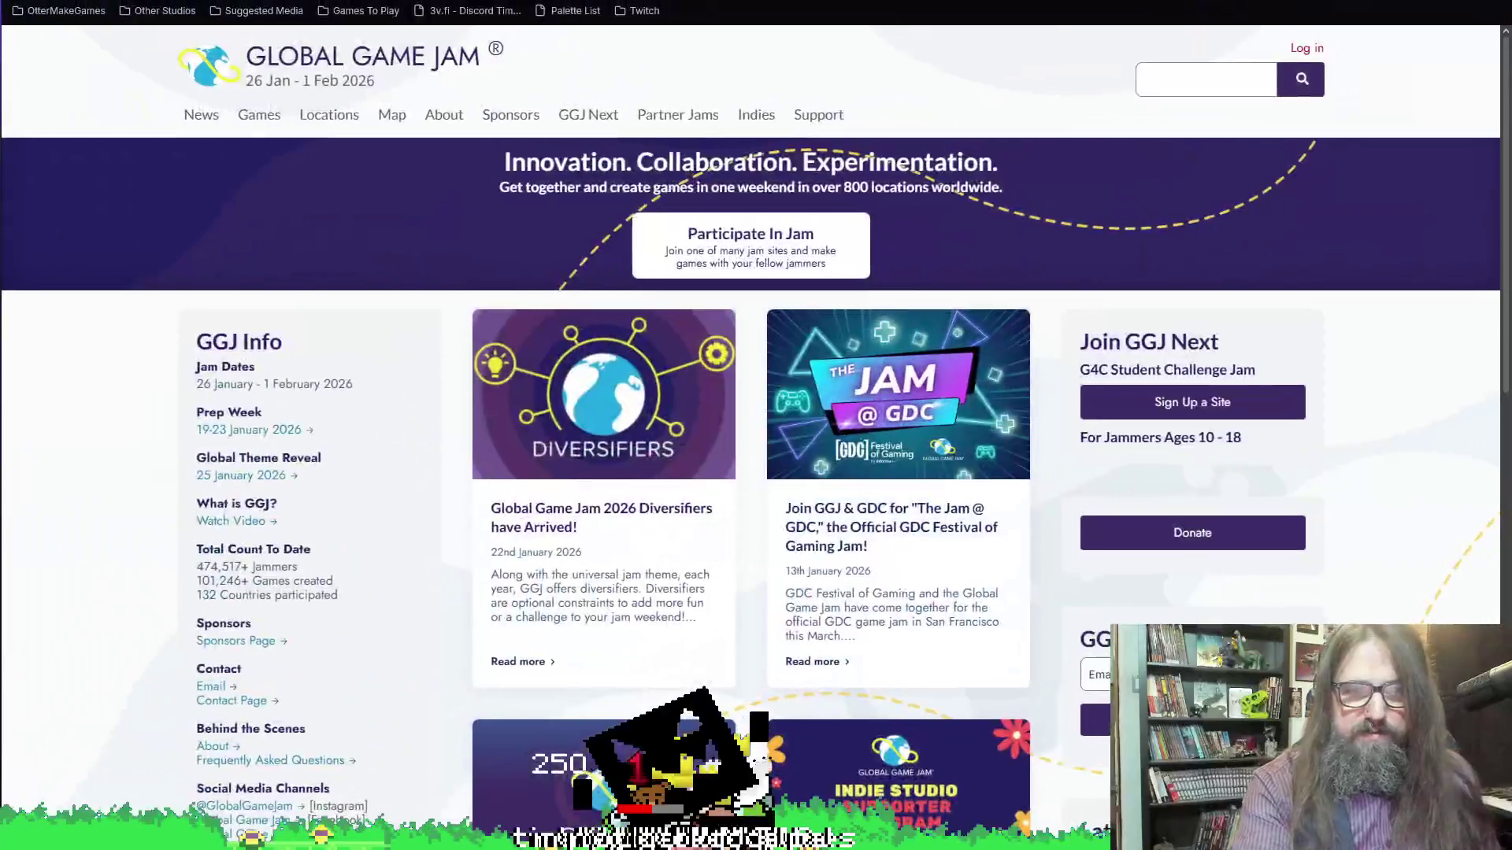
Scroll the Global Game Jam home page, then reopen obj_game_states' Room Start code in GameMaker
scroll(429, 499, down, 4)
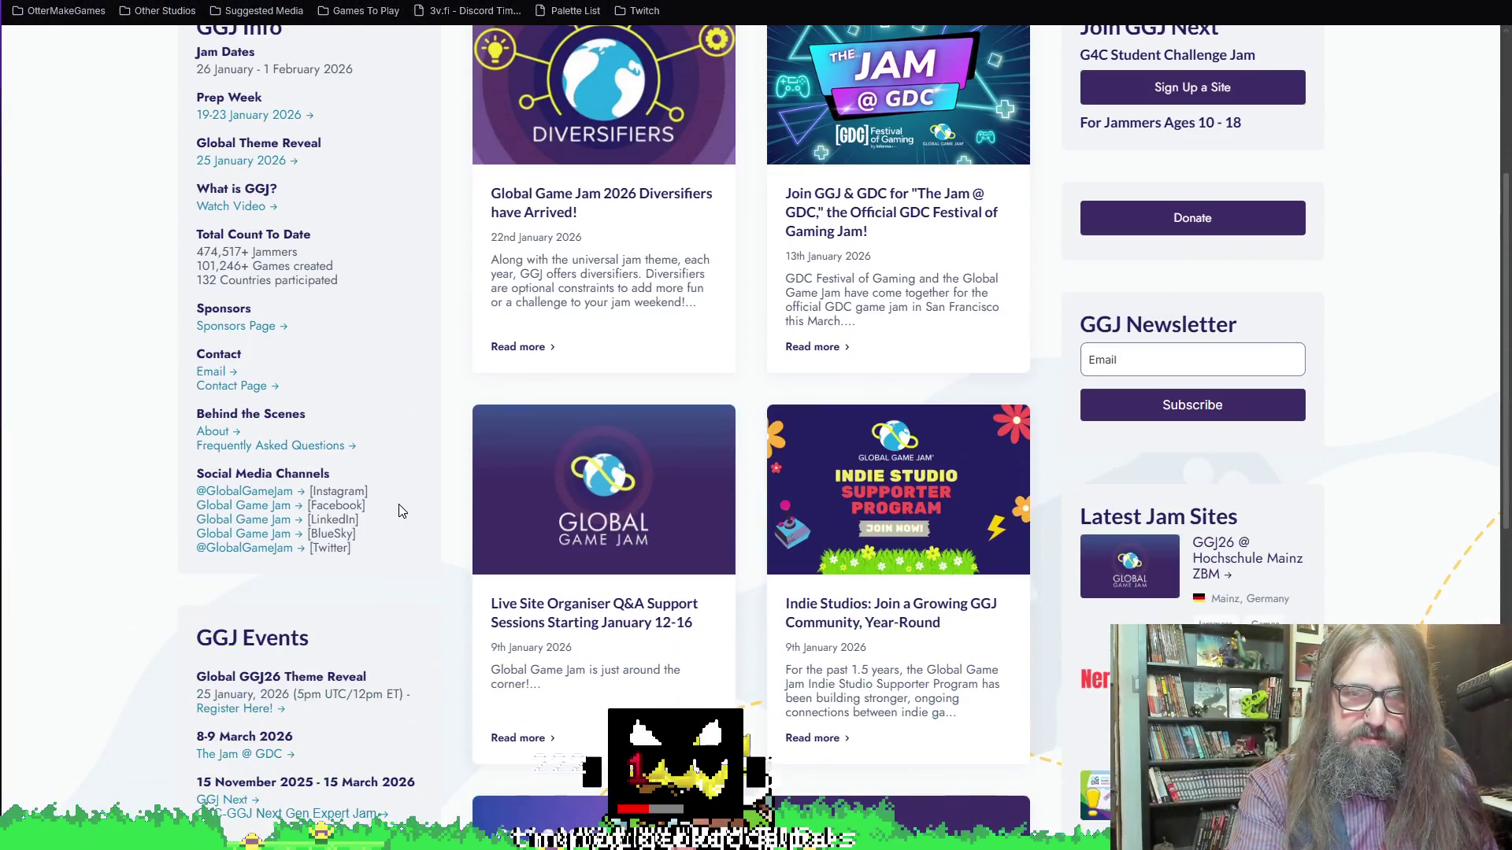
scroll(327, 561, down, 7)
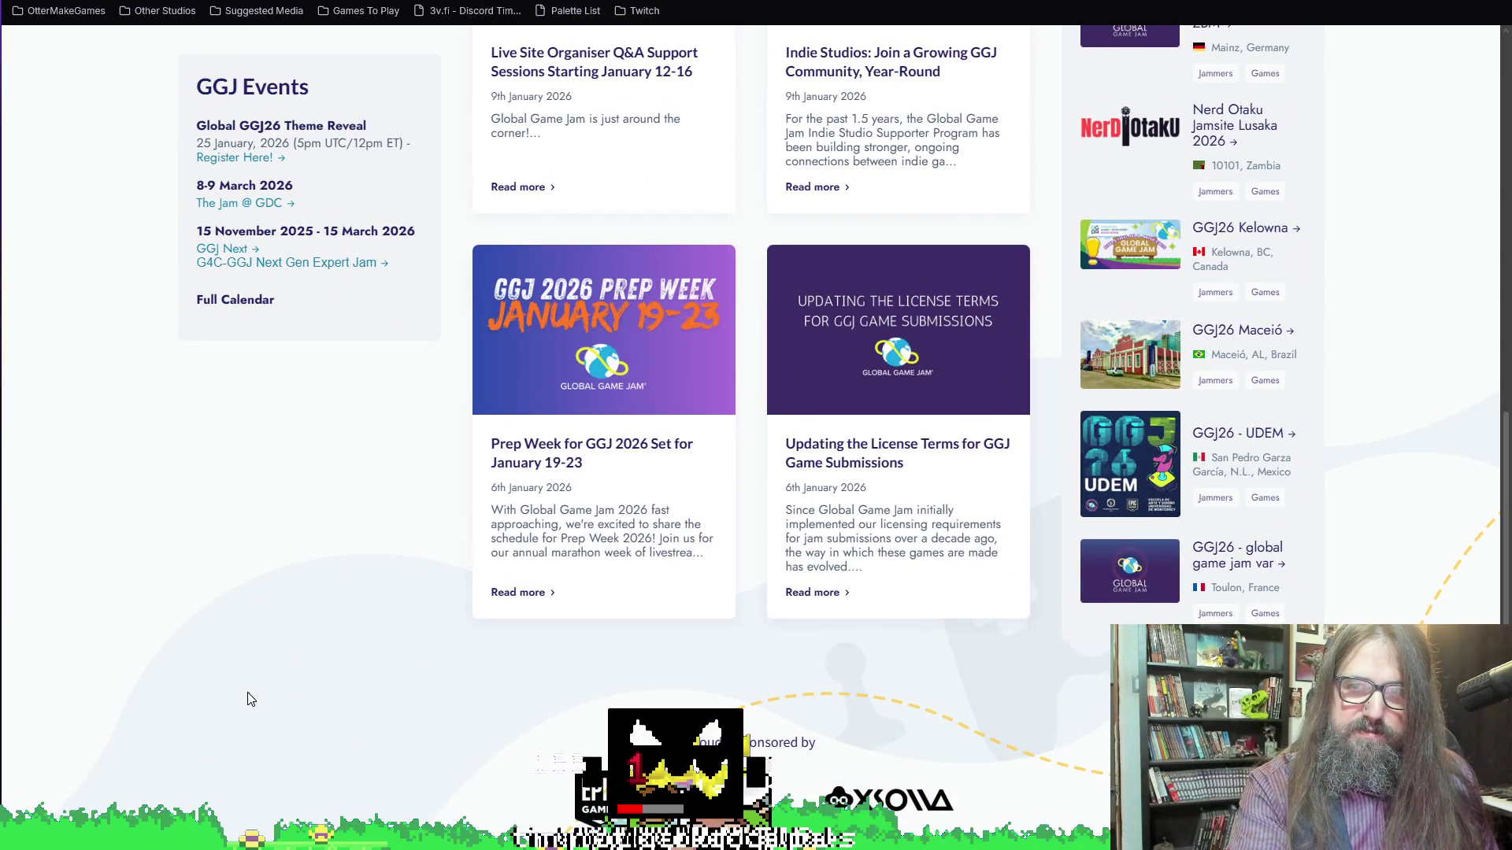
scroll(979, 297, up, 10)
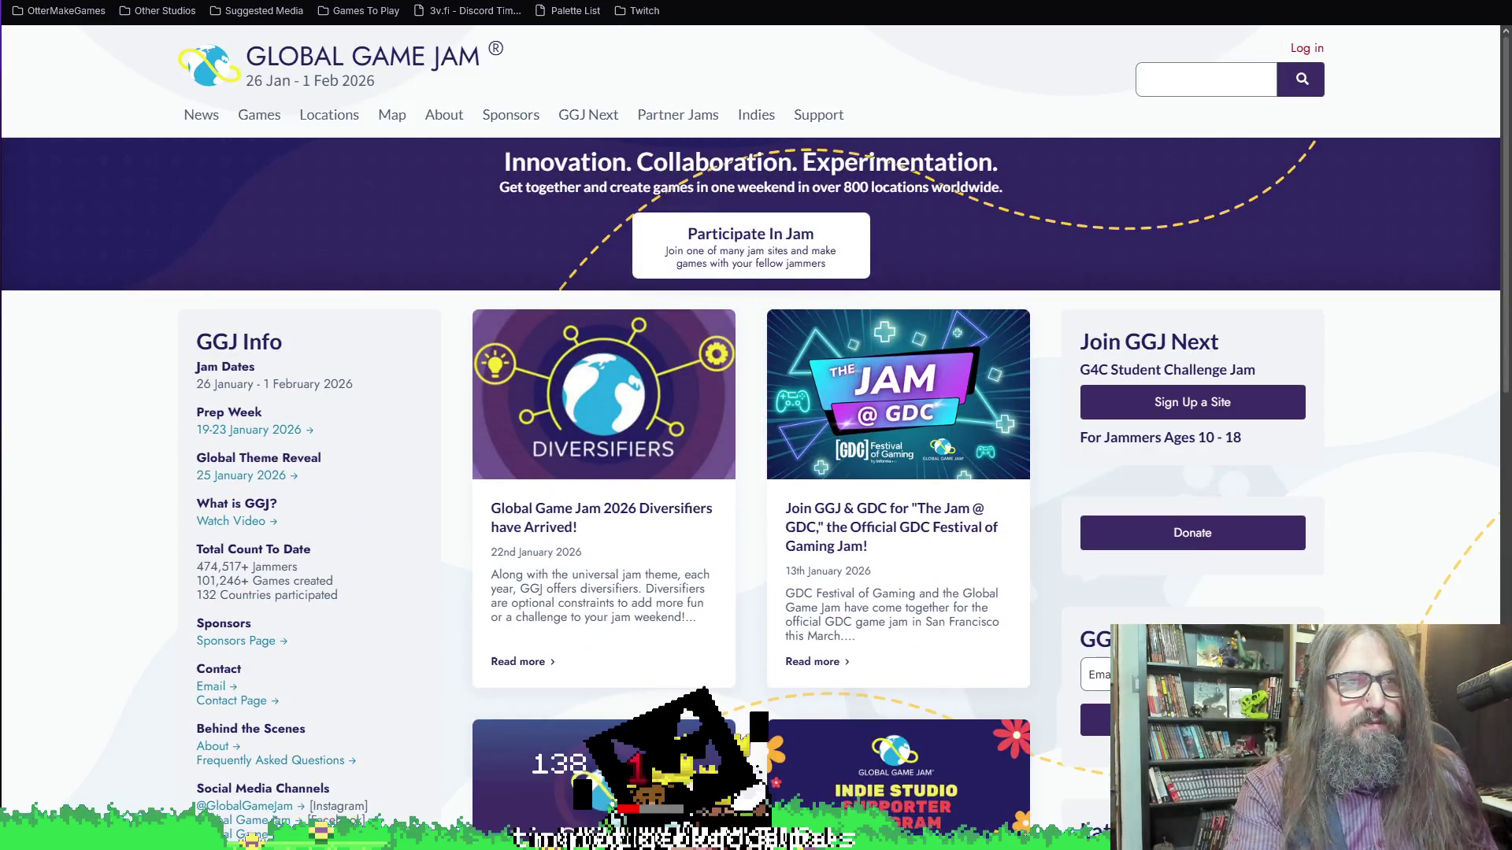
key(alt+Tab)
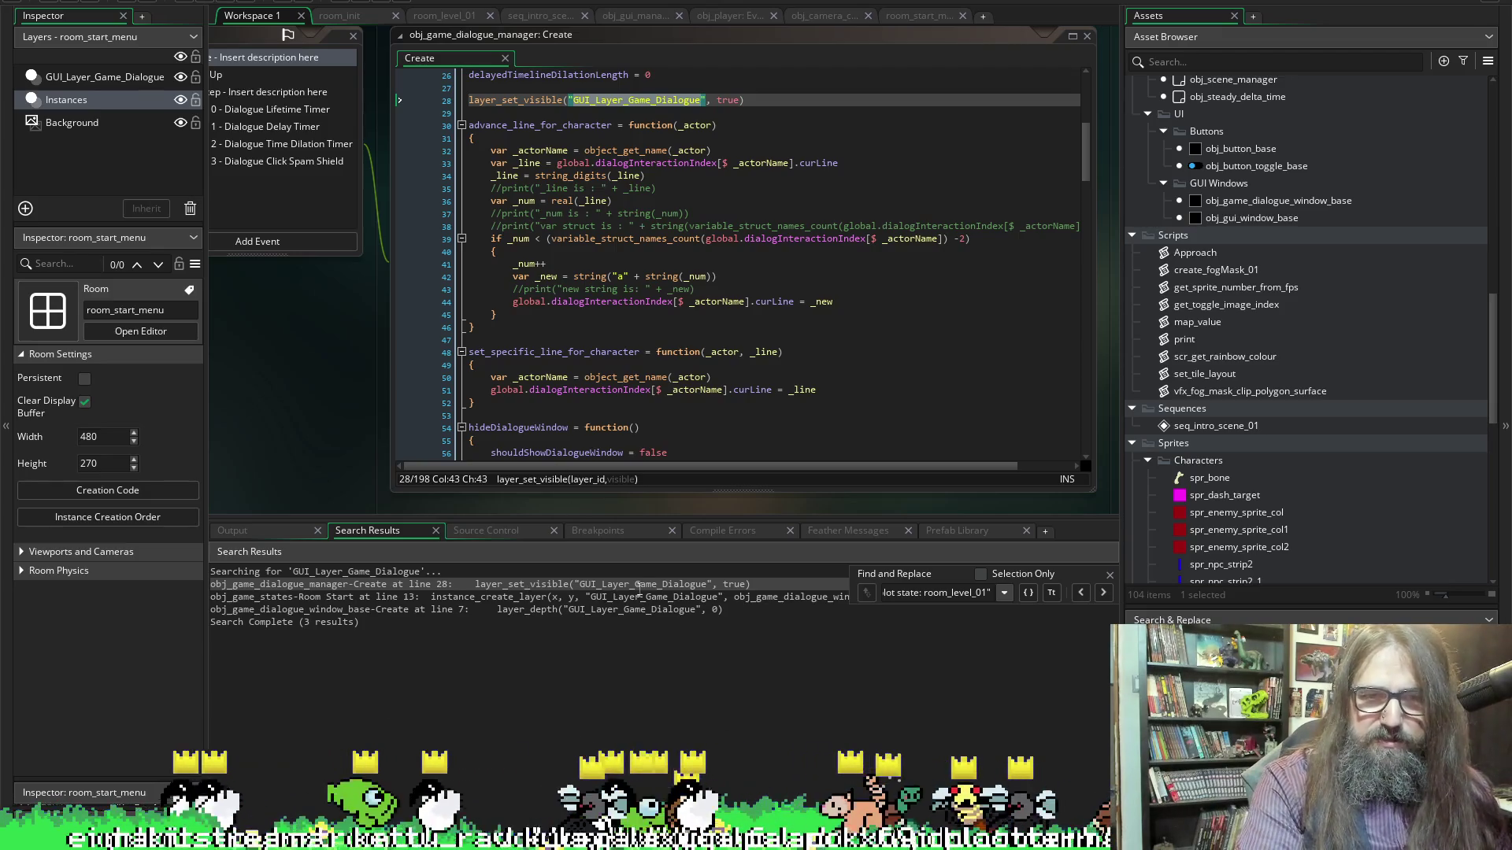
double_click(675, 597)
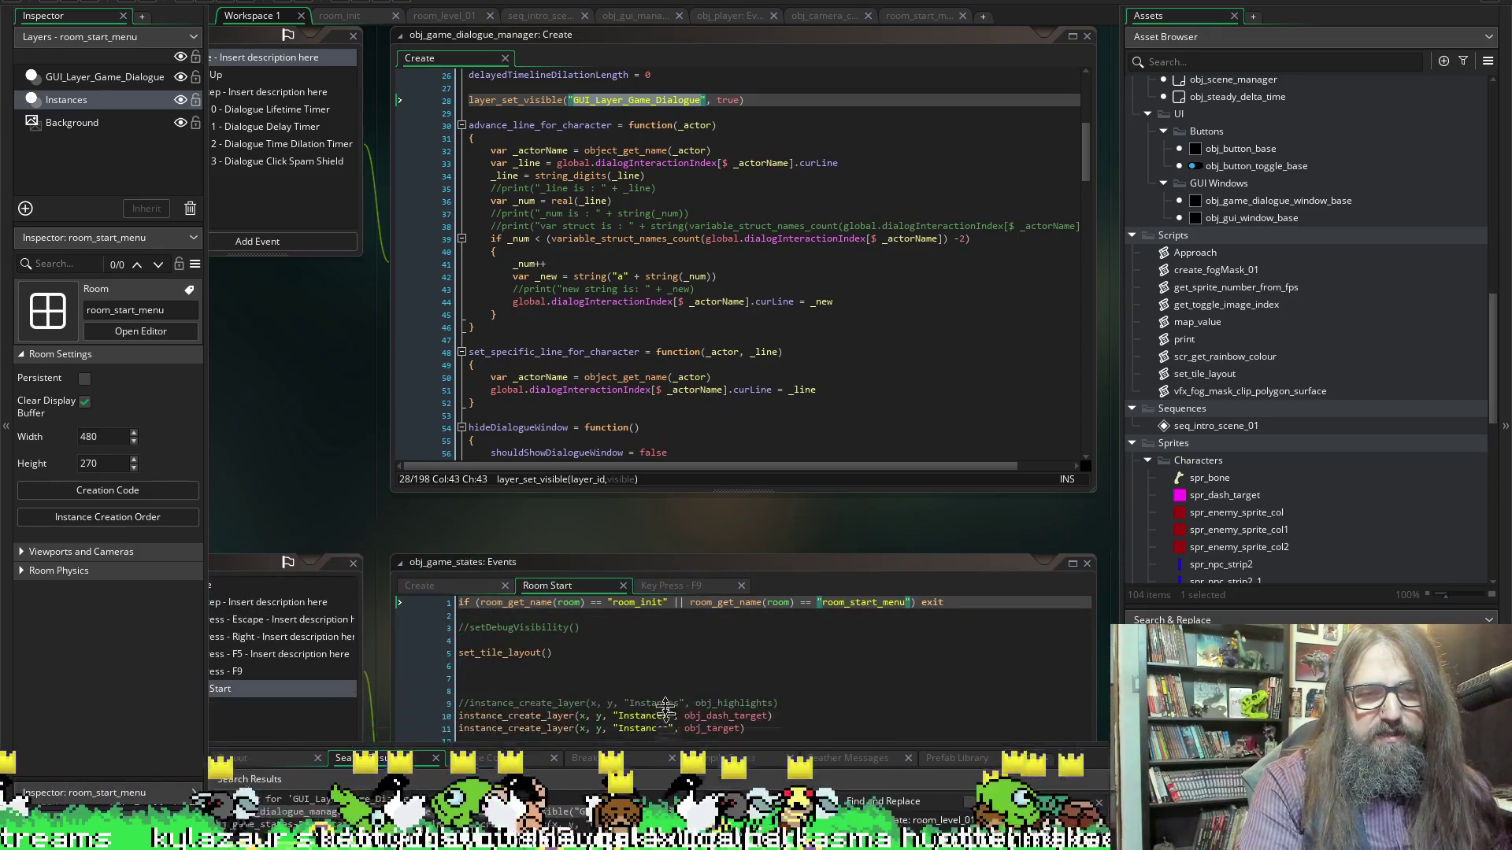
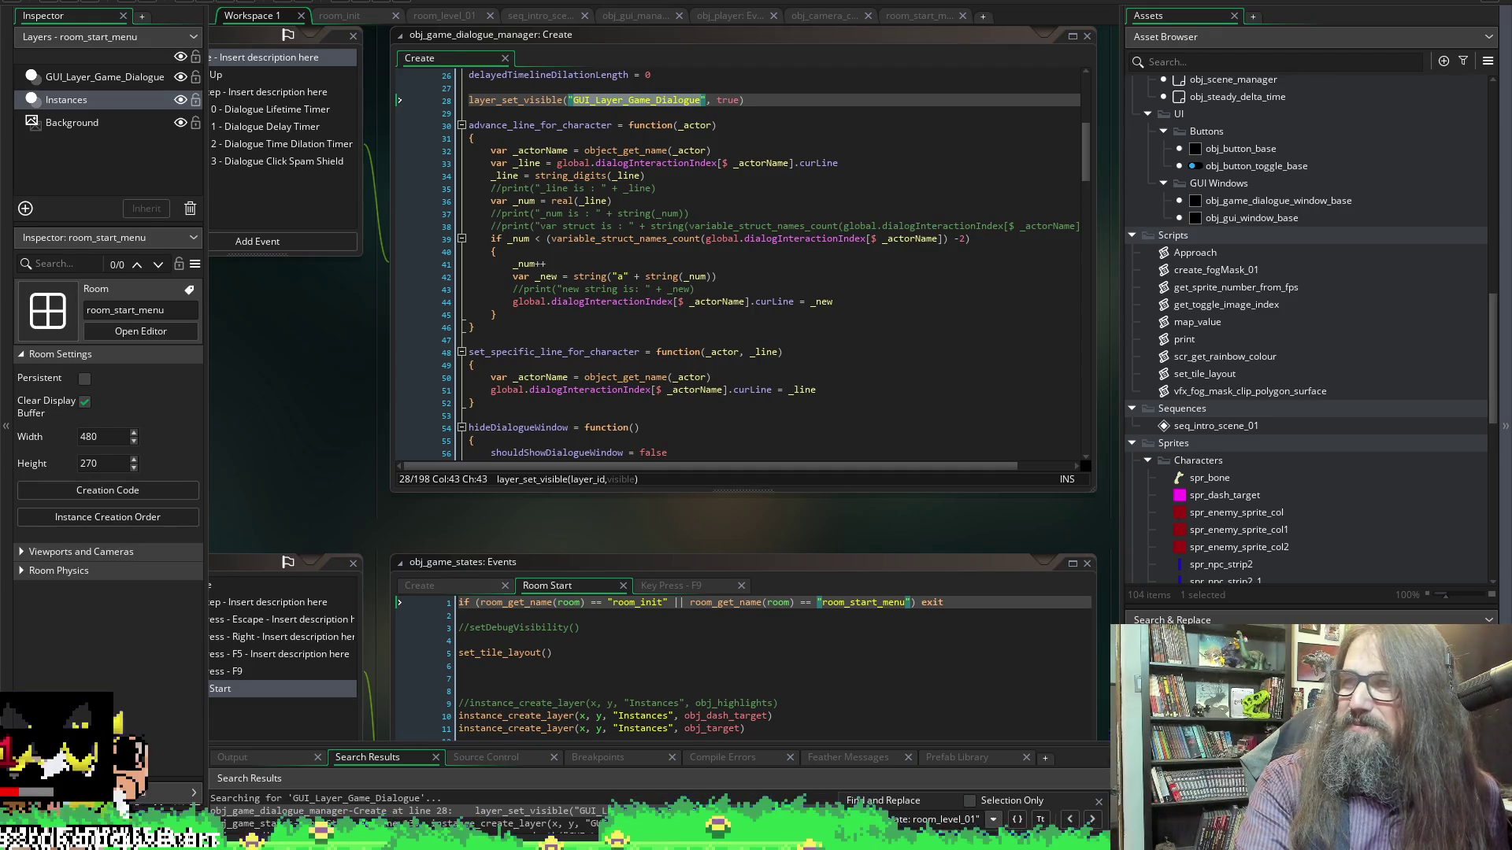
Unmute and pause the video in the Bluesky post, then move the browser window aside
key(alt+Tab)
click(640, 435)
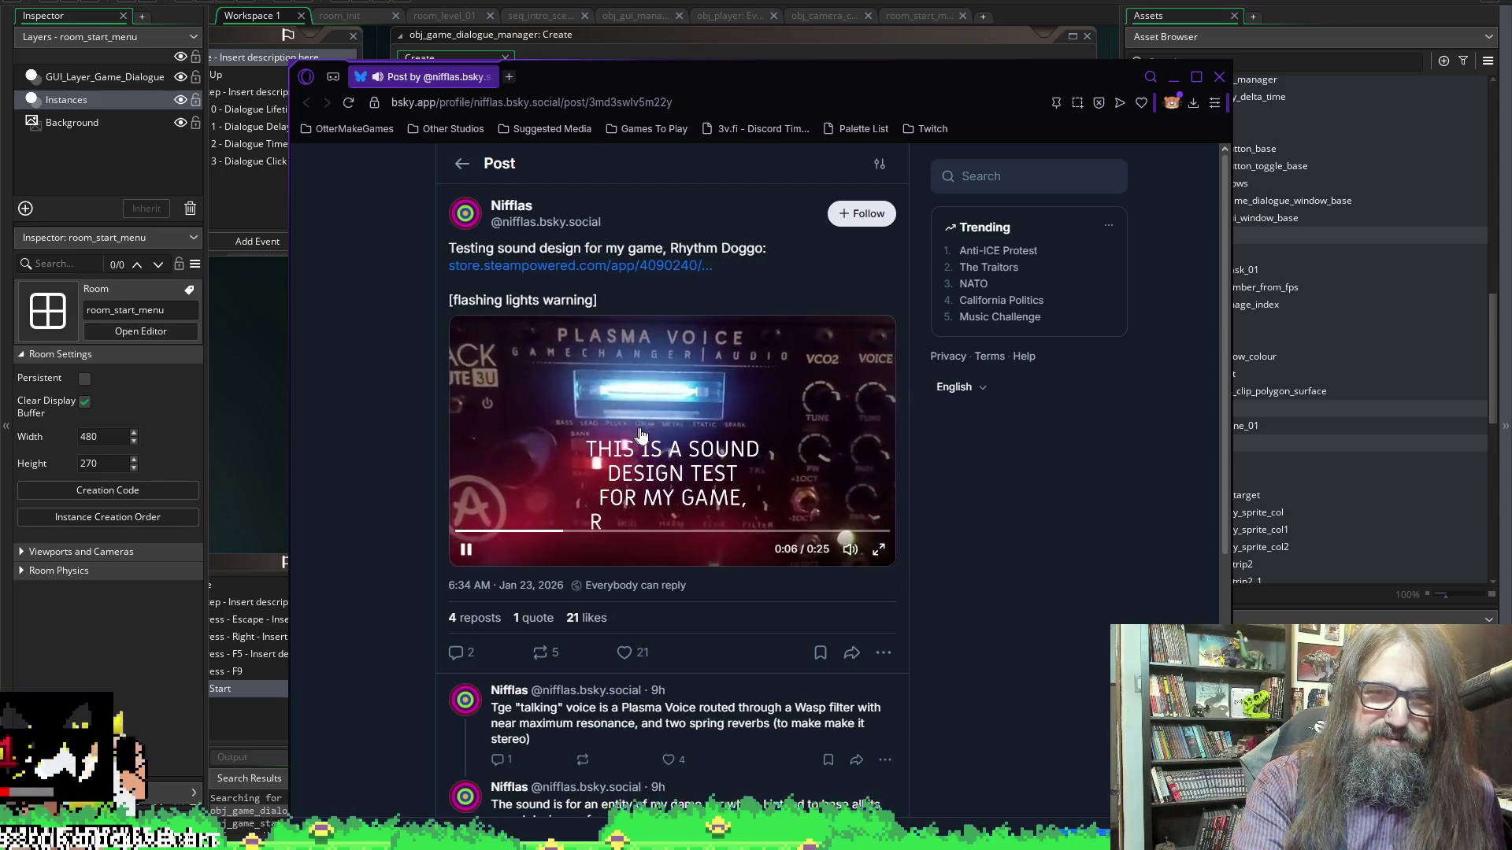
click(769, 392)
mouse_move(573, 87)
mouse_down()
mouse_move(872, 232)
mouse_move(1511, 299)
mouse_up()
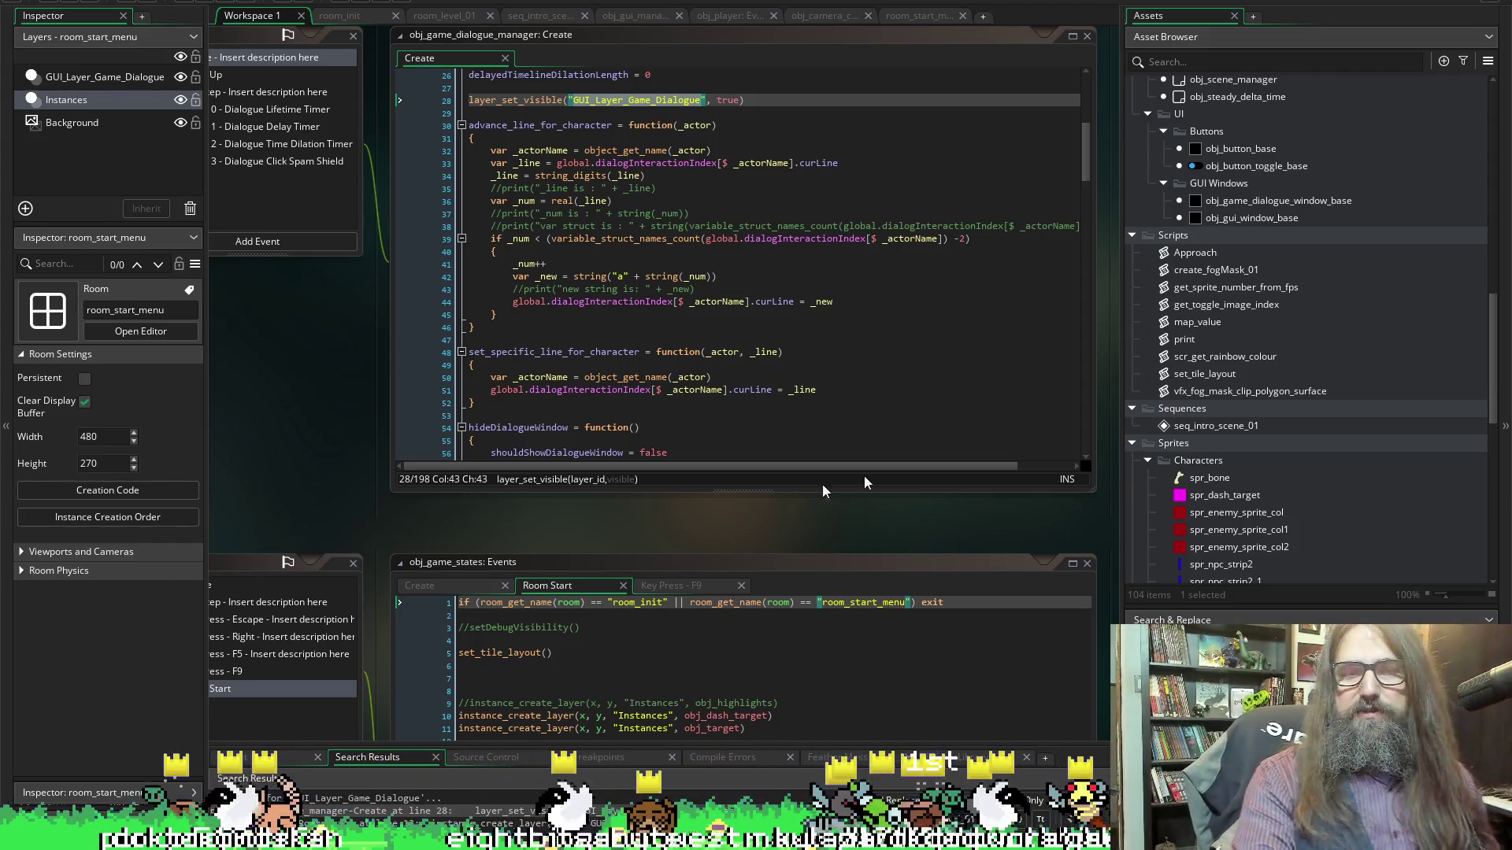
Check room_level_01's GUI_Layer_Game_Dialogue layer and obj_game_dialogue_window_base, then enlarge the search results
mouse_move(595, 170)
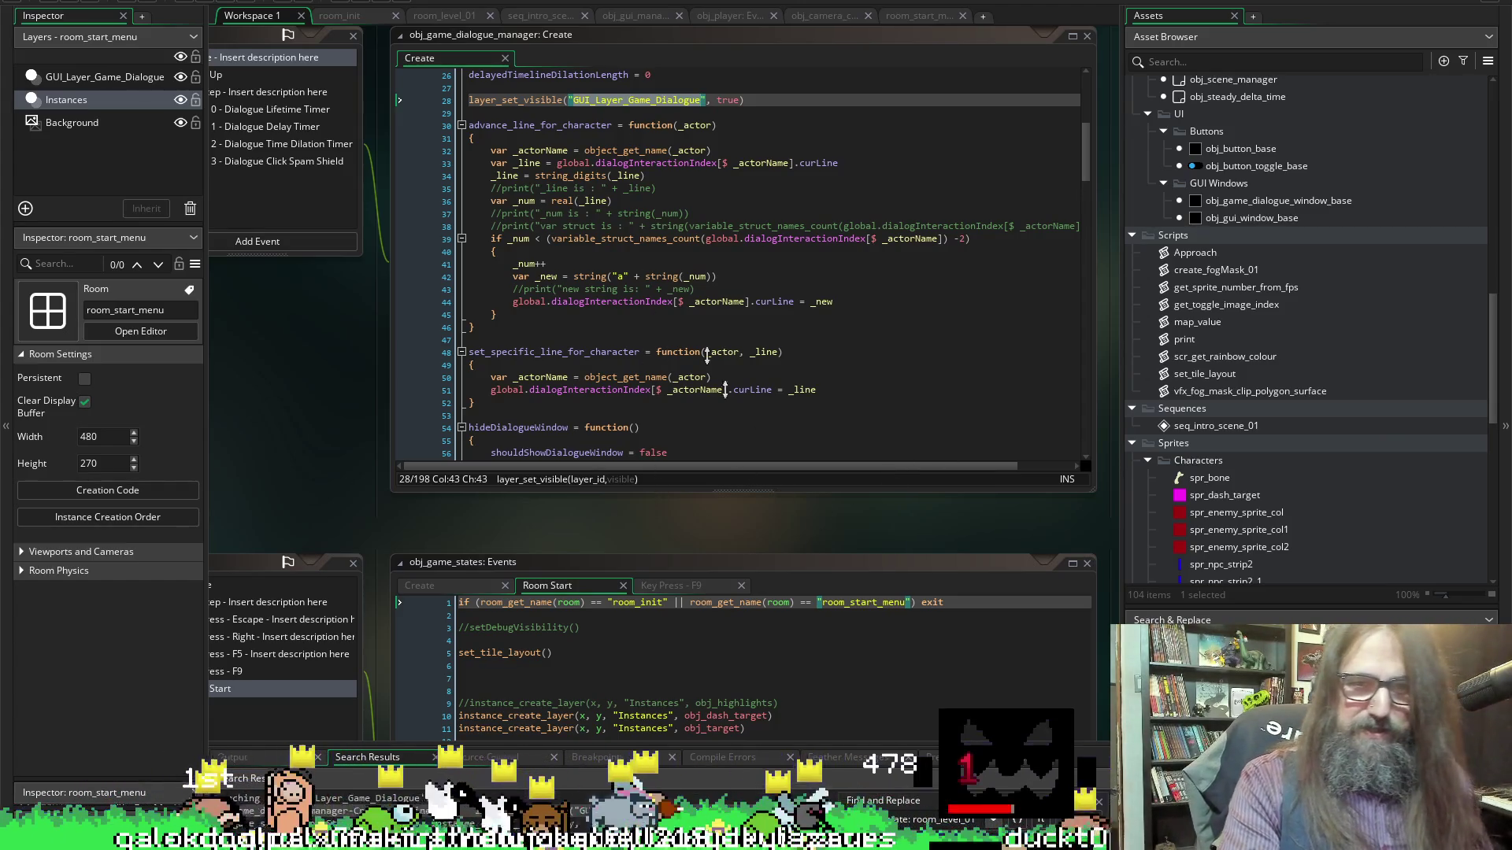
click(619, 88)
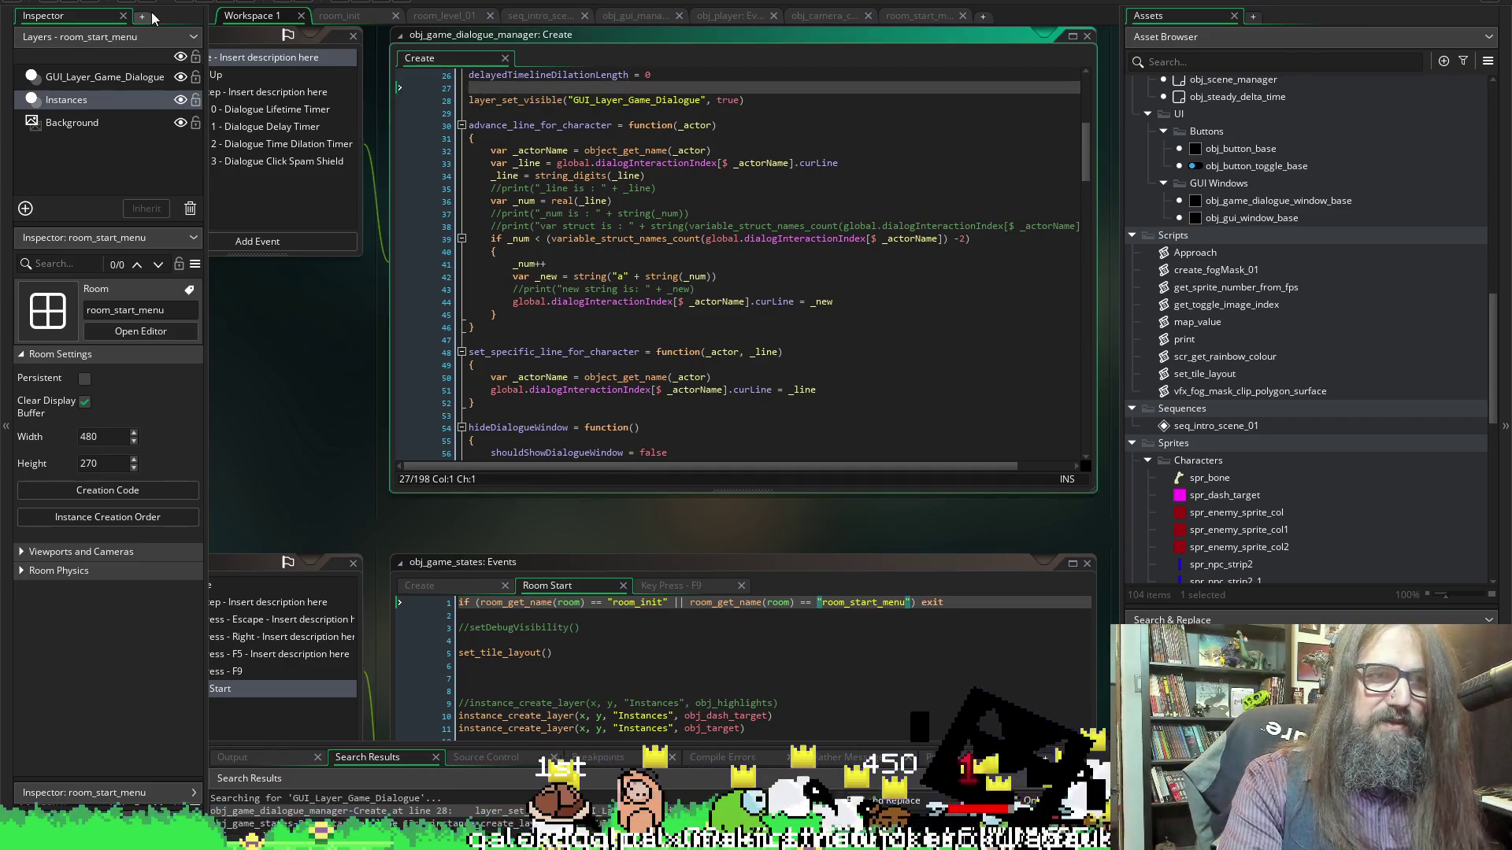
click(443, 15)
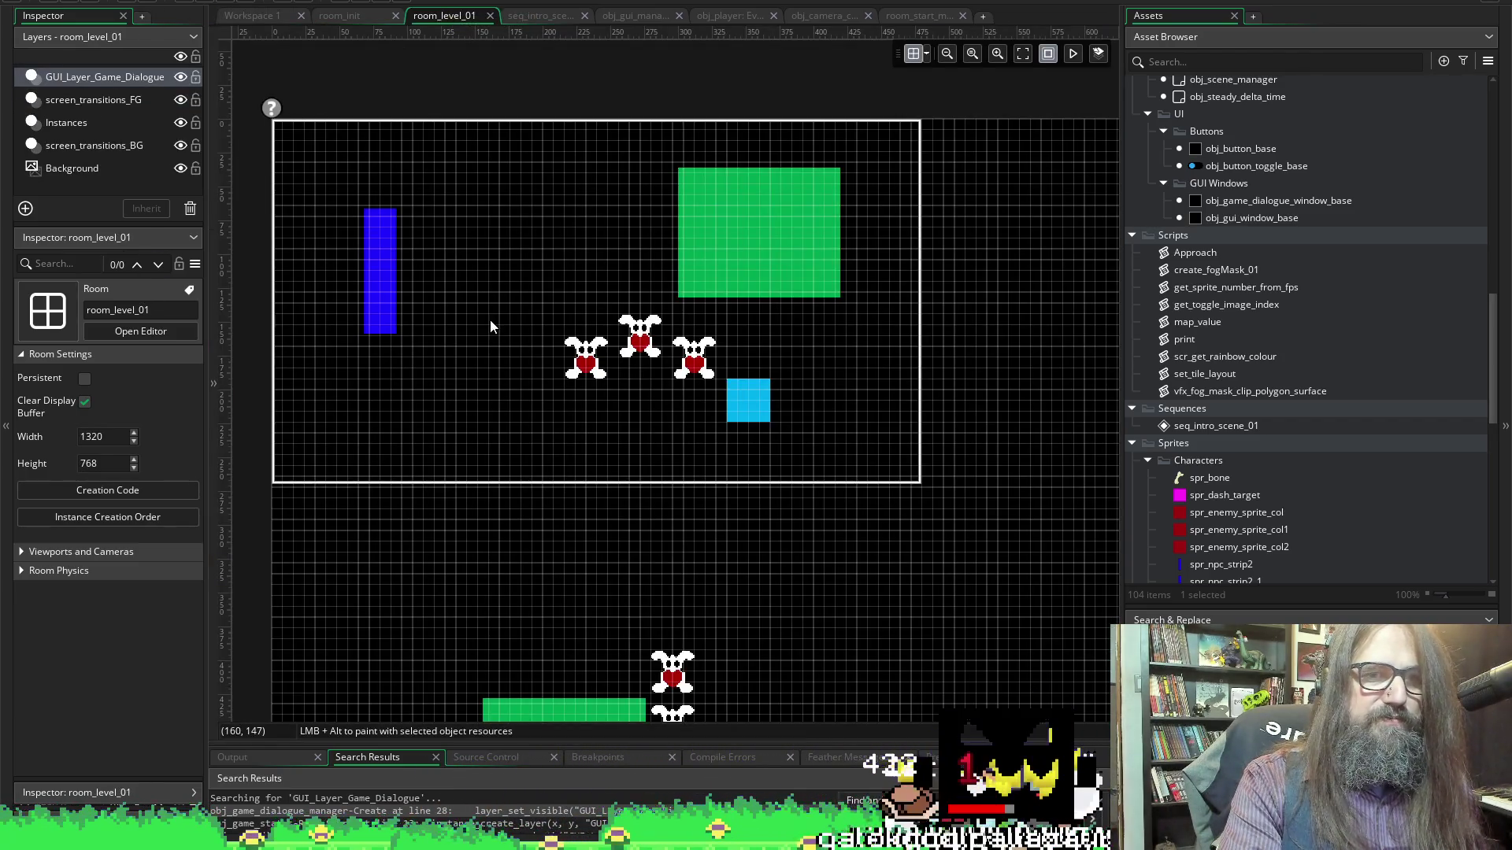
click(96, 77)
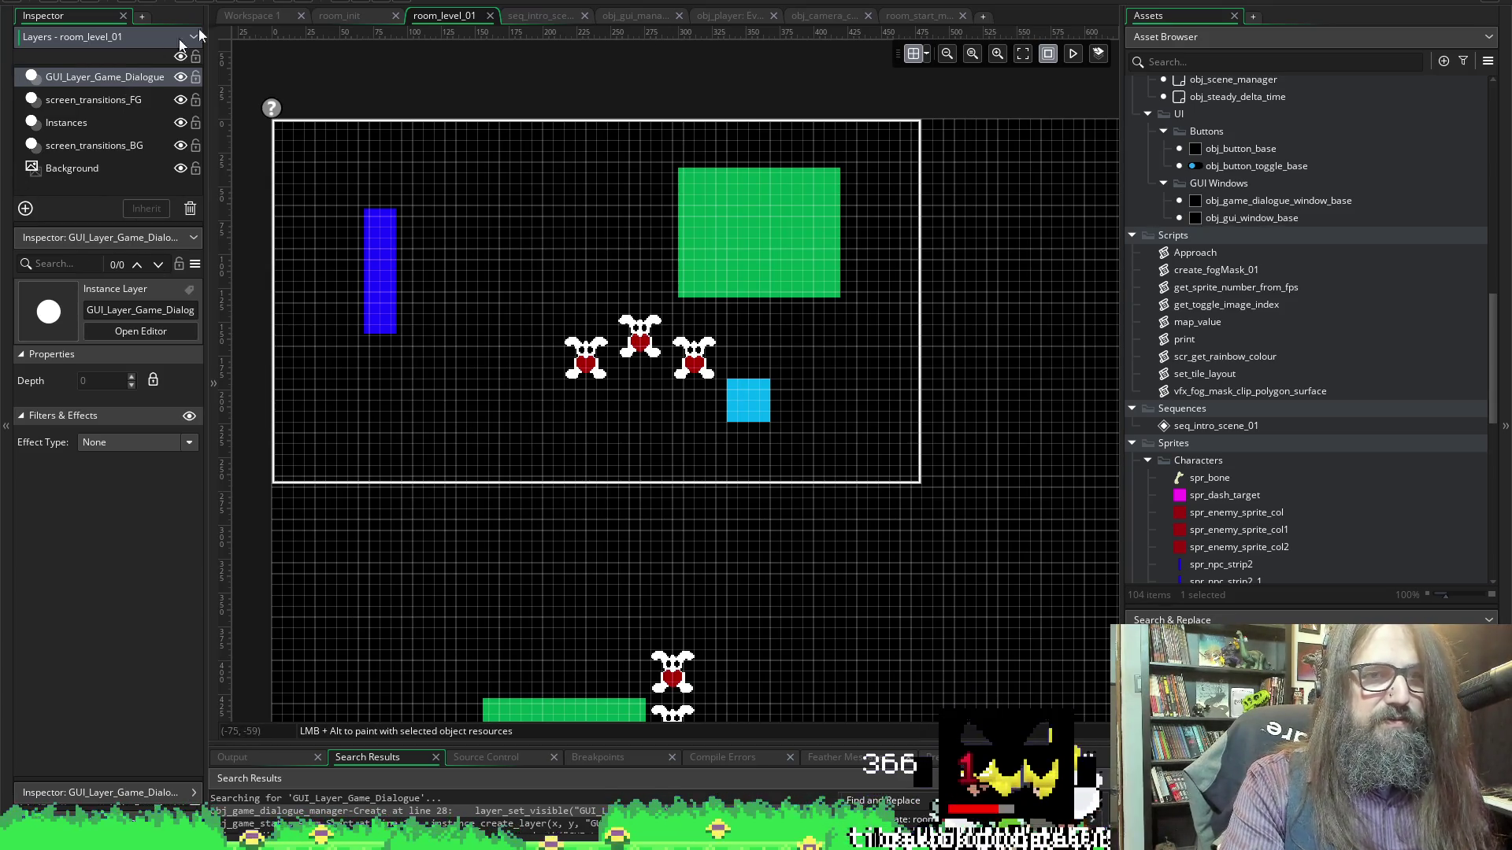
scroll(428, 70, left, 5)
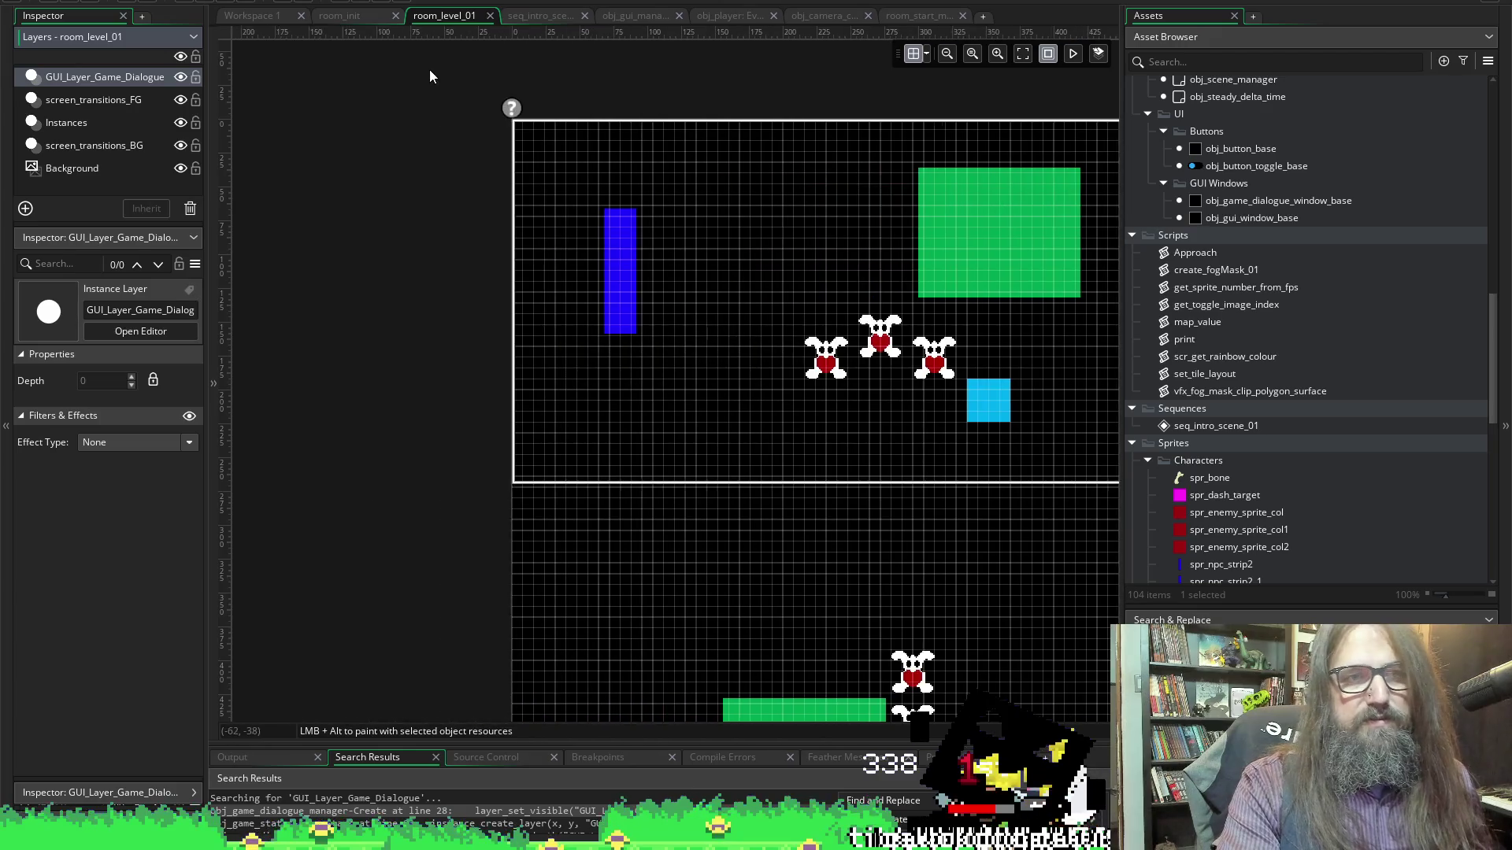
scroll(429, 69, right, 3)
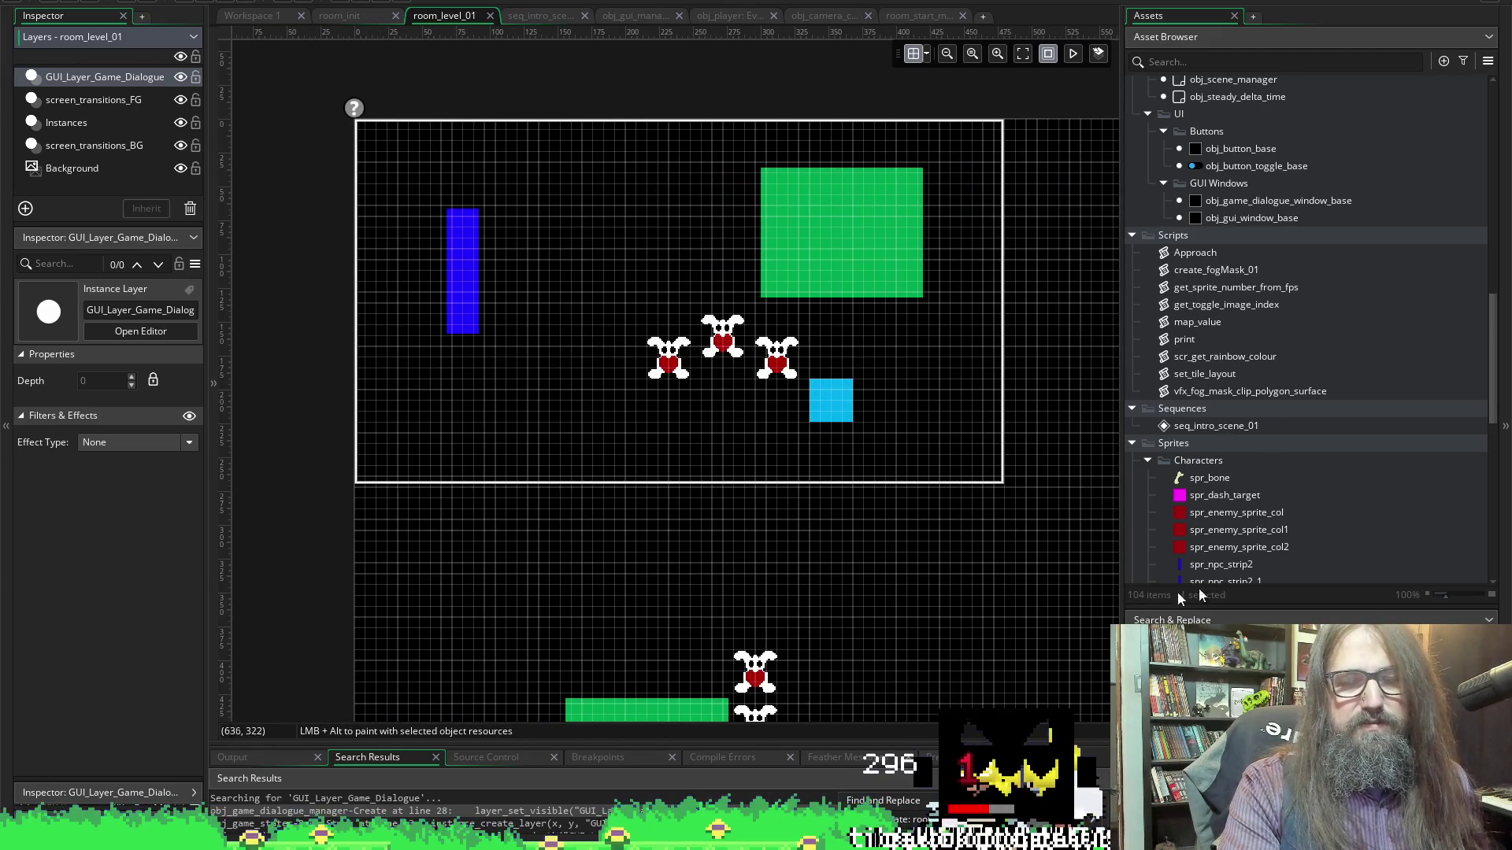
click(1228, 201)
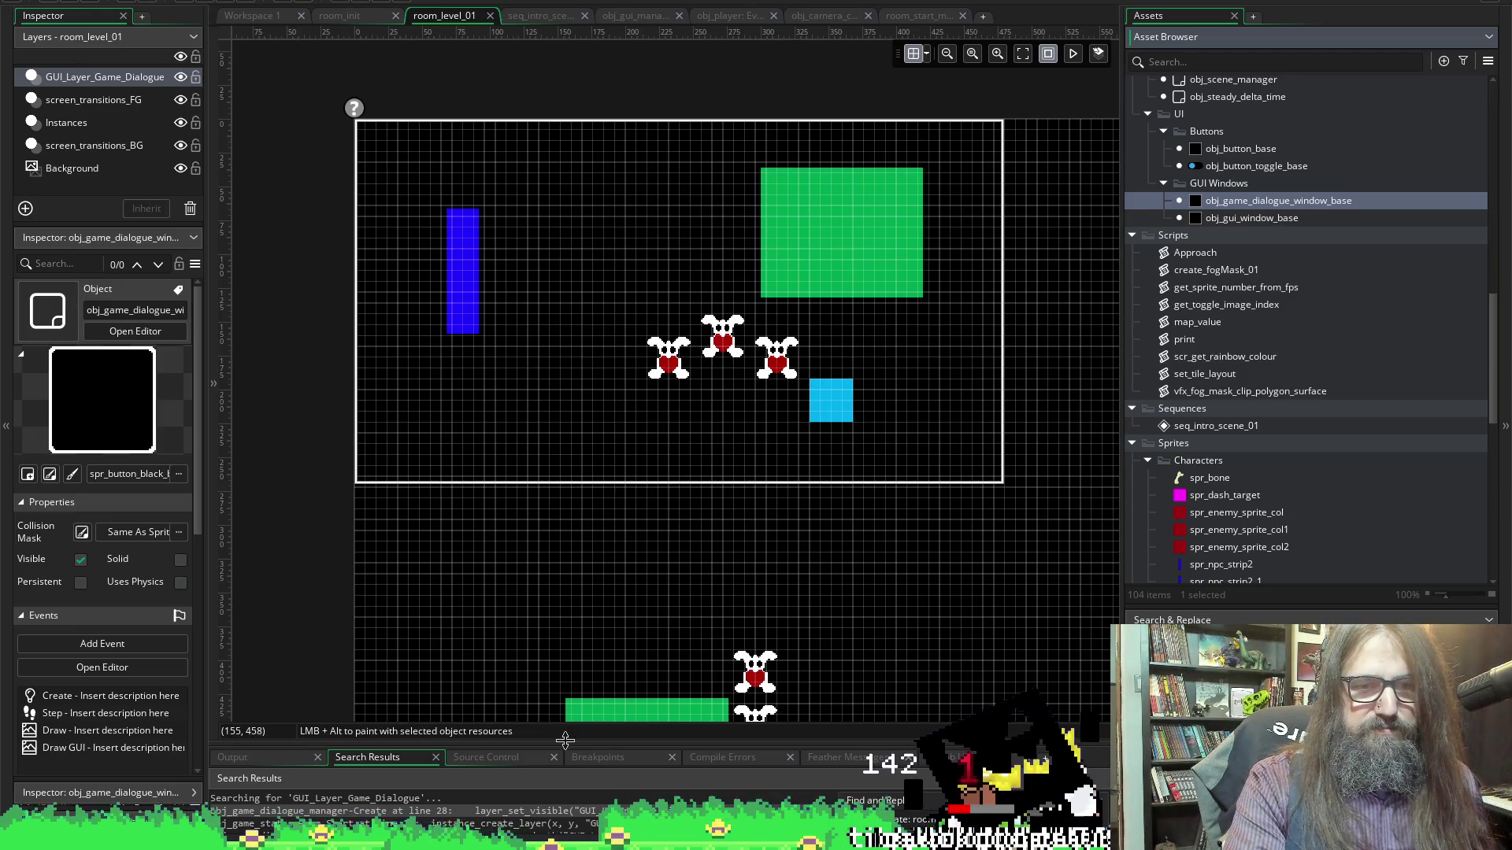
mouse_move(561, 744)
mouse_down()
mouse_move(560, 491)
mouse_move(561, 505)
mouse_up()
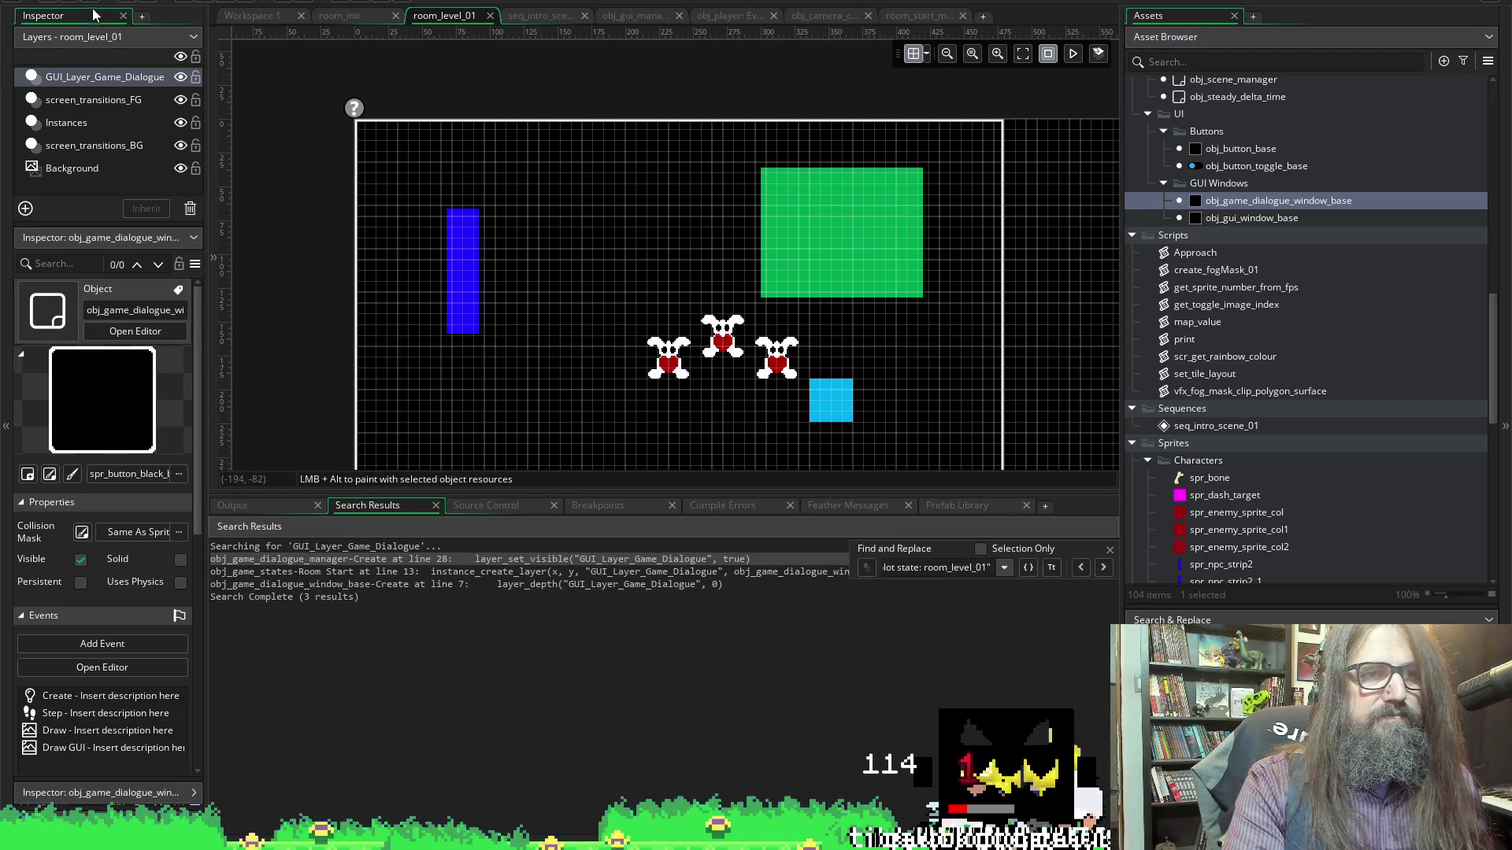
click(249, 15)
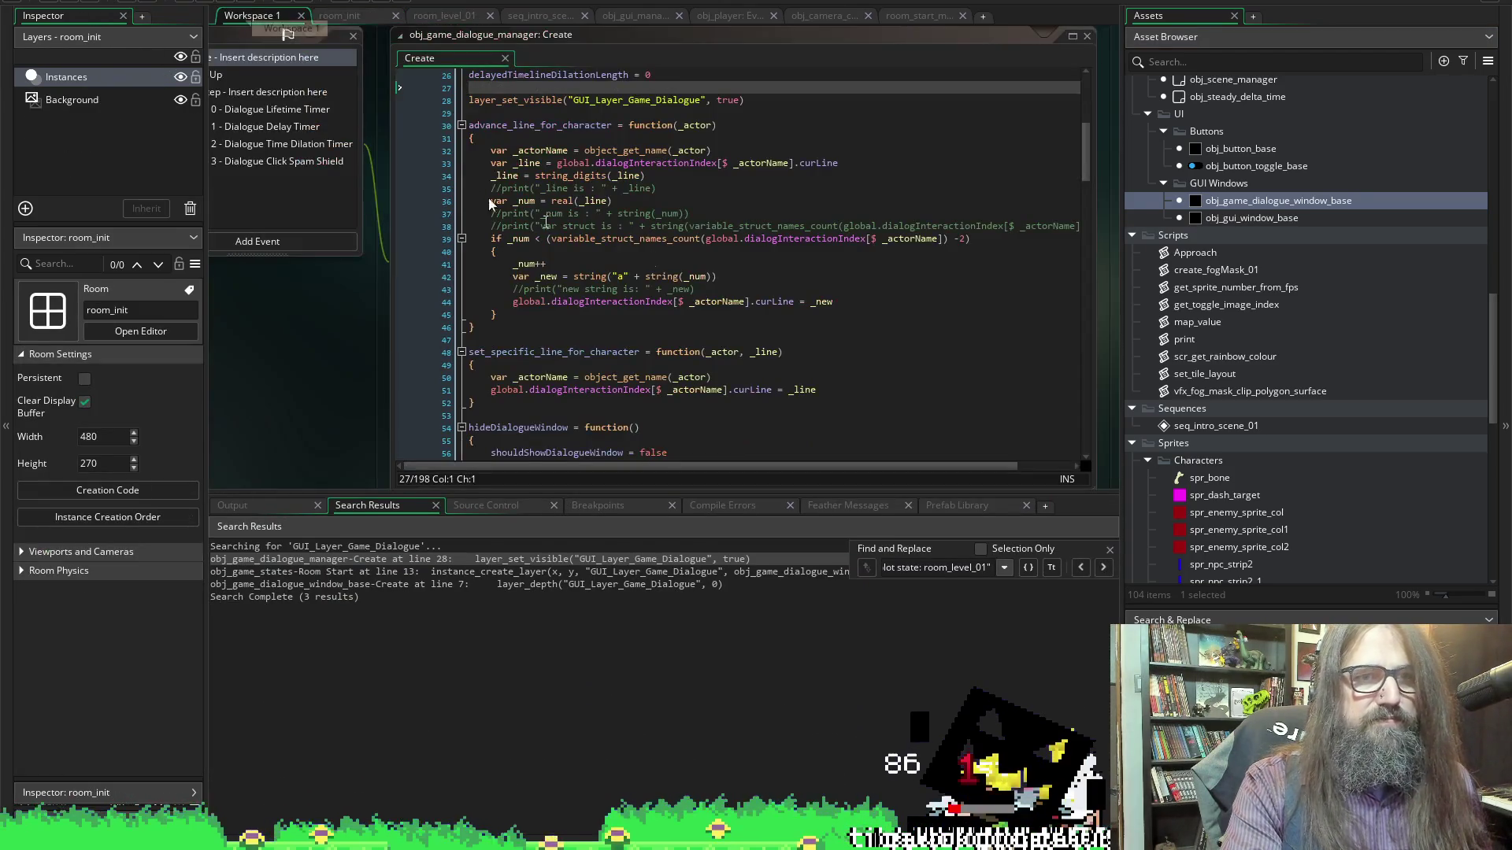
Select room_init in the Asset Browser and switch to the room_start_menu room editor
scroll(1329, 345, down, 10)
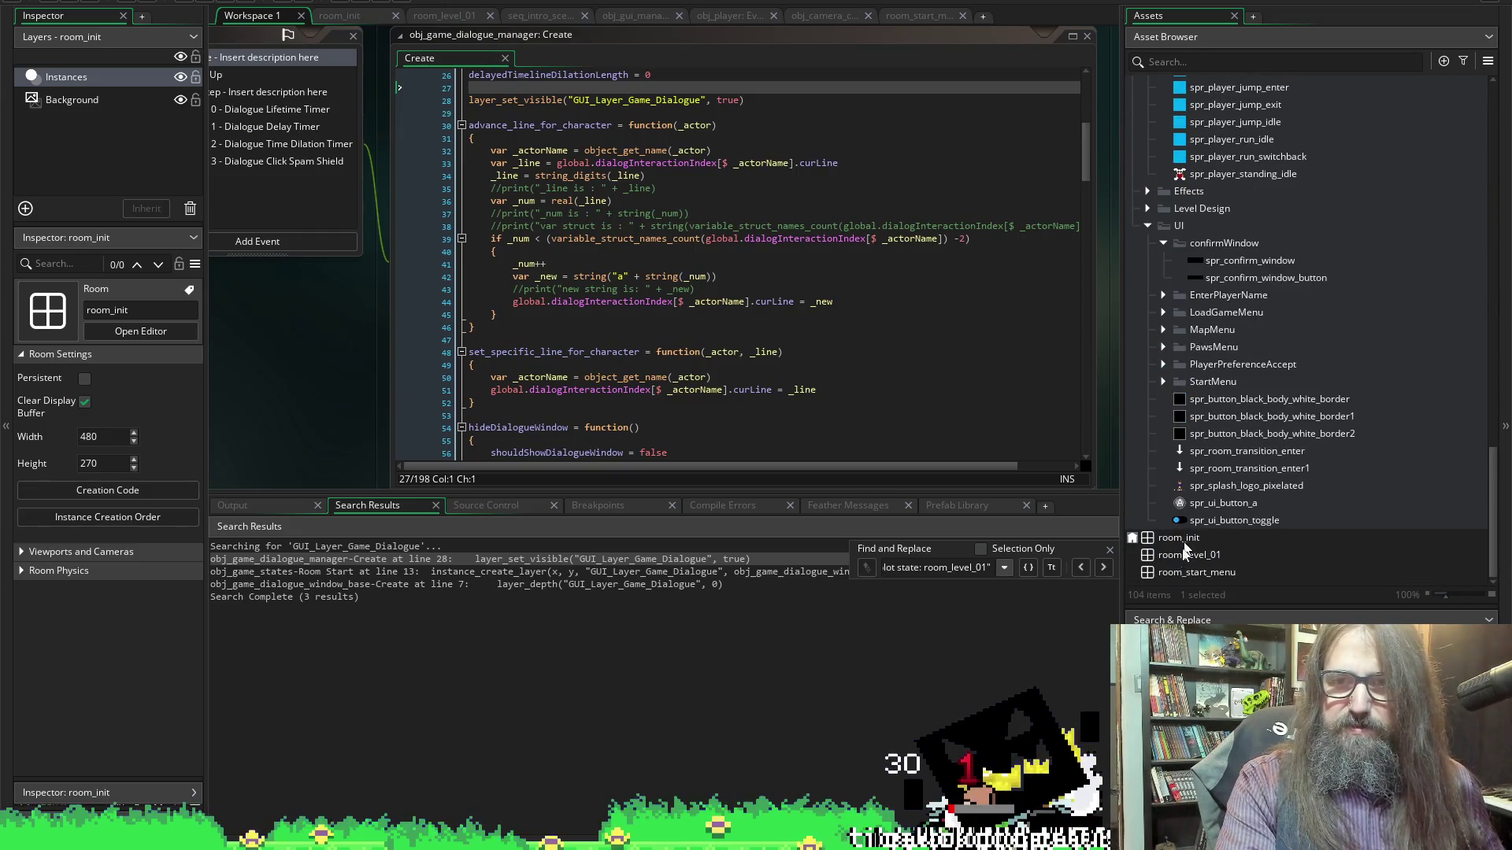
click(1185, 537)
click(1185, 537)
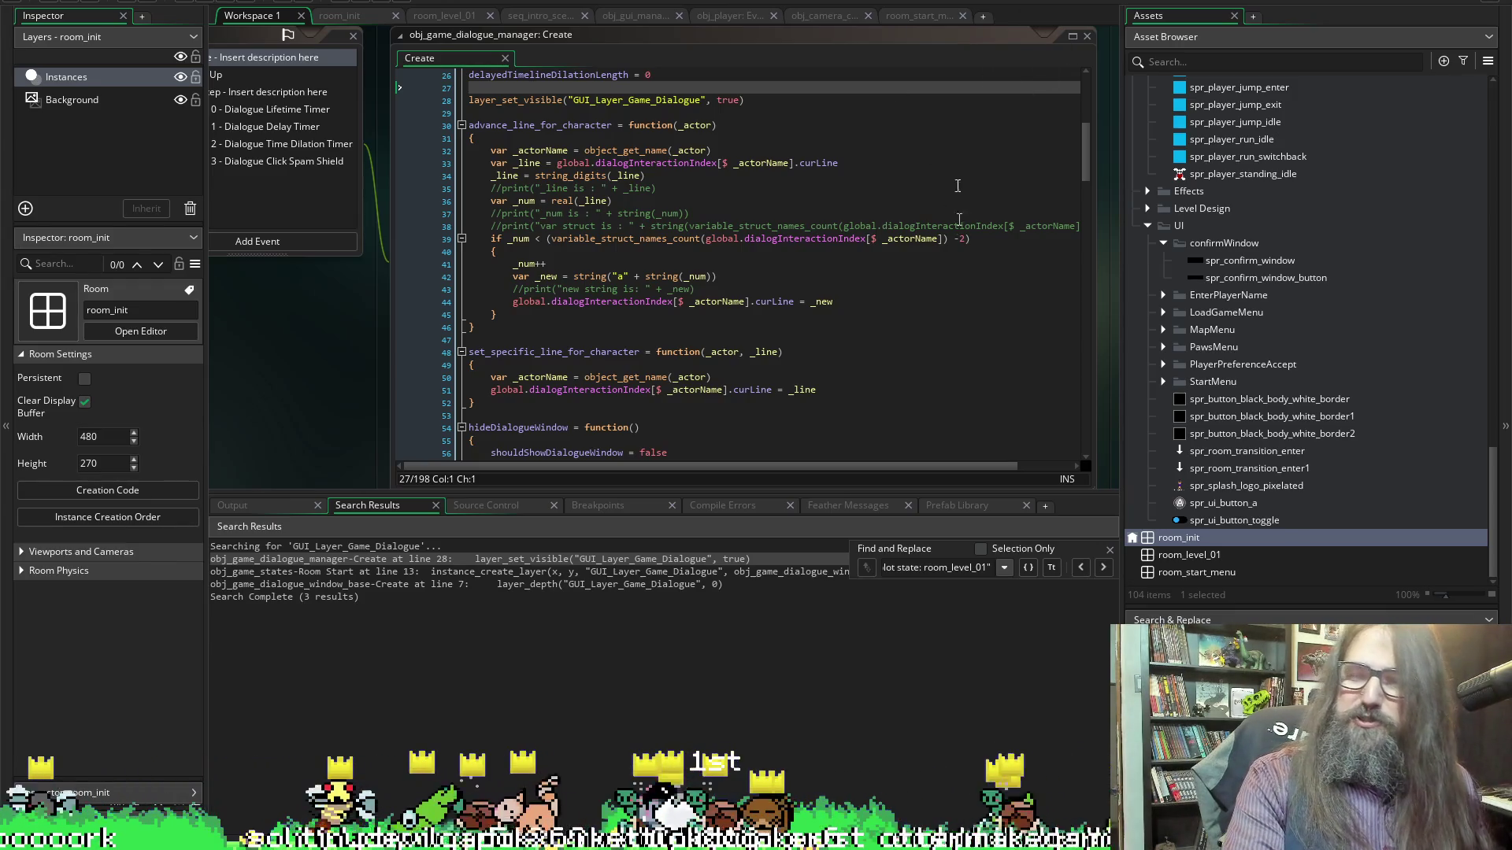
click(923, 16)
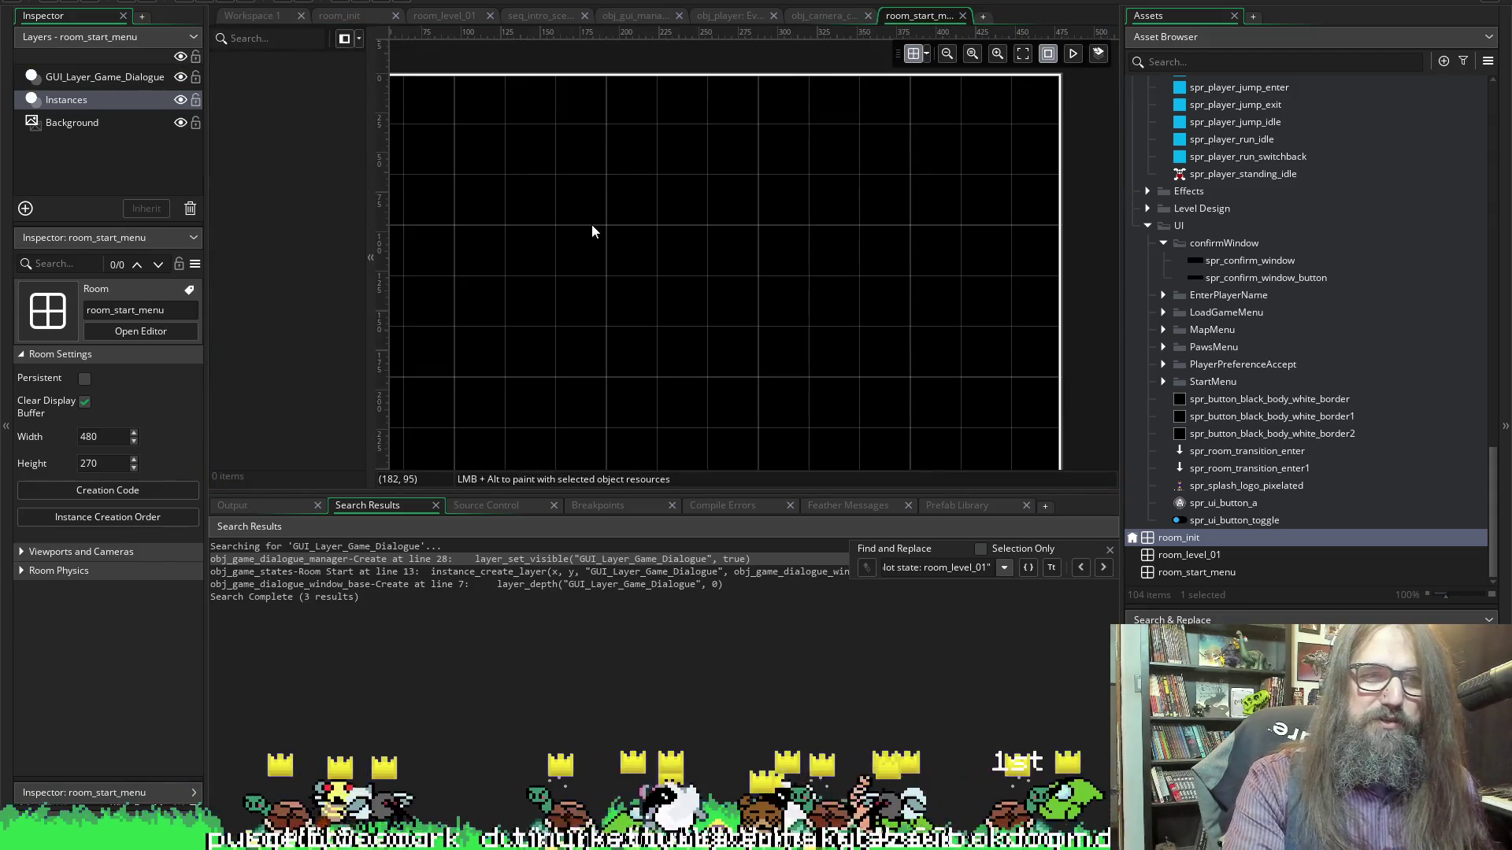
scroll(559, 226, down, 2)
scroll(630, 197, up, 2)
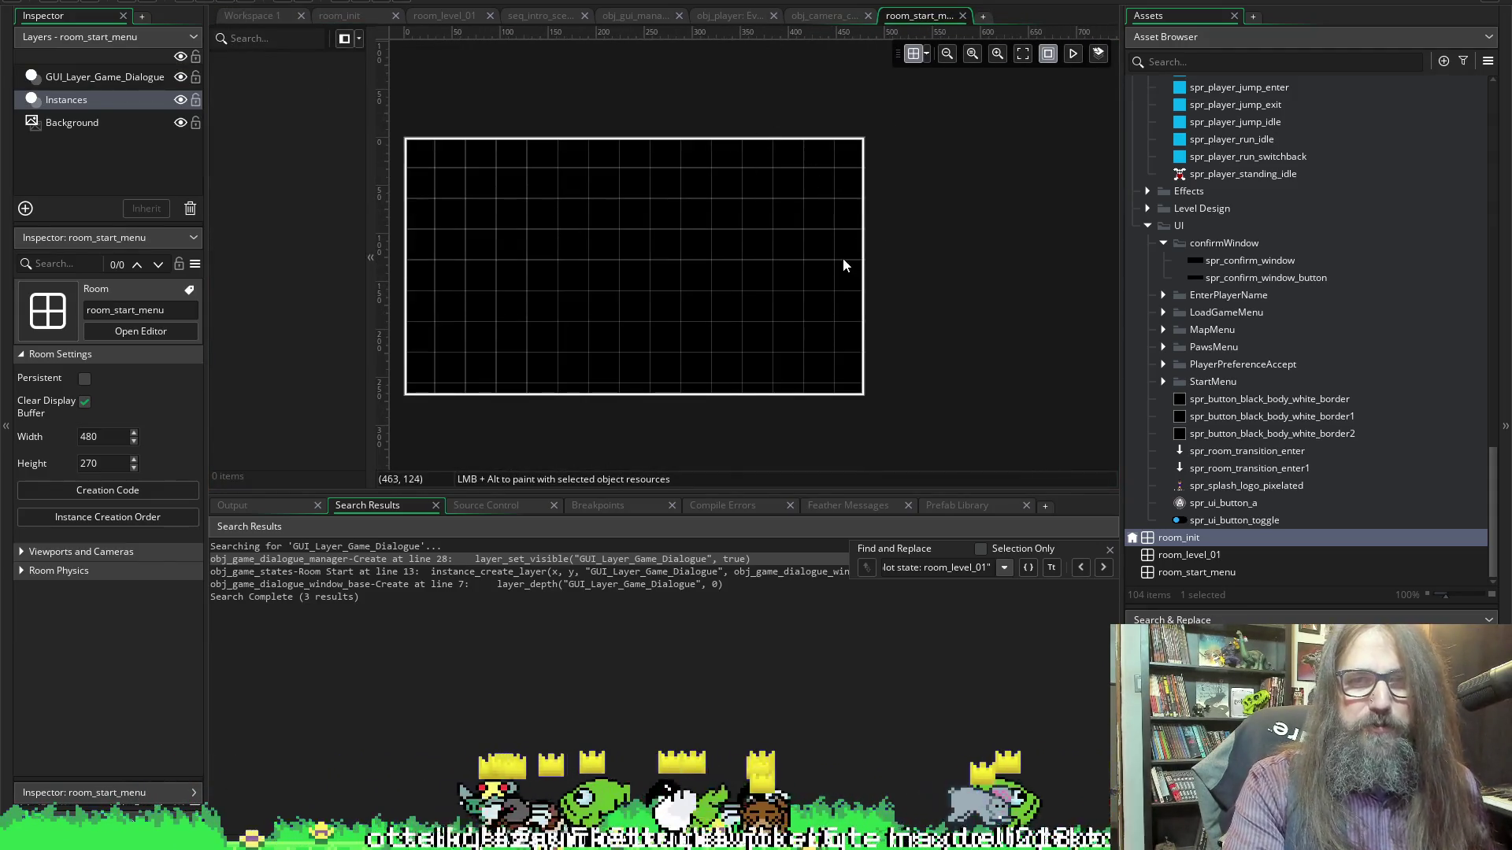
scroll(844, 263, left, 5)
Open room_level_01 and room_init, then jump to obj_game_states' Room Start dialogue-window line
double_click(1189, 554)
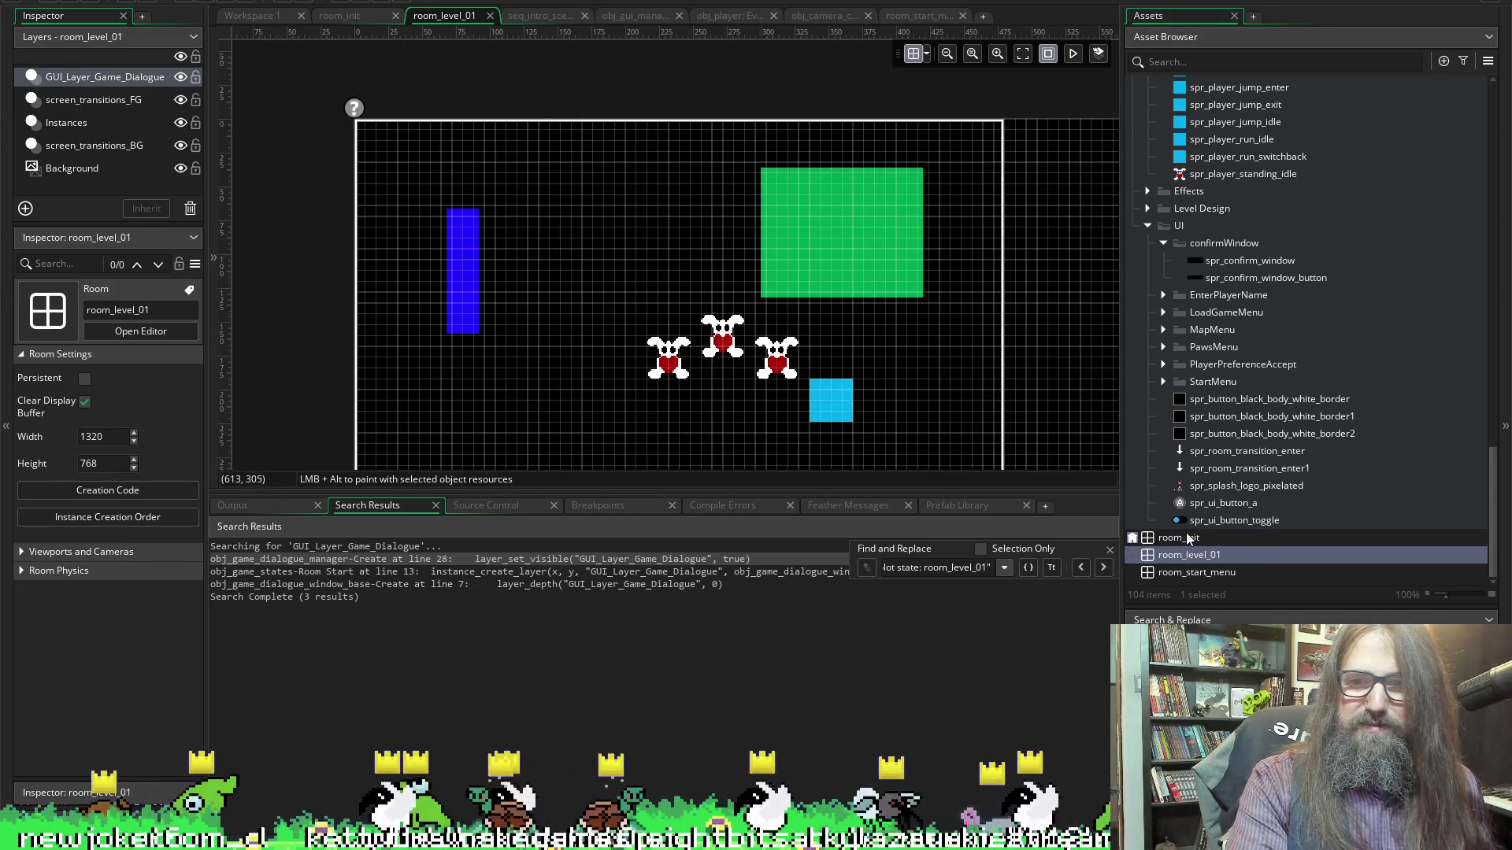
double_click(1185, 538)
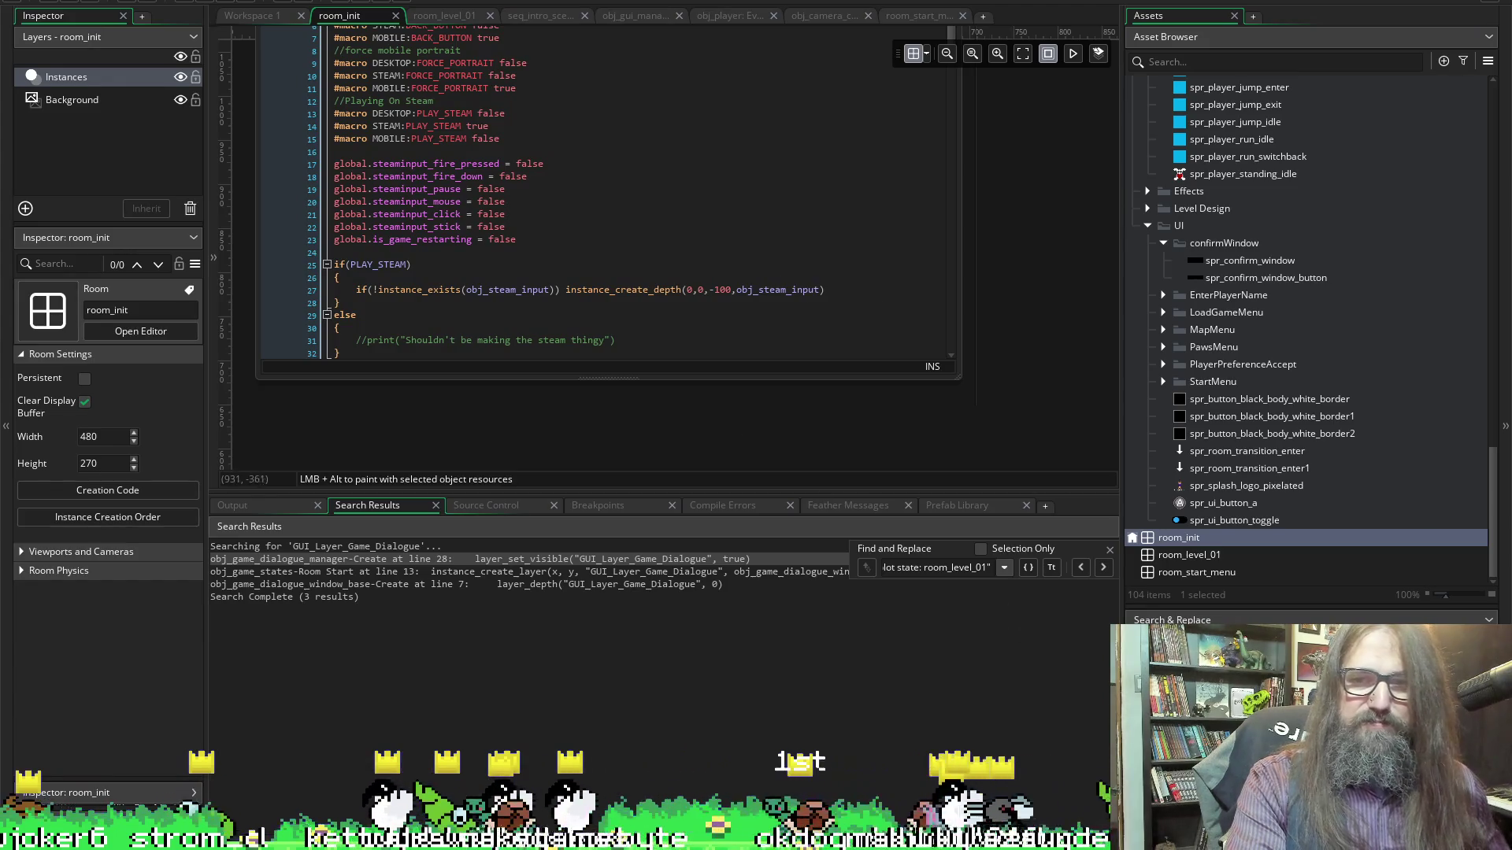
click(1173, 538)
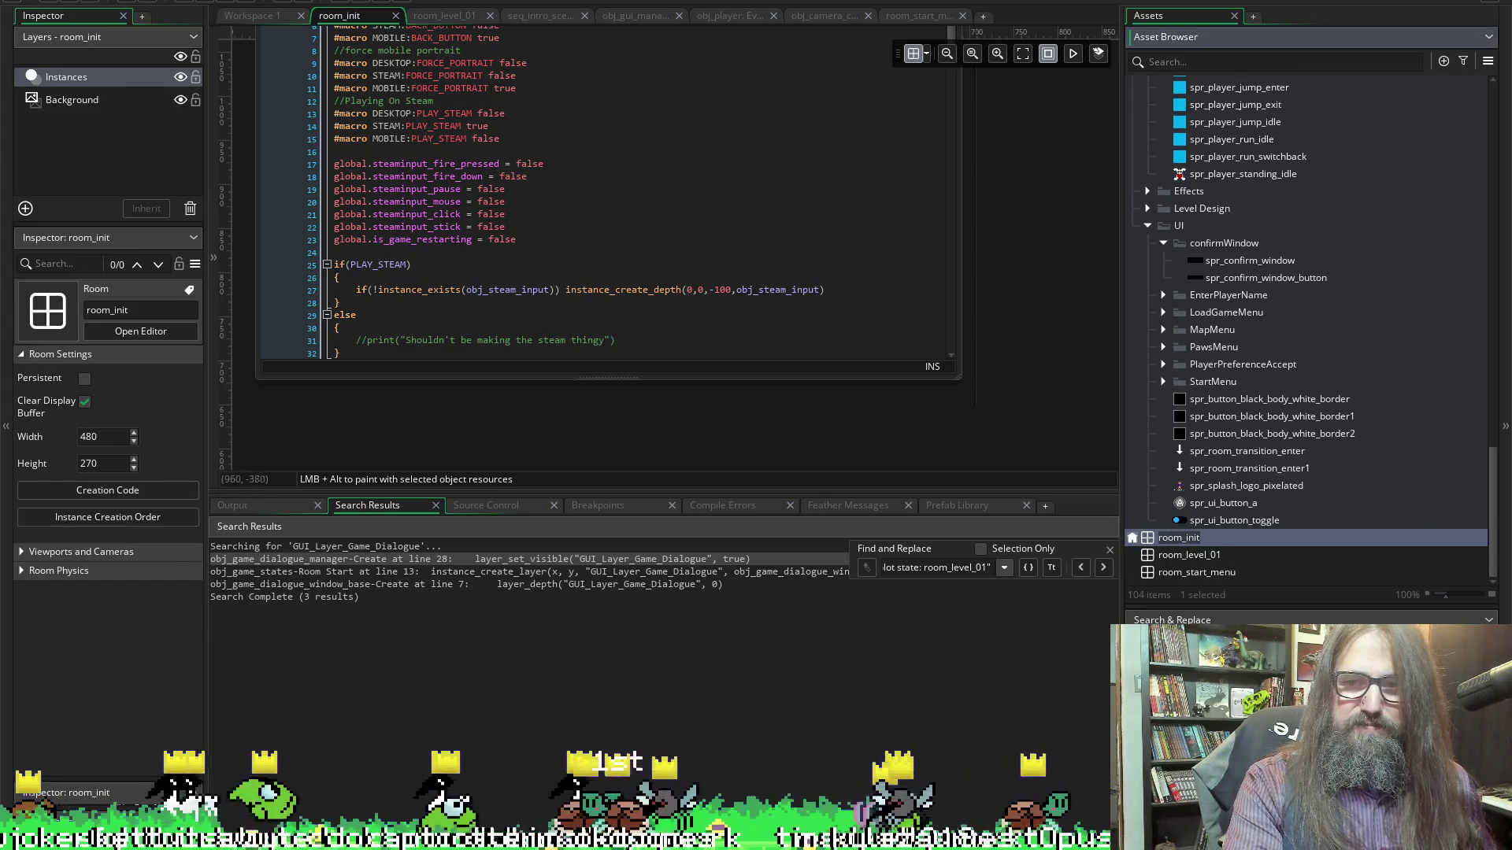
click(915, 16)
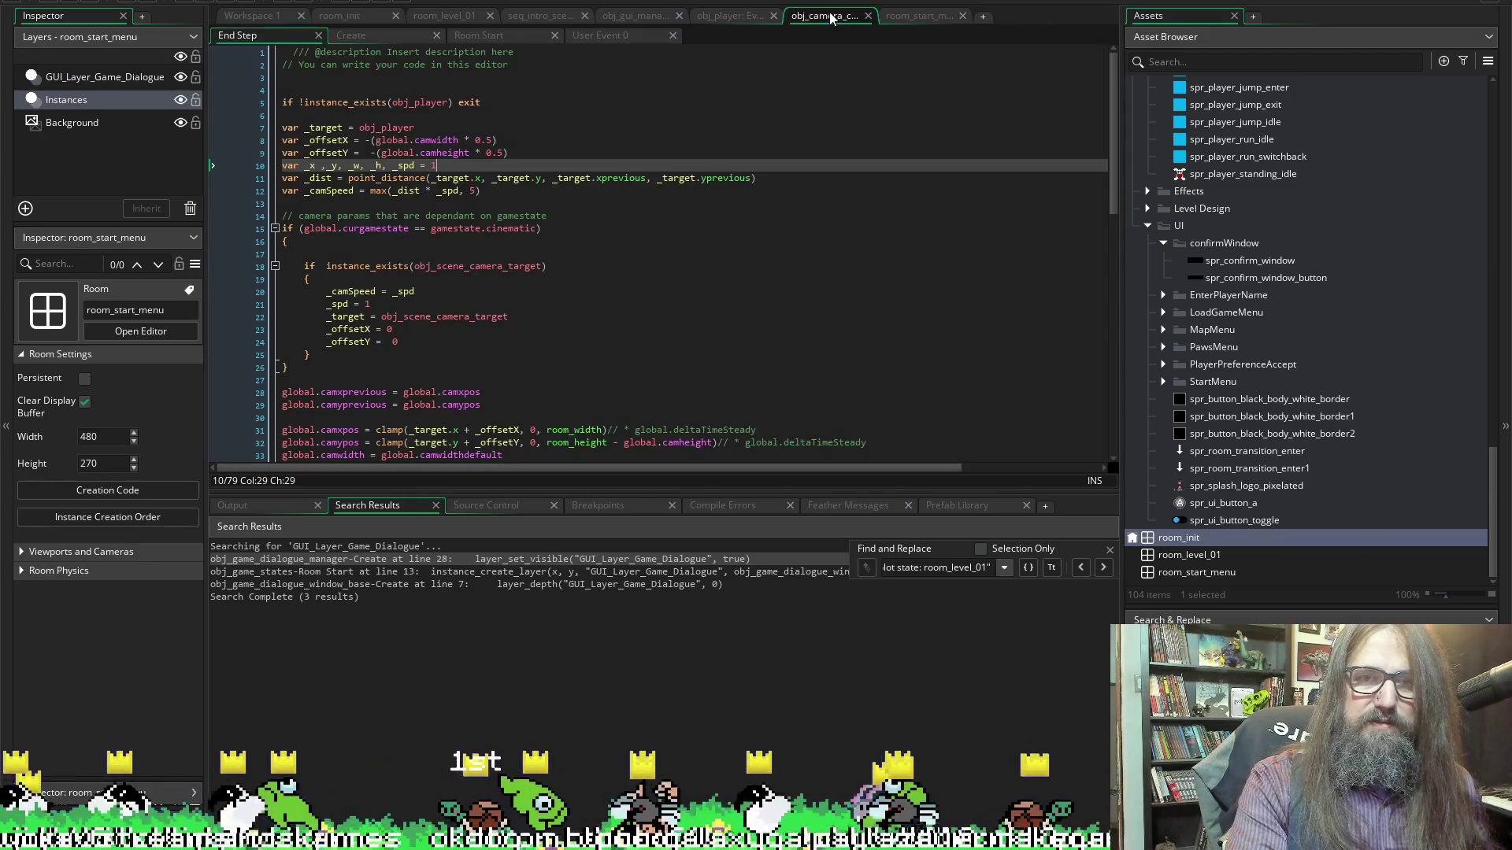
click(835, 16)
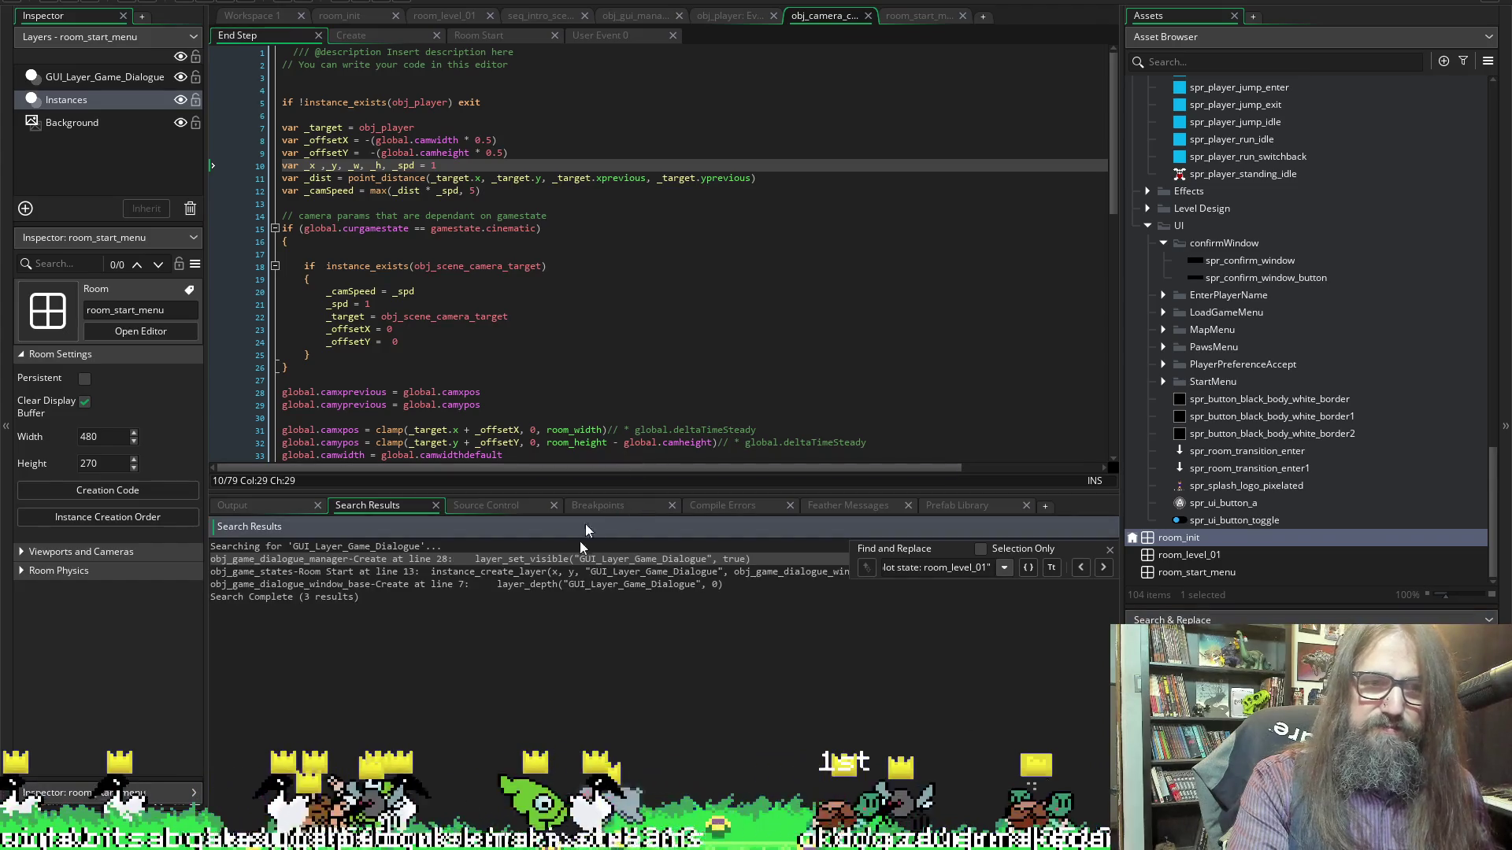
double_click(541, 569)
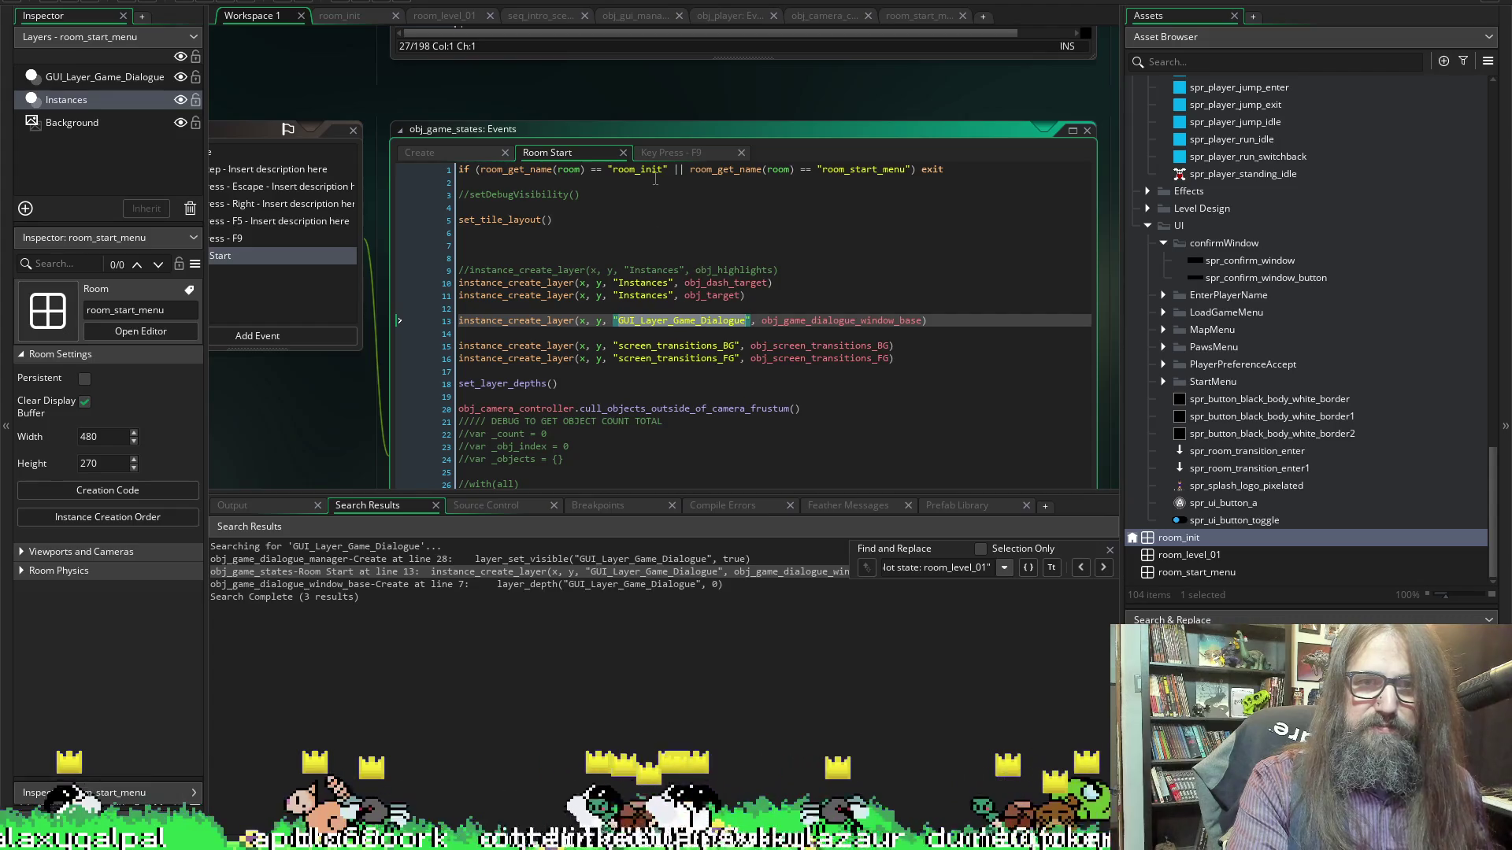
Paste over the room_init name on line 1 and bring up the failed run's log
double_click(638, 169)
key(ctrl+v)
mouse_move(516, 359)
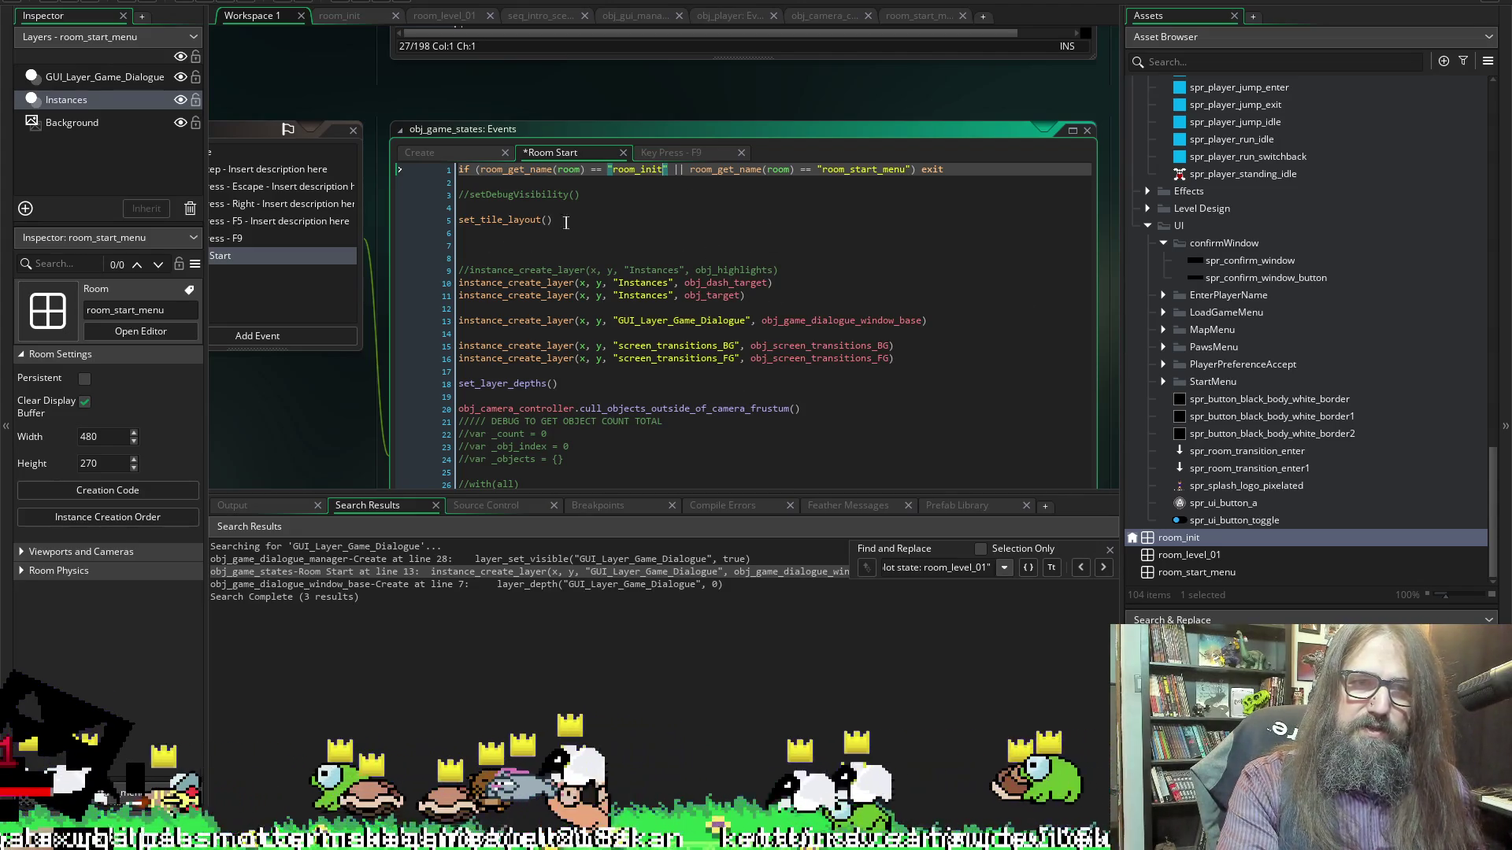
scroll(548, 482, down, 2)
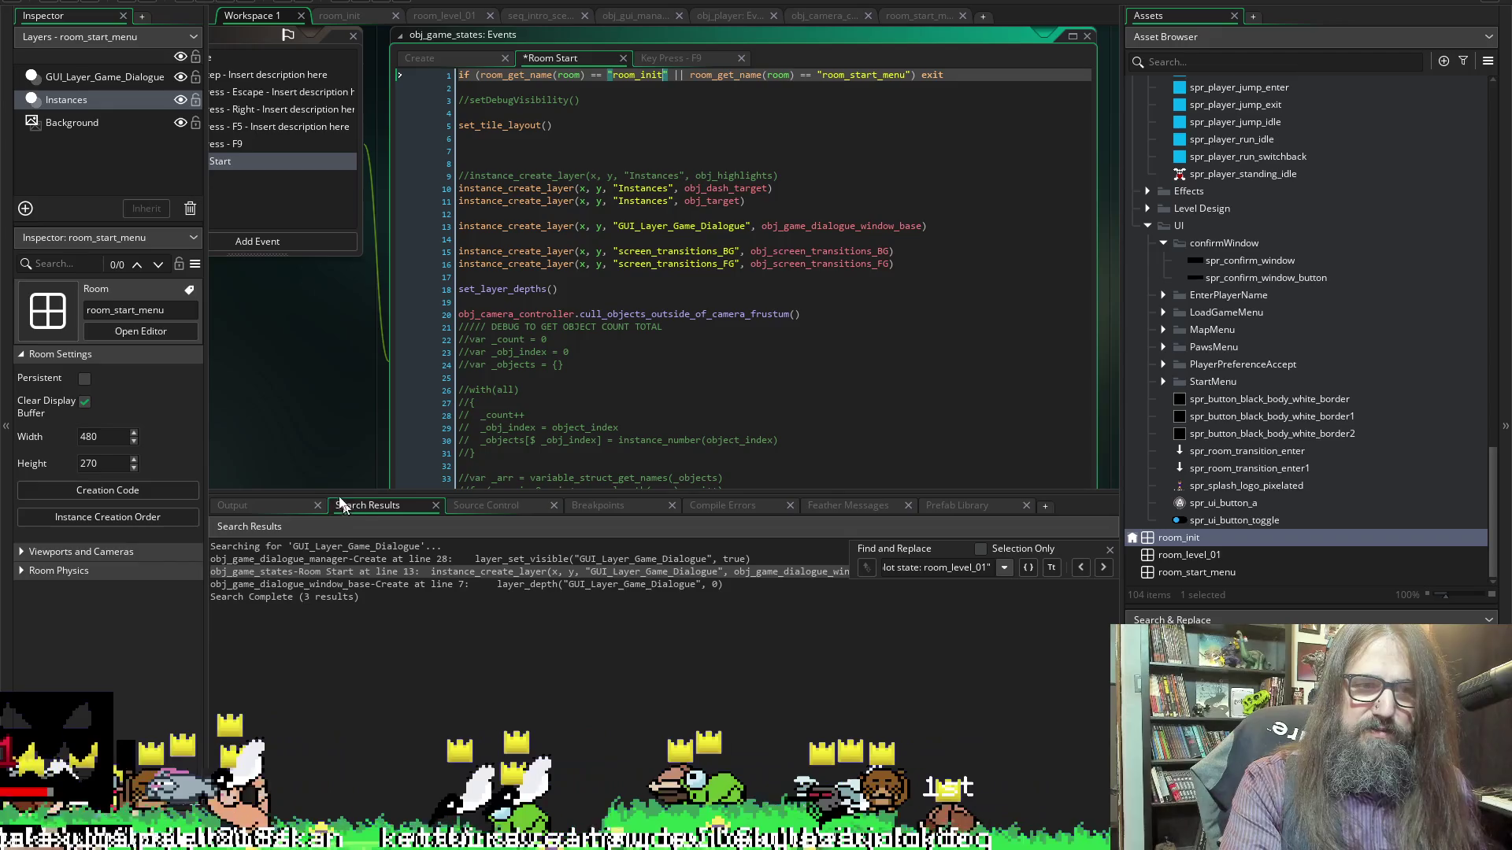
click(267, 508)
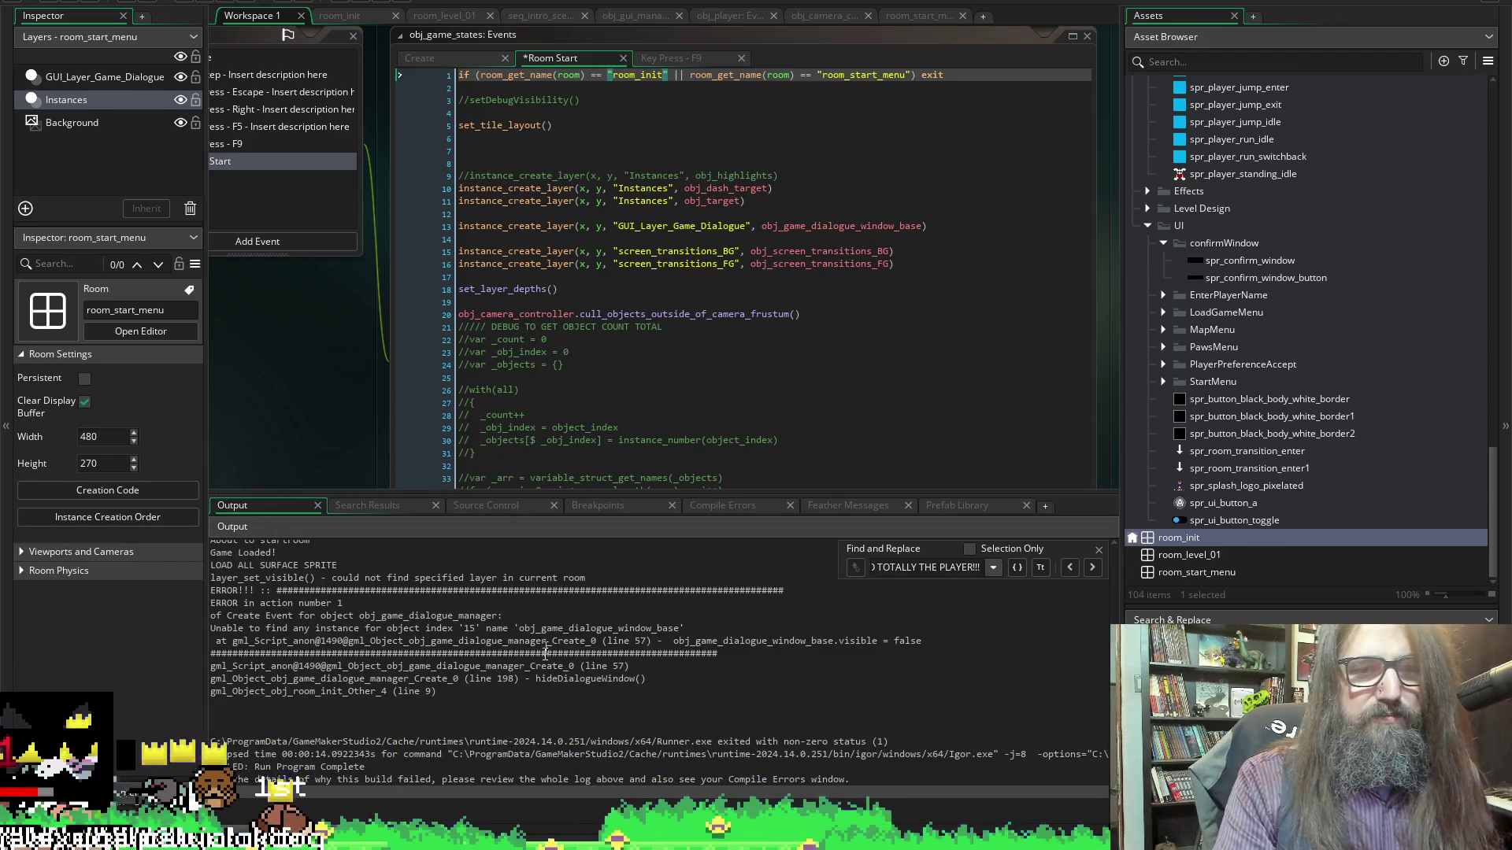
Read the run error, highlighting the layer-not-found message from layer_set_visible()
drag(541, 628, 544, 640)
click(669, 653)
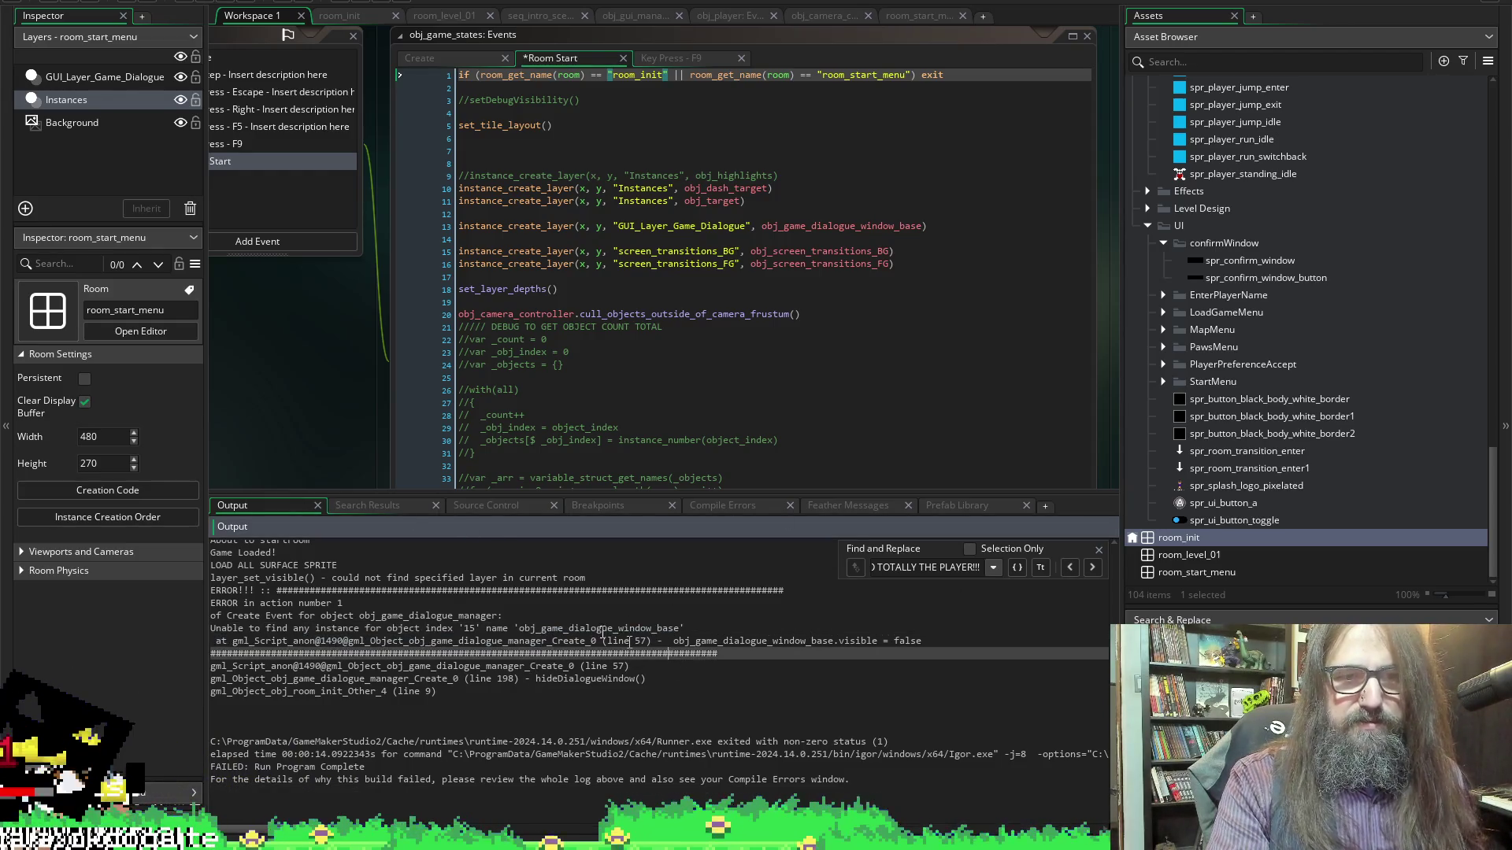
click(823, 641)
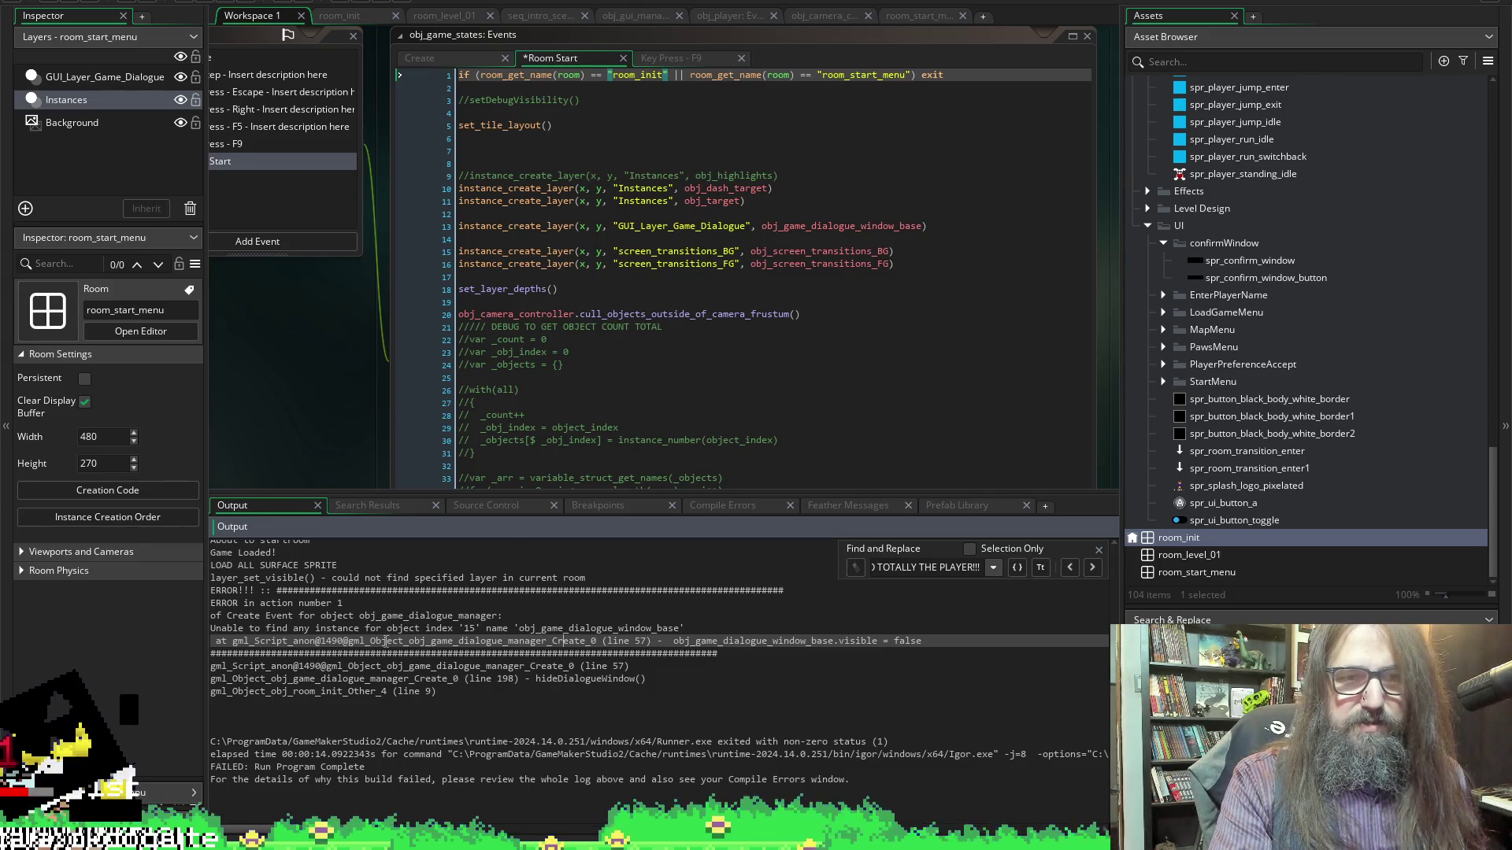
scroll(288, 381, left, 3)
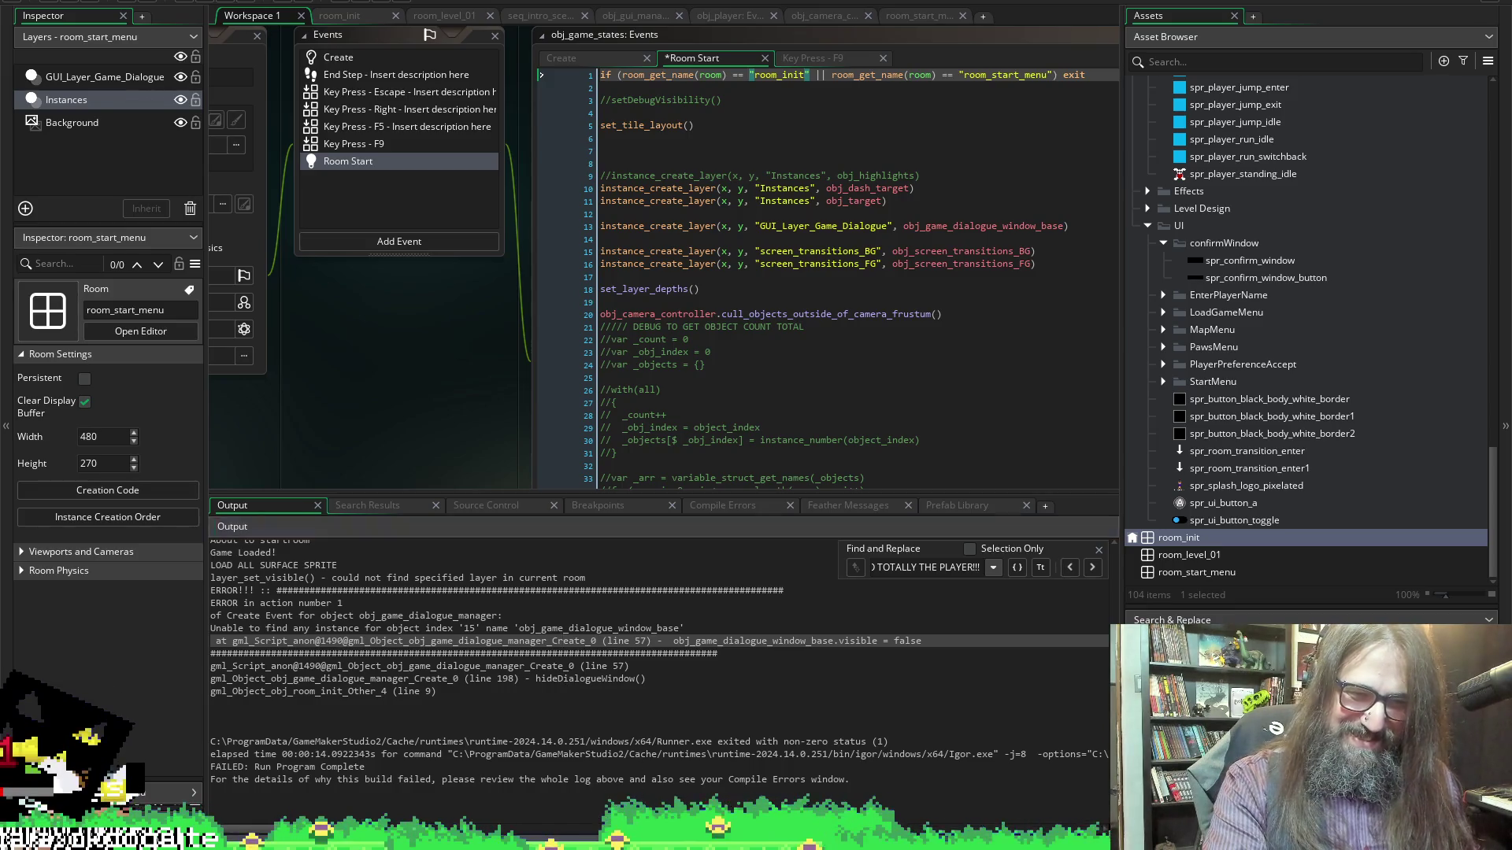
key(Escape)
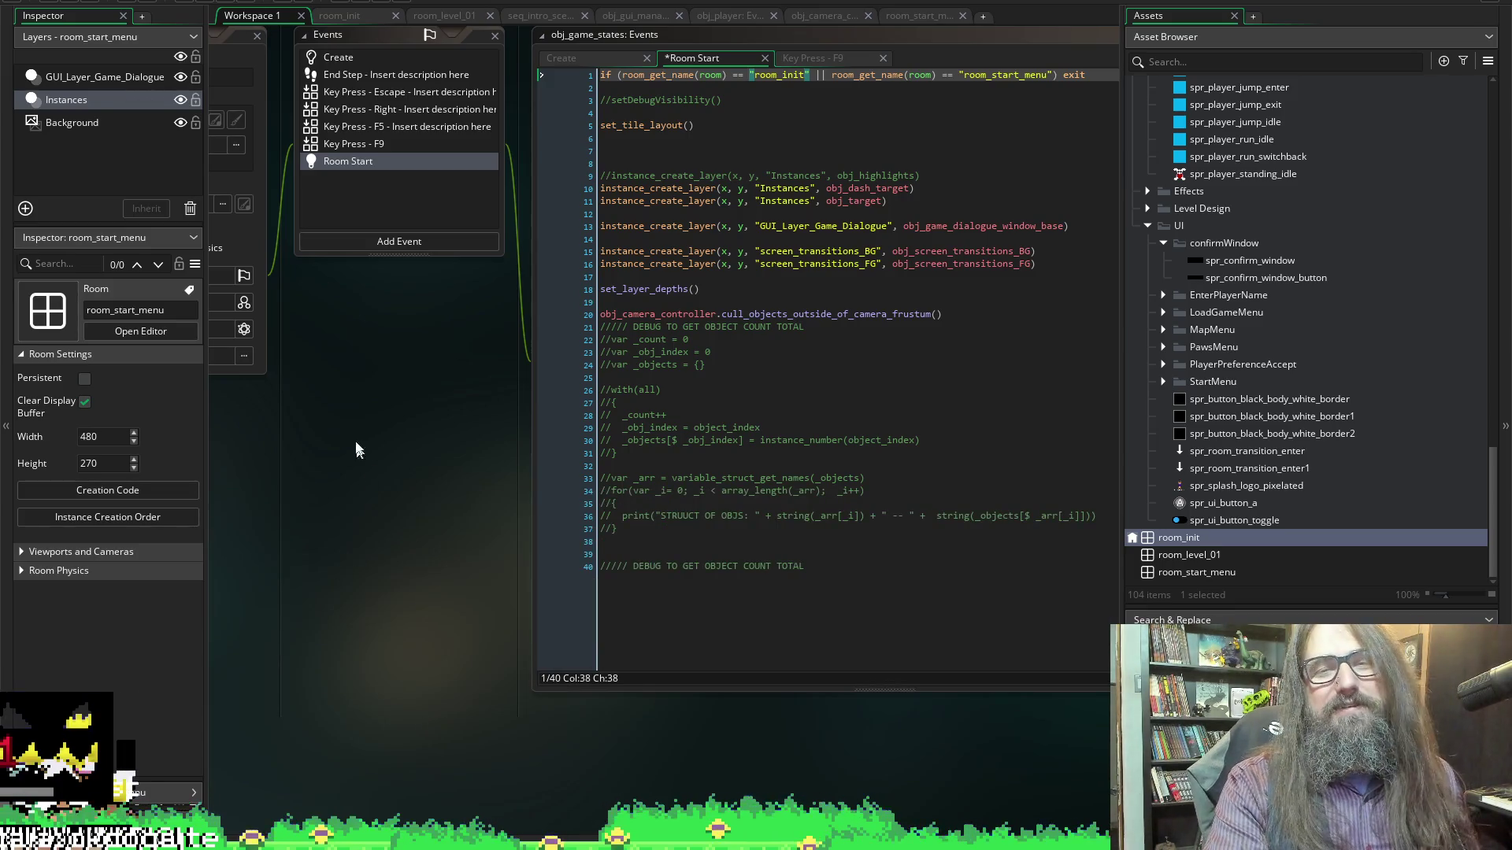
scroll(351, 375, right, 2)
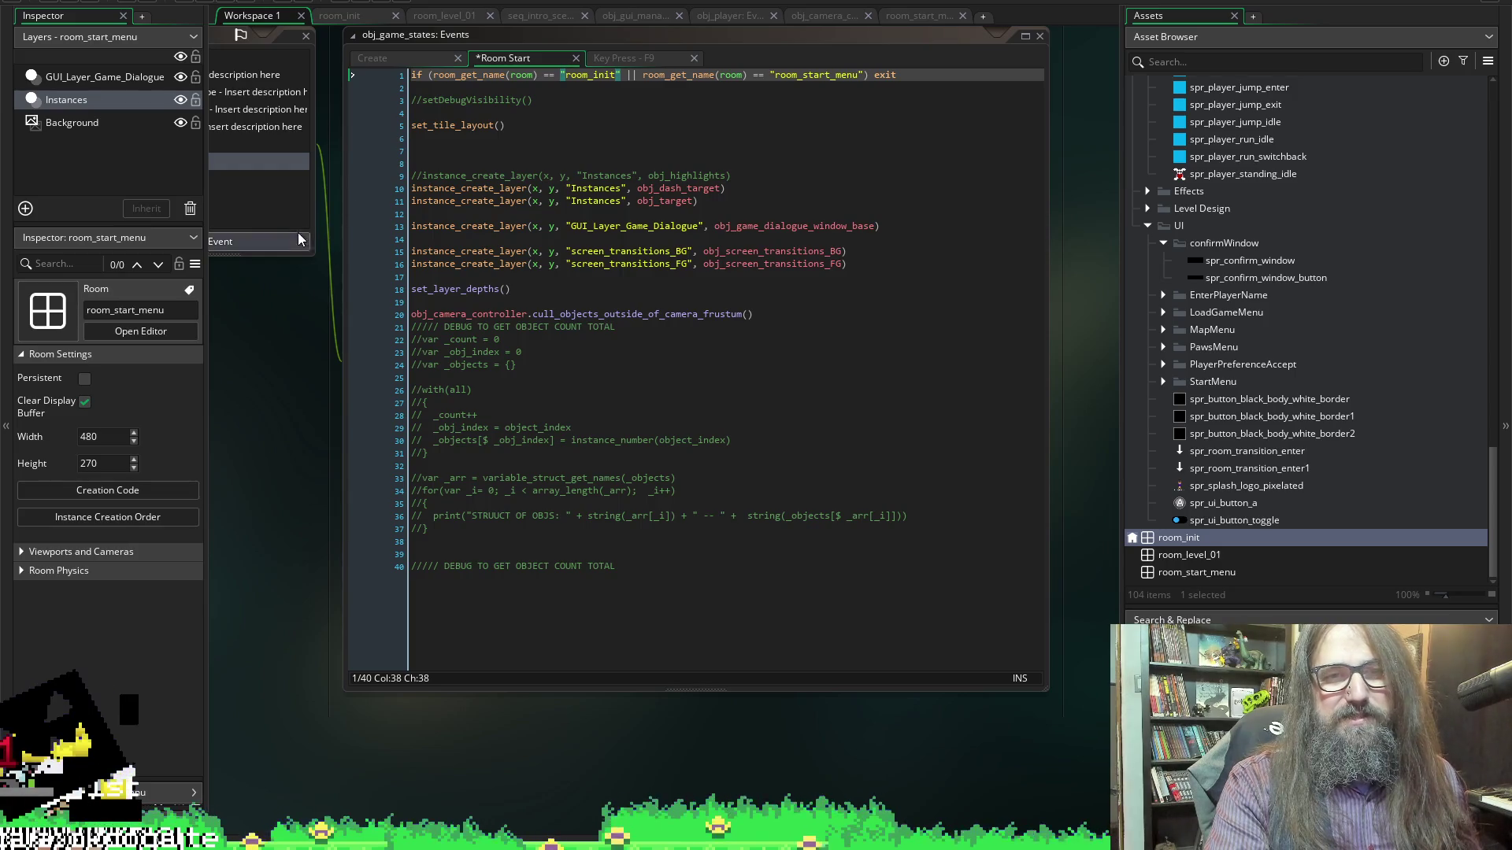
scroll(535, 265, left, 2)
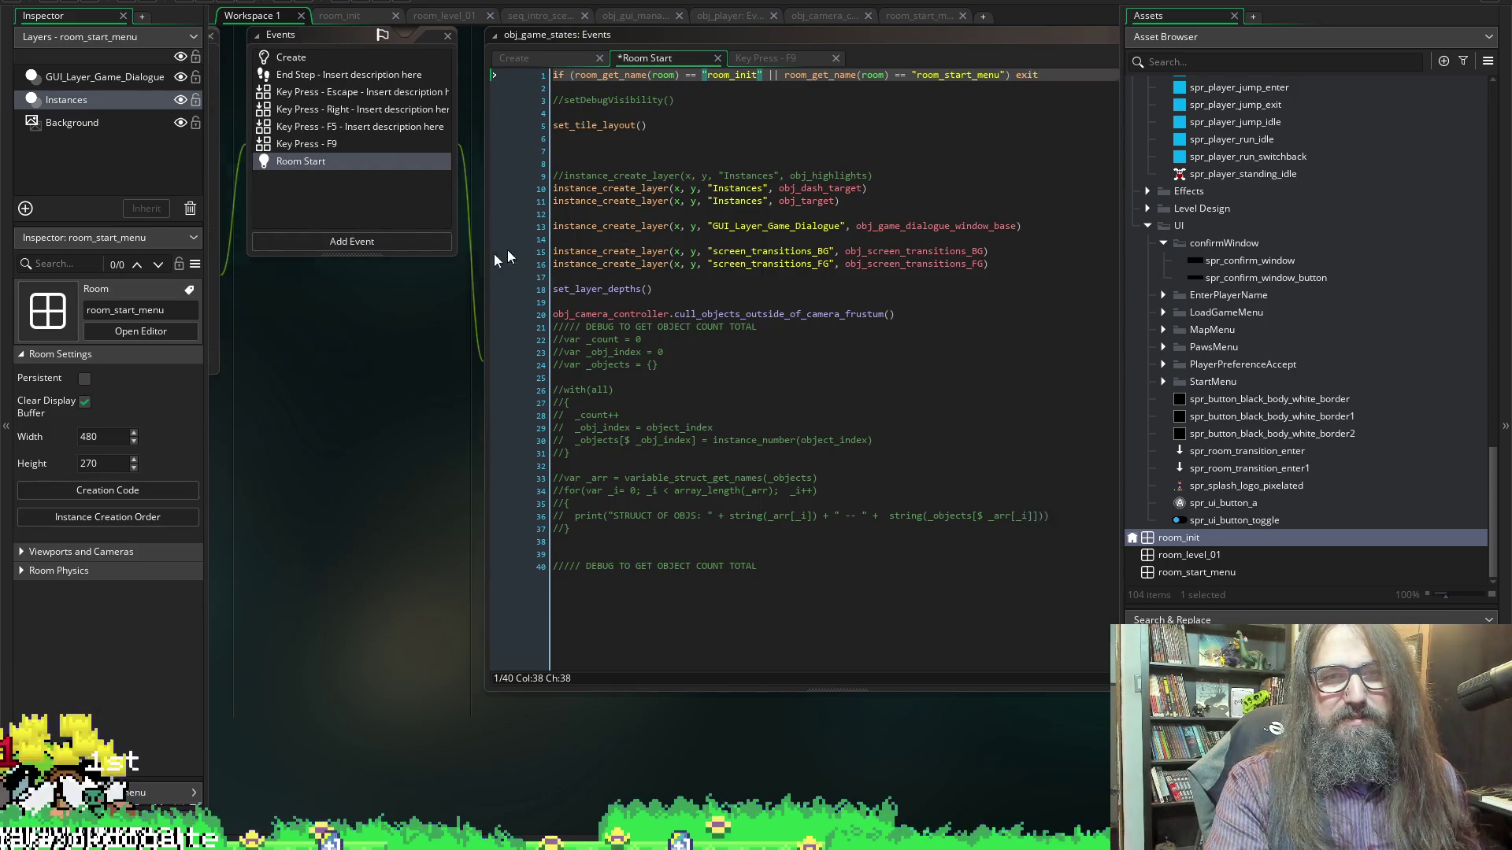
scroll(572, 265, right, 2)
mouse_move(728, 228)
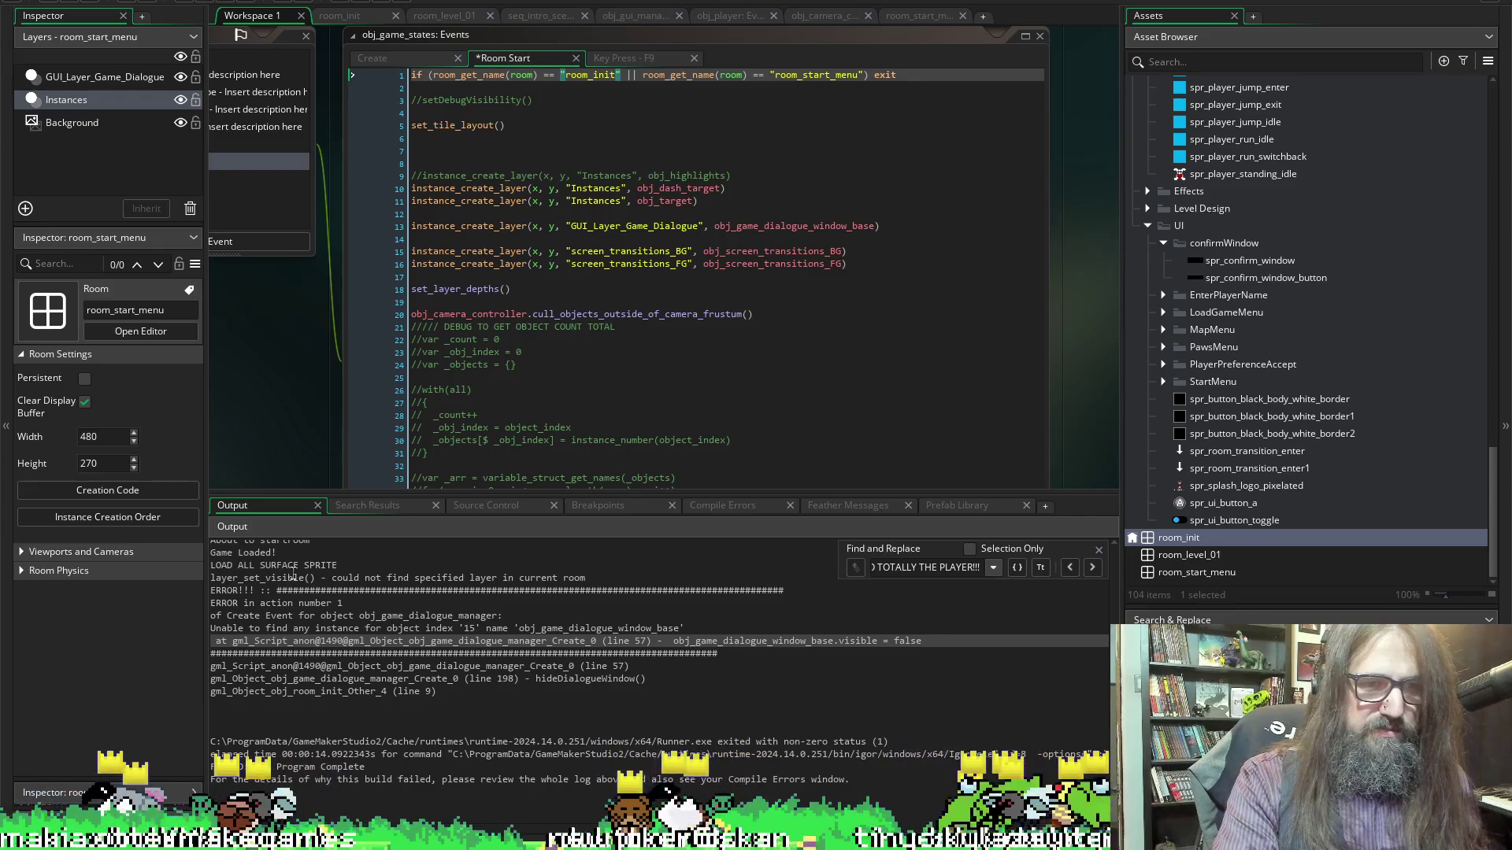
double_click(345, 578)
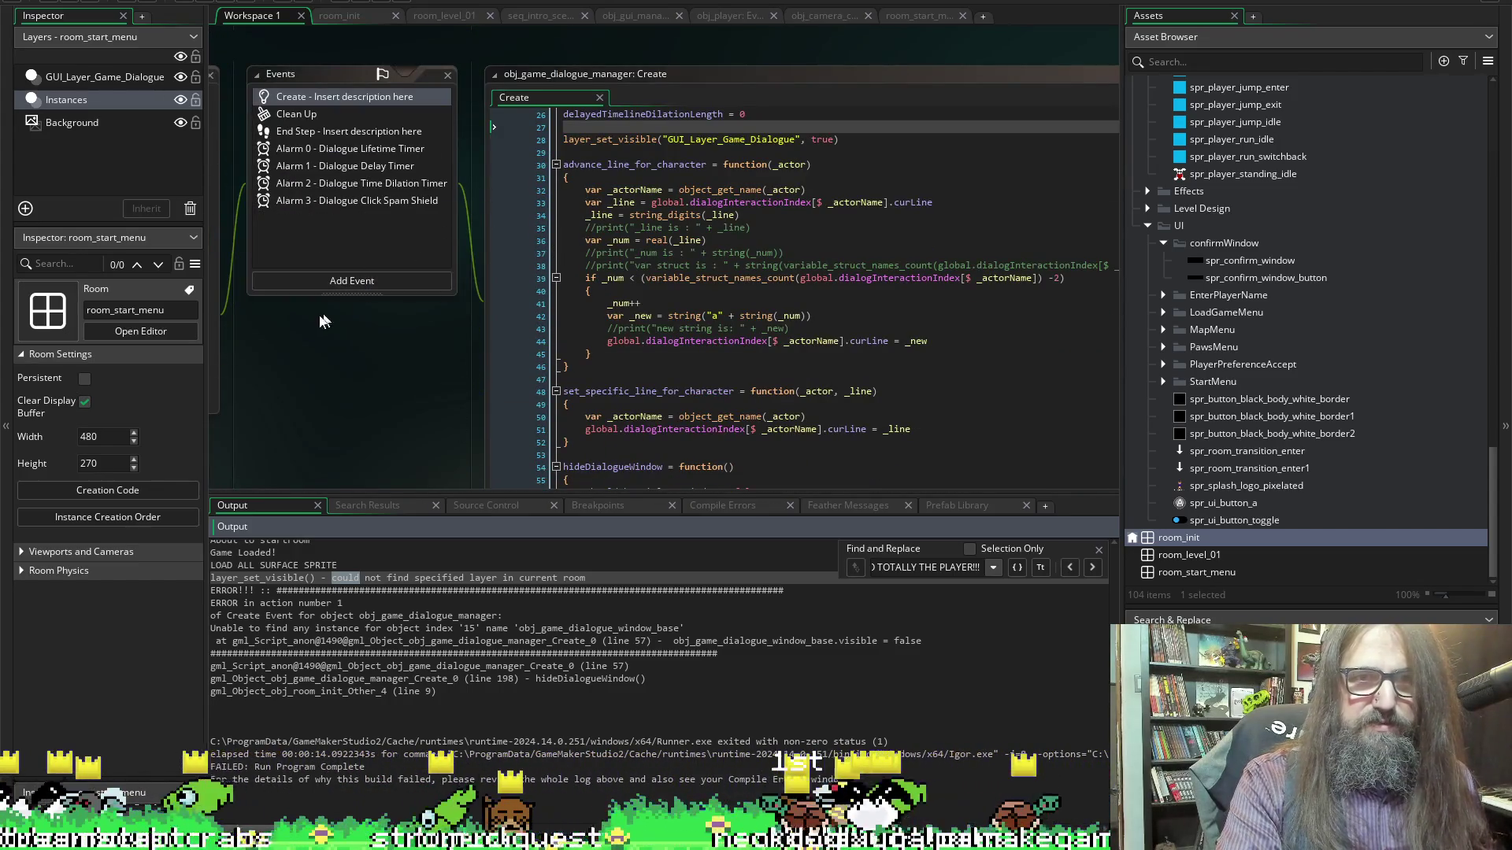
Go to the visibility line inside hideDialogueWindow
scroll(633, 142, up, 3)
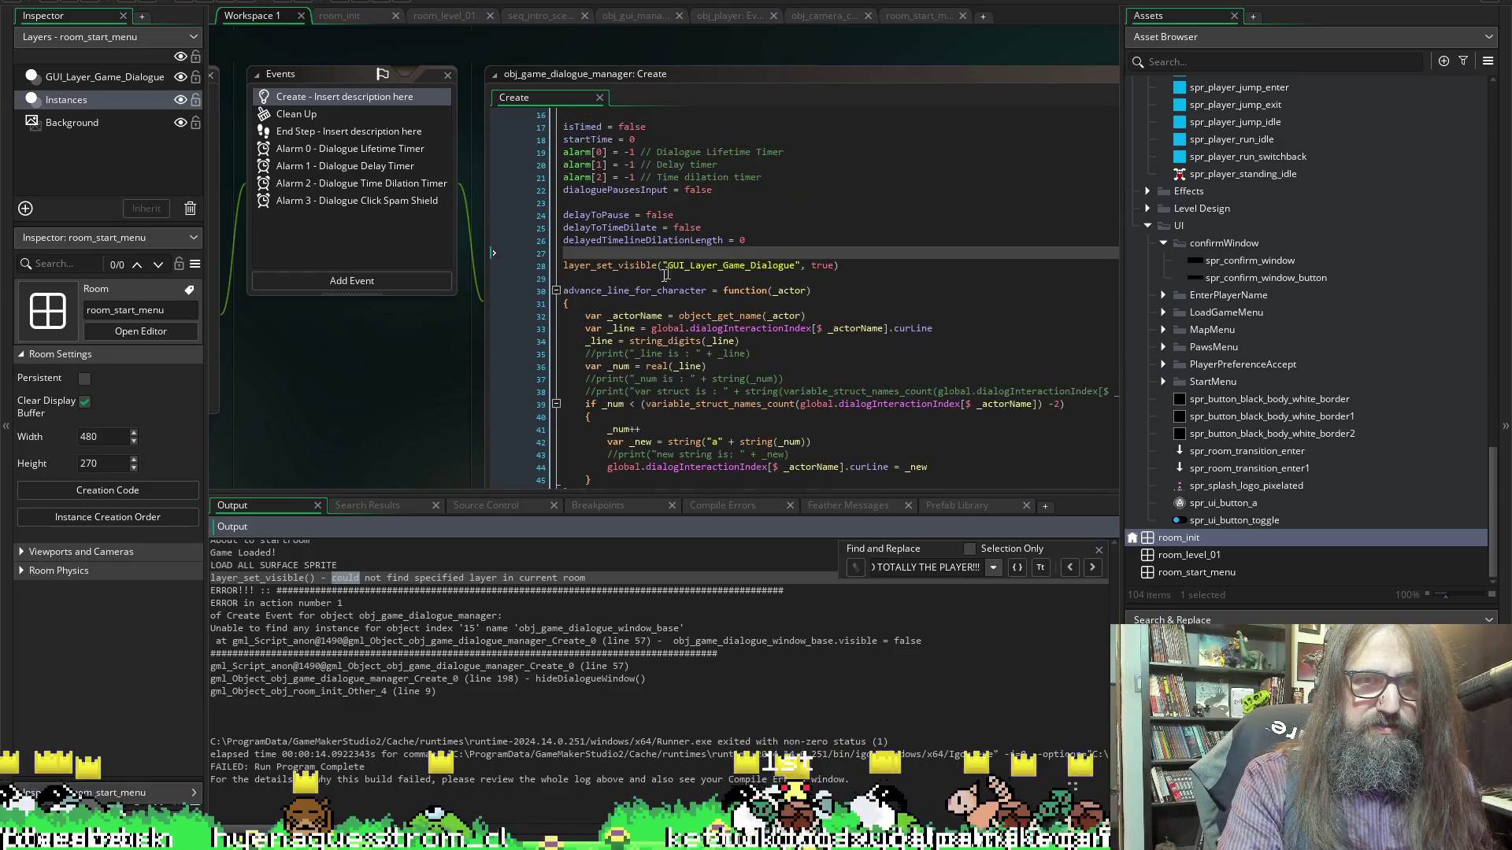
scroll(727, 326, down, 7)
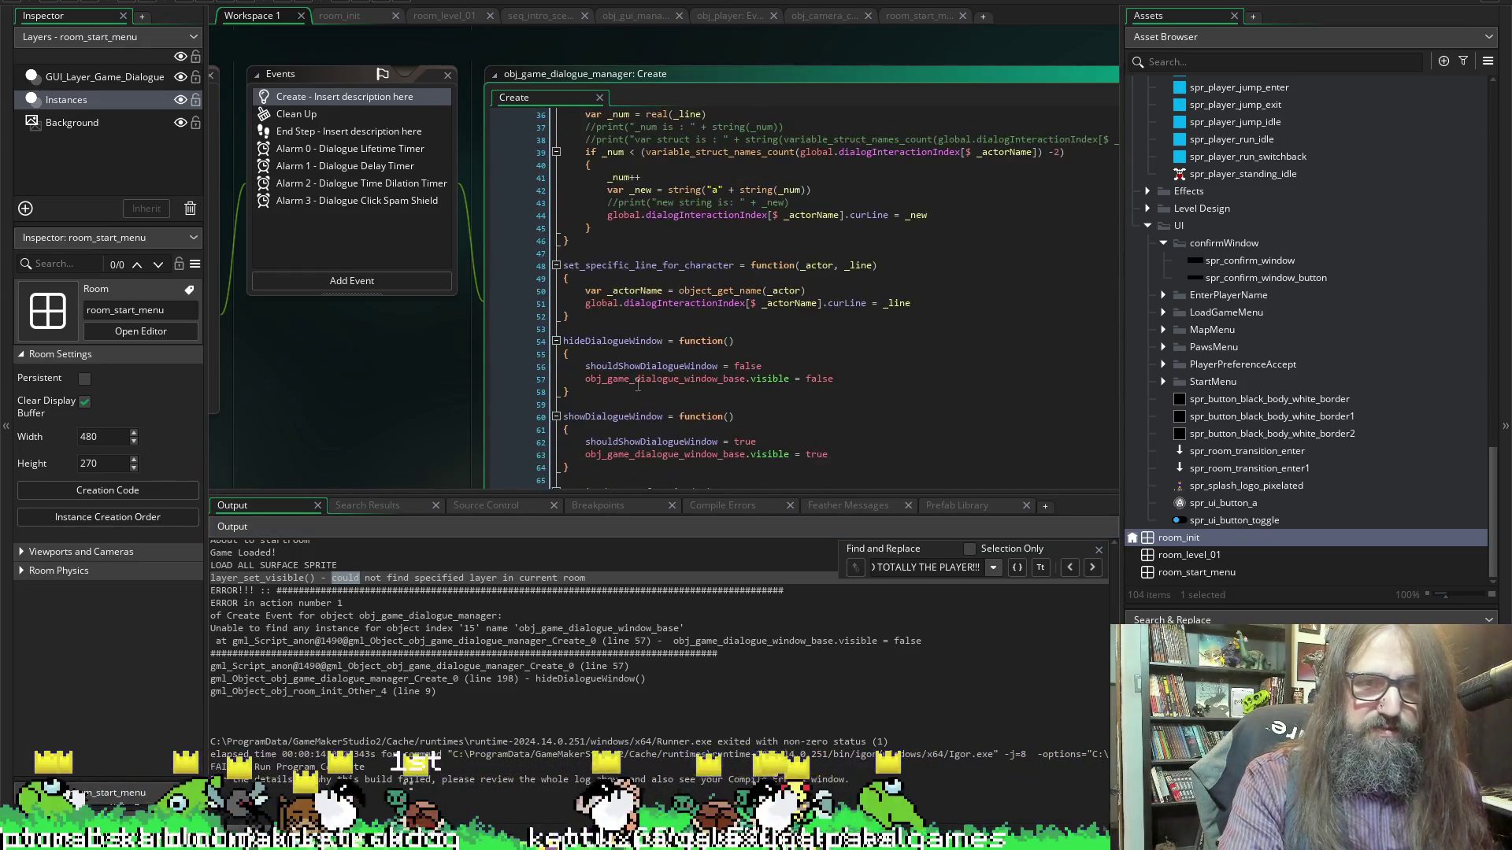
click(619, 347)
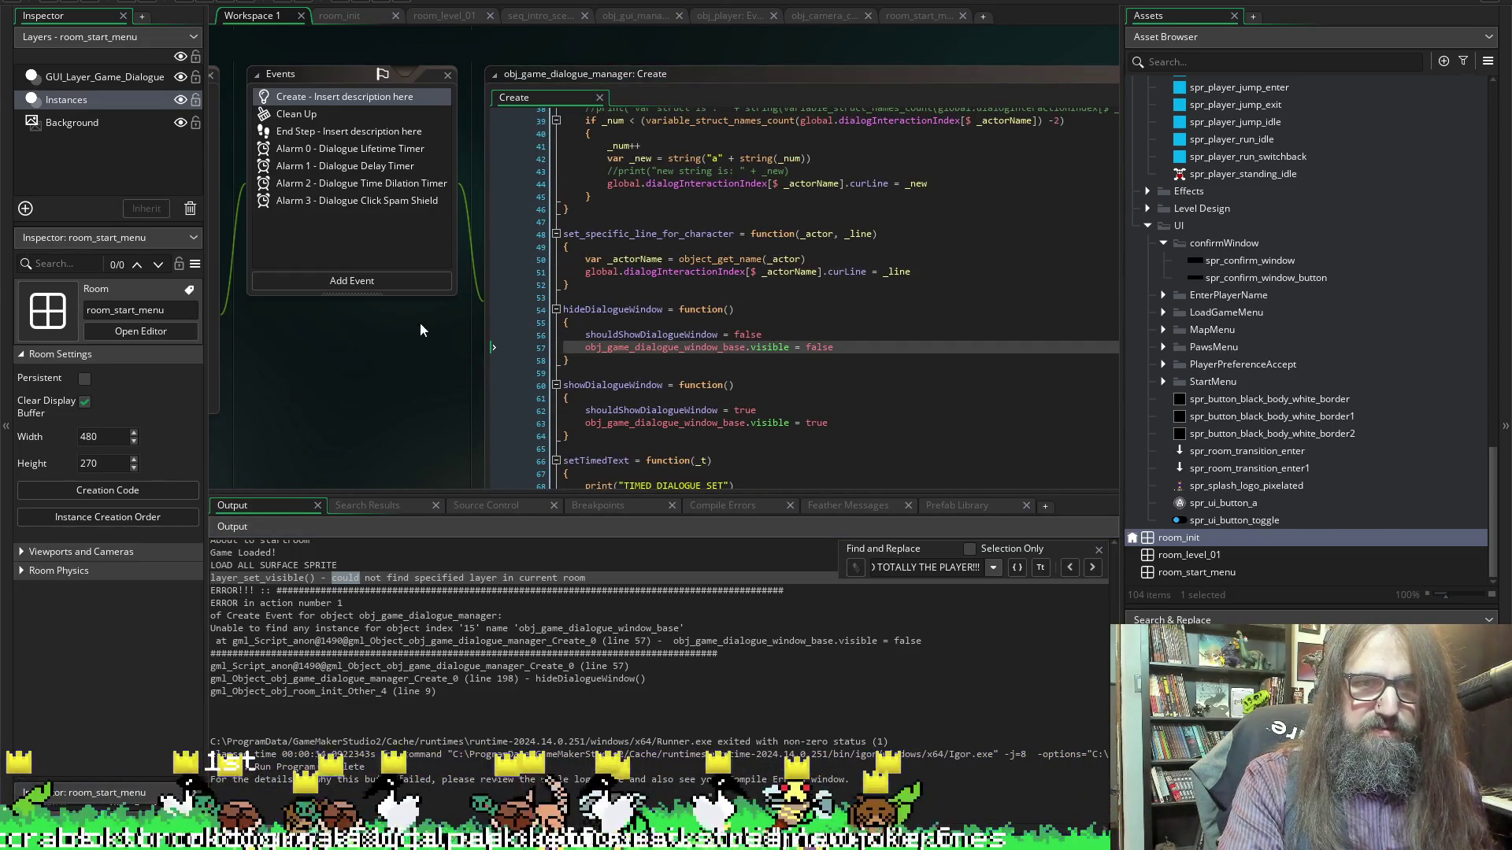
scroll(418, 334, right, 2)
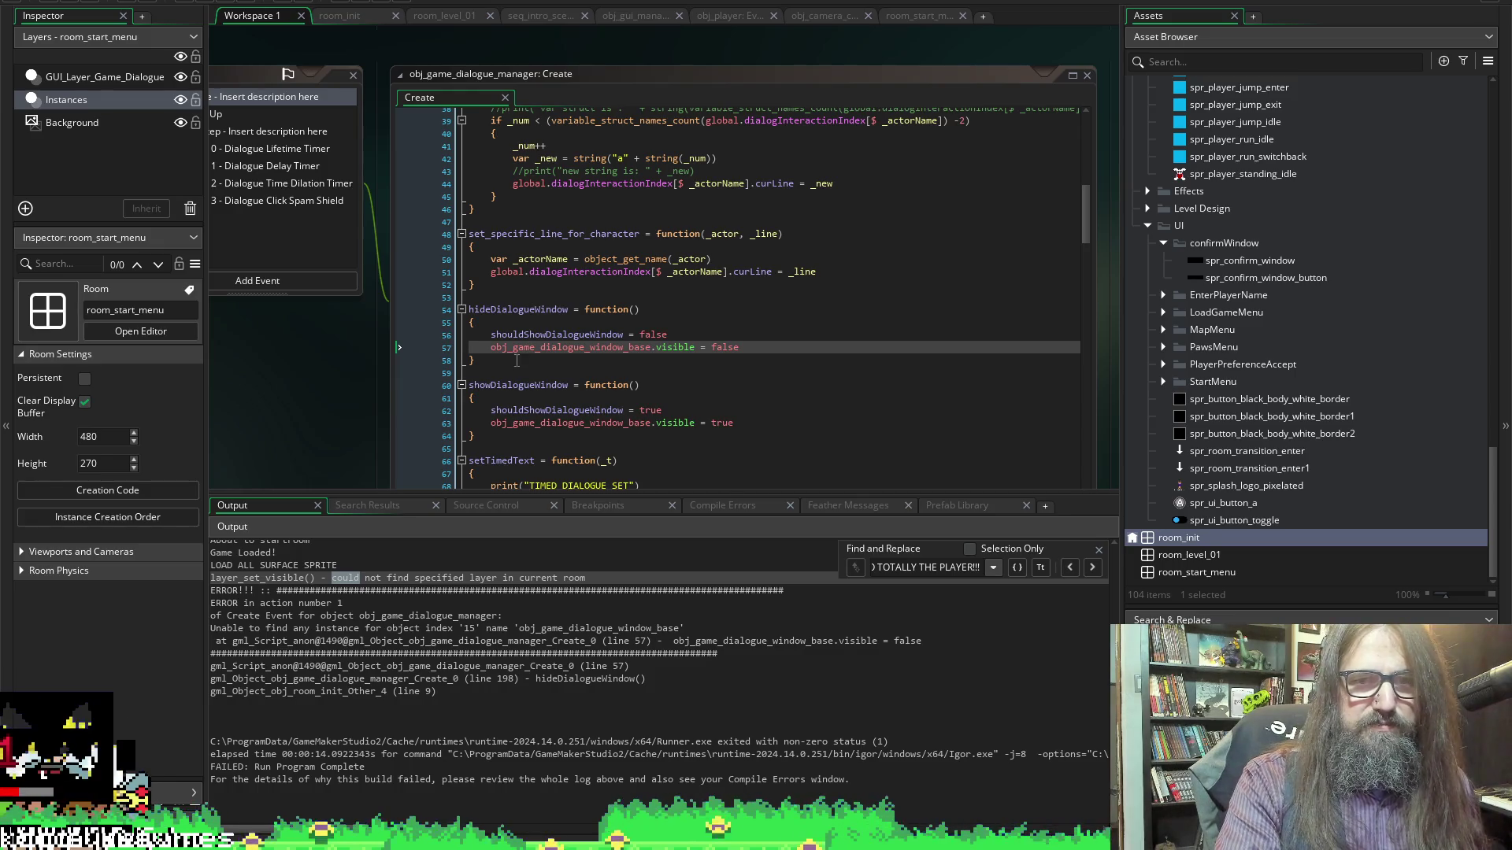
Search the project for hideDialogueWindow and jump to its call on line 198
double_click(513, 311)
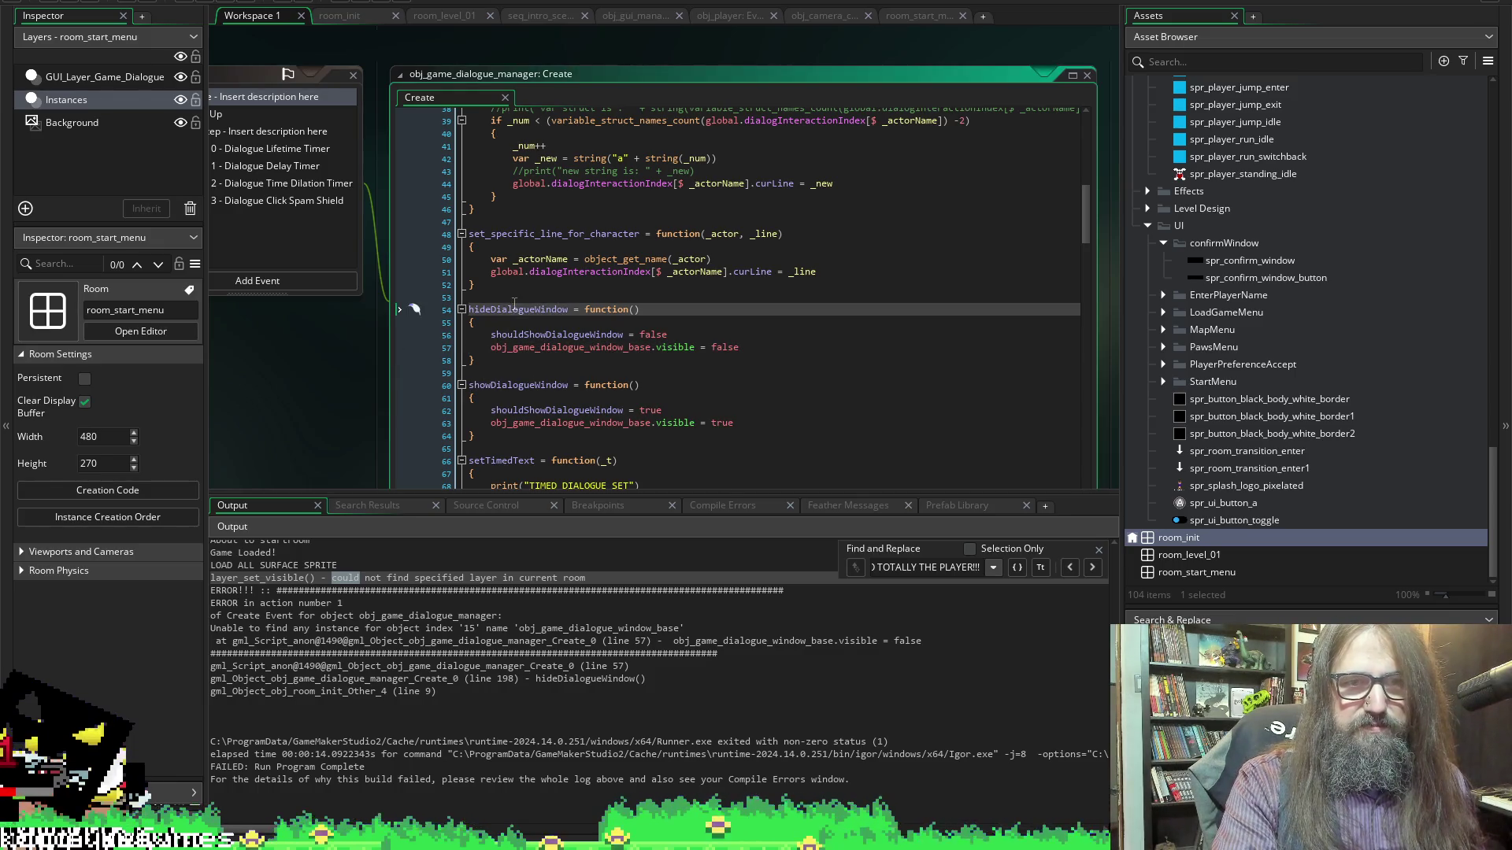
click(1032, 703)
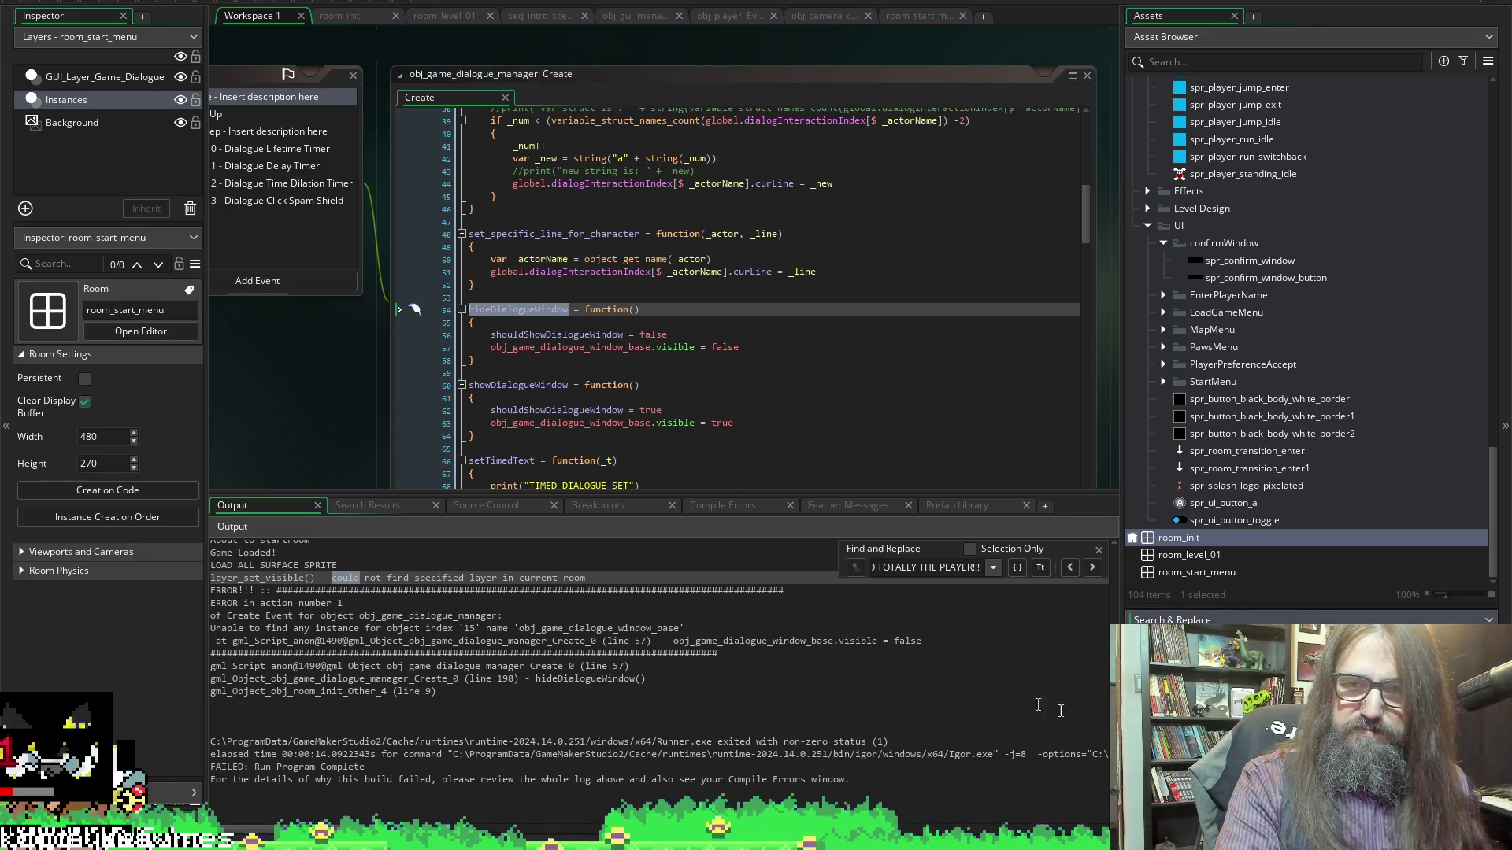
key(Return)
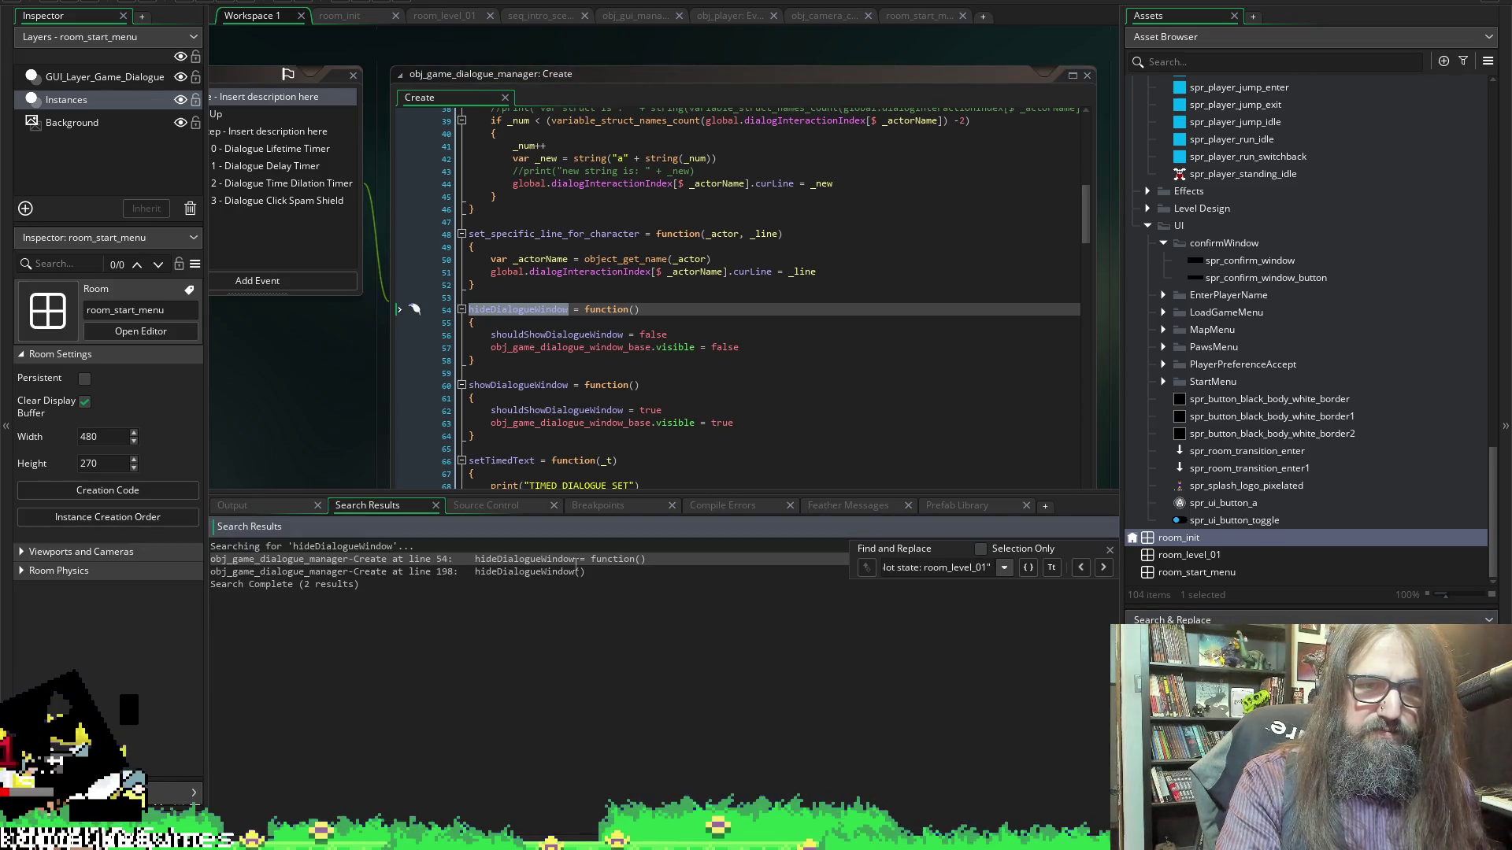
double_click(572, 572)
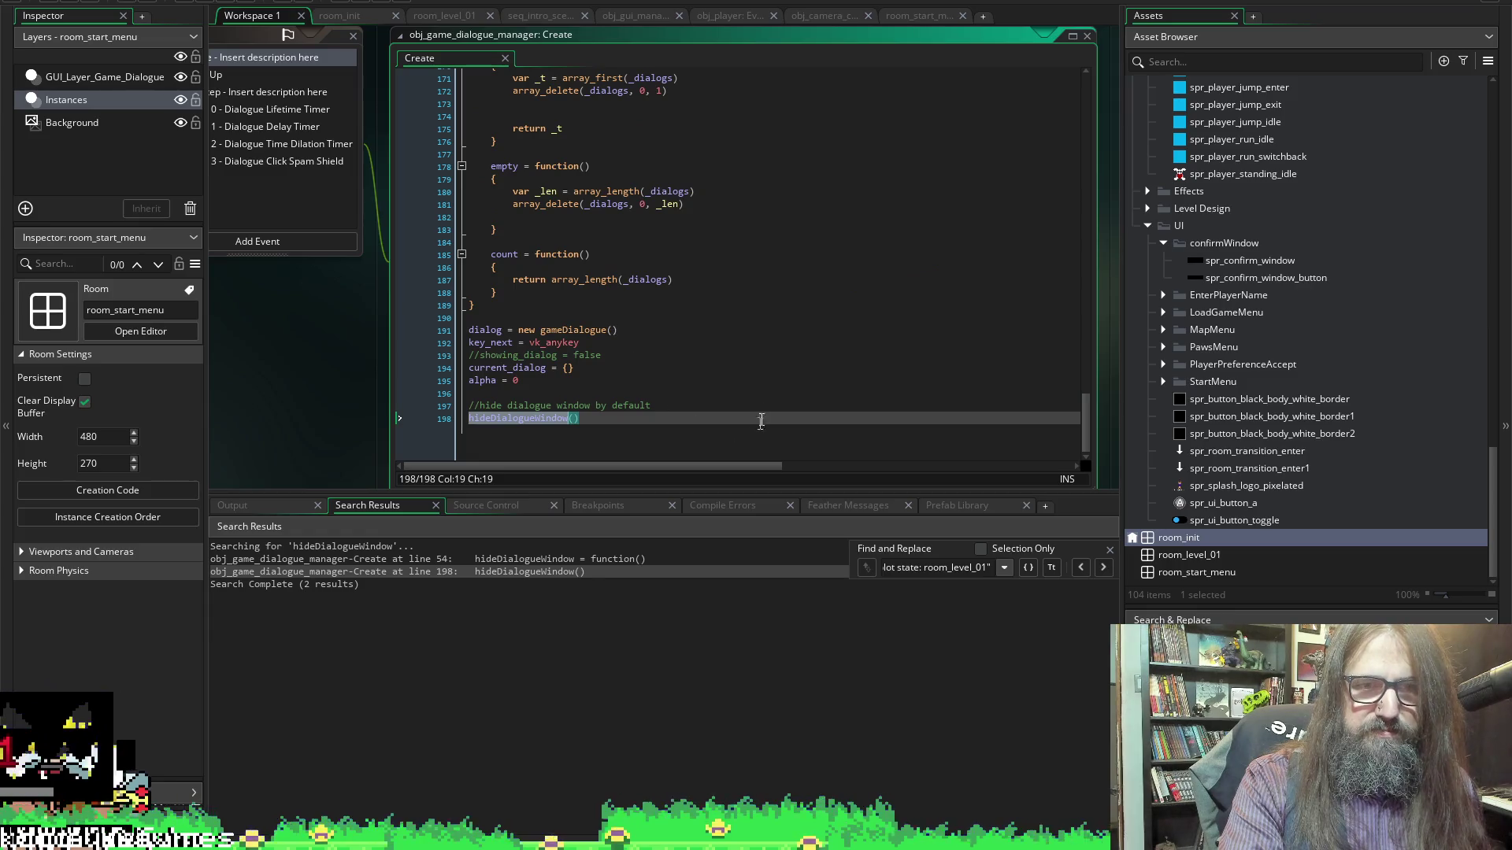
Place the caret at the end of the hideDialogueWindow() call on line 198
click(759, 397)
click(630, 423)
key(Down)
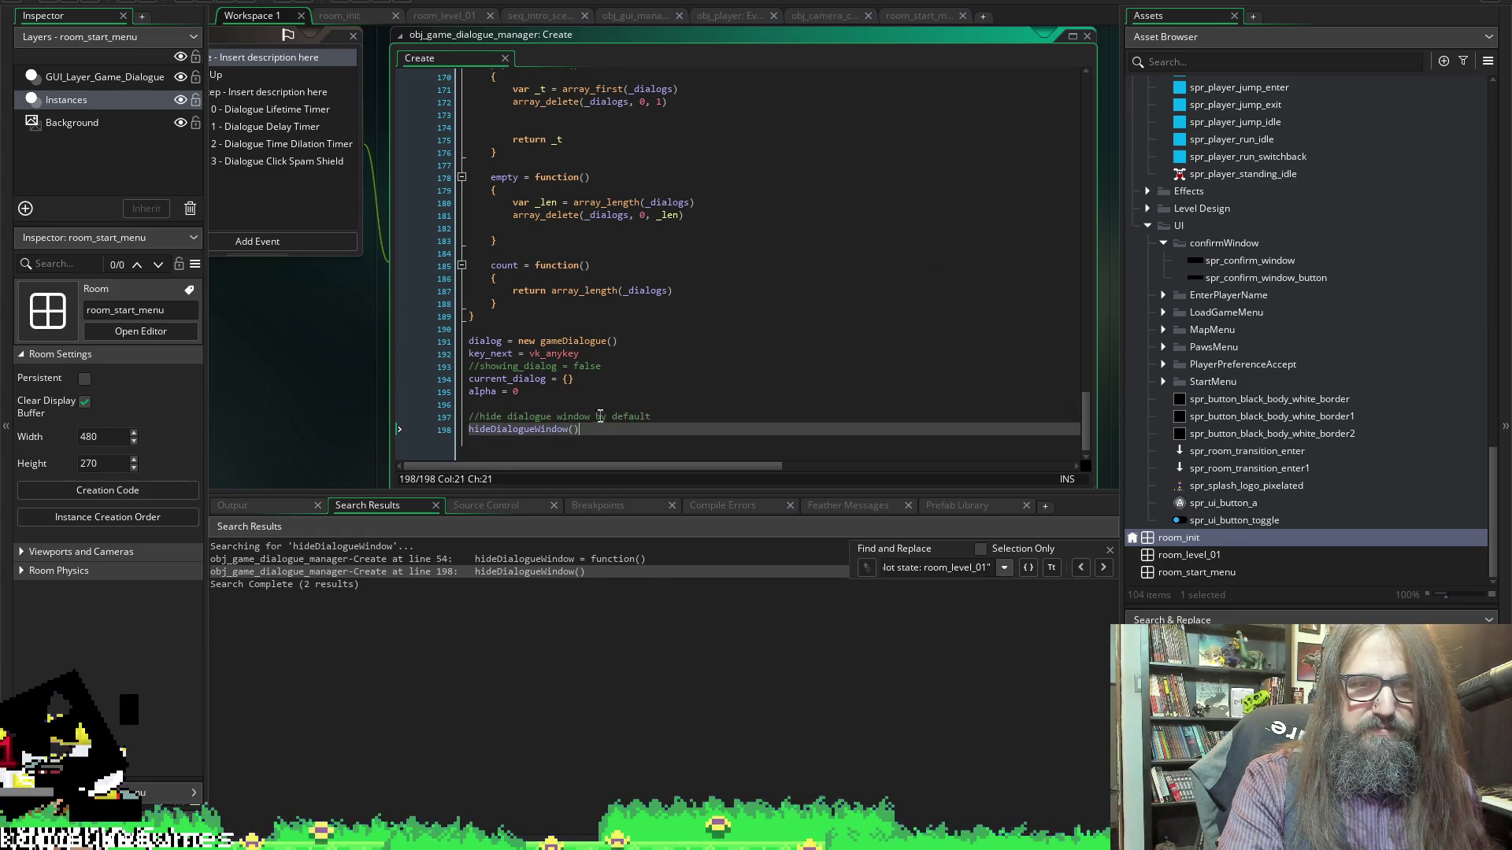
scroll(709, 276, up, 5)
scroll(709, 276, down, 5)
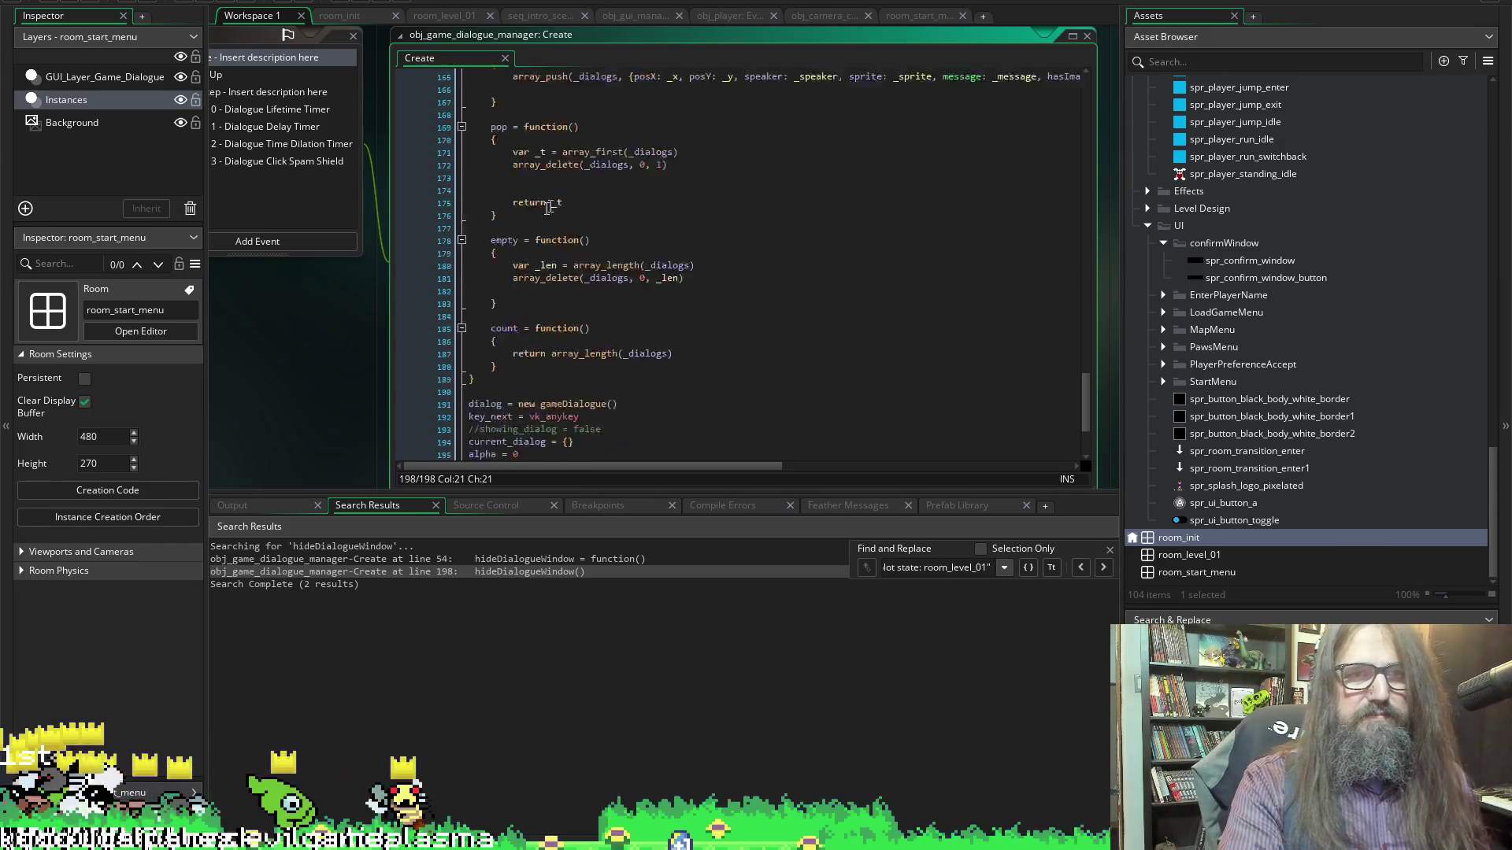
scroll(370, 338, left, 5)
Shrink the results panel and scroll the Create code back to lines 46–76, showing both functions
drag(469, 495, 478, 663)
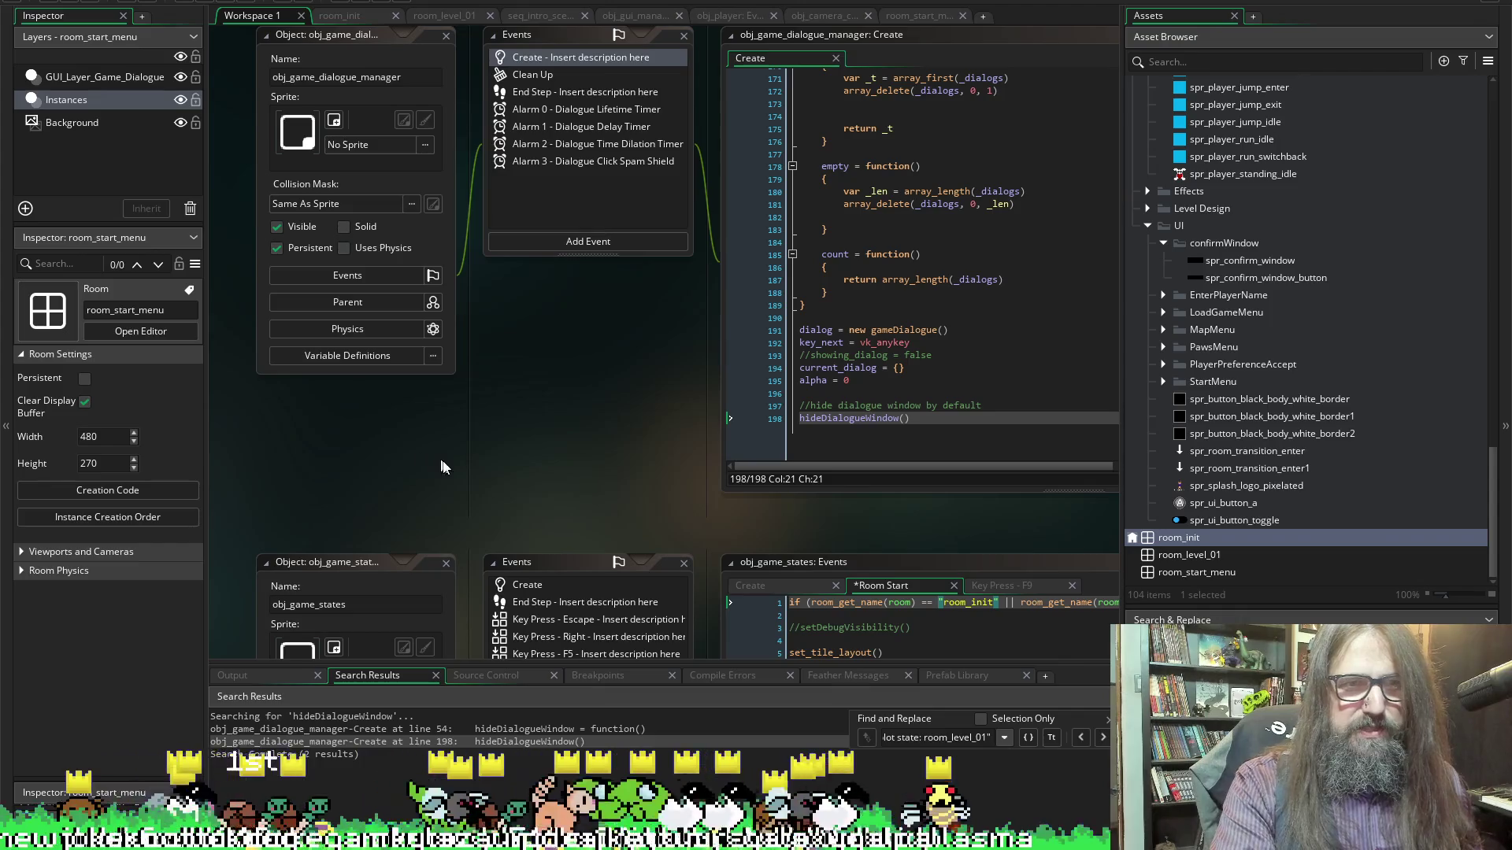
scroll(520, 468, down, 3)
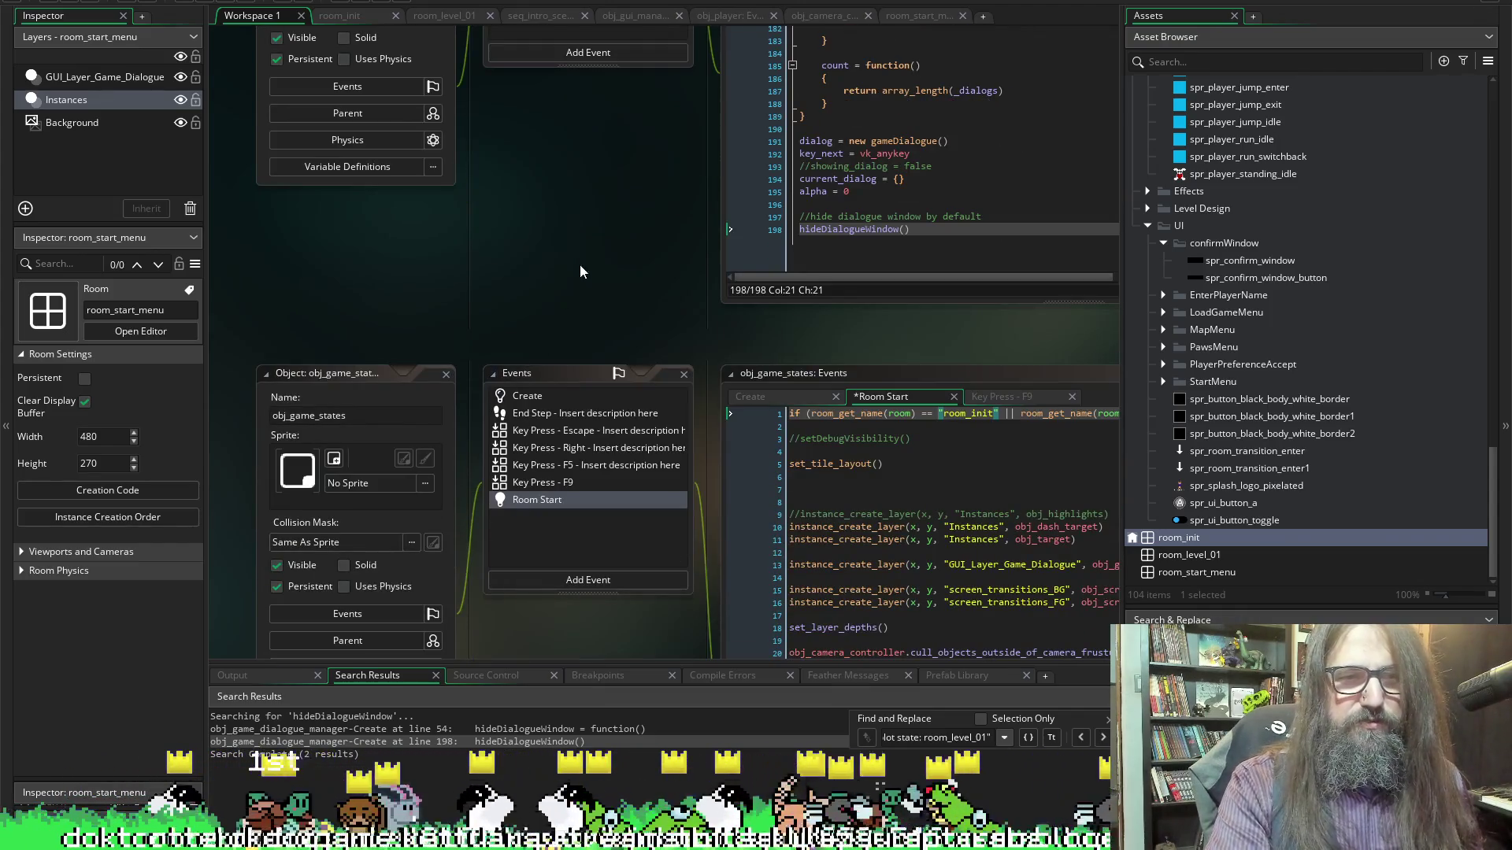
scroll(564, 347, down, 2)
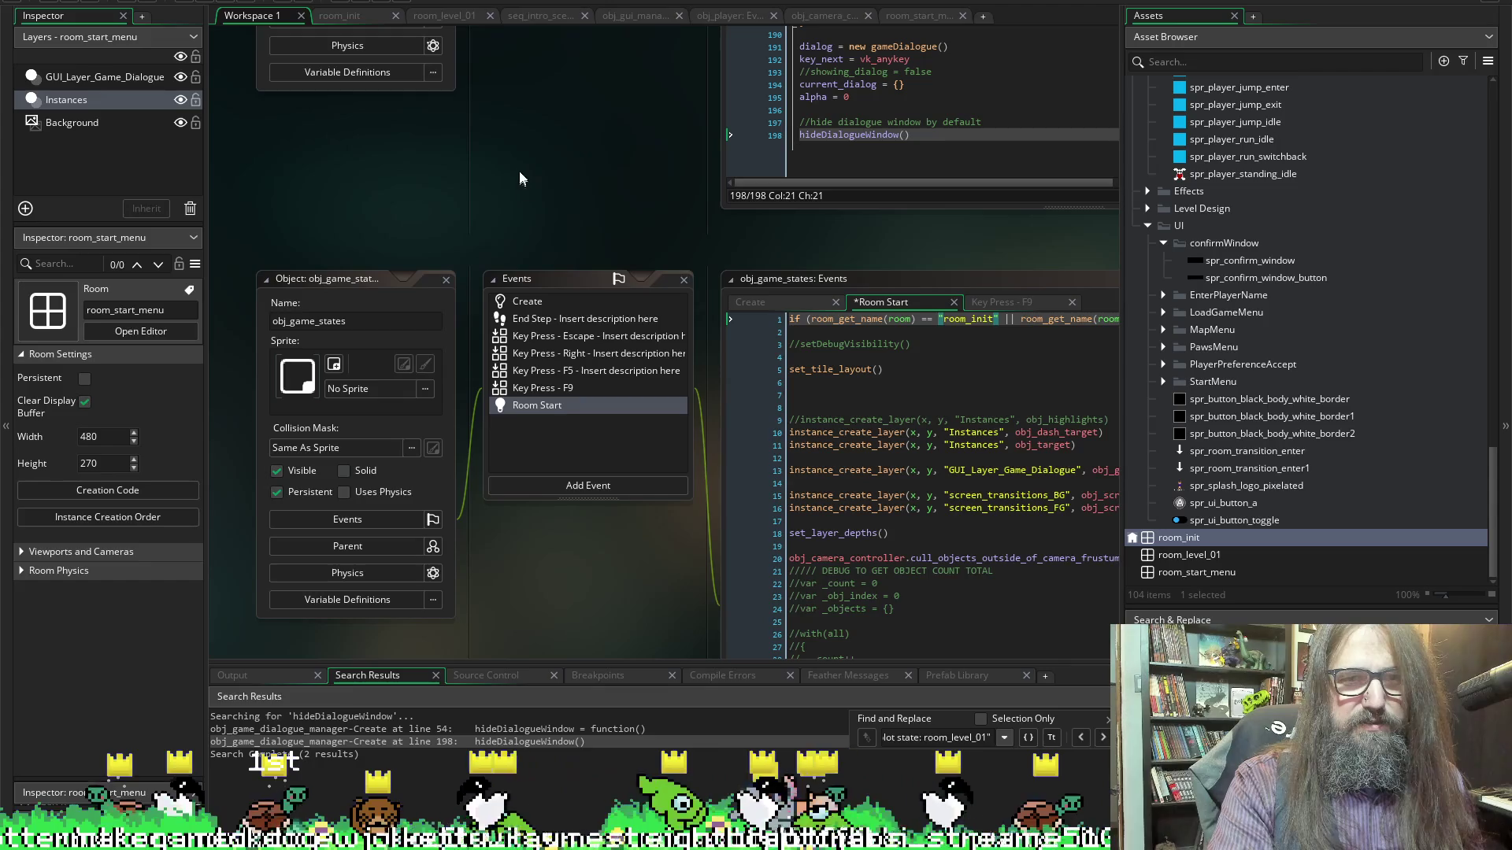
scroll(441, 228, right, 6)
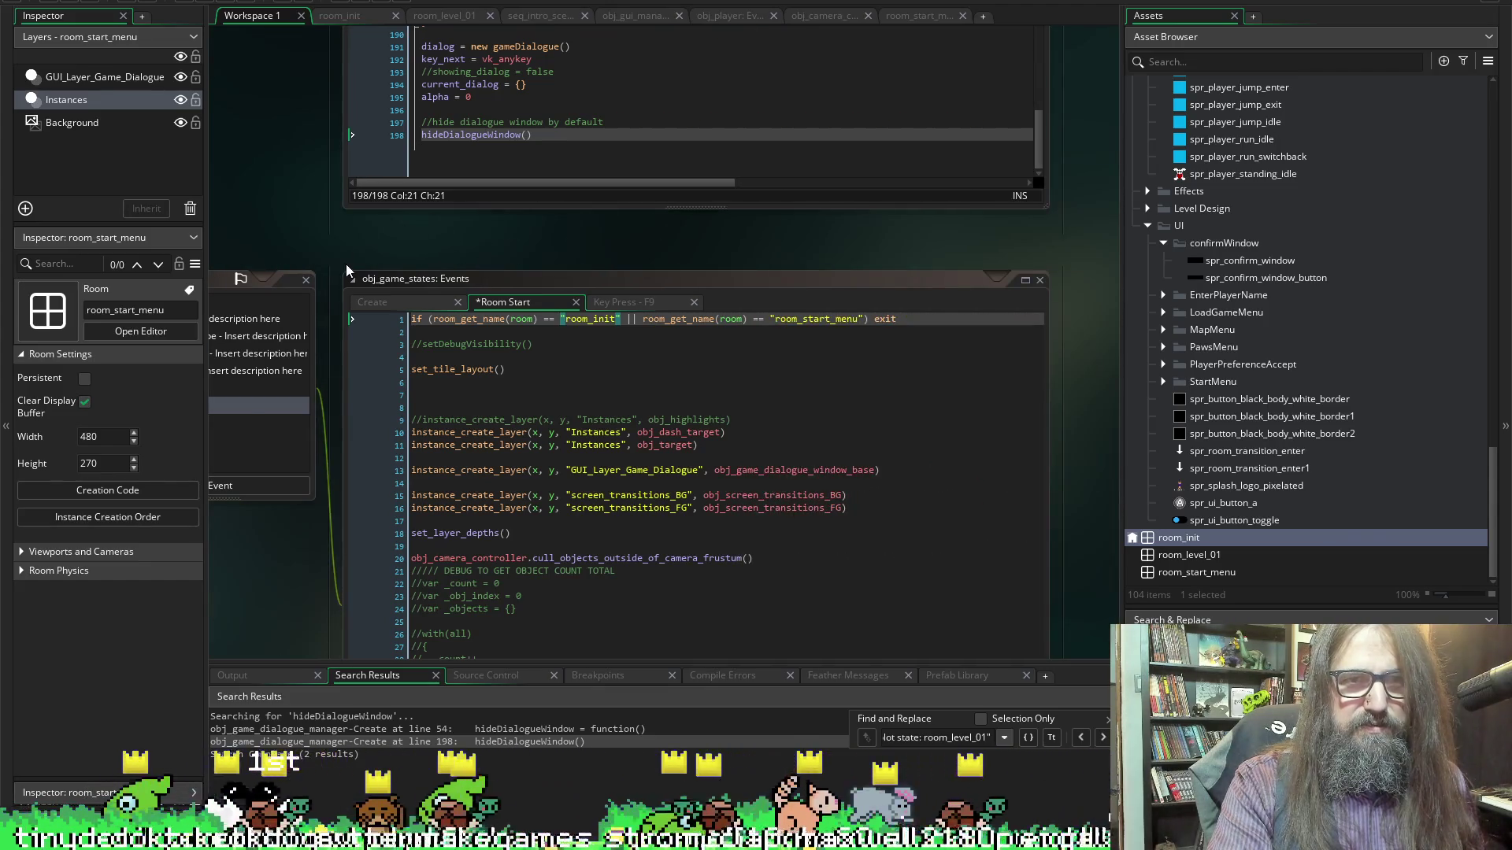
scroll(346, 263, up, 5)
scroll(467, 248, up, 10)
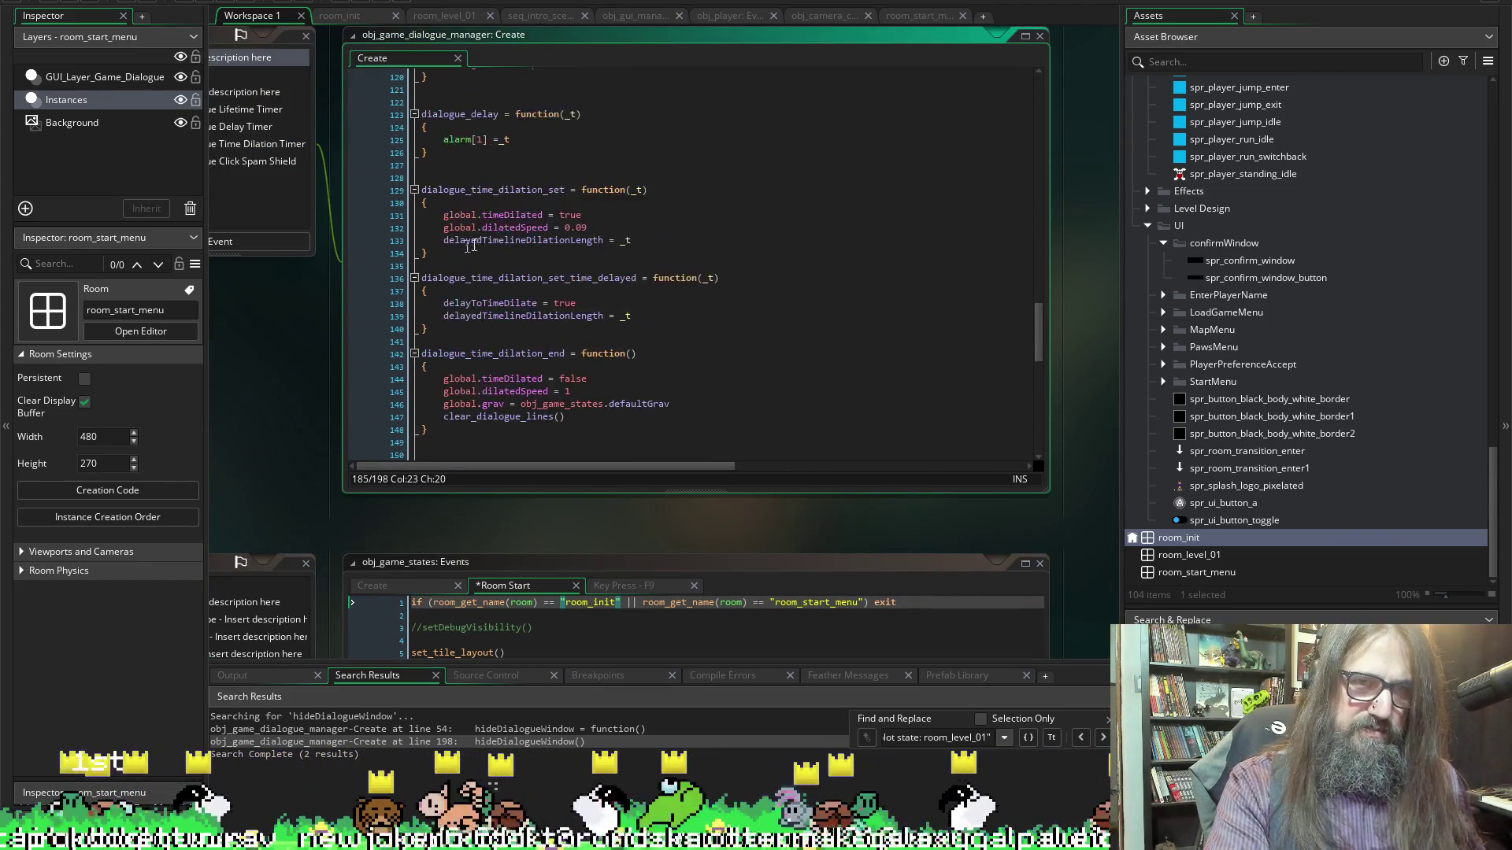
scroll(467, 248, up, 10)
scroll(637, 293, up, 20)
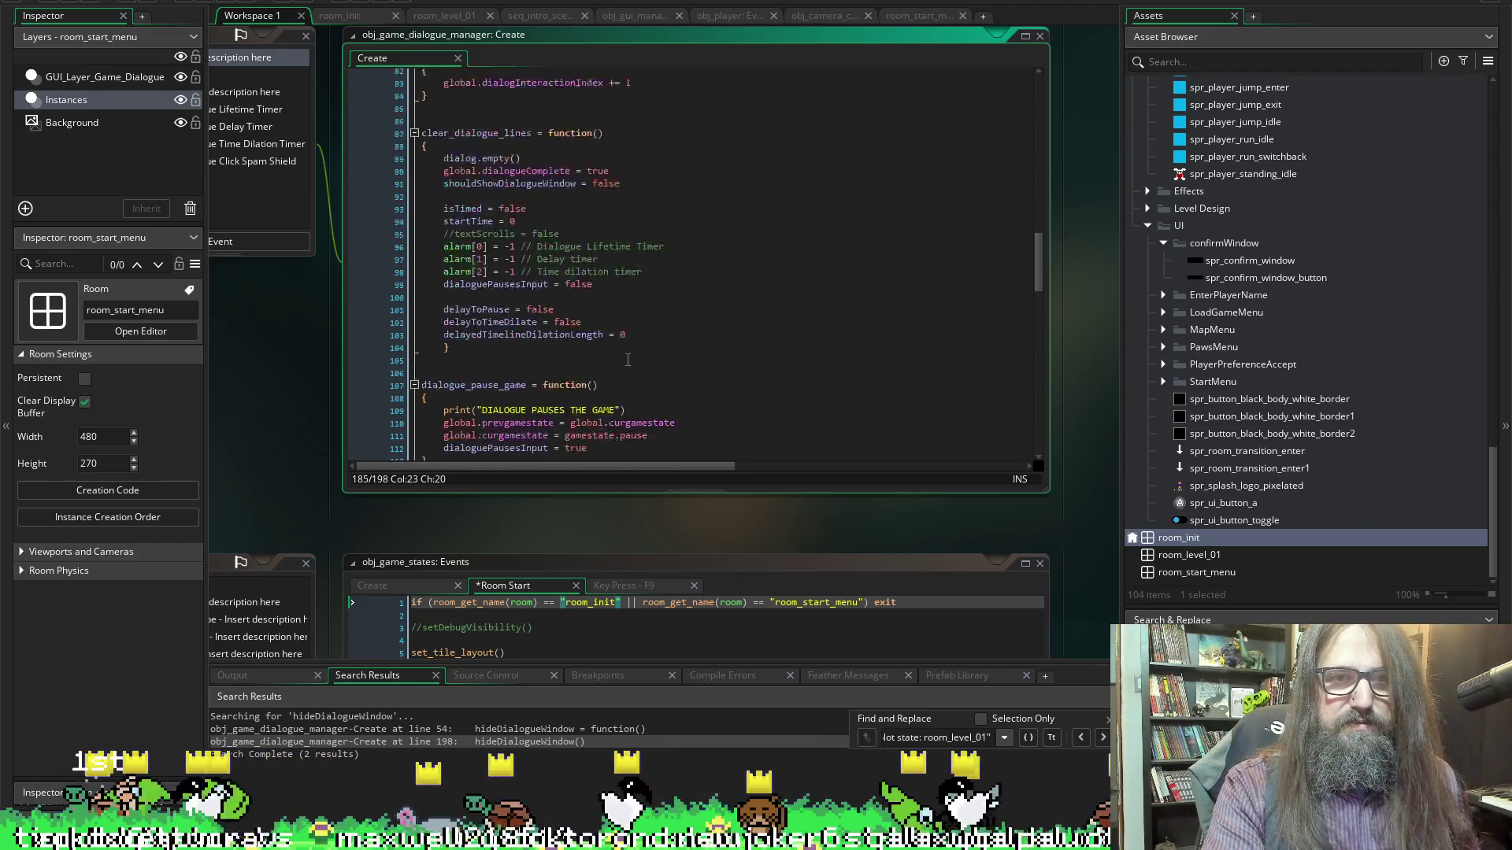
scroll(614, 329, up, 8)
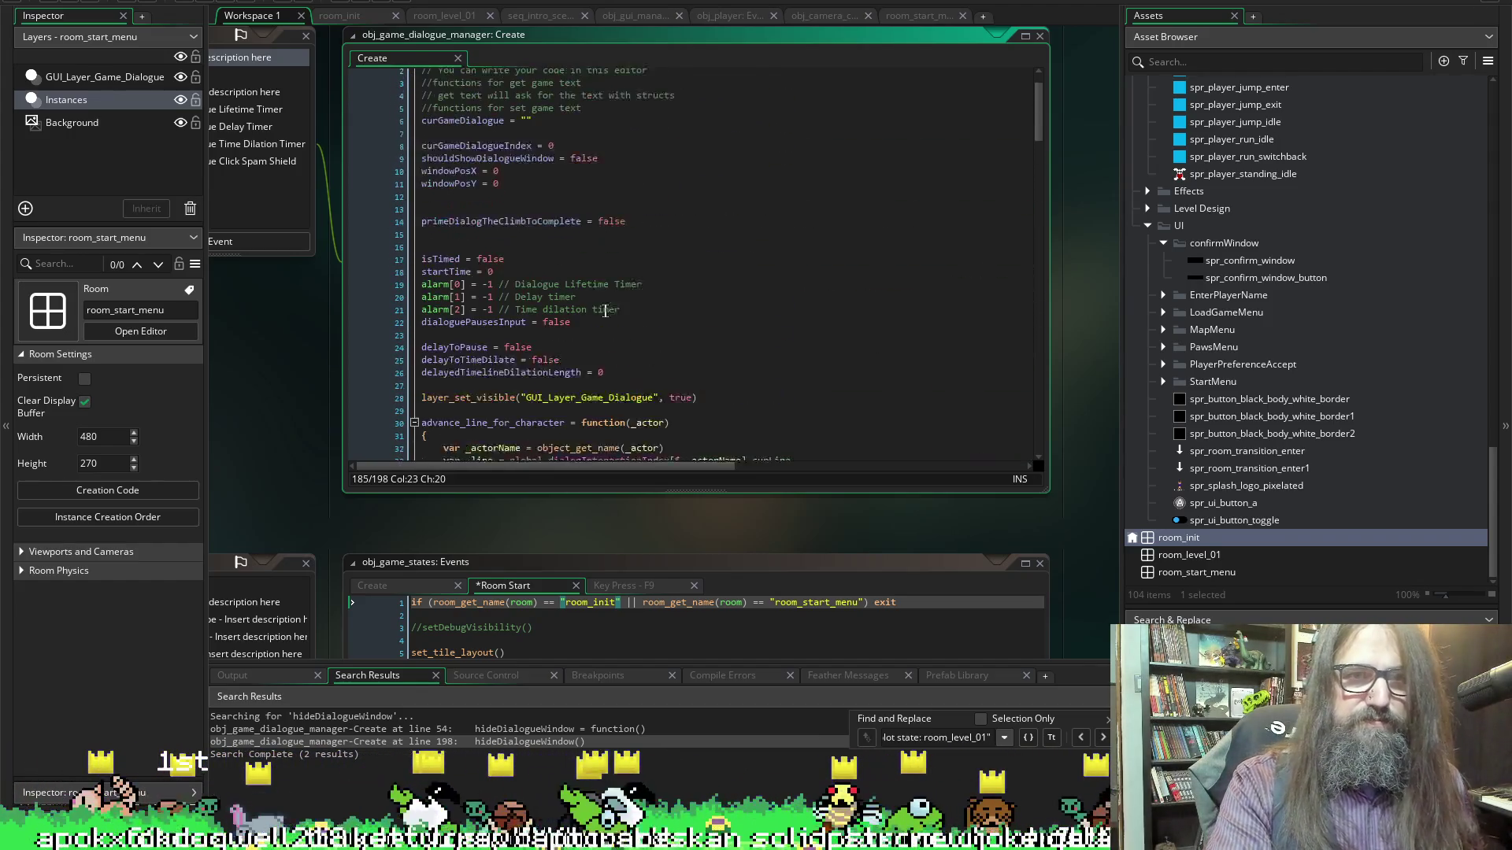
scroll(637, 177, down, 15)
scroll(637, 177, down, 4)
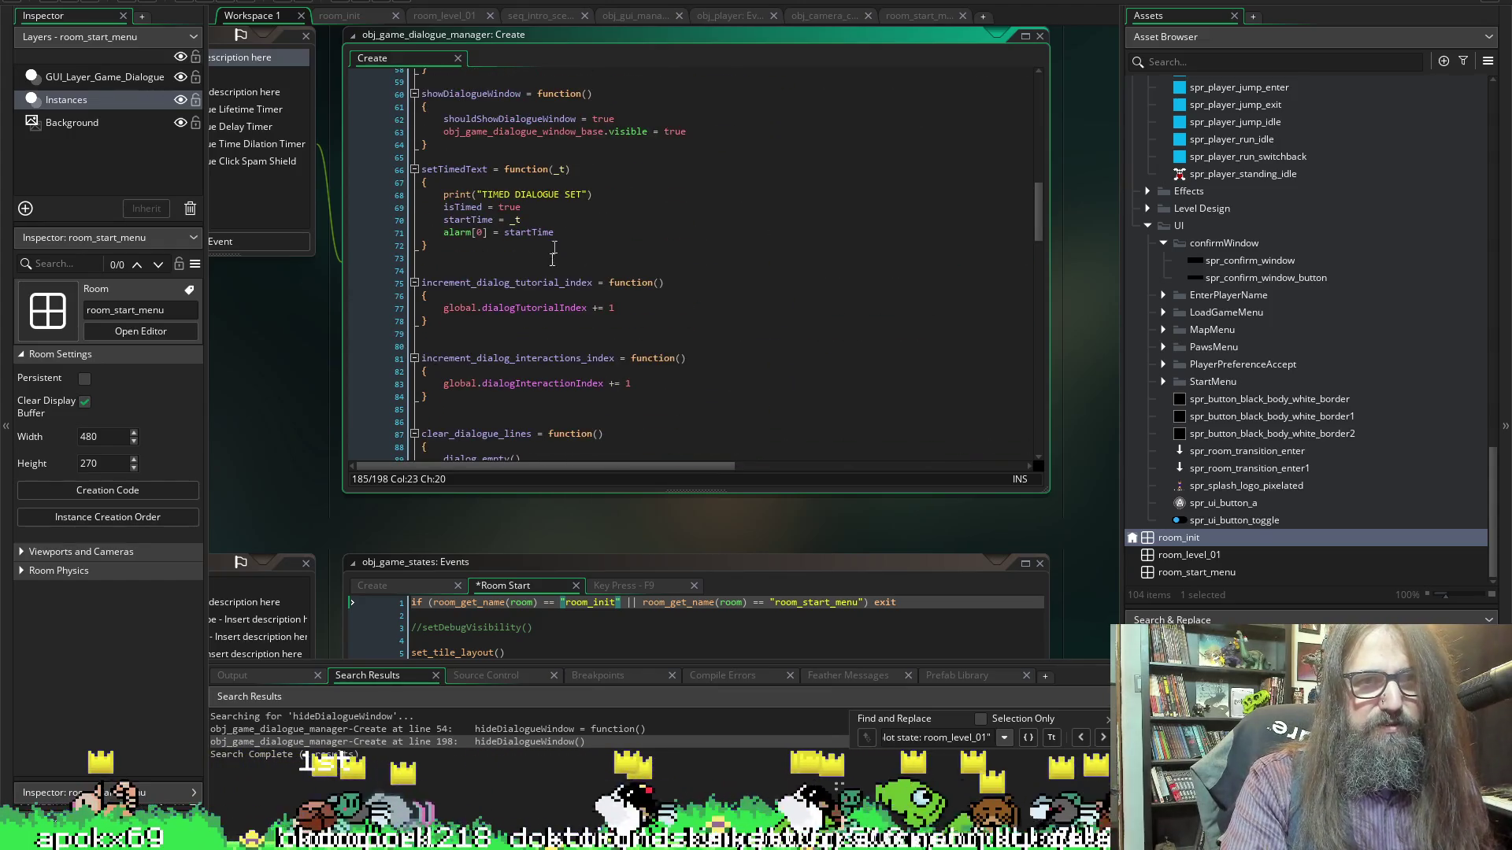
scroll(534, 252, up, 4)
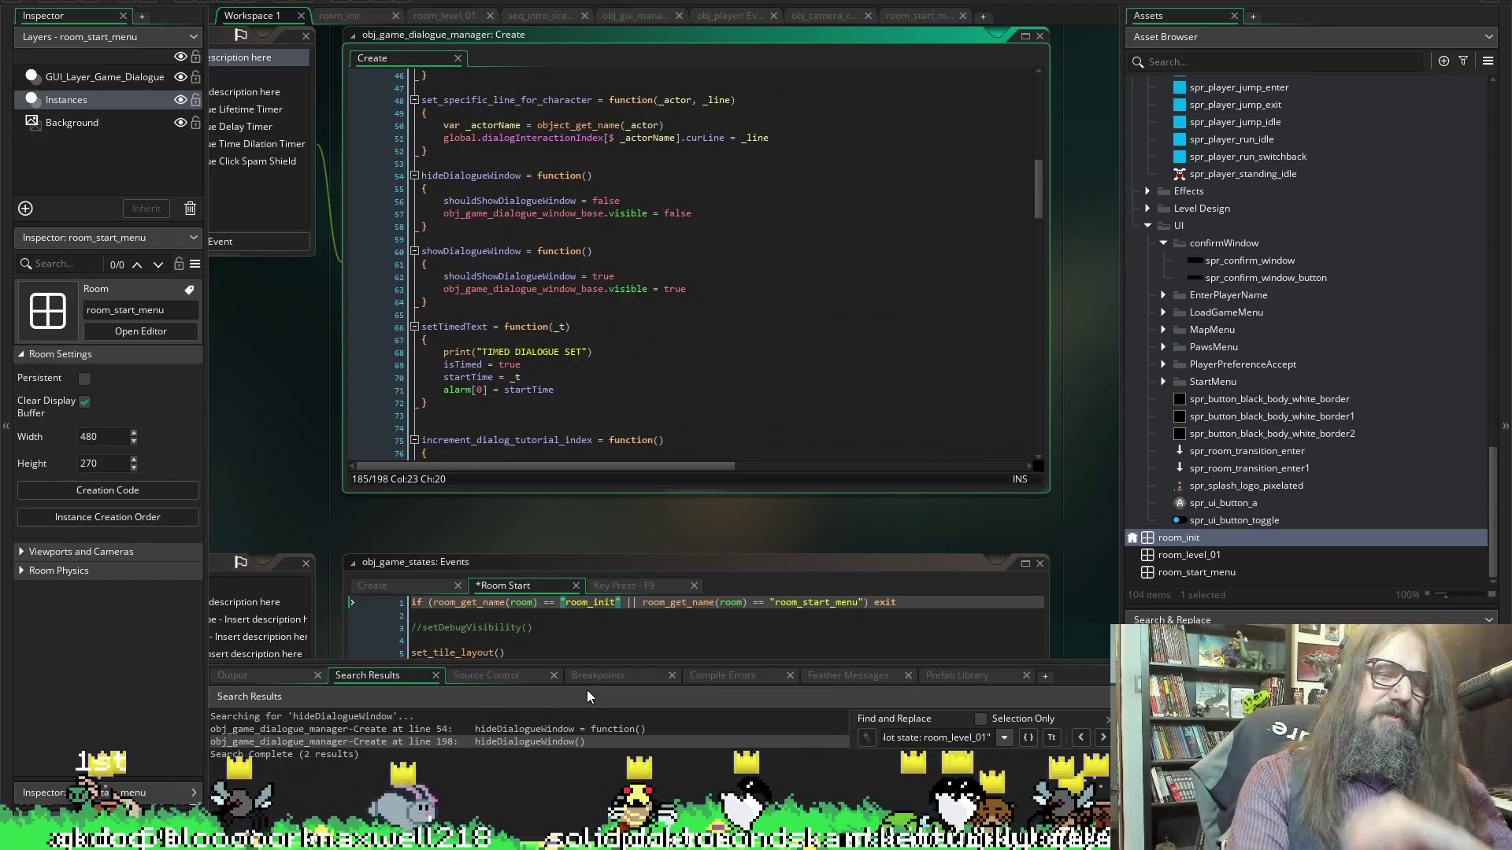
Enlarge the failed run's error log, then search the project for obj_game_dialogue_window_base from line 57
click(247, 680)
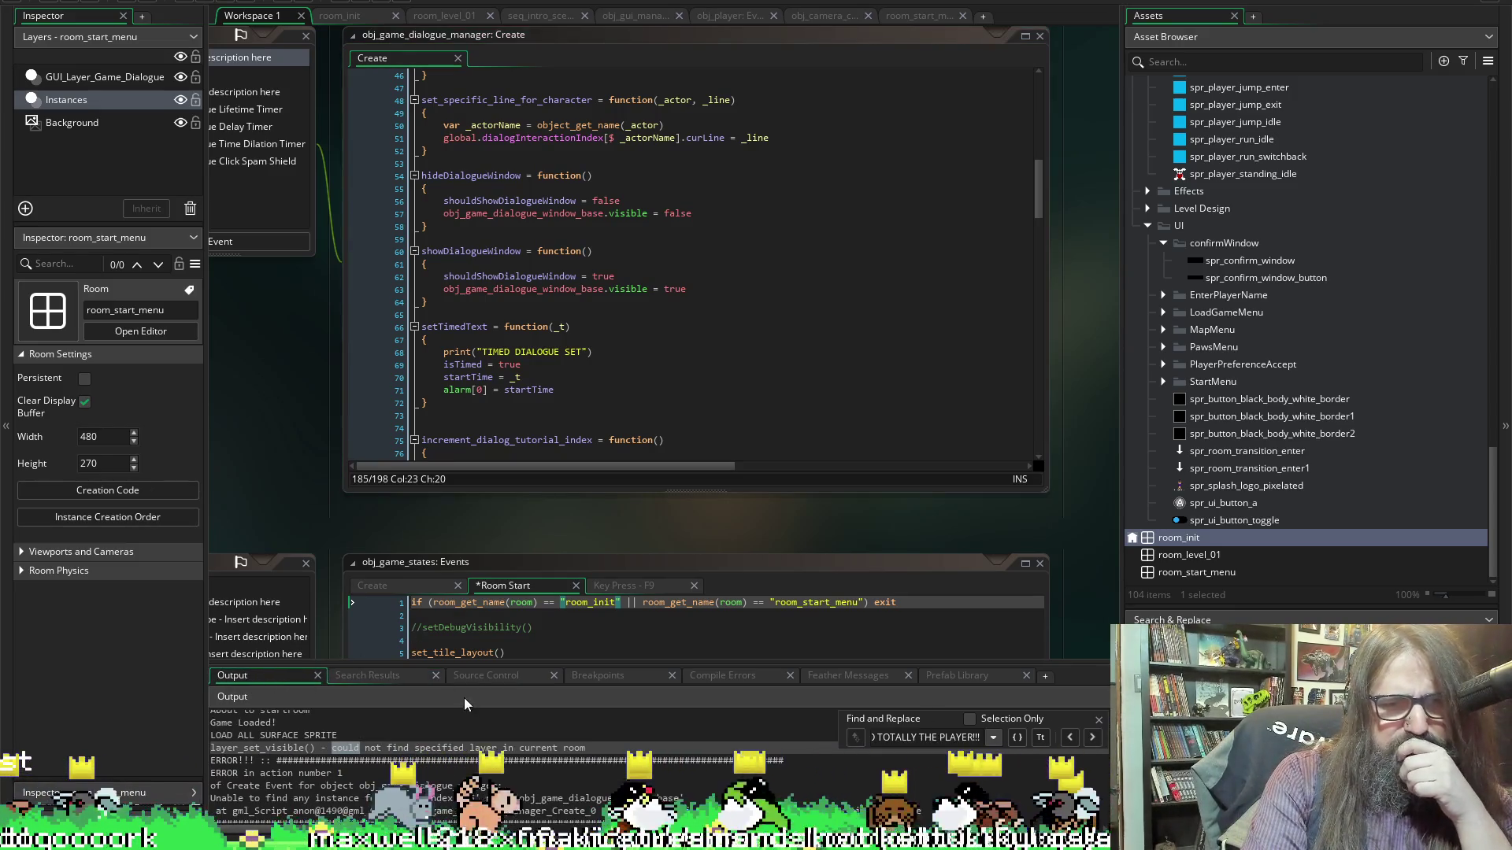
drag(487, 667, 479, 470)
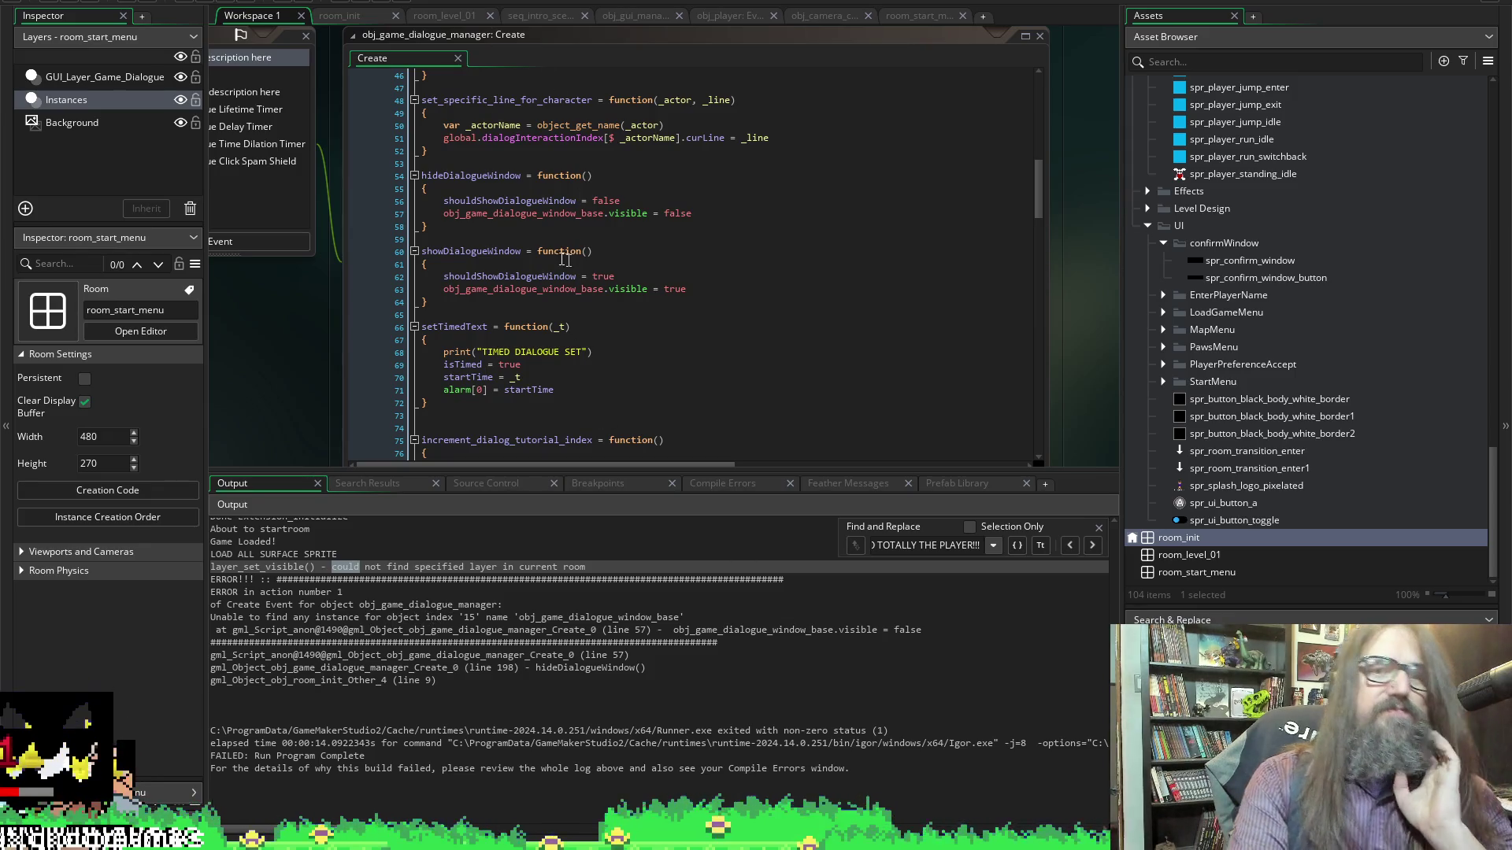
click(604, 213)
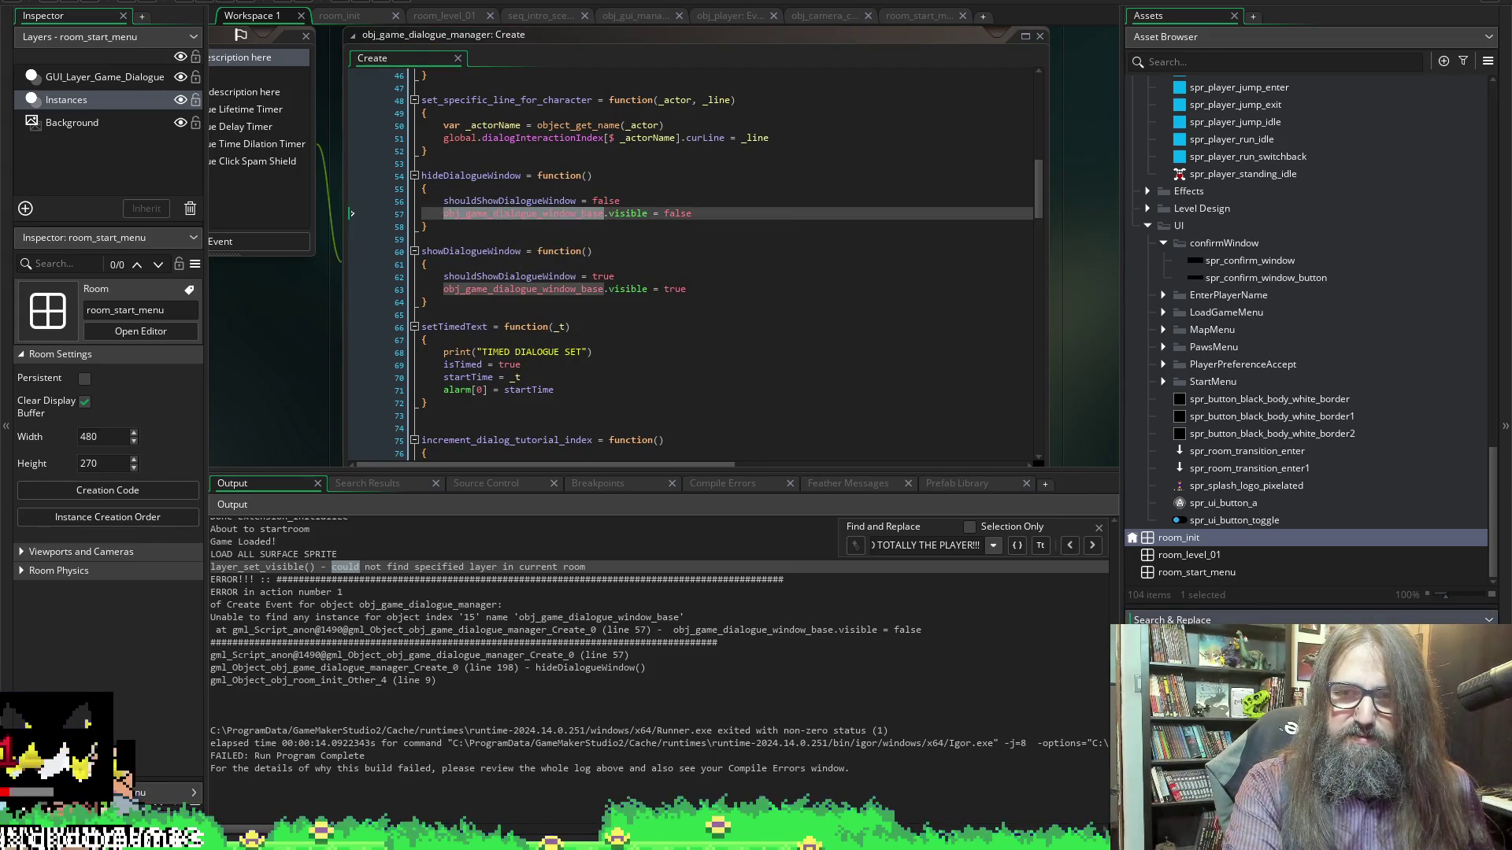
key(ctrl+shift+f)
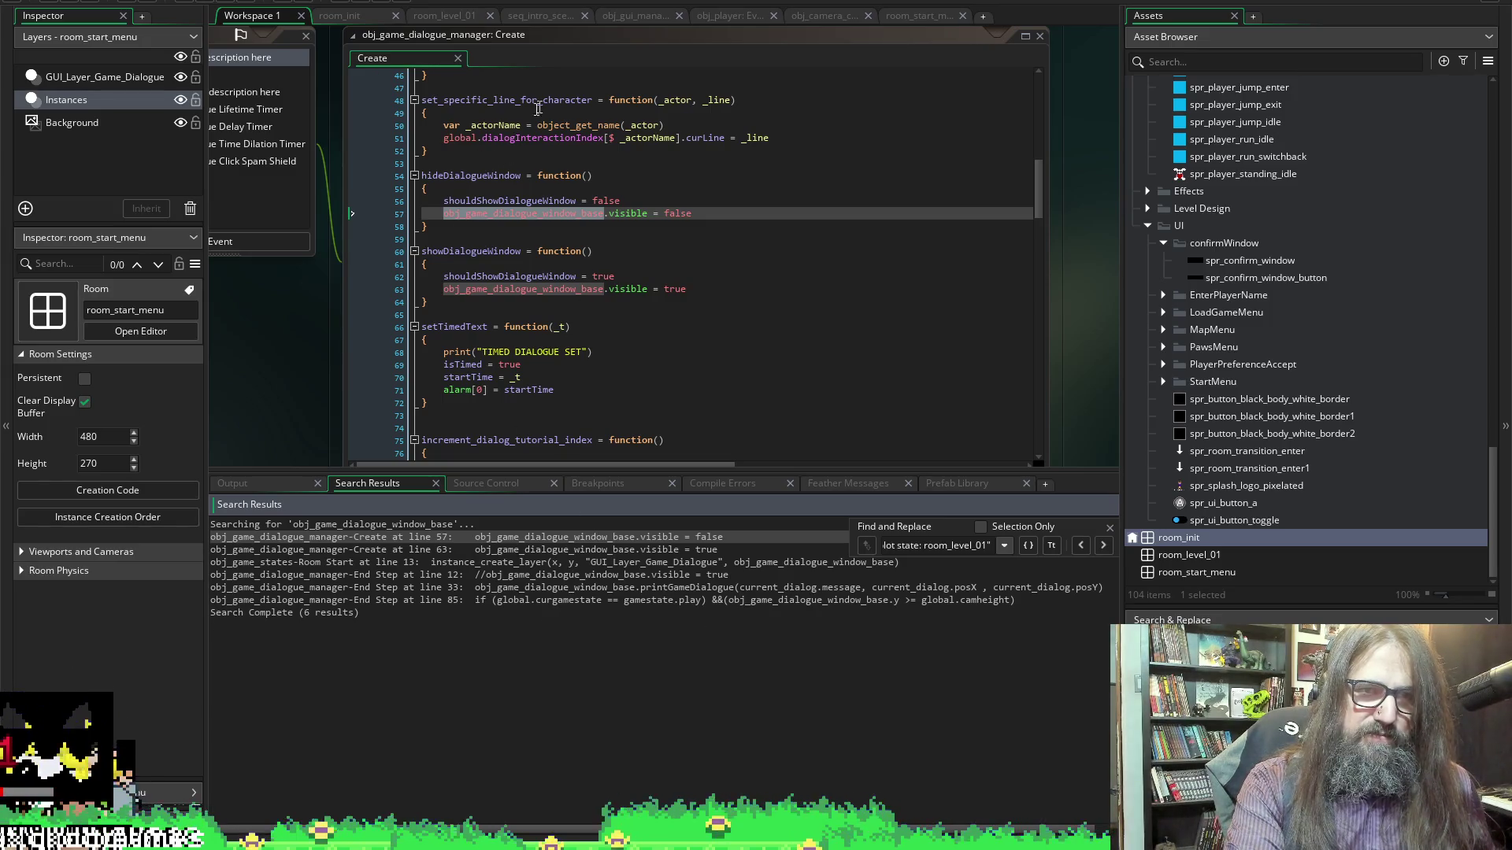
scroll(823, 318, up, 10)
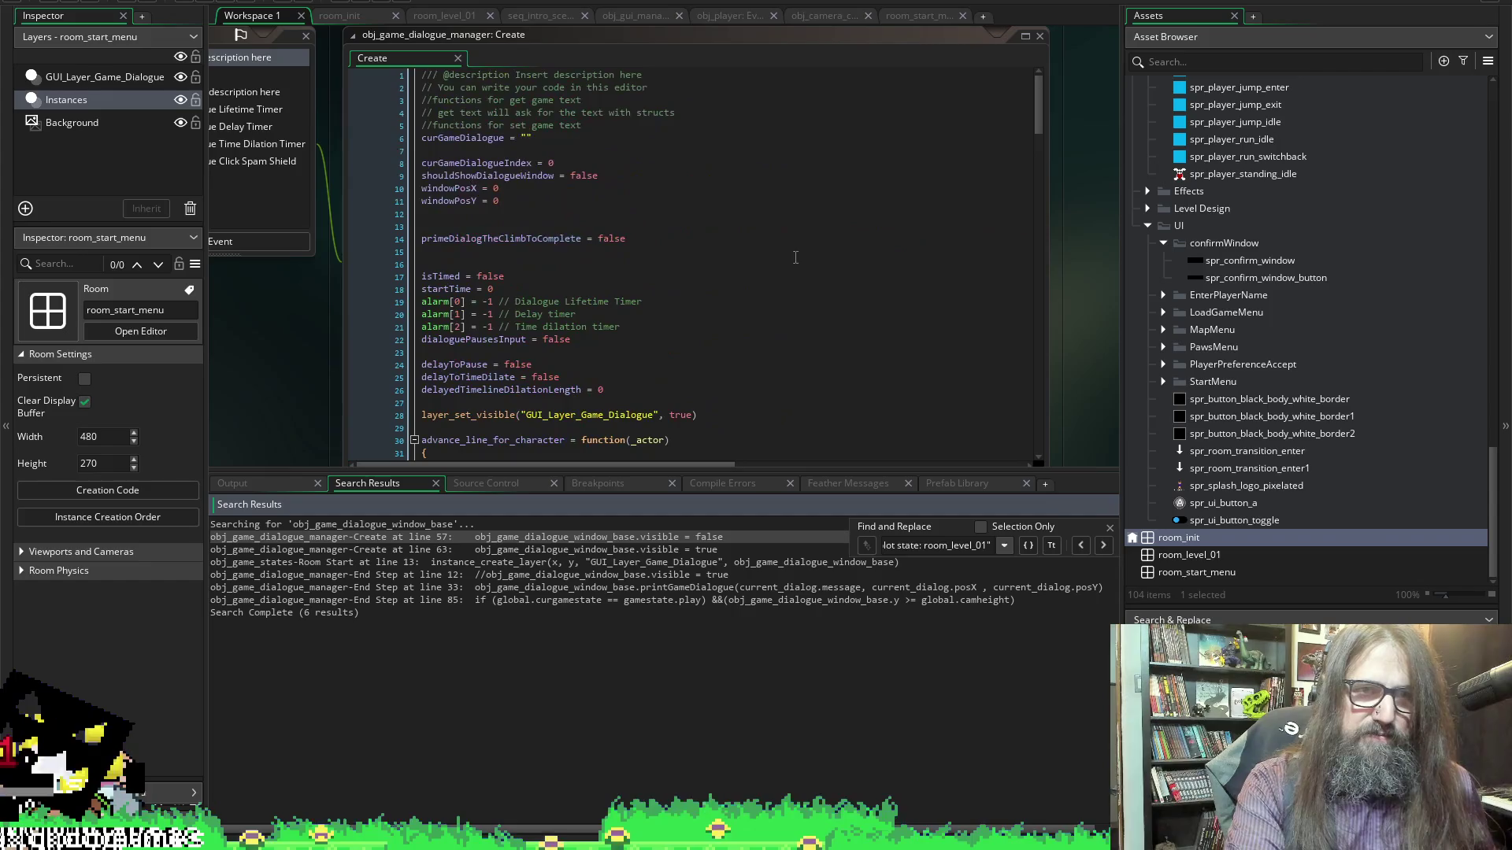
scroll(795, 257, down, 20)
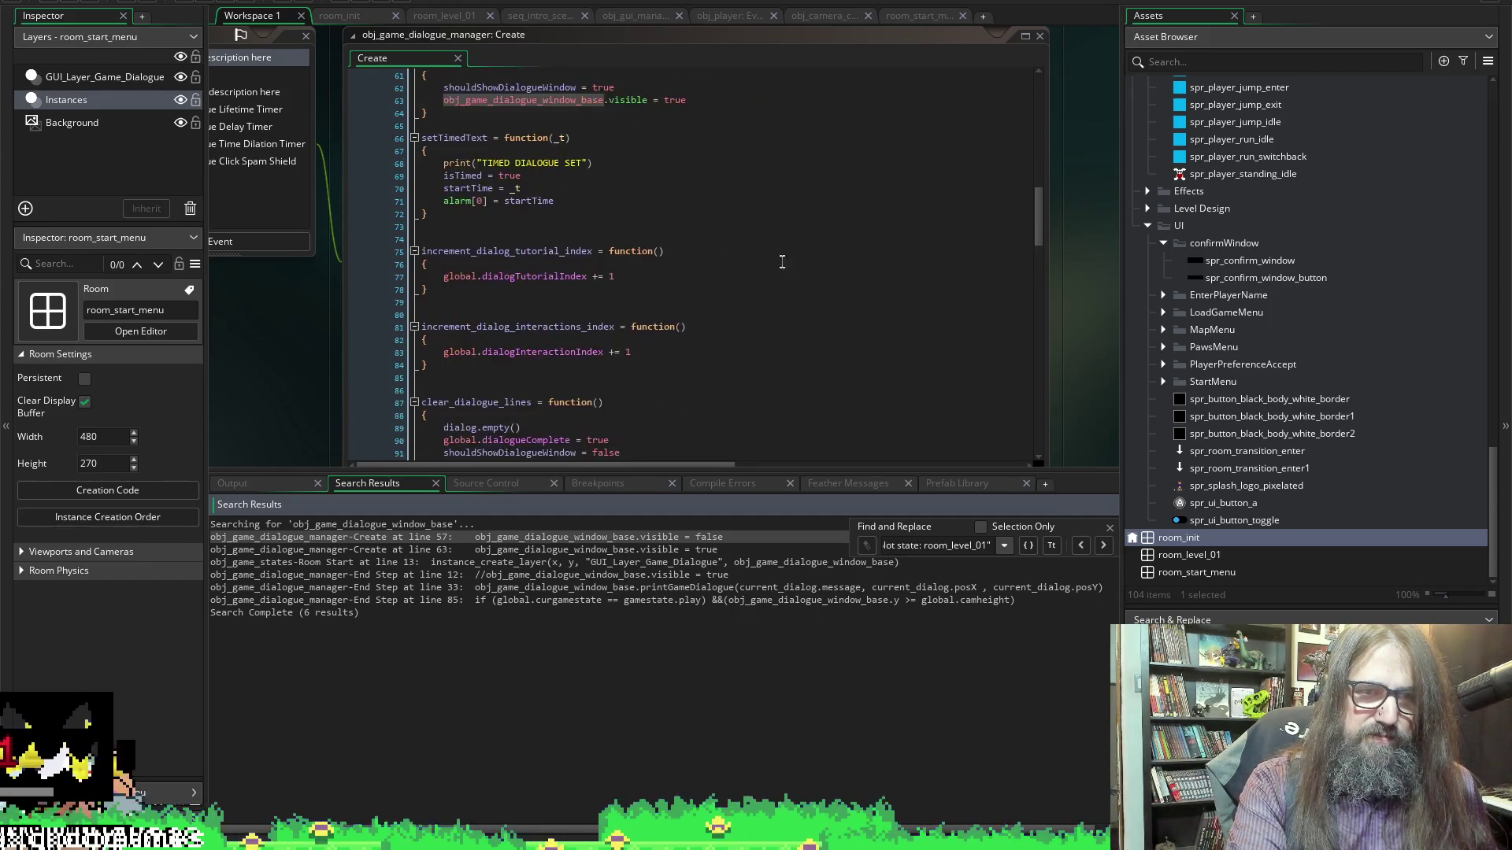
scroll(810, 299, down, 20)
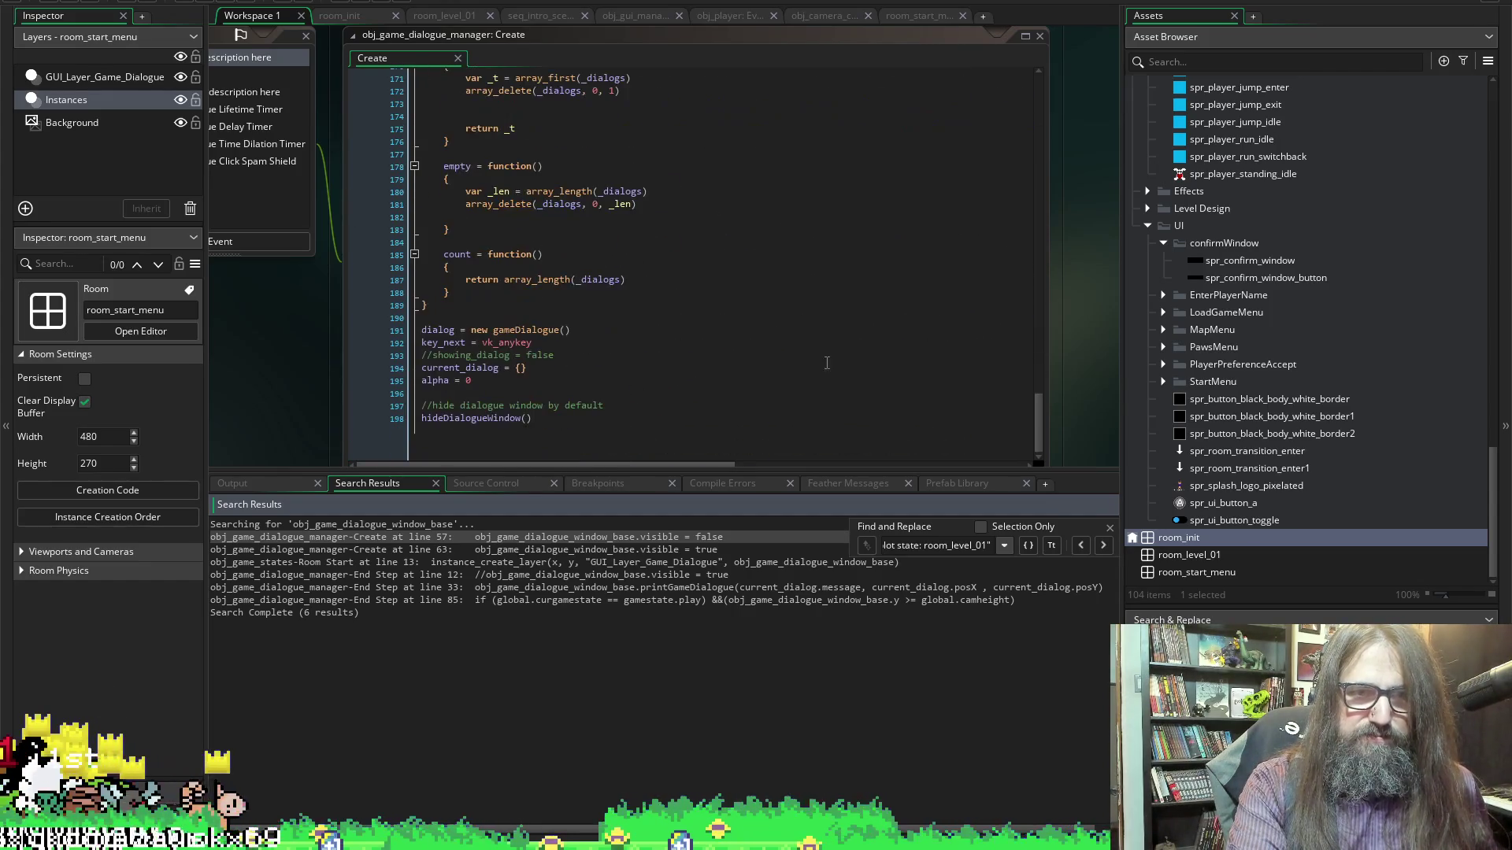
scroll(281, 423, left, 5)
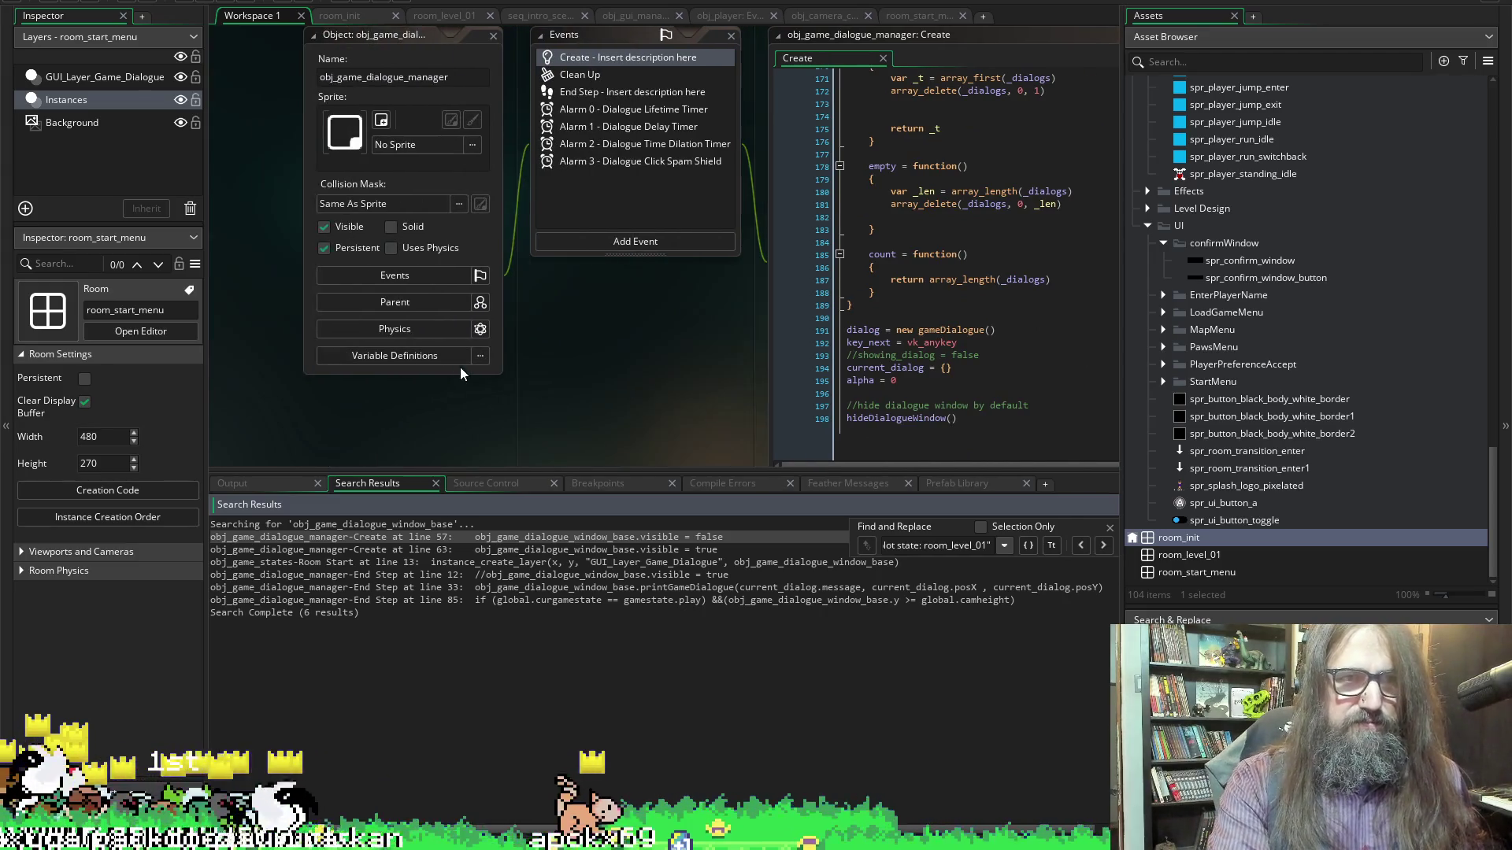
scroll(508, 309, left, 2)
scroll(489, 322, right, 3)
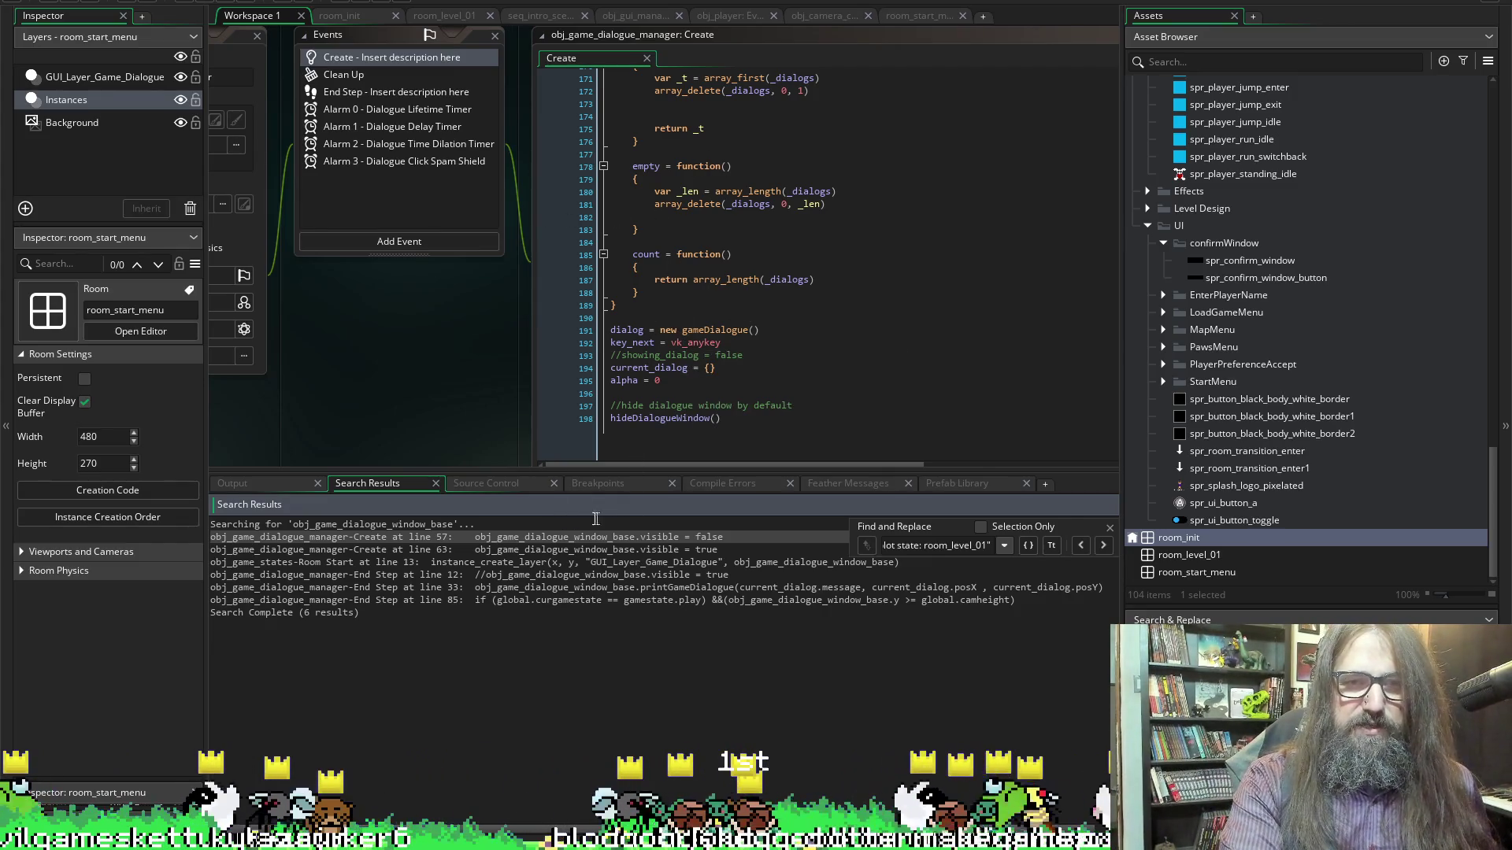
scroll(401, 360, left, 5)
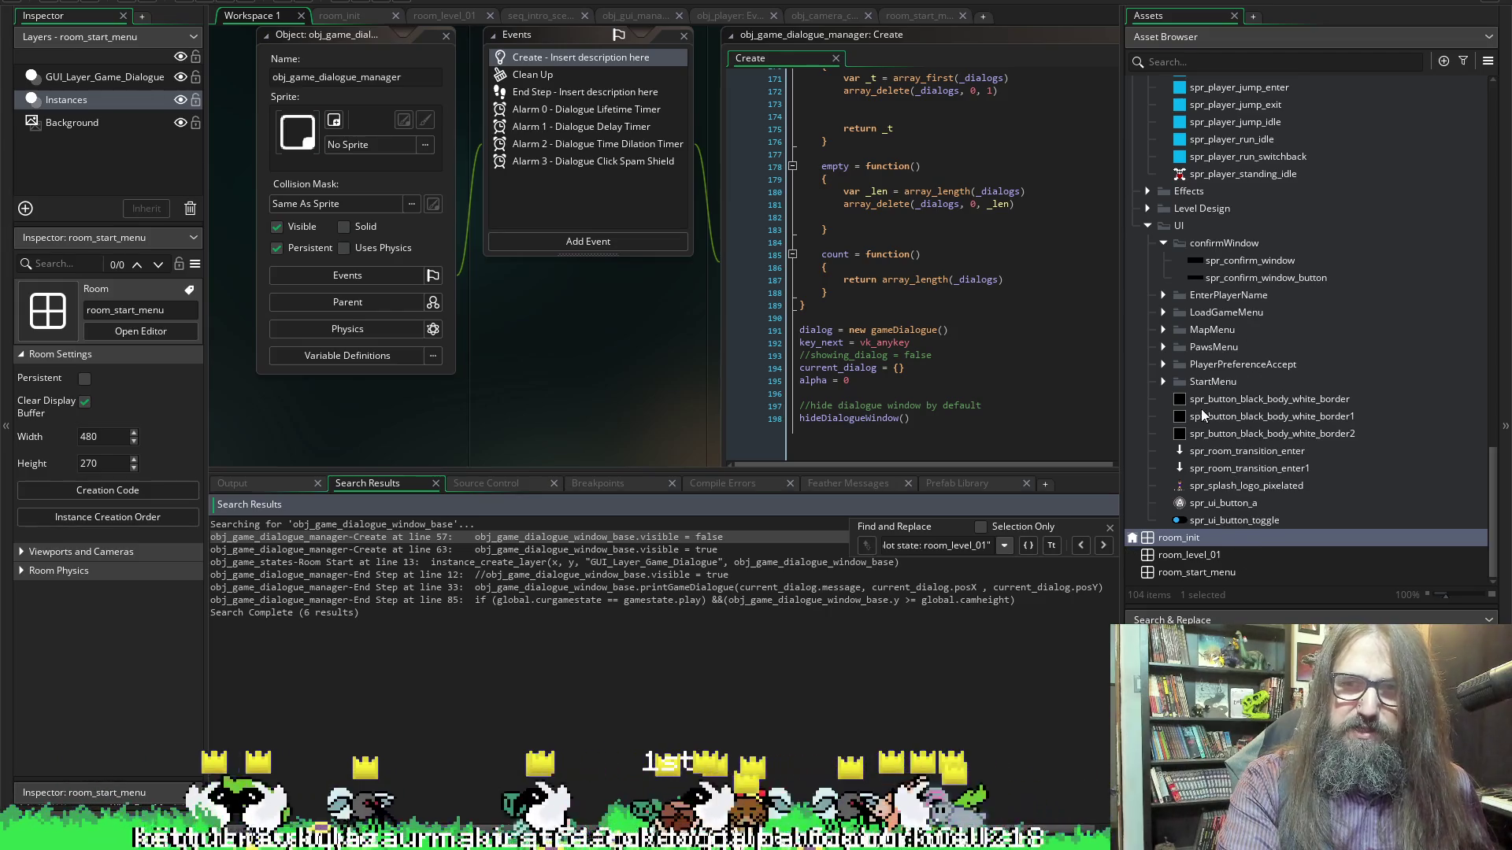
Scroll the Asset Browser to the Systems folder and open obj_room_init
scroll(1220, 484, up, 3)
scroll(1221, 486, up, 8)
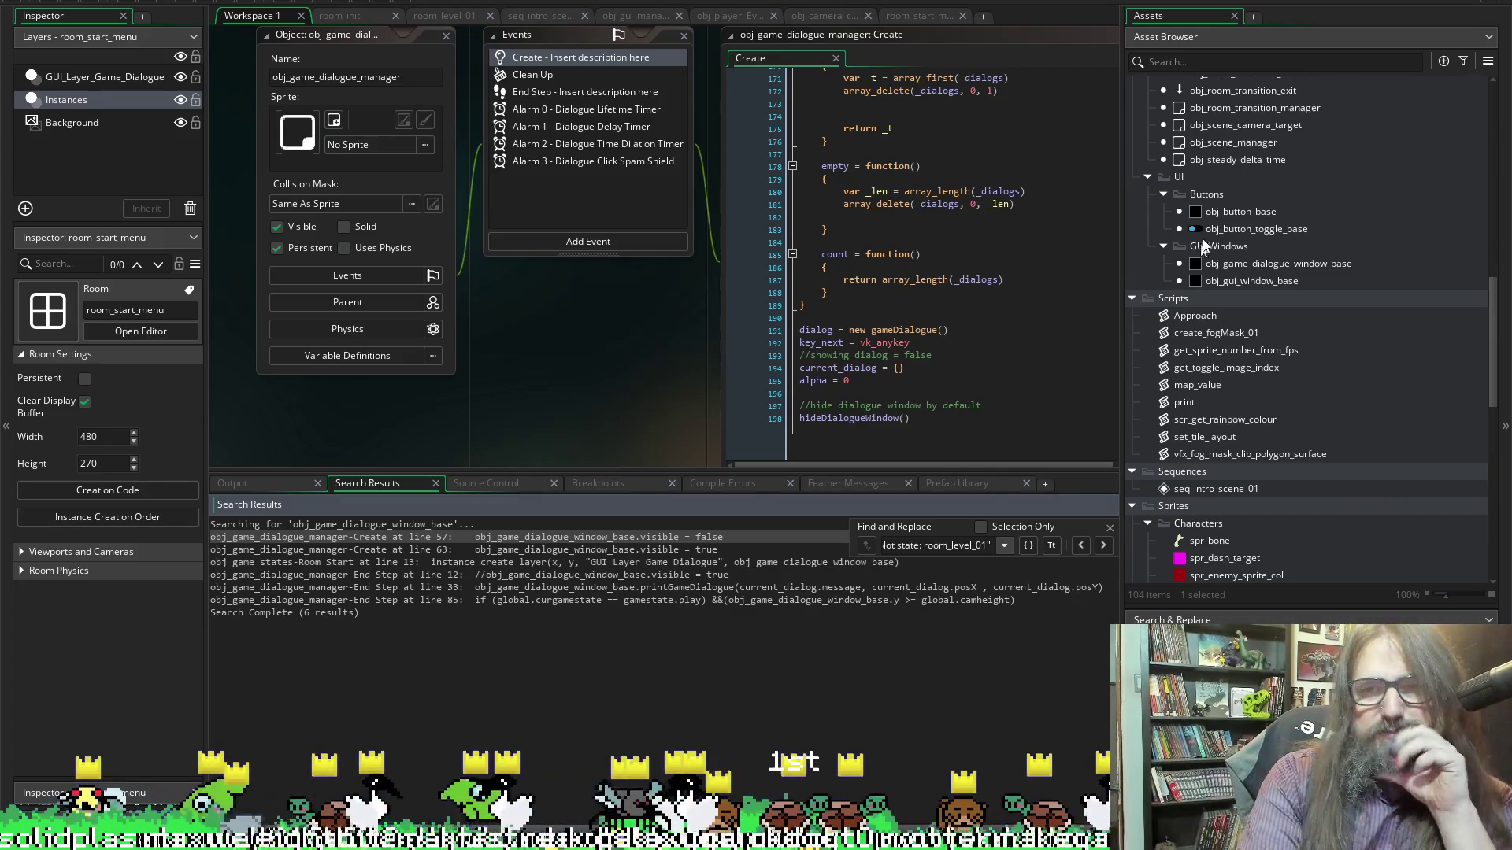
scroll(1268, 527, up, 5)
scroll(1216, 251, up, 5)
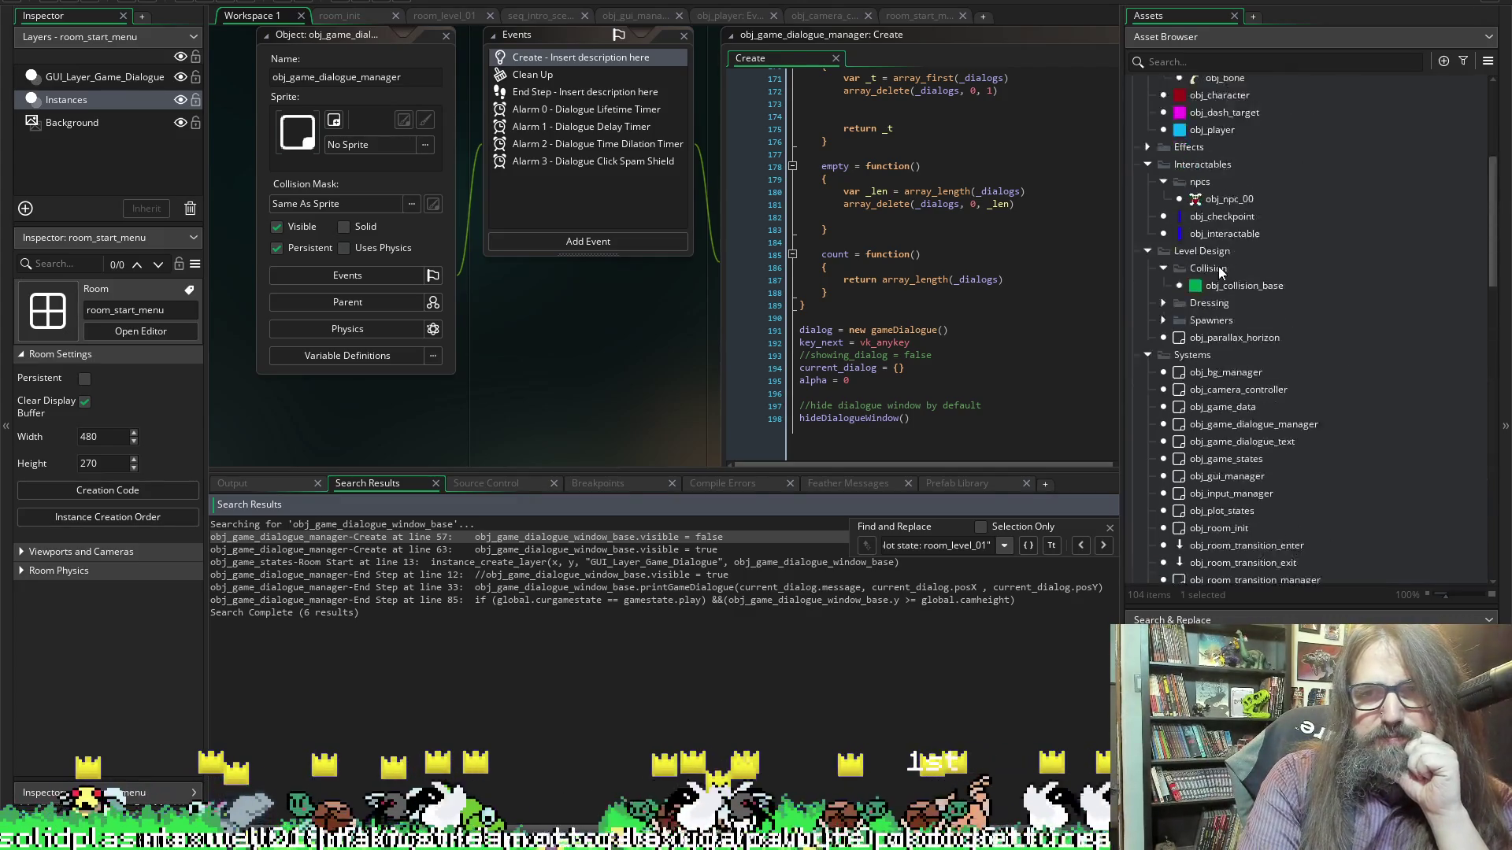
scroll(1263, 290, up, 2)
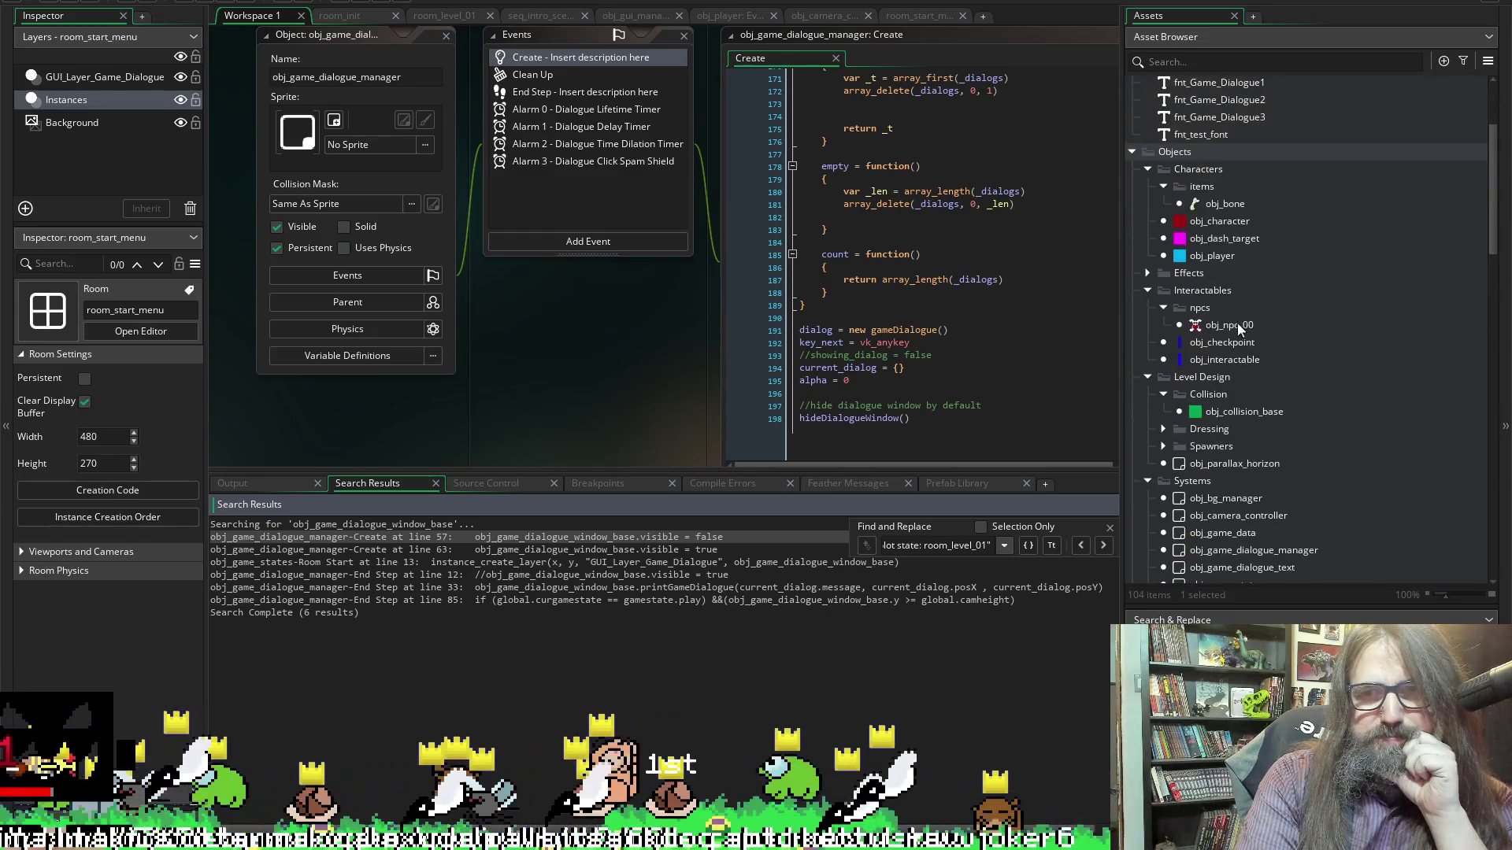
scroll(1217, 331, down, 4)
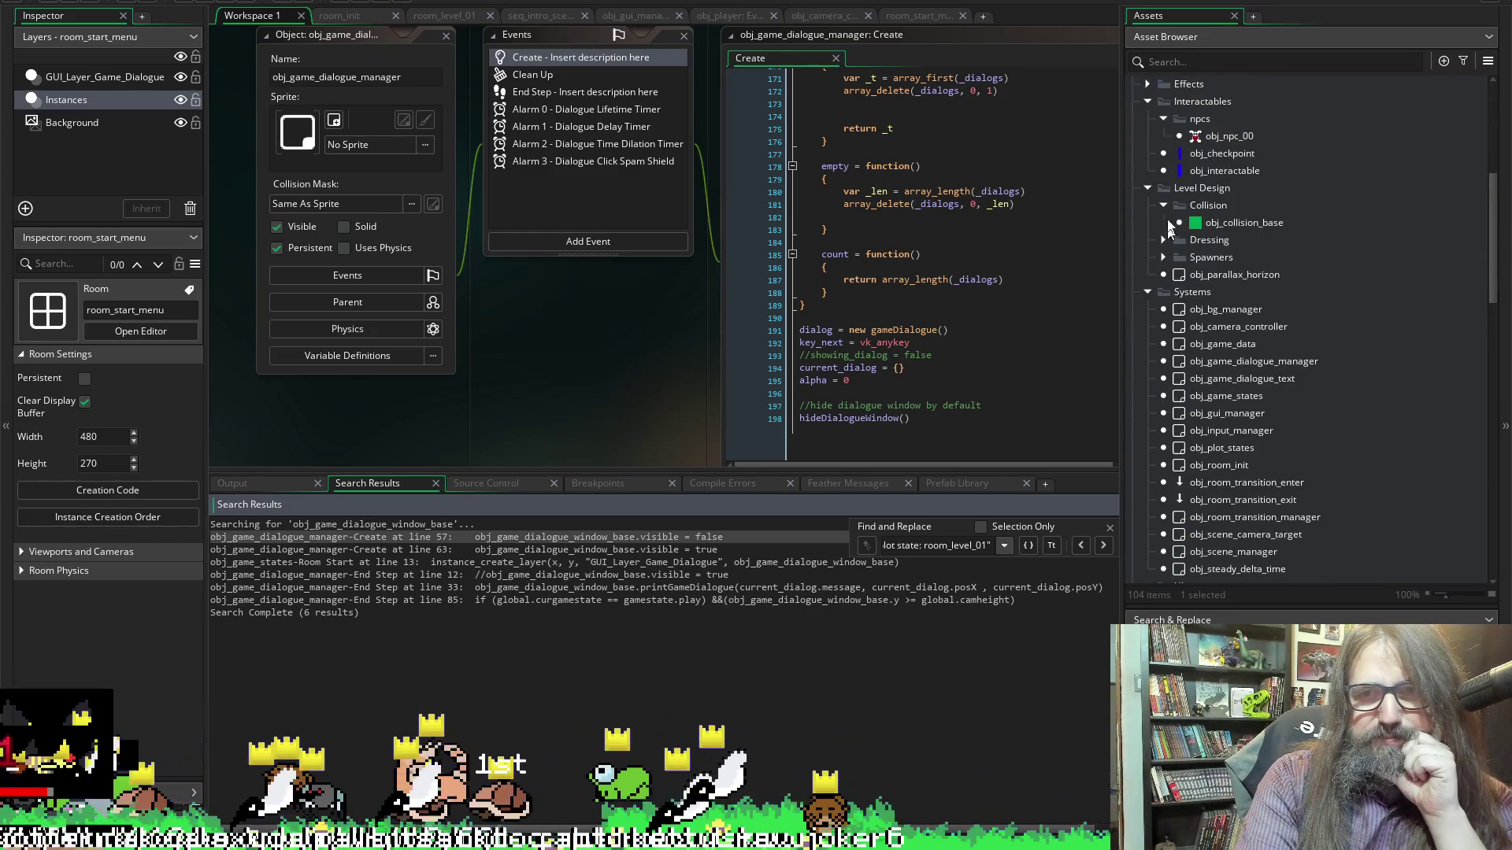
double_click(1213, 466)
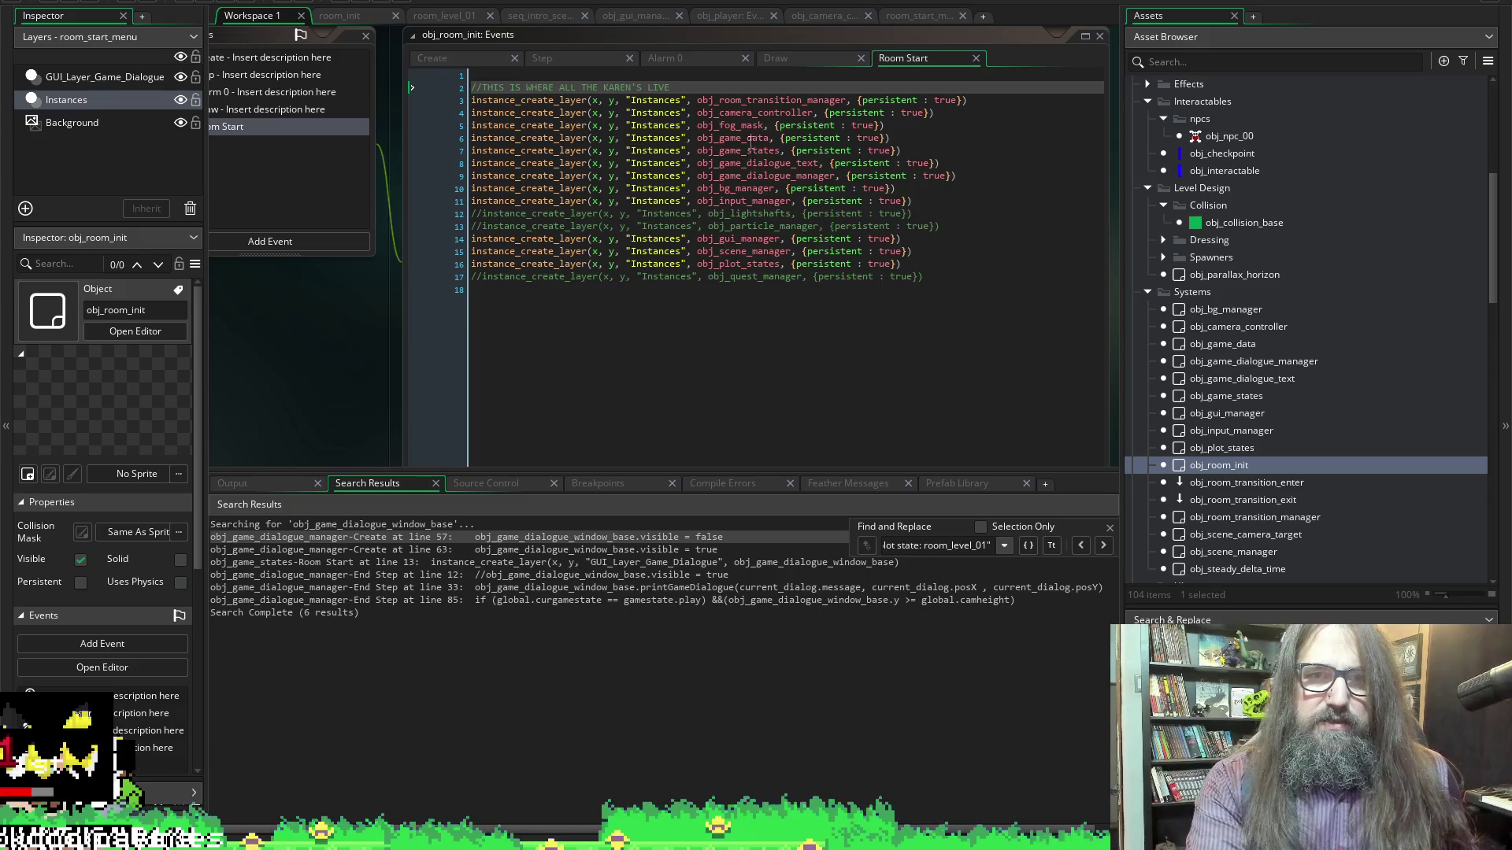
Review the obj_game_states and obj_game_dialogue_text creation lines, then switch to room_start_menu
click(745, 151)
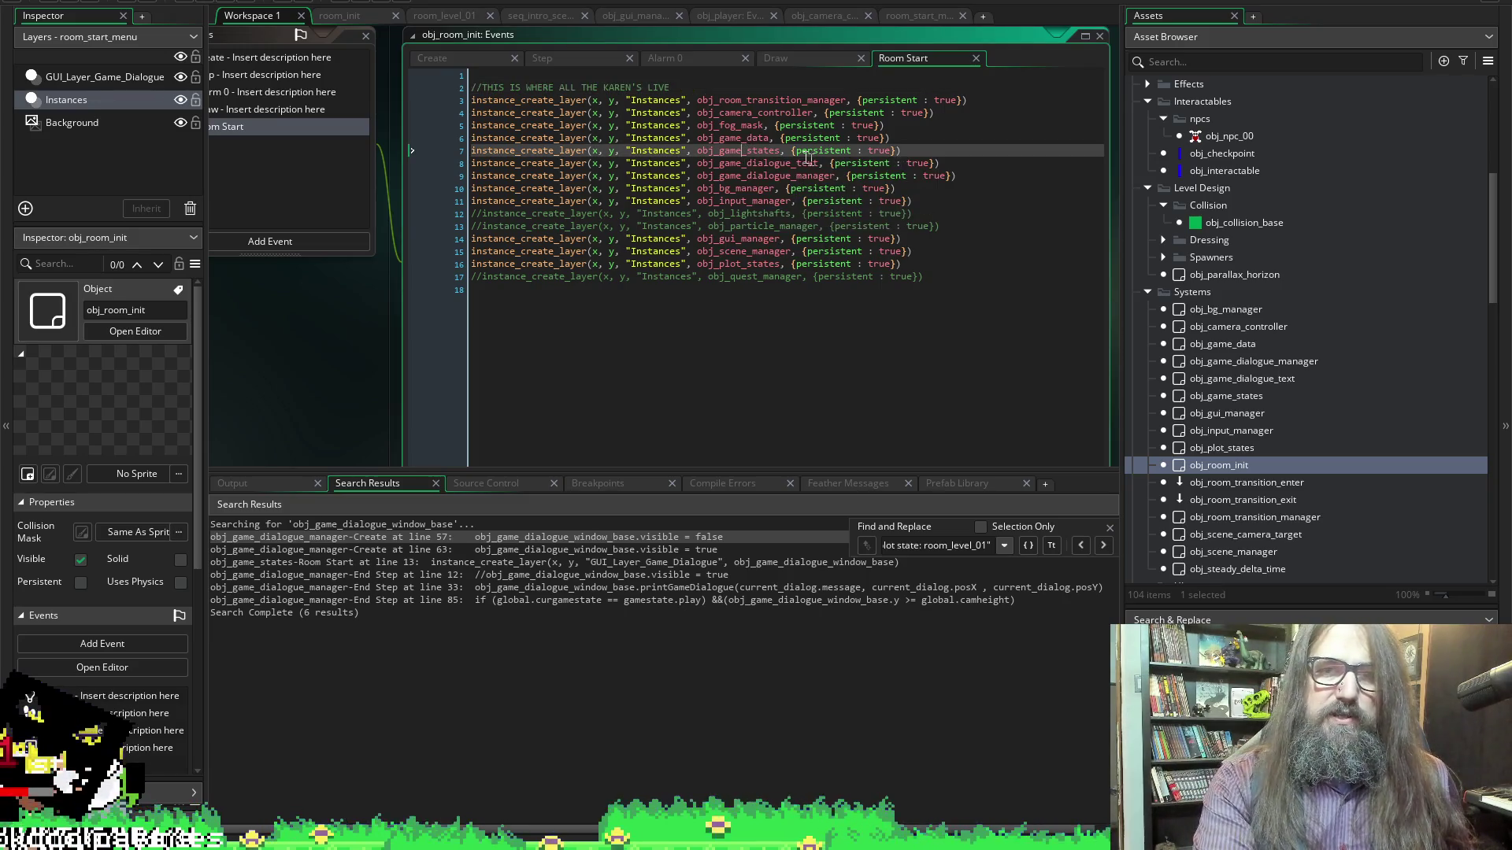
click(811, 163)
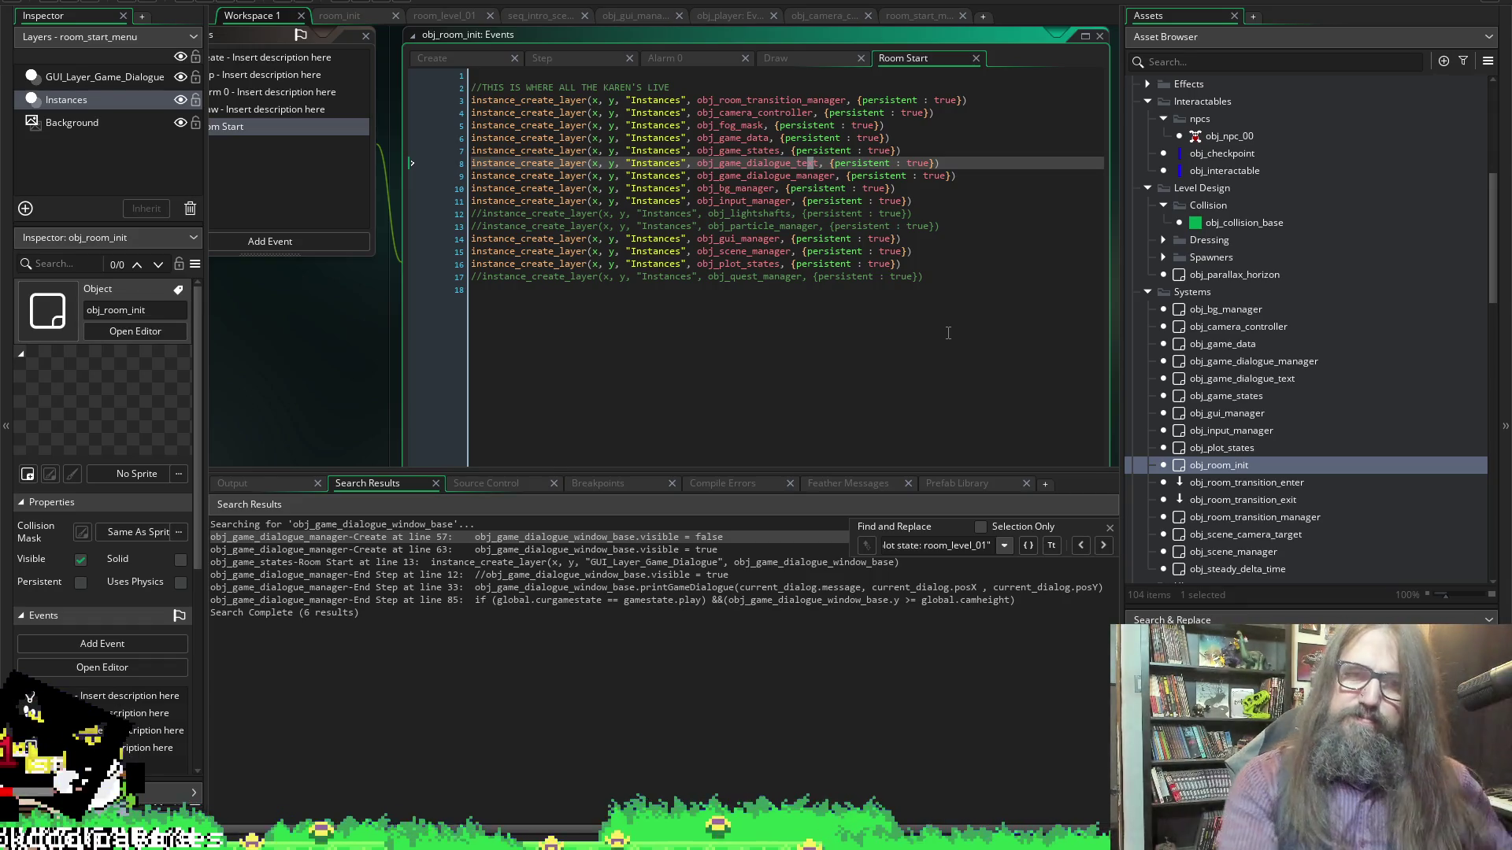
click(78, 96)
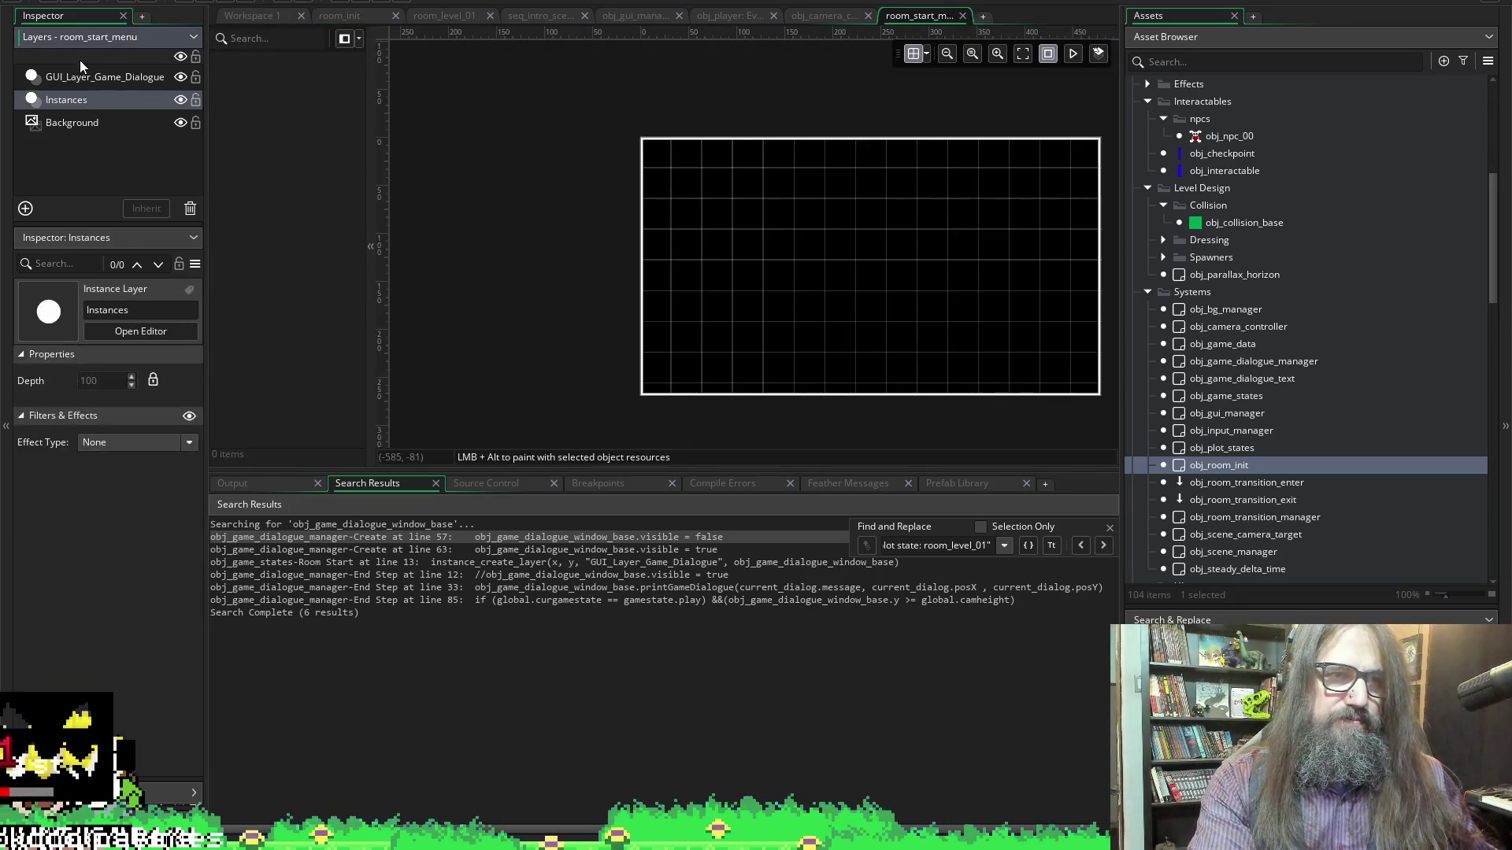
Select the GUI_Layer_Game_Dialogue layer, then go back to the Workspace 1 code view
click(77, 82)
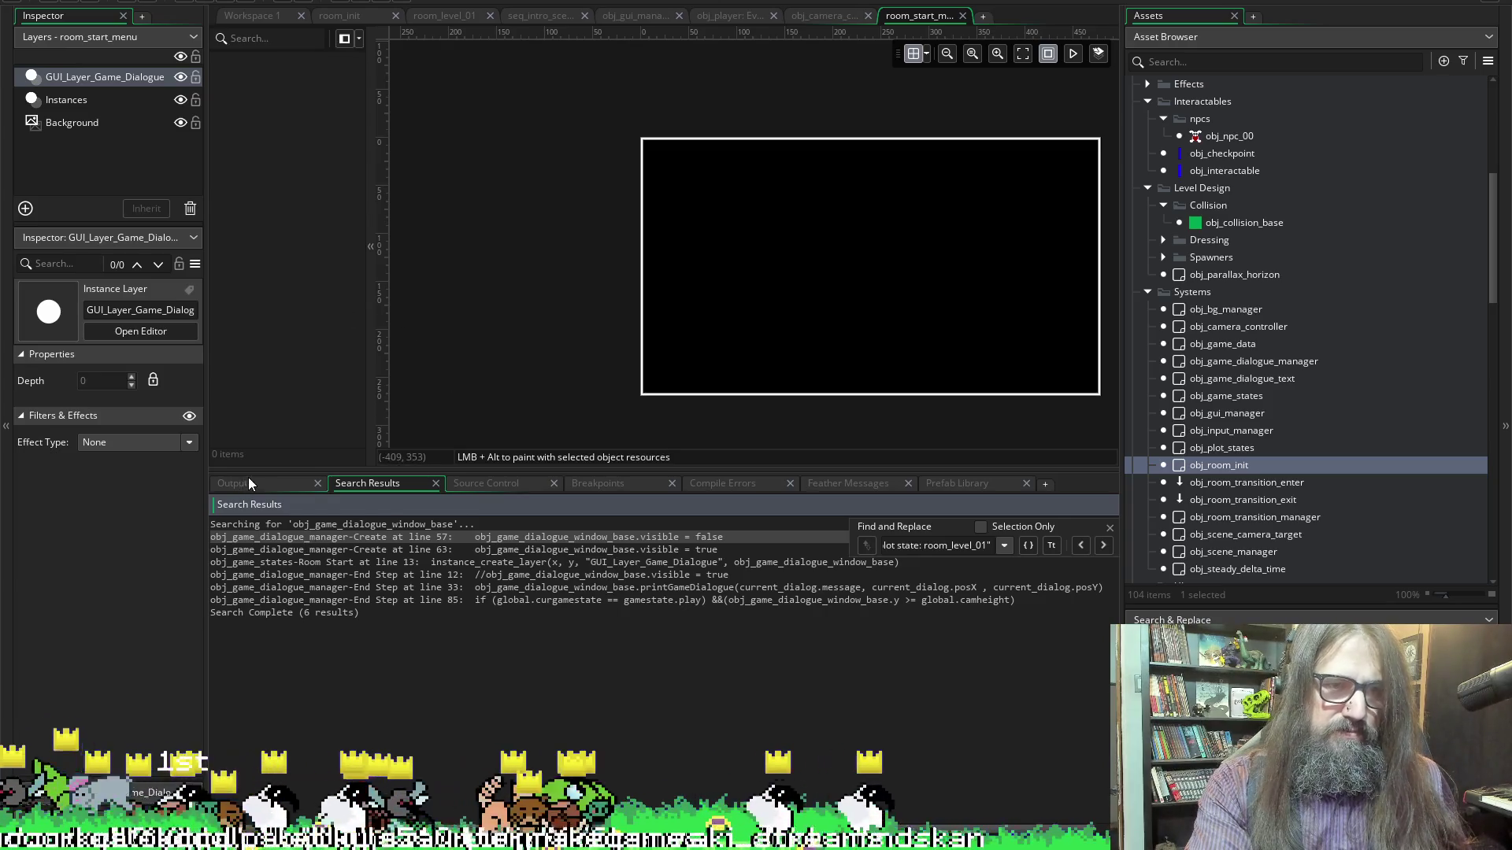
click(254, 16)
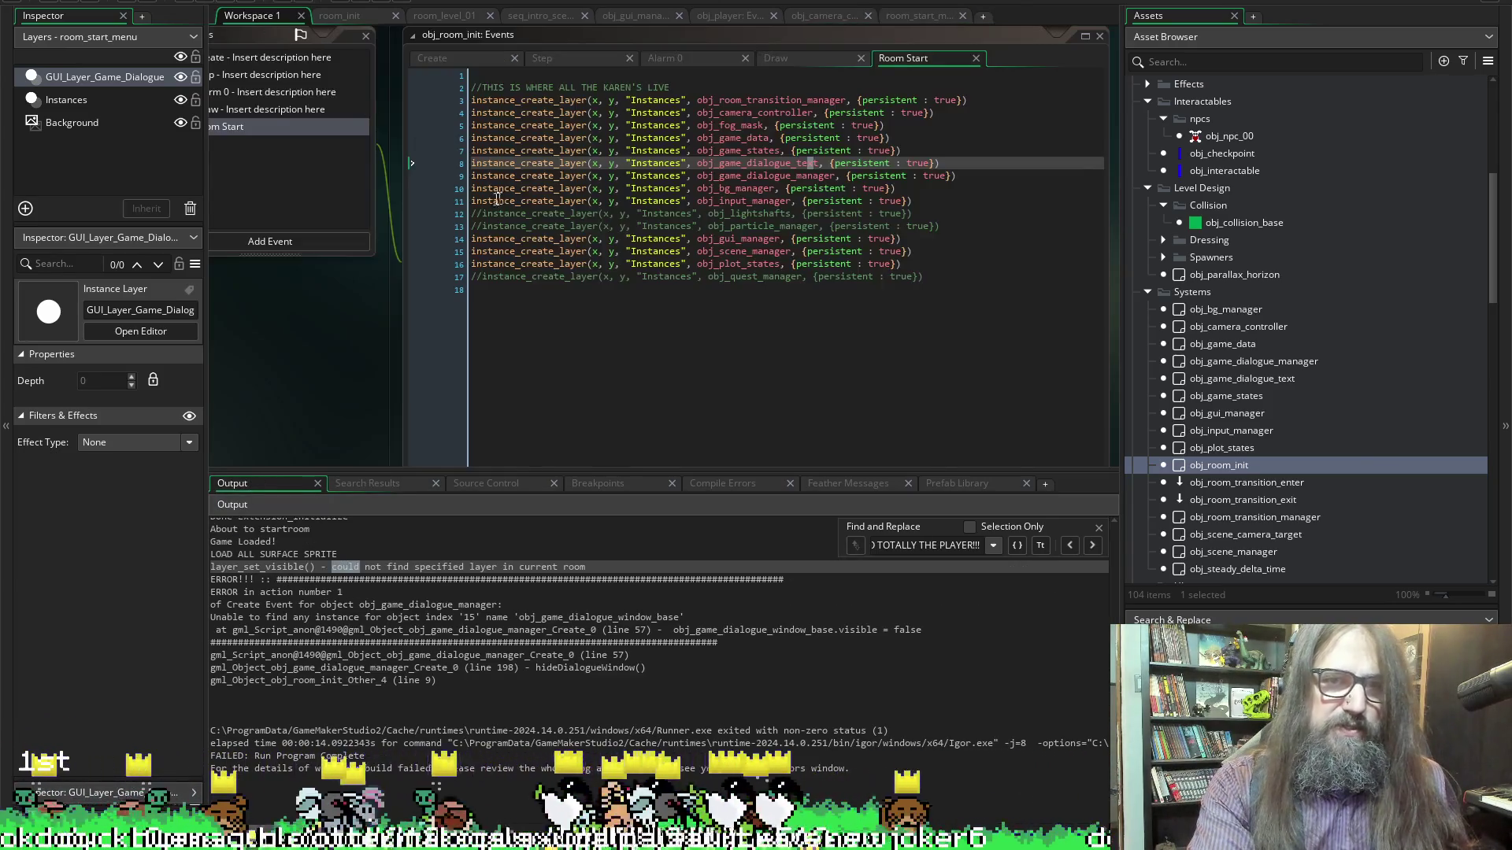
Hide the output log and scroll the dialogue manager Create code to hideDialogueWindow
ctrl+scroll(330, 343, down, 5)
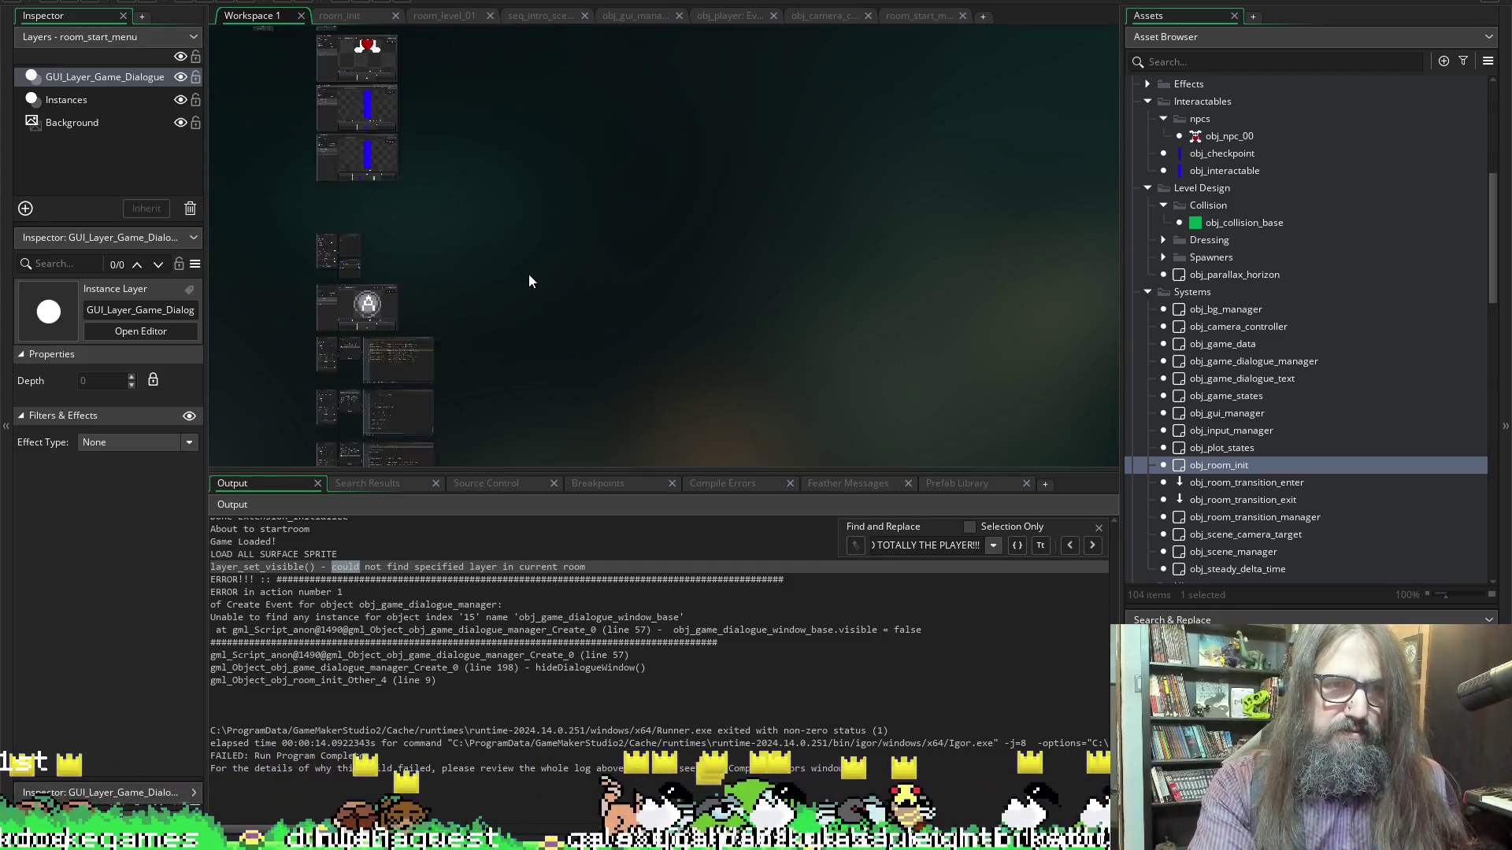
ctrl+scroll(362, 229, up, 5)
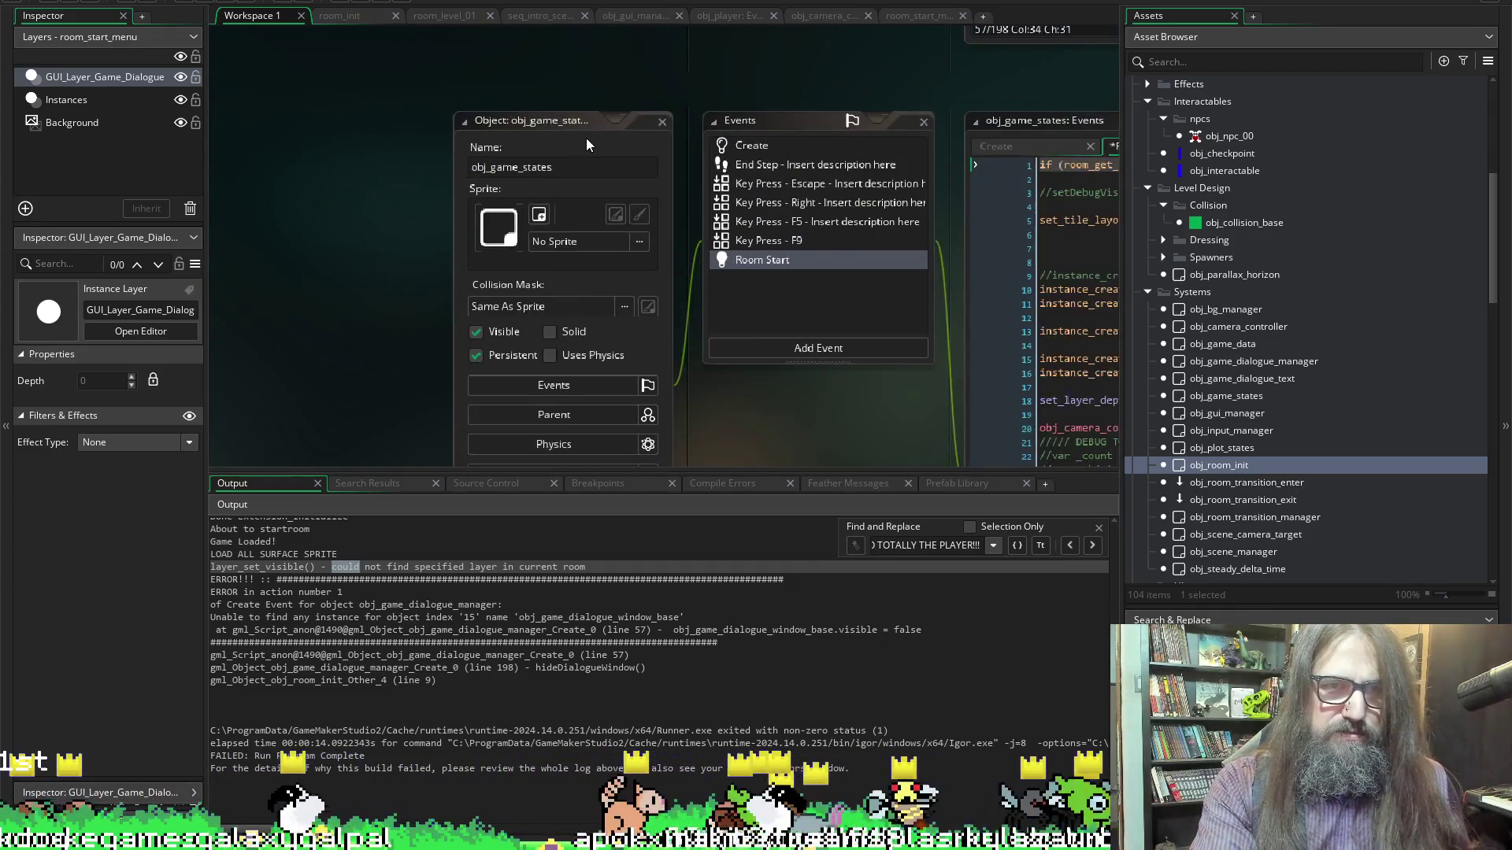
scroll(588, 229, up, 4)
ctrl+scroll(791, 377, down, 2)
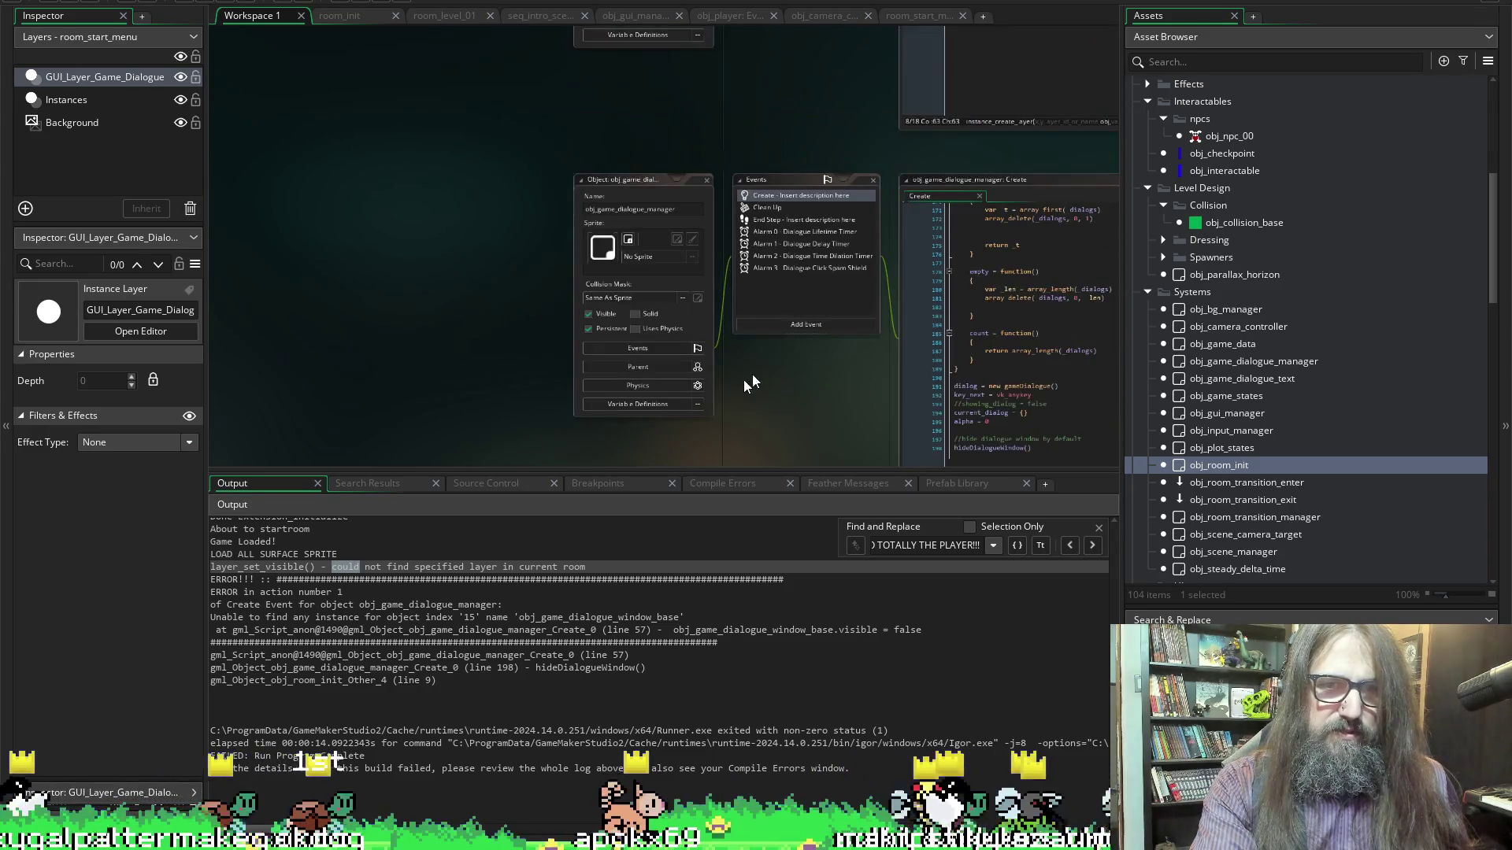
ctrl+scroll(717, 421, up, 1)
scroll(717, 421, right, 3)
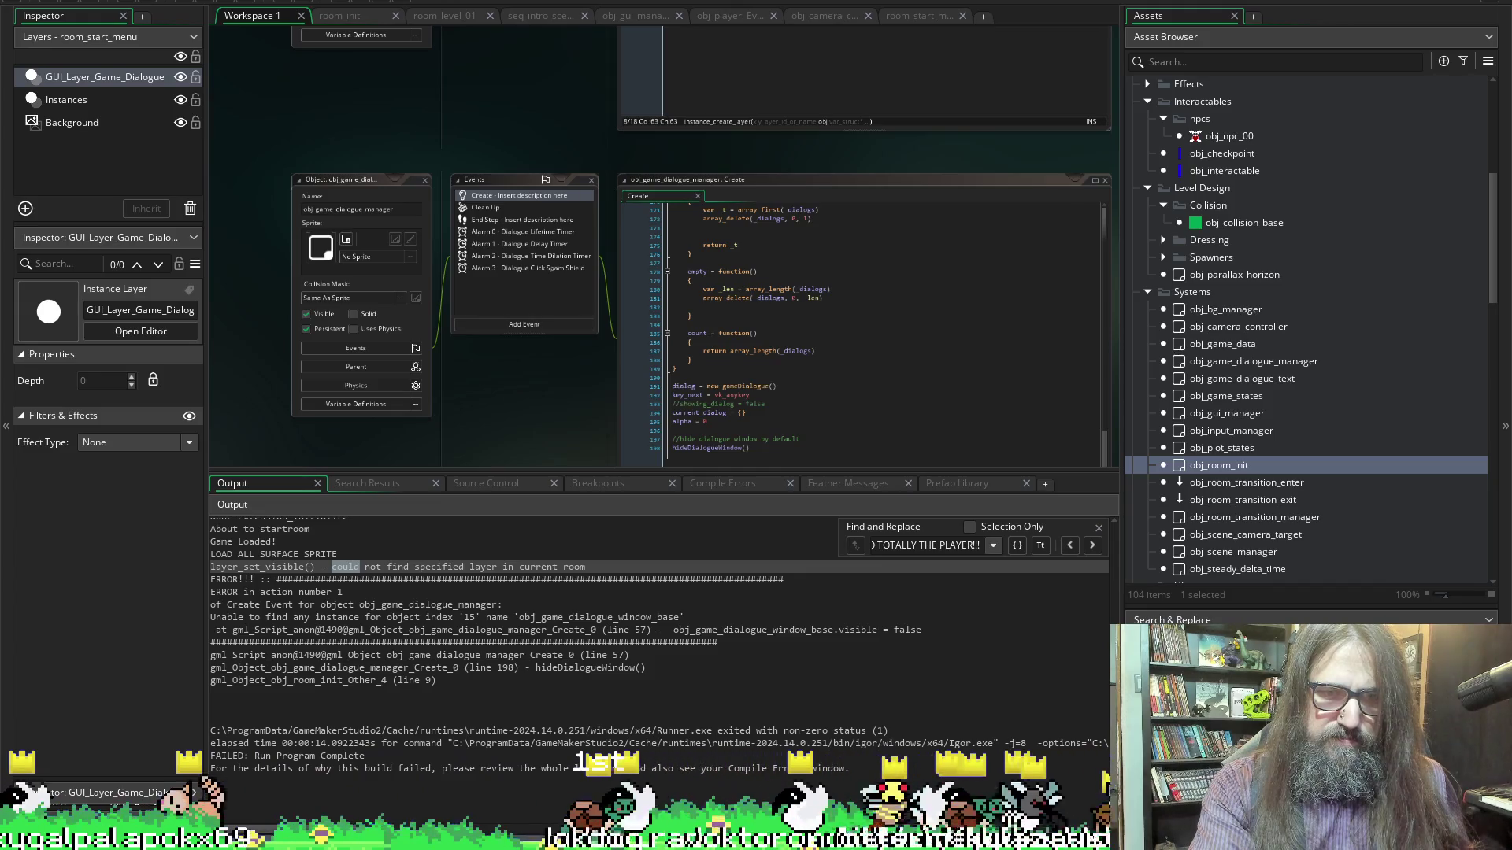
key(F12)
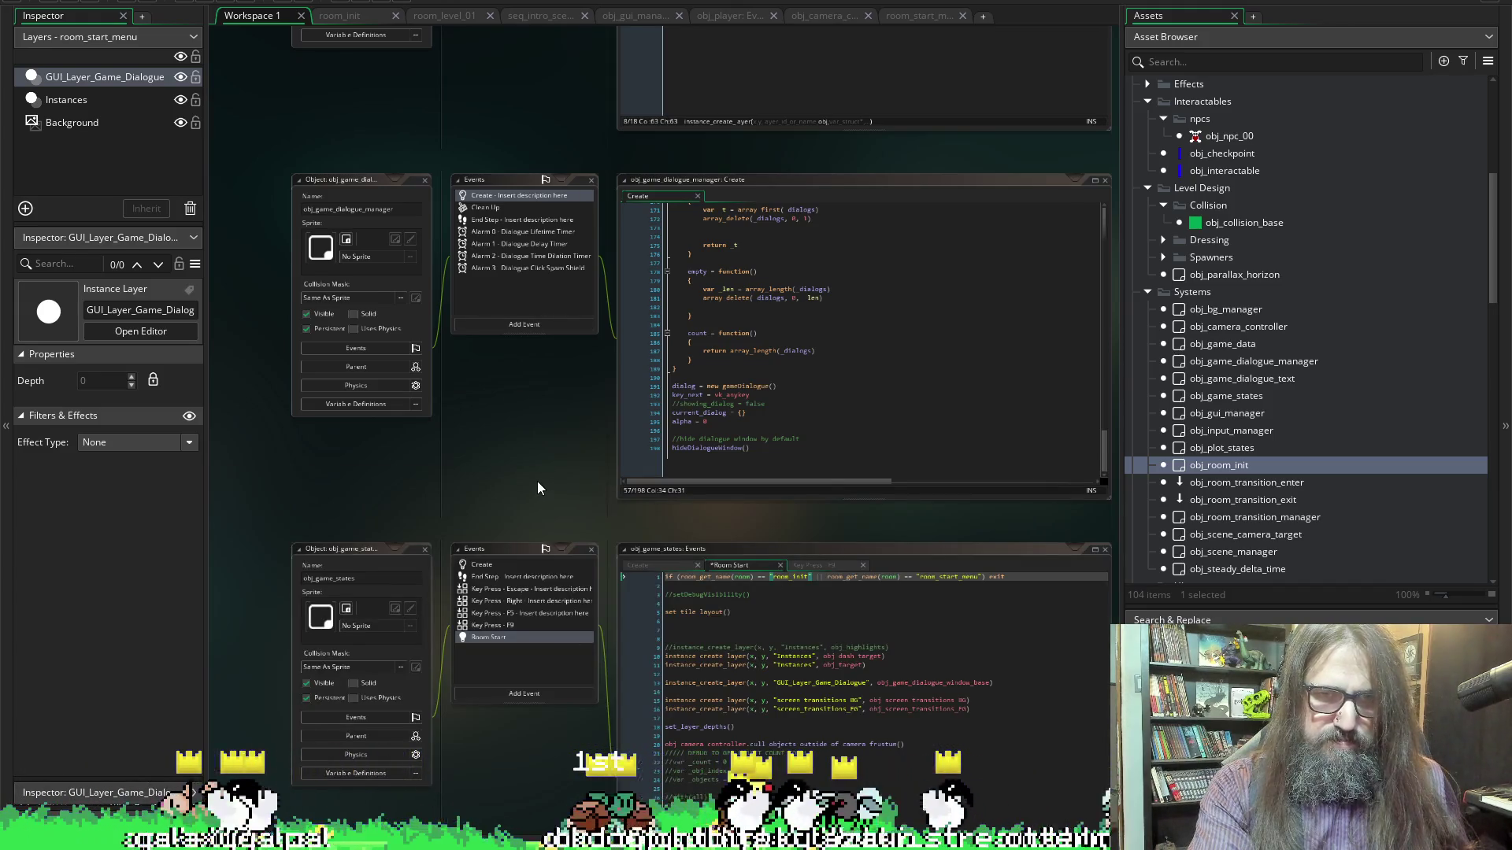
ctrl+scroll(538, 488, up, 4)
click(554, 374)
scroll(554, 374, up, 6)
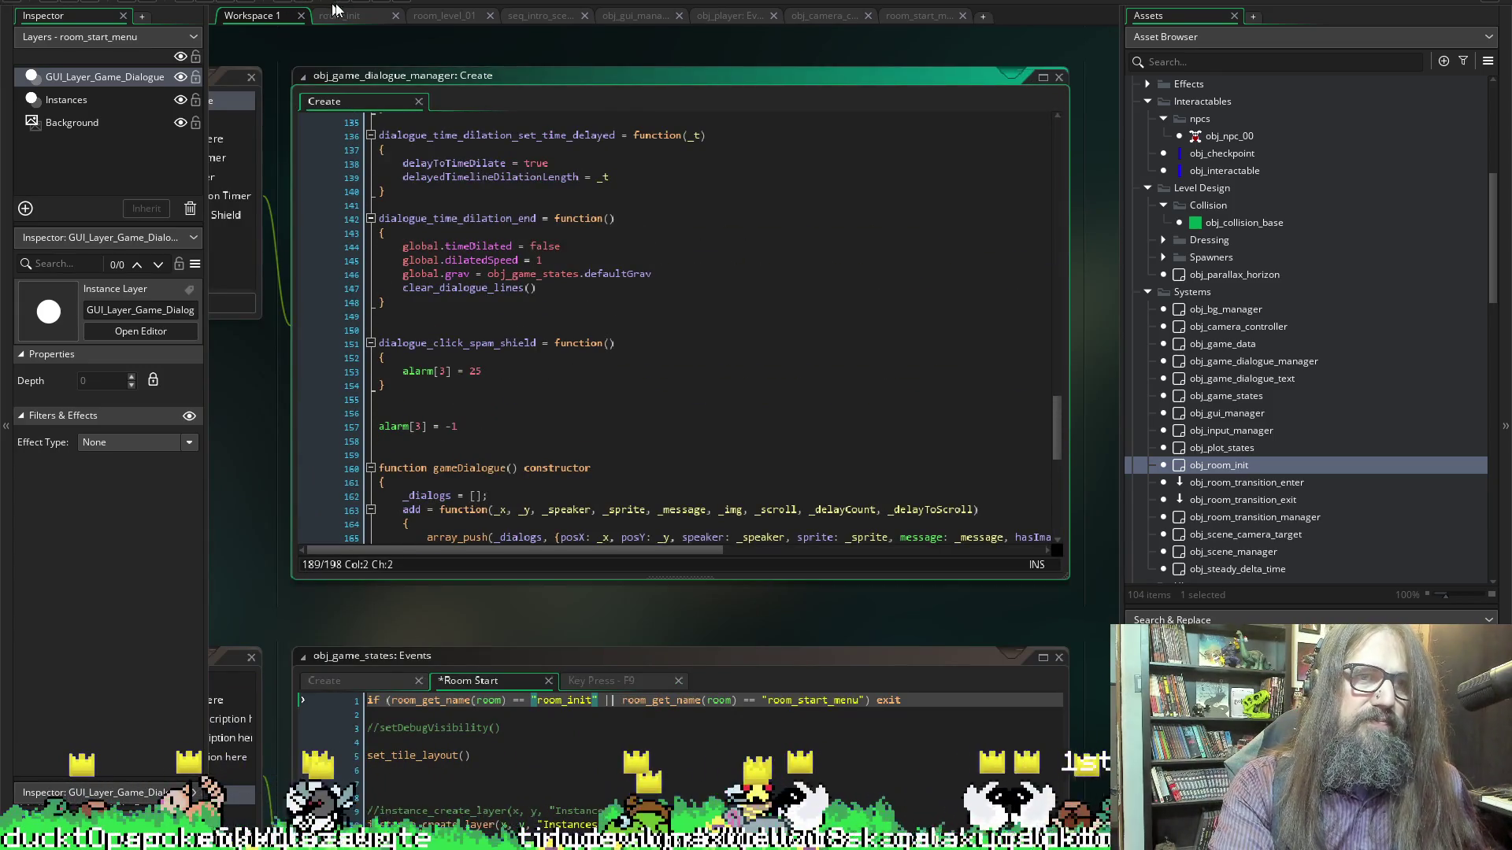
ctrl+scroll(636, 543, down, 1)
scroll(636, 542, up, 6)
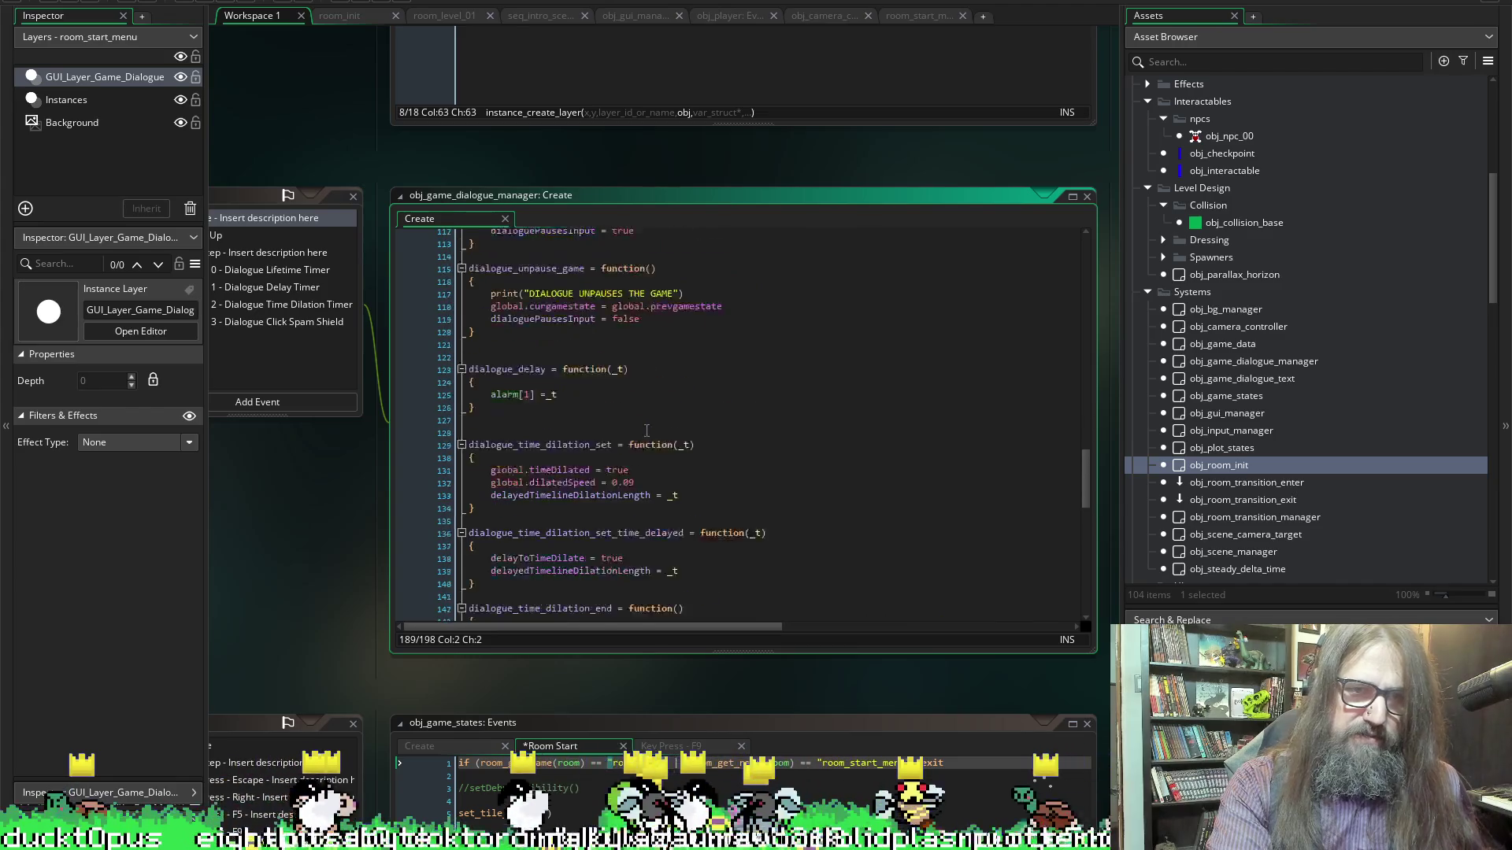
scroll(636, 542, up, 3)
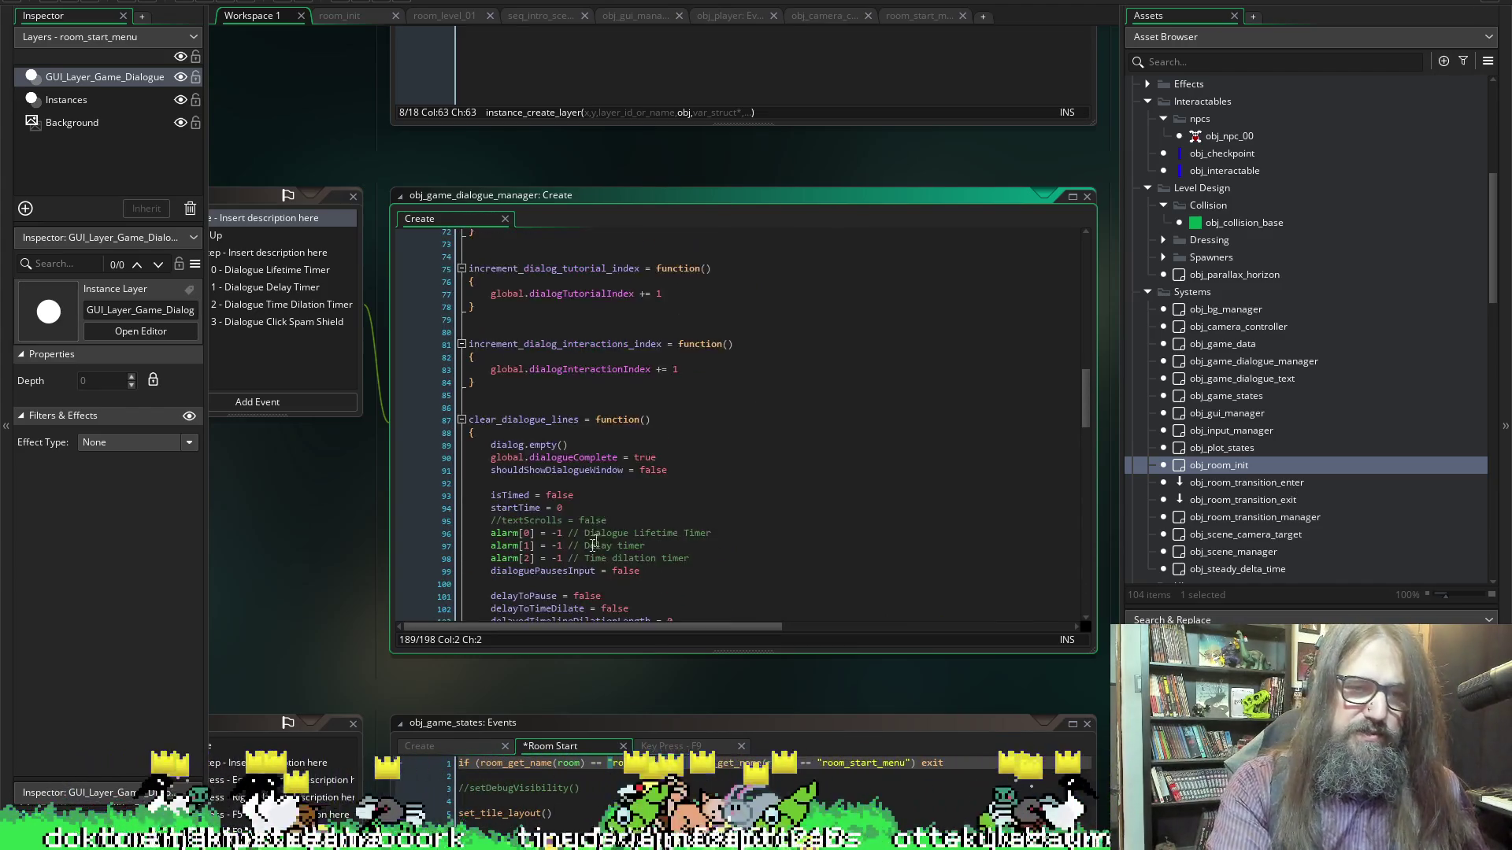
scroll(681, 516, up, 9)
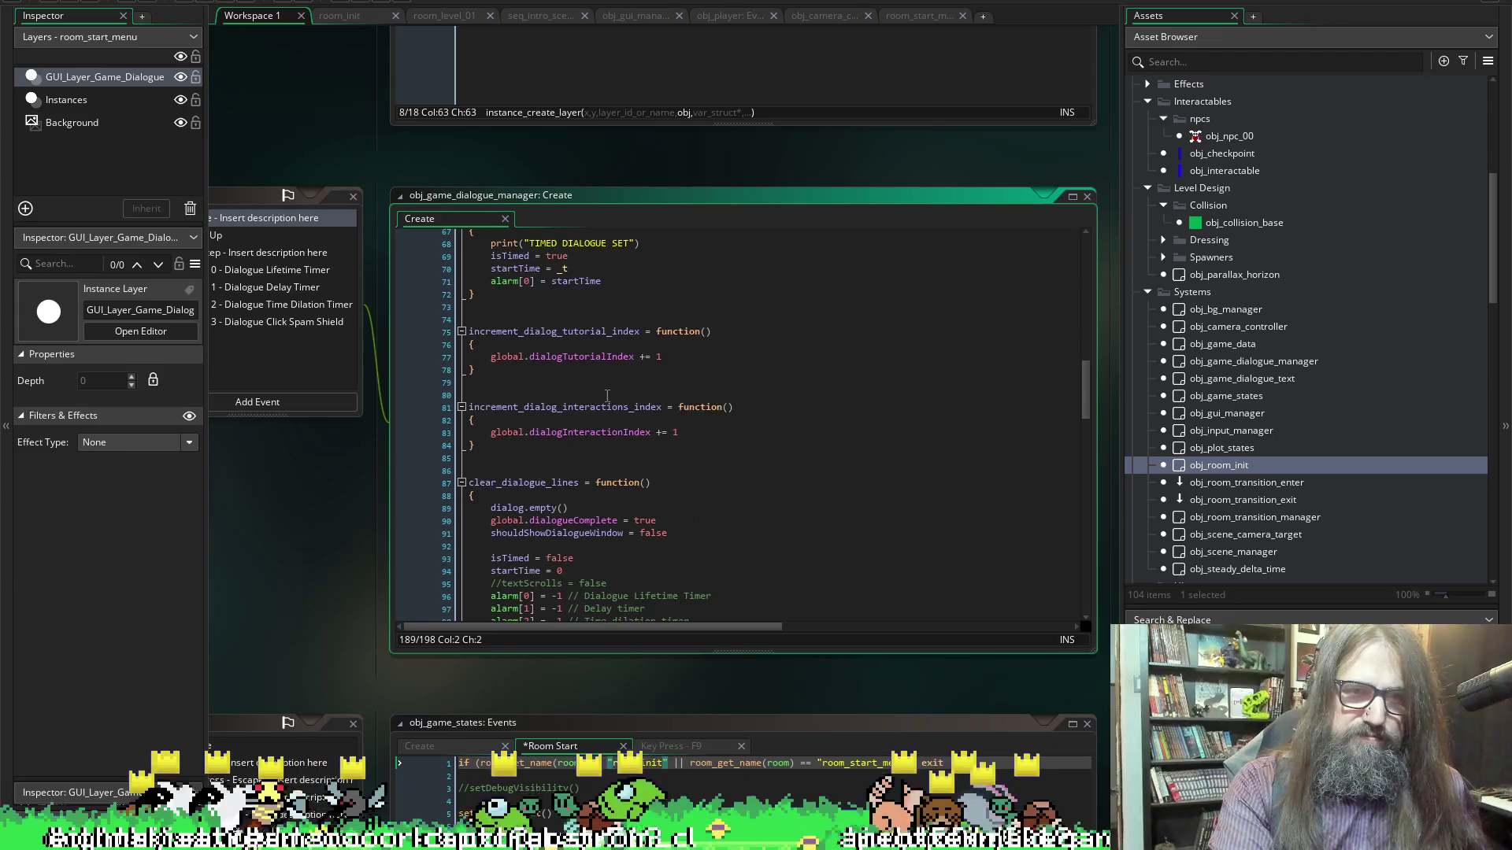
Wrap line 57 in an if(instance_exists(obj_game_dialogue_window_base)) guard
double_click(582, 514)
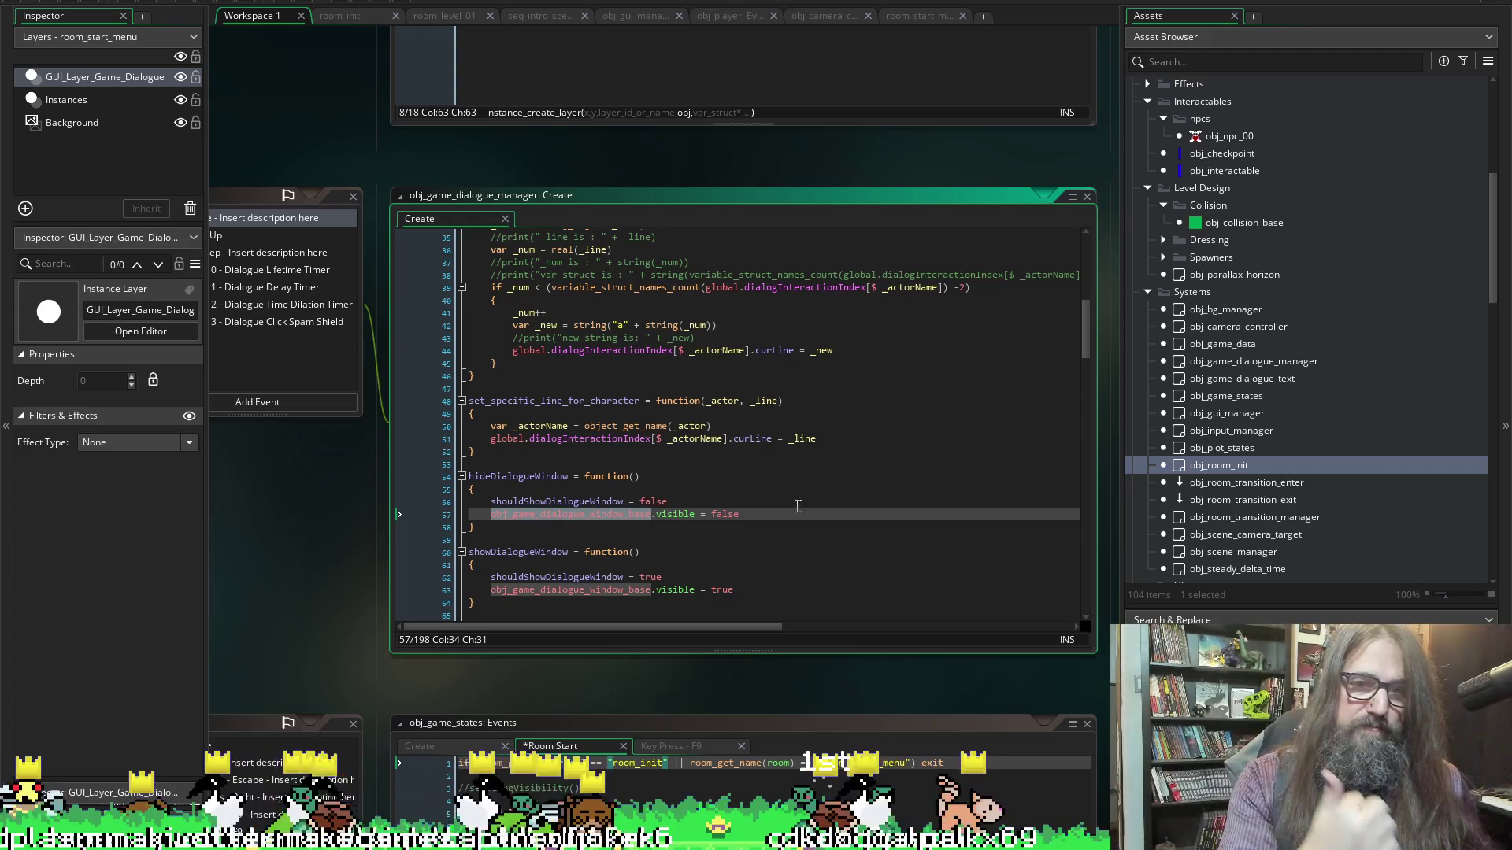
key(Up)
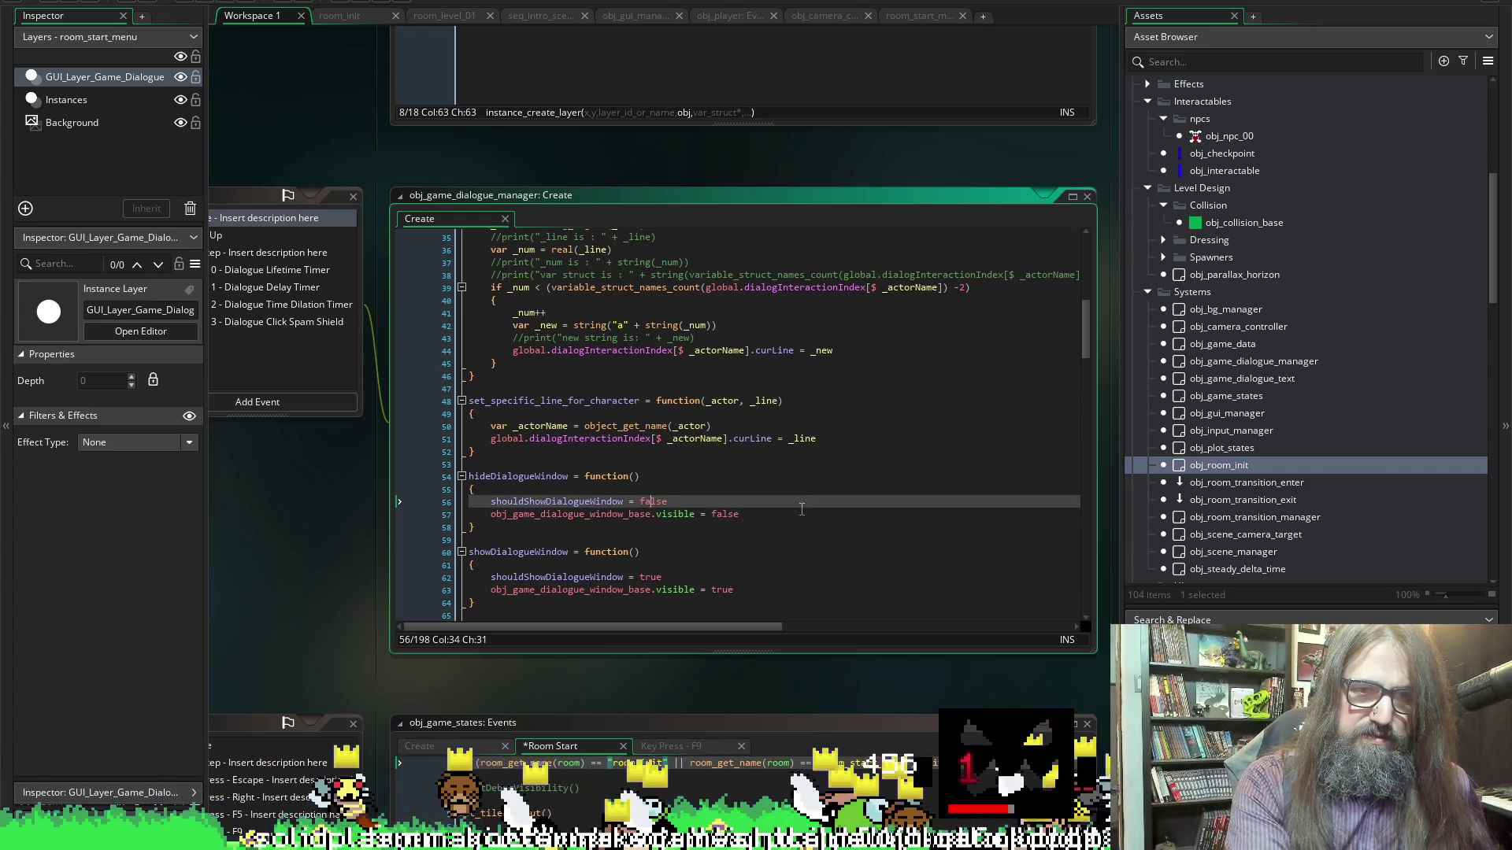
key(End)
key(Return)
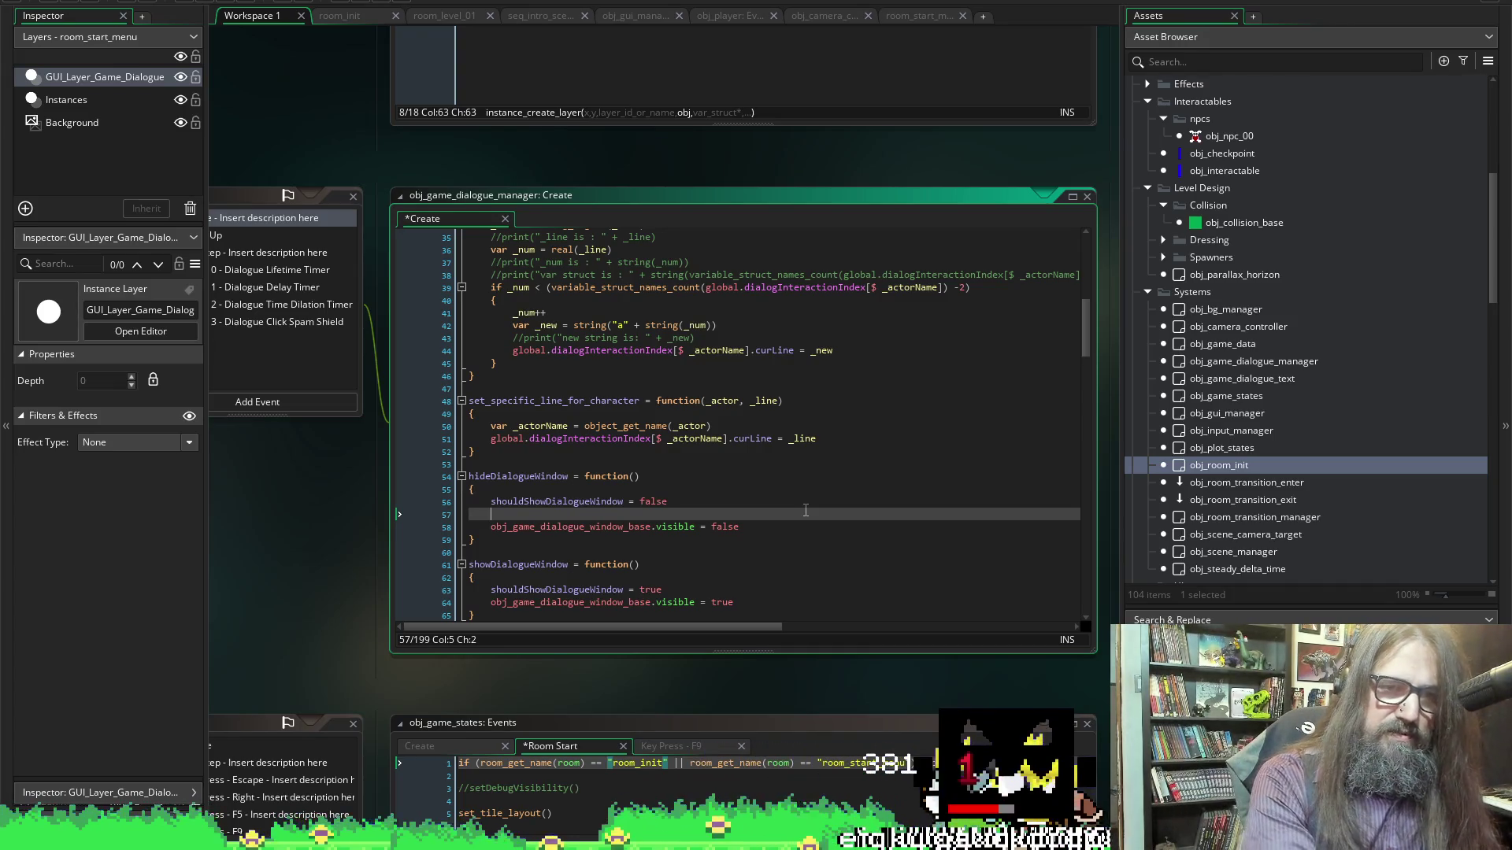
key(Delete)
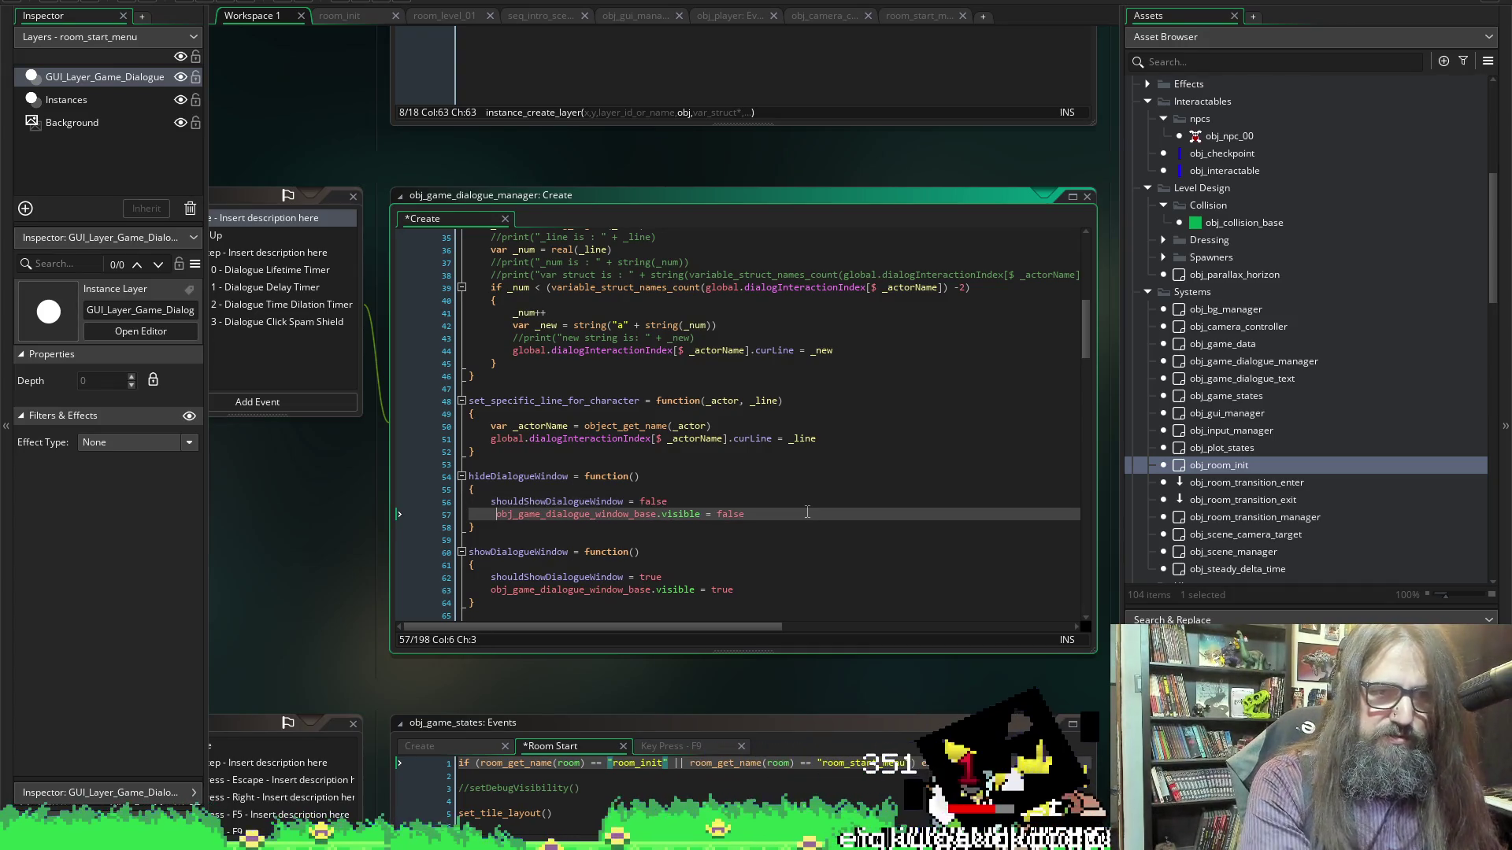
text(if)
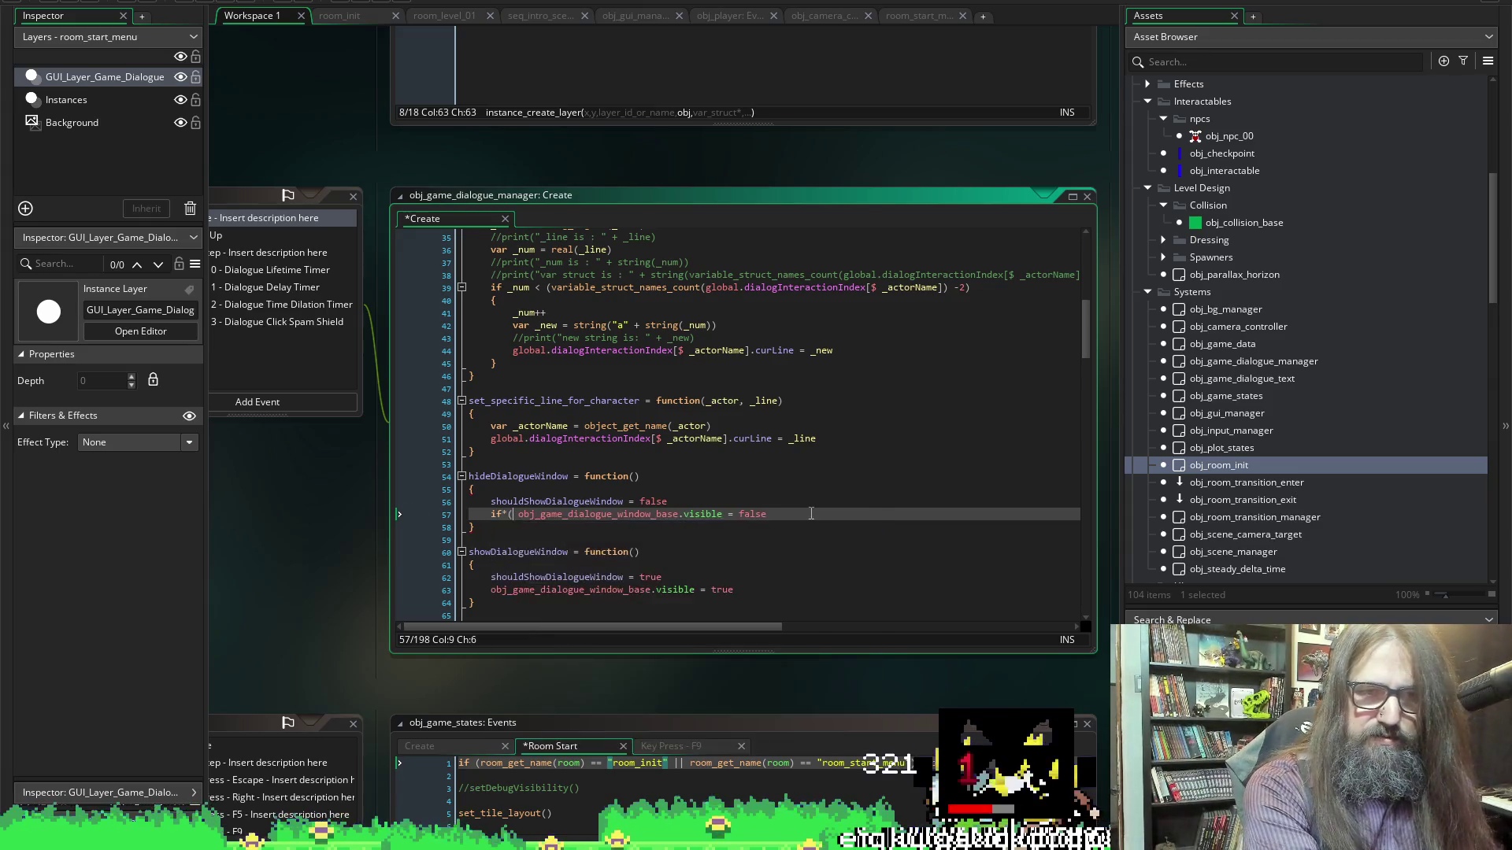
text(())
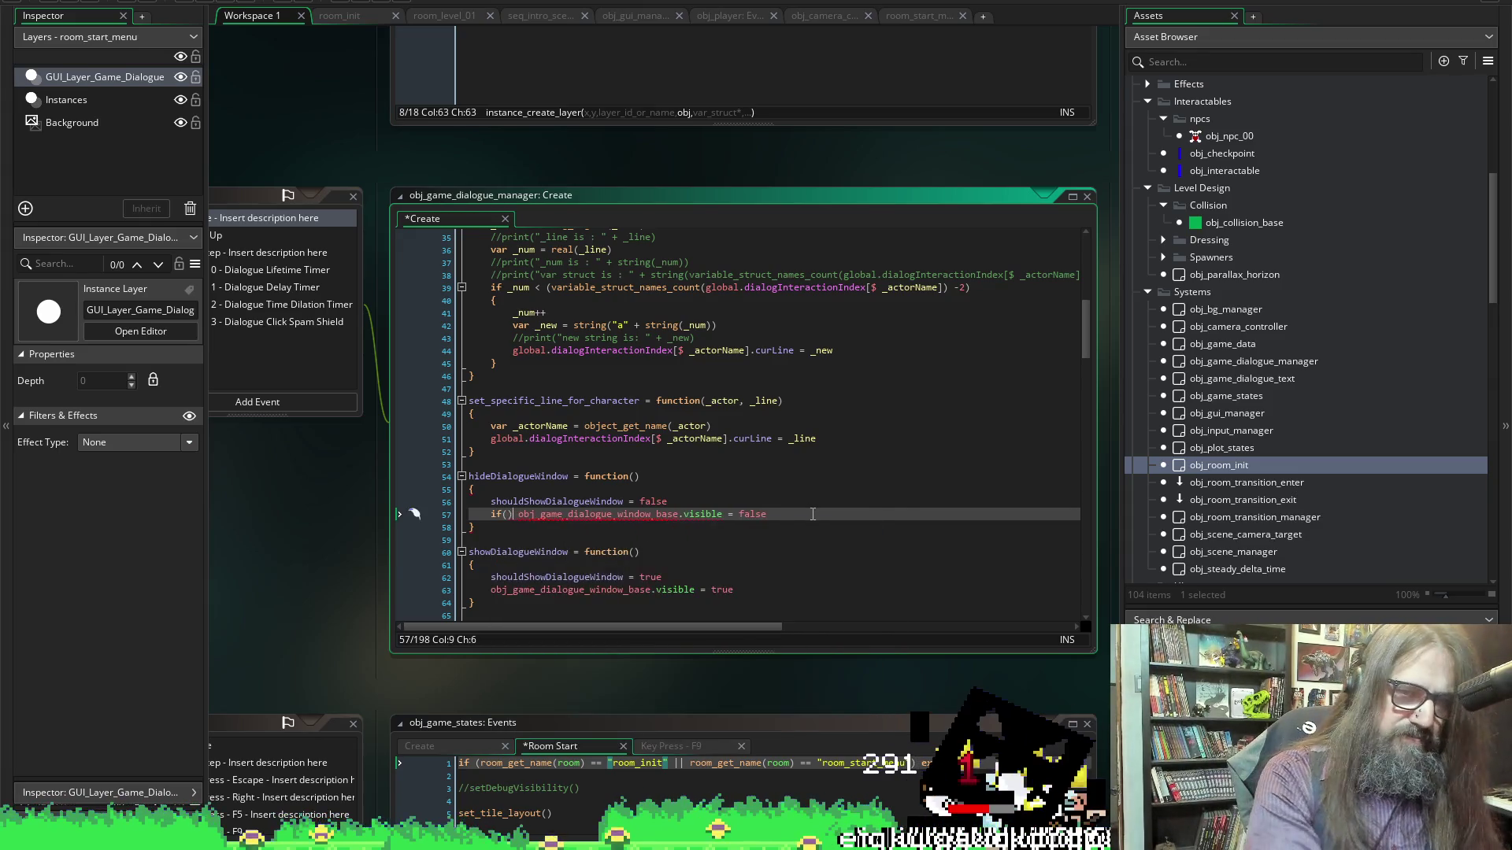
text(instance)e)
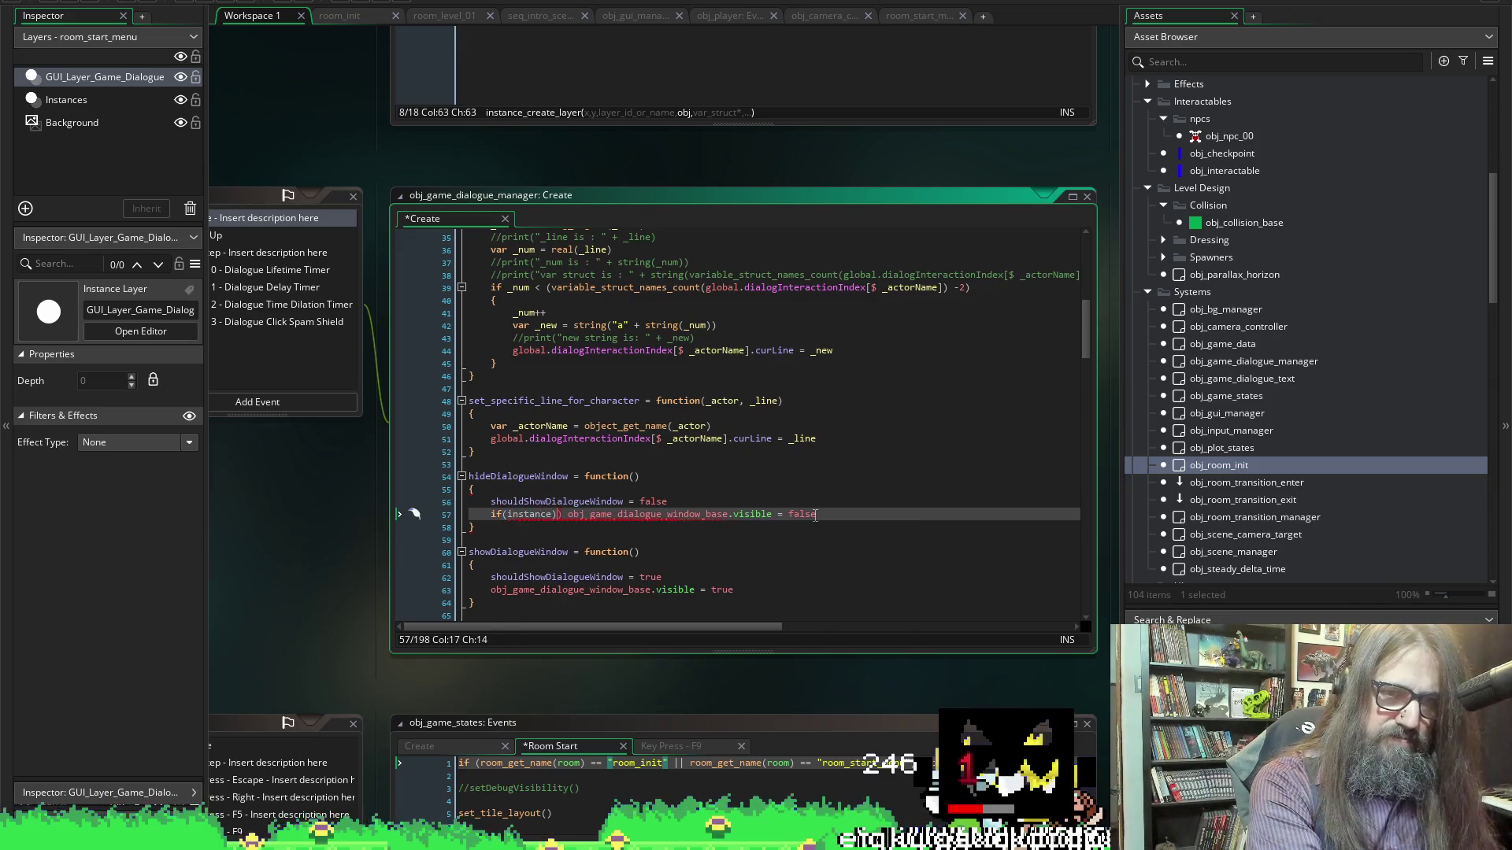
key(BackSpace)
key(BackSpace)
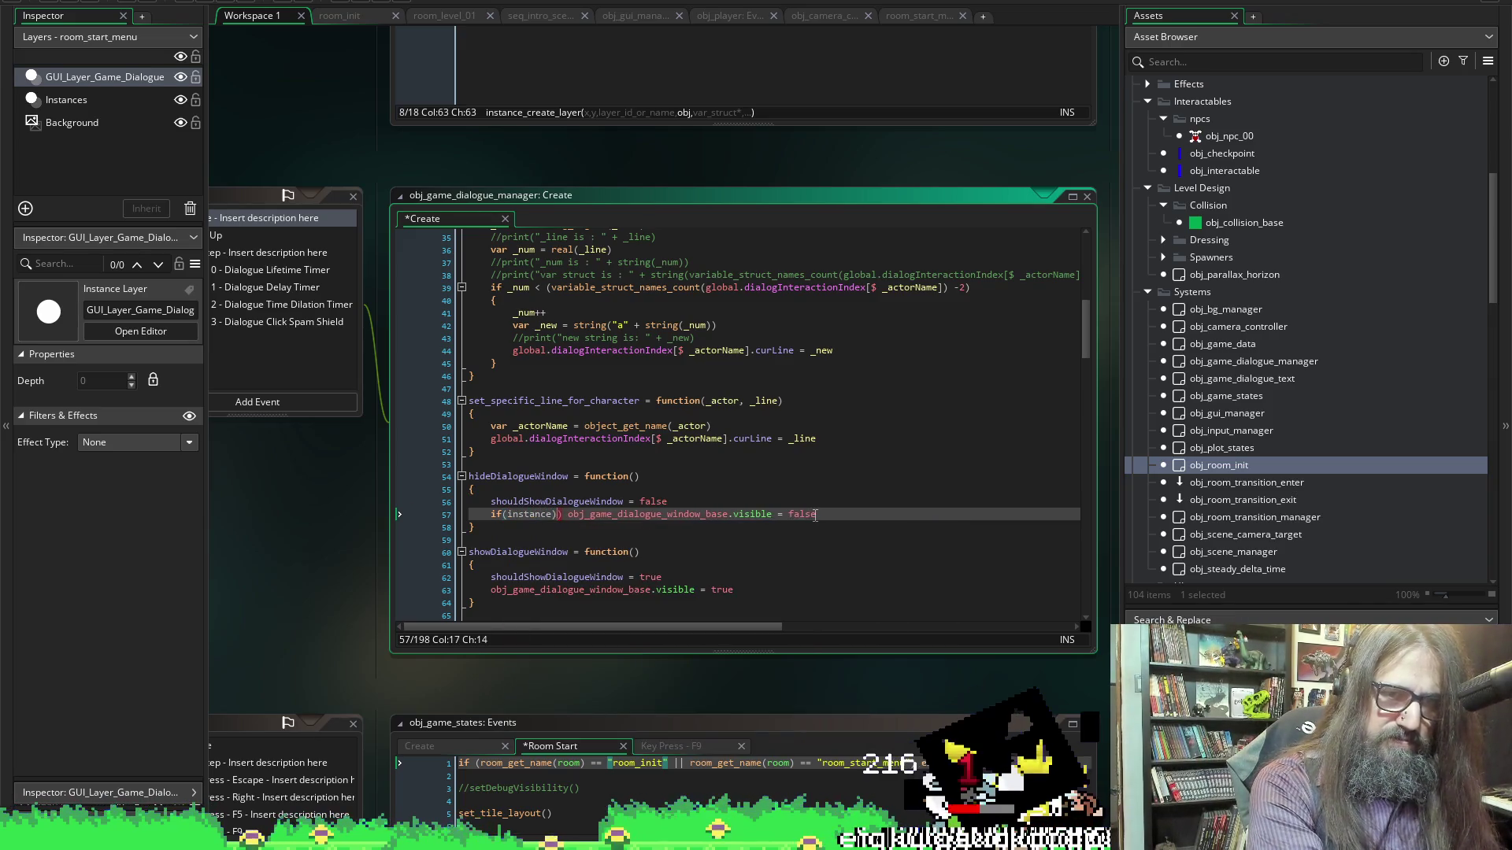
text(_e)
key(Return)
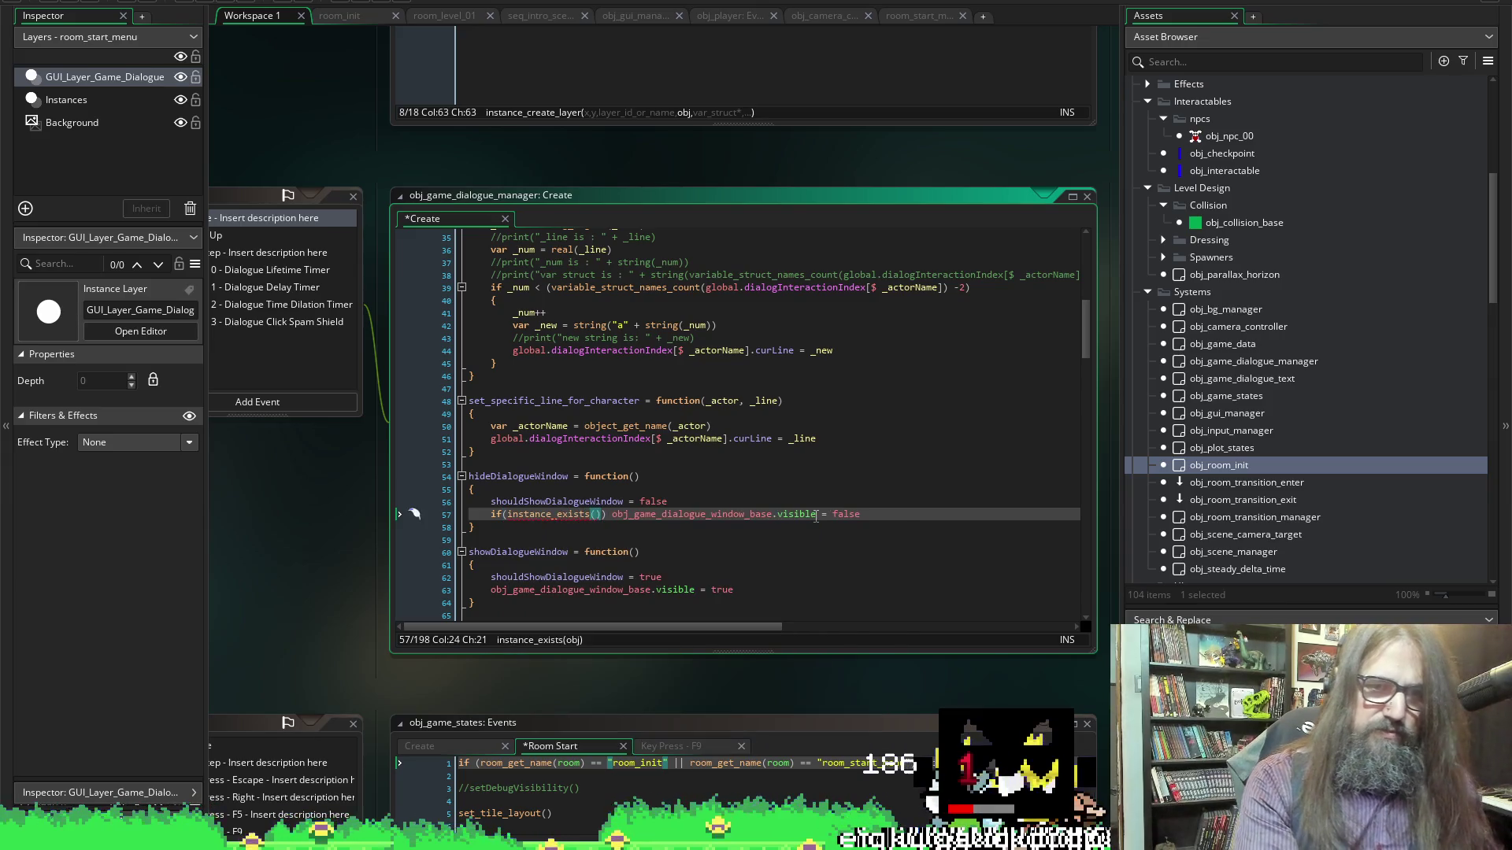
text(obj_game_dialogue_window_base)
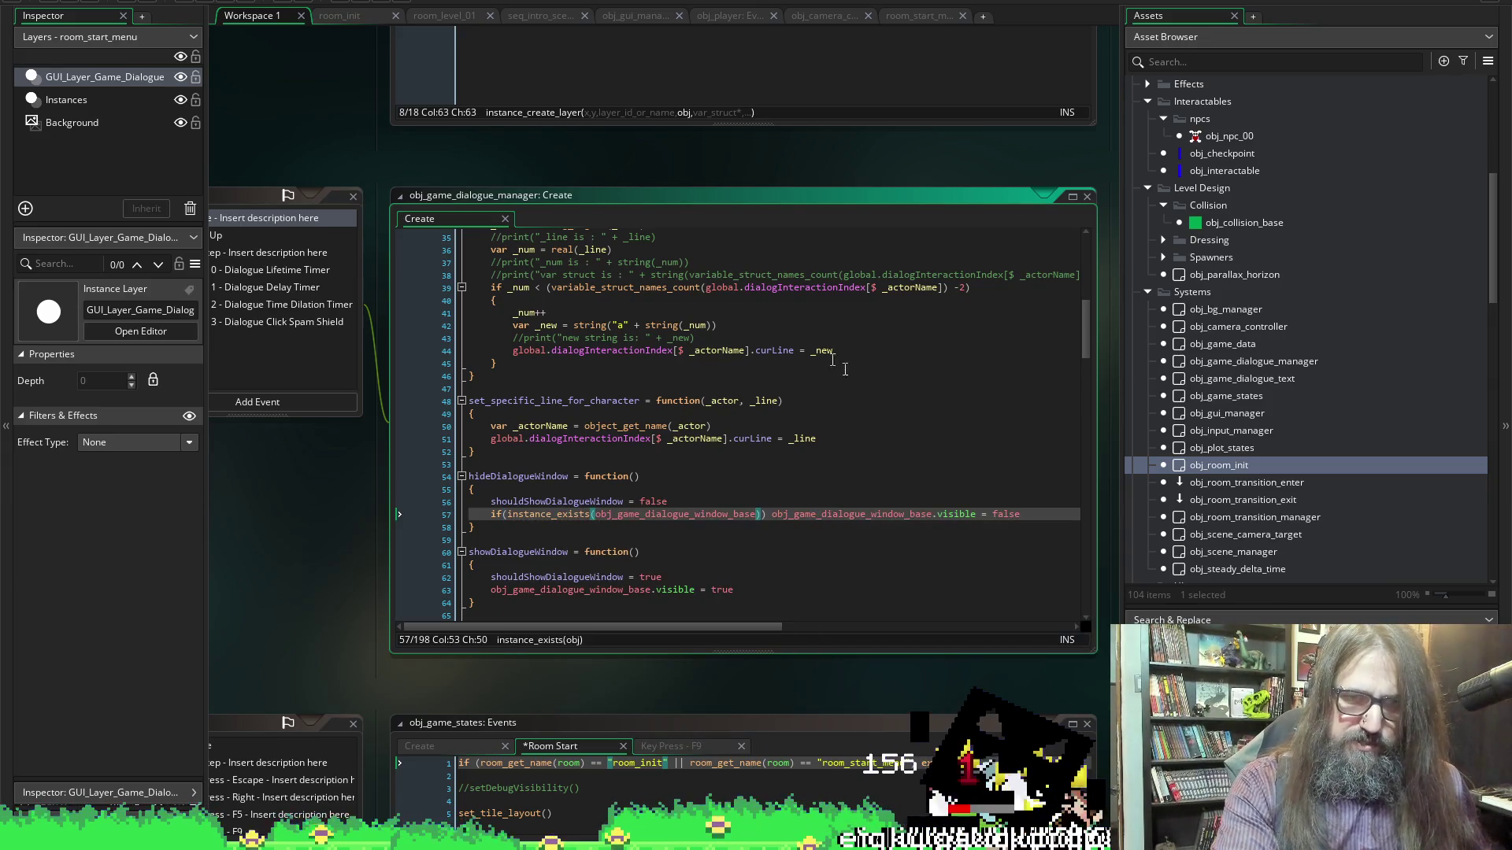
Paste the same guard into showDialogueWindow at line 63, save, and run the game
drag(767, 516, 486, 520)
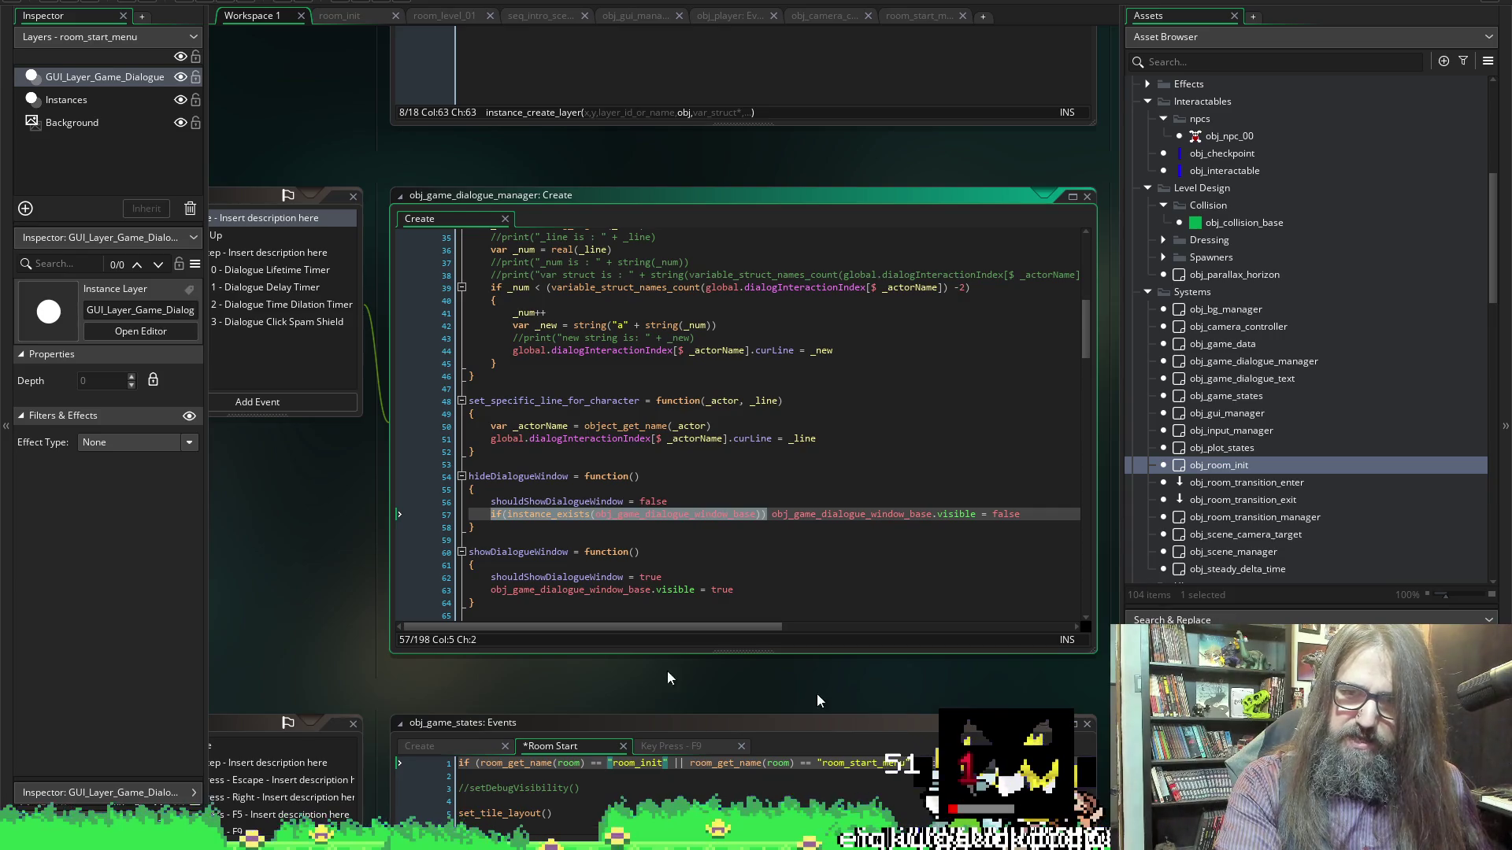
click(484, 596)
text(if(instance_exists(obj_game_dialogue_window_base)))
key(ctrl+s)
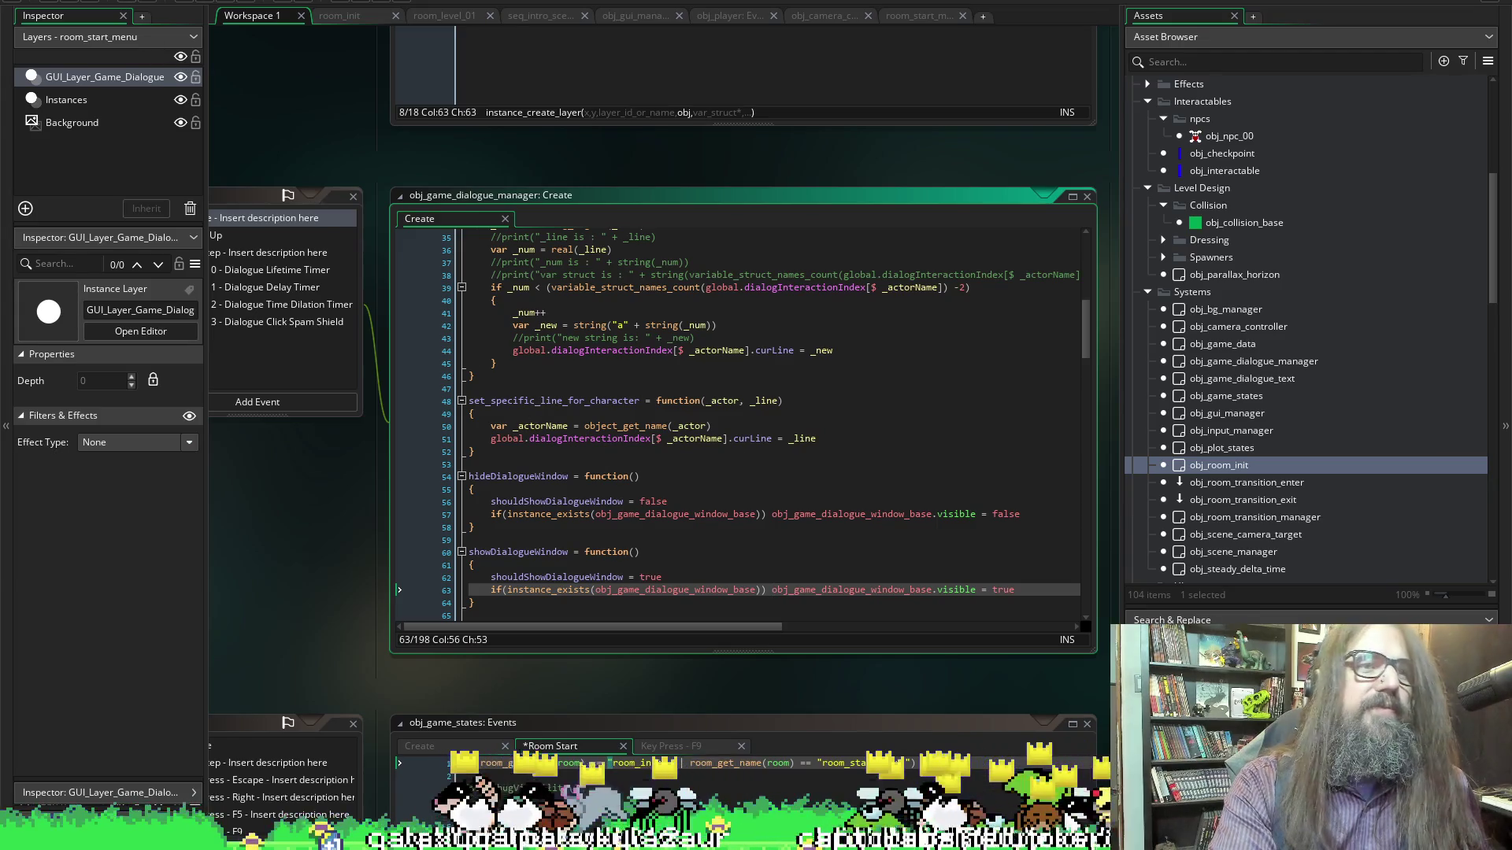
click(88, 8)
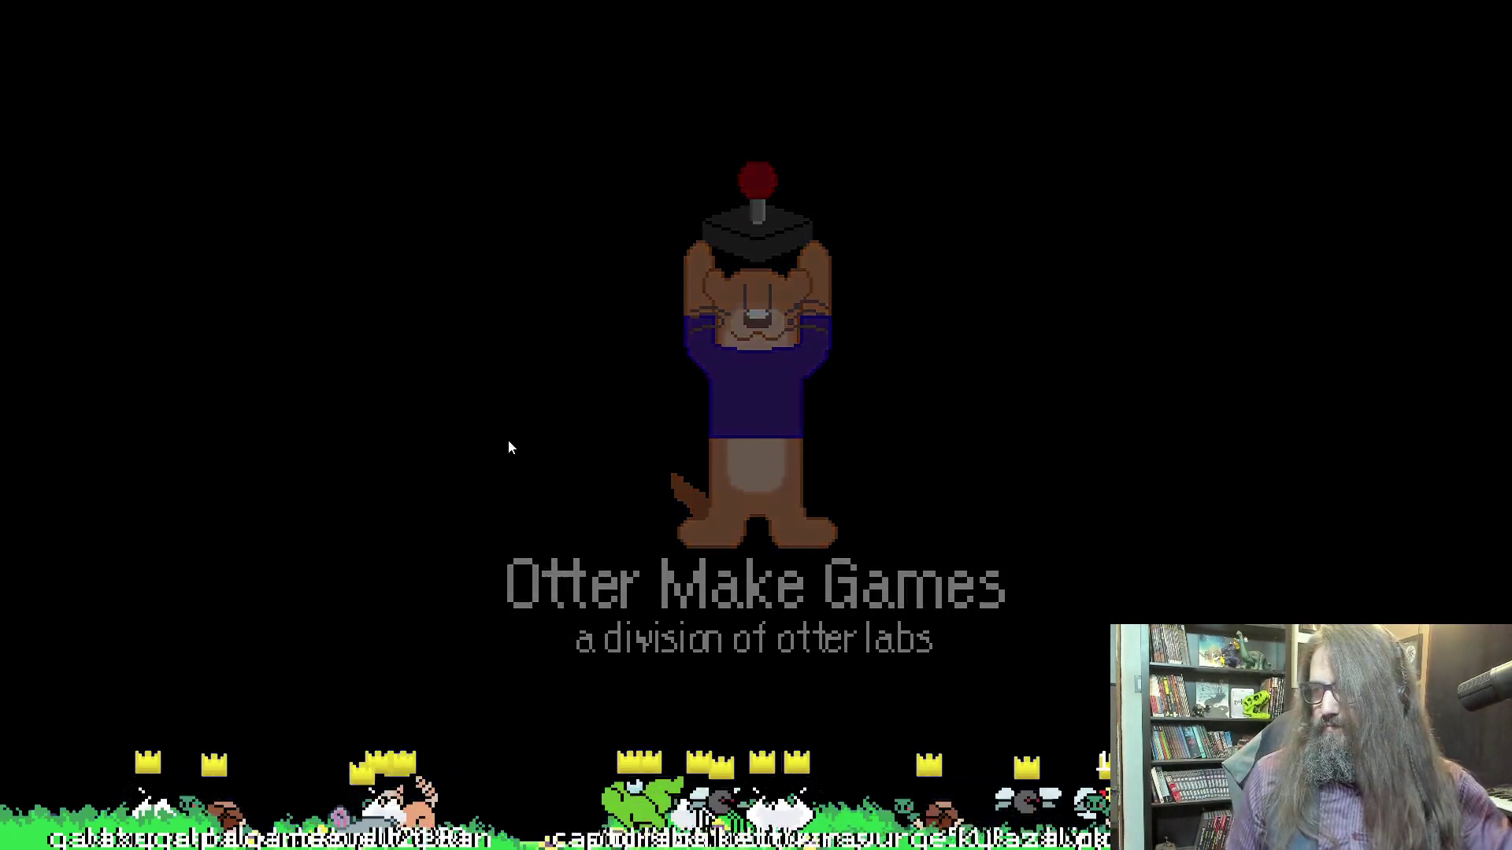
Play-test the game via Continue into the empty file 02 save, then close it with Escape
key(Down)
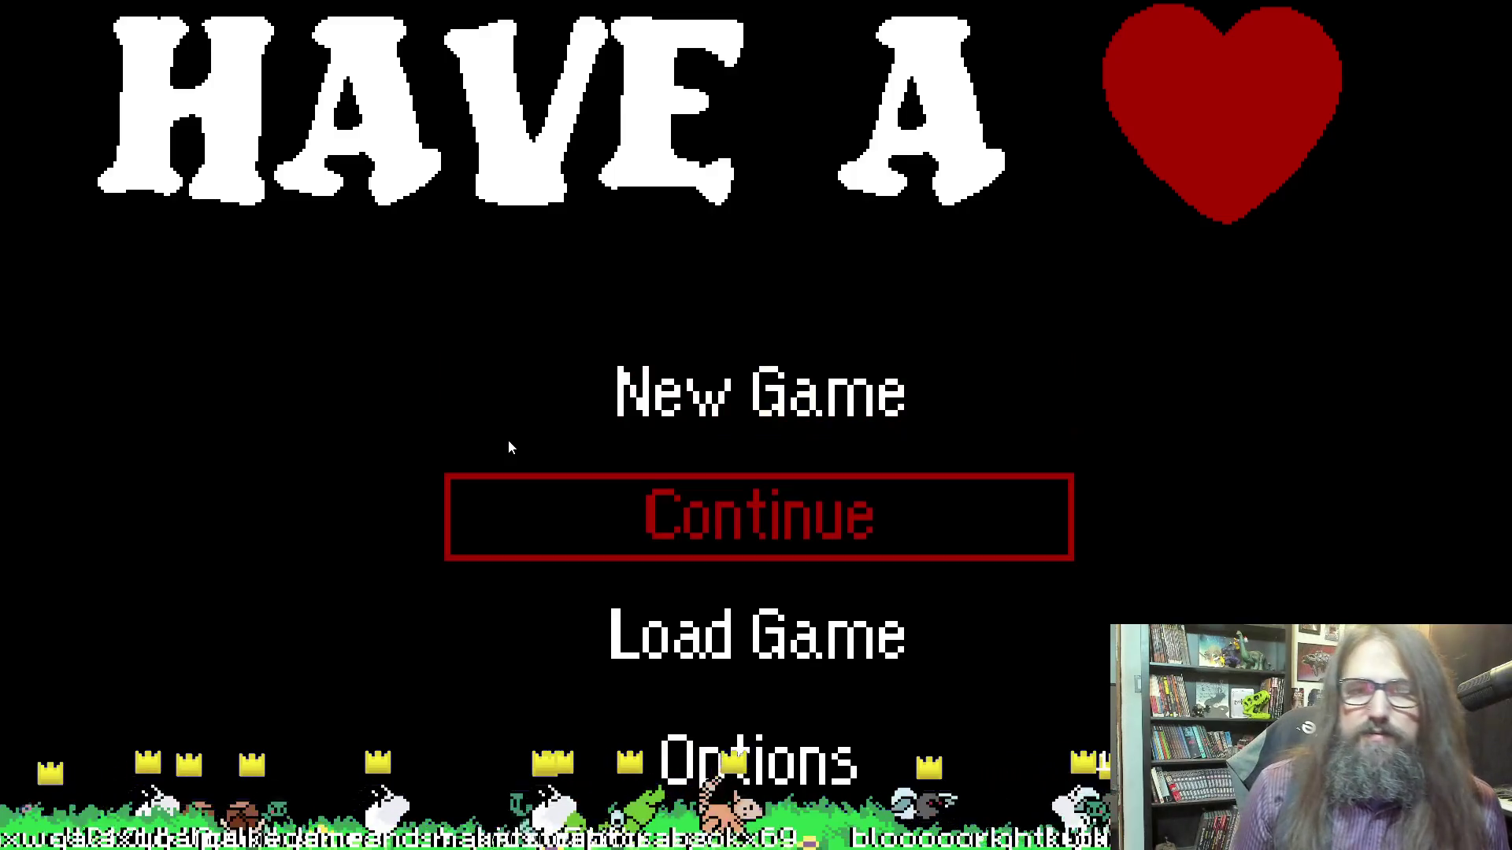
key(Return)
key(Down)
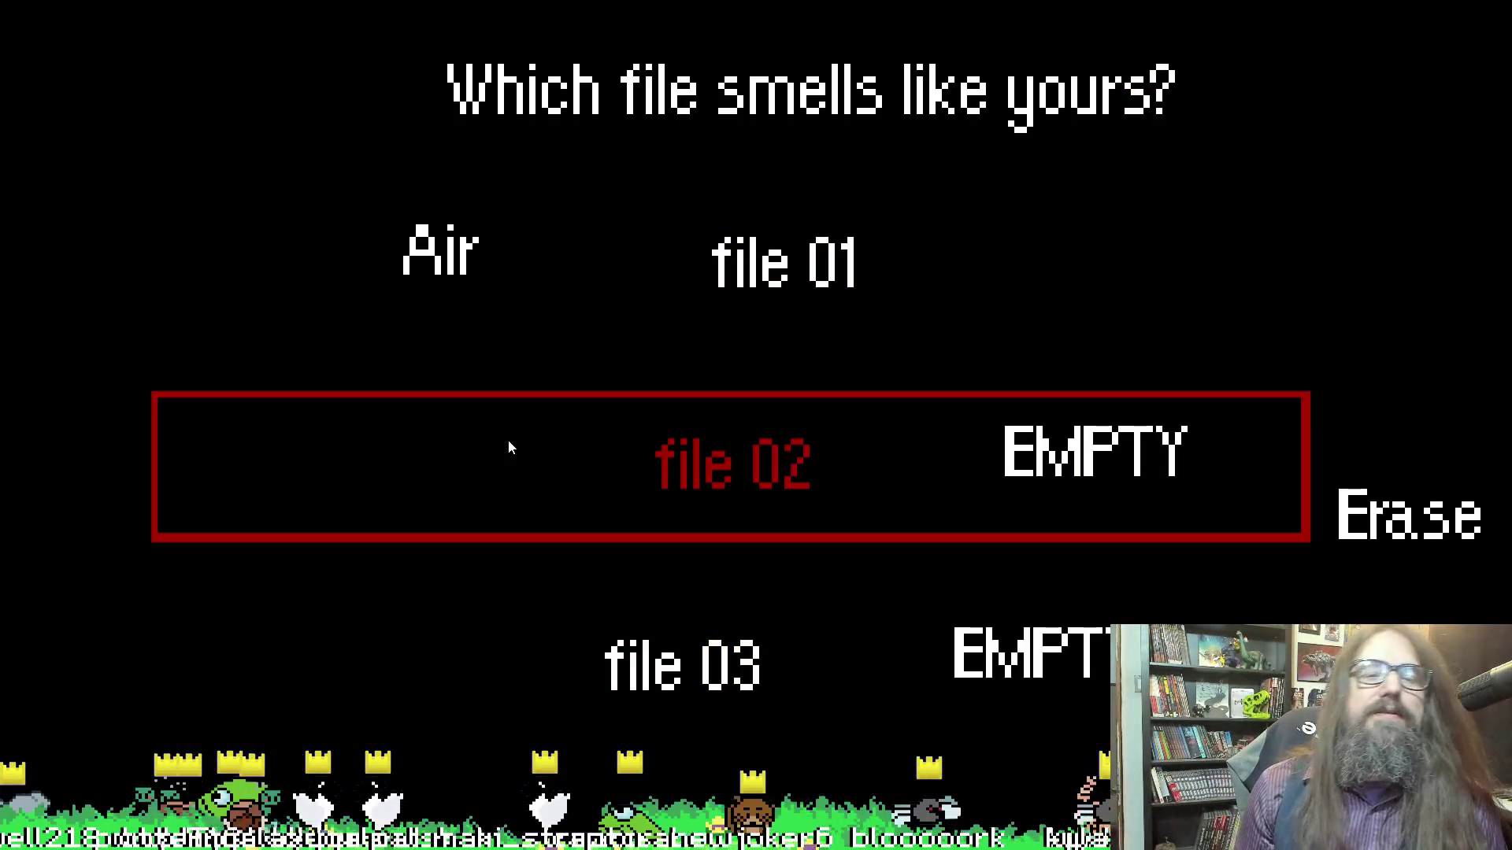
key(Return)
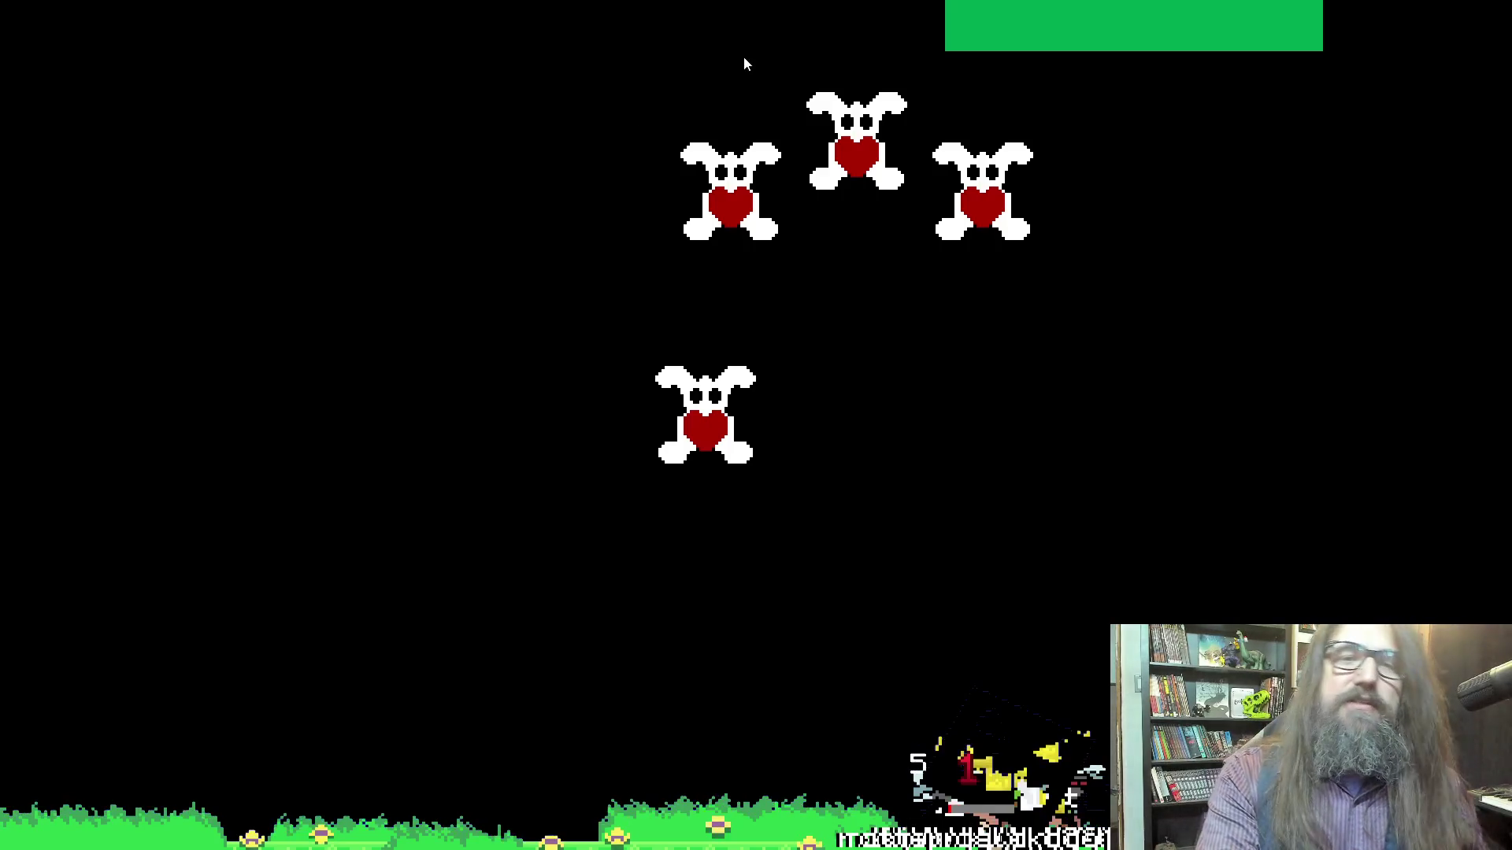
key(Escape)
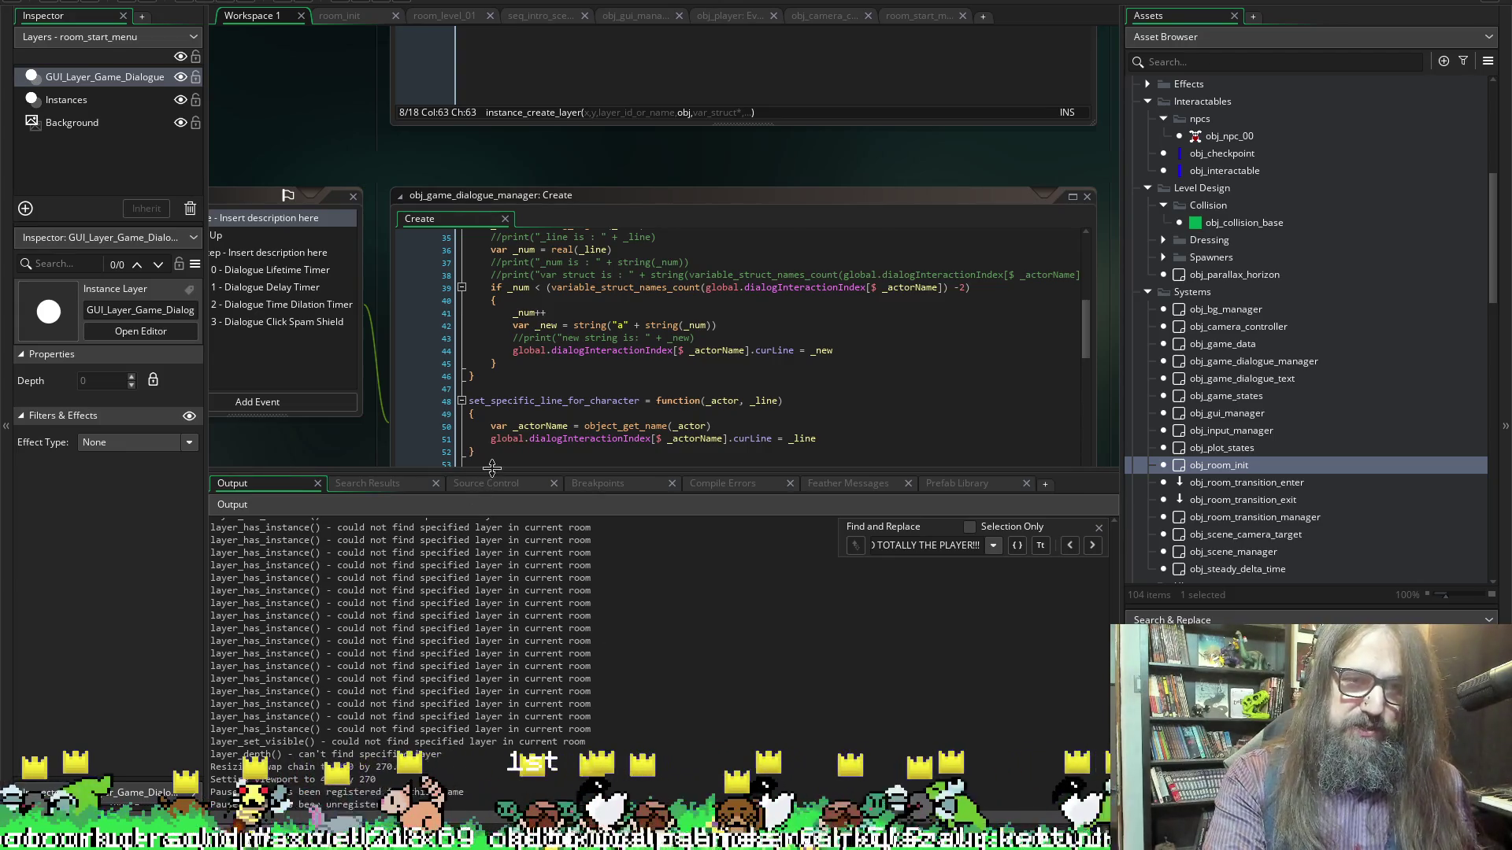
Drag the Output panel's splitter down so the code editor shows both guarded dialogue functions
drag(487, 471, 497, 627)
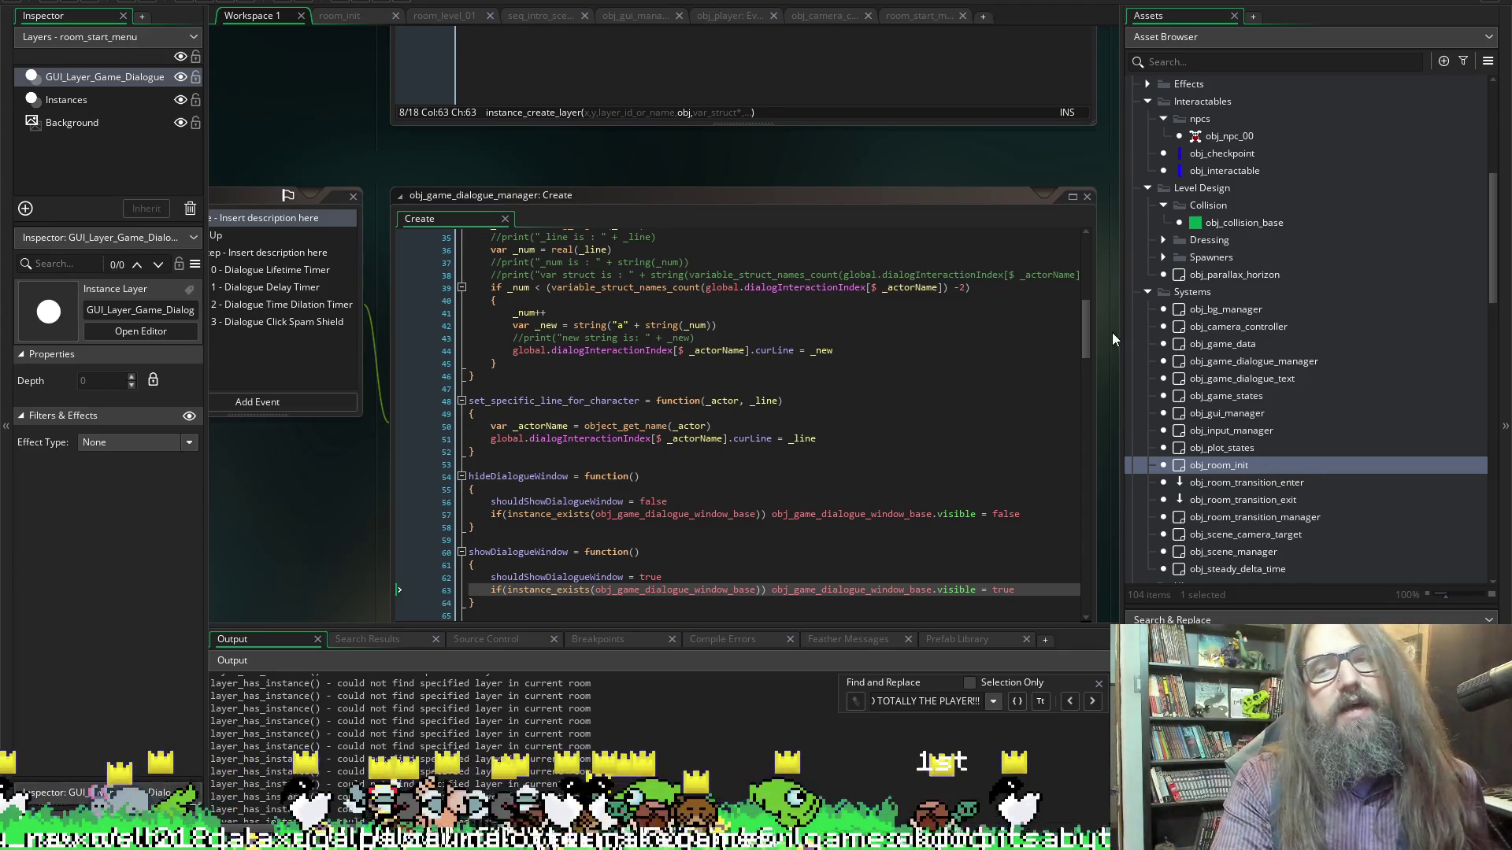
scroll(1237, 315, down, 15)
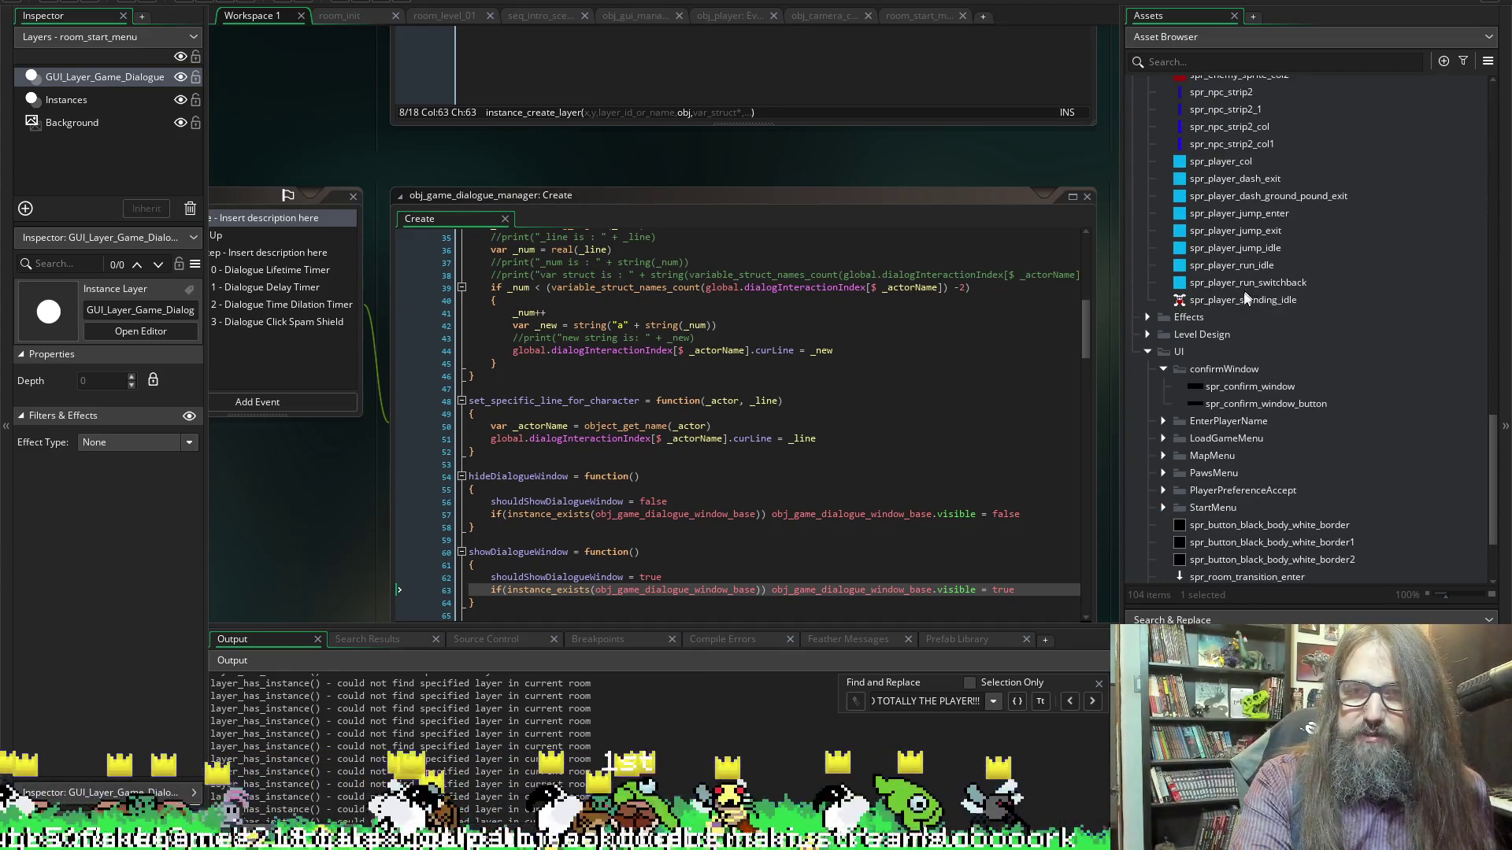
scroll(1276, 409, up, 5)
Scroll the Asset Browser back up to the Objects folders and open obj_player
scroll(1282, 438, up, 5)
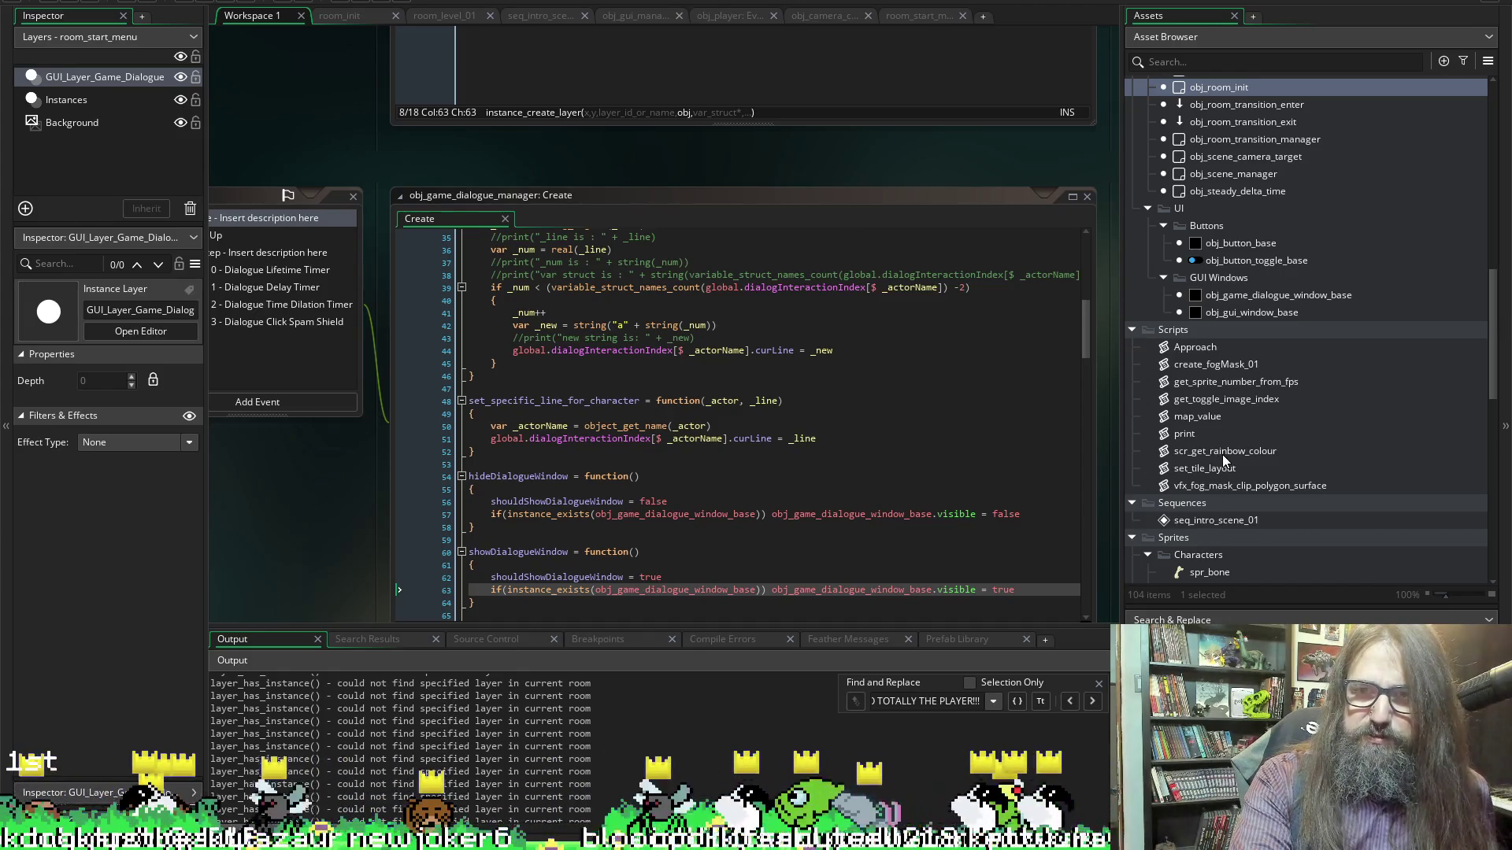
scroll(1228, 449, up, 1)
scroll(1299, 465, down, 4)
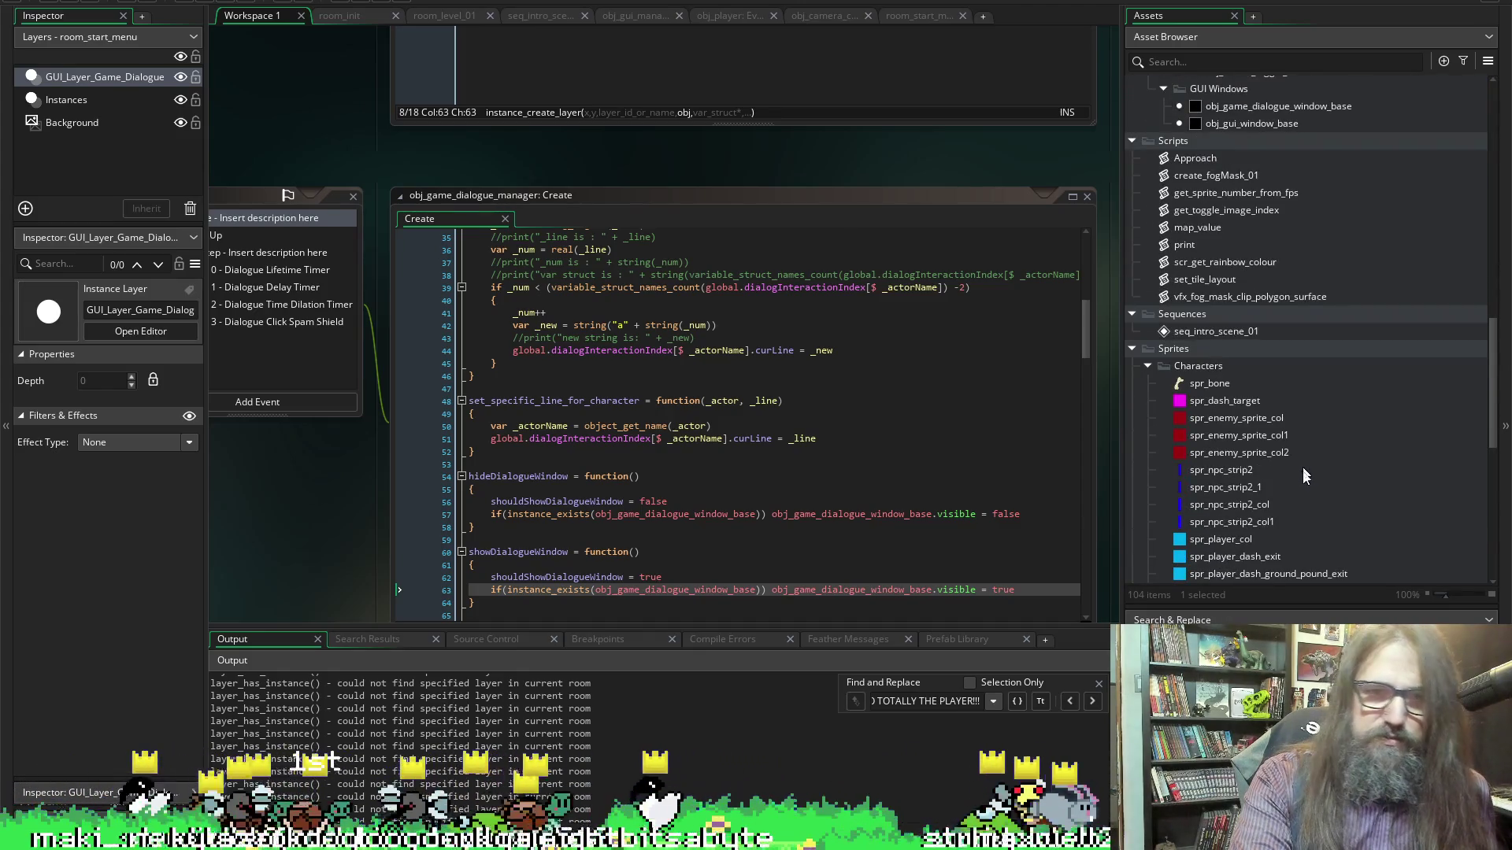
scroll(1274, 427, up, 10)
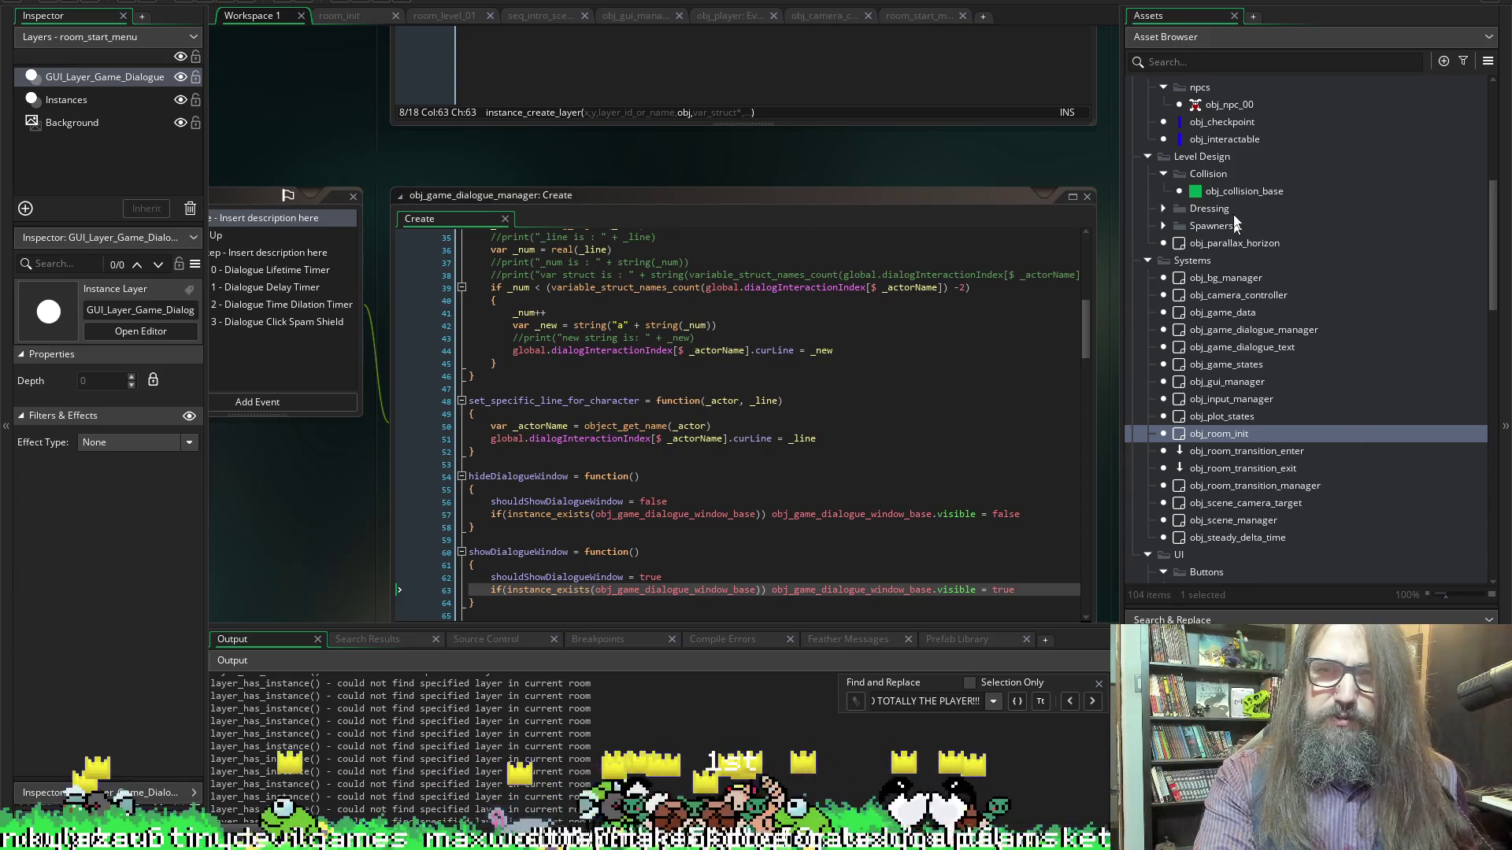
scroll(1225, 408, up, 5)
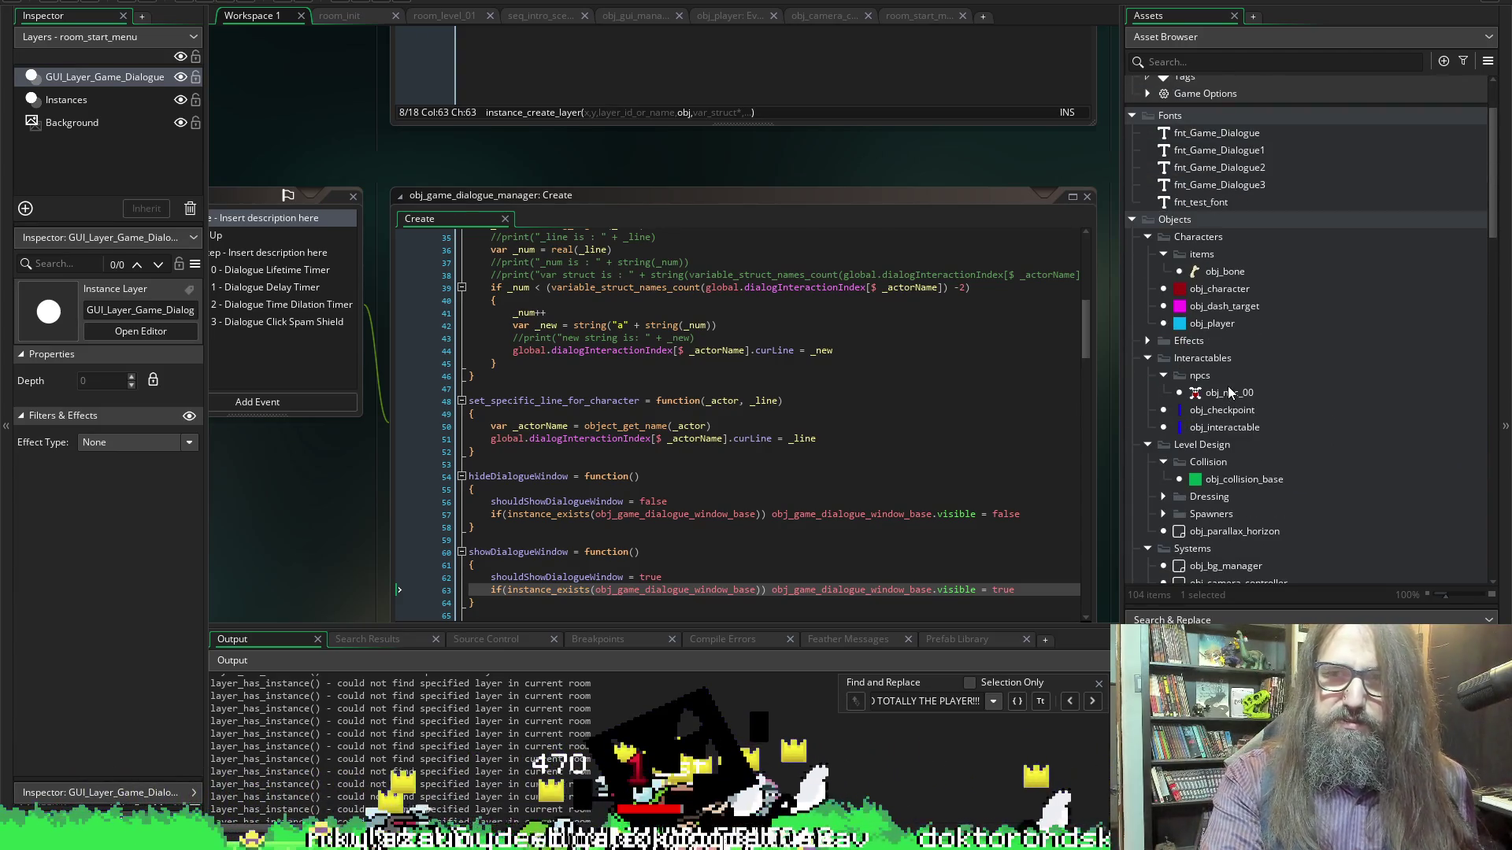
click(1204, 335)
double_click(1210, 324)
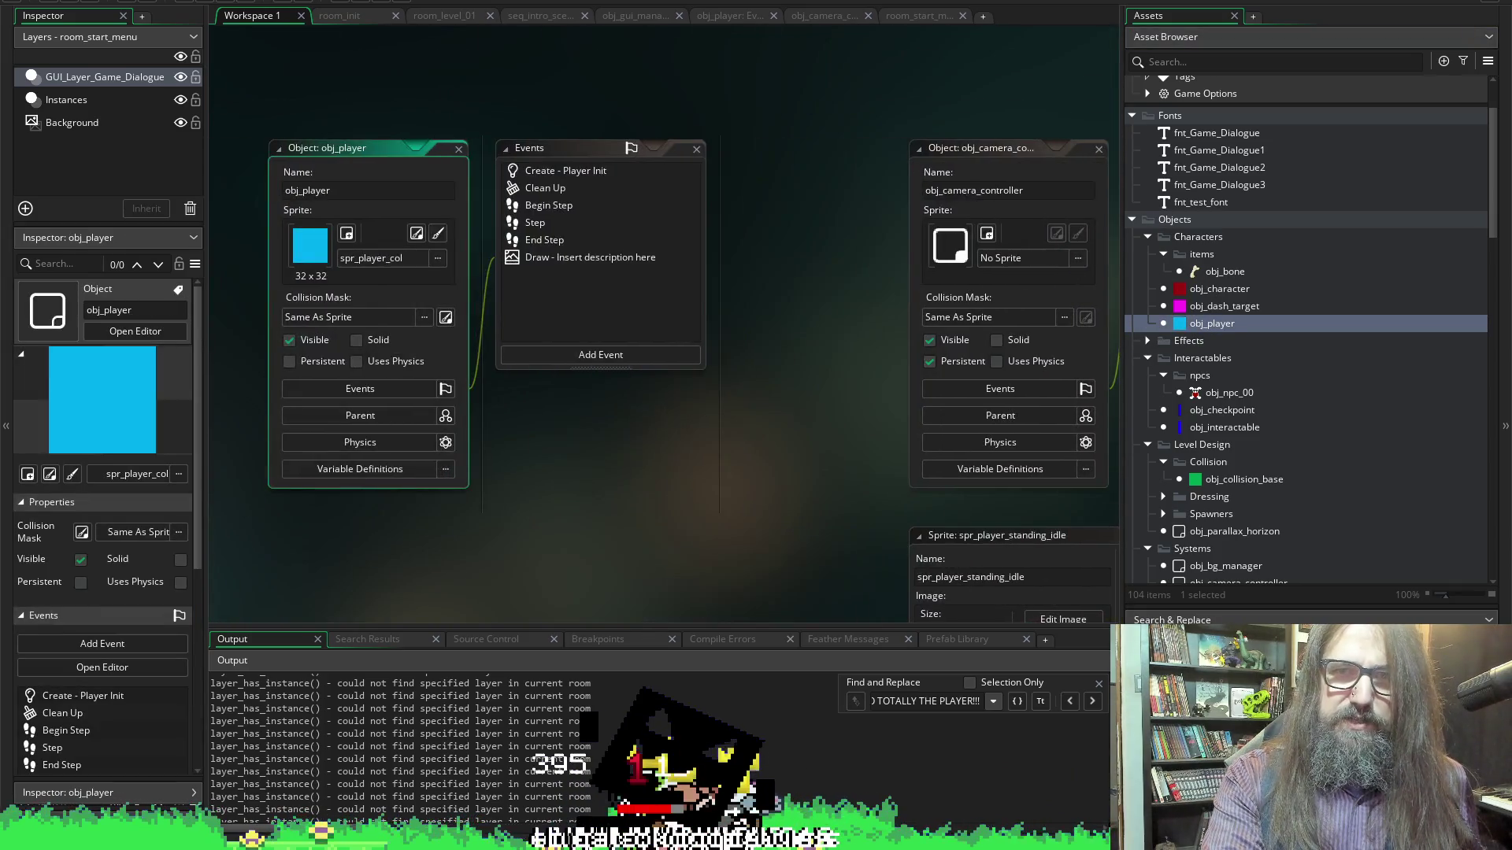
Open the obj_player event code and scroll to the top of the Create event
click(732, 21)
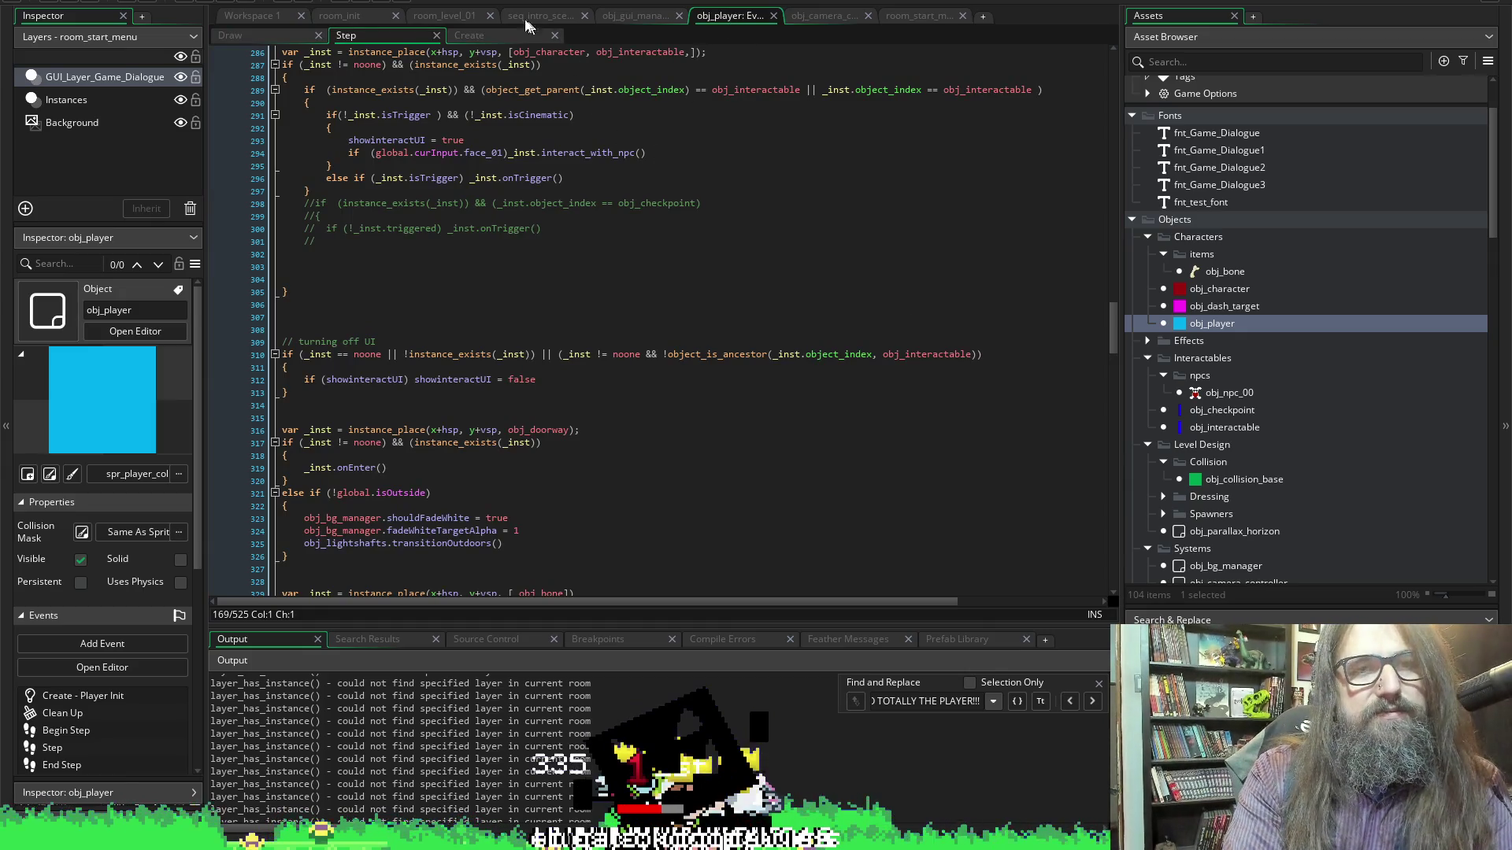
scroll(359, 228, up, 7)
scroll(354, 228, up, 12)
click(441, 418)
scroll(441, 418, up, 1)
scroll(1239, 161, up, 2)
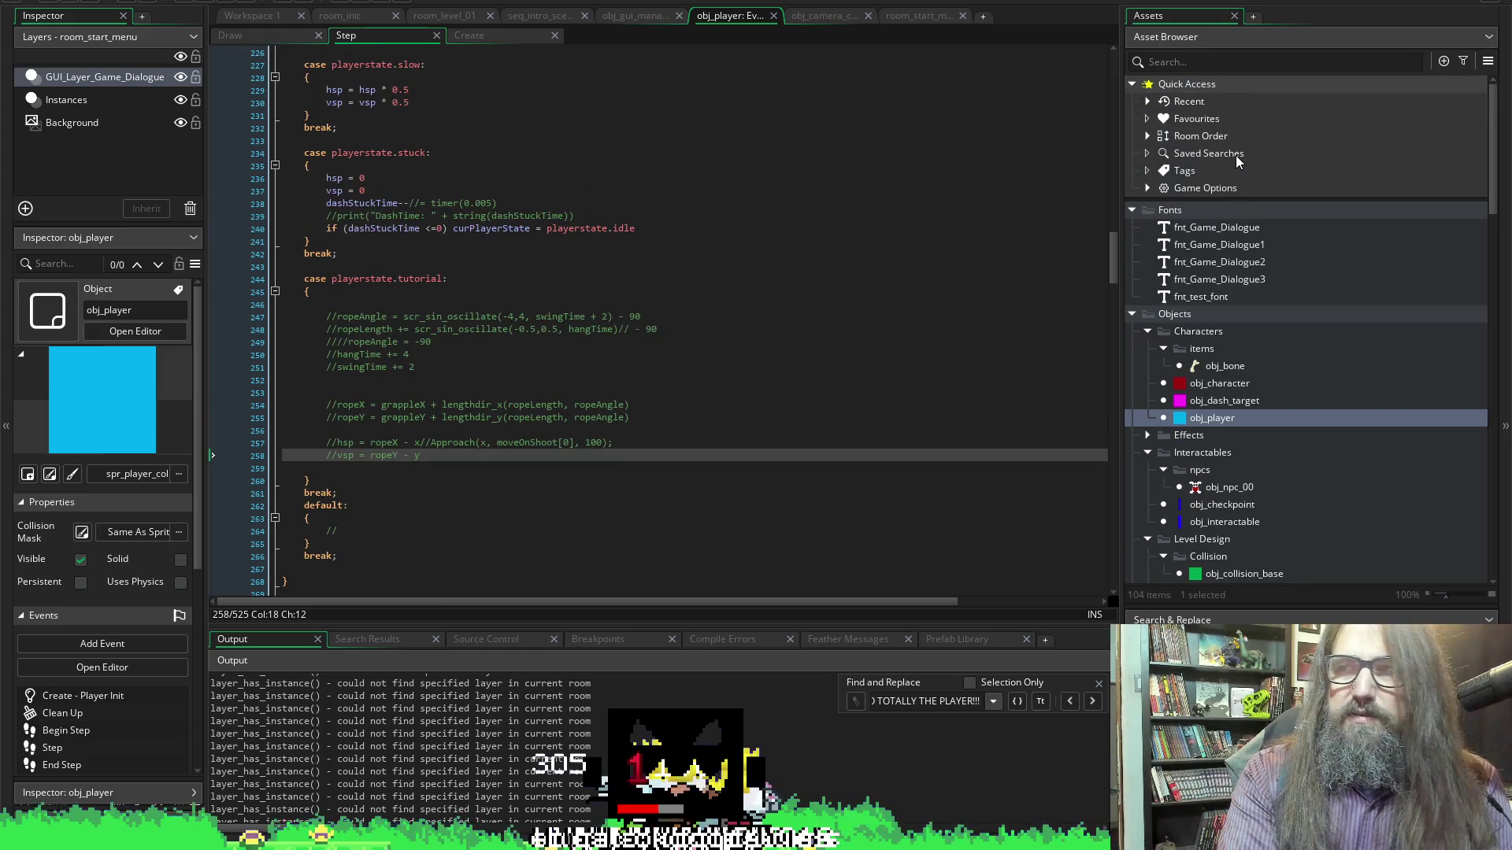
scroll(912, 133, up, 20)
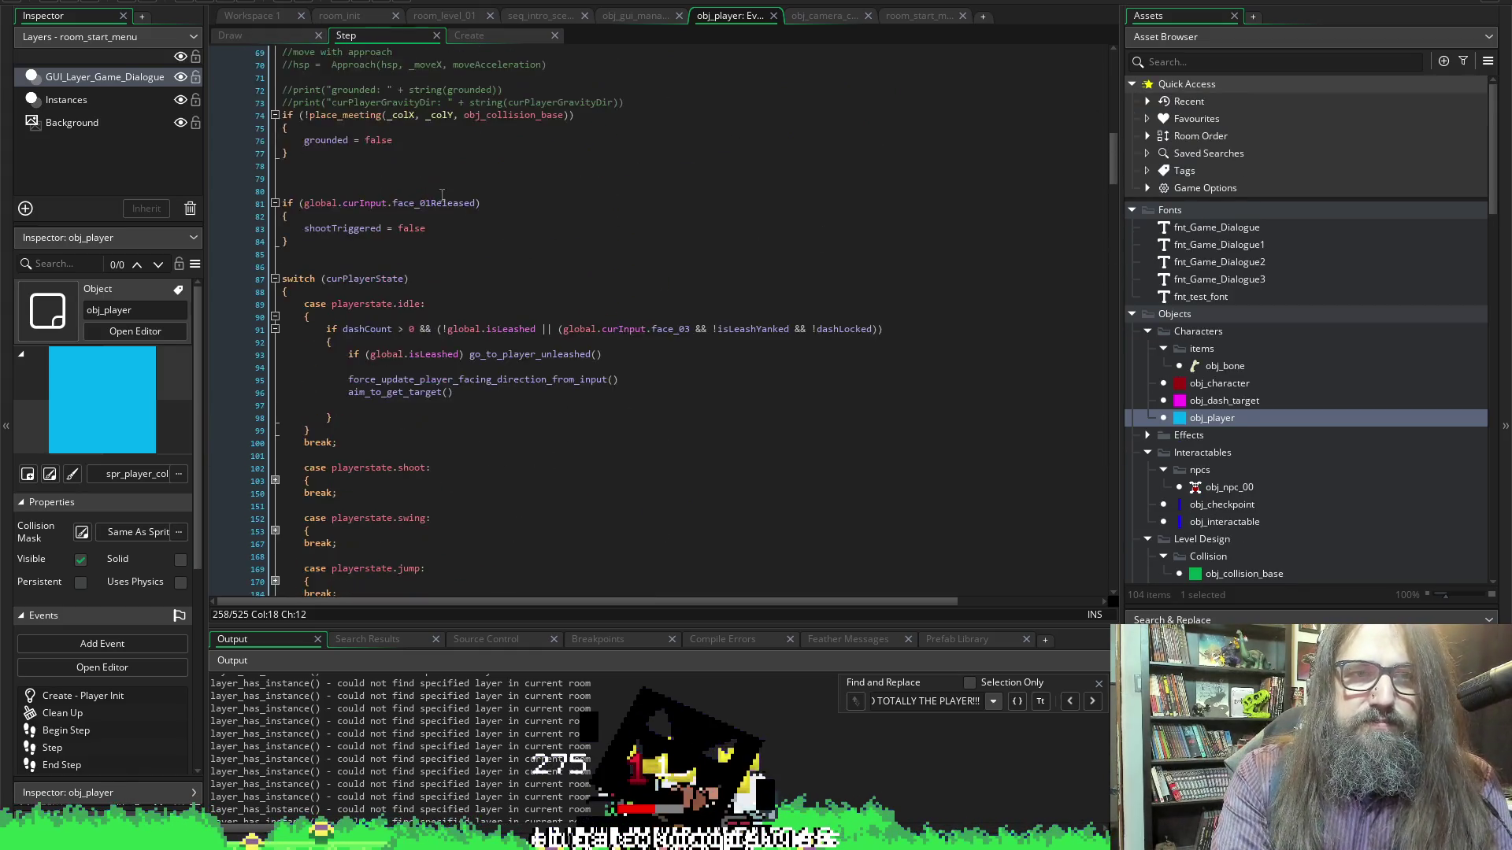
scroll(534, 142, up, 6)
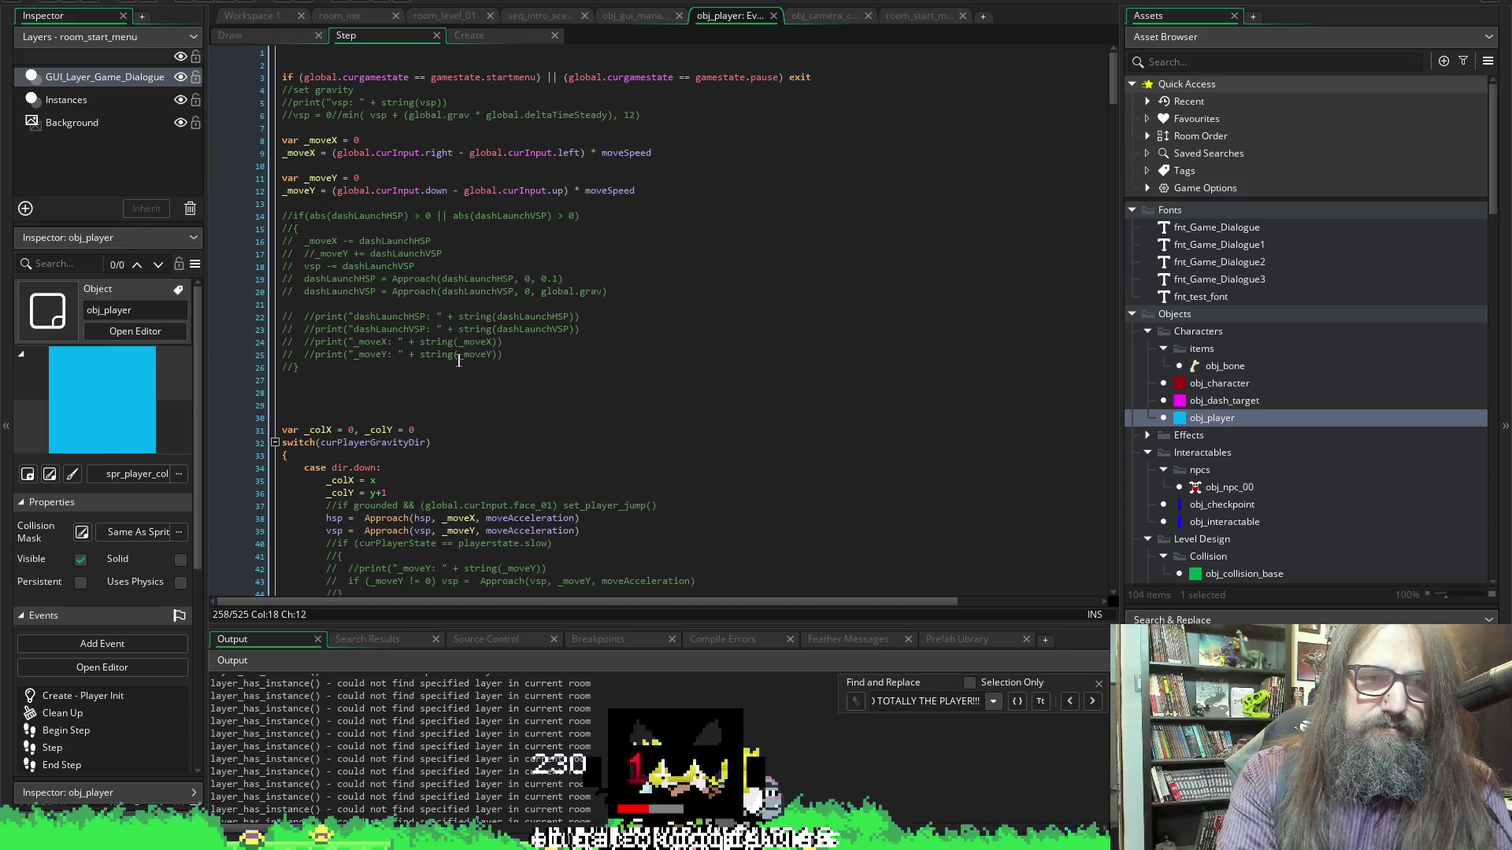
scroll(500, 407, up, 4)
Search the project for moveSpeed uses and jump to where moveSpeedDefault is set
double_click(517, 499)
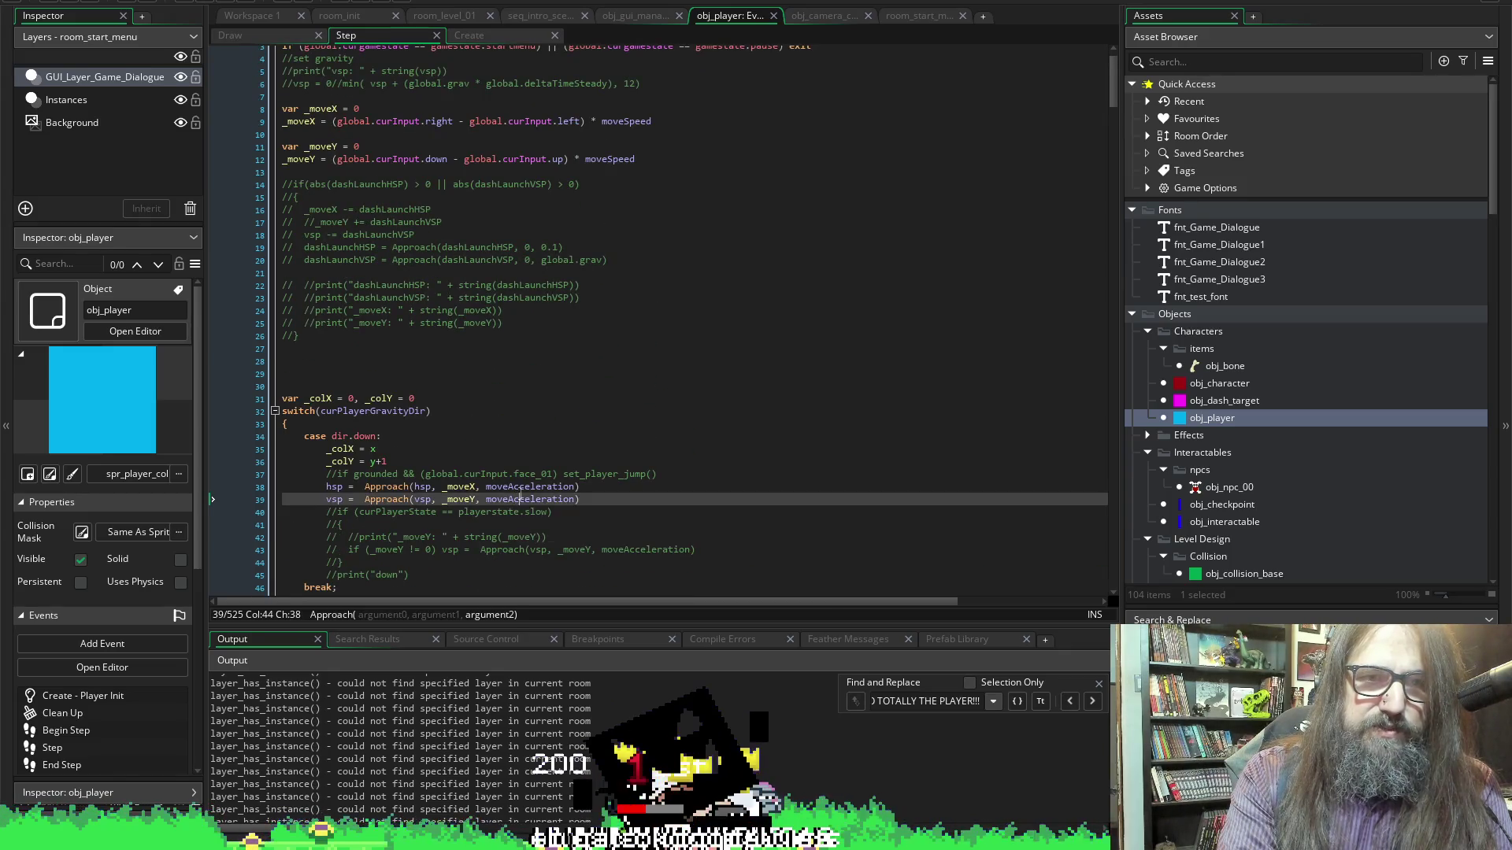
click(556, 372)
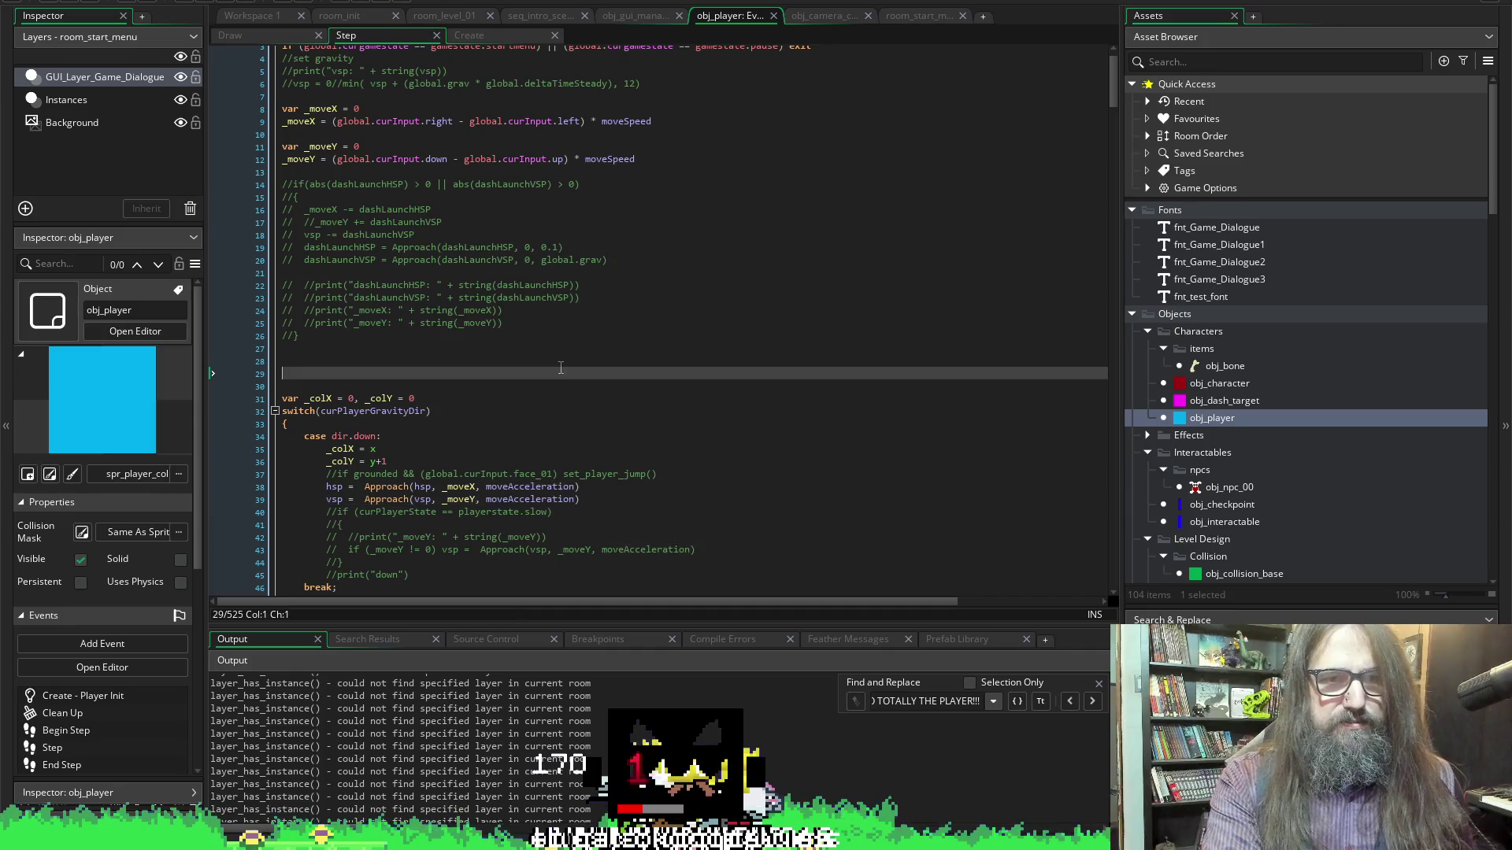
double_click(638, 121)
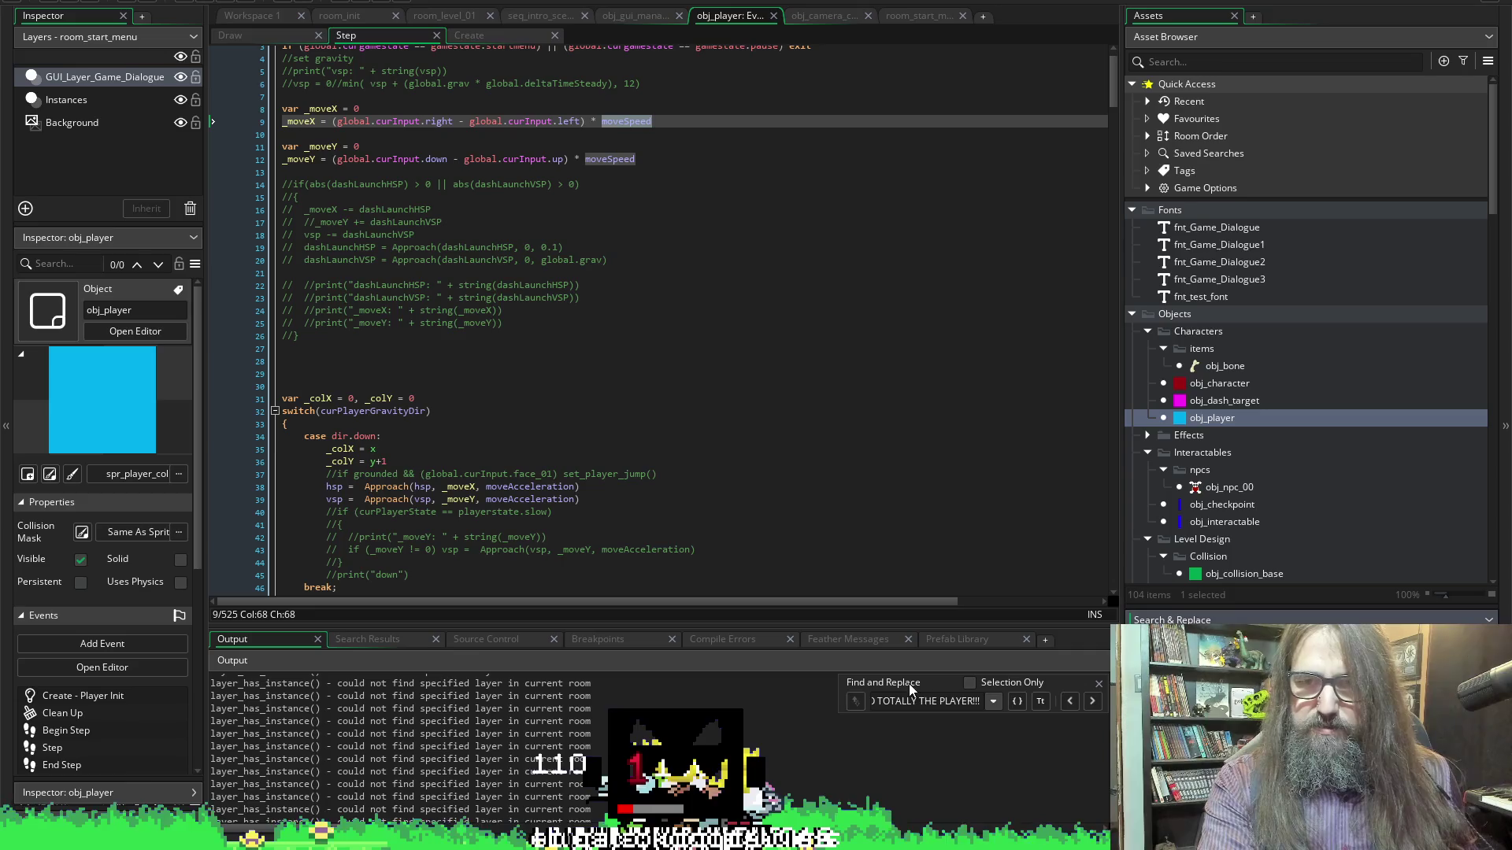
key(shift+F12)
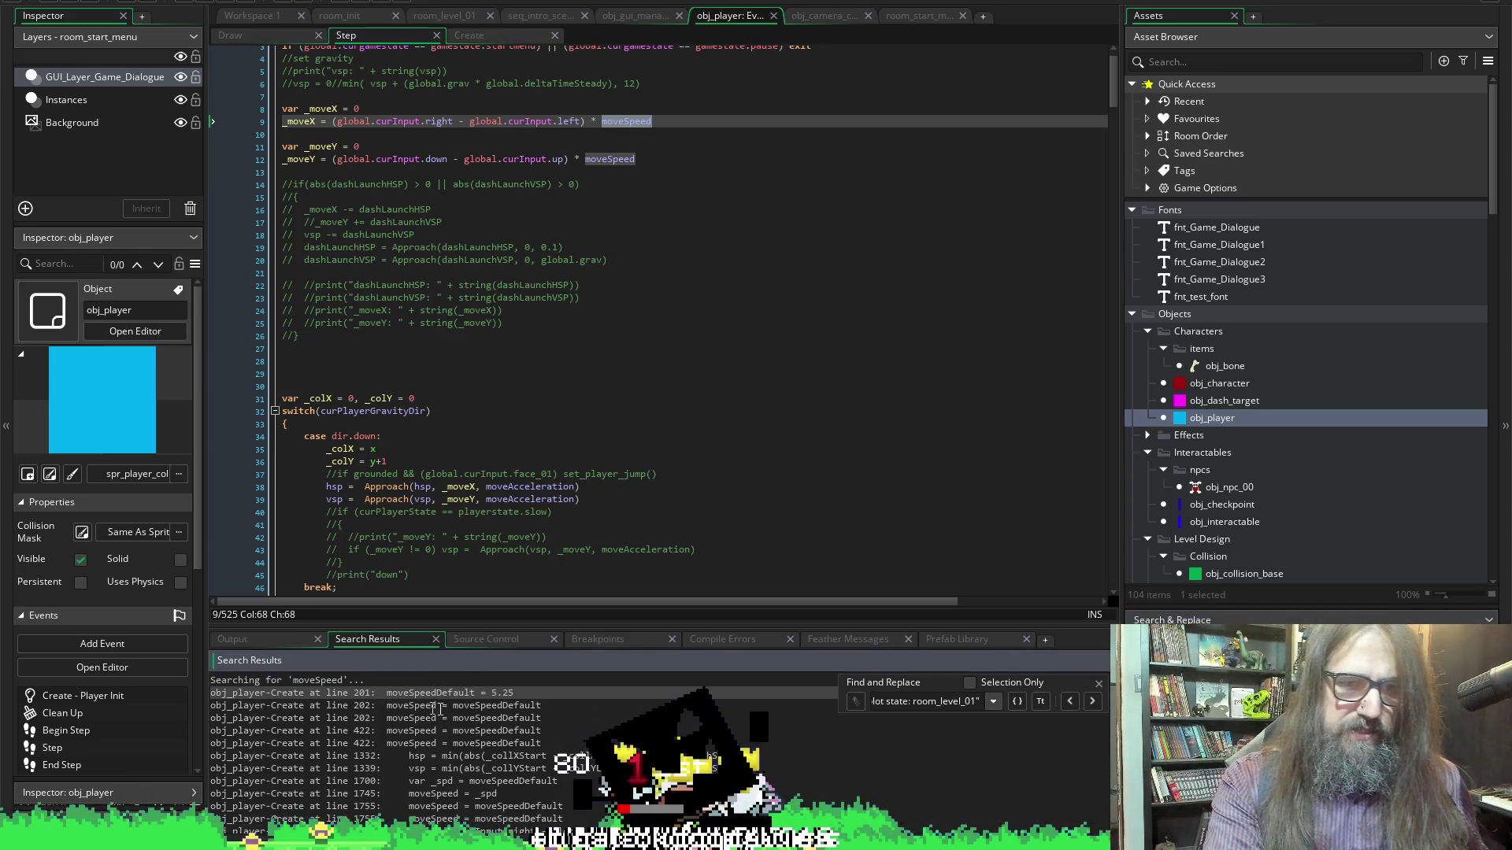
double_click(514, 693)
Change moveSpeedDefault from 5.25 to 3 and save
click(446, 77)
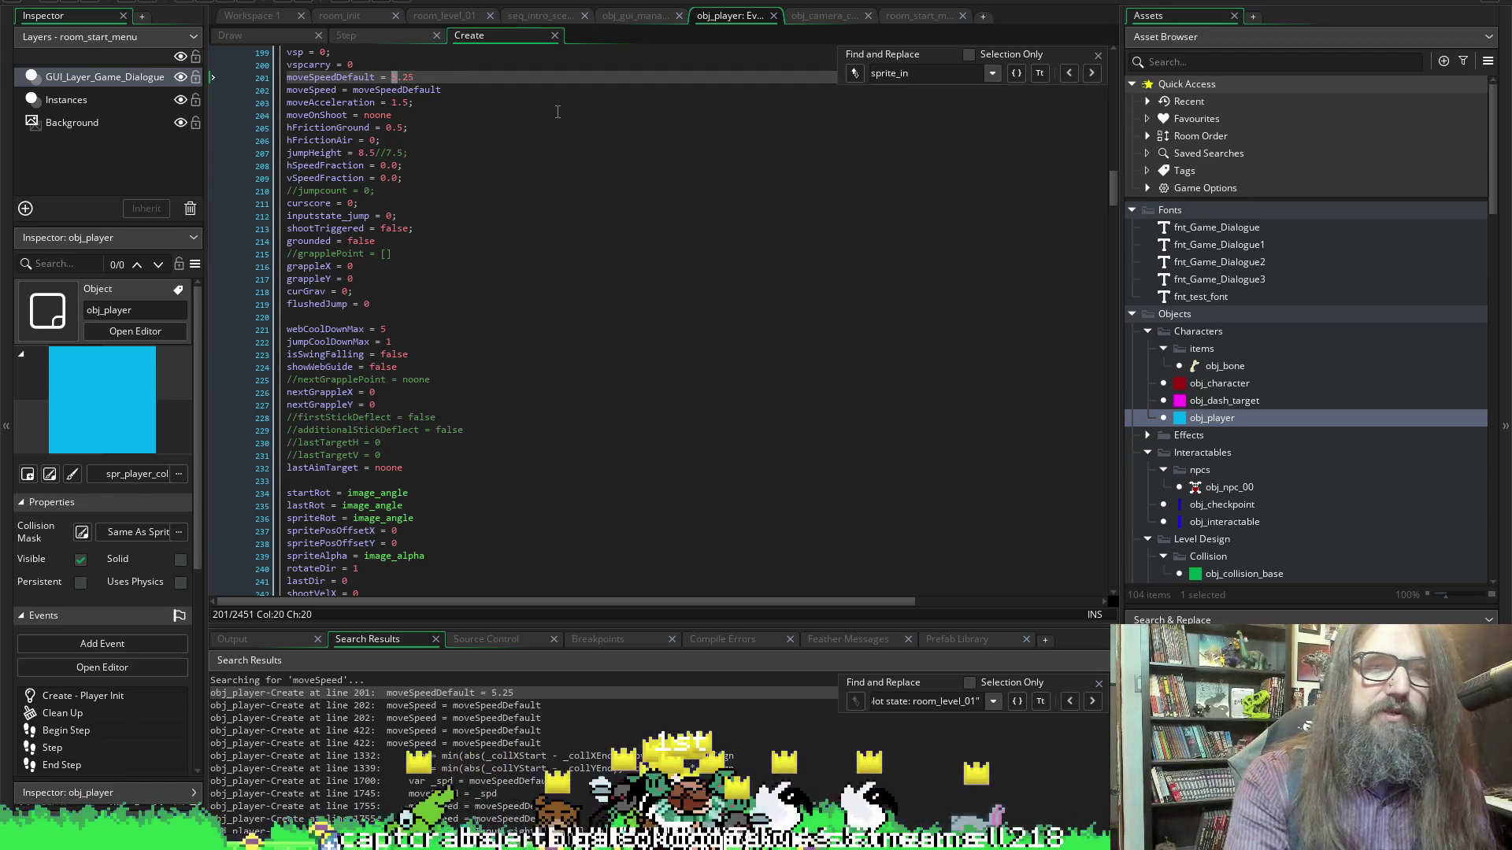
key(BackSpace)
text(3)
key(ctrl+s)
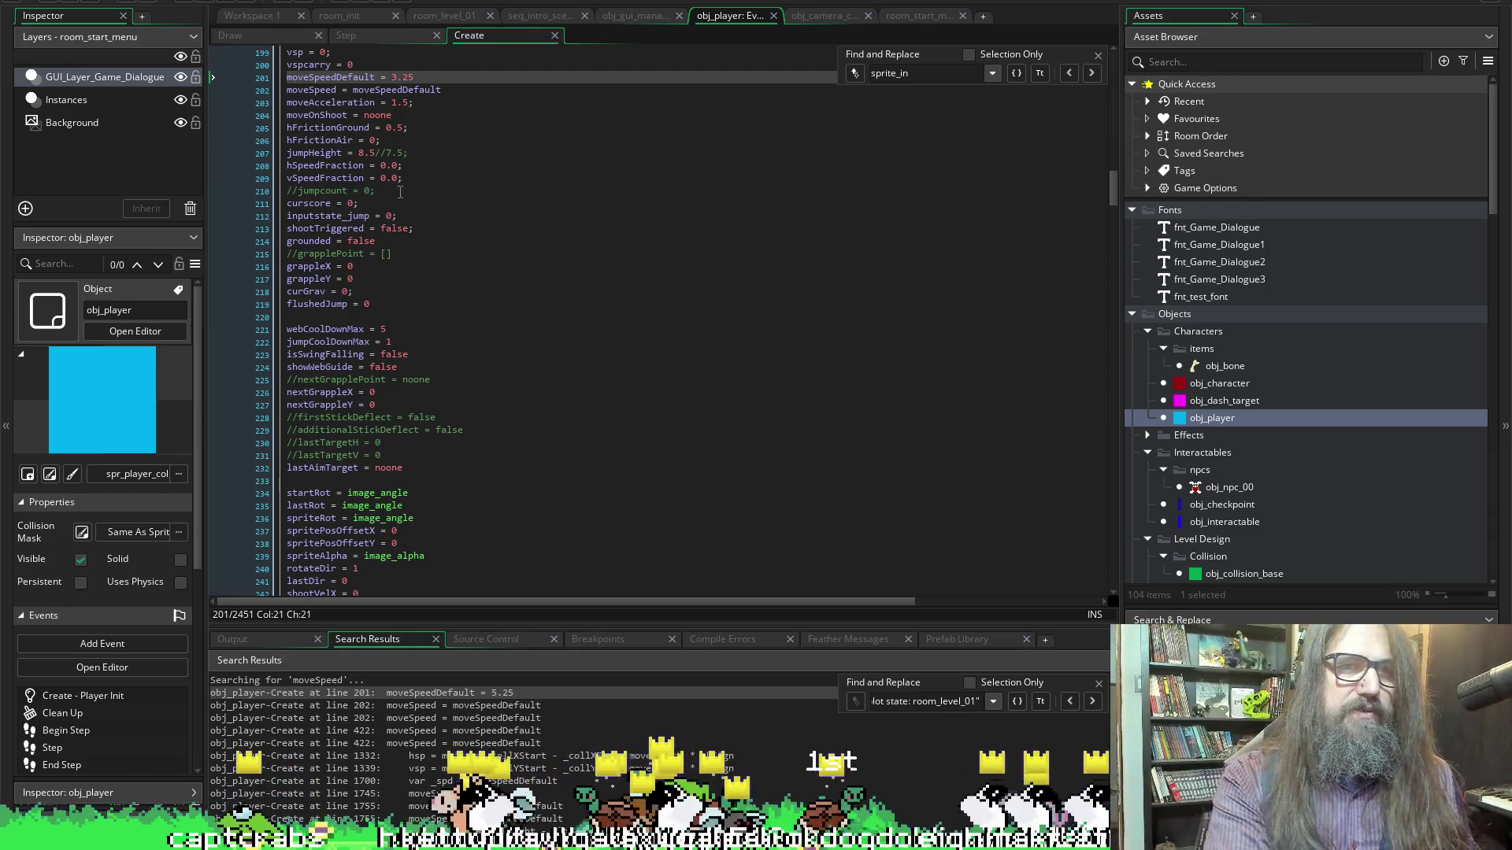
key(shift+End)
key(BackSpace)
key(ctrl+s)
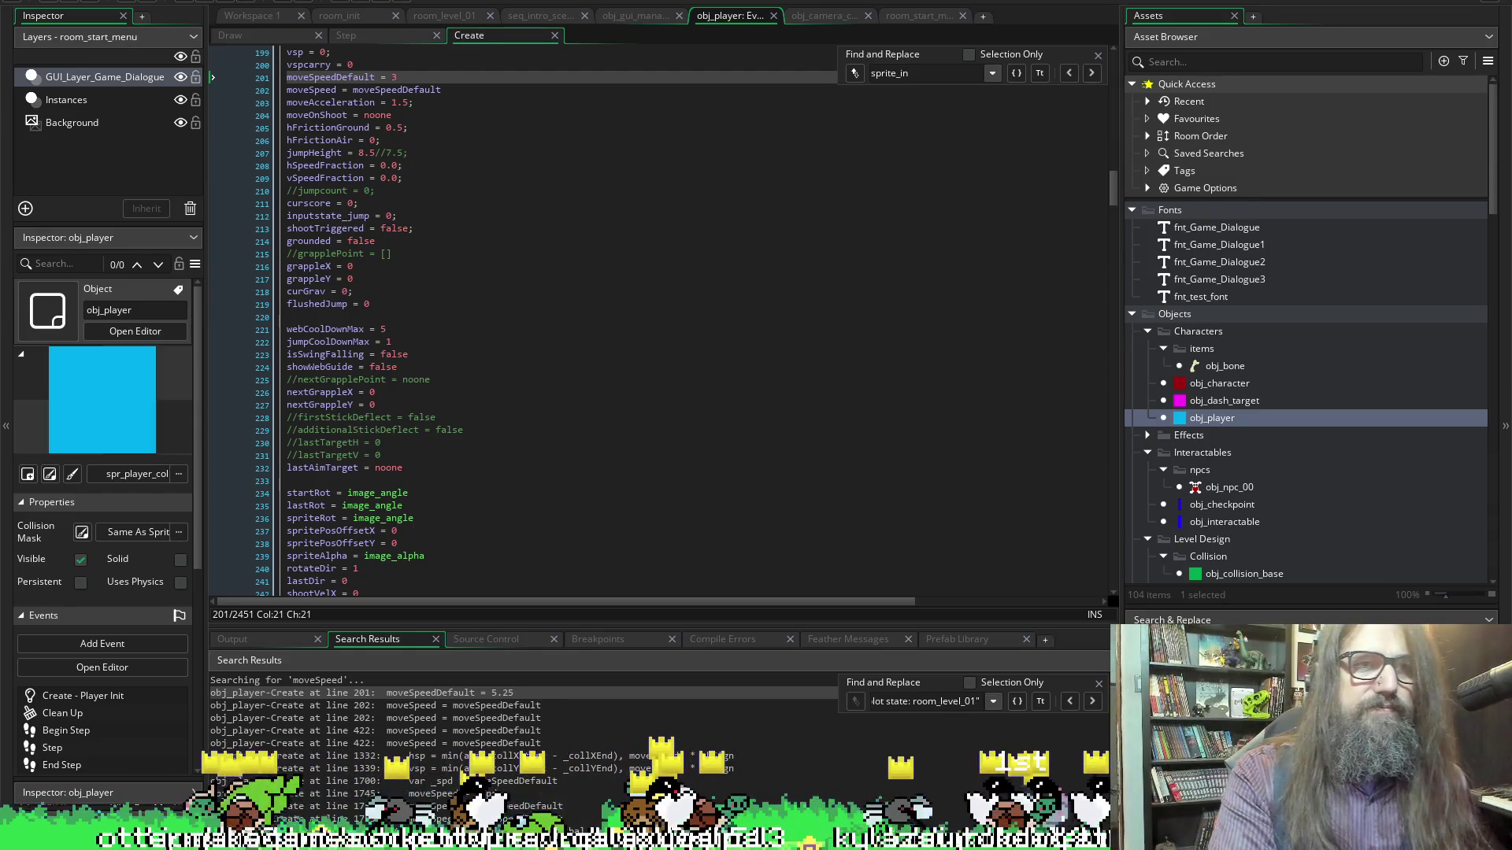